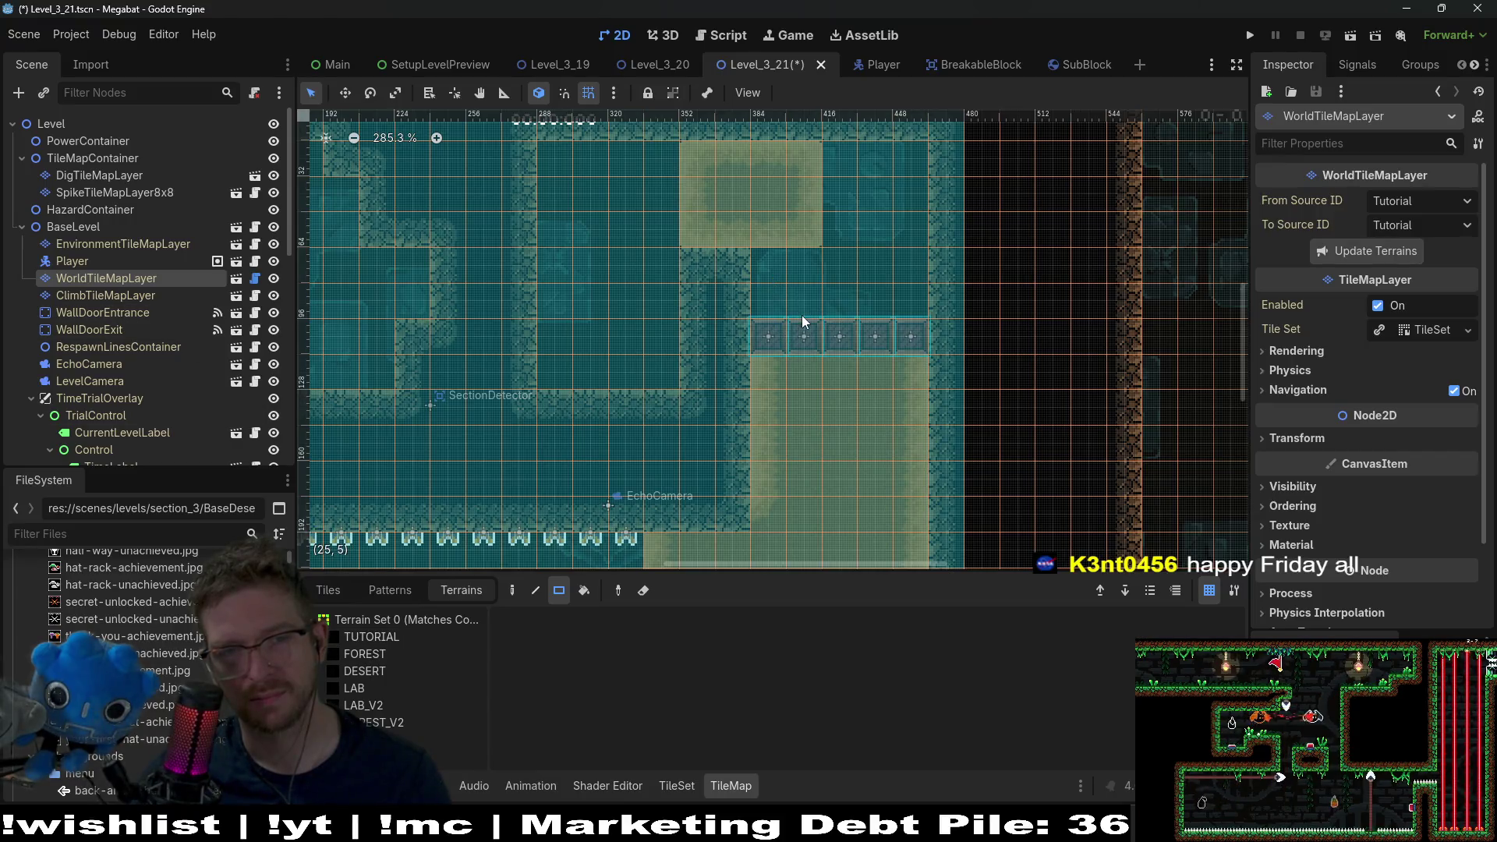
- Paint wall terrain on WorldTileMapLayer to close the gap above the breakable block row
click(187, 295)
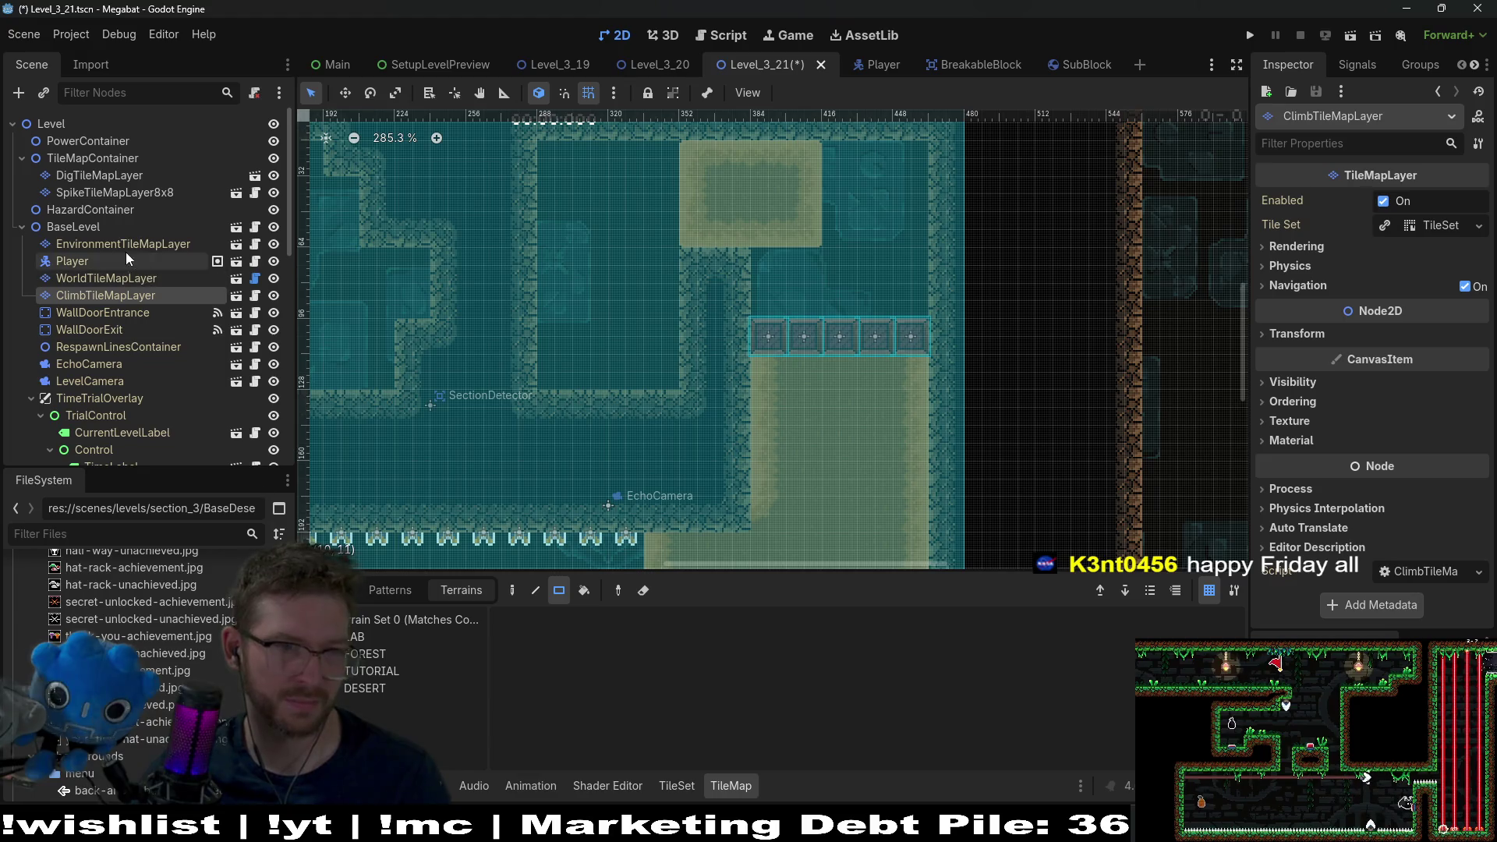
click(109, 278)
drag(772, 259, 815, 316)
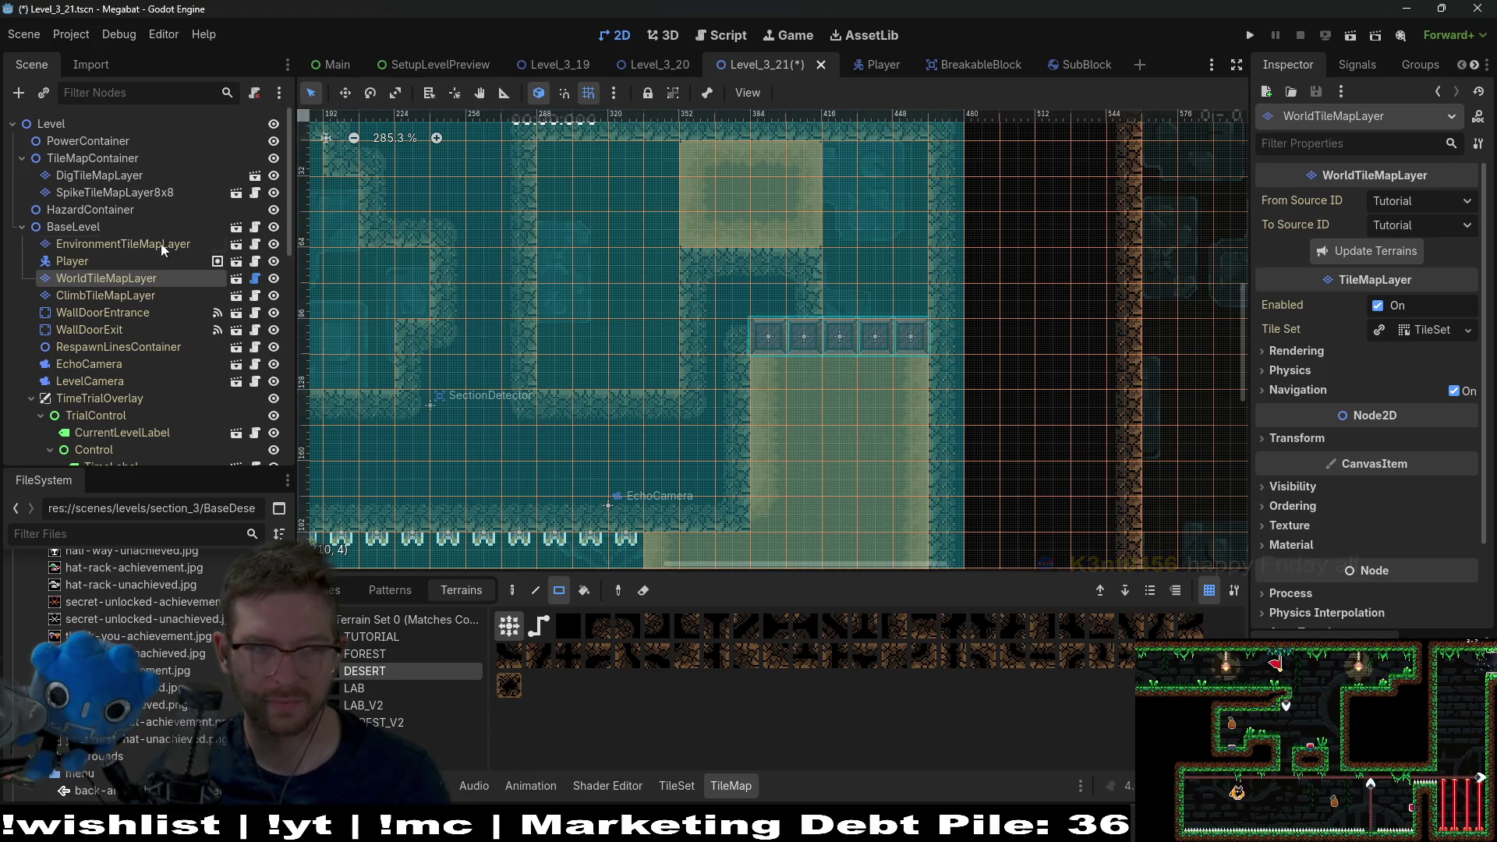
scroll(156, 258, down, 10)
- Delete BreakableBlock4 and BreakableBlock5, then save and run the level
click(135, 243)
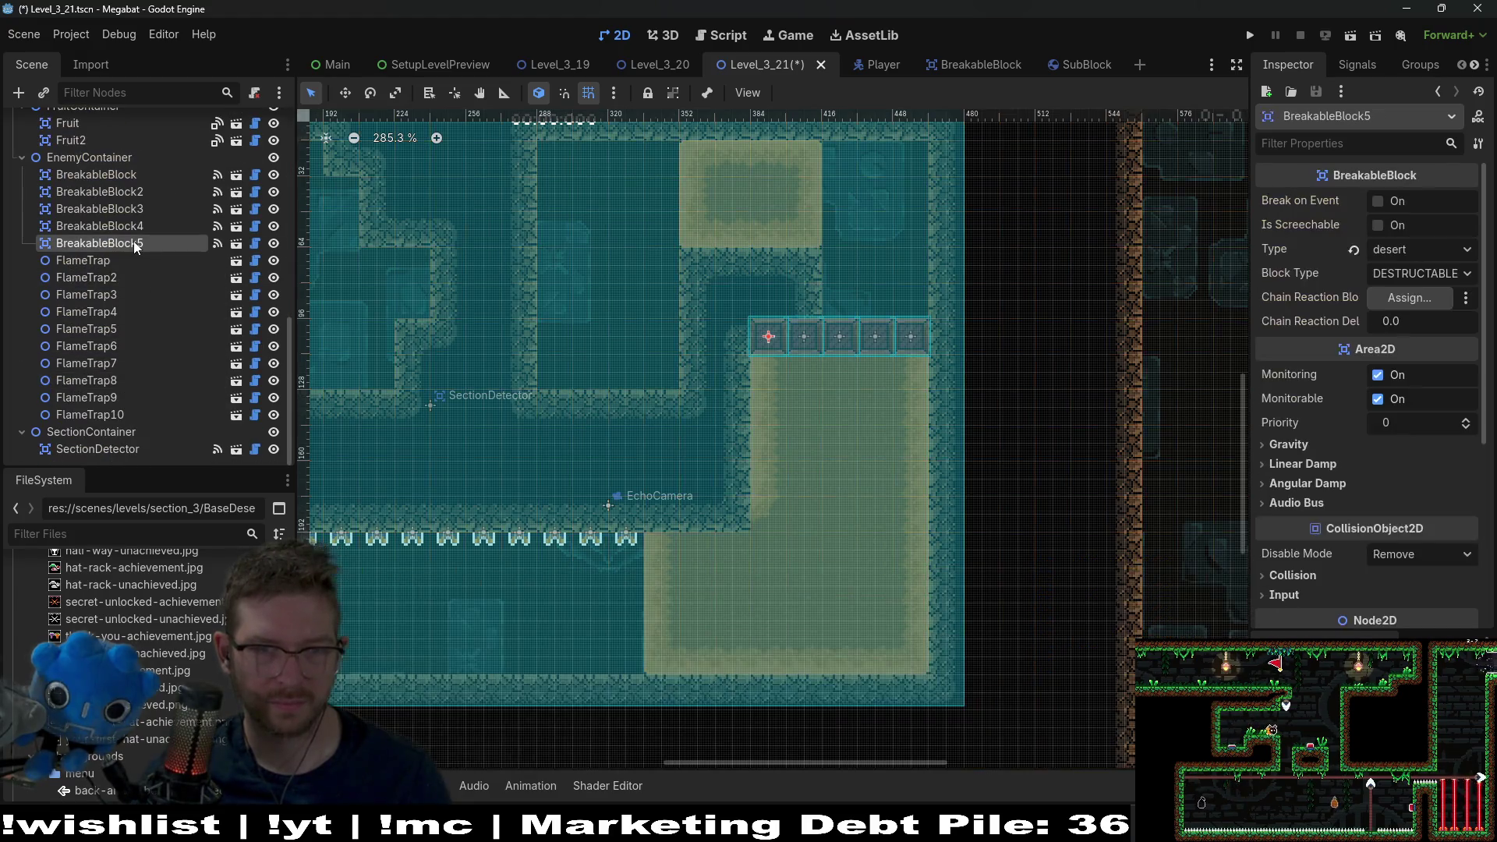
key(Delete)
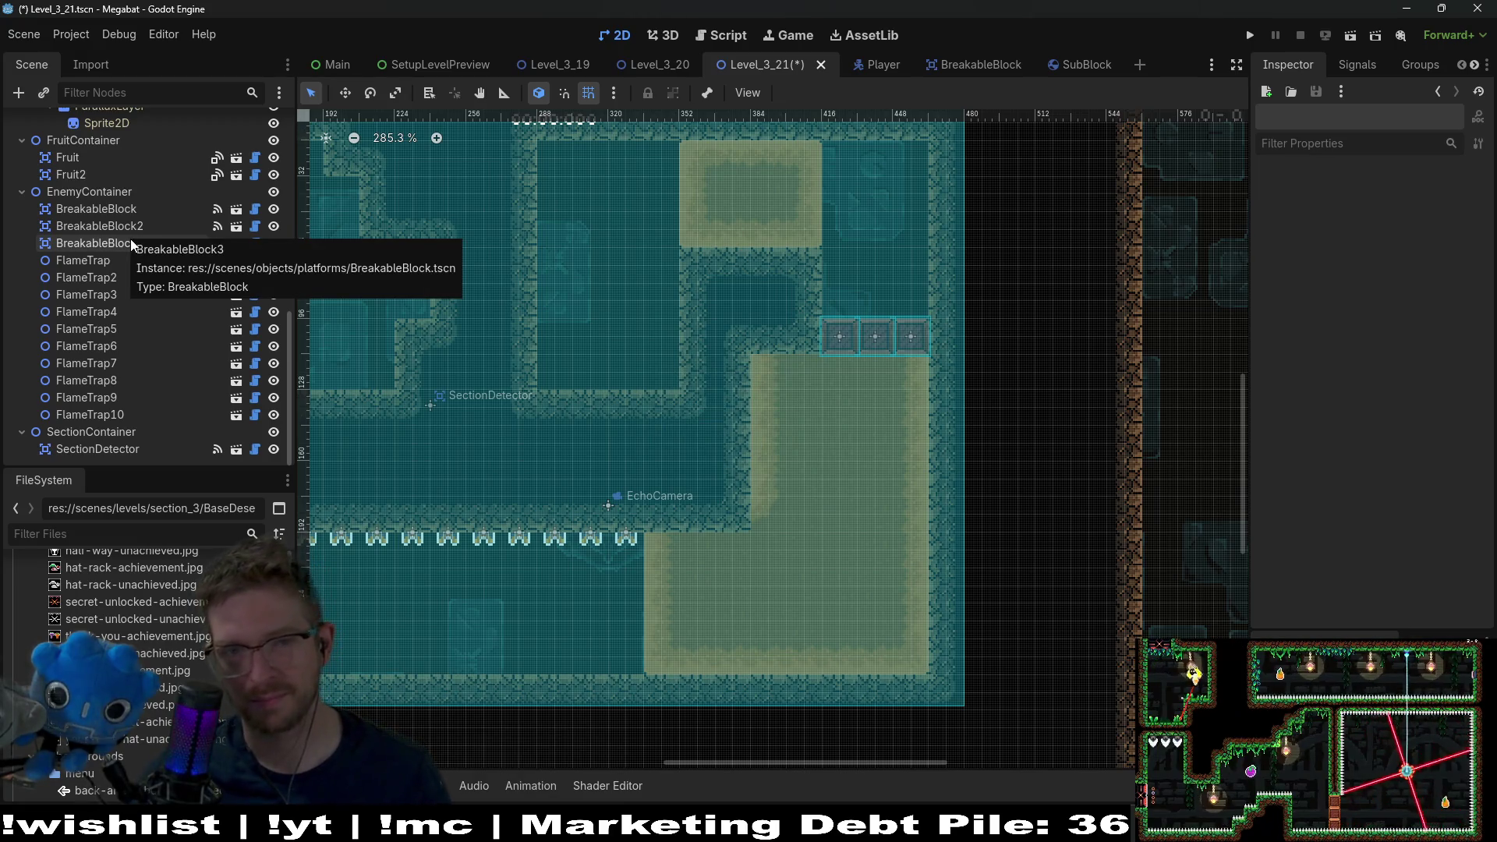
click(1351, 35)
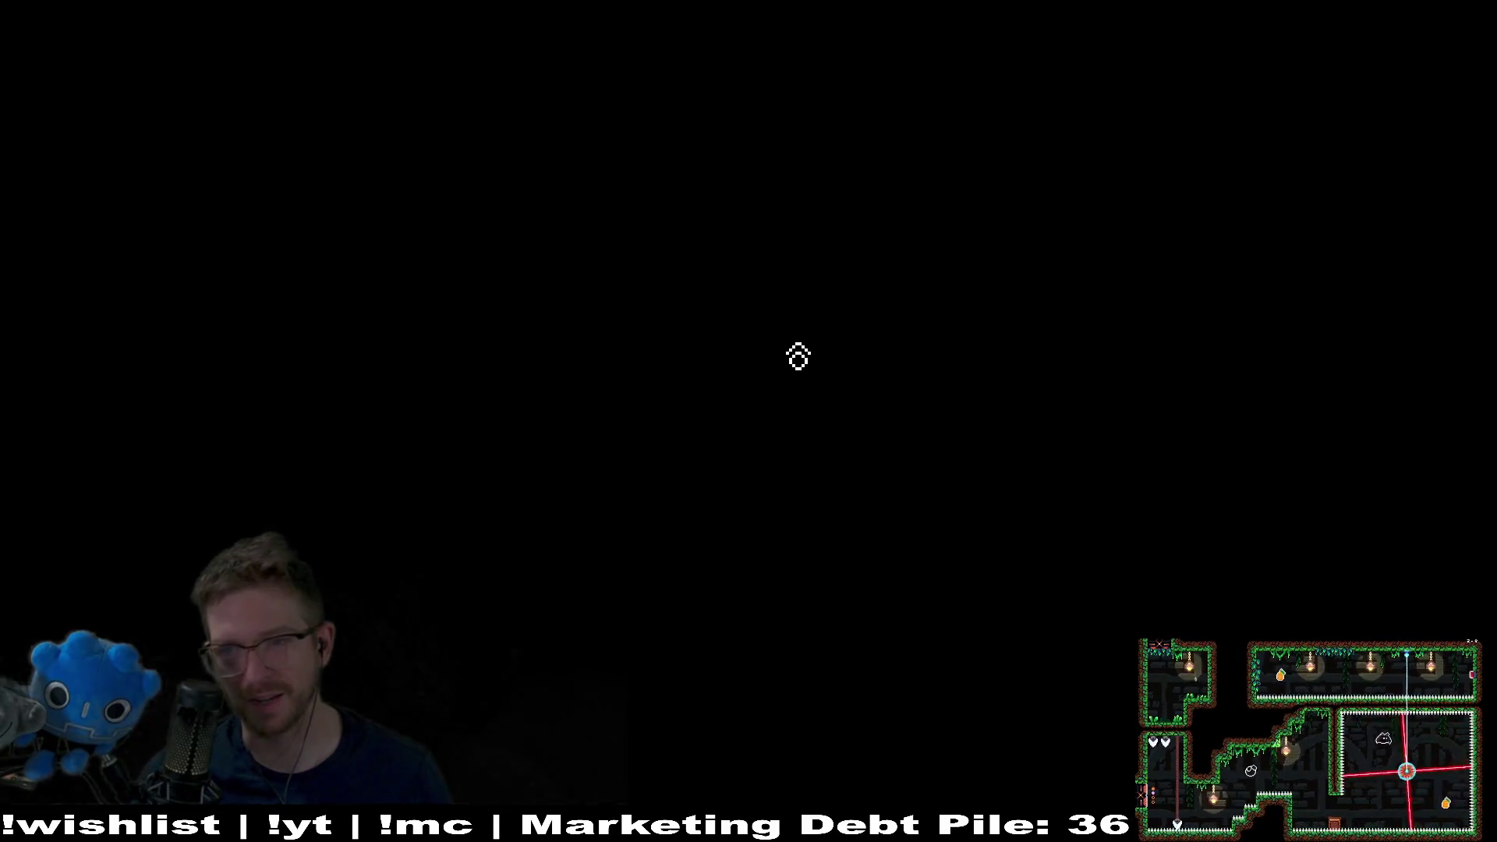
- Fly the bat through the corridor, break the red blocks, land on the ledge, then close the game
key(Right)
key(Left)
key(Down)
key(Right)
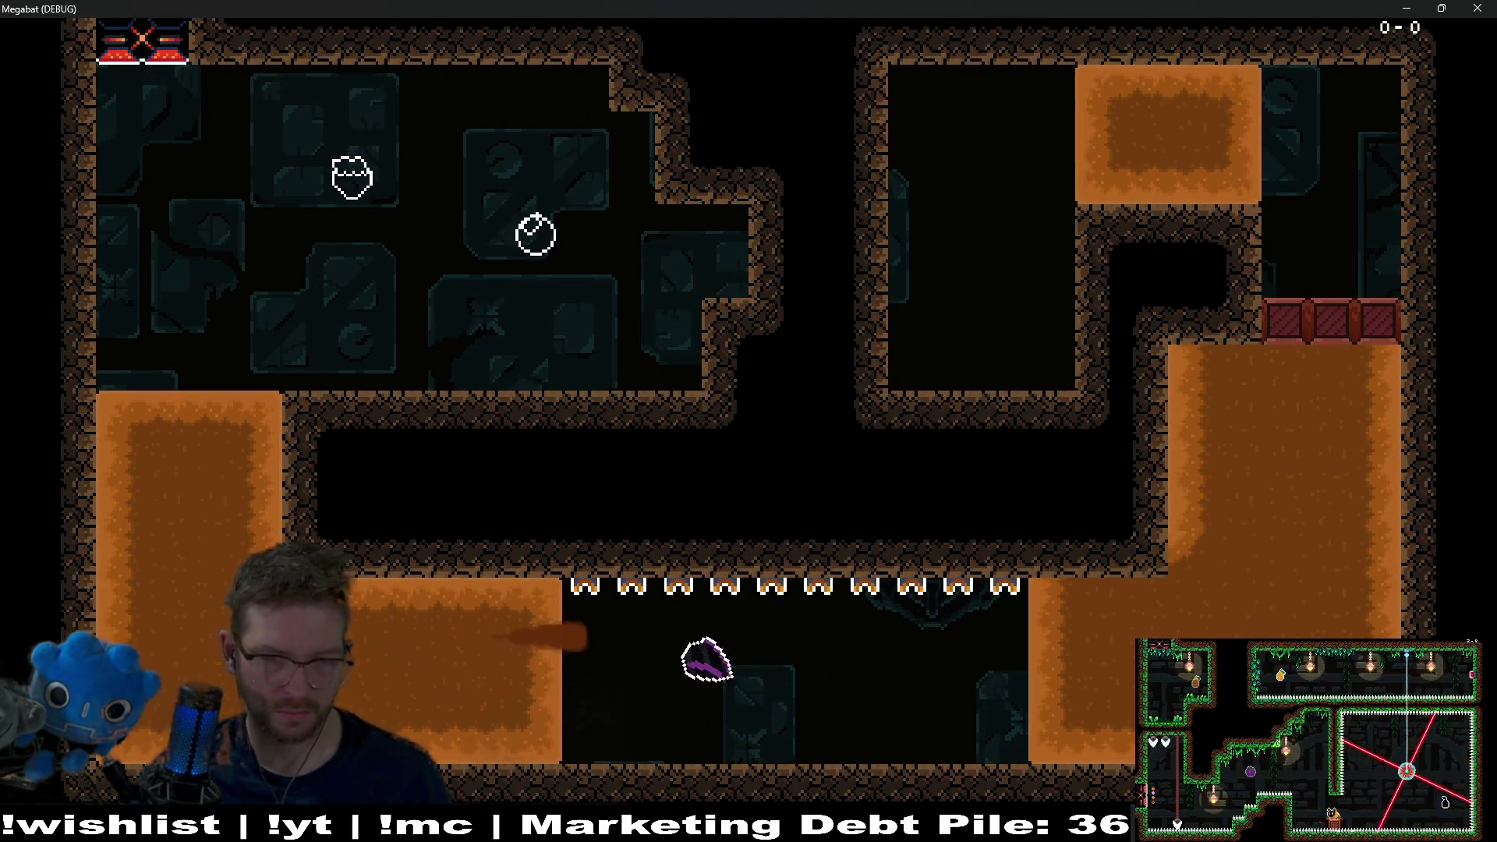
key(Up)
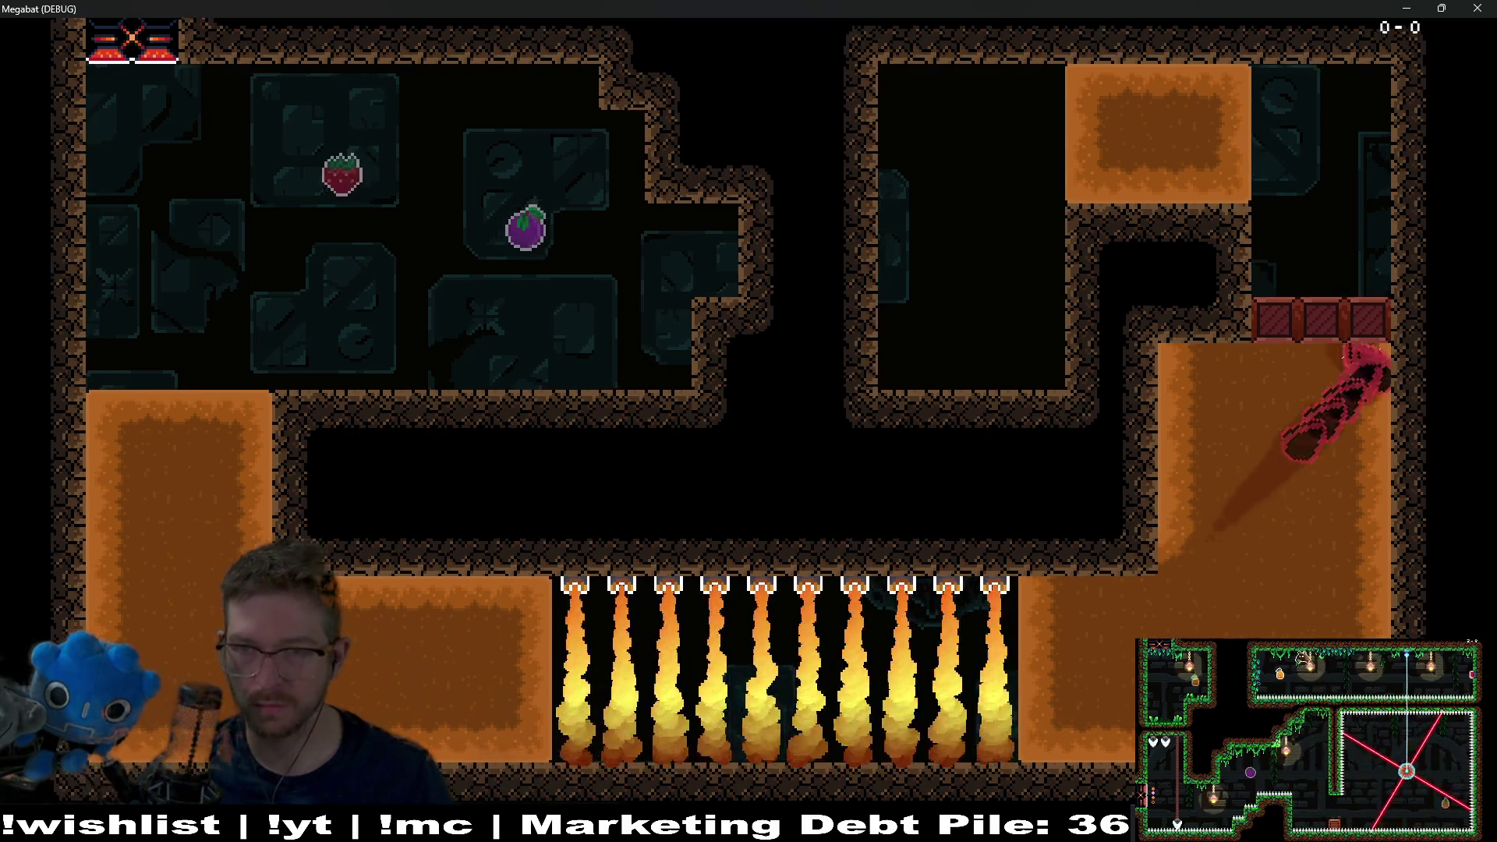
key(Down)
key(Left)
key(Up)
key(Right)
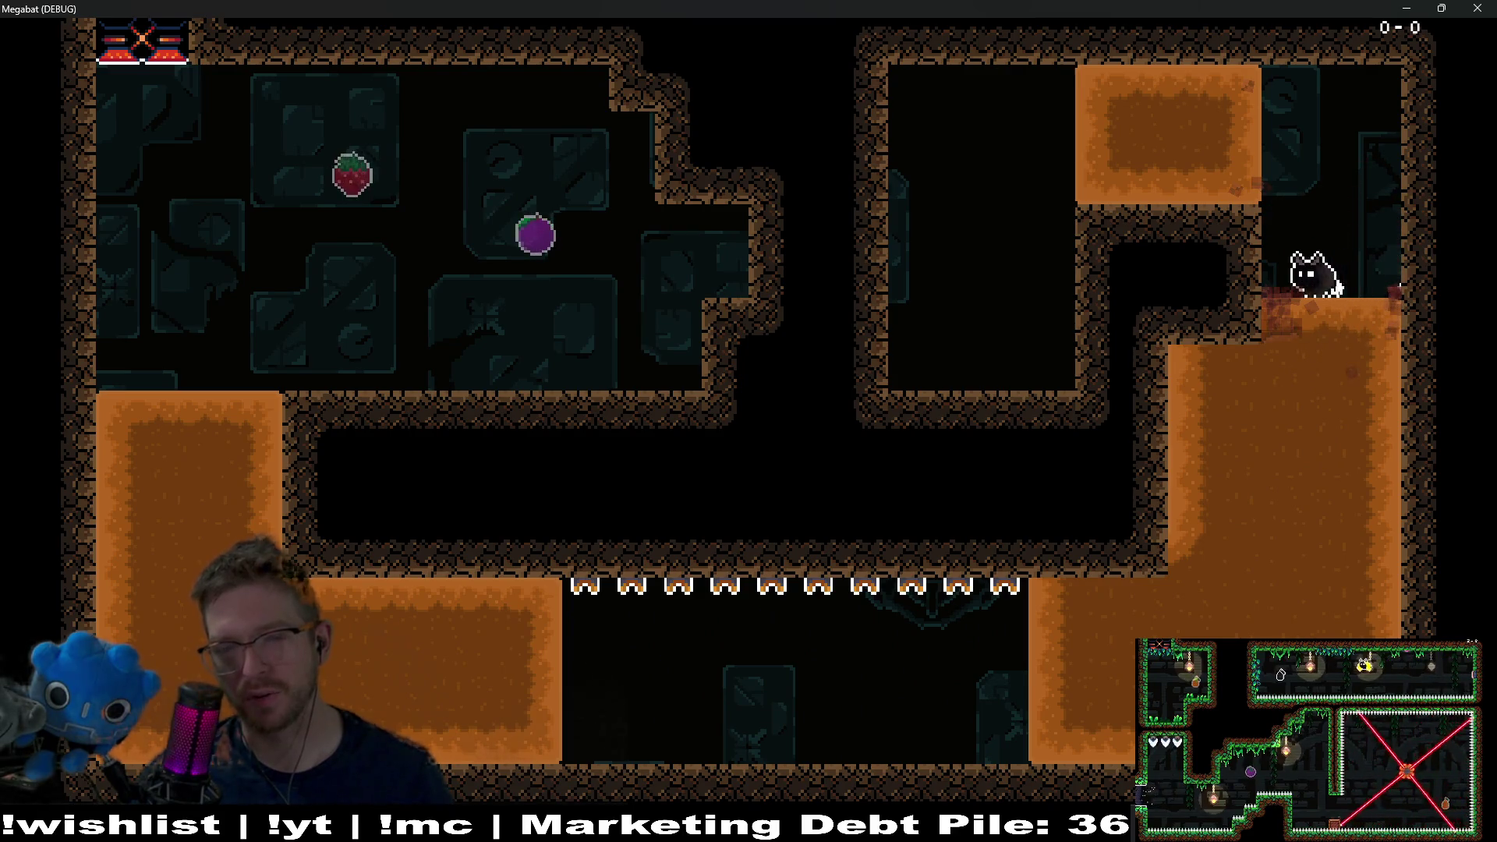
click(1476, 8)
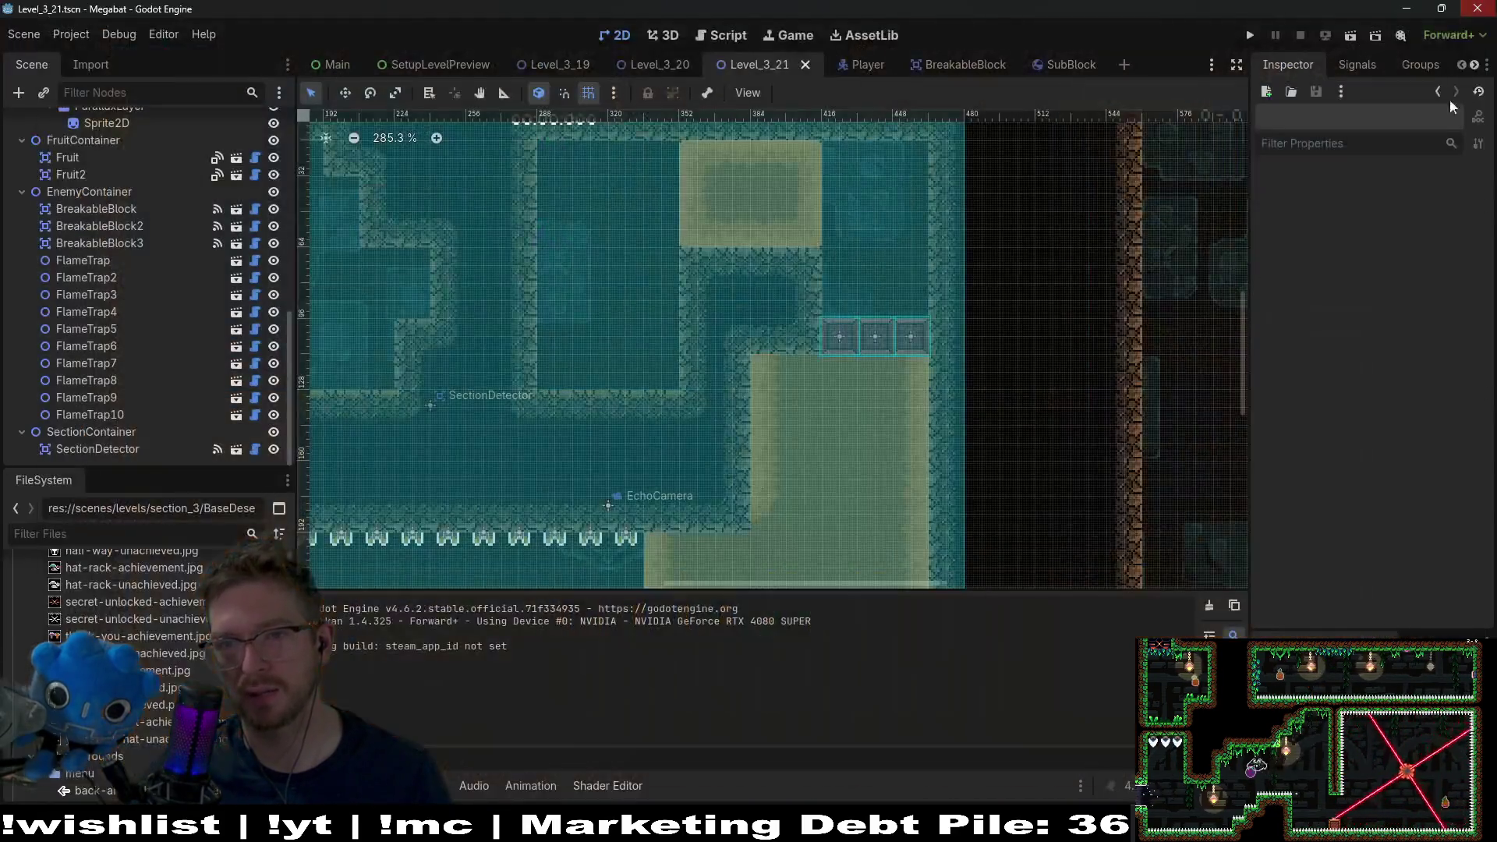
- Run the level again, dig the bat up through the dirt to the ledge, and close it
click(1350, 36)
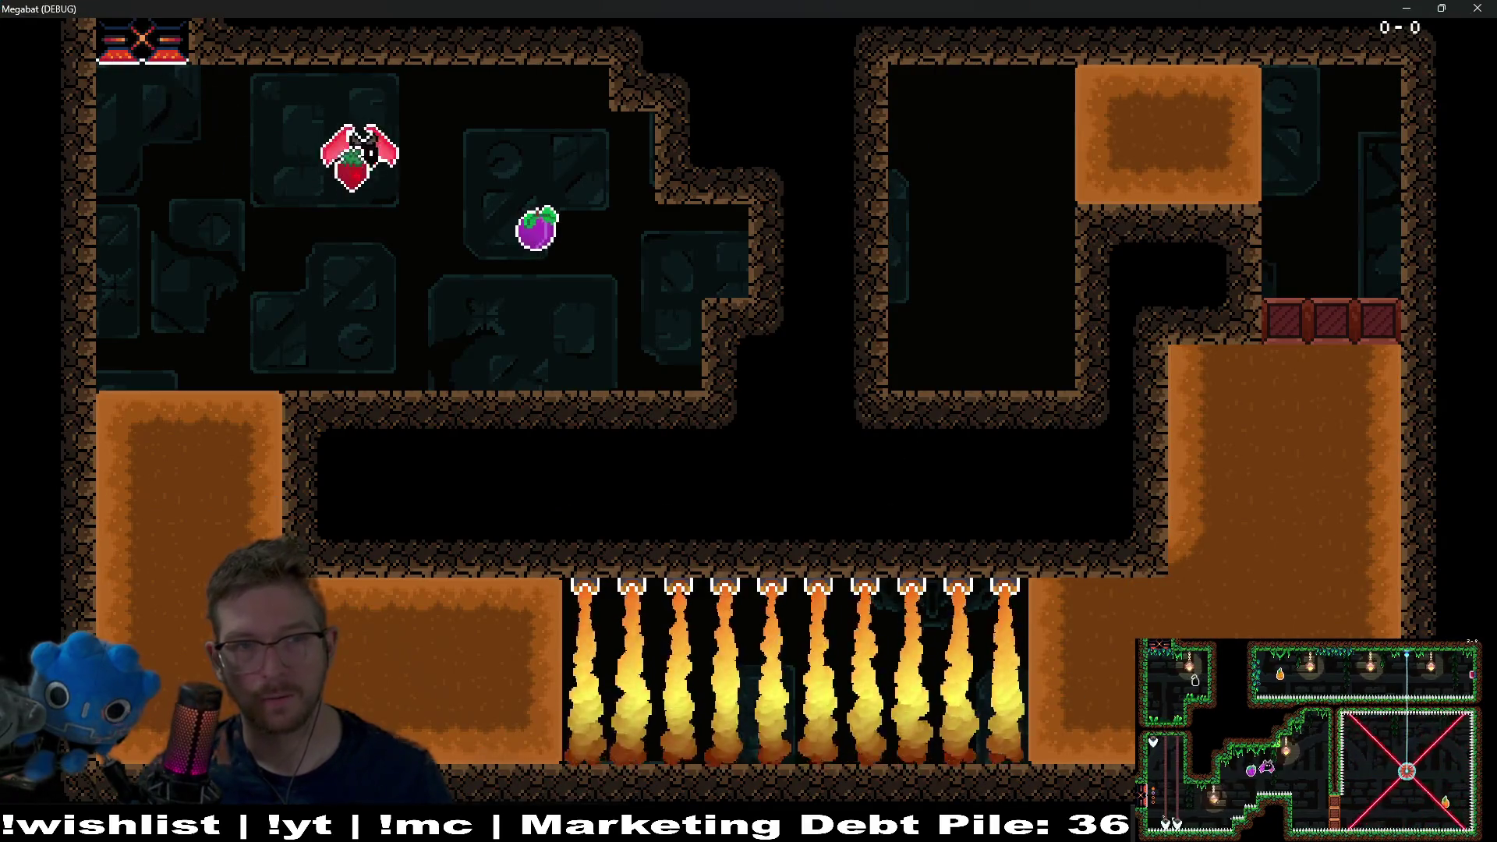
key(Down)
key(Right)
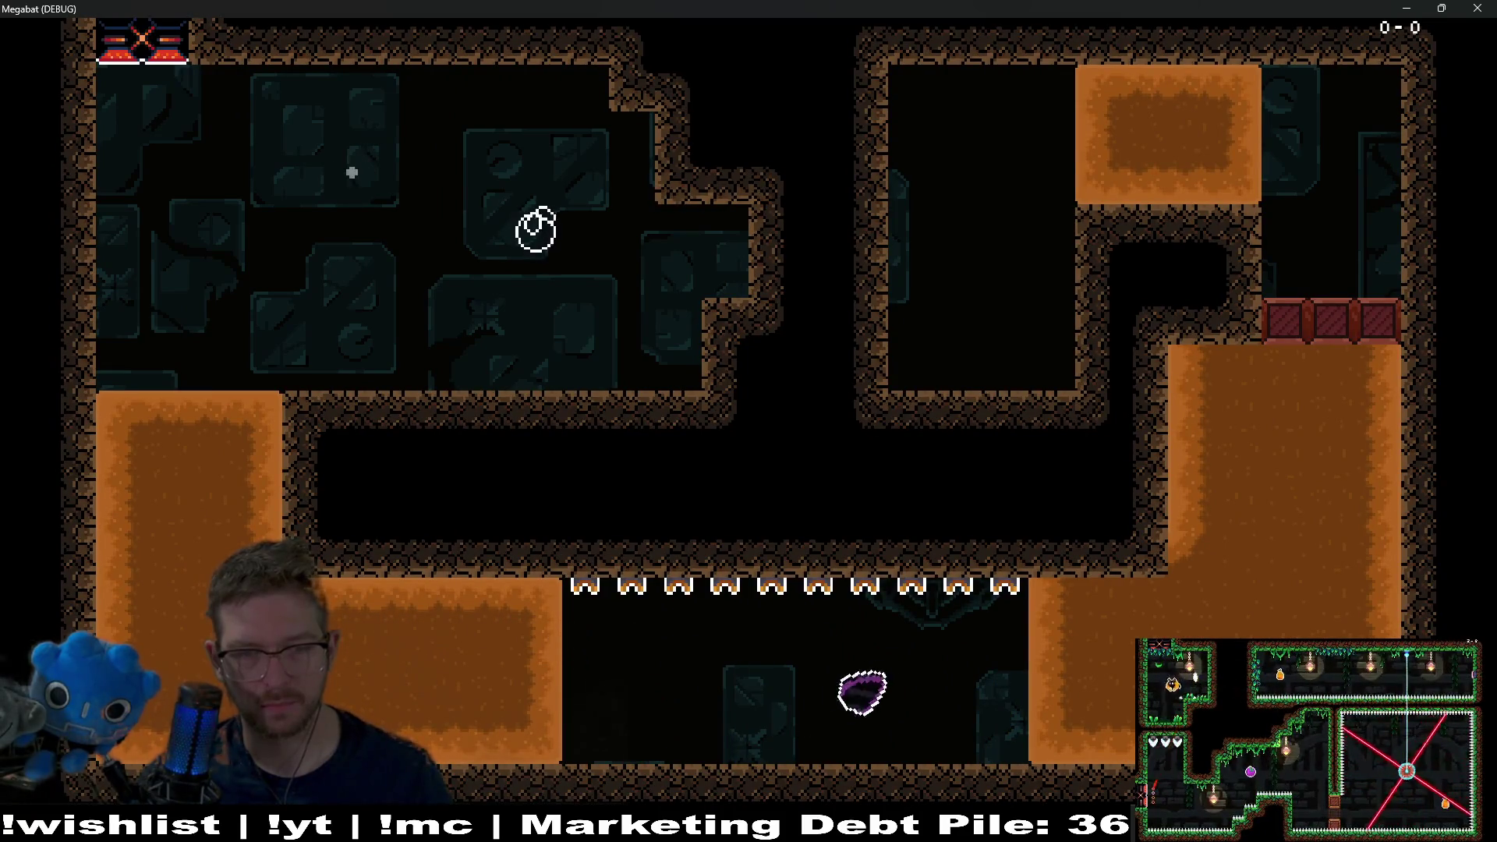
key(Up)
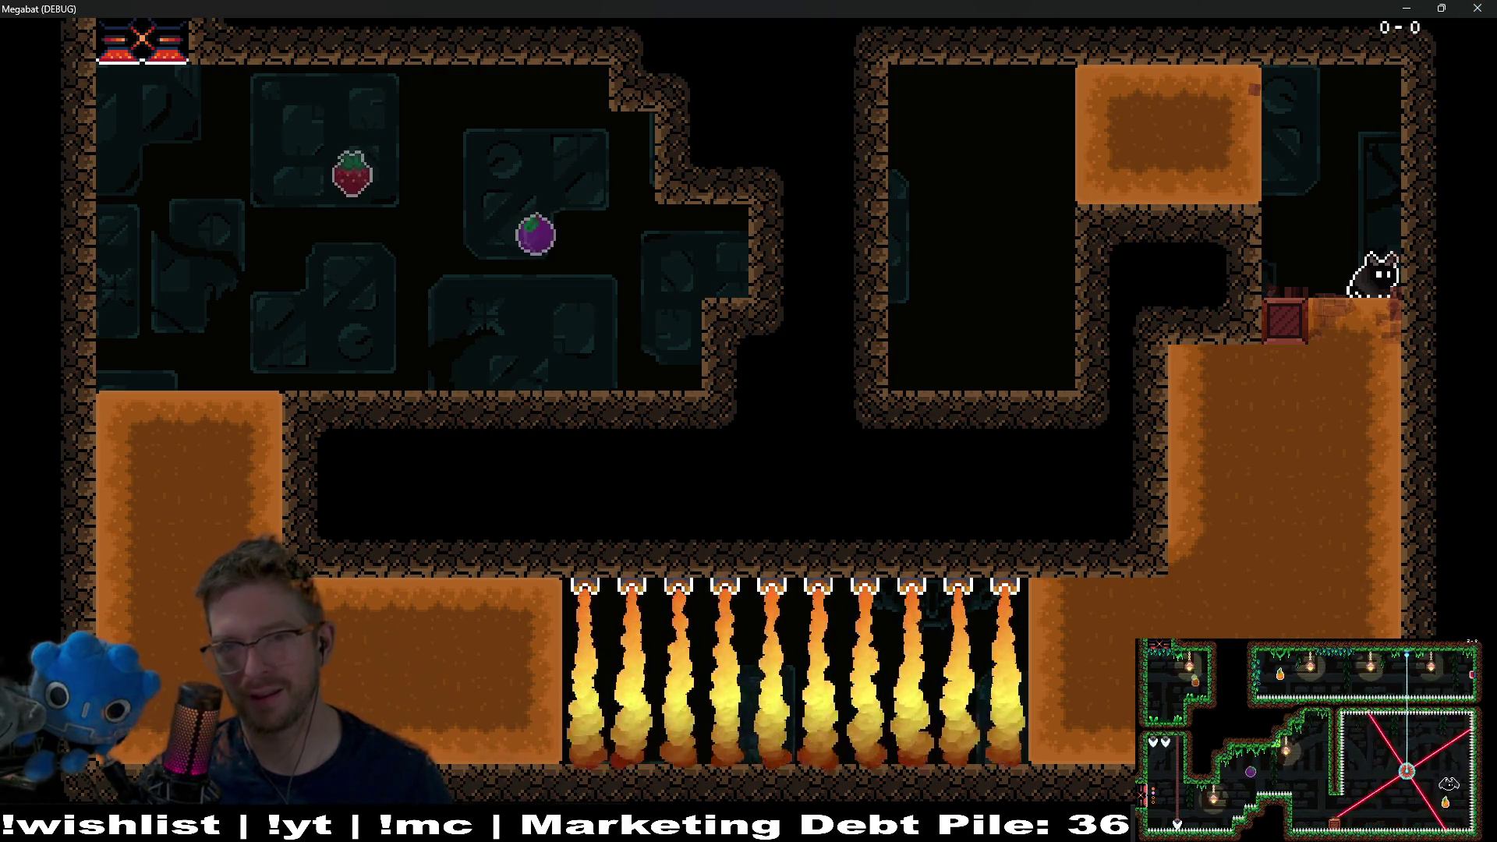
key(F8)
scroll(180, 307, up, 5)
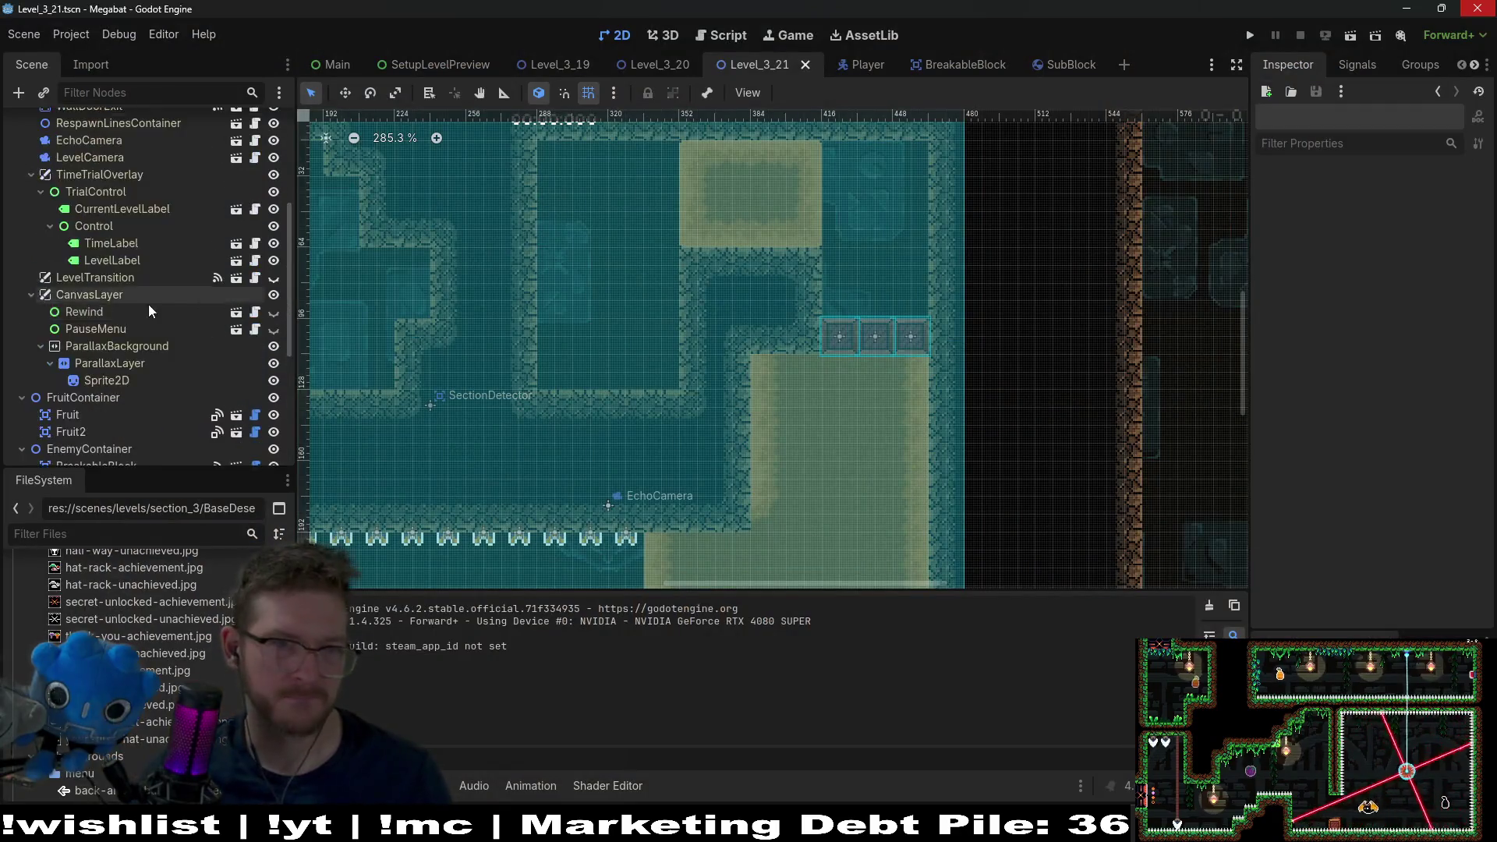
- Instance HazardTileMapLayer.tscn under the HazardContainer node
click(105, 279)
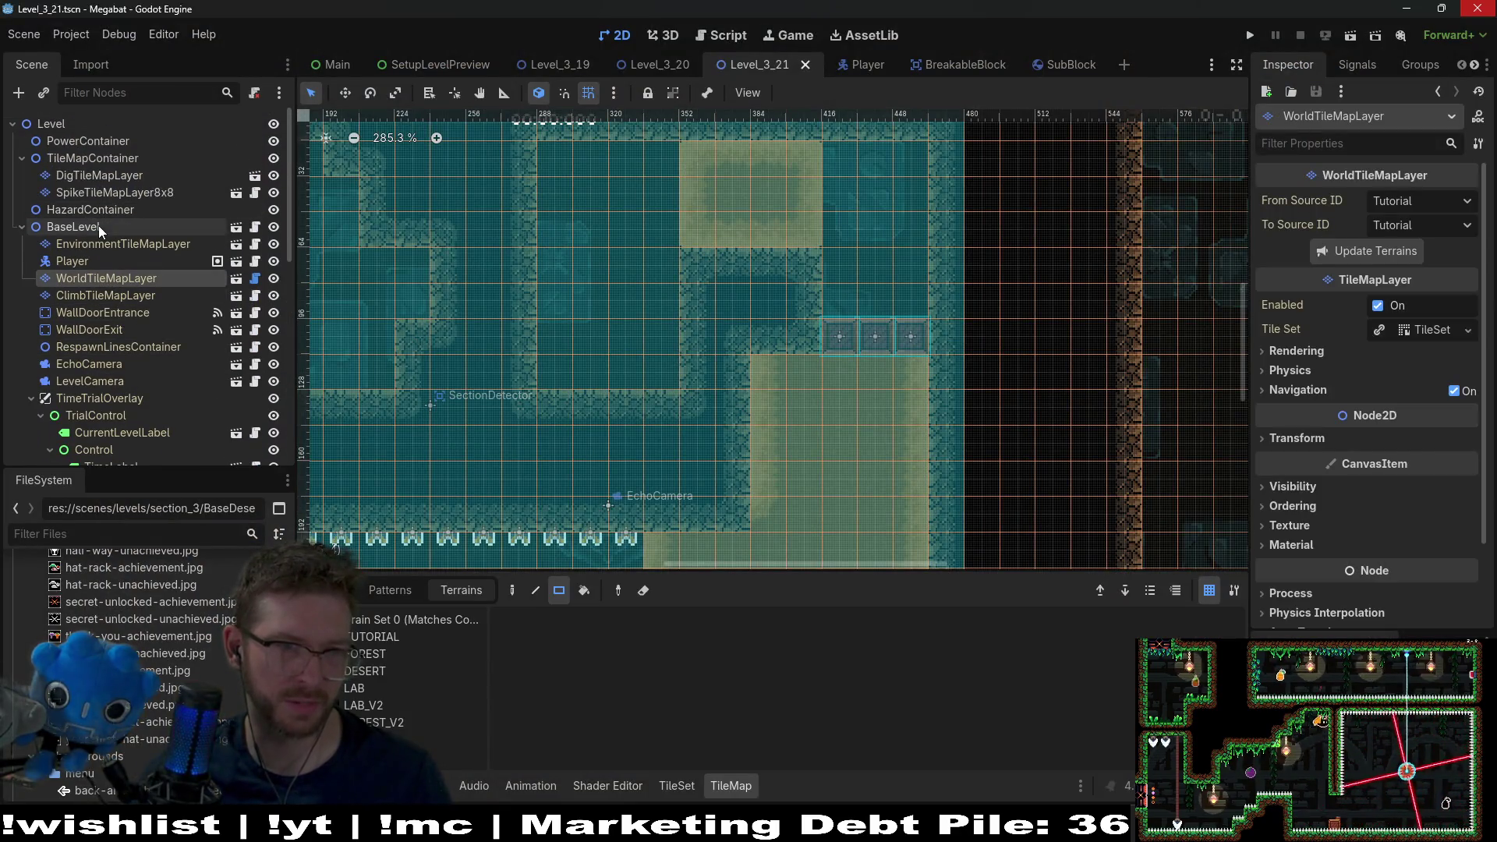
click(91, 215)
key(ctrl+shift+a)
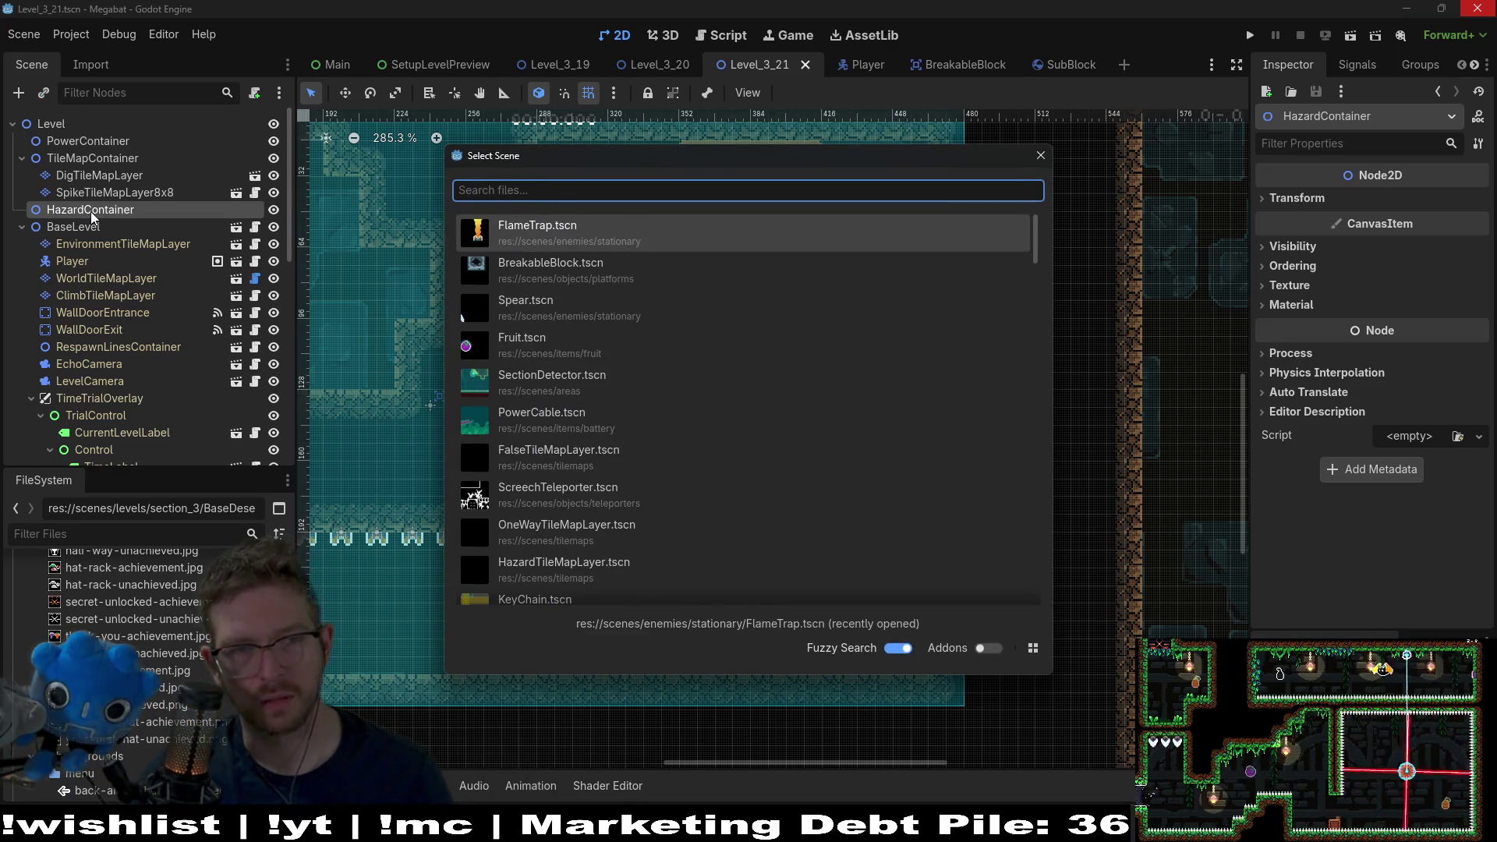
text(hazard)
key(Return)
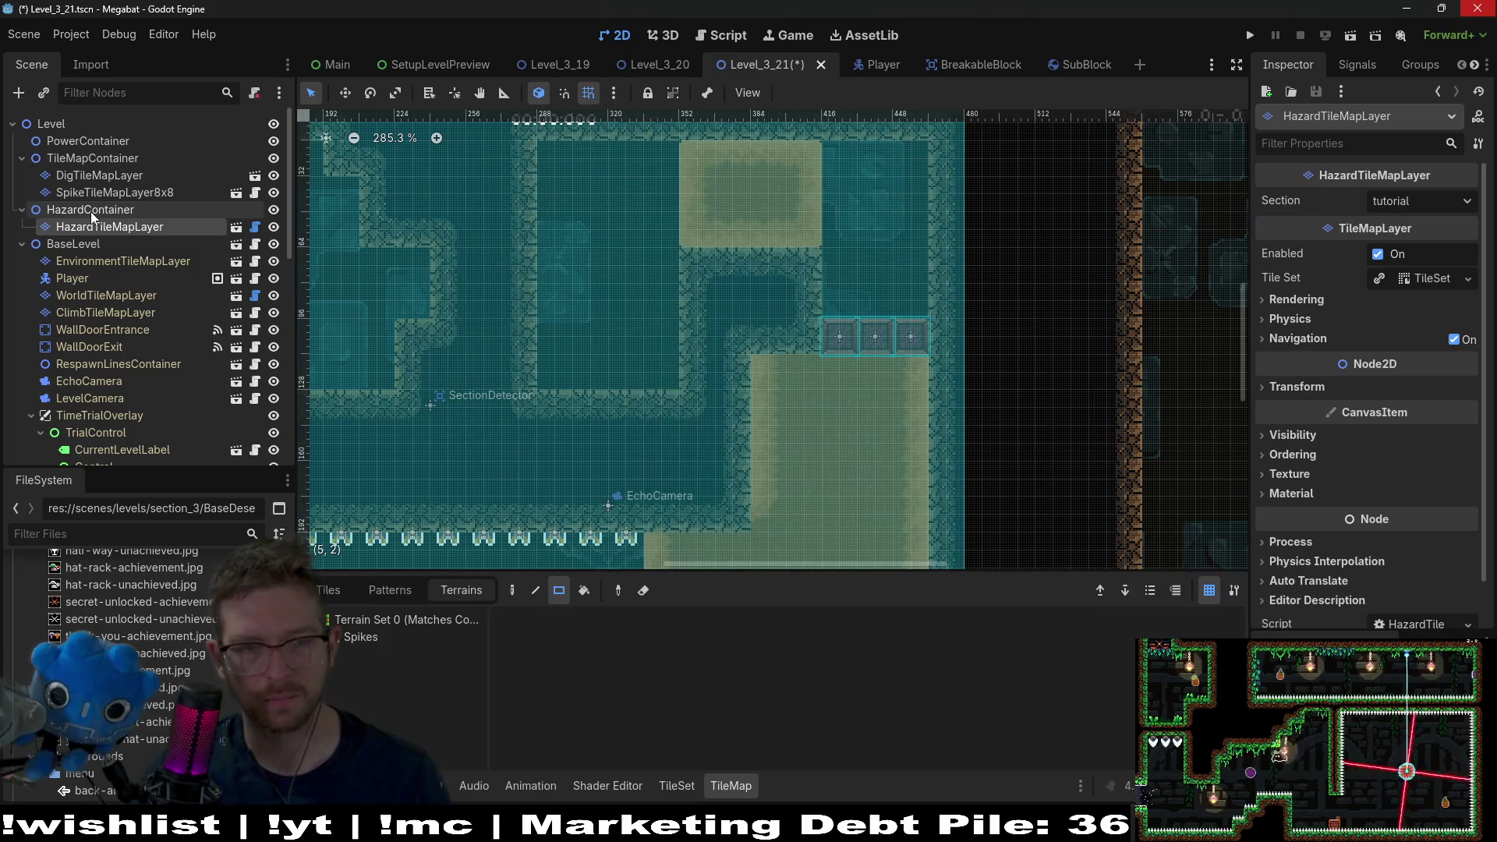
- Set the hazard layer's section to desert and paint a Spikes row above the three blocks
click(388, 636)
click(1435, 201)
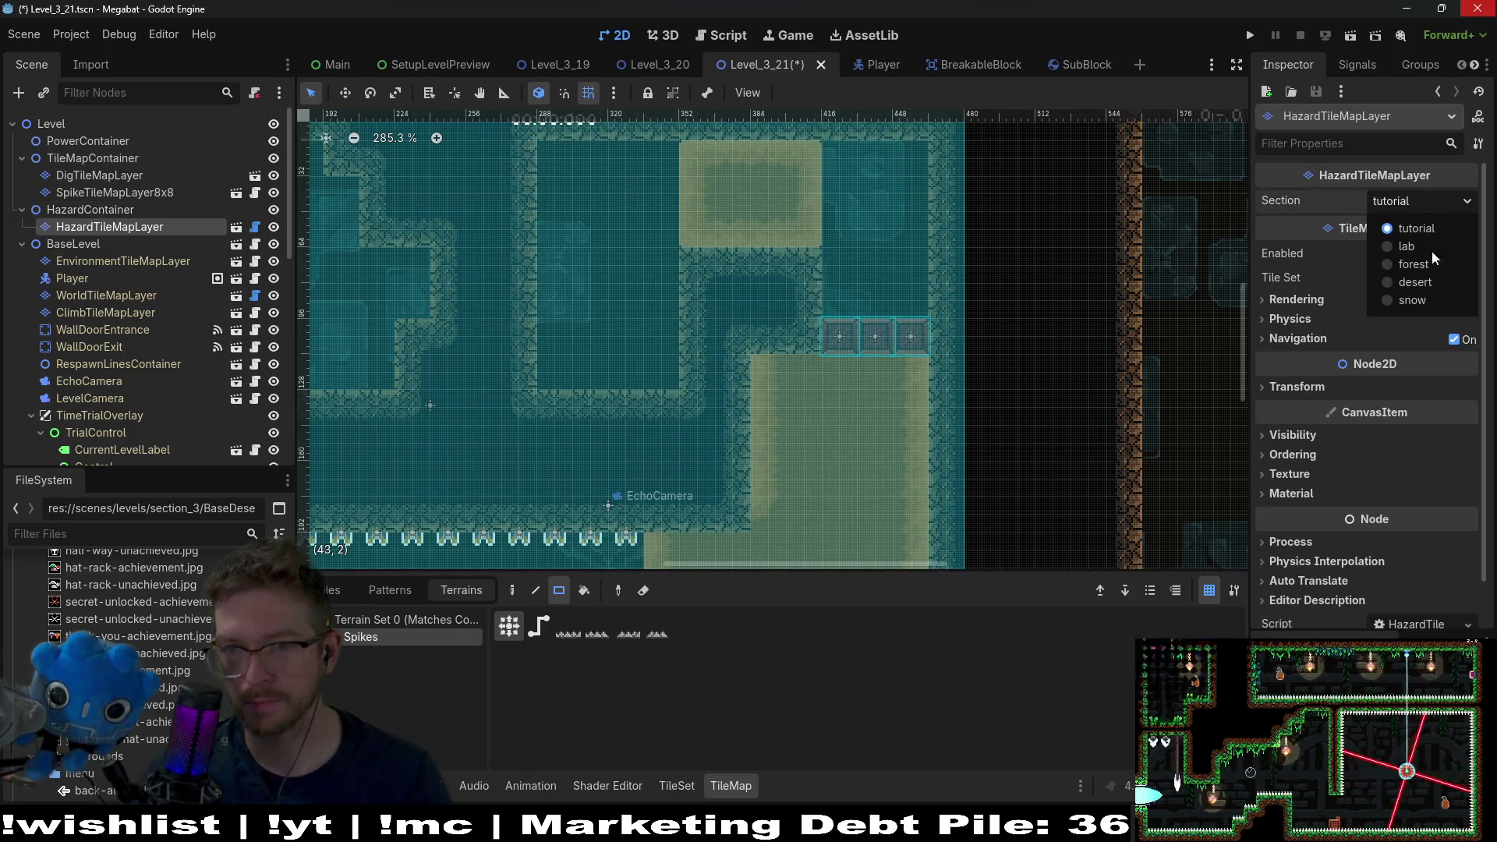
click(1428, 285)
scroll(842, 338, up, 8)
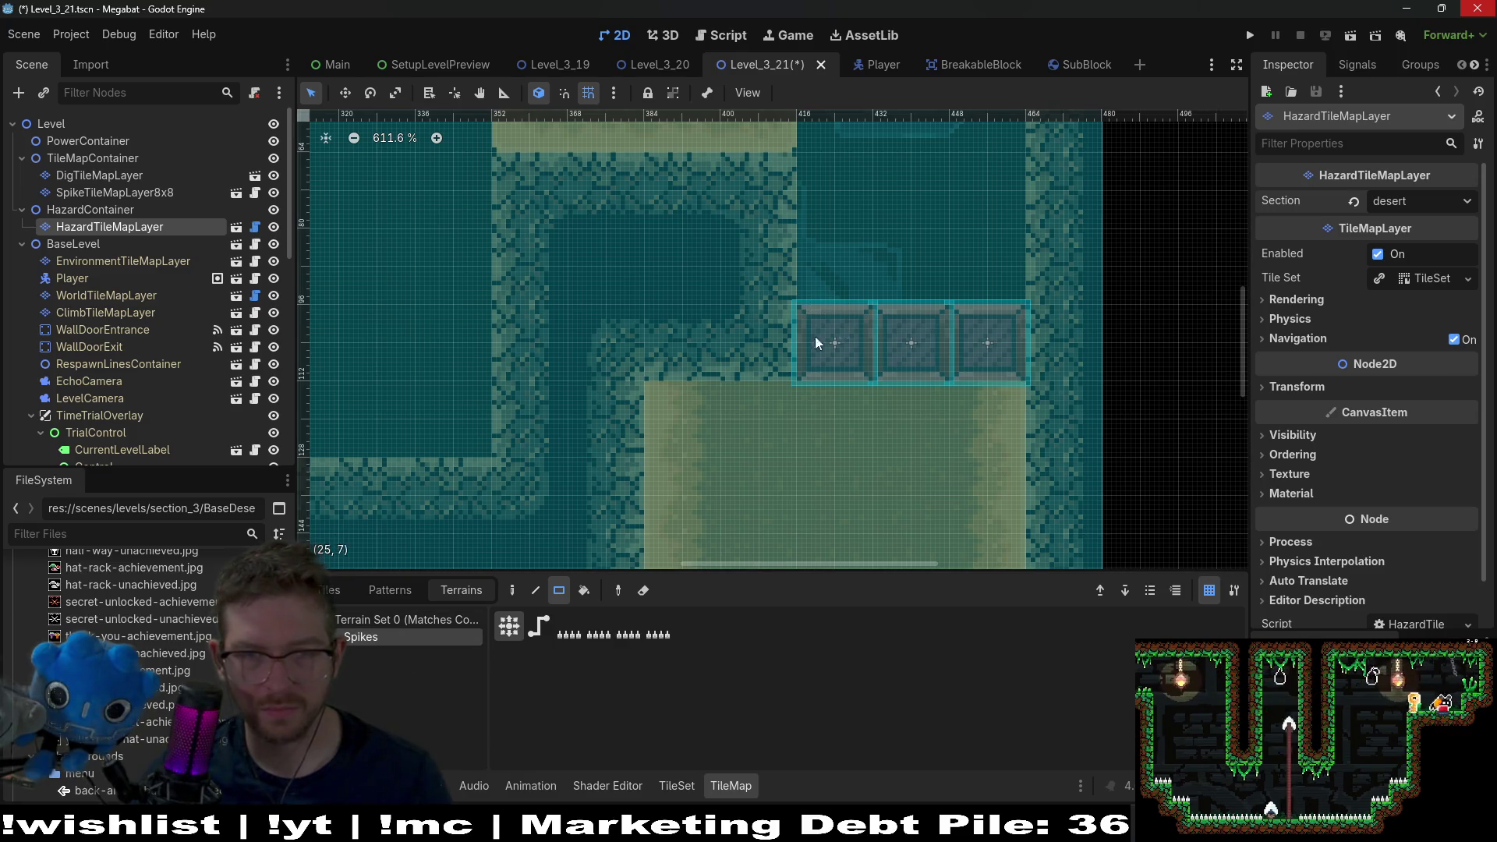
drag(830, 284, 990, 291)
scroll(739, 416, down, 9)
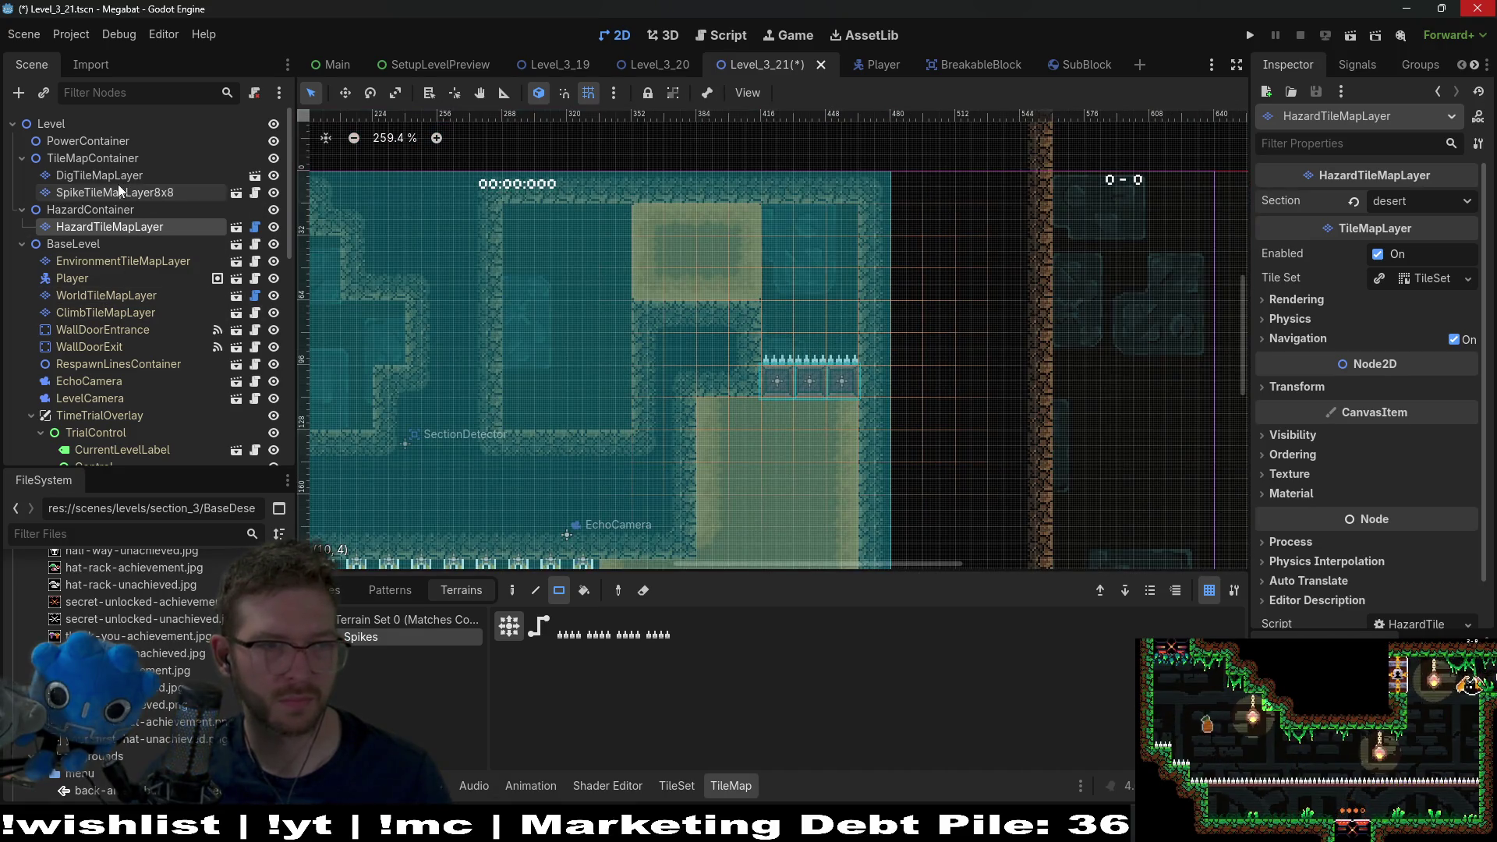
- Paint Sand on DigTileMapLayer over the dark corridor and a 3x1 strip at the block row
click(99, 175)
click(358, 641)
drag(704, 336, 778, 403)
scroll(780, 398, down, 3)
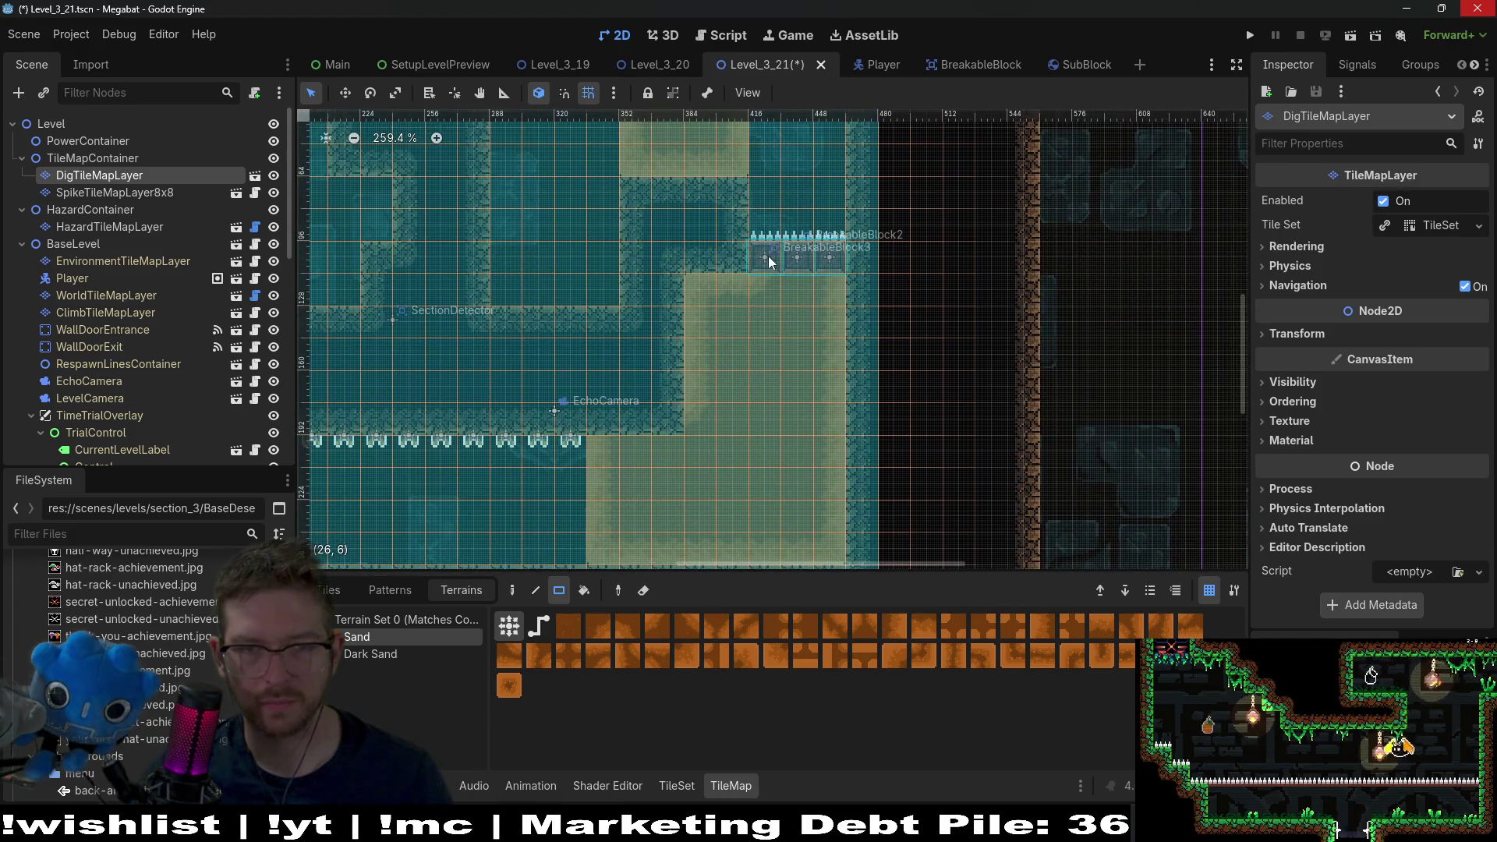
drag(843, 263, 833, 269)
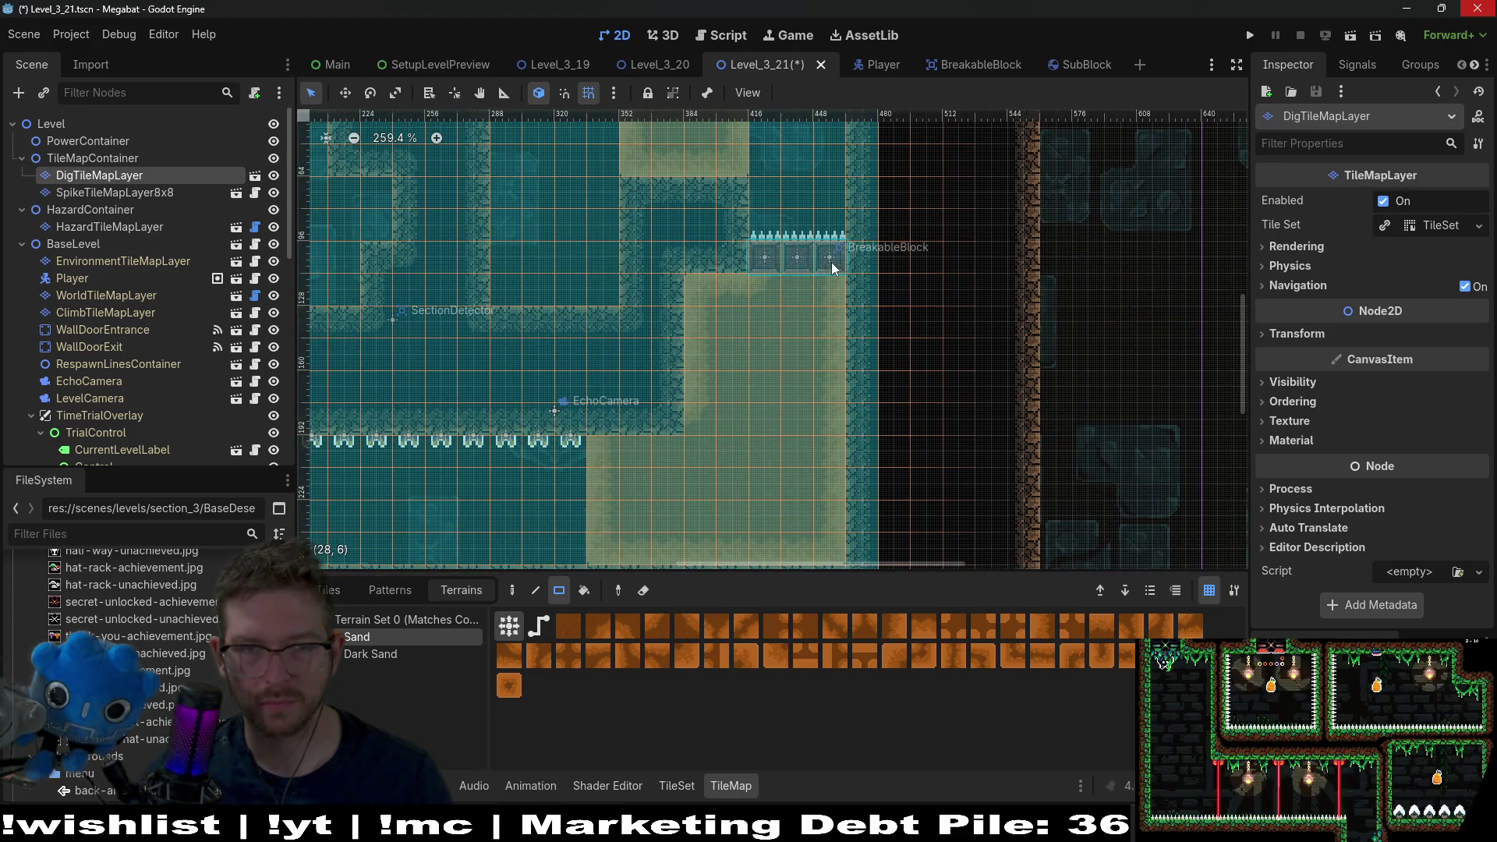
- Place the 3x1 sand strip, save the level, and run it
key(ctrl+s)
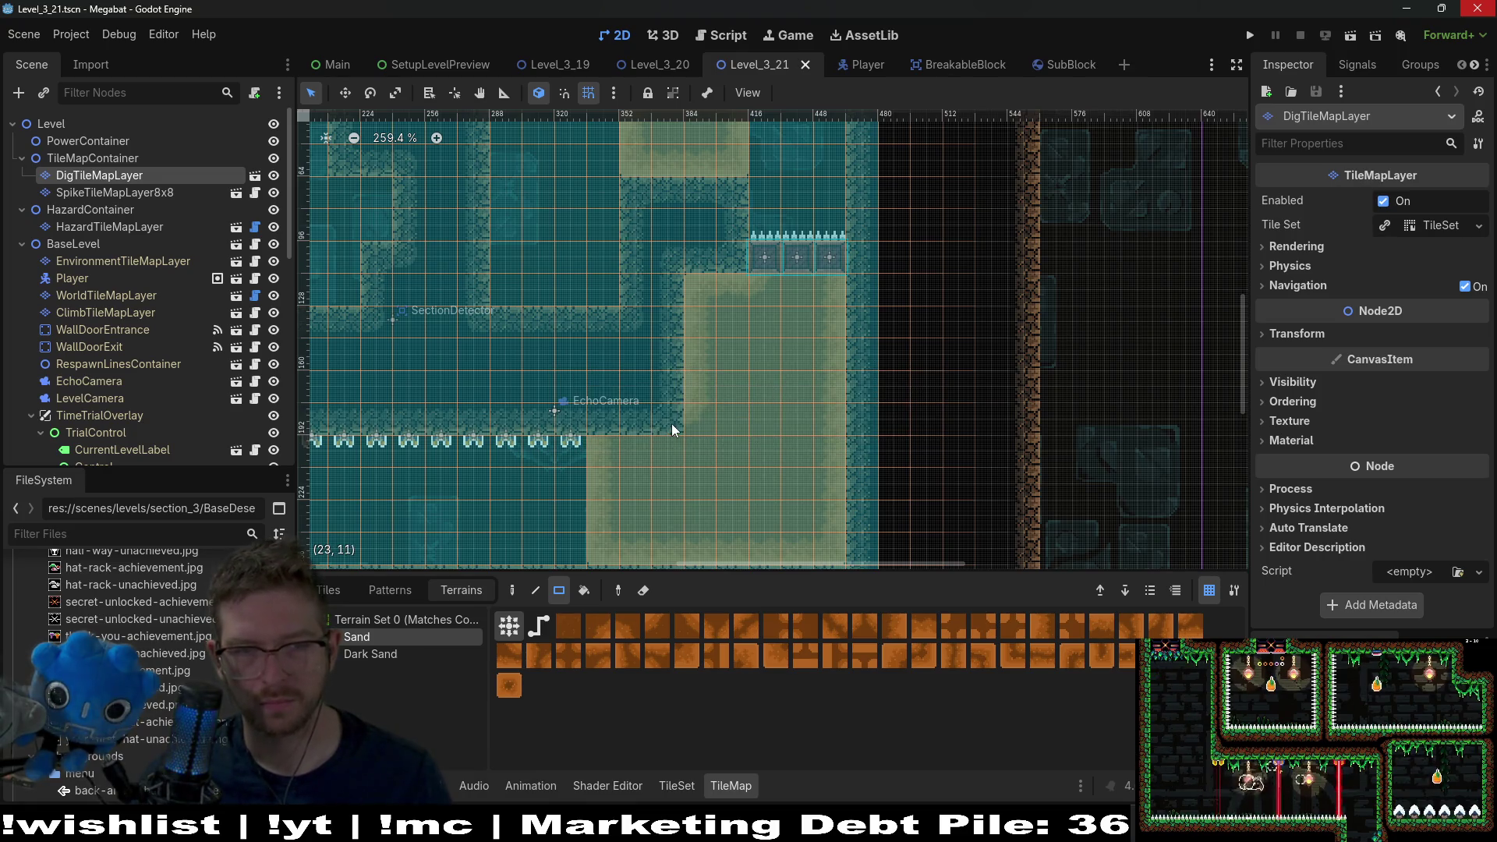
drag(618, 433, 618, 433)
scroll(687, 422, down, 4)
key(ctrl+s)
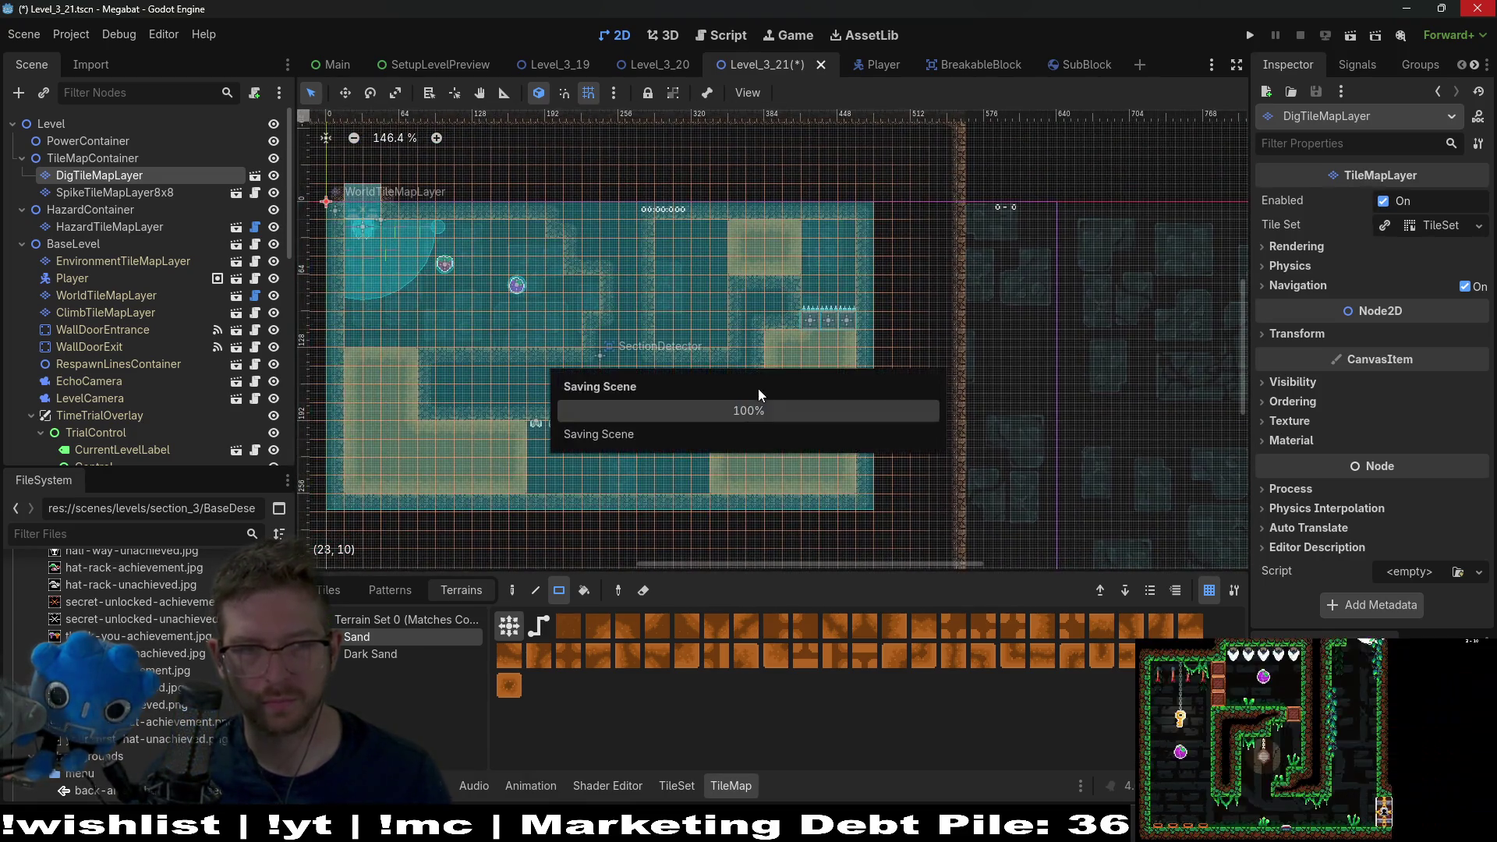
click(1349, 37)
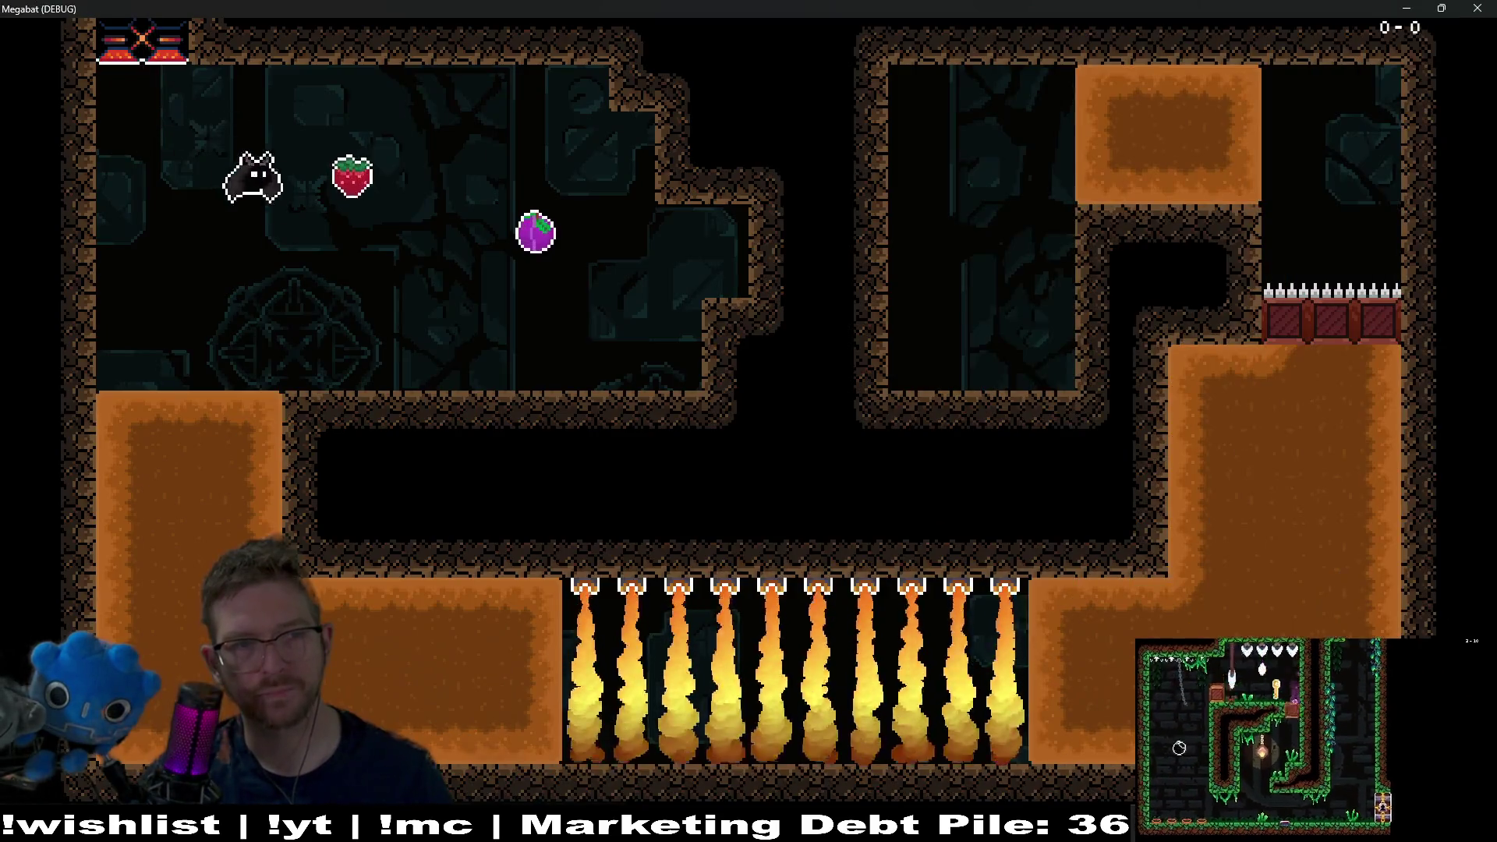
- Fly the bat through the level, collecting fruit and digging through orange blocks, then close the game
key(Left)
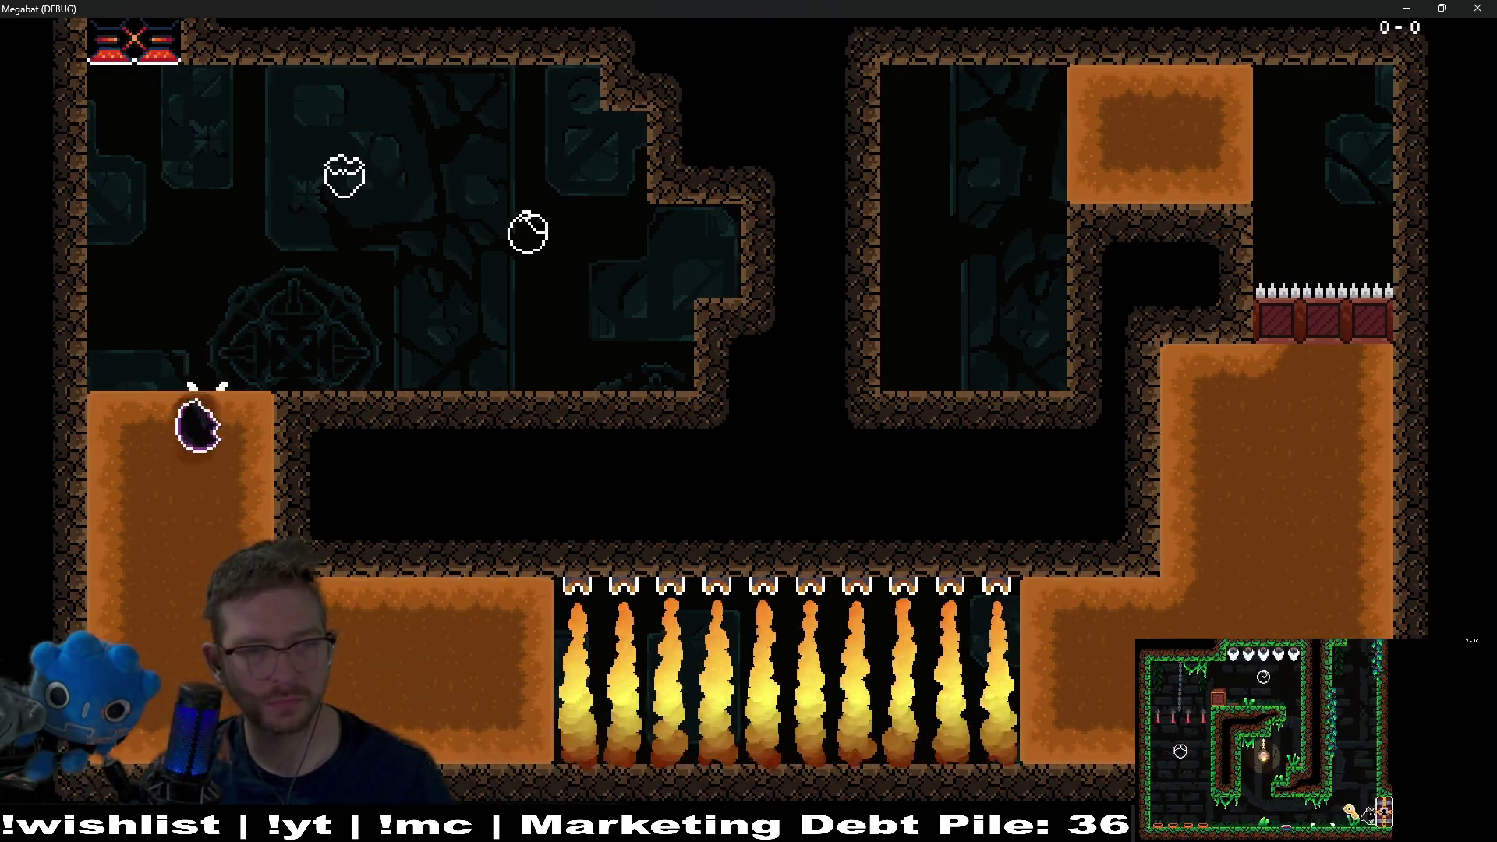
key(Right)
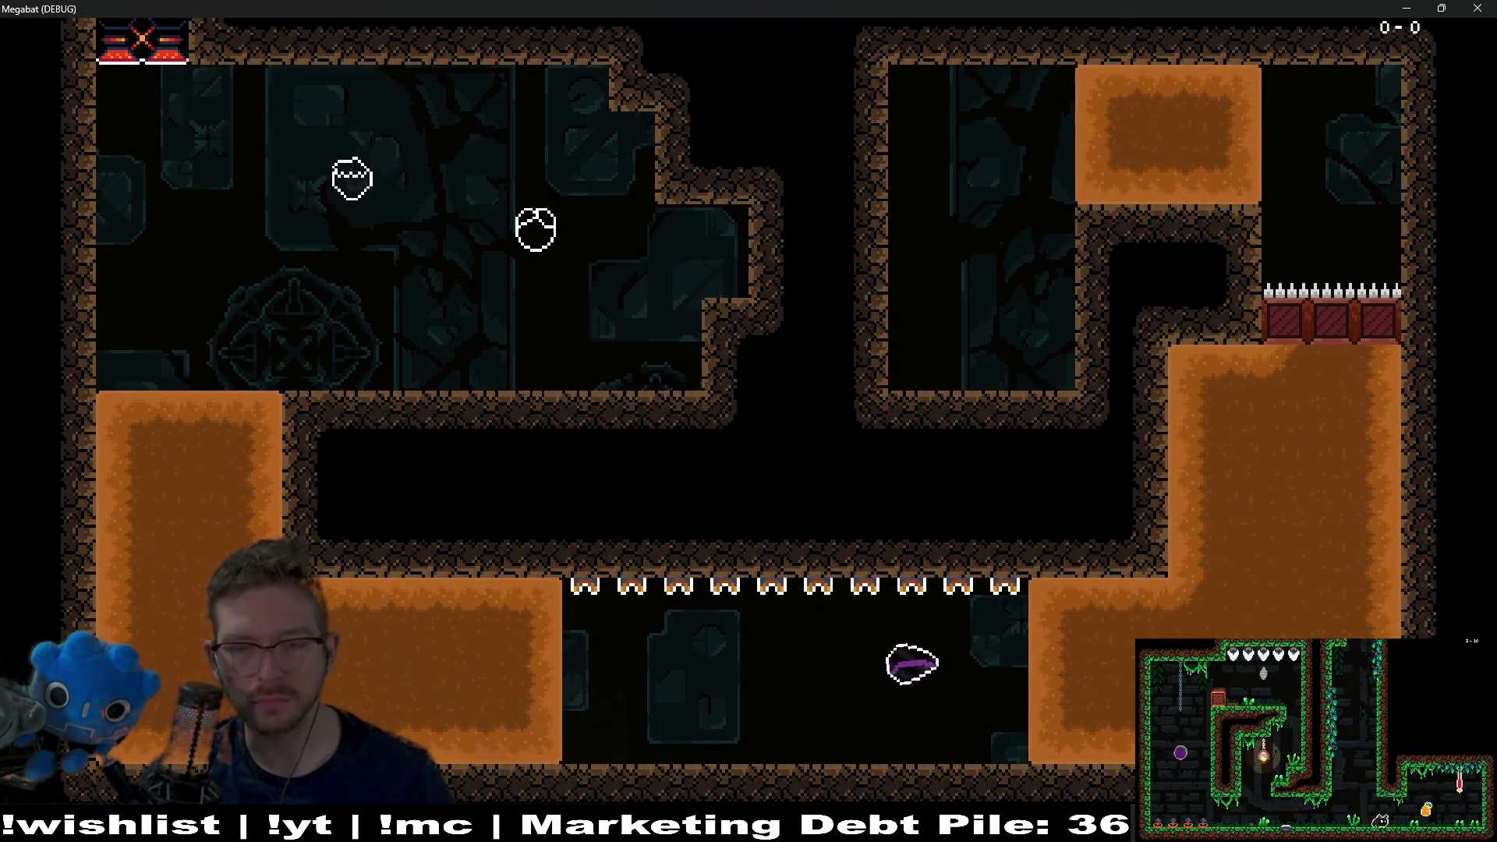
key(Up)
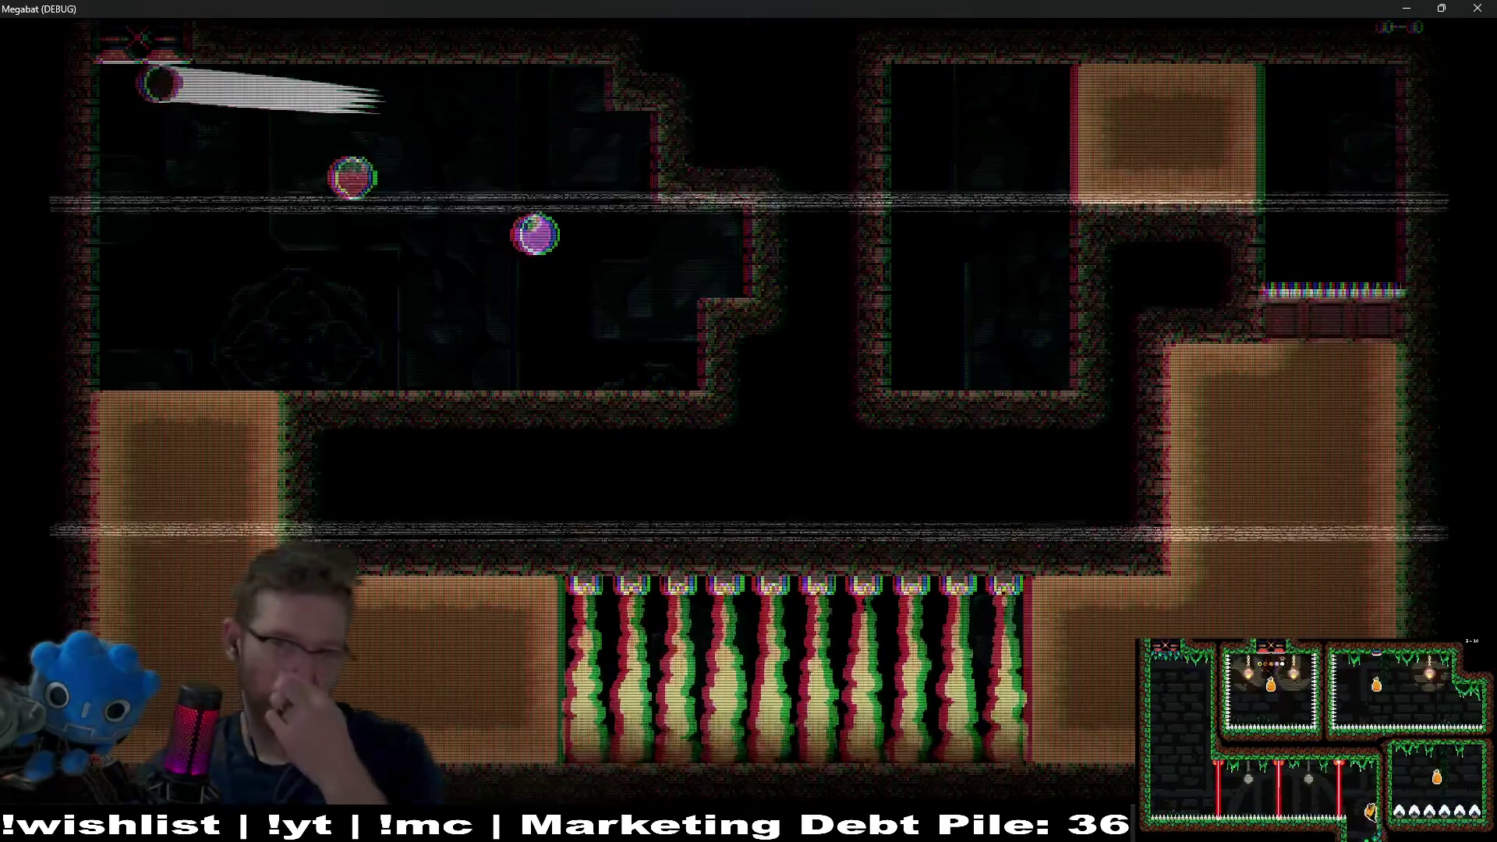
key(Right)
key(Left)
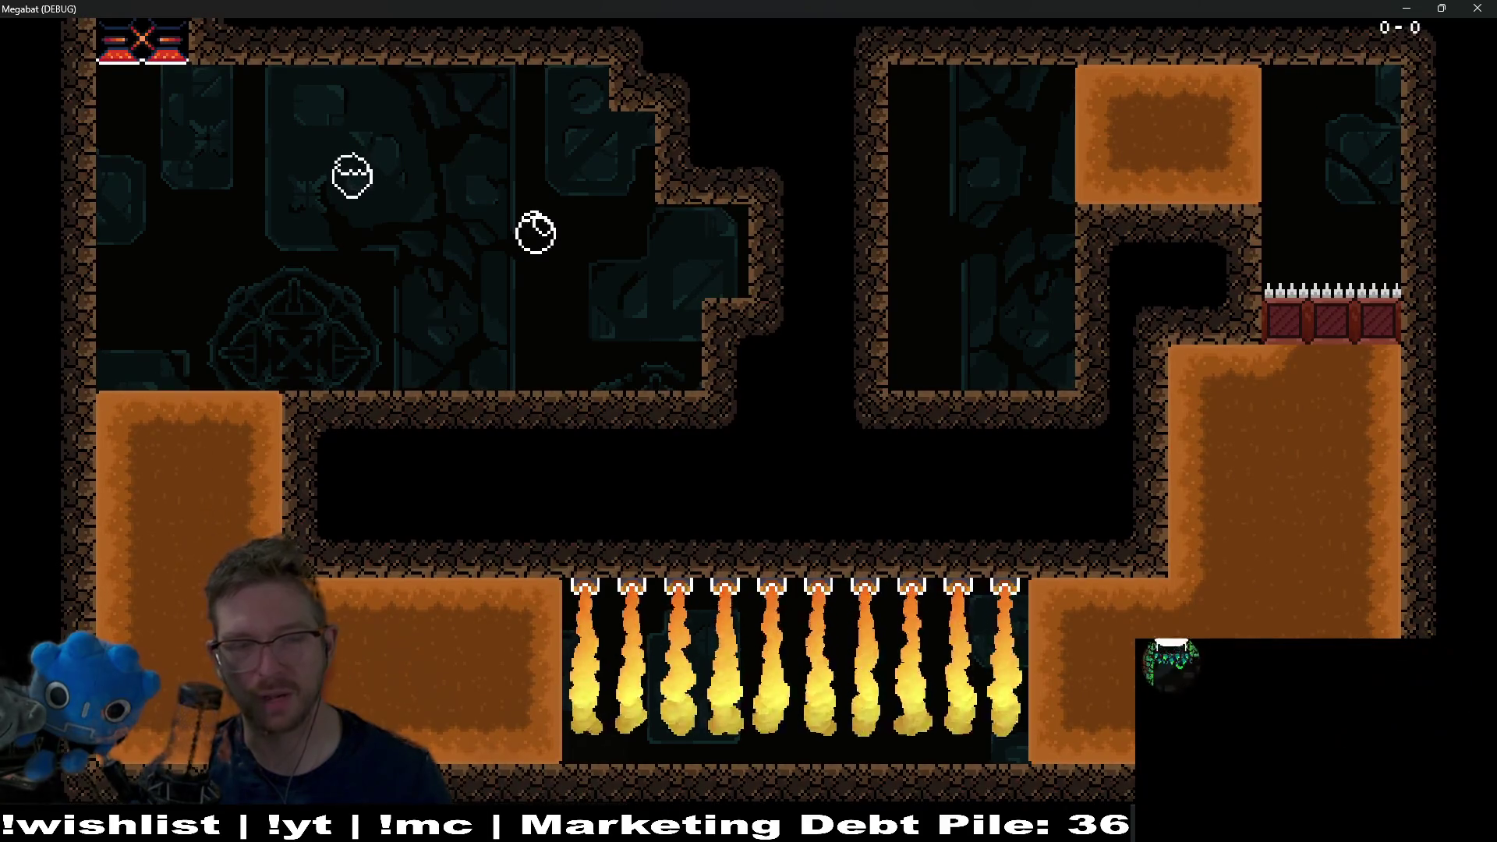
key(Right)
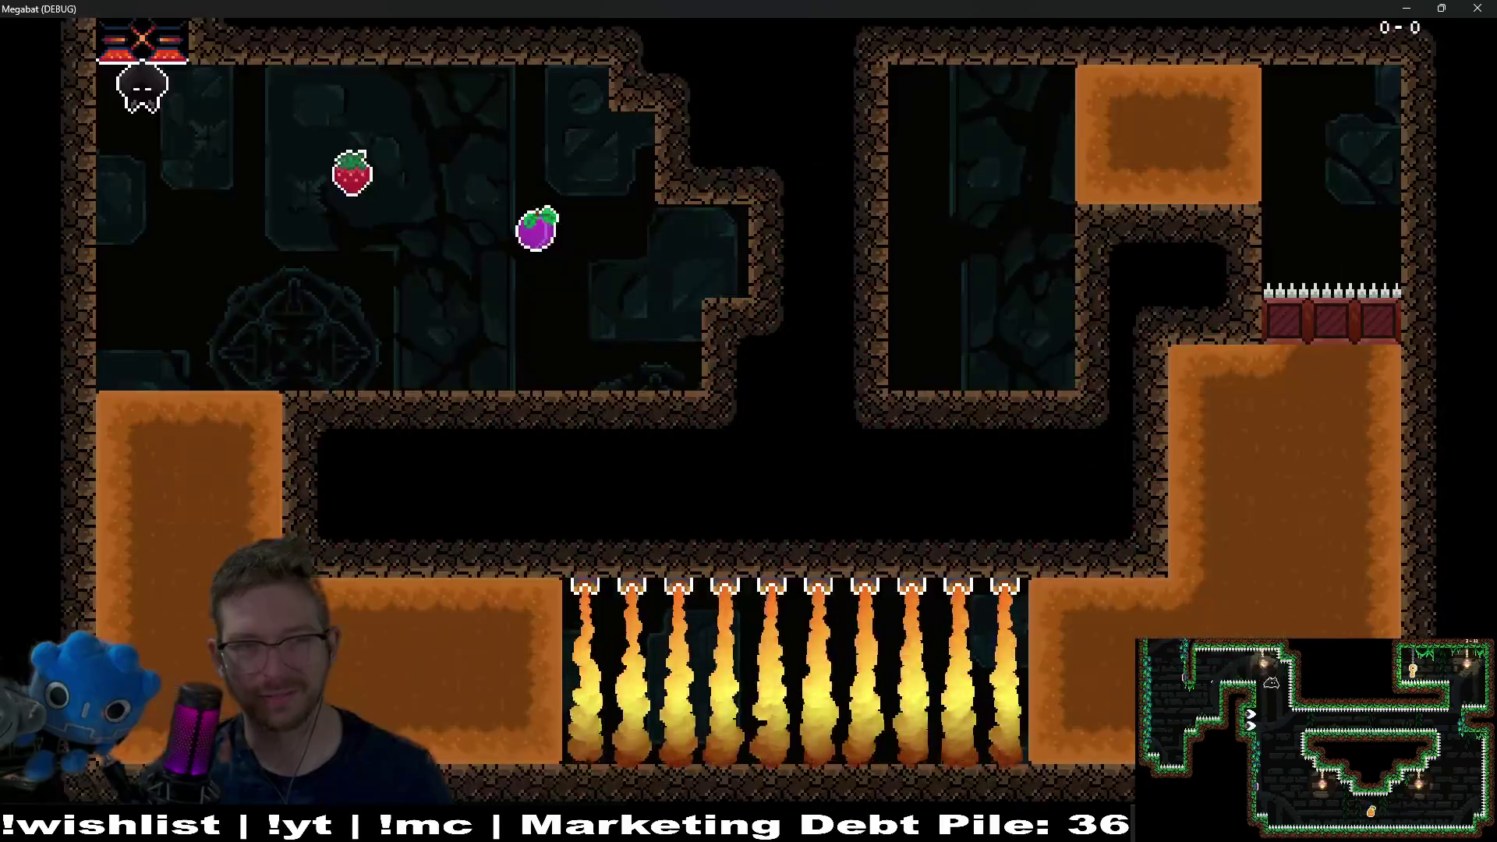
key(Right)
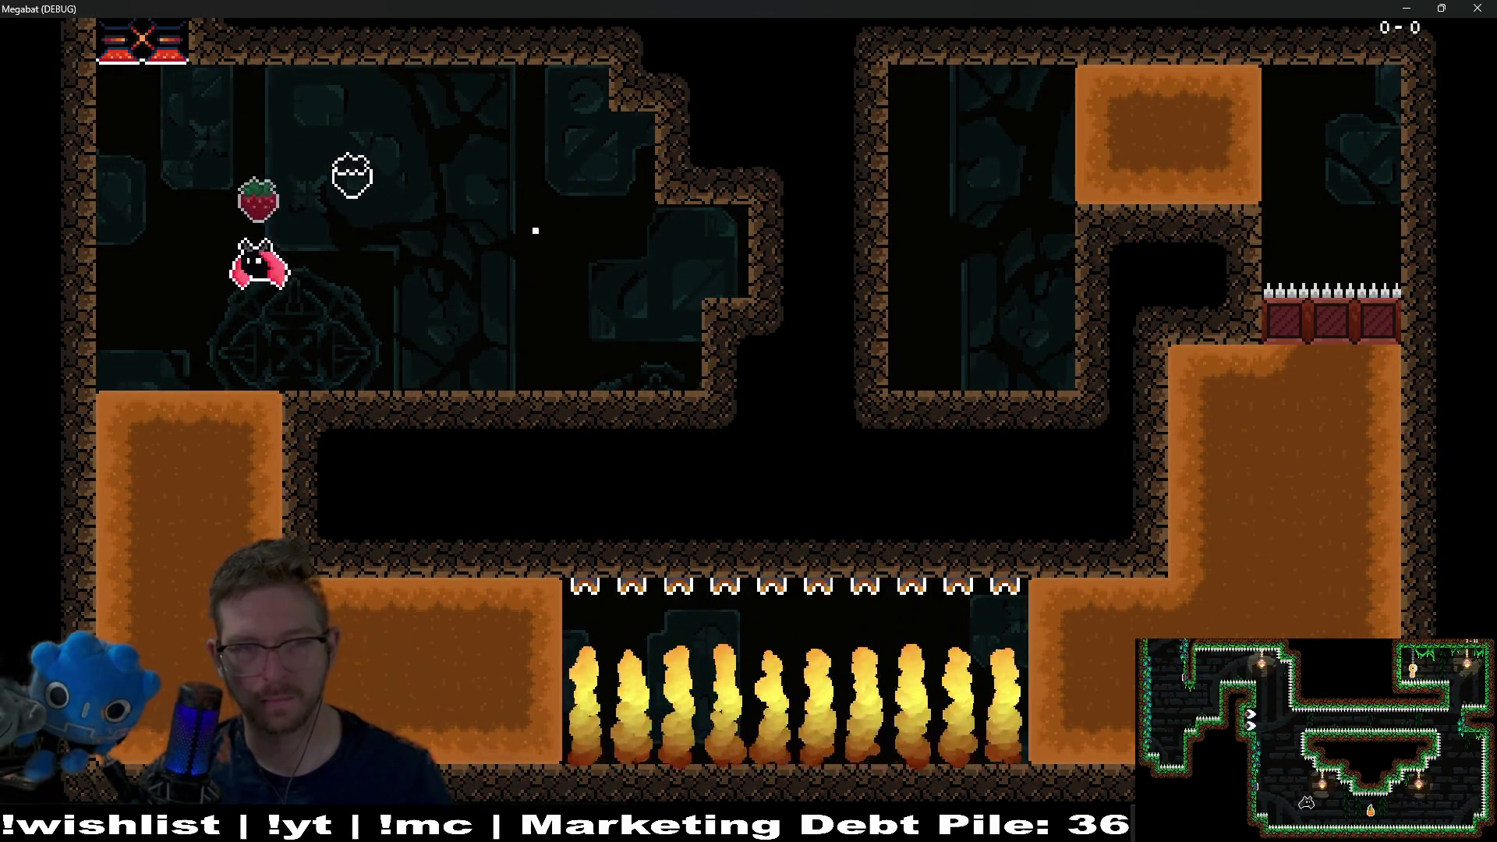
key(Down)
key(Right)
key(Up)
key(Left)
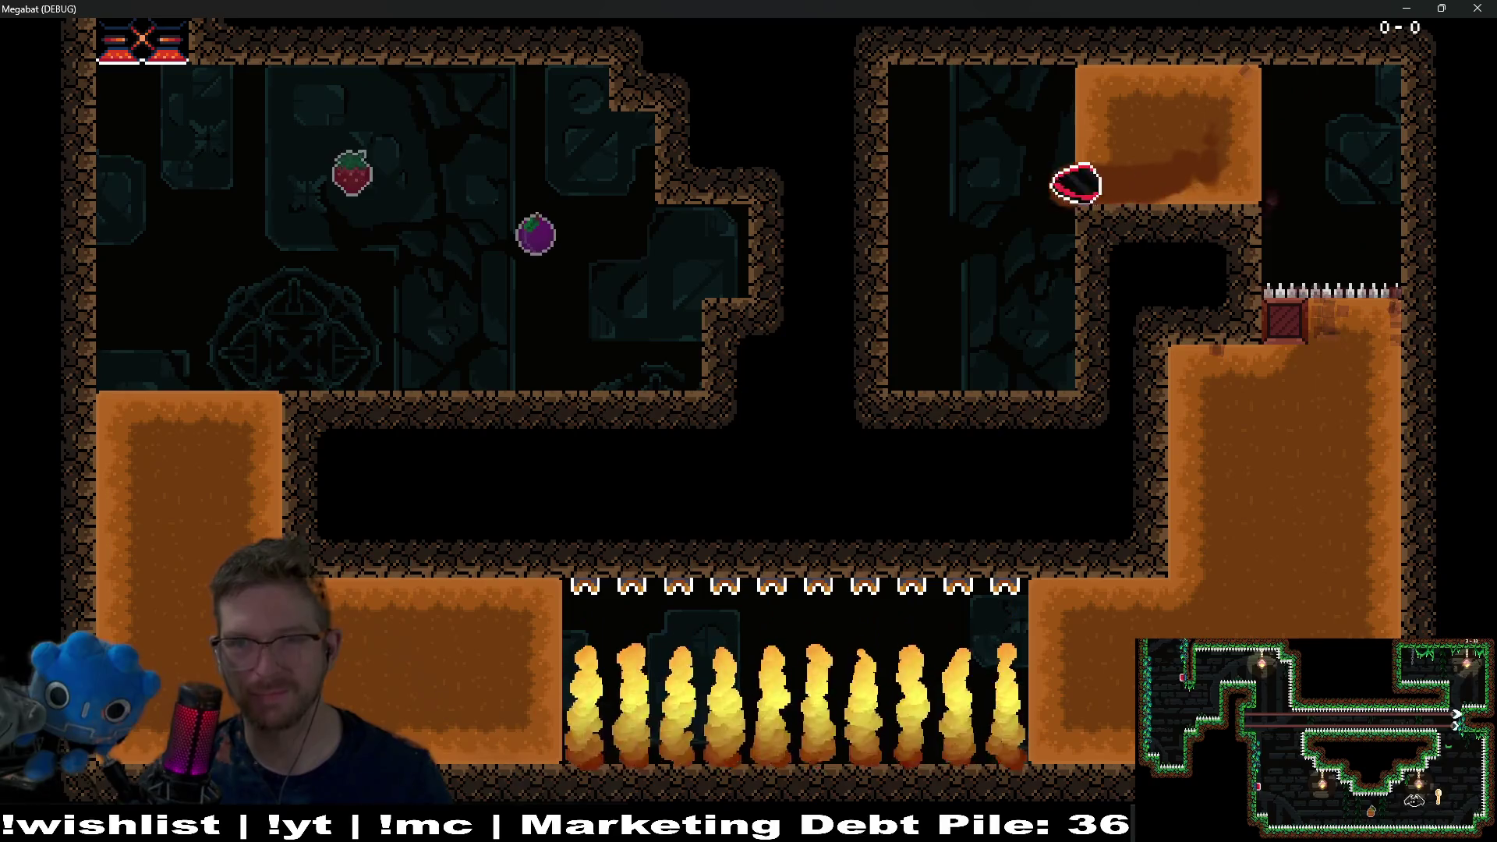
key(Left)
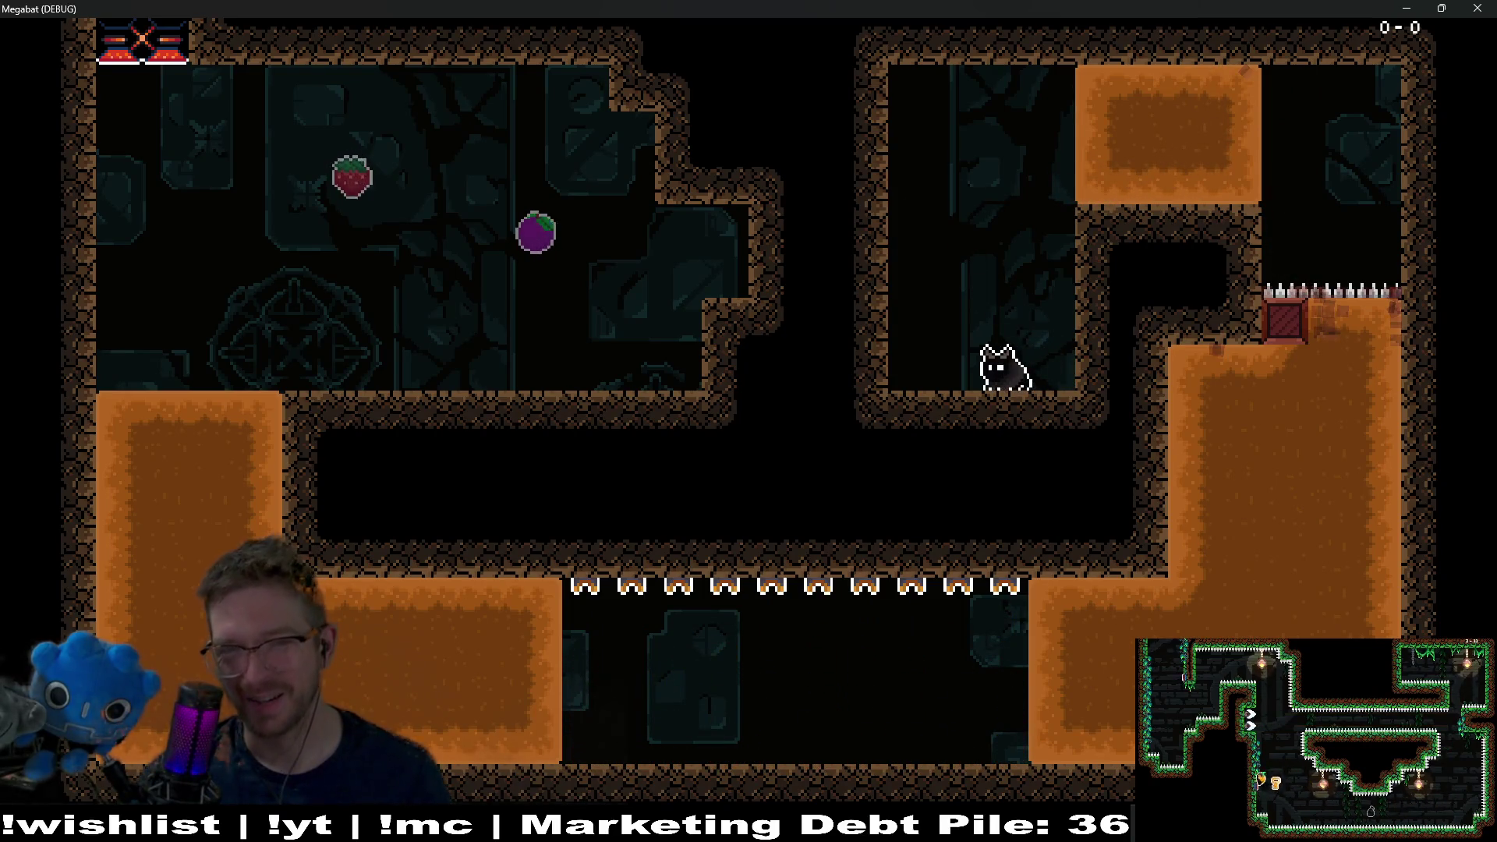
click(1477, 9)
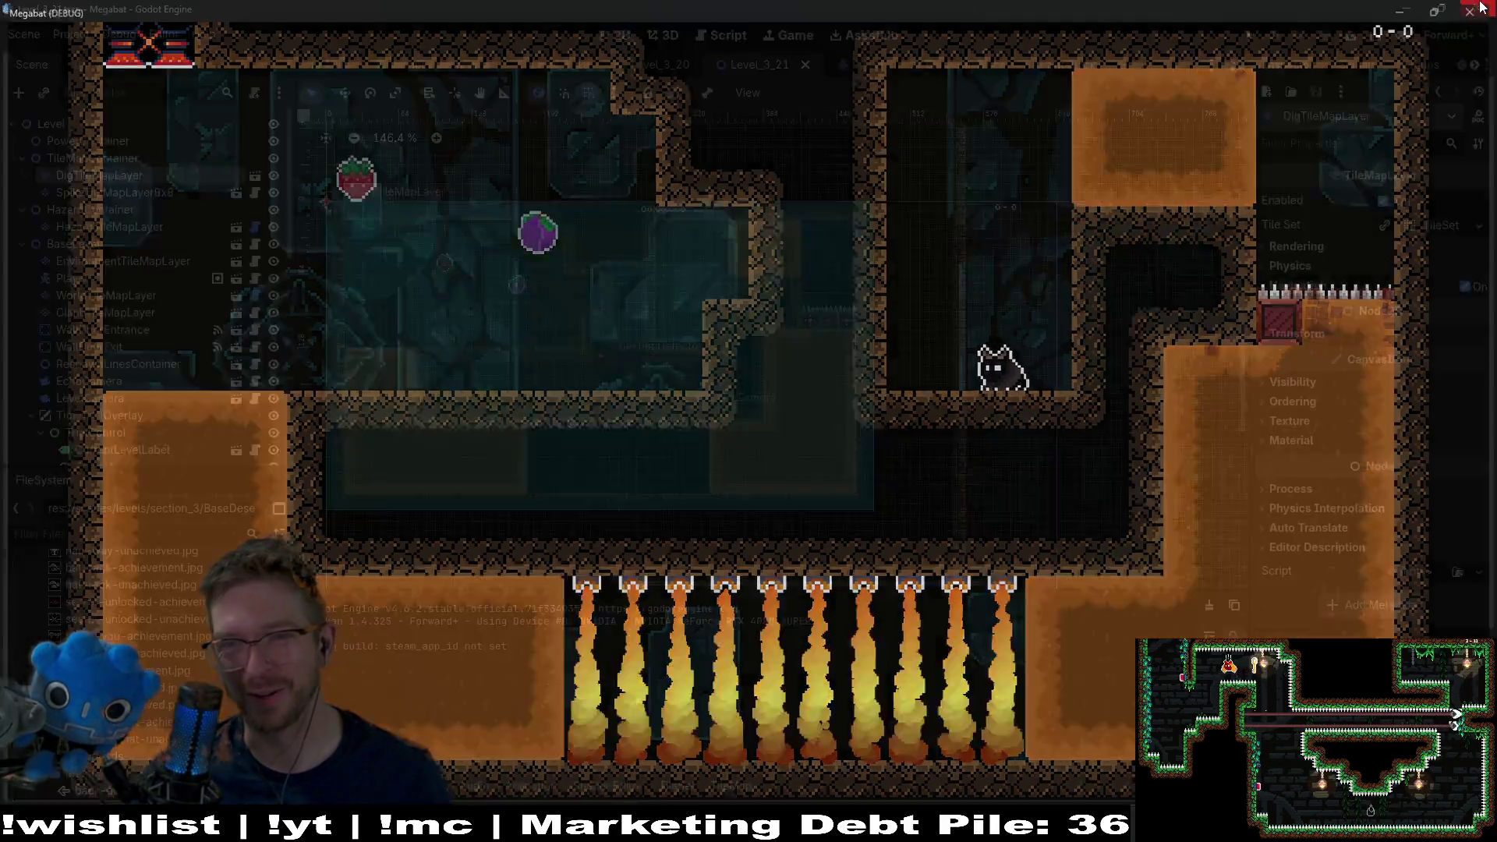
- Run the level again, fly up the right shaft smashing the crates, and close it
click(1352, 37)
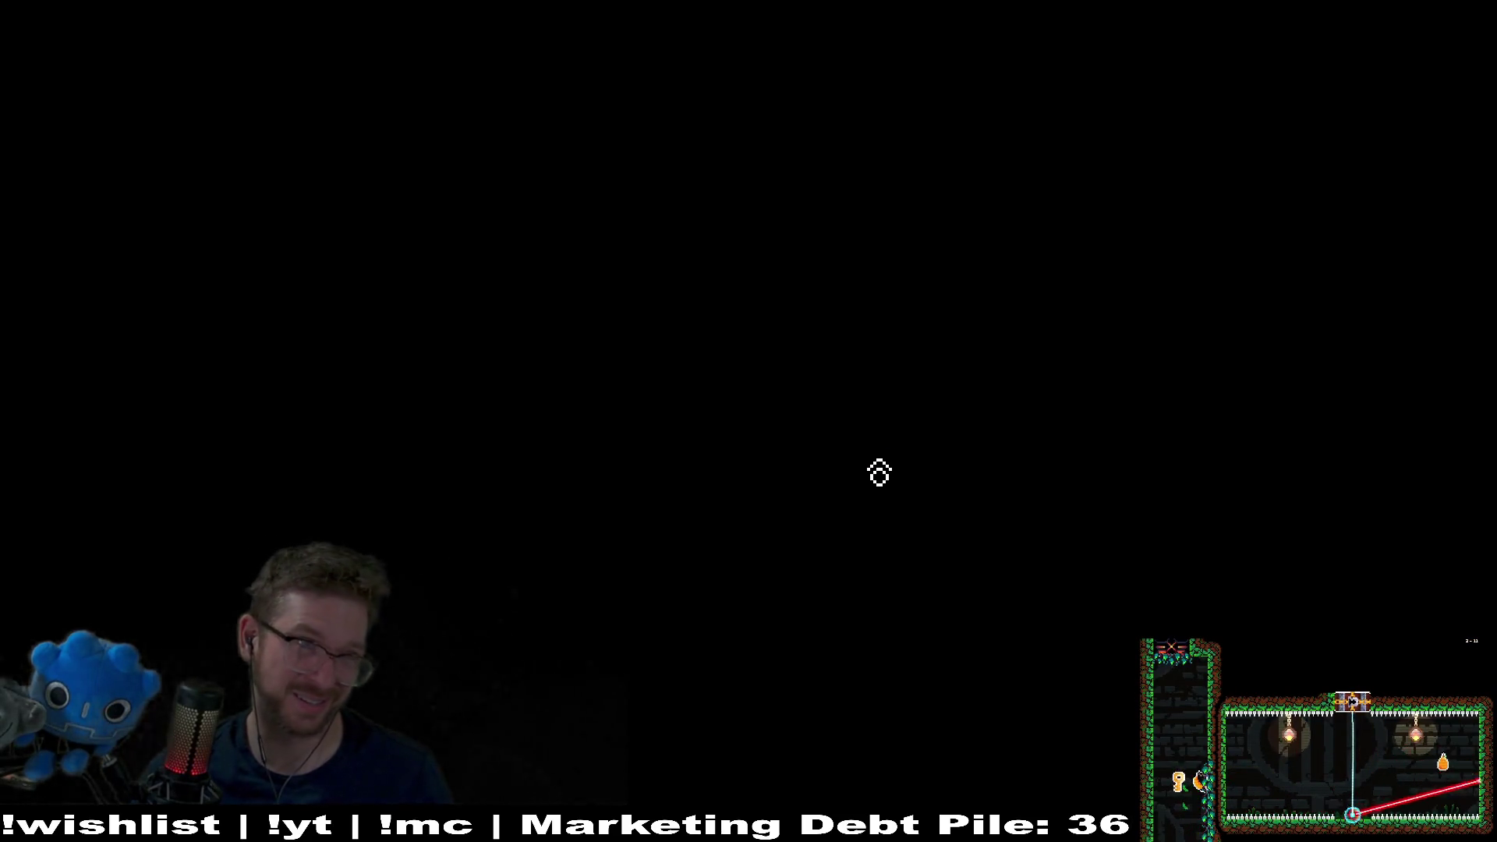
key(Right)
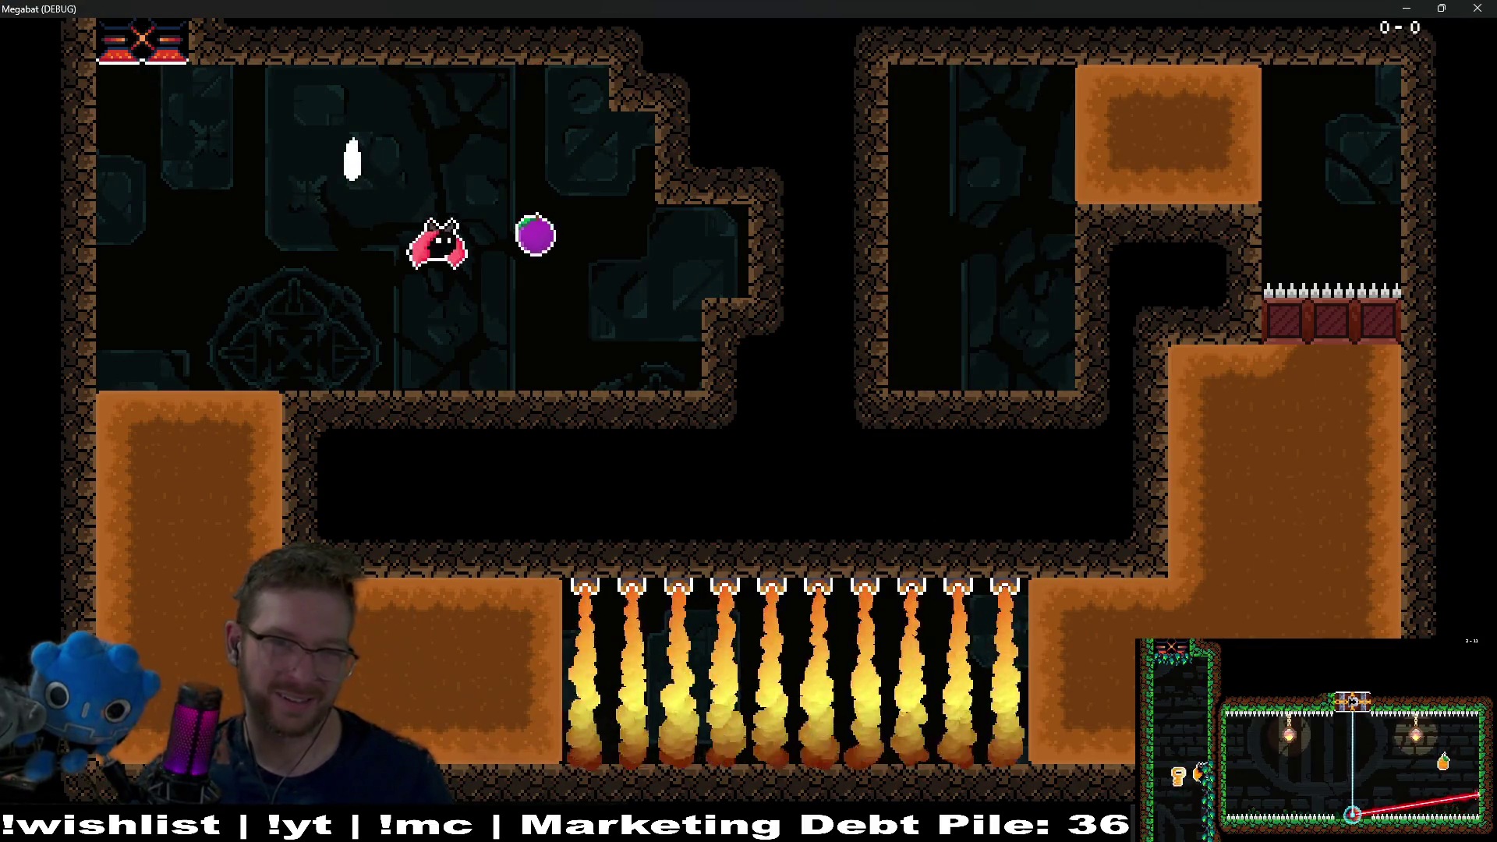
key(Left)
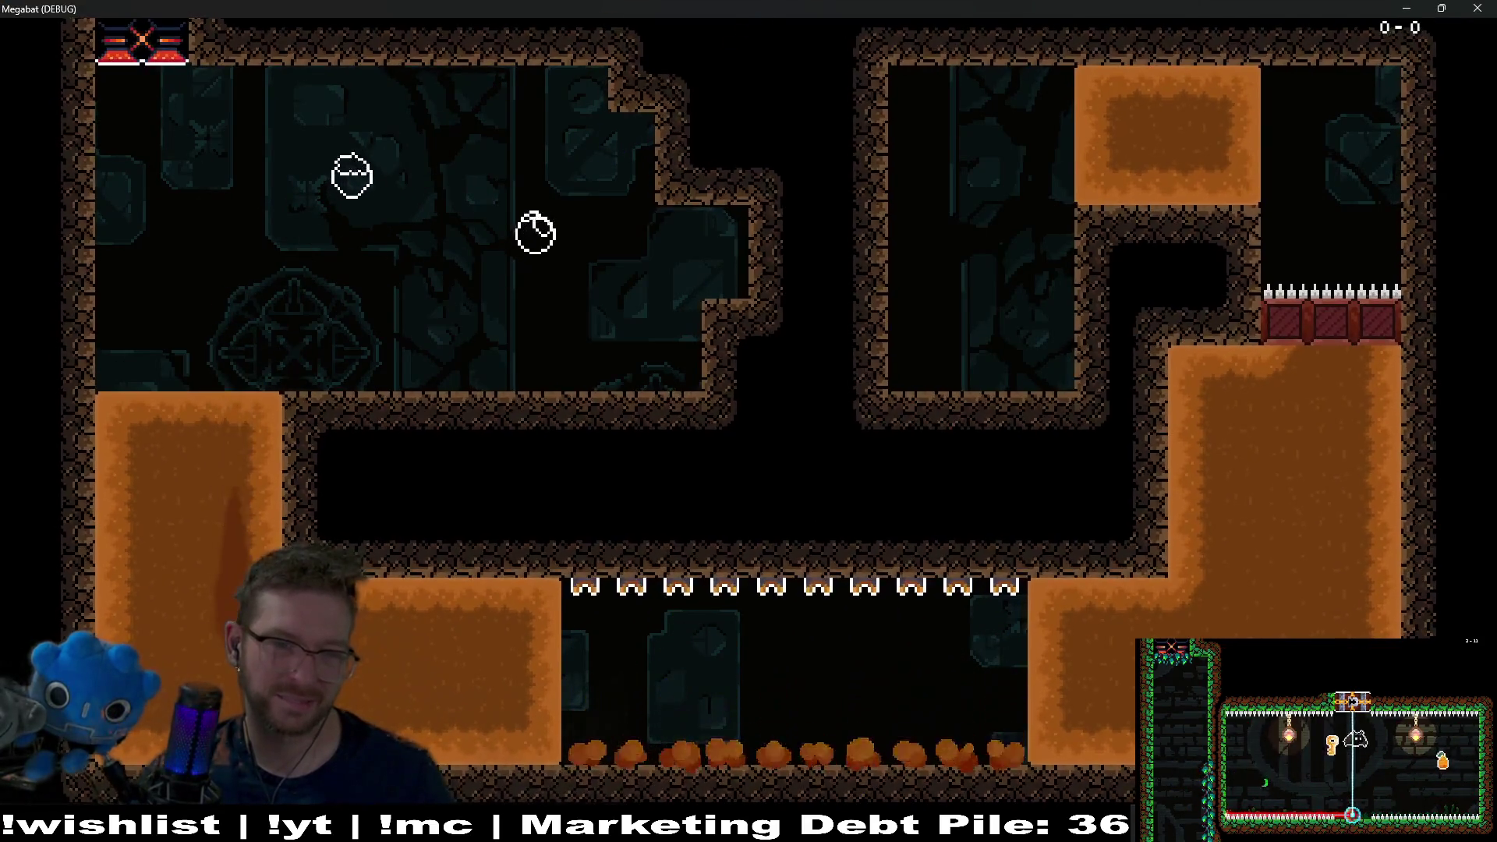
key(Up)
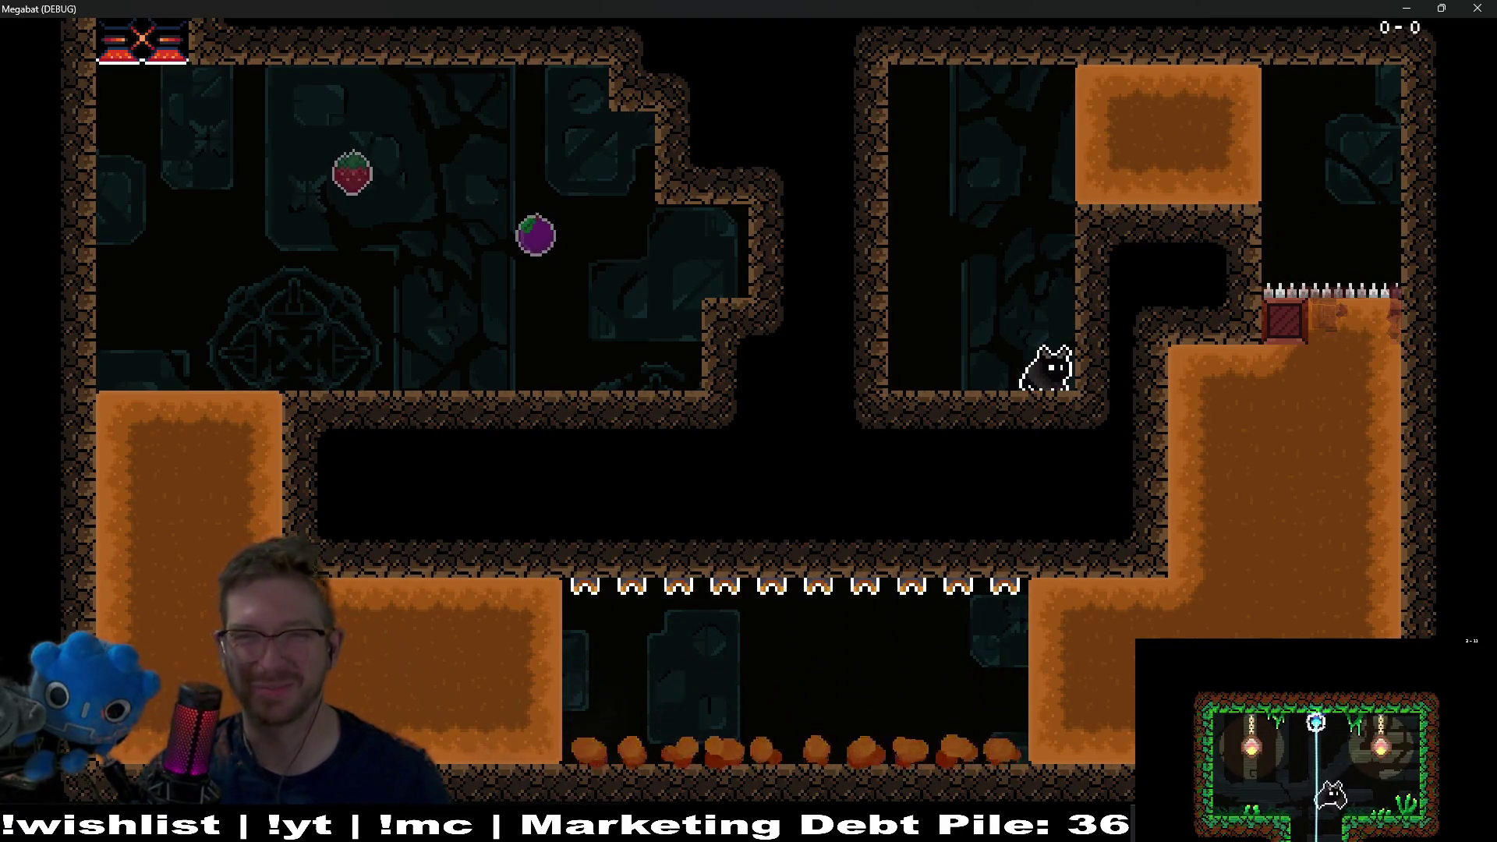
click(1492, 7)
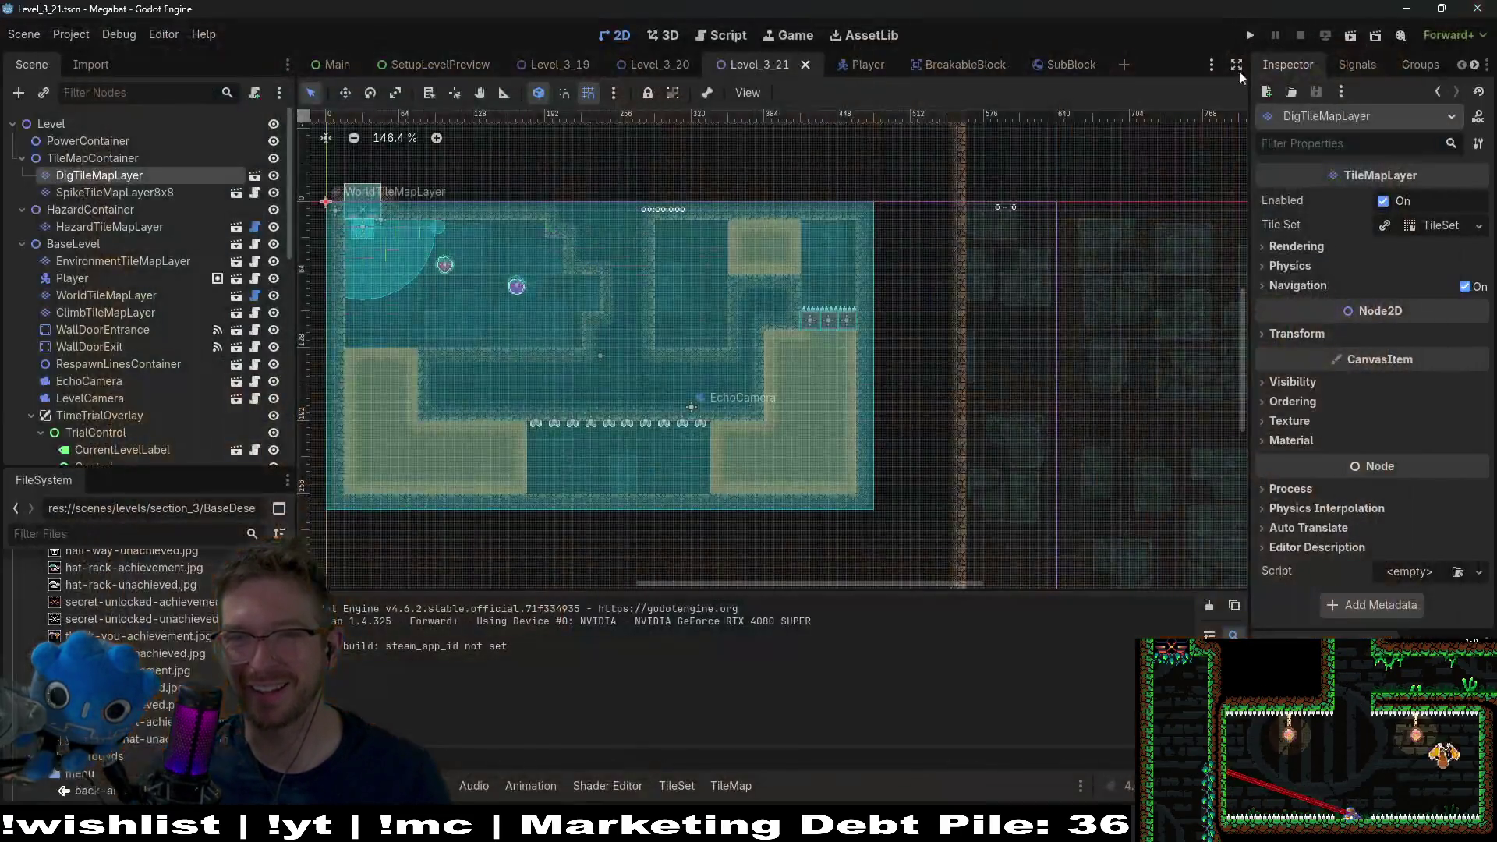
- Run a third test, diving through the sand block and breaking the spiked crates
click(1351, 34)
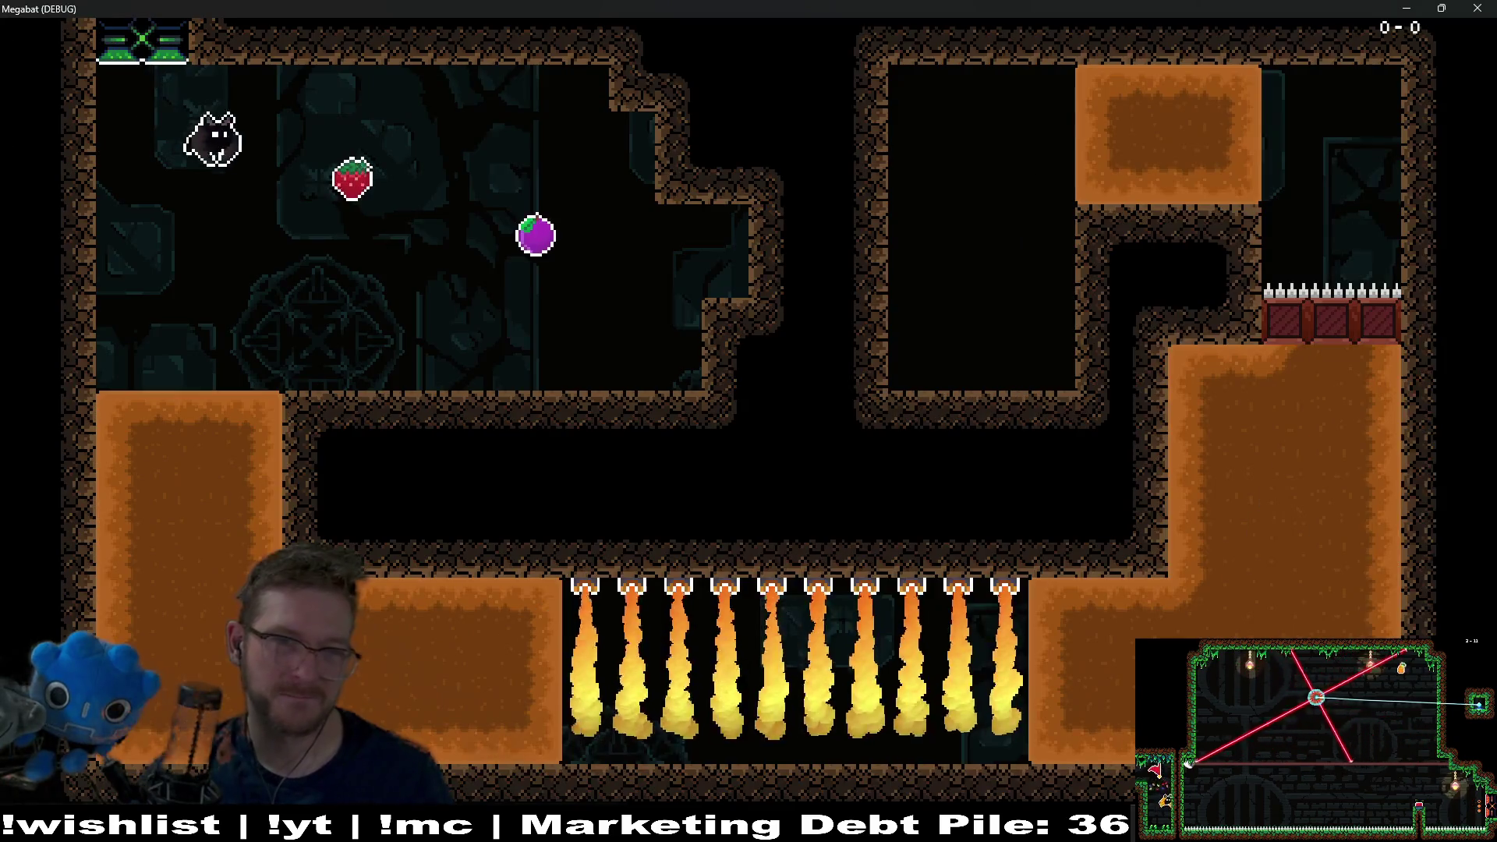
key(Left)
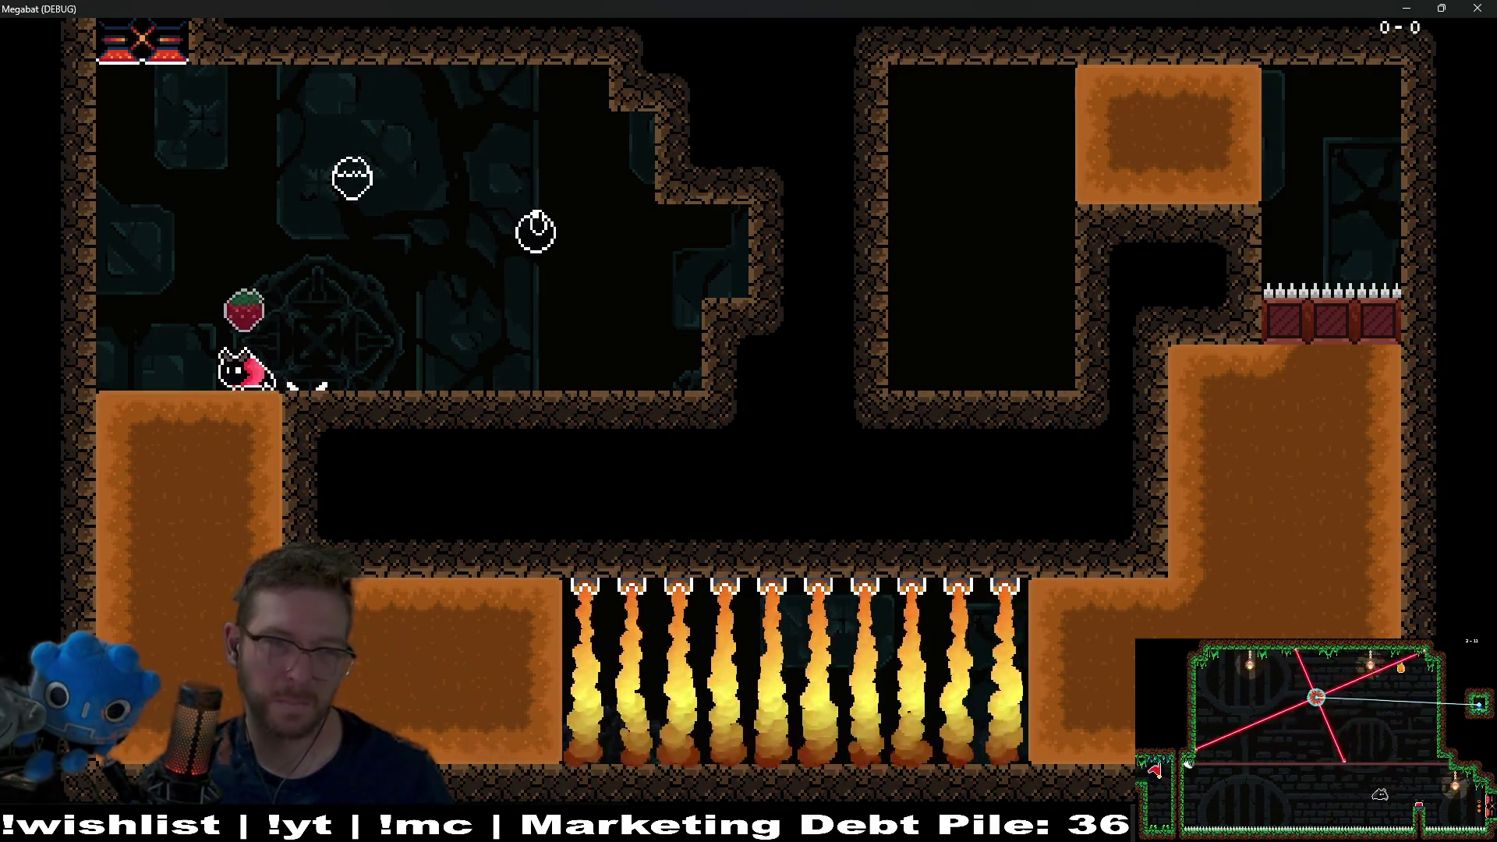
key(Down)
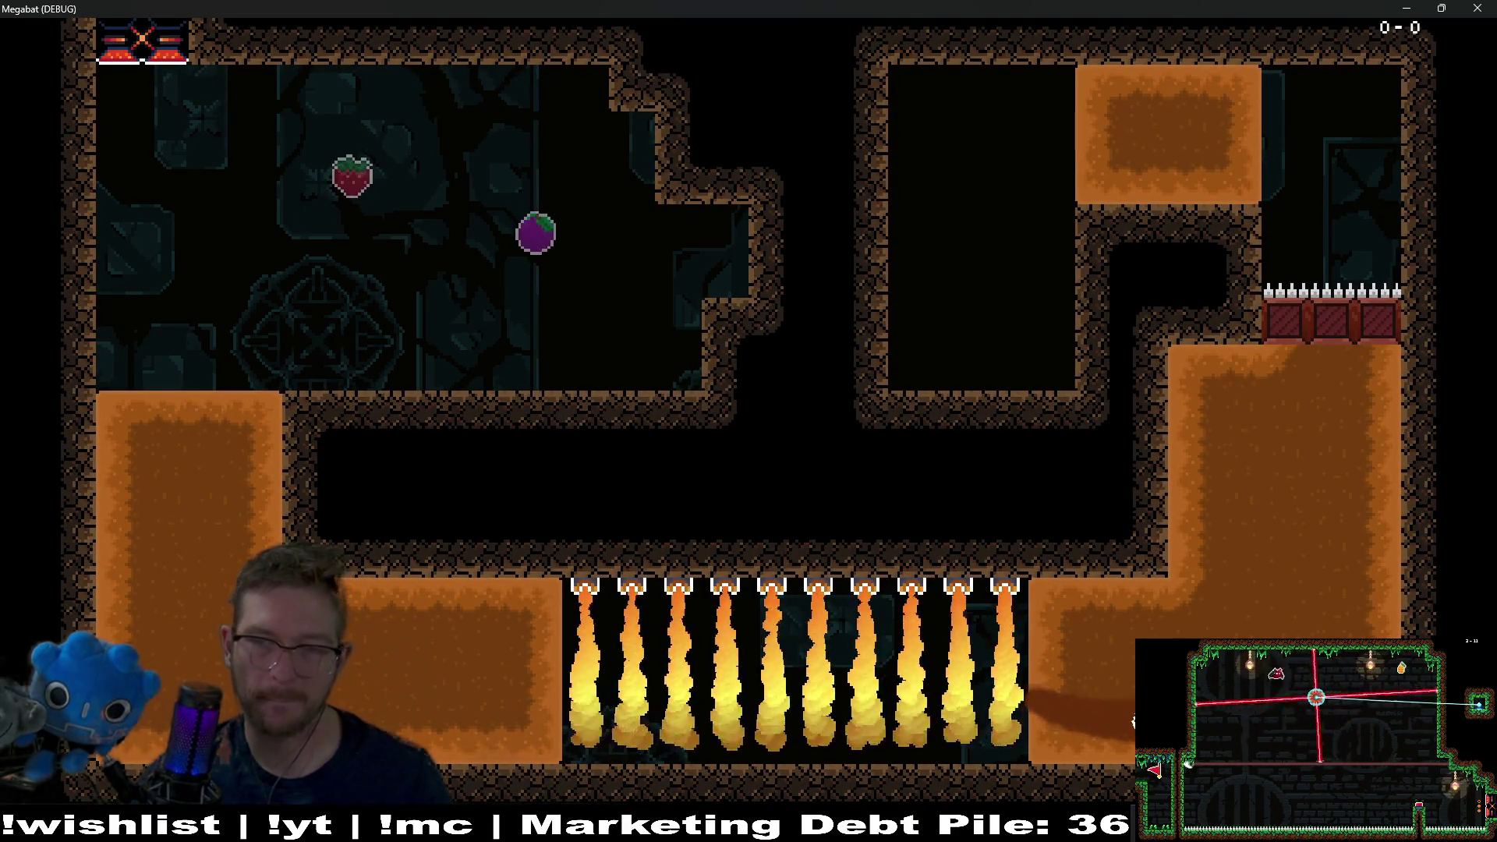
key(Up)
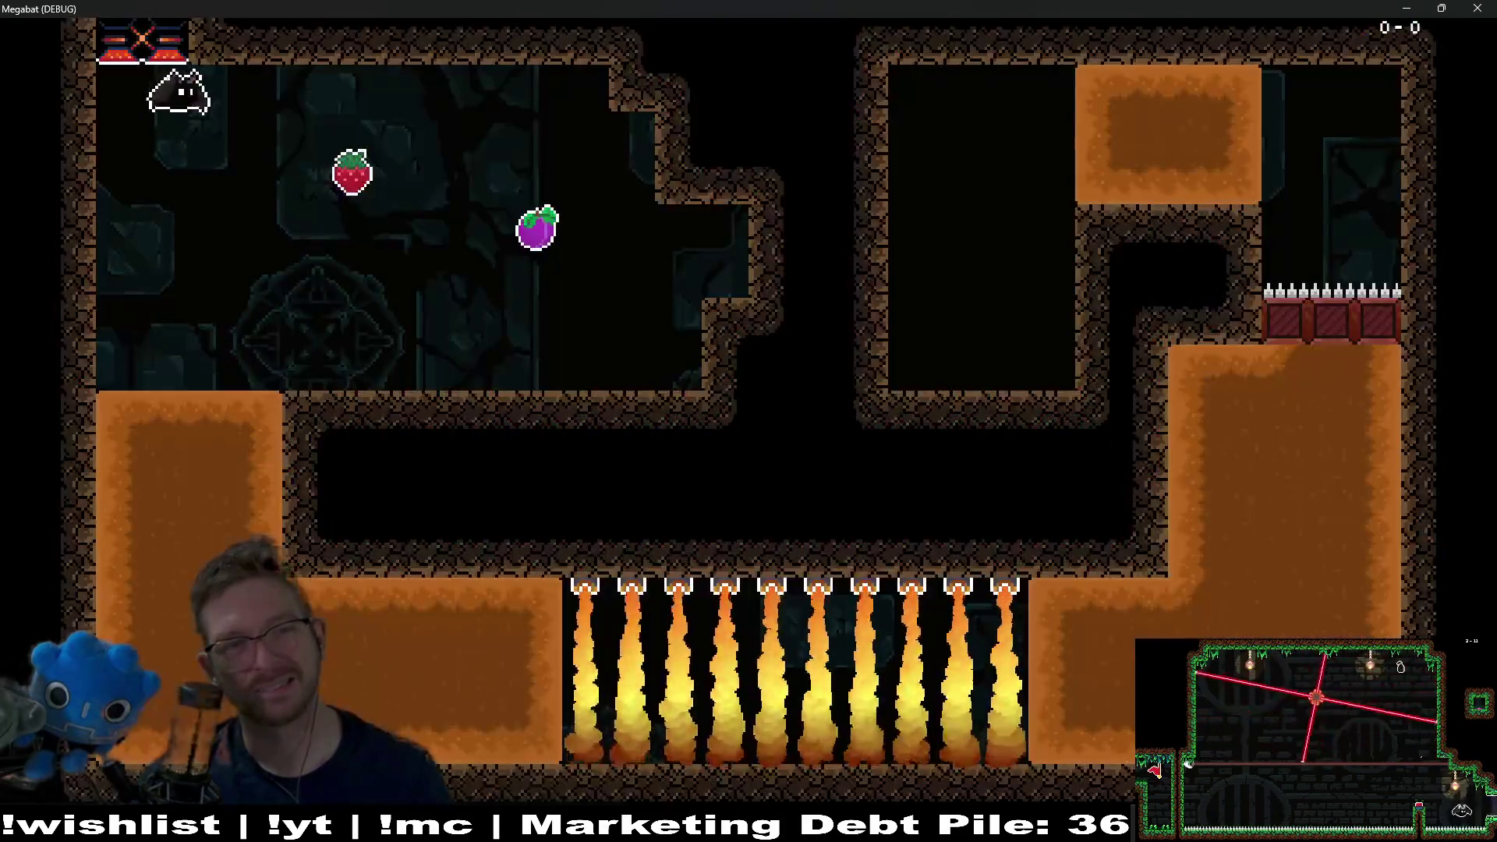
key(Right)
key(Left)
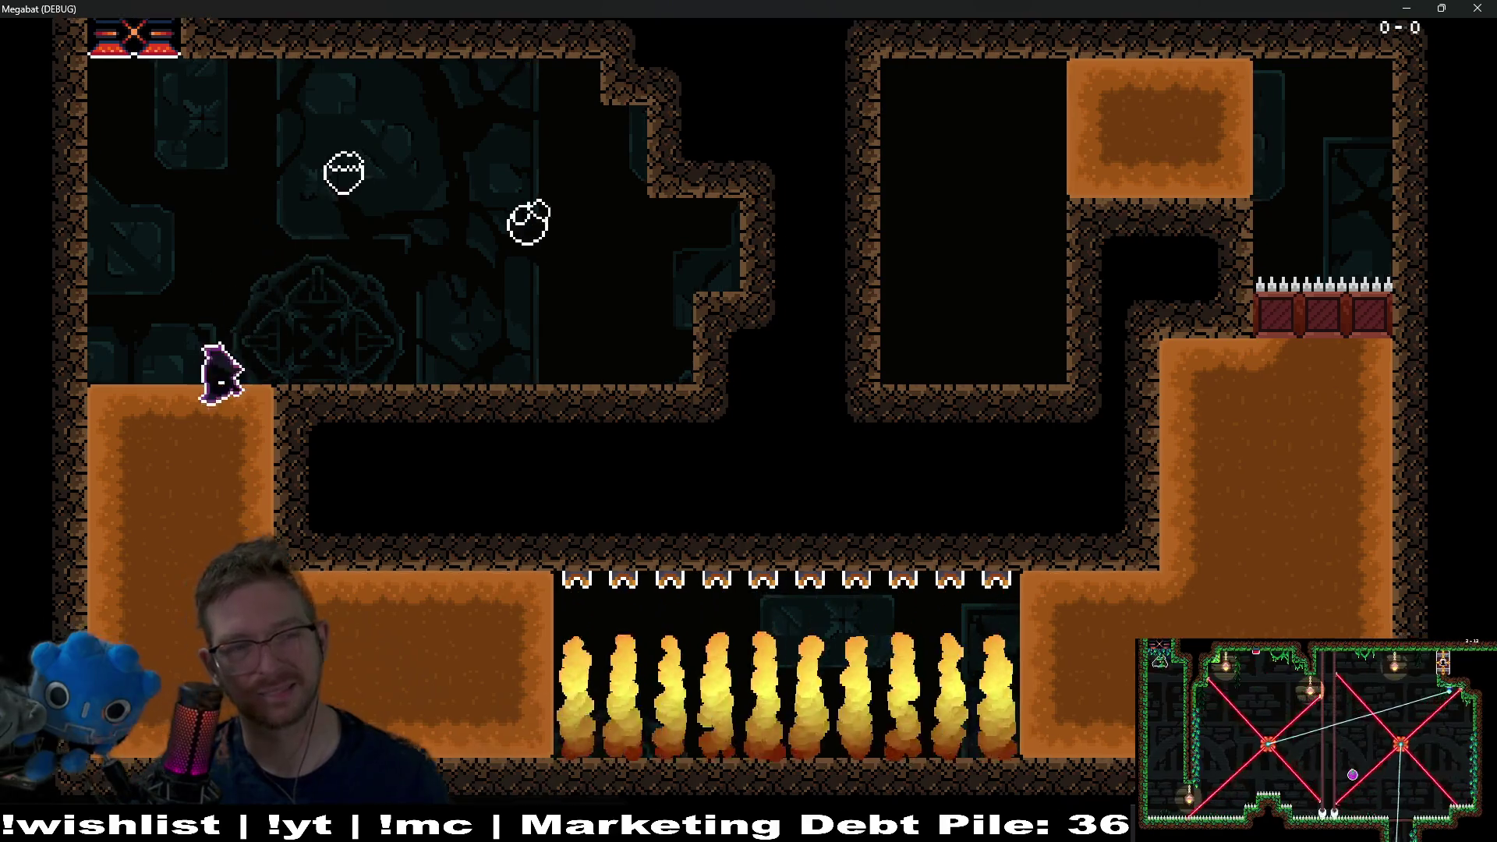
key(Right)
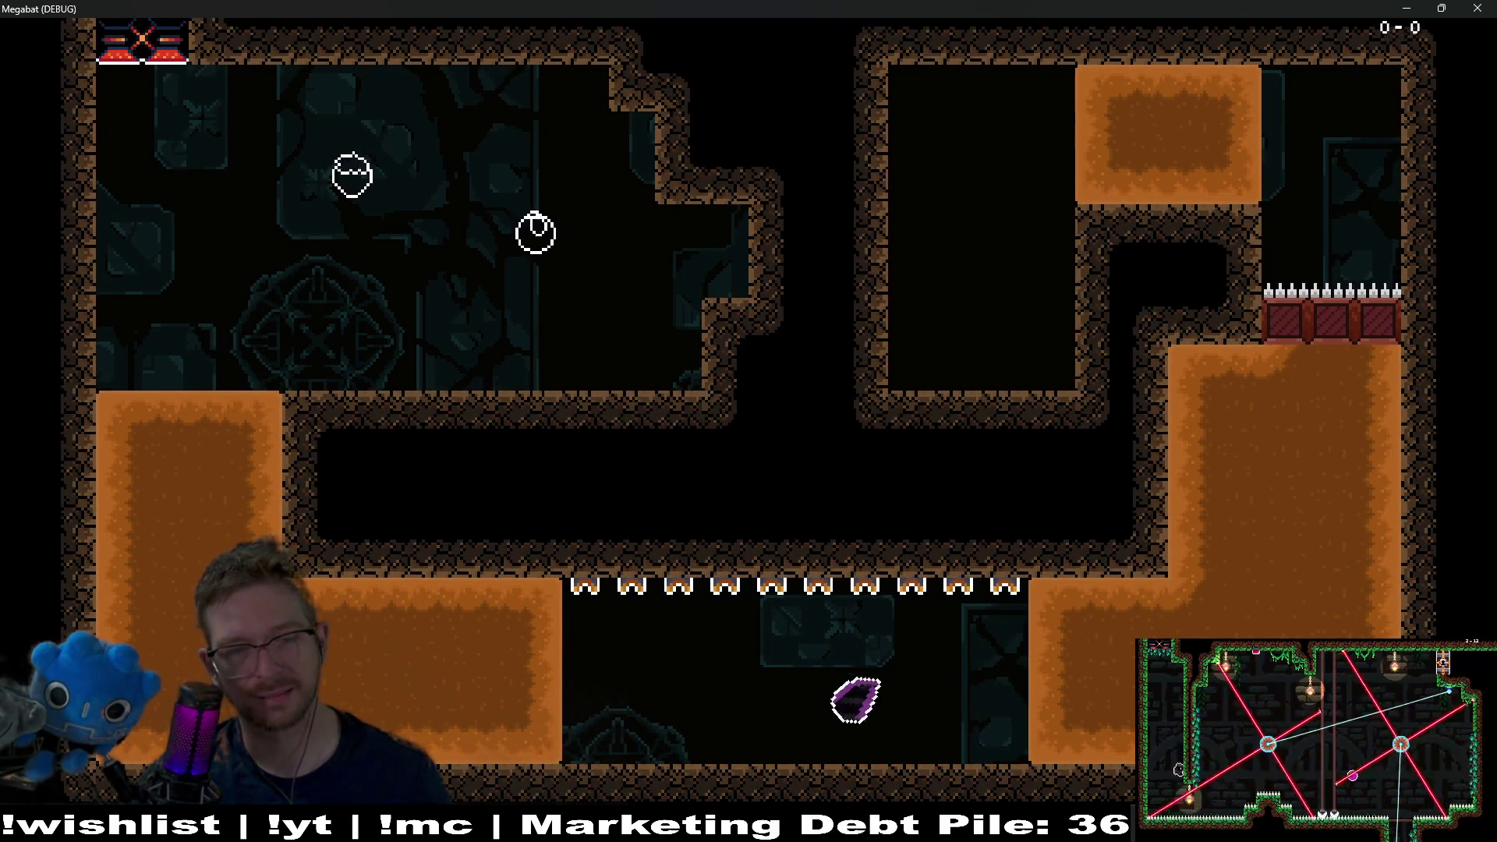
key(Up)
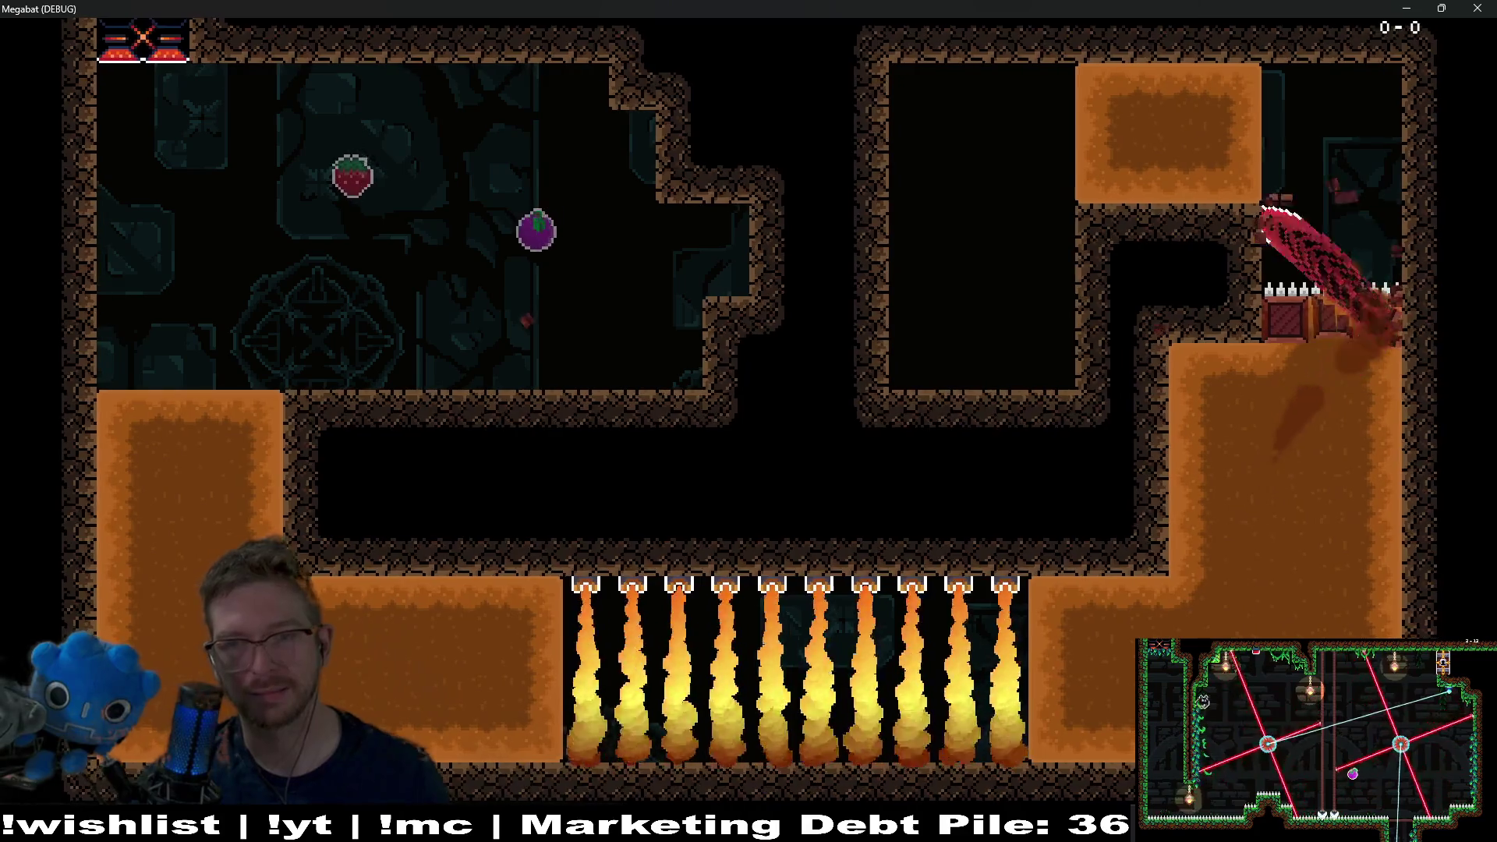
key(Left)
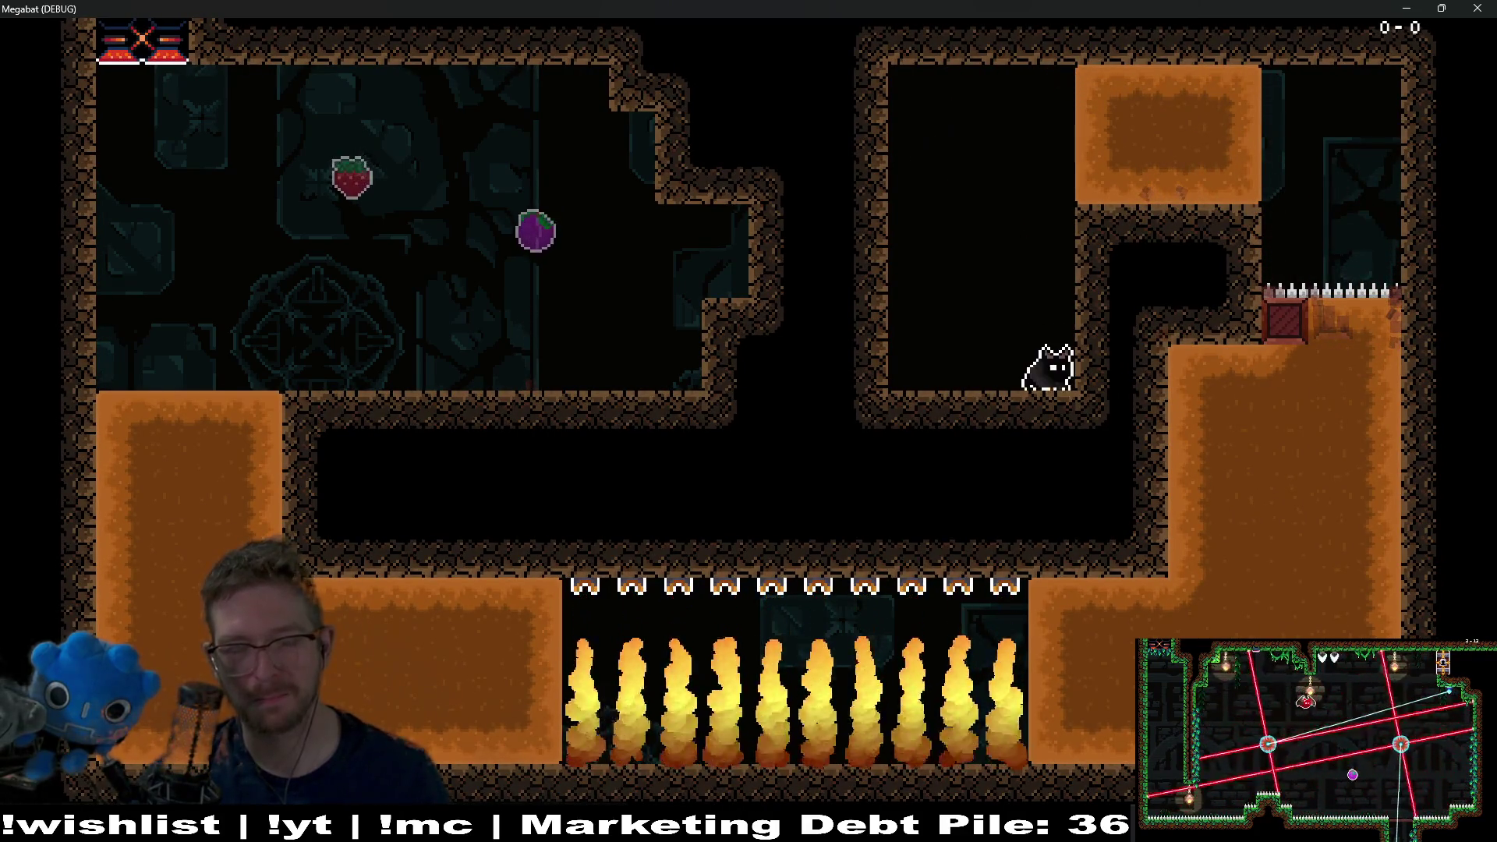
- Close the game and select HazardTileMapLayer for painting
click(1475, 7)
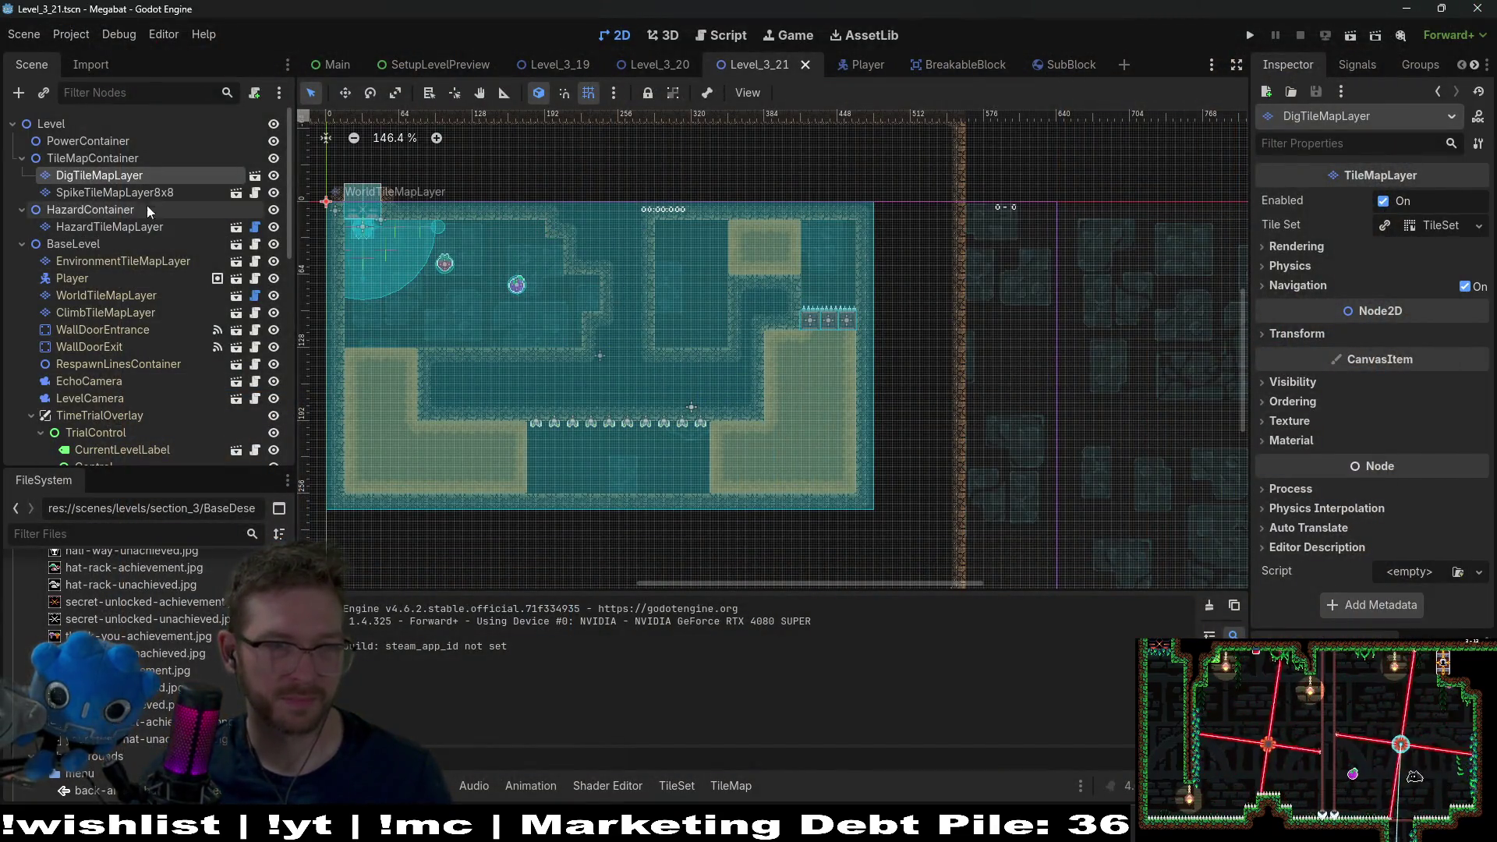
click(124, 193)
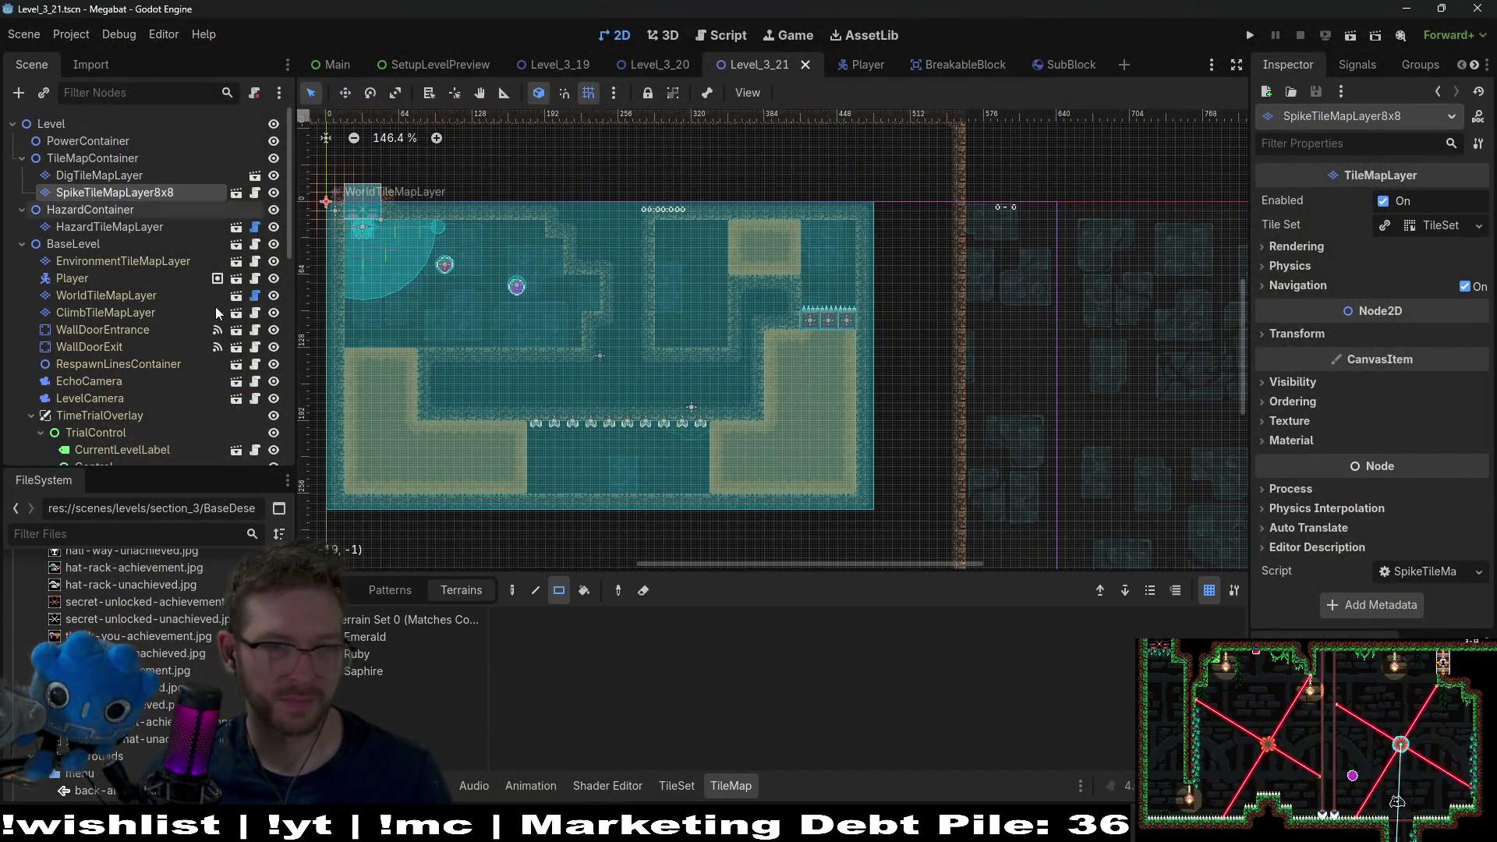
click(99, 176)
click(109, 227)
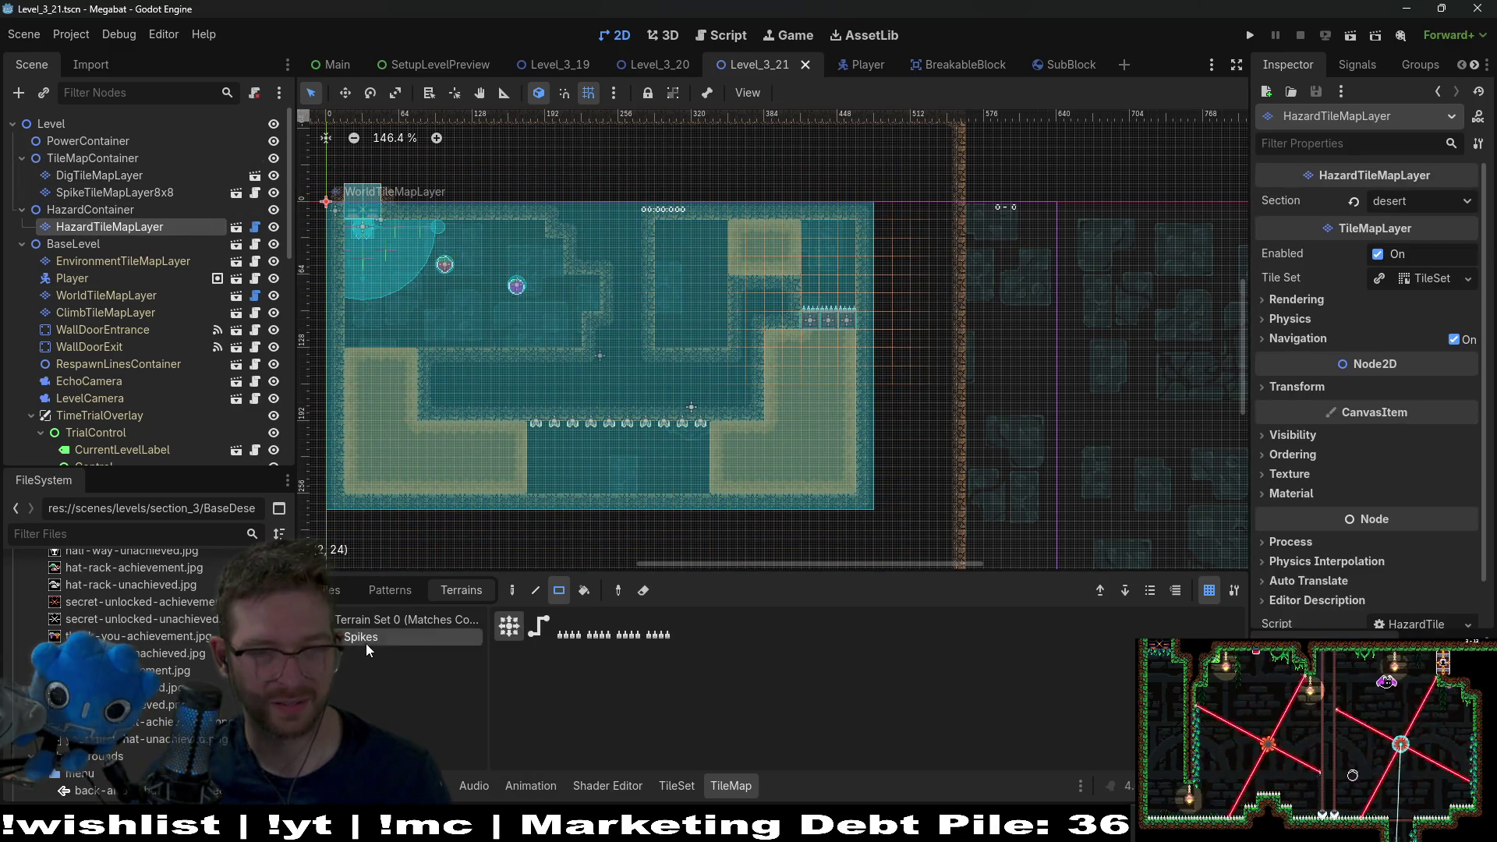
- Paint a spike row on the upper-right room floor, then save, run, and close the test
drag(657, 345, 727, 346)
click(1349, 38)
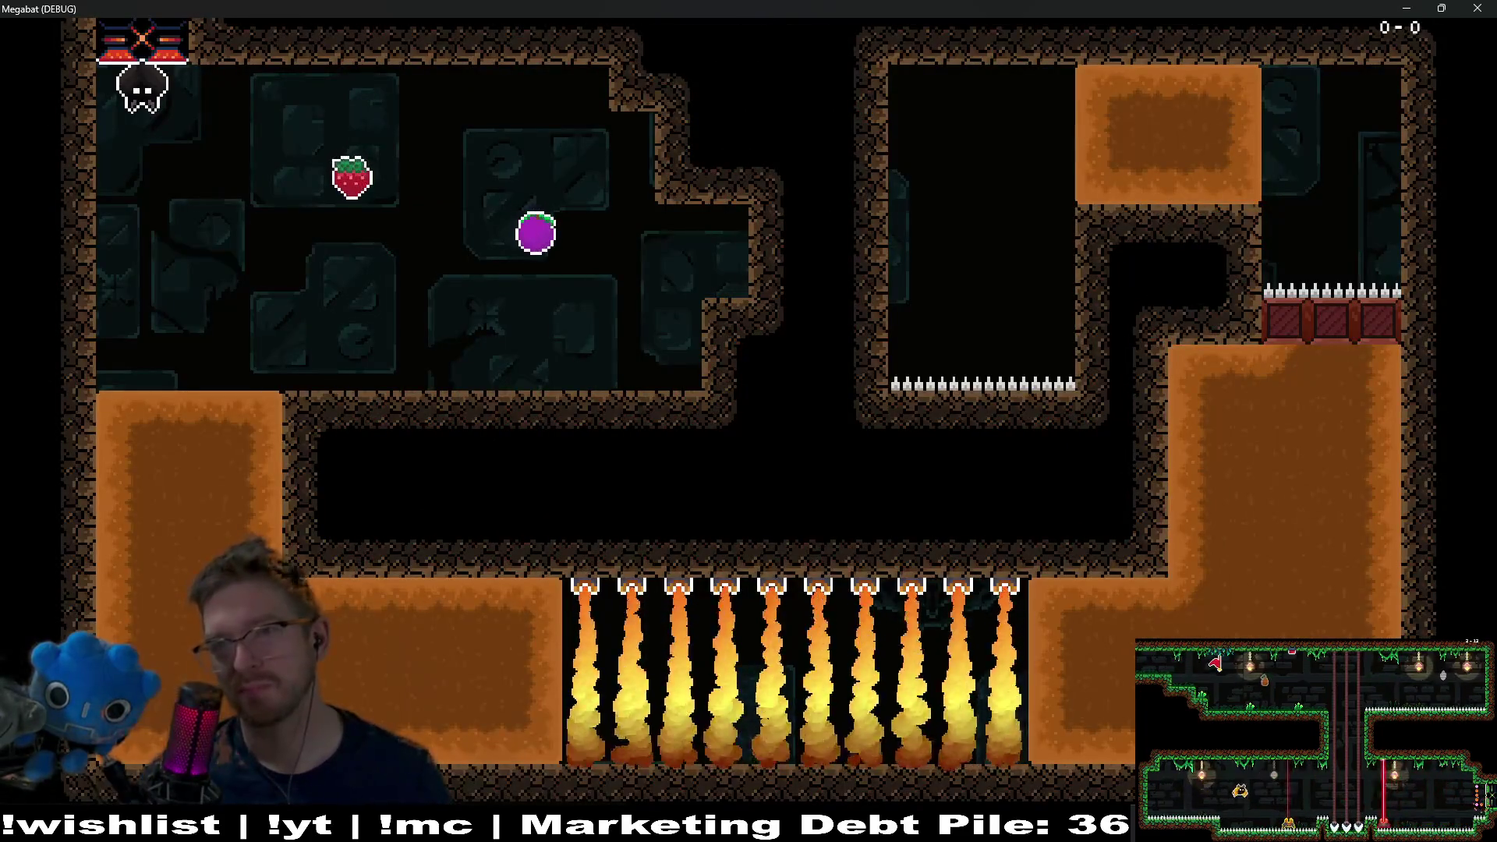
click(1480, 8)
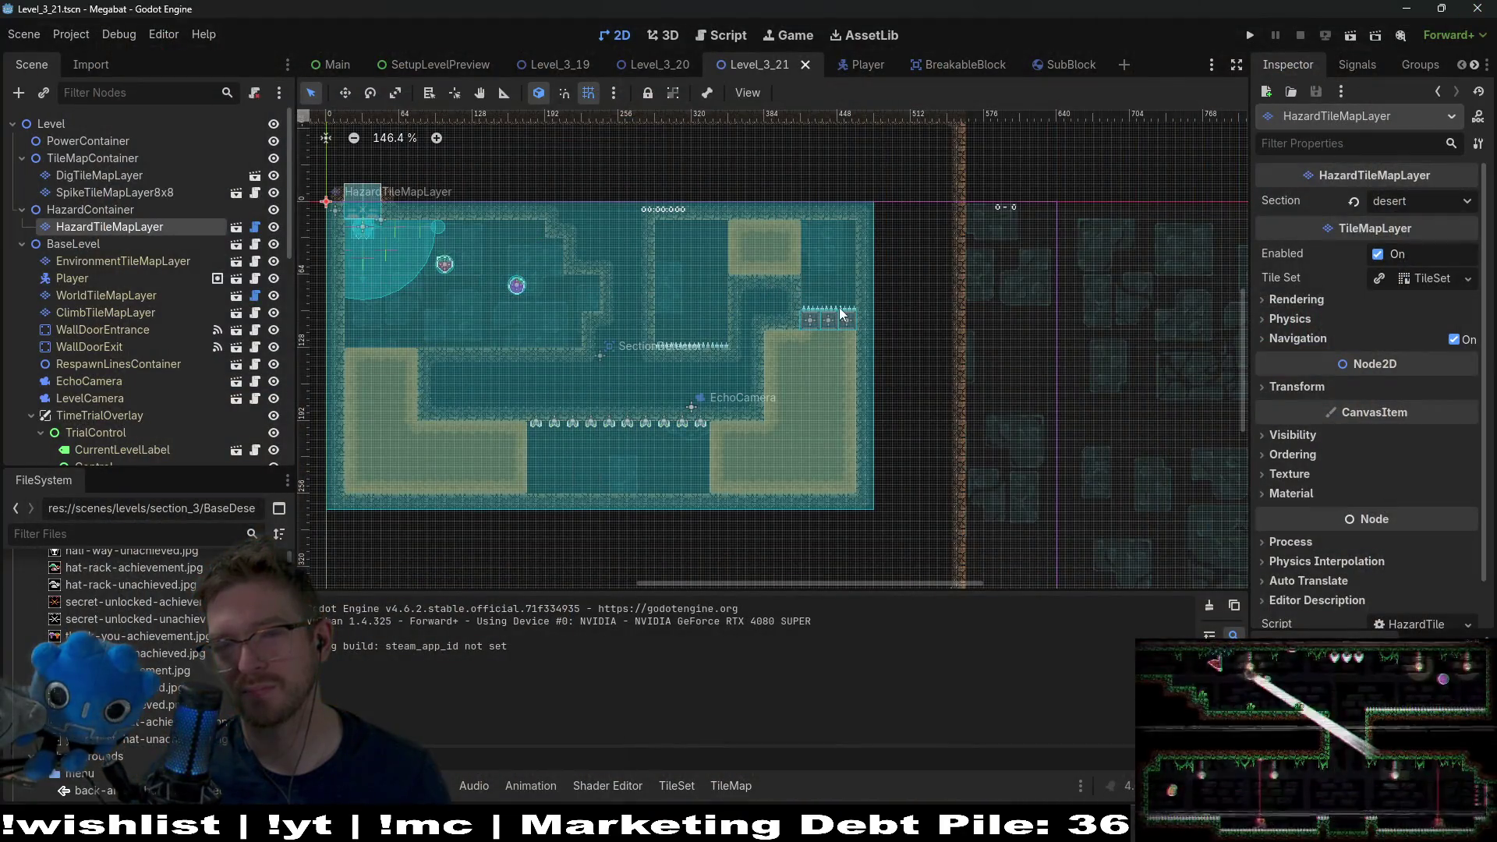
- Zoom in on the spike blocks and select WorldTileMapLayer for terrain painting
scroll(842, 314, up, 5)
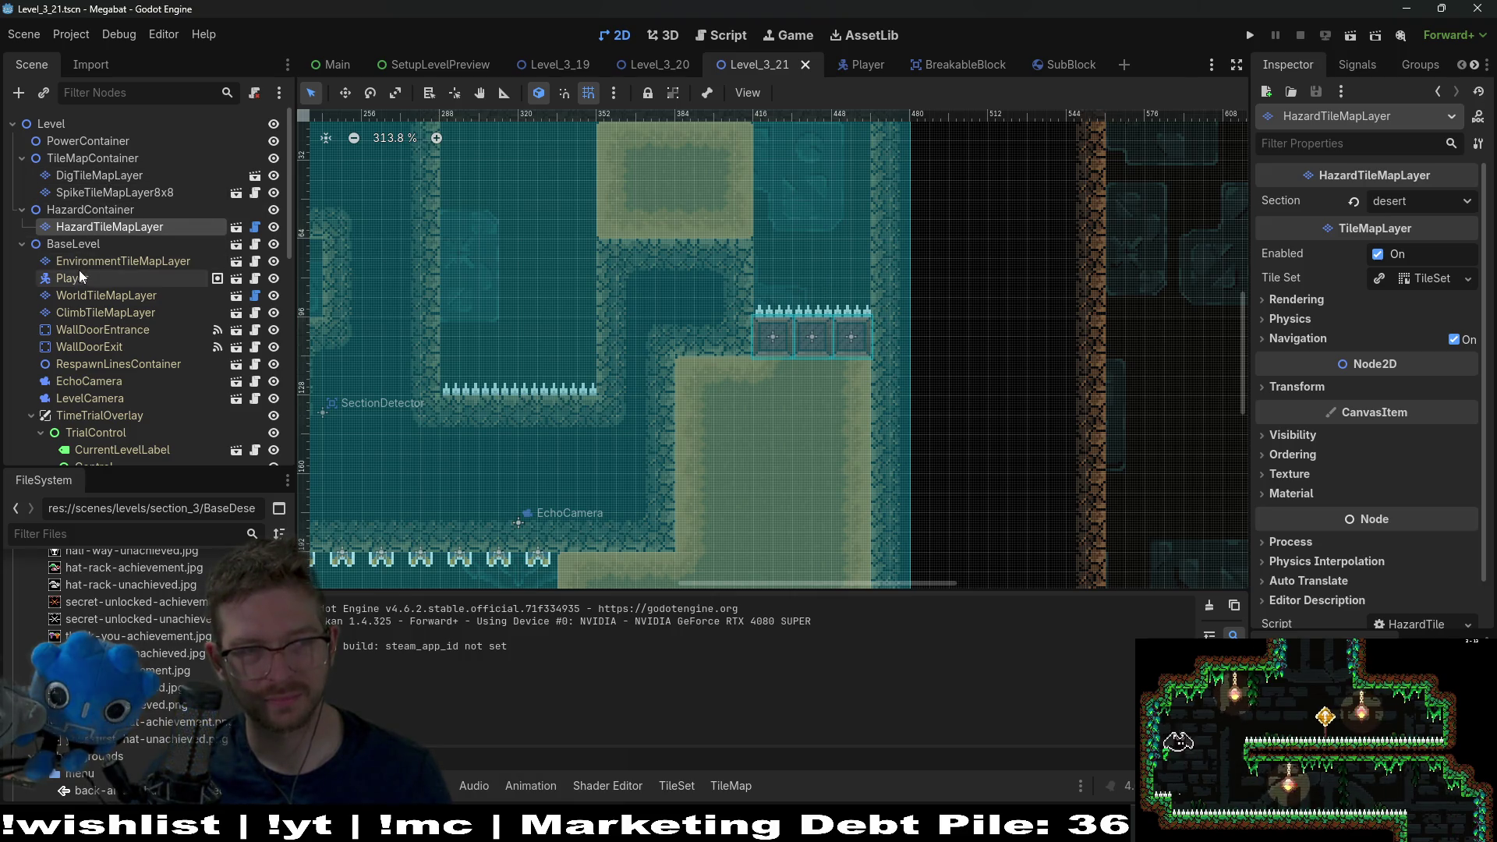
click(105, 295)
- Choose DESERT terrain on WorldTileMapLayer and clear the wall row below the upper sand block
click(369, 669)
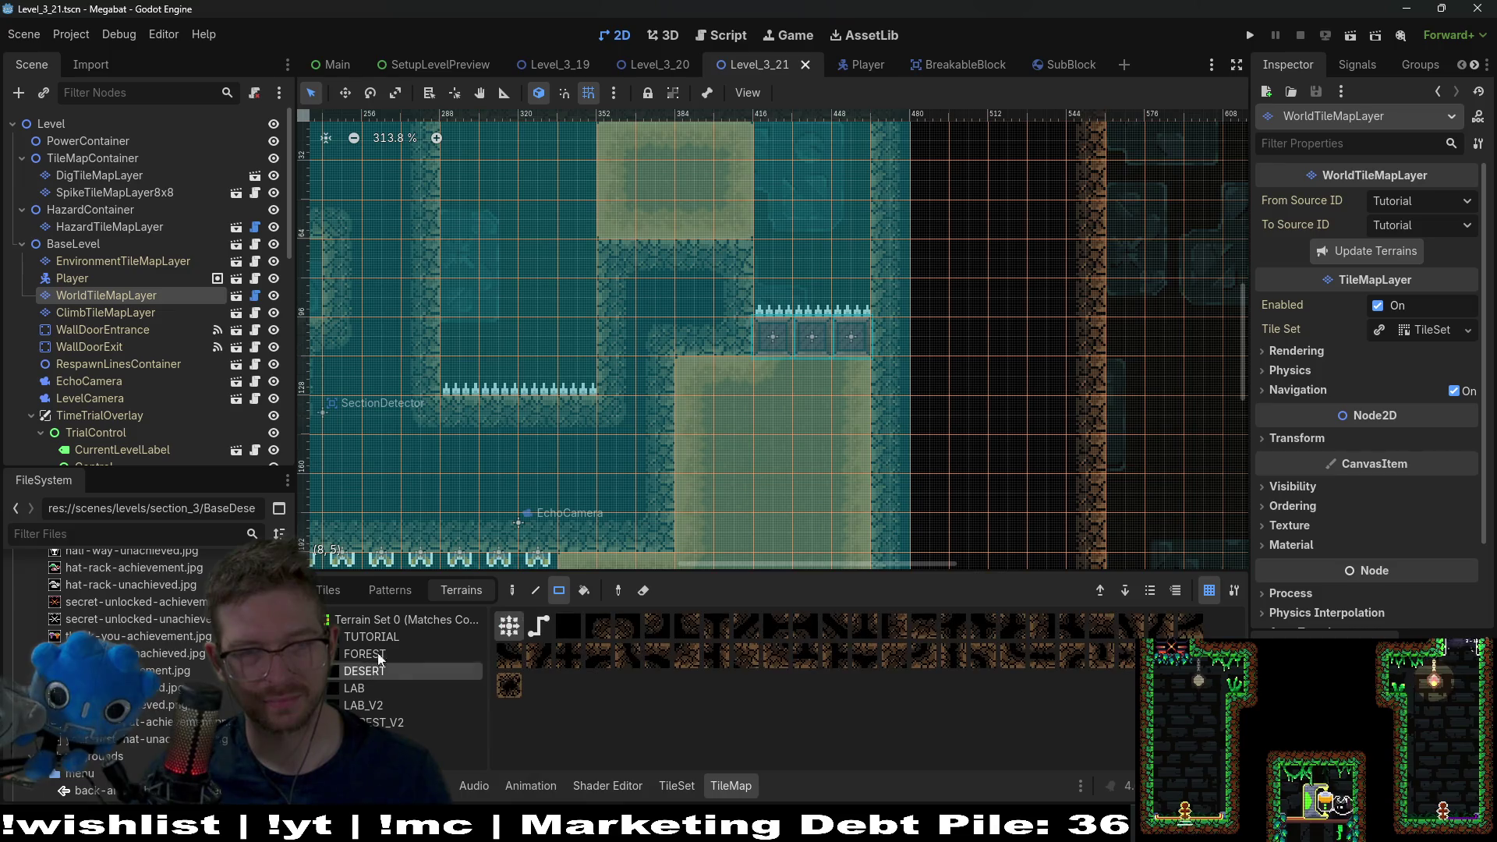
click(756, 260)
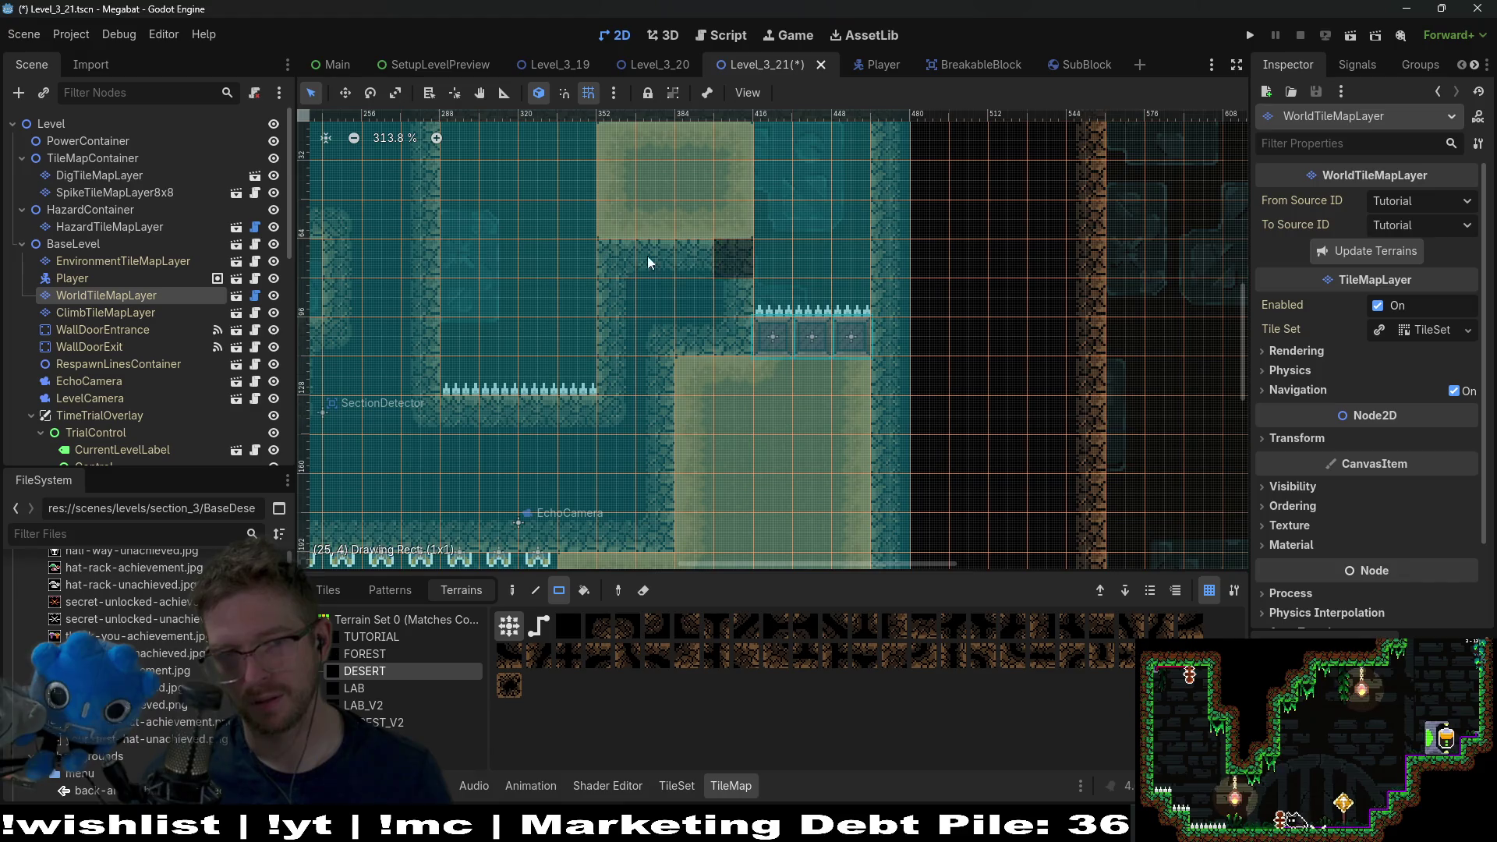
drag(676, 266, 609, 248)
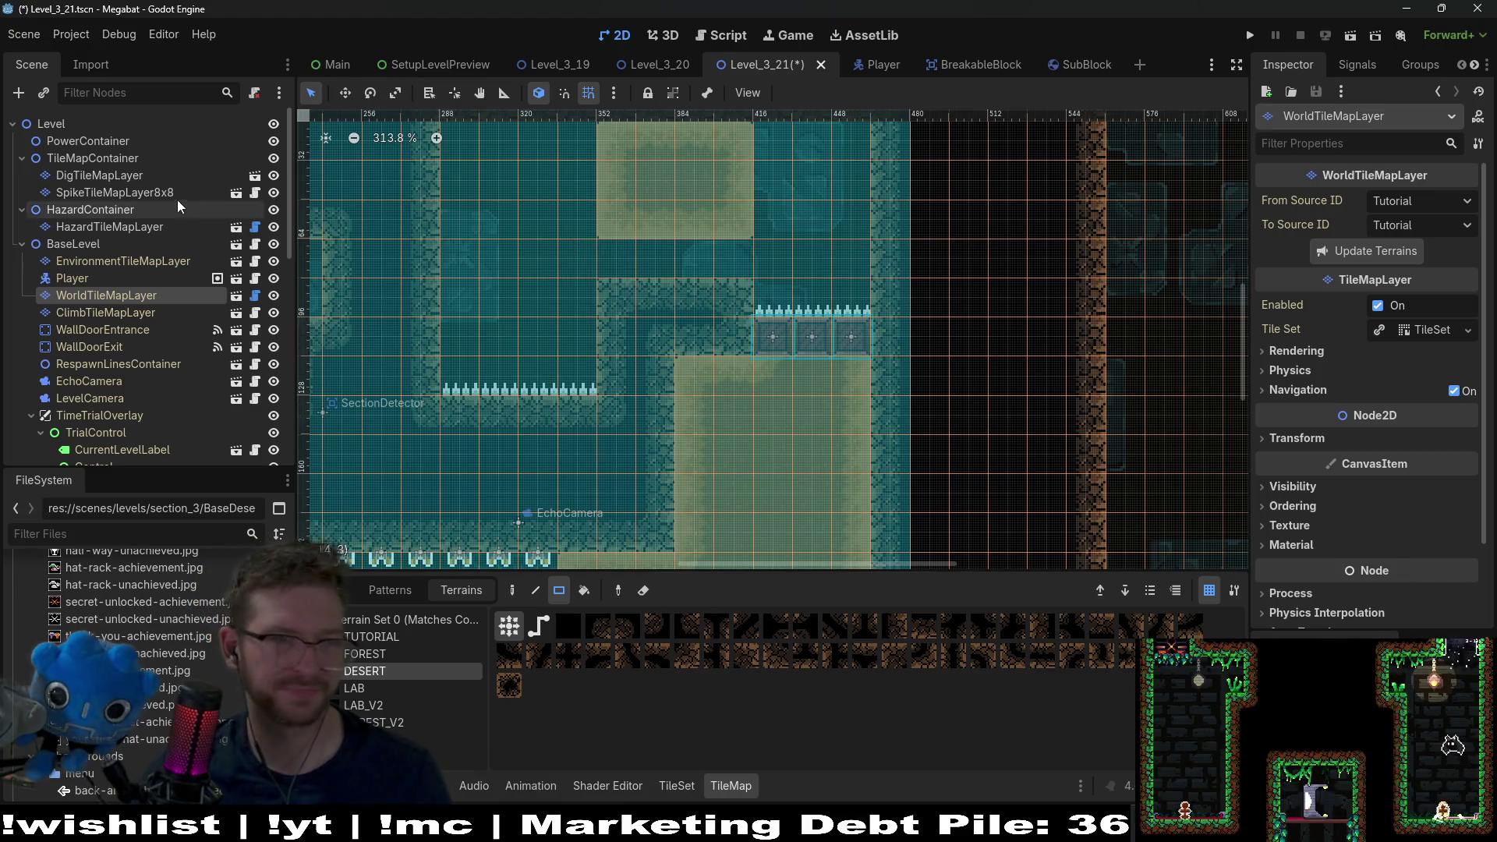
- Fill the cleared row with sand on DigTileMapLayer, then save and run the scene
click(109, 175)
click(357, 636)
drag(620, 261, 741, 261)
click(1350, 35)
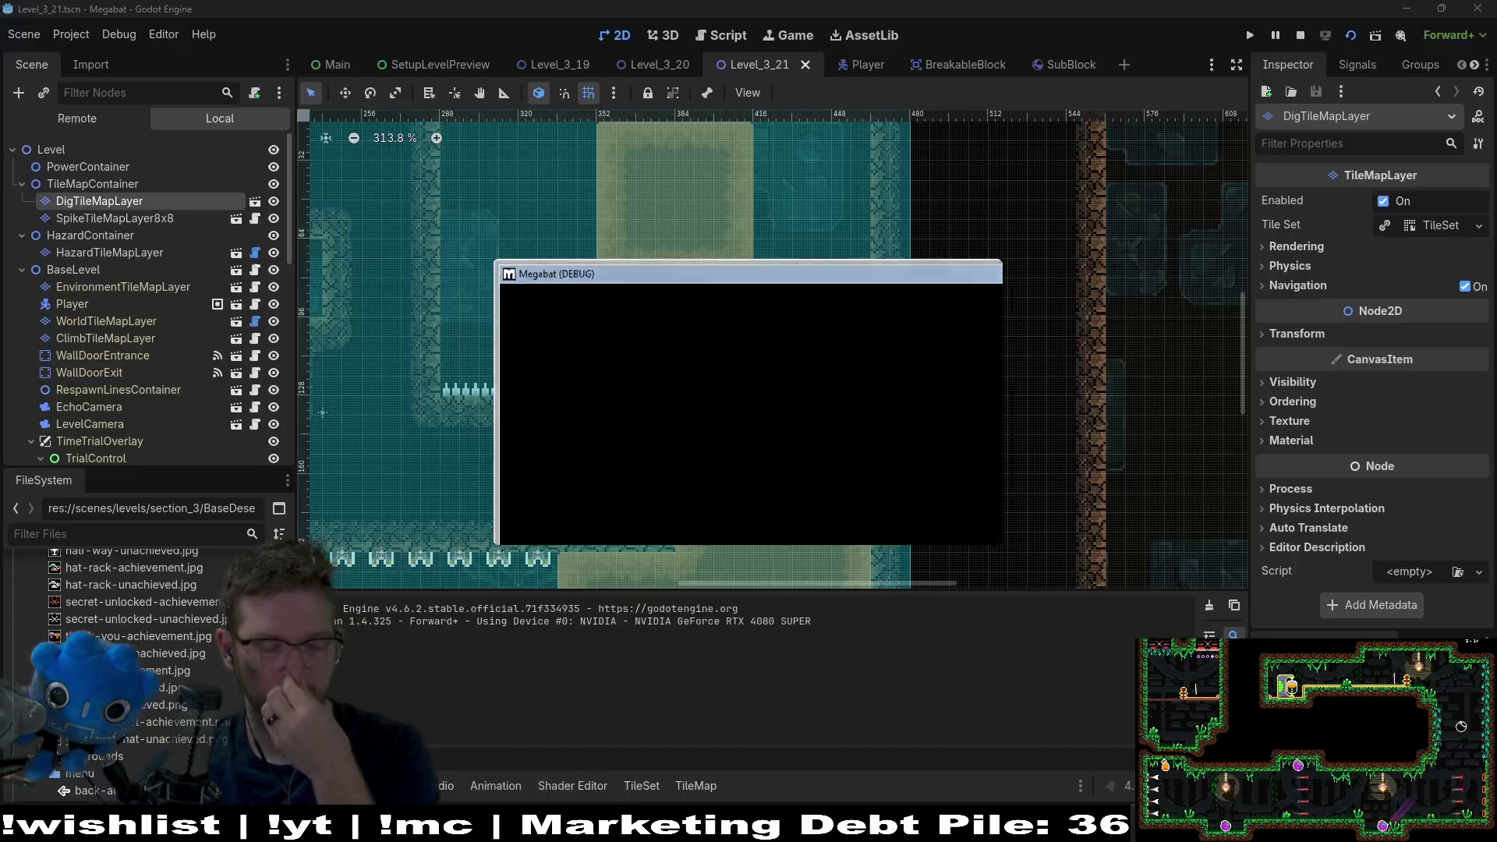
- Burrow the bat through the sand blocks into the upper-right room
key(Right)
key(Left)
key(Down)
key(Right)
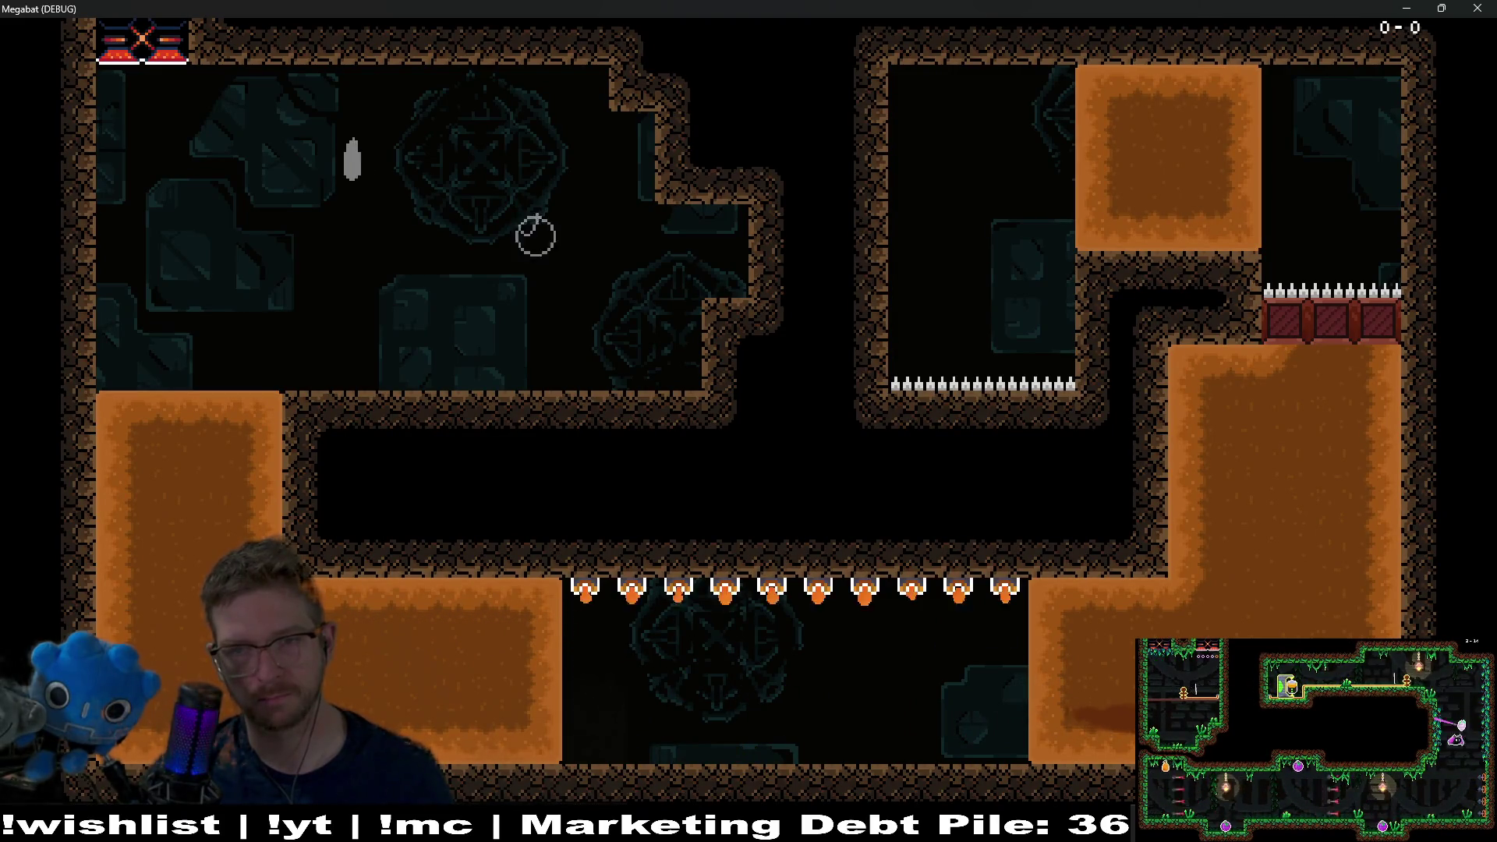
key(Up)
key(Left)
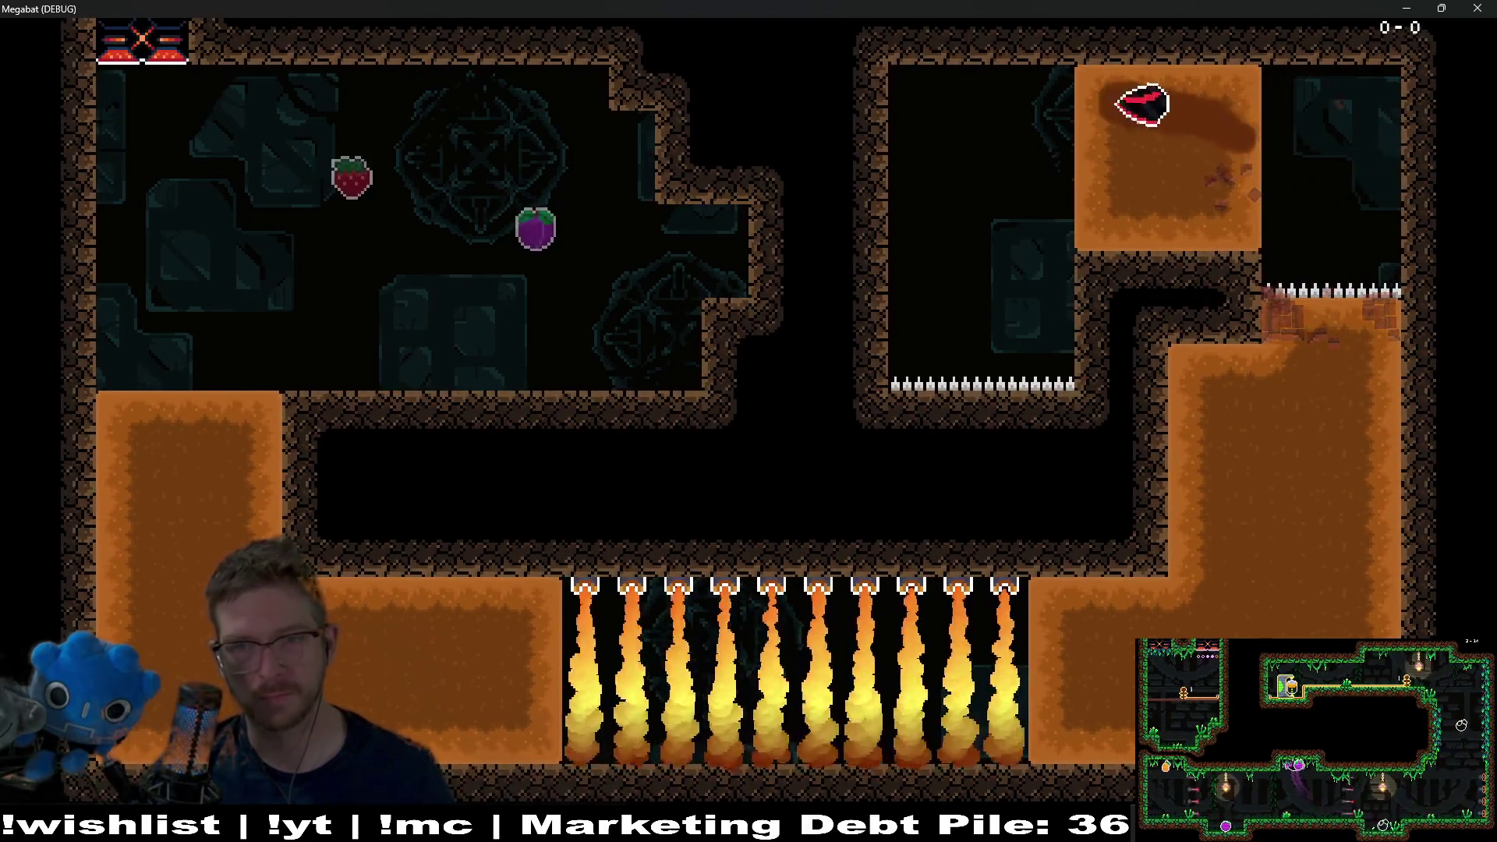
key(Right)
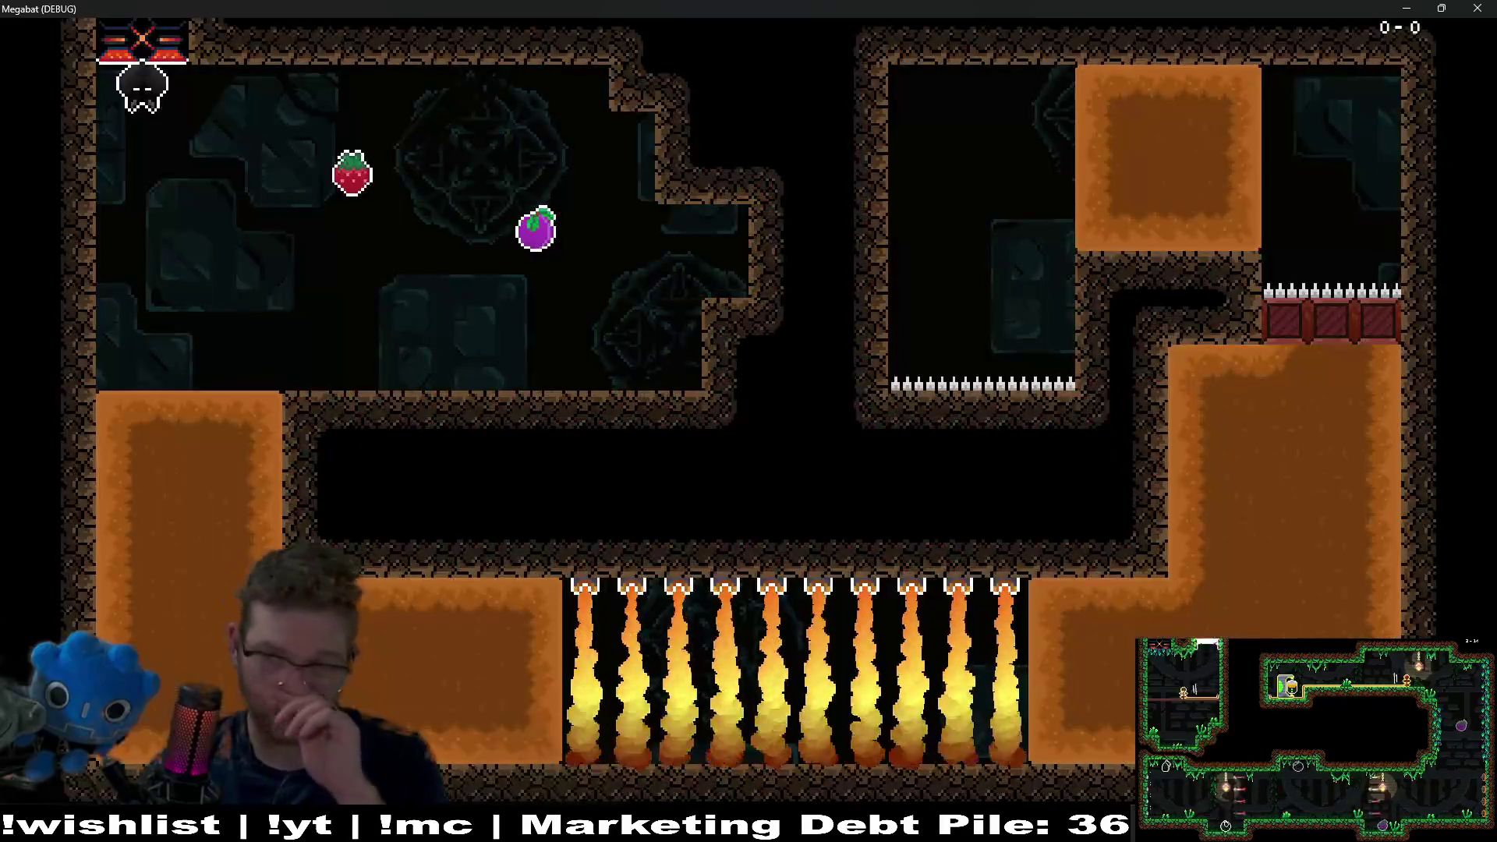
- After respawning, collect fruit, dash through the lower room onto the spike floor, then close the game
key(Right)
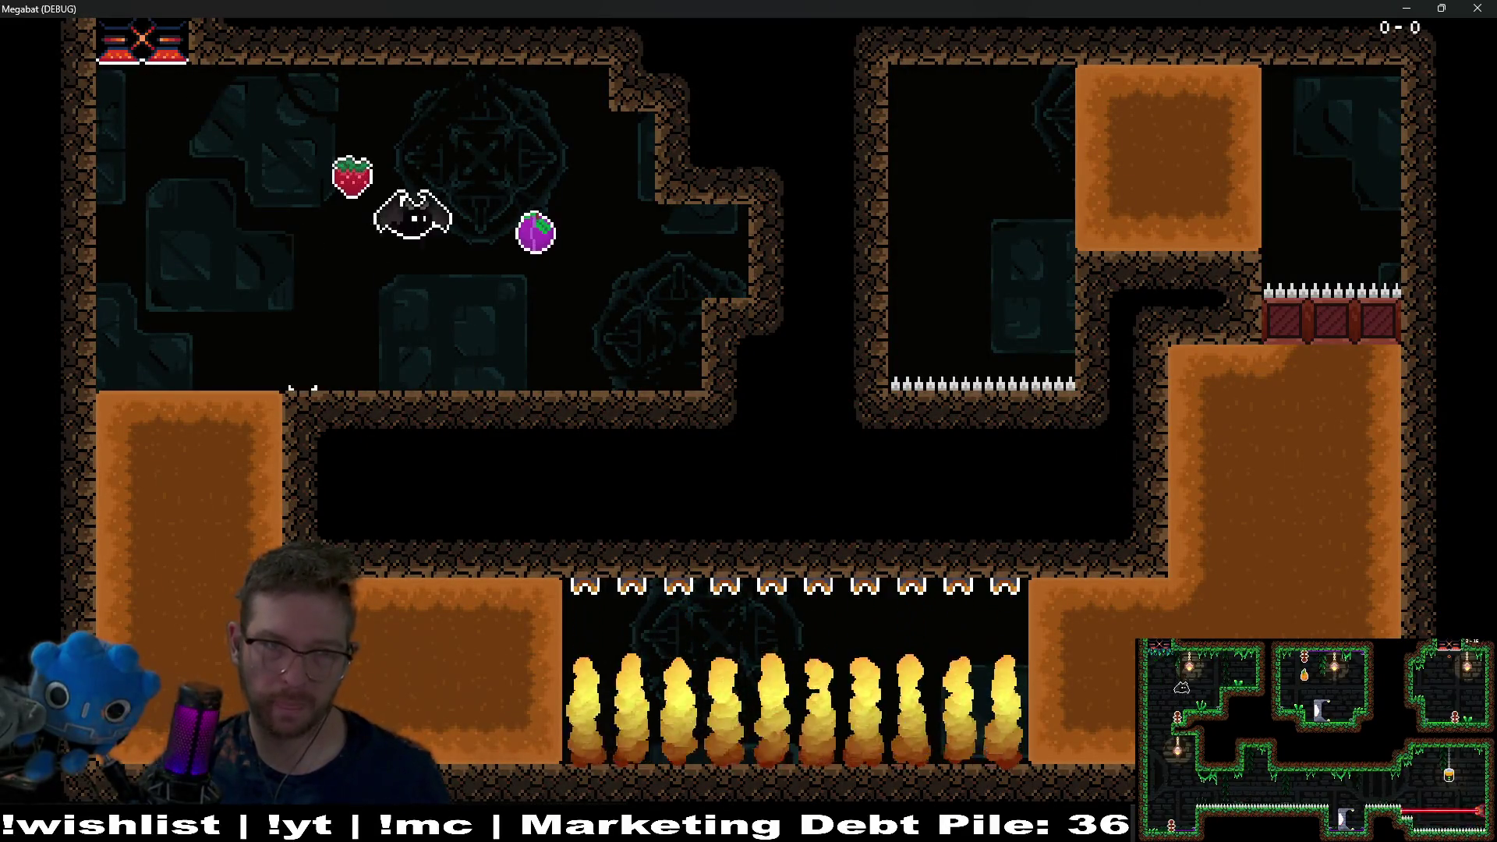
key(Left)
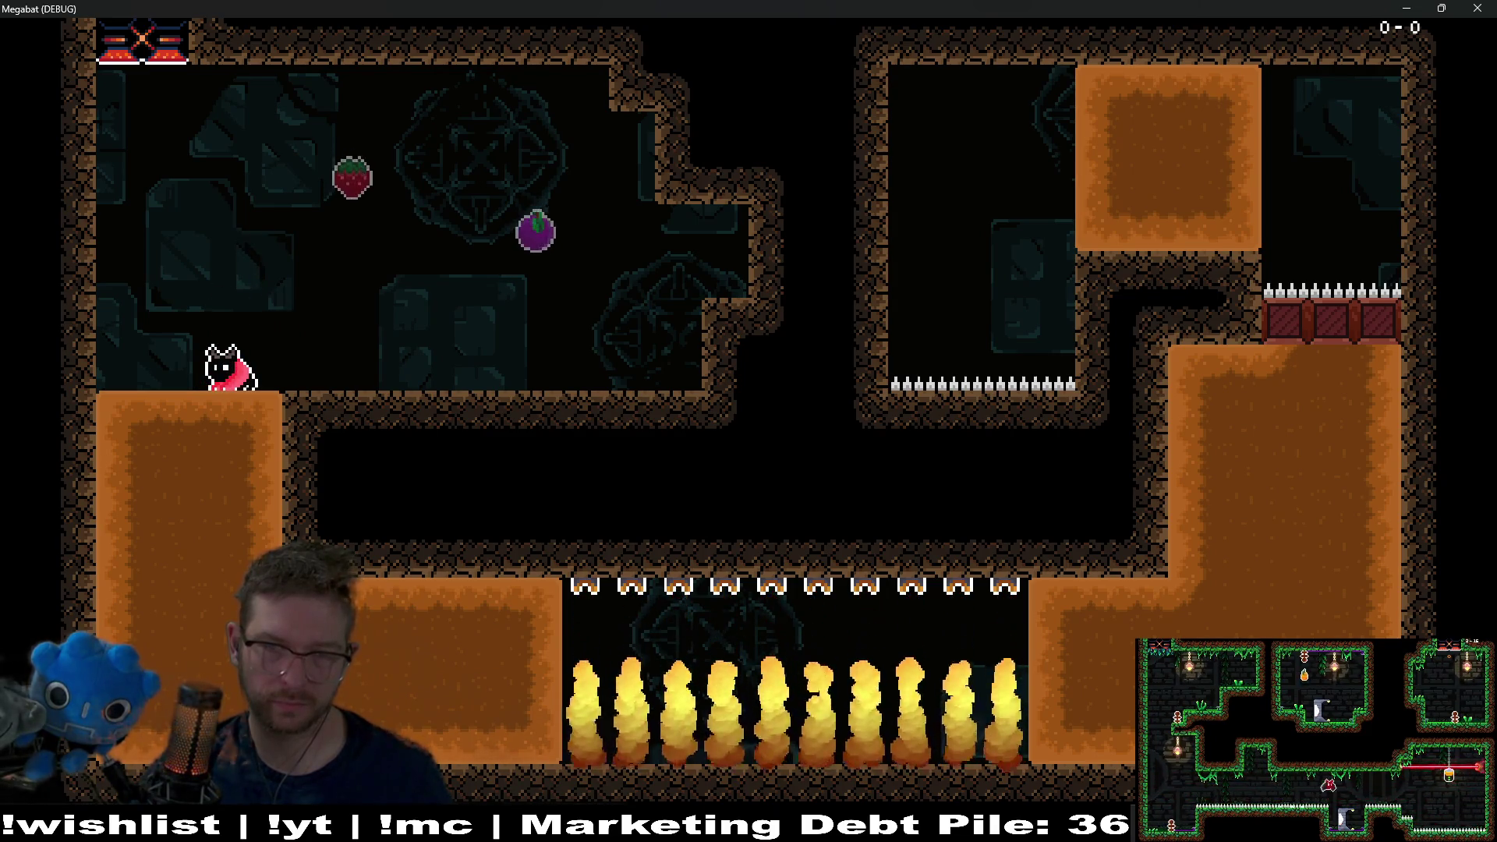
key(Down)
key(Right)
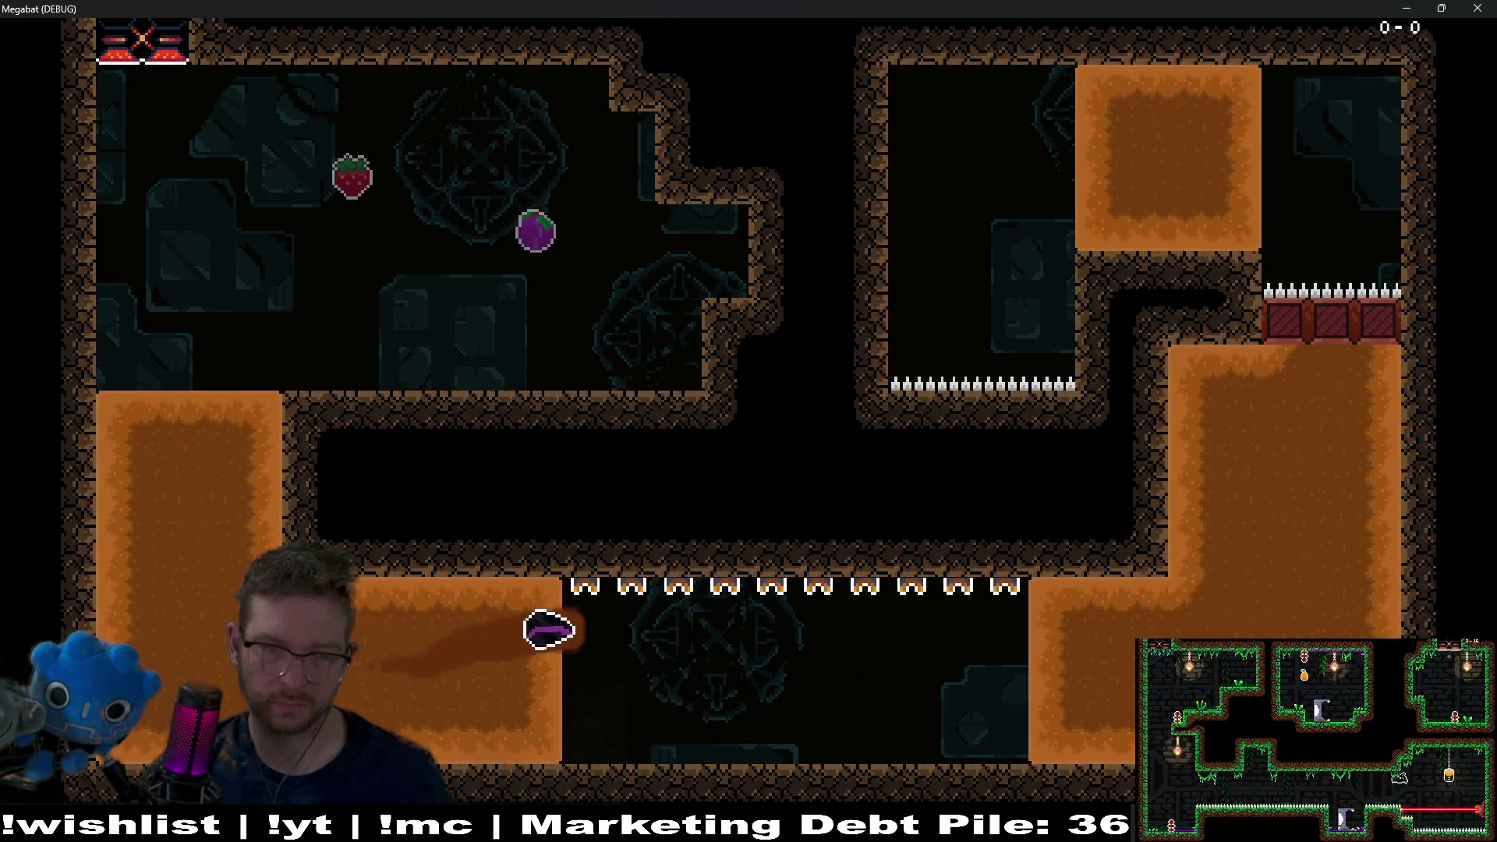
key(Up)
key(Left)
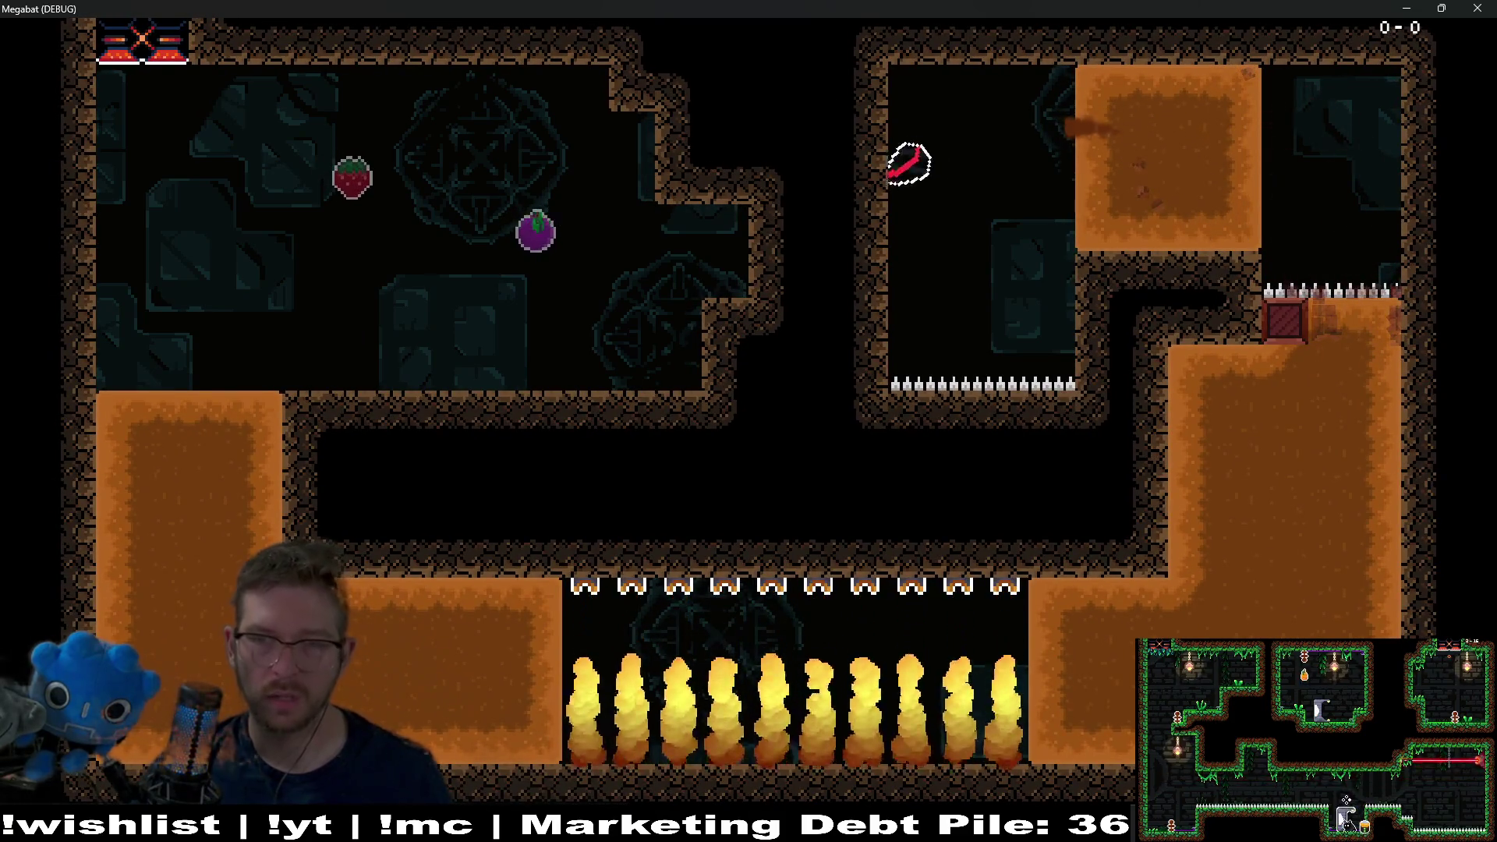
key(Right)
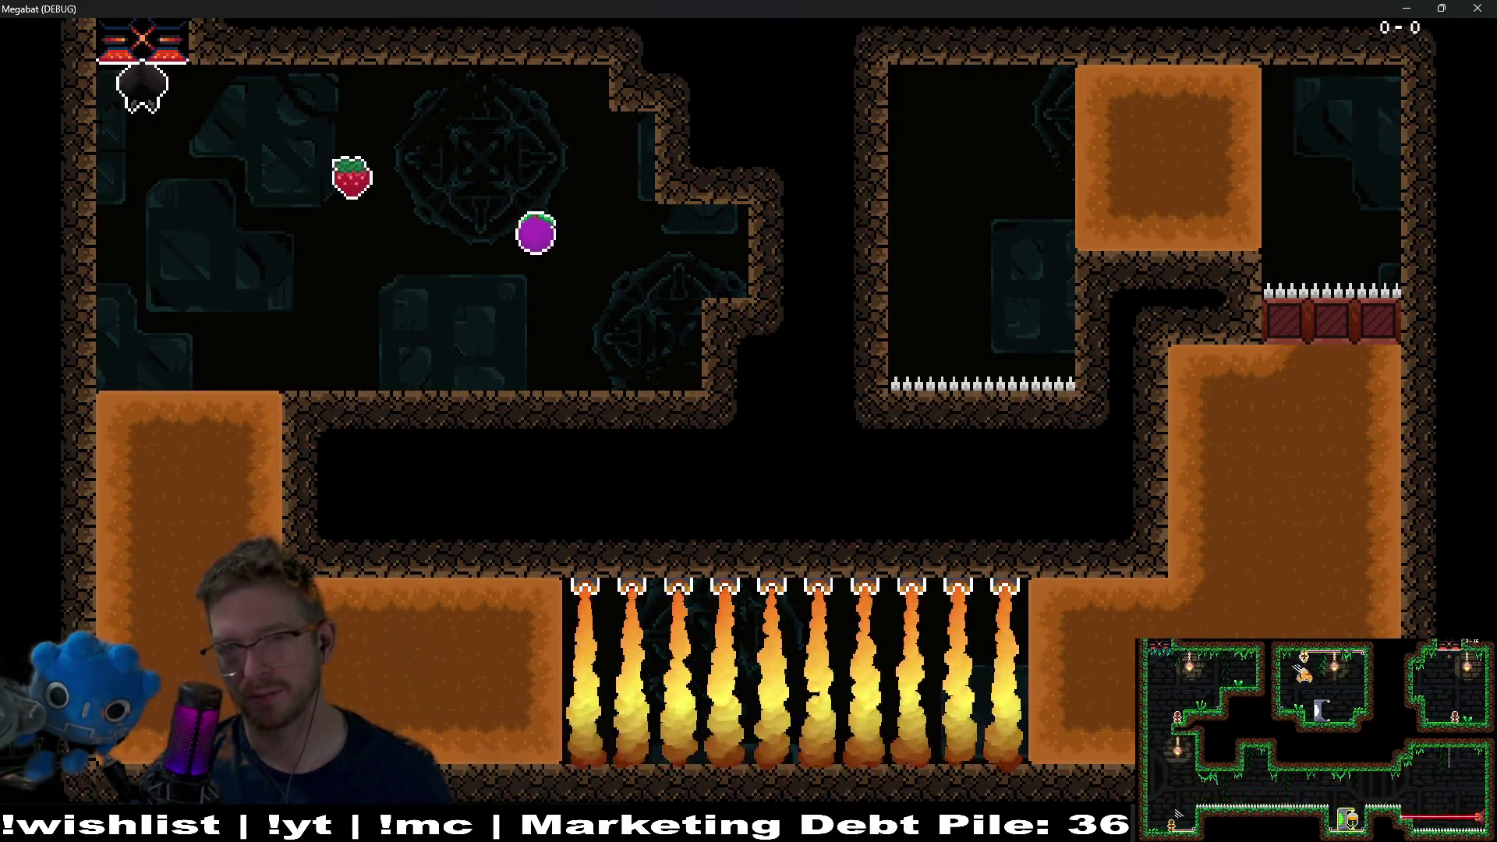
key(Right)
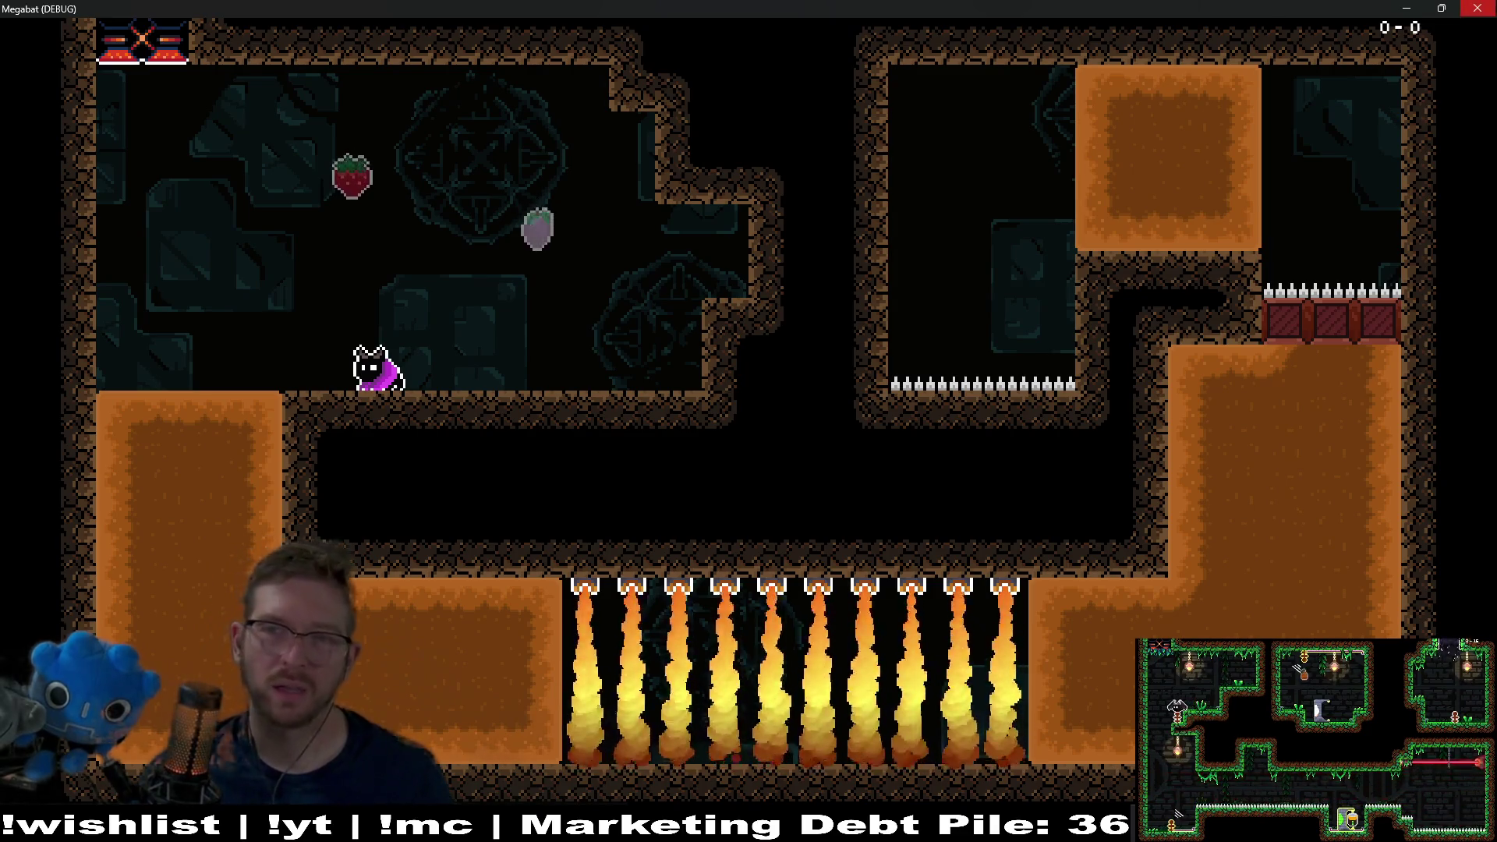
key(alt+F4)
- Move BreakableBlock through BreakableBlock3 off to the right of the level, then save and run
scroll(109, 367, down, 10)
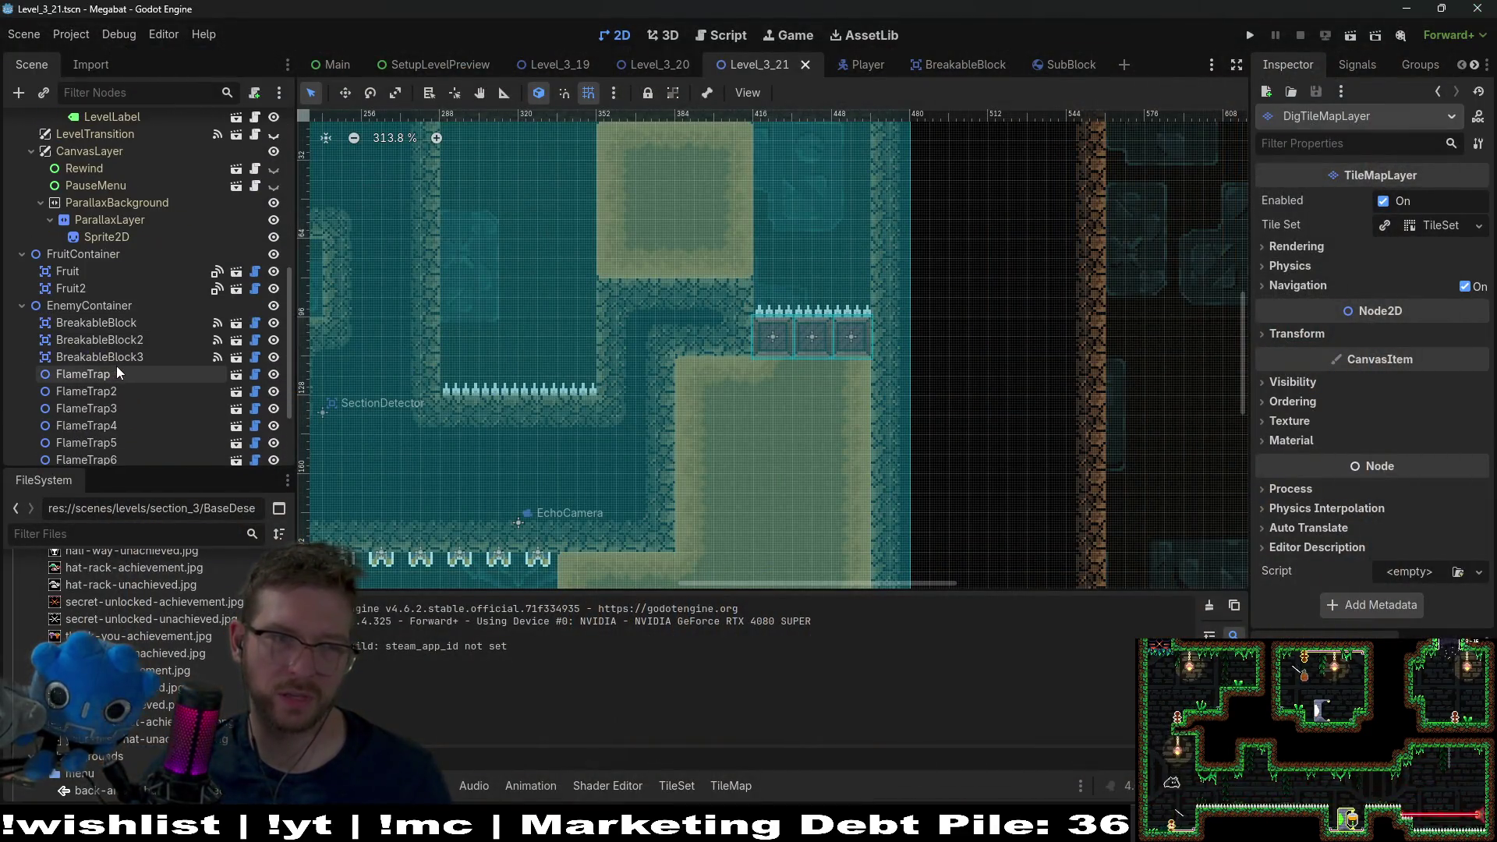
click(94, 322)
shift+click(99, 356)
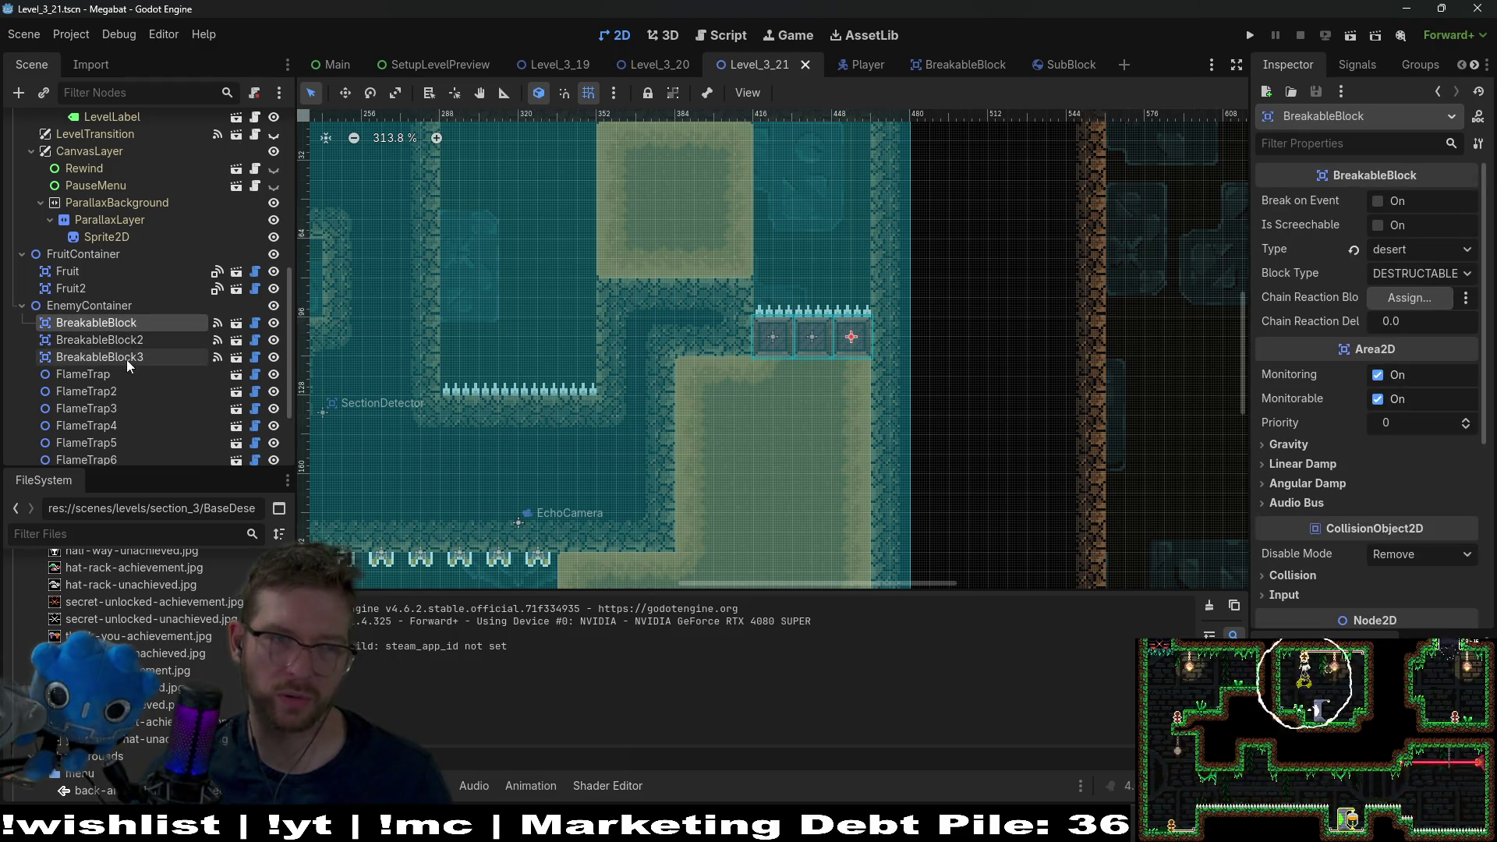
key(w)
mouse_move(718, 329)
mouse_down()
mouse_move(577, 326)
mouse_move(1216, 322)
mouse_up()
click(1348, 41)
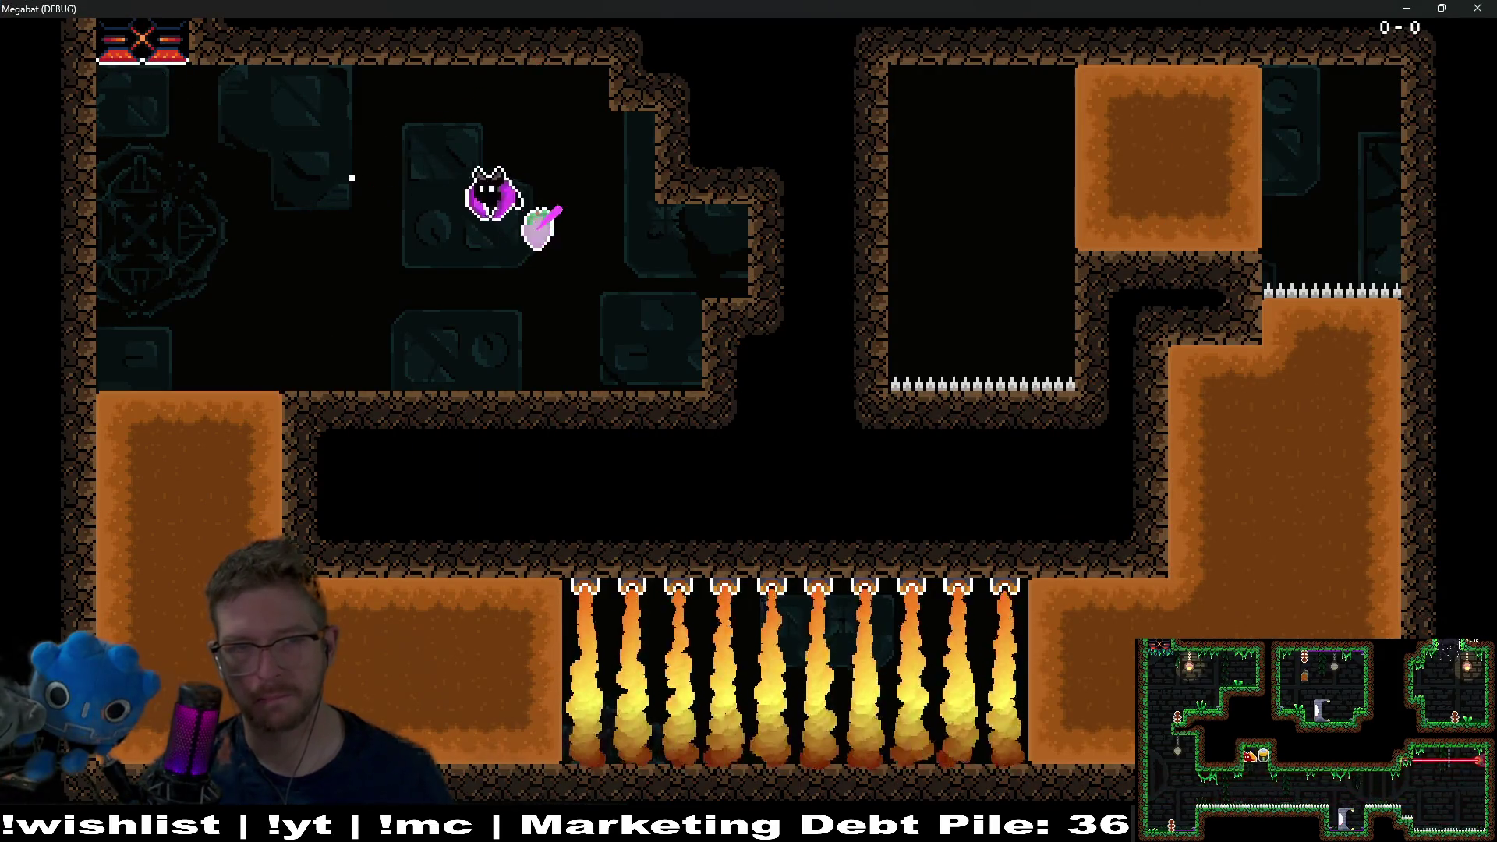
- Dash the bat under the spikes, grab the strawberry, and drop onto the floor spikes
key(Right)
key(Up)
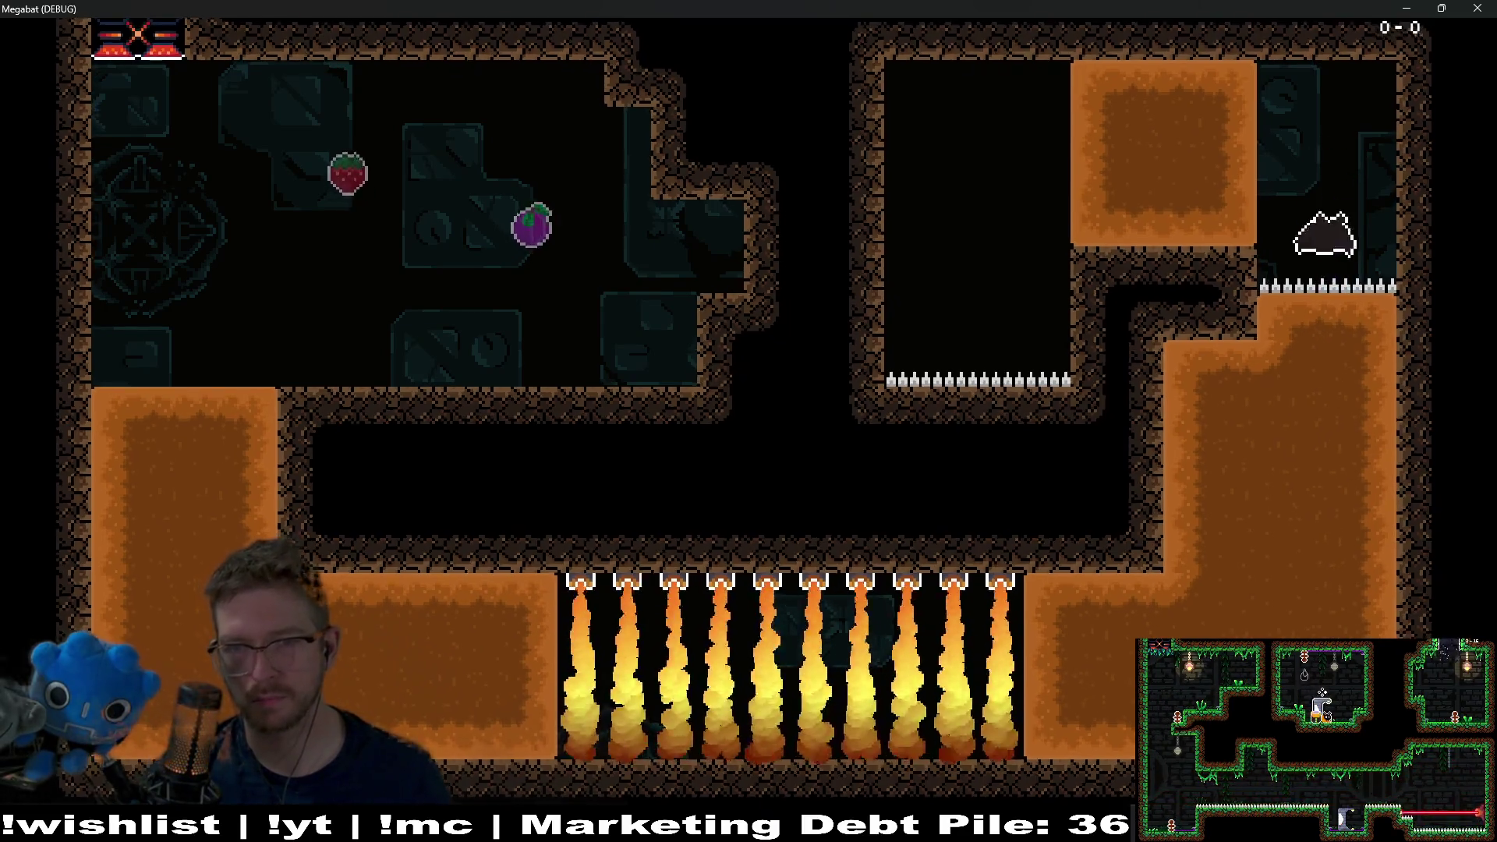
key(Right)
key(Left)
key(Down)
key(Right)
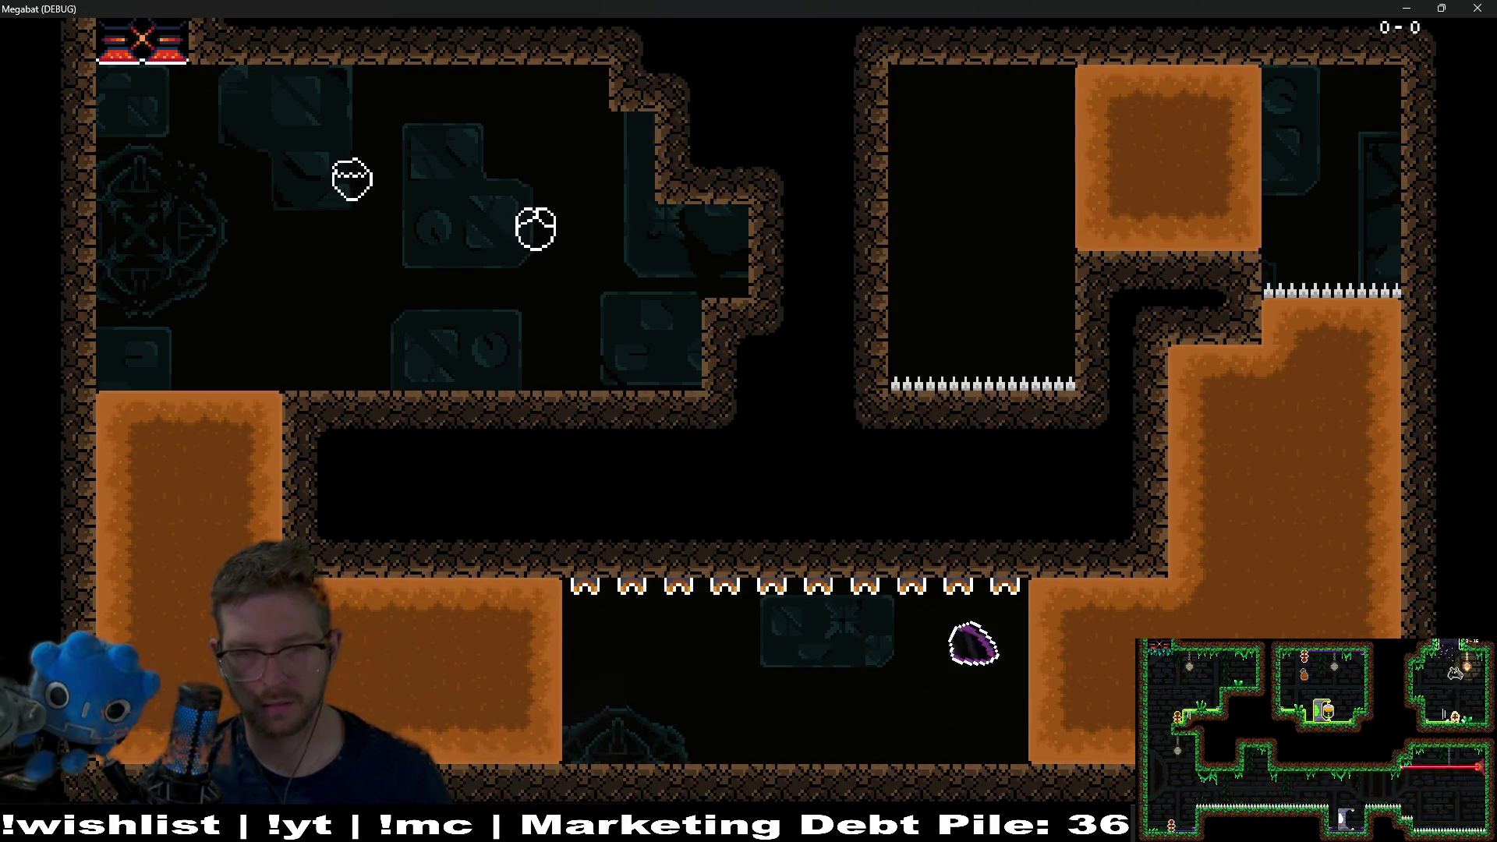
key(Up)
key(Left)
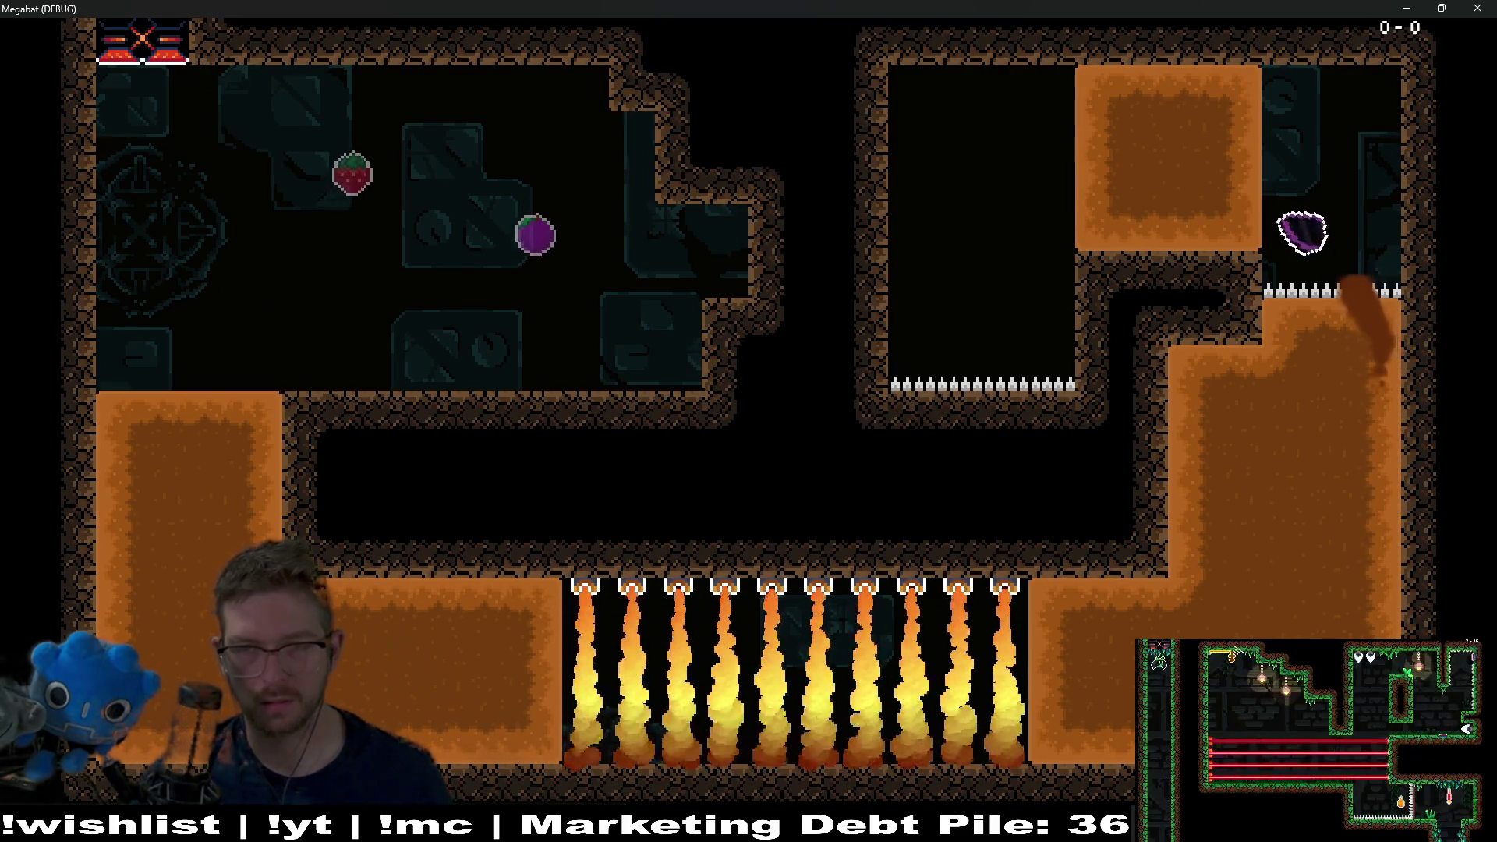
key(Right)
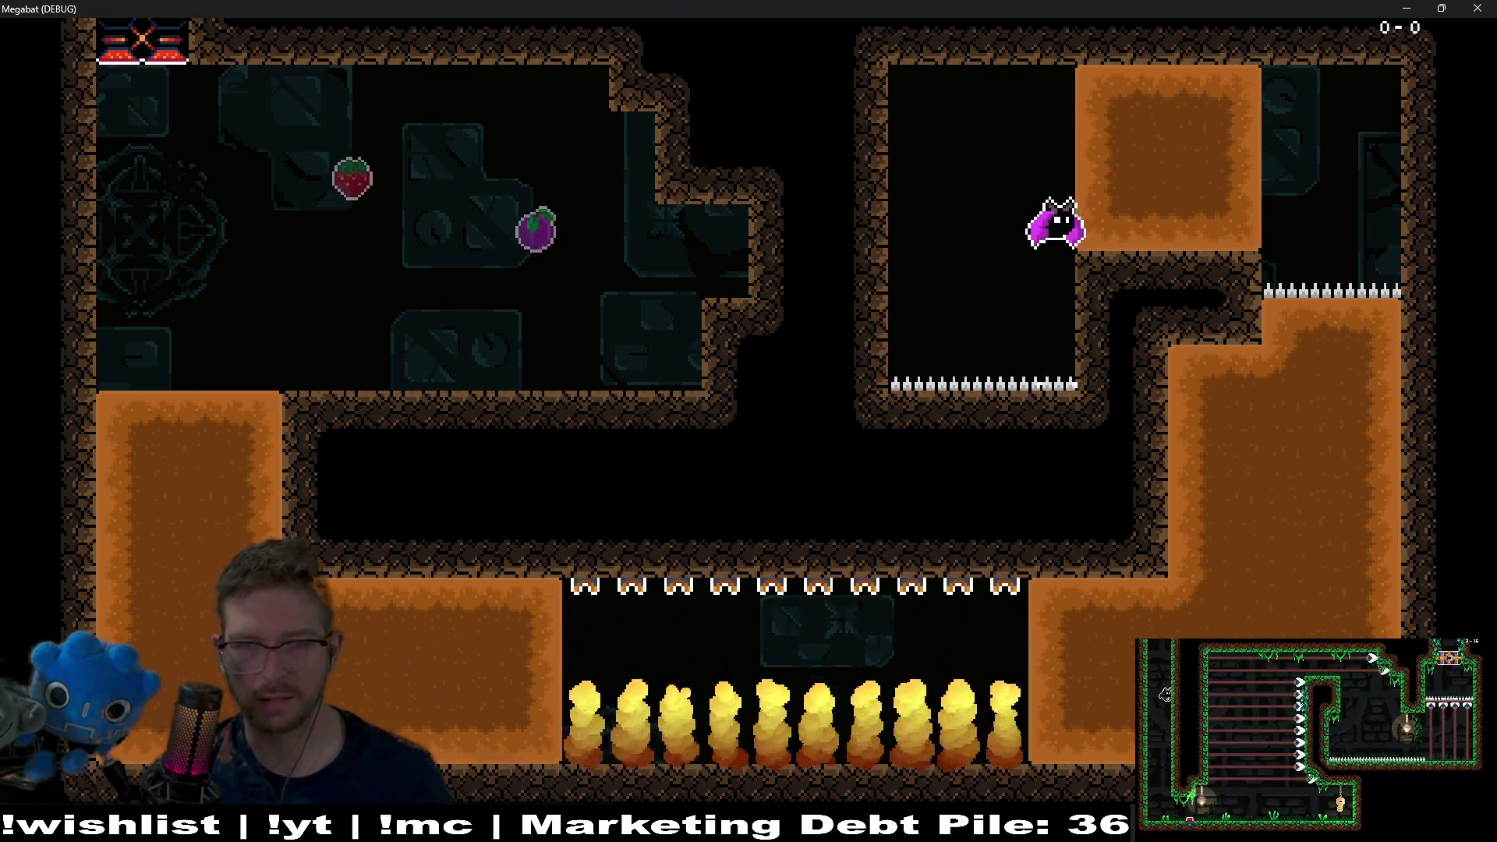
key(Down)
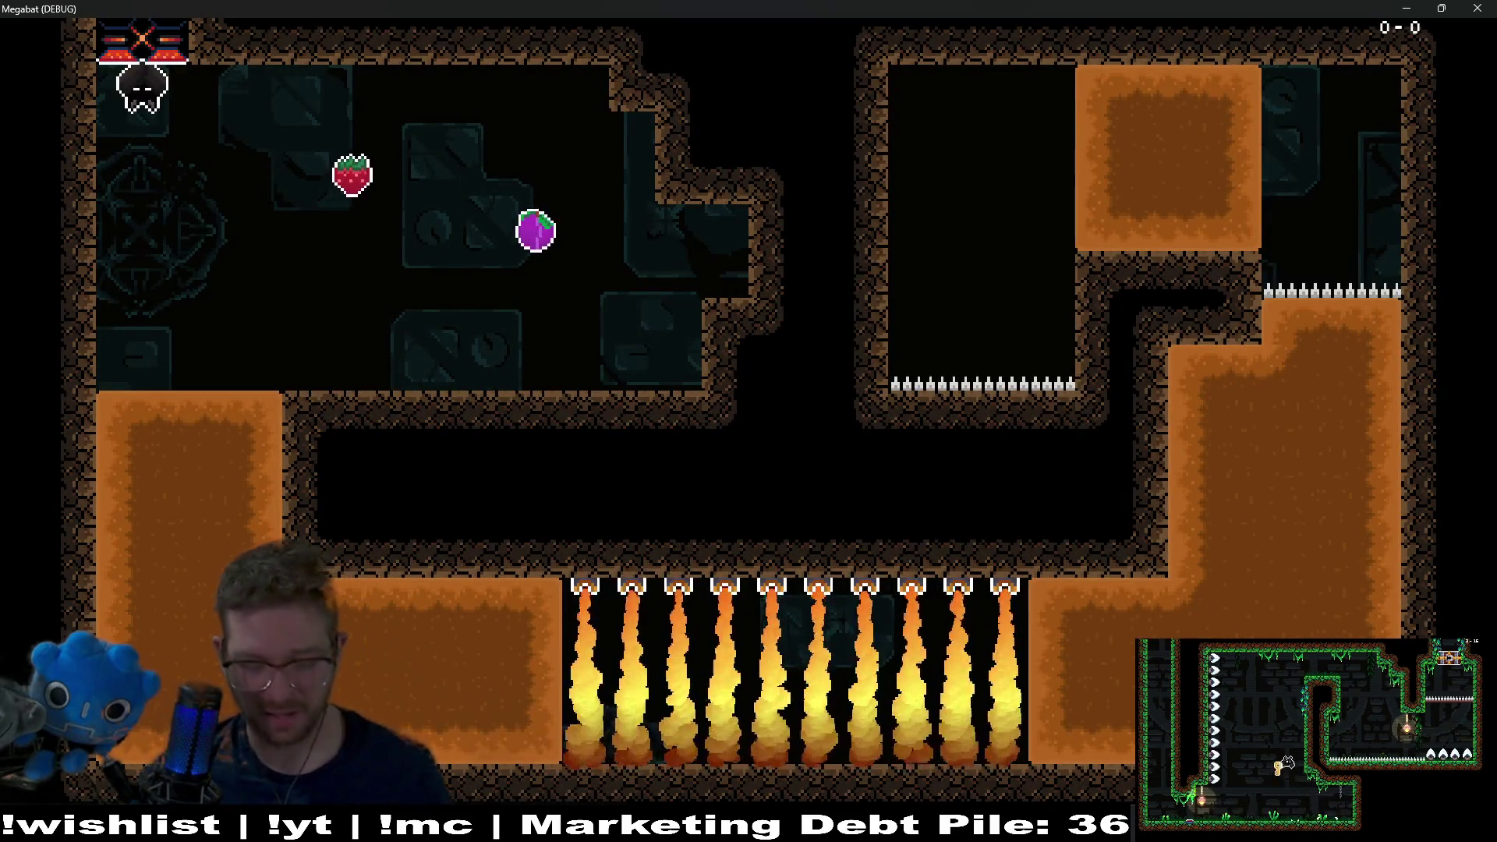
- Grab the strawberry again, tunnel through the orange dirt toward the flames, and dive into the spikes
key(Right)
key(Left)
key(Down)
key(Right)
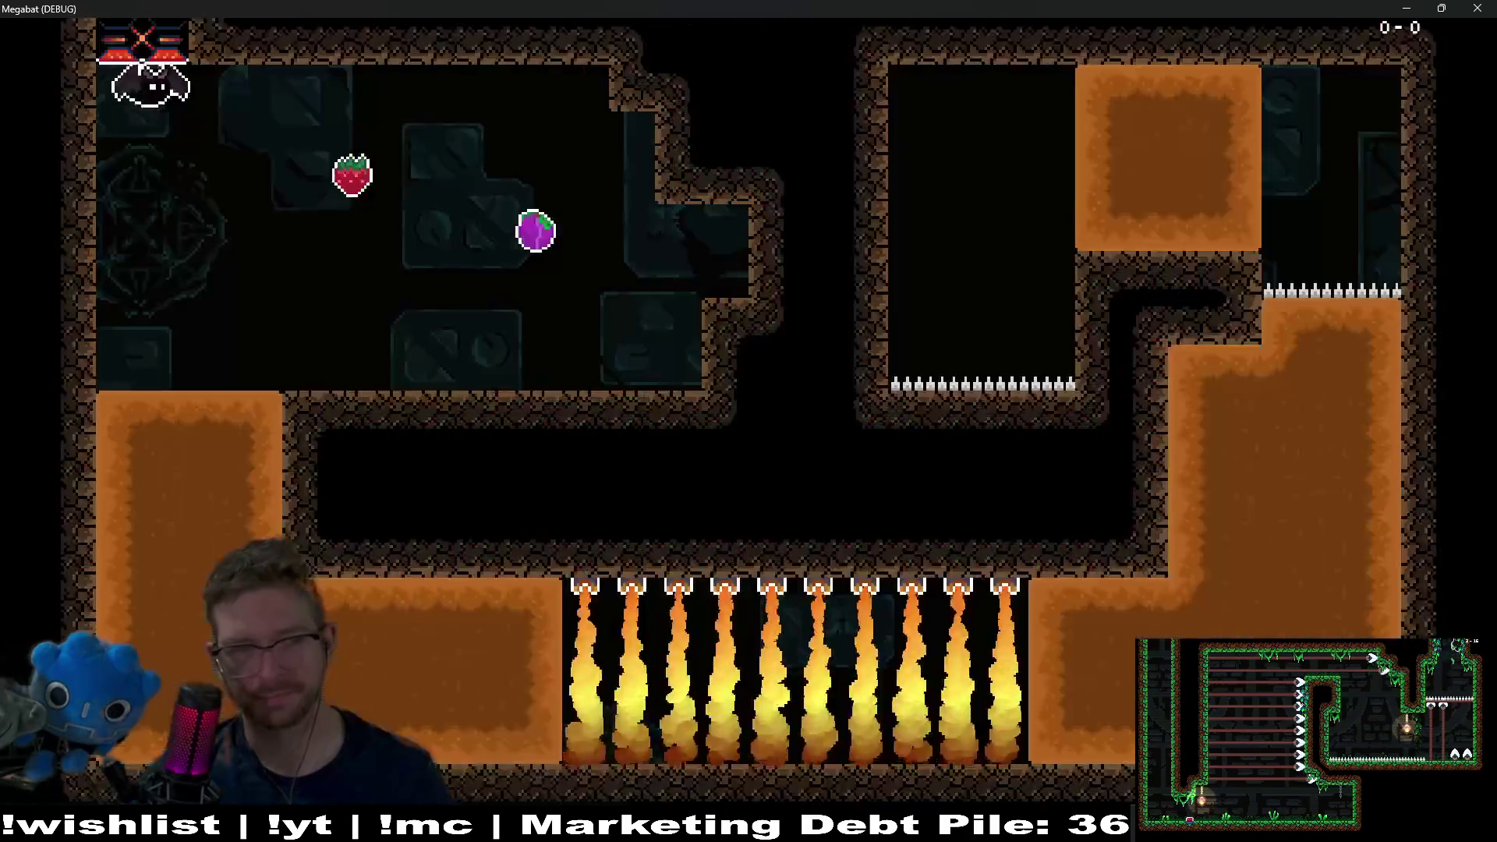
key(Right)
key(Left)
key(Down)
key(Right)
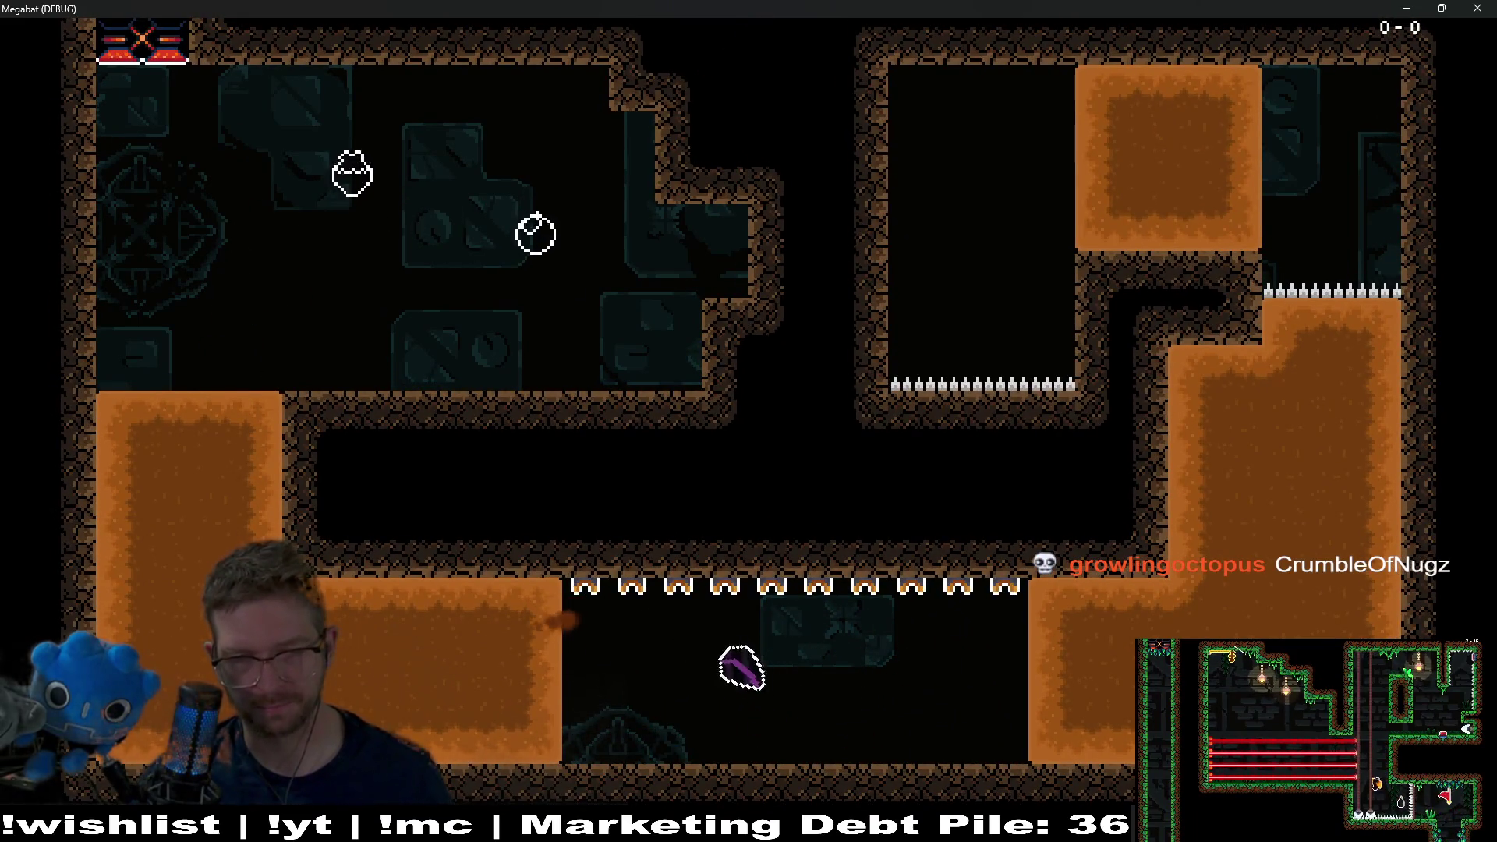
key(Up)
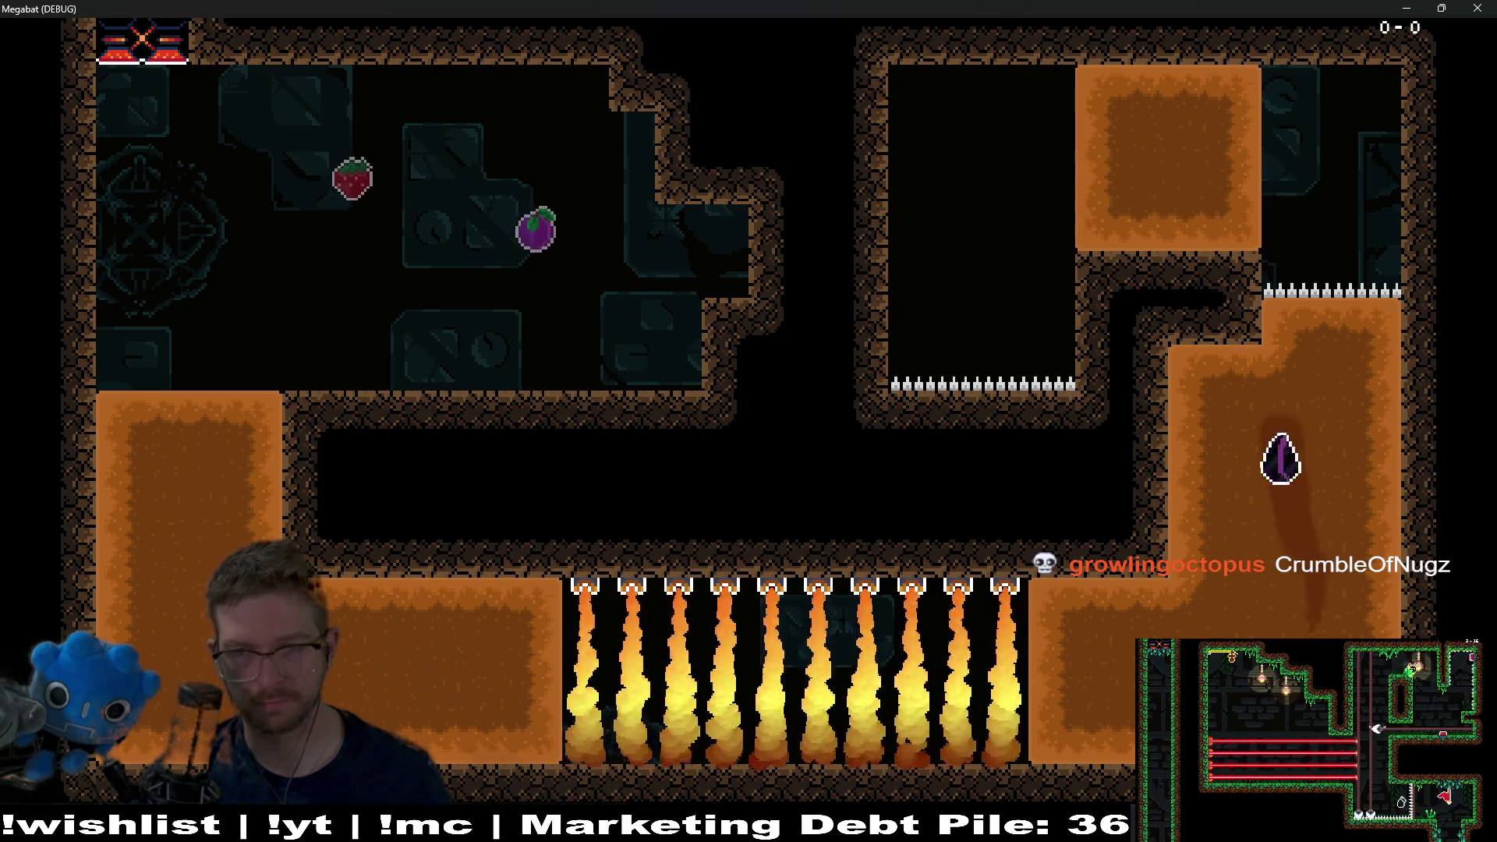
key(Left)
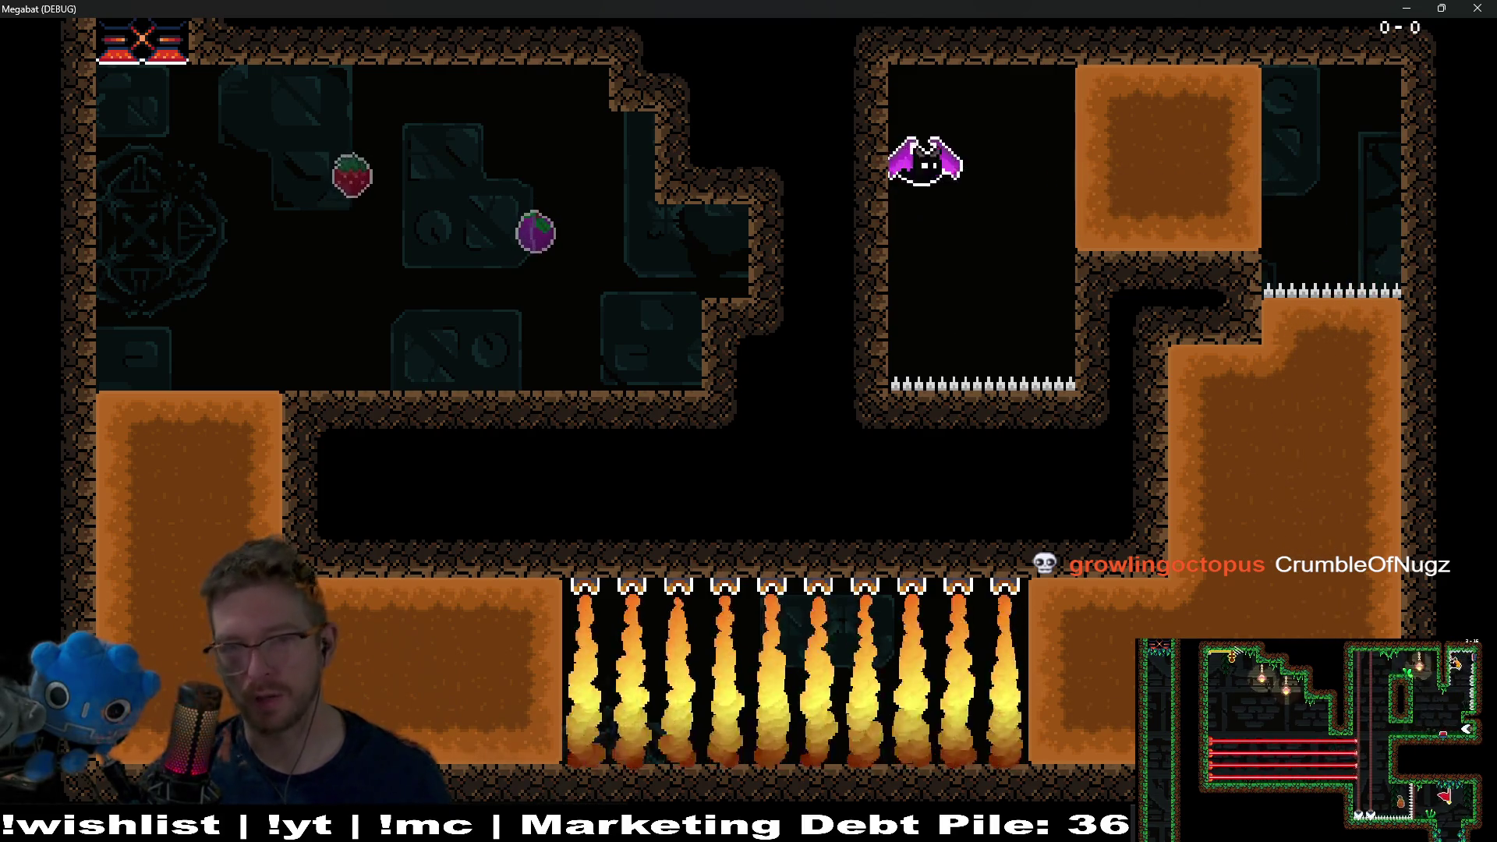
key(Down)
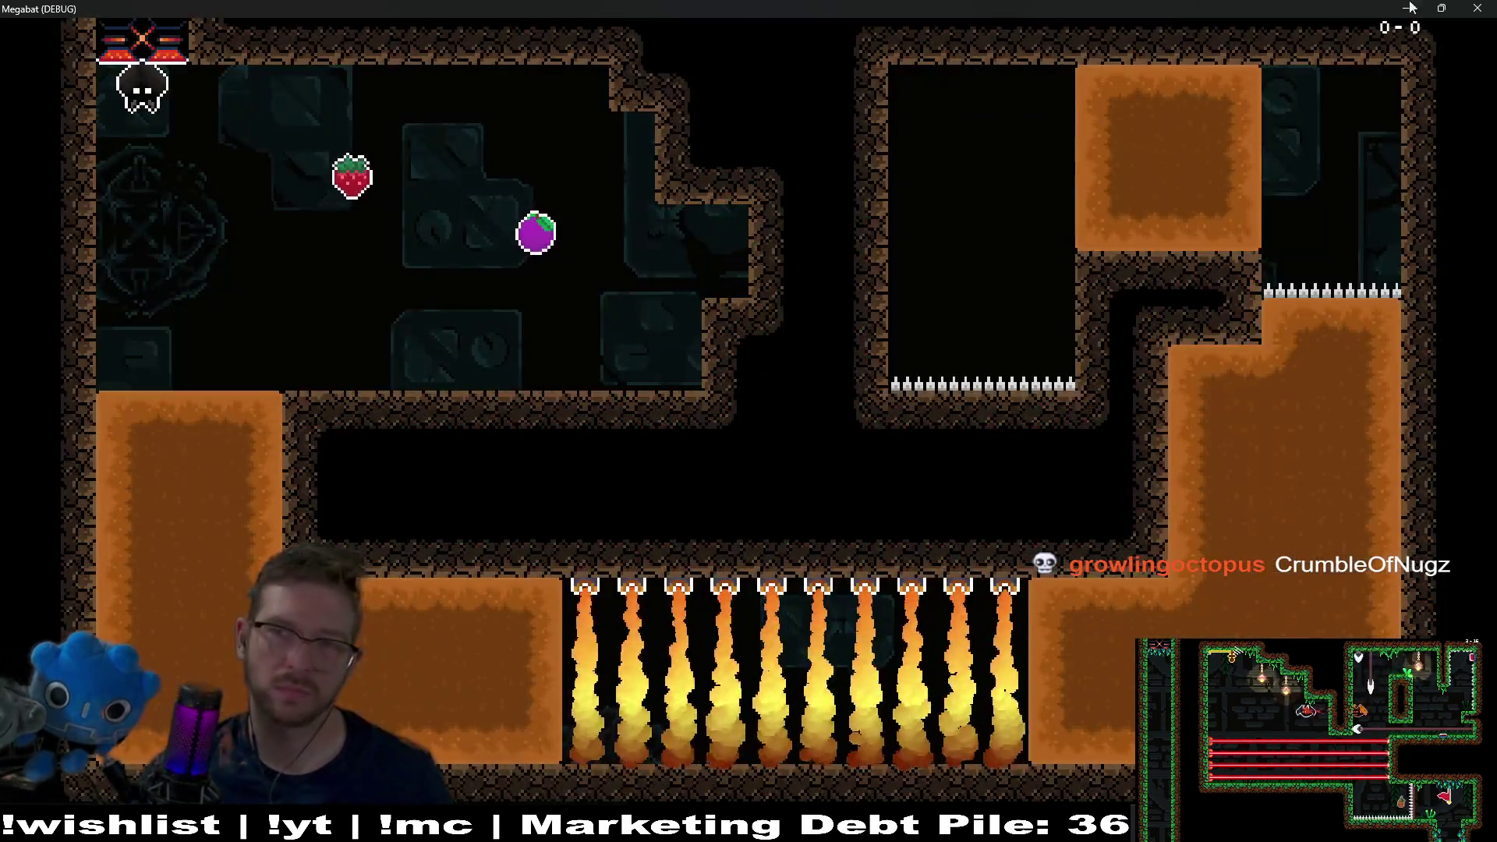
- Drag the three blocks back onto the spike ledge, nudge them down, and save Level_3_21
click(1471, 9)
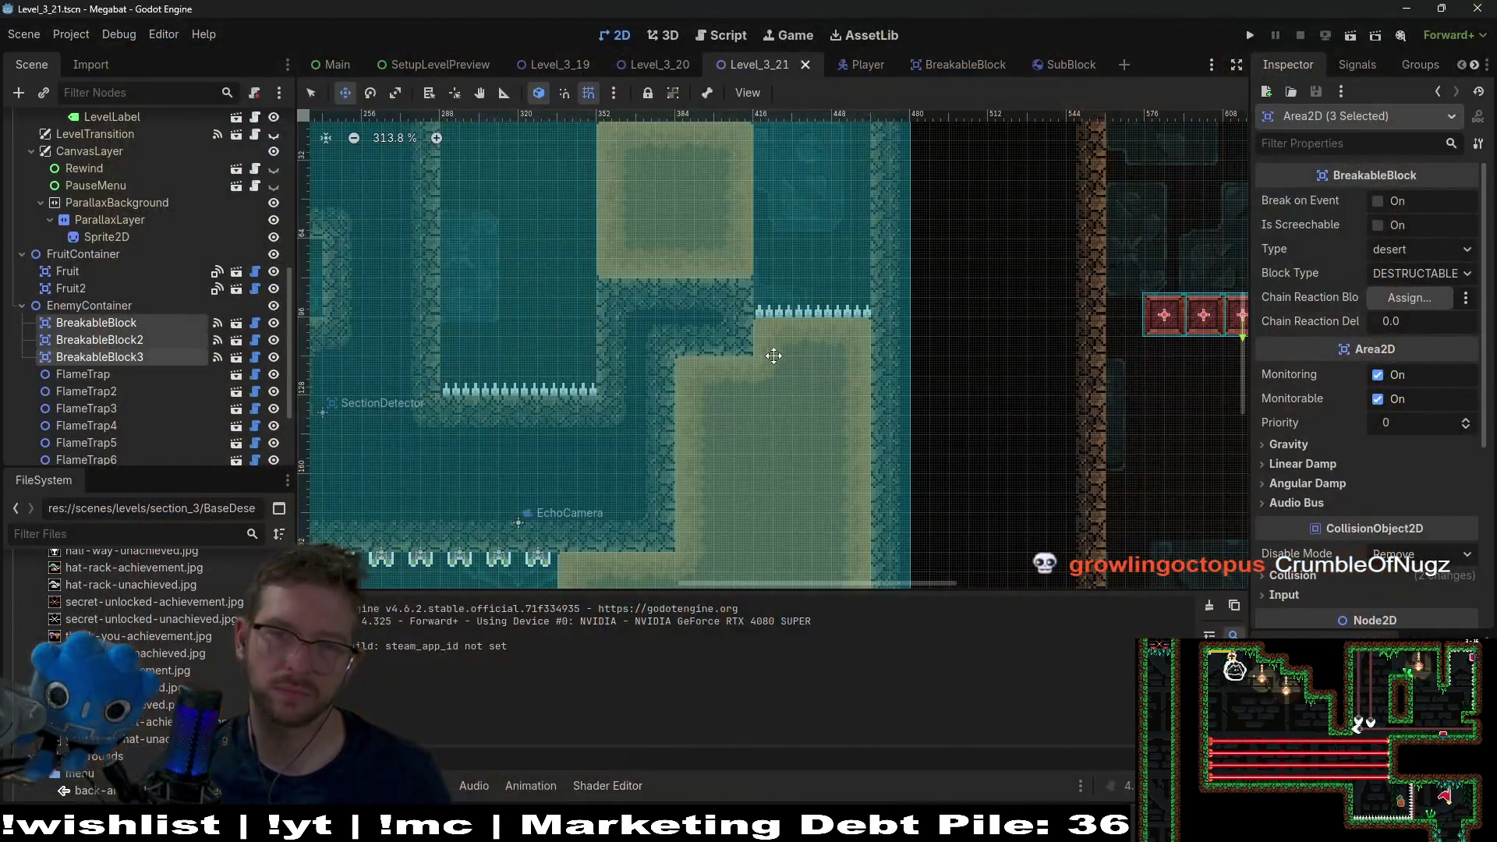
drag(1159, 343, 776, 356)
scroll(798, 331, up, 5)
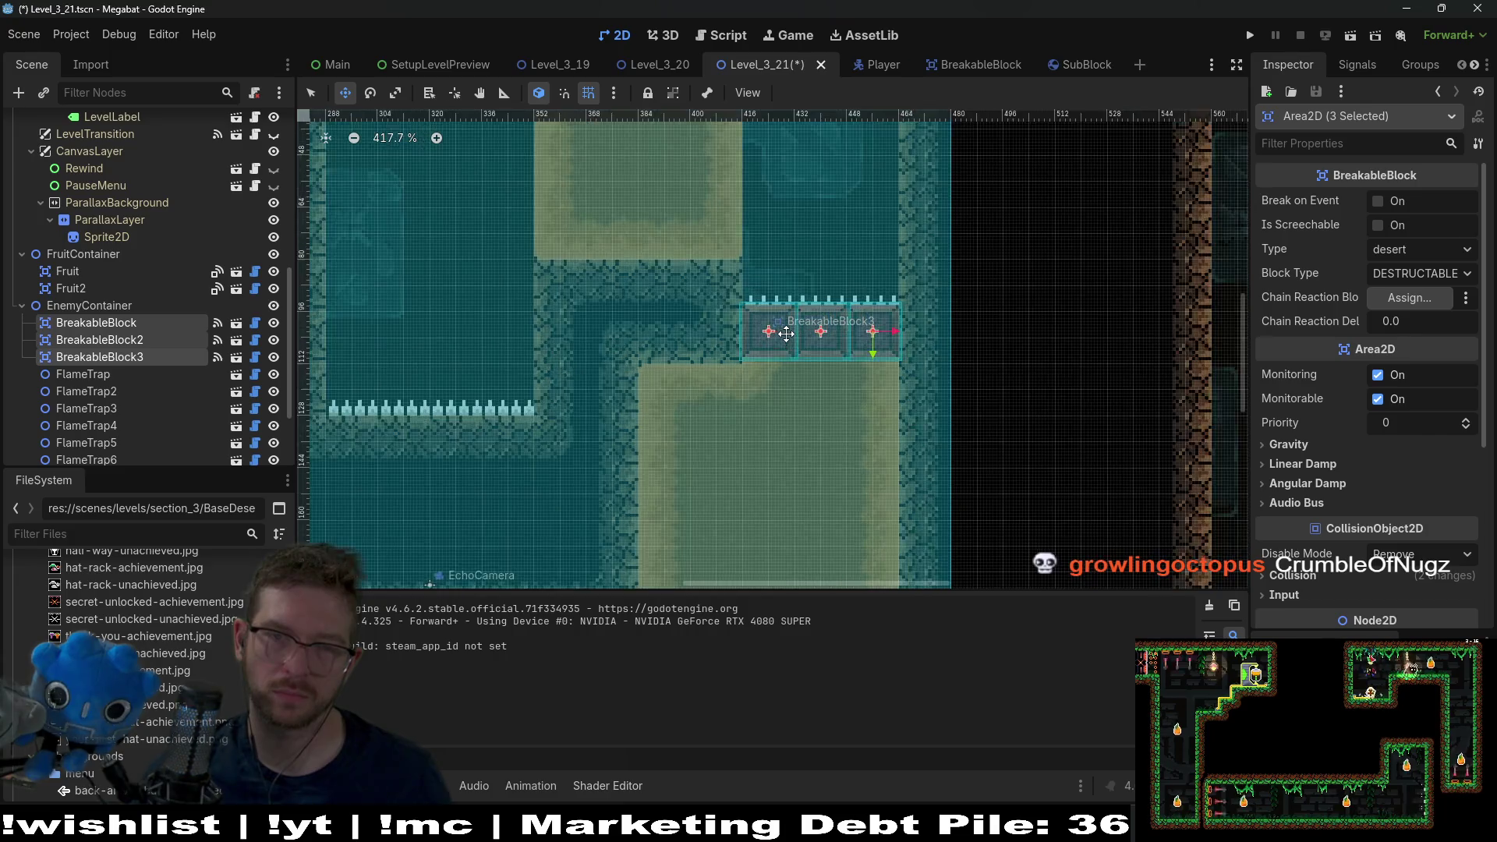
key(Down)
key(Down)
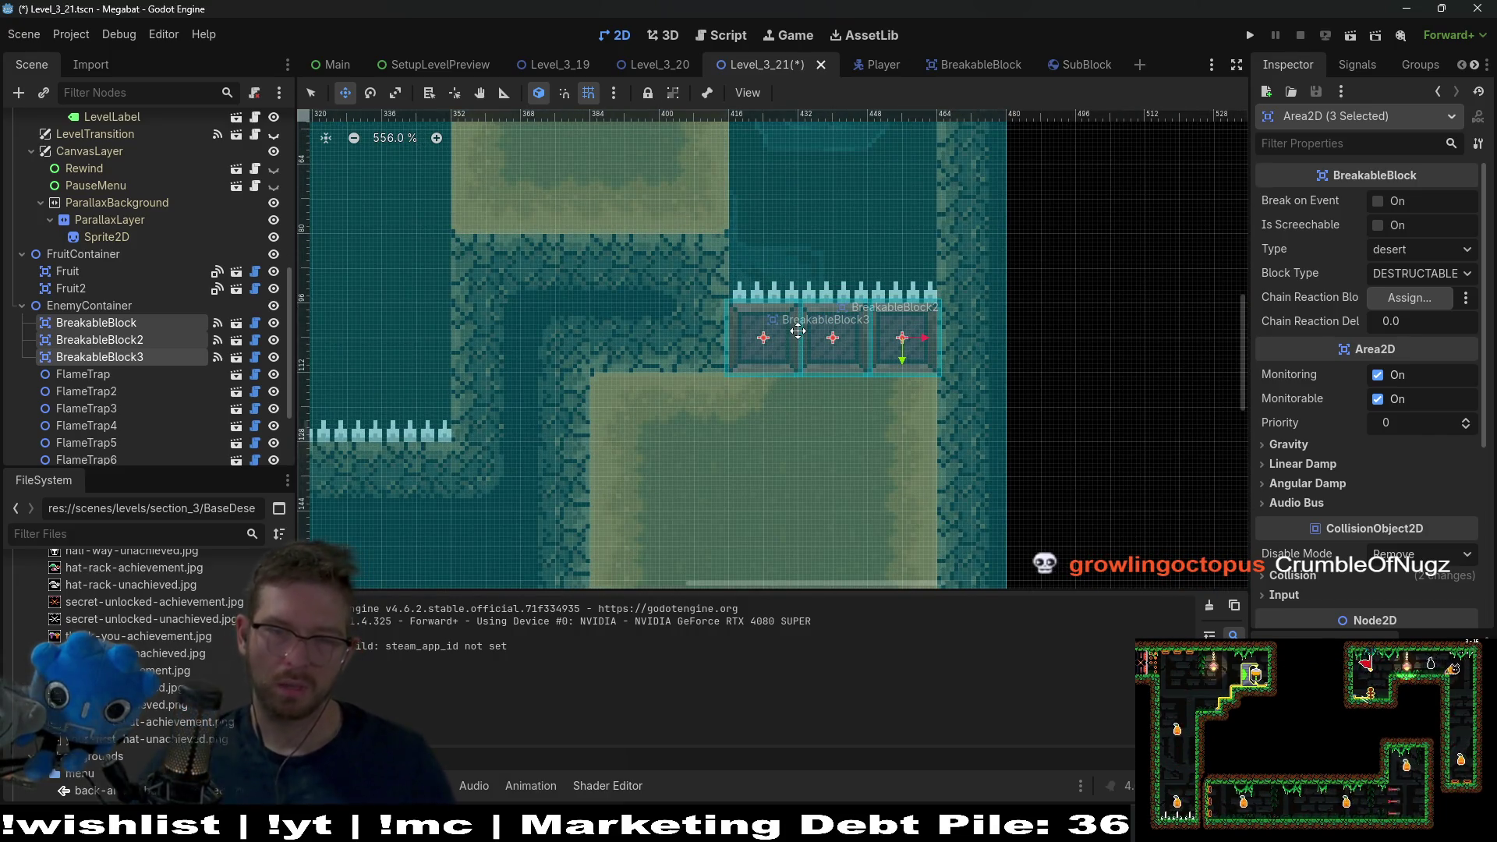
key(ctrl+s)
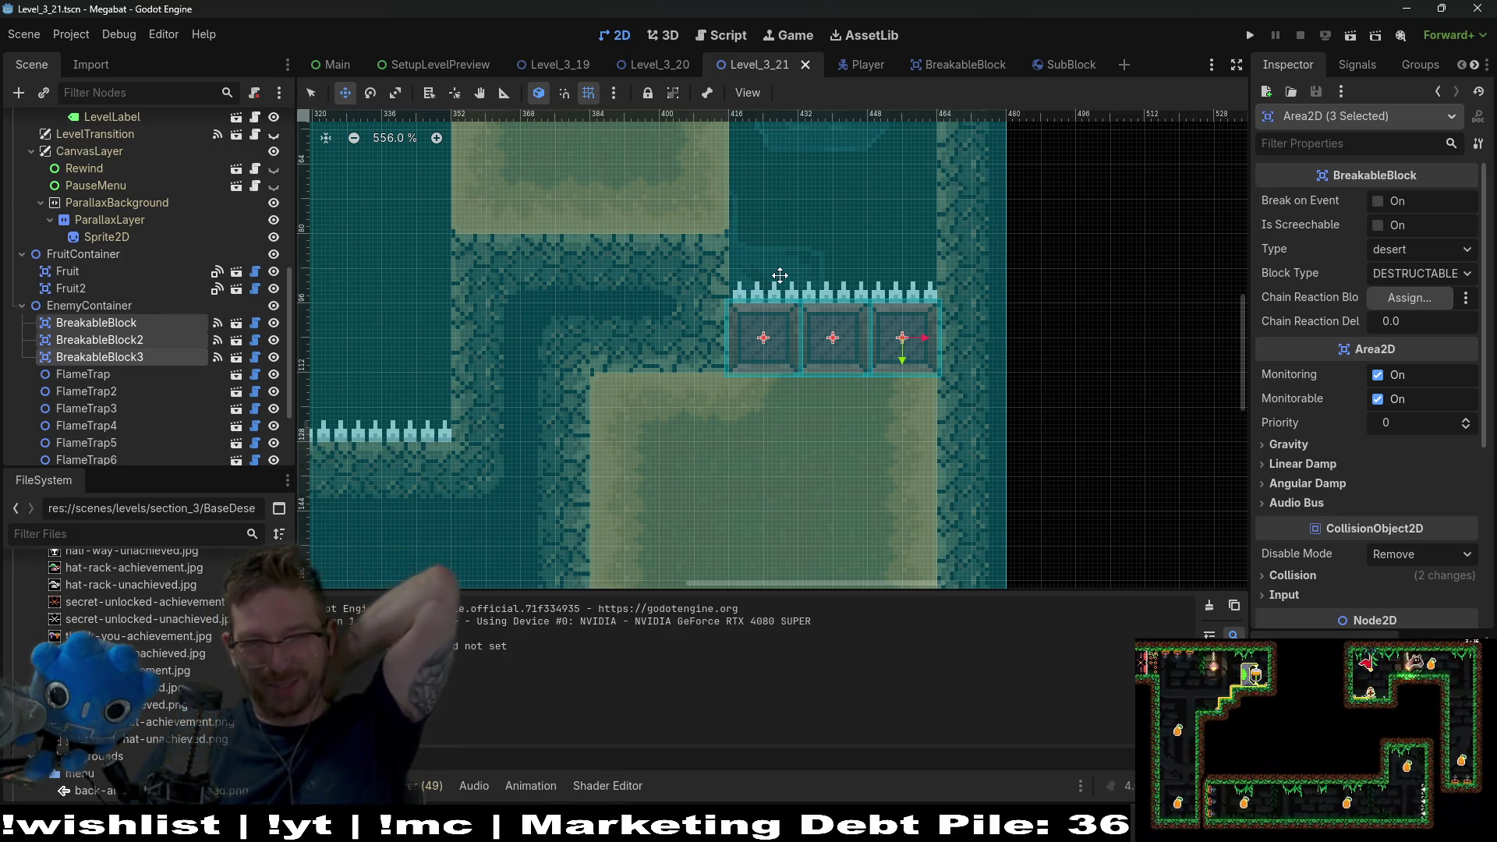
- Select the SpikeTileMapLayer8x8 layer for painting
scroll(860, 289, down, 4)
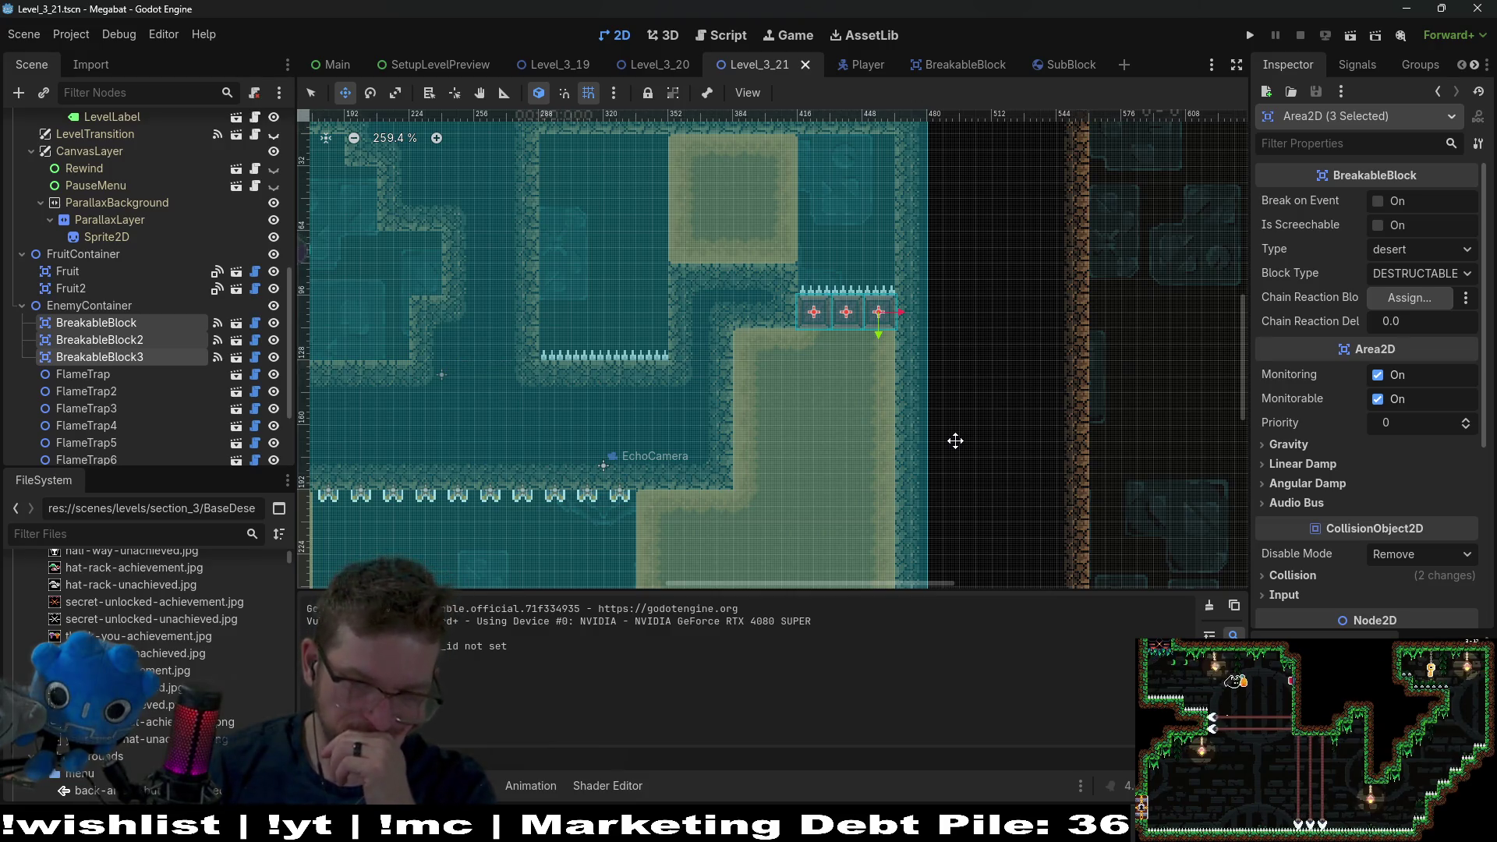
scroll(156, 280, up, 5)
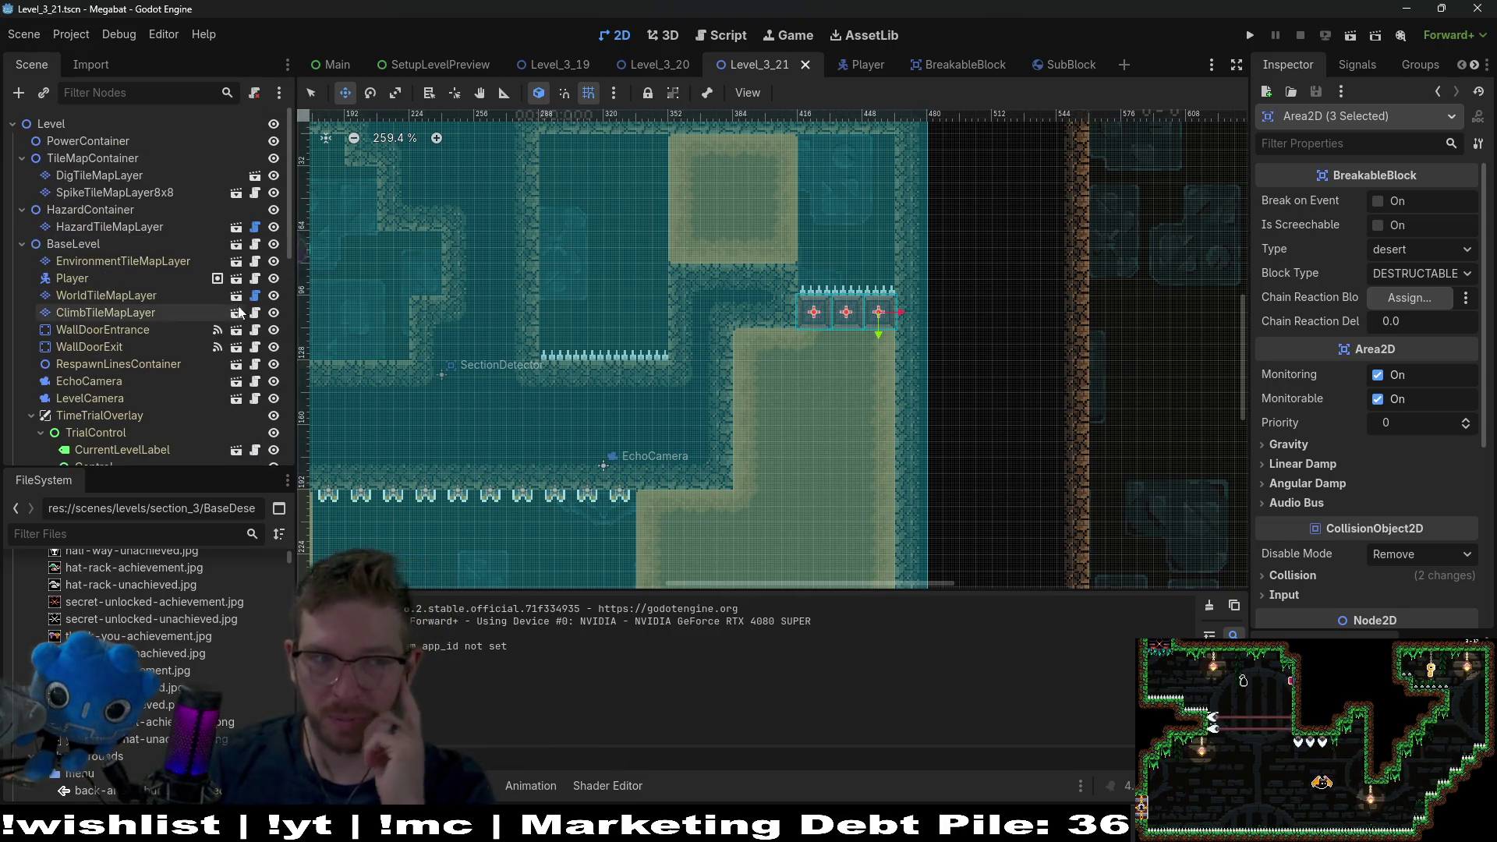
click(115, 192)
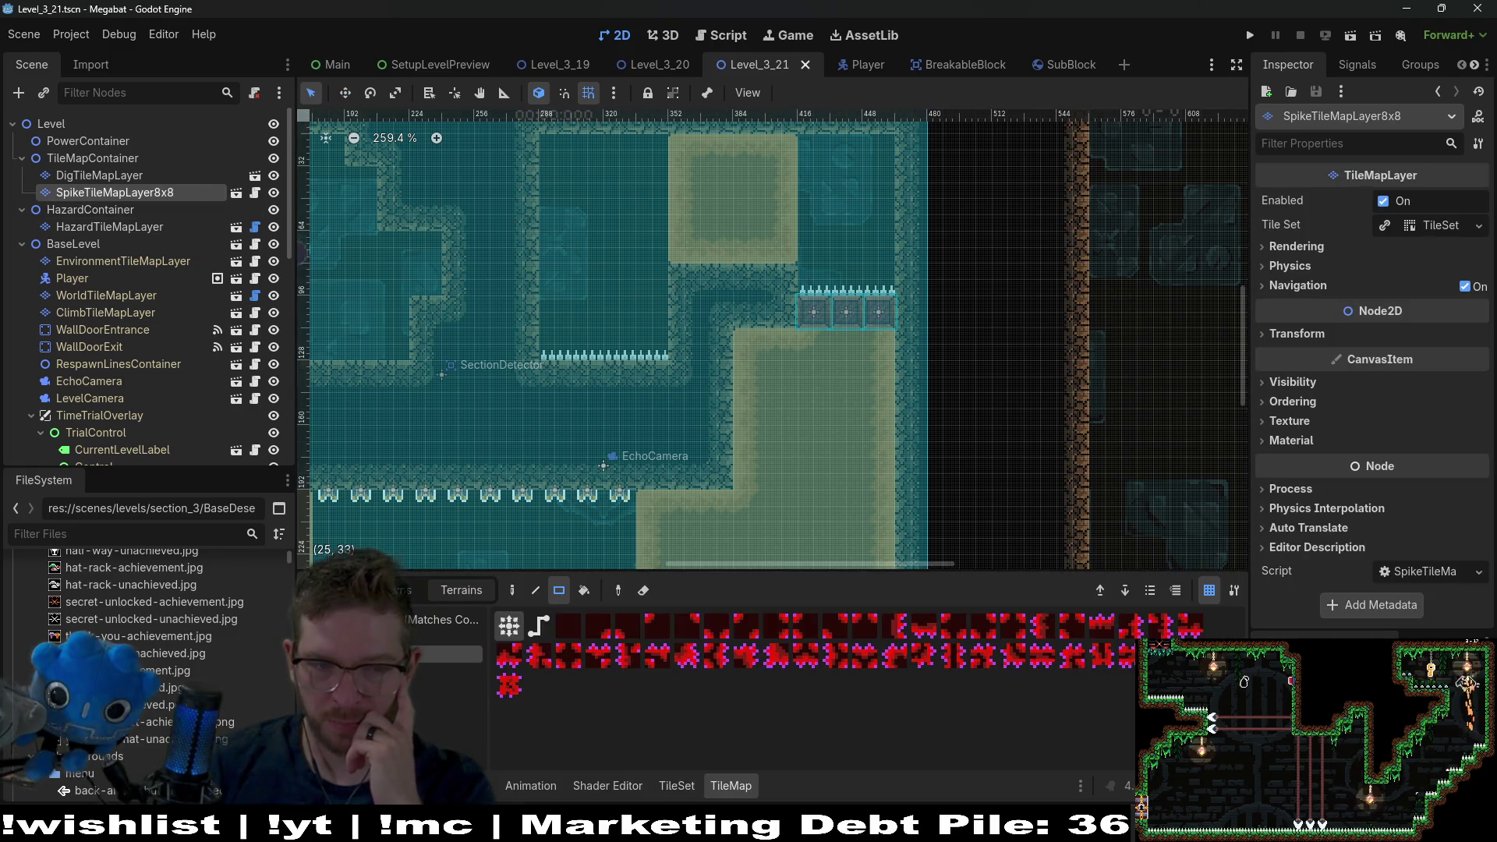
- Paint spike tiles down the dirt block's right wall and across its top
scroll(897, 325, down, 3)
scroll(897, 325, right, 3)
mouse_move(760, 266)
mouse_down()
mouse_move(816, 390)
mouse_move(784, 382)
mouse_up()
drag(774, 267, 779, 254)
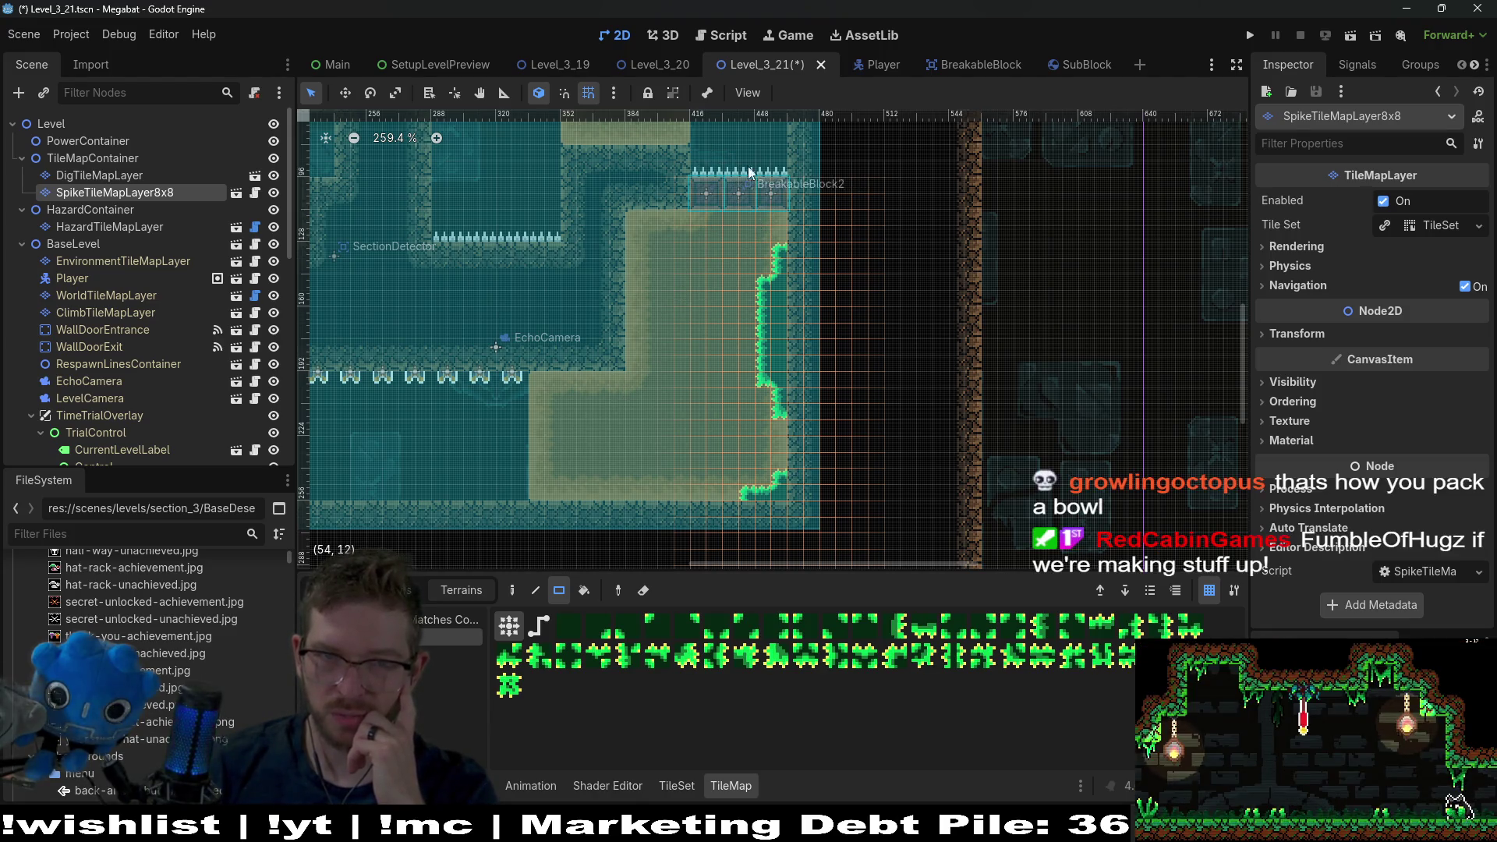
- Add spike tiles at the dirt block's top-left corner and a patch in the lower-left corner
scroll(809, 185, up, 3)
scroll(809, 185, right, 2)
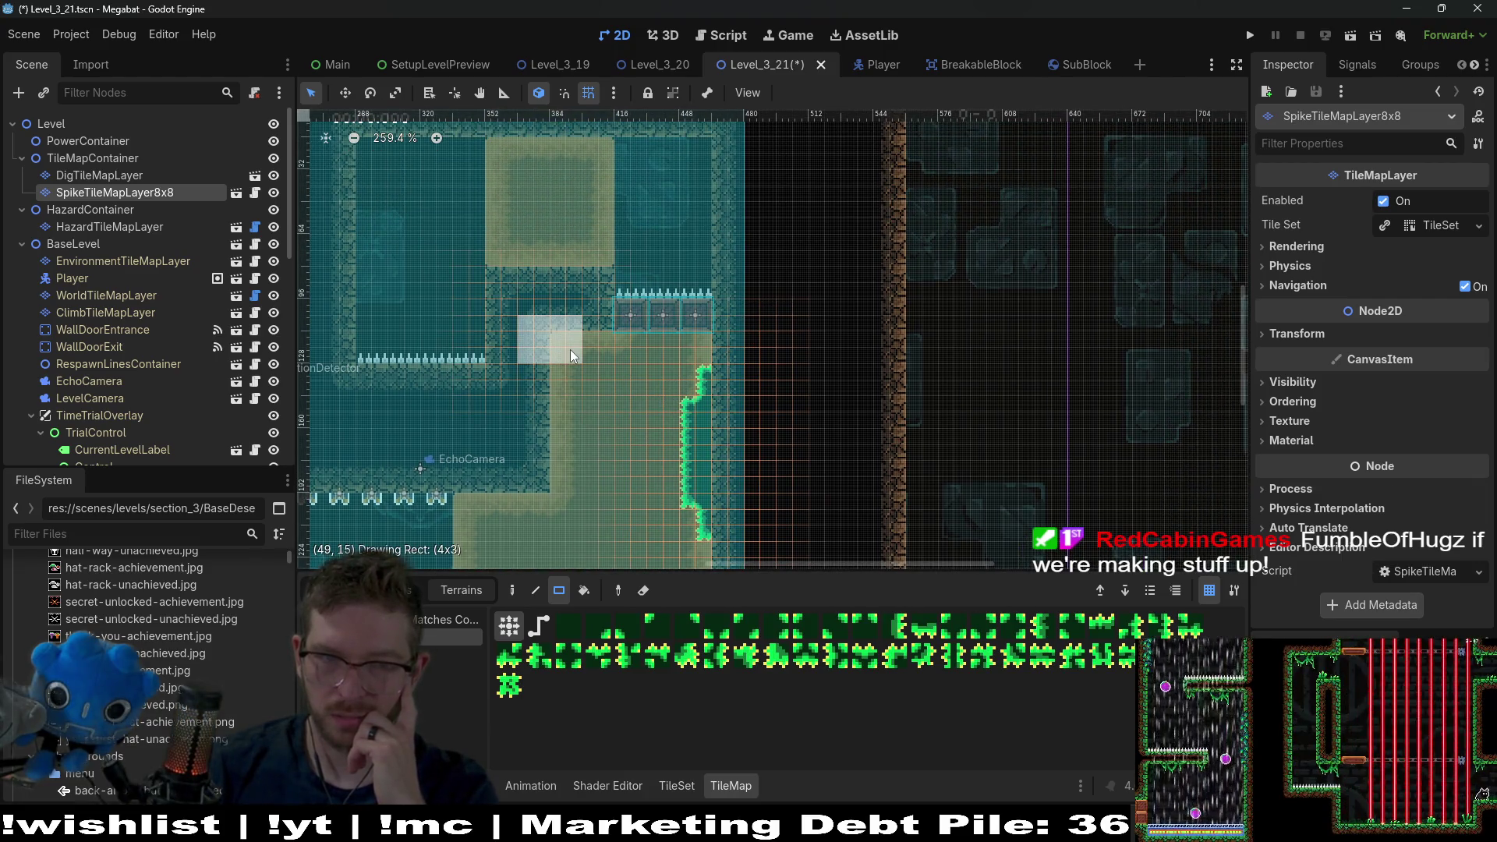
drag(571, 356, 574, 359)
scroll(658, 432, down, 2)
scroll(627, 409, down, 2)
scroll(608, 415, up, 5)
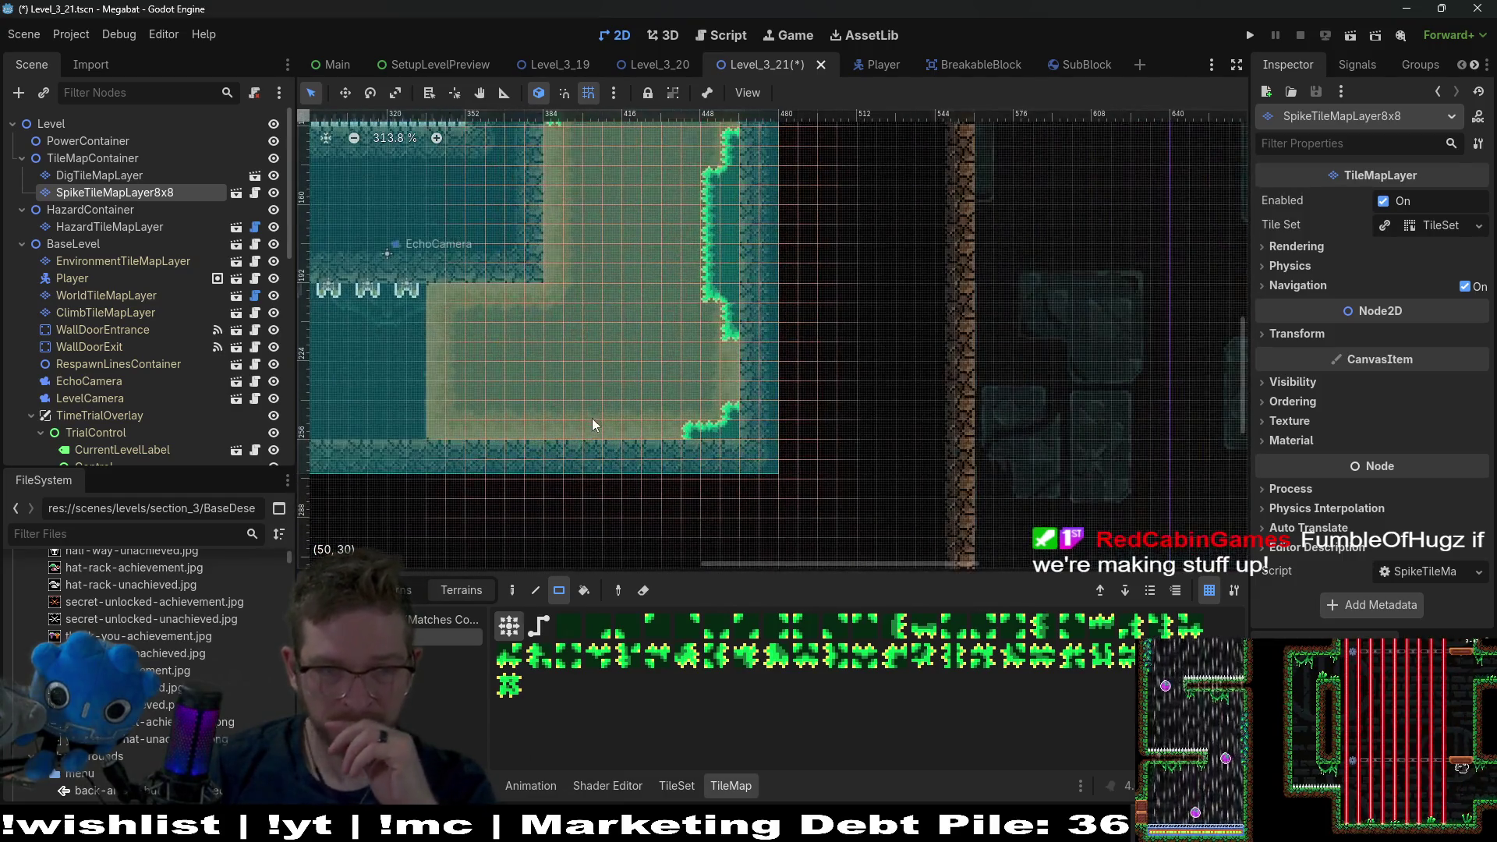
scroll(536, 370, down, 4)
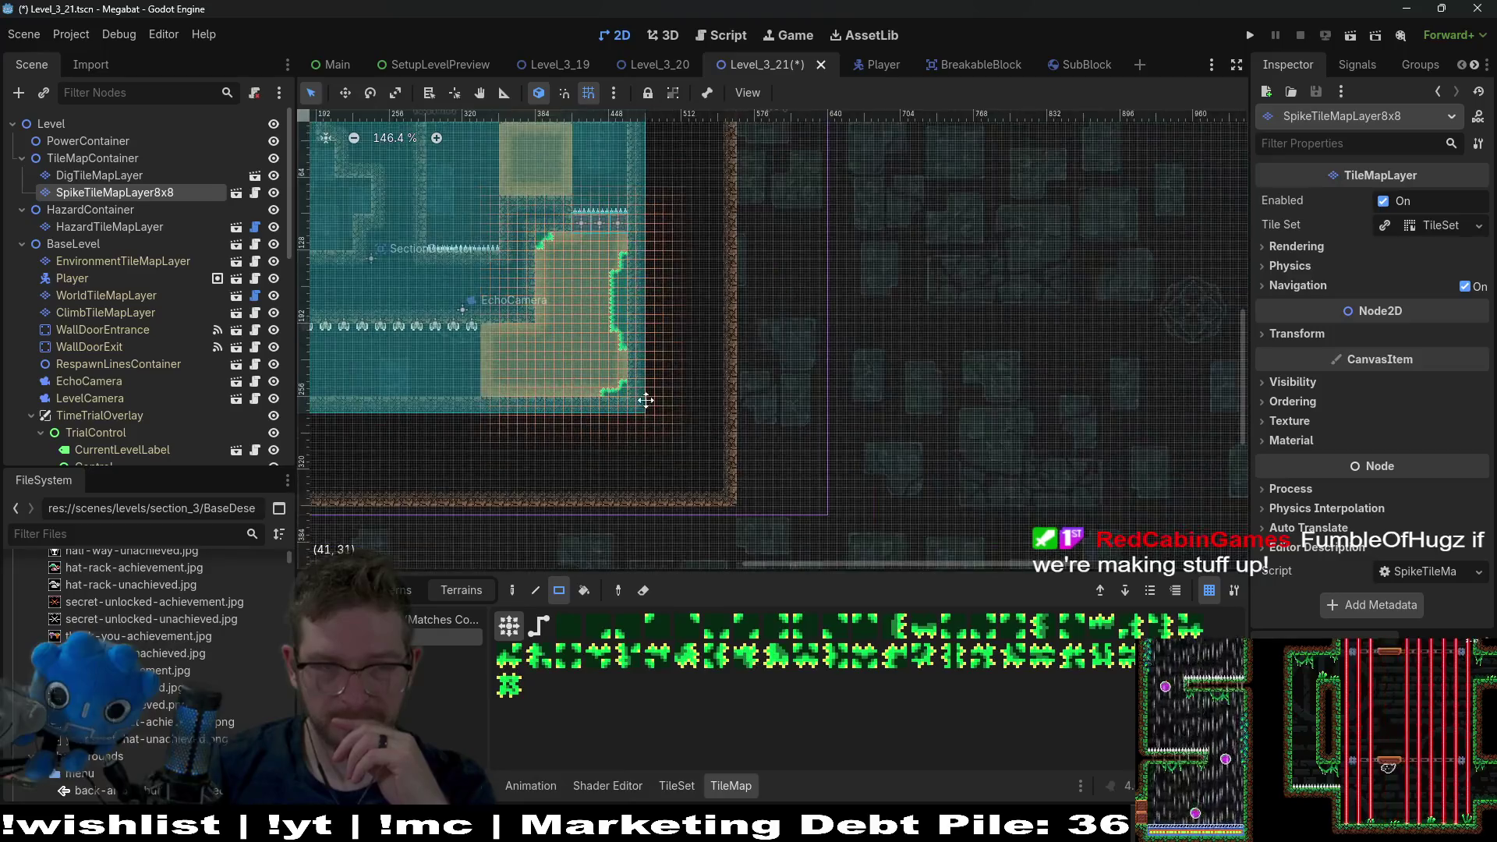
scroll(508, 420, up, 3)
scroll(508, 420, up, 1)
drag(493, 453, 443, 427)
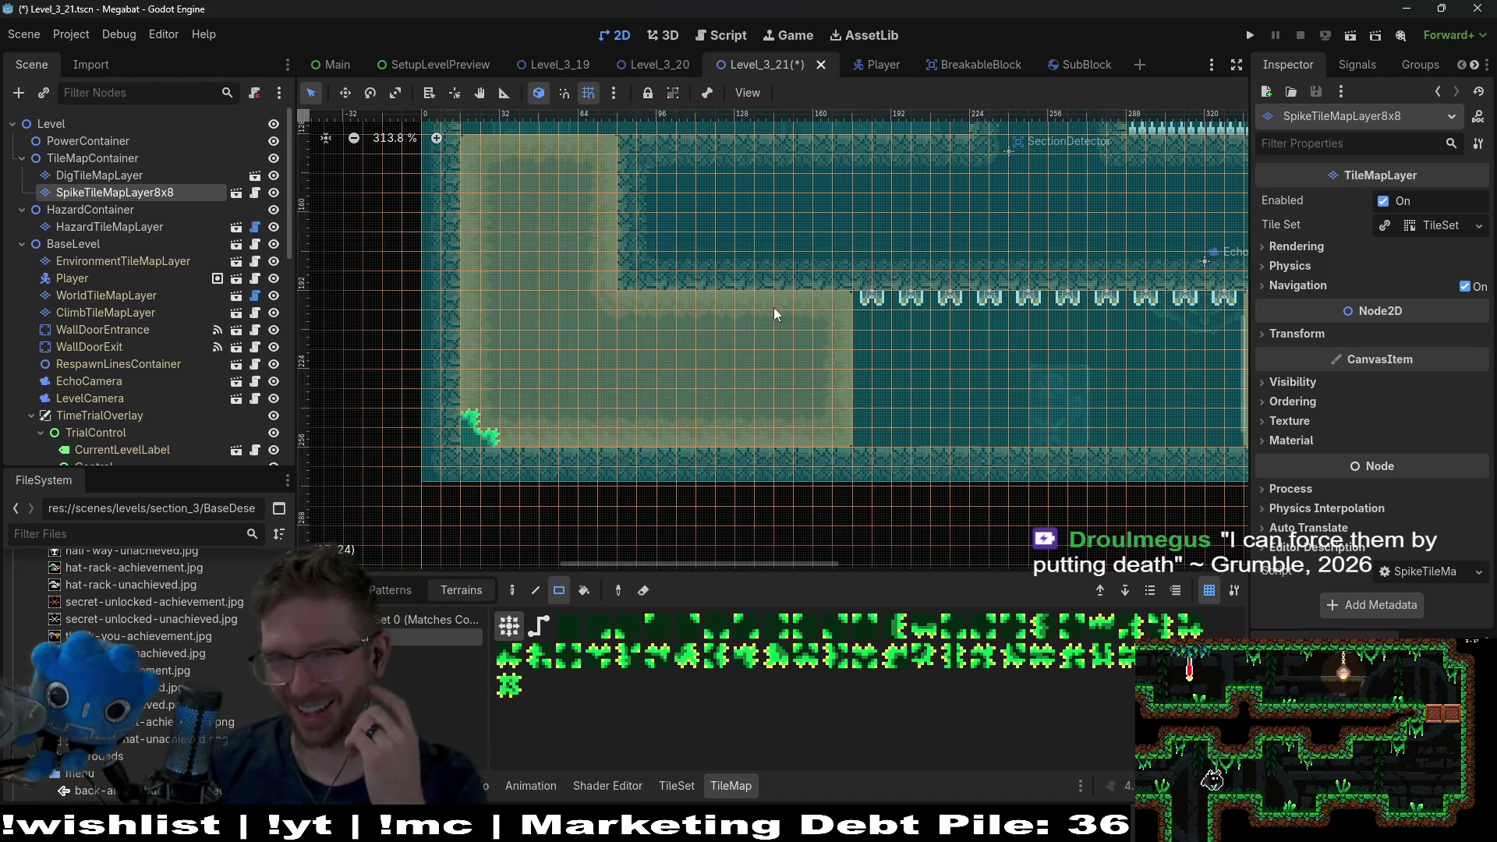
- Save the level and run the current scene to test the spikes
scroll(733, 398, down, 5)
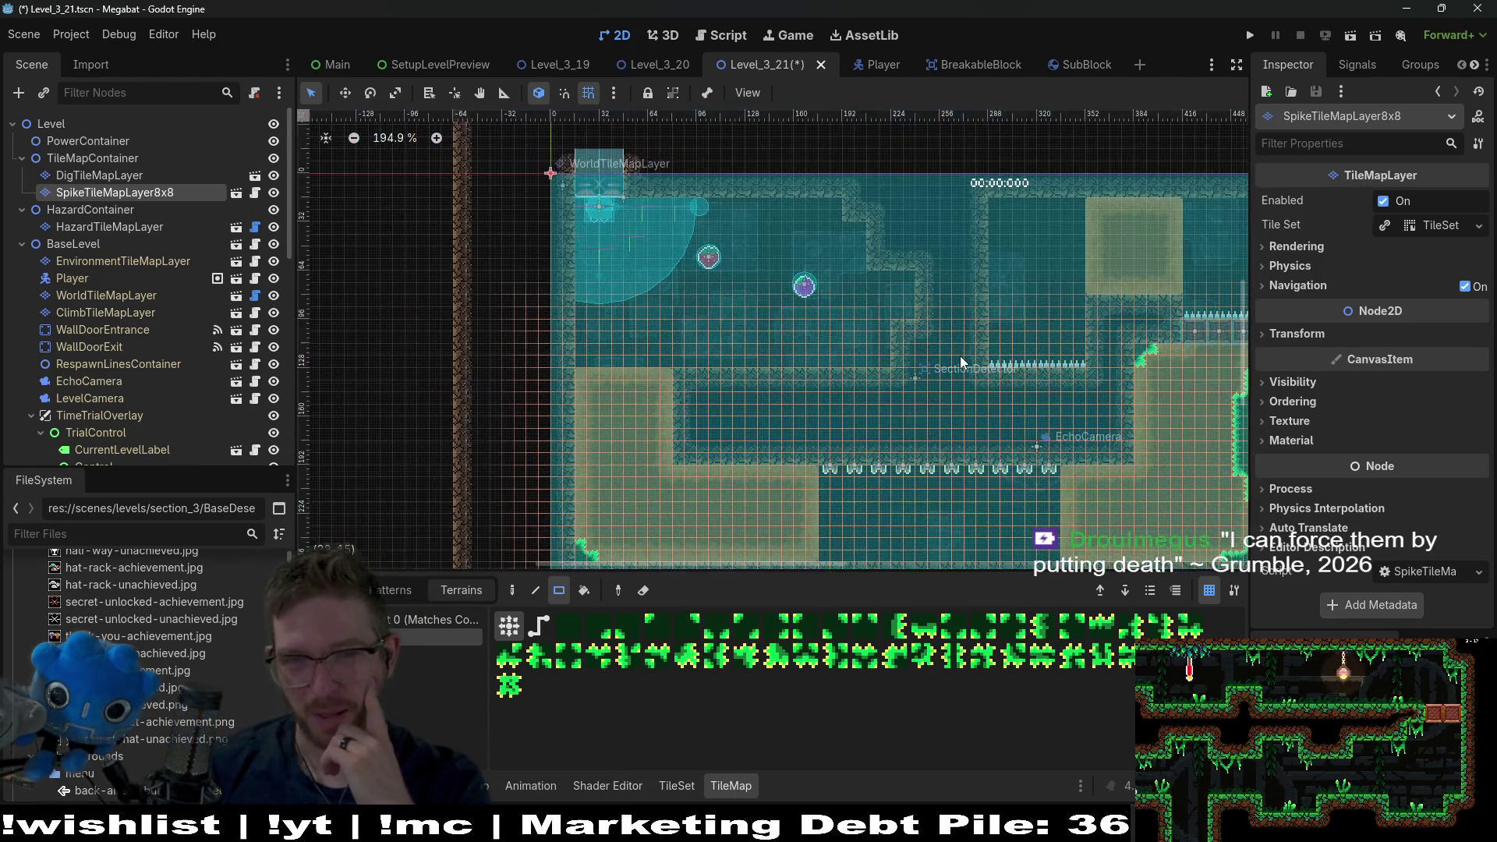
scroll(897, 370, right, 3)
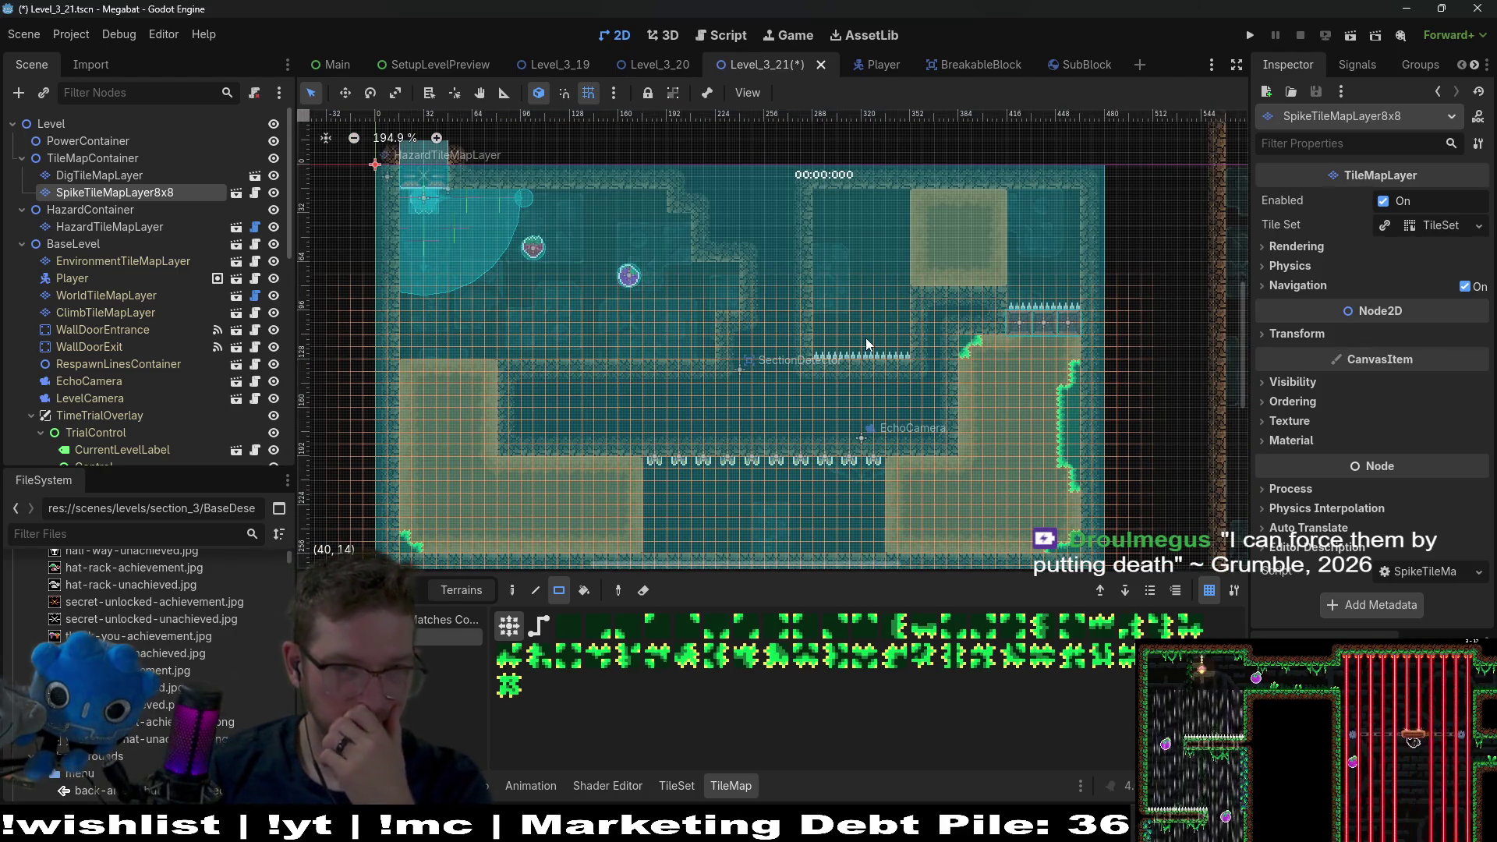
click(1352, 35)
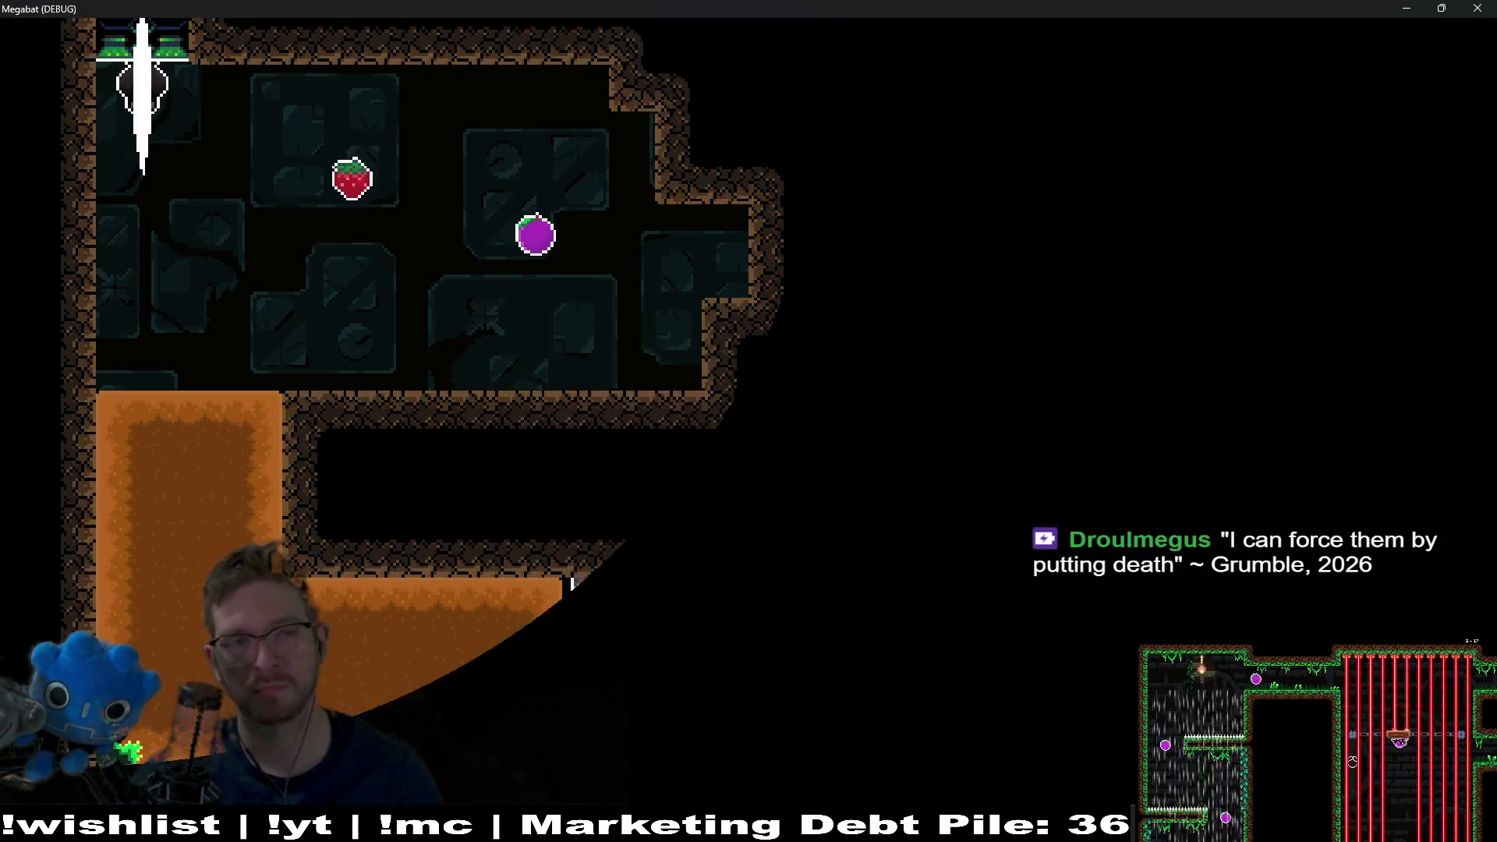
- Fly the bat for the strawberry, along the lower corridor and up into the top-right chamber
key(Right)
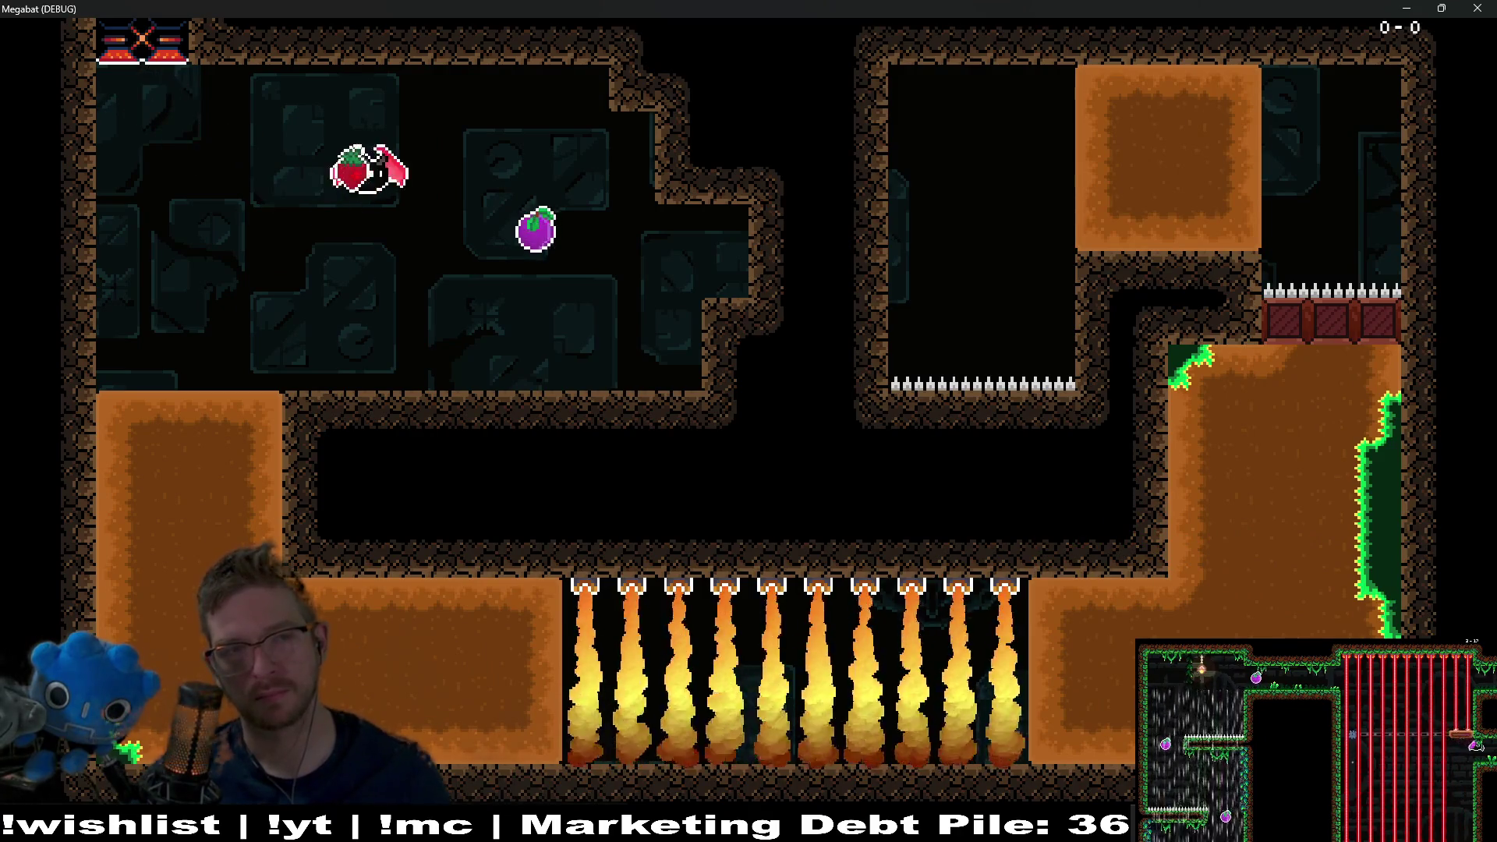
key(Right)
key(Right)
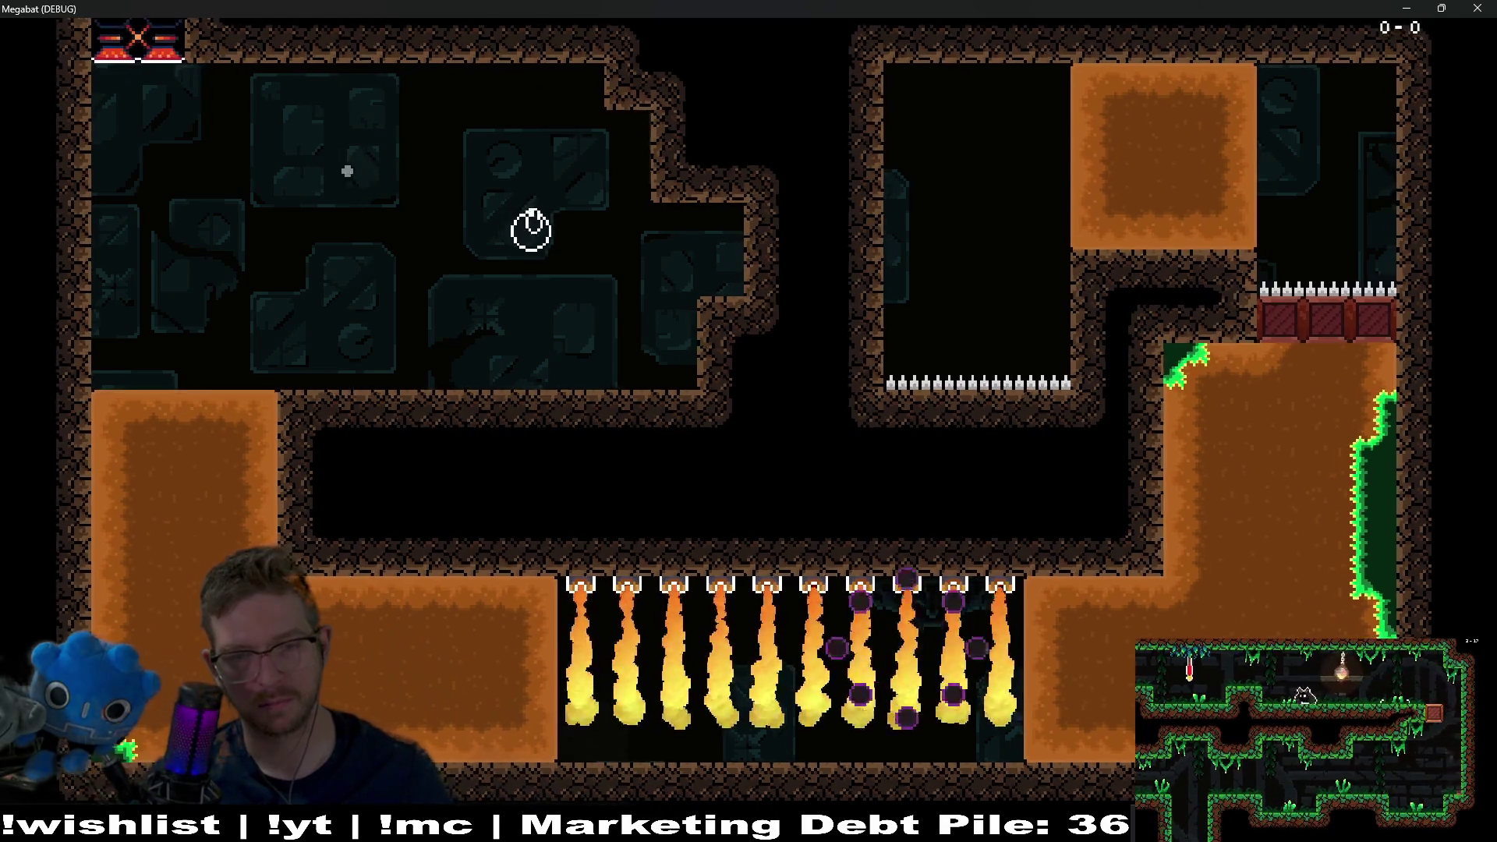
key(Right)
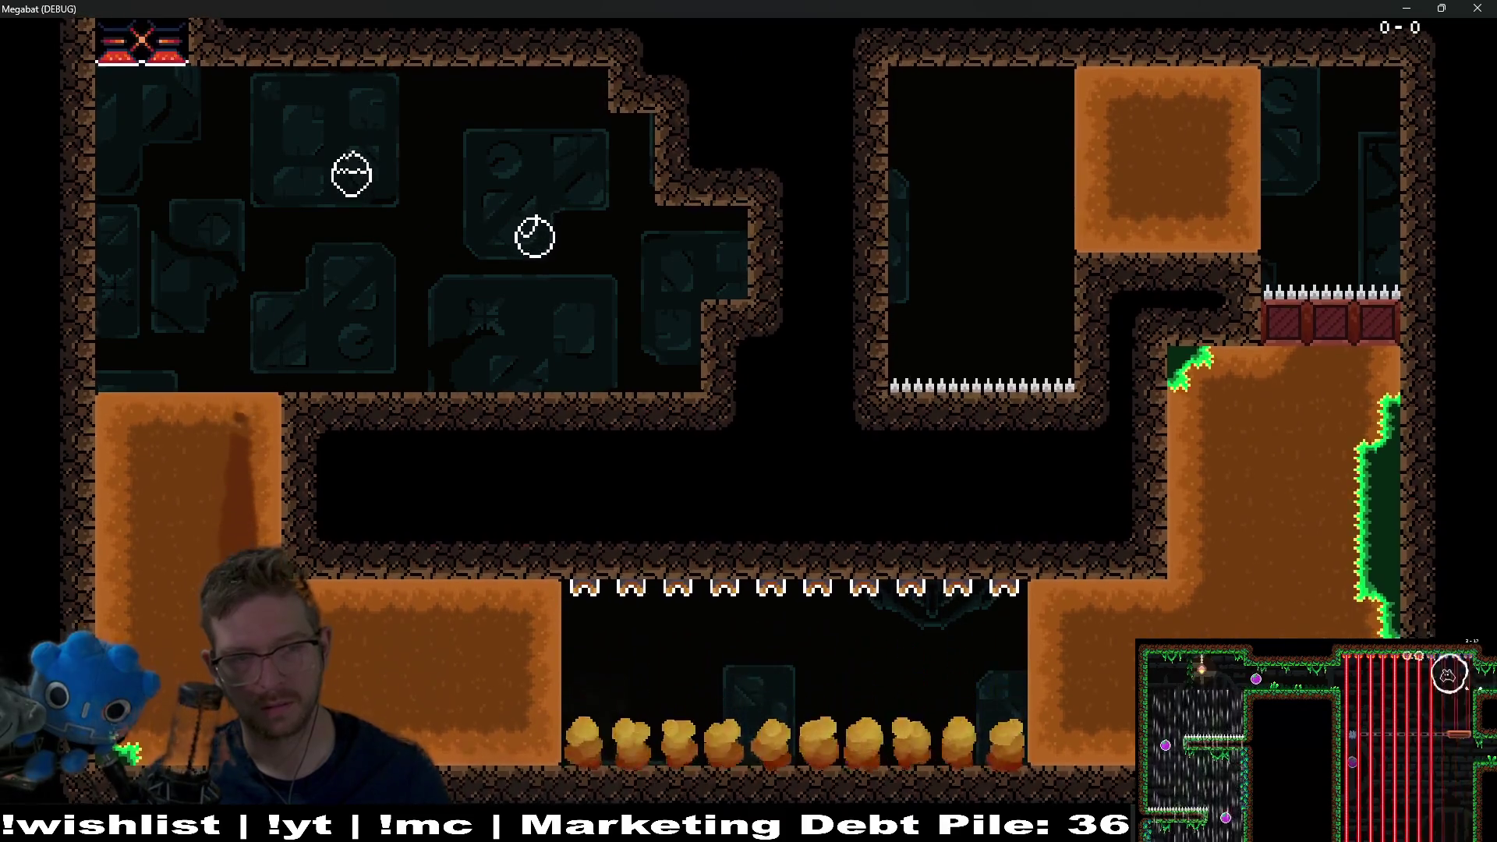
key(Right)
key(Up)
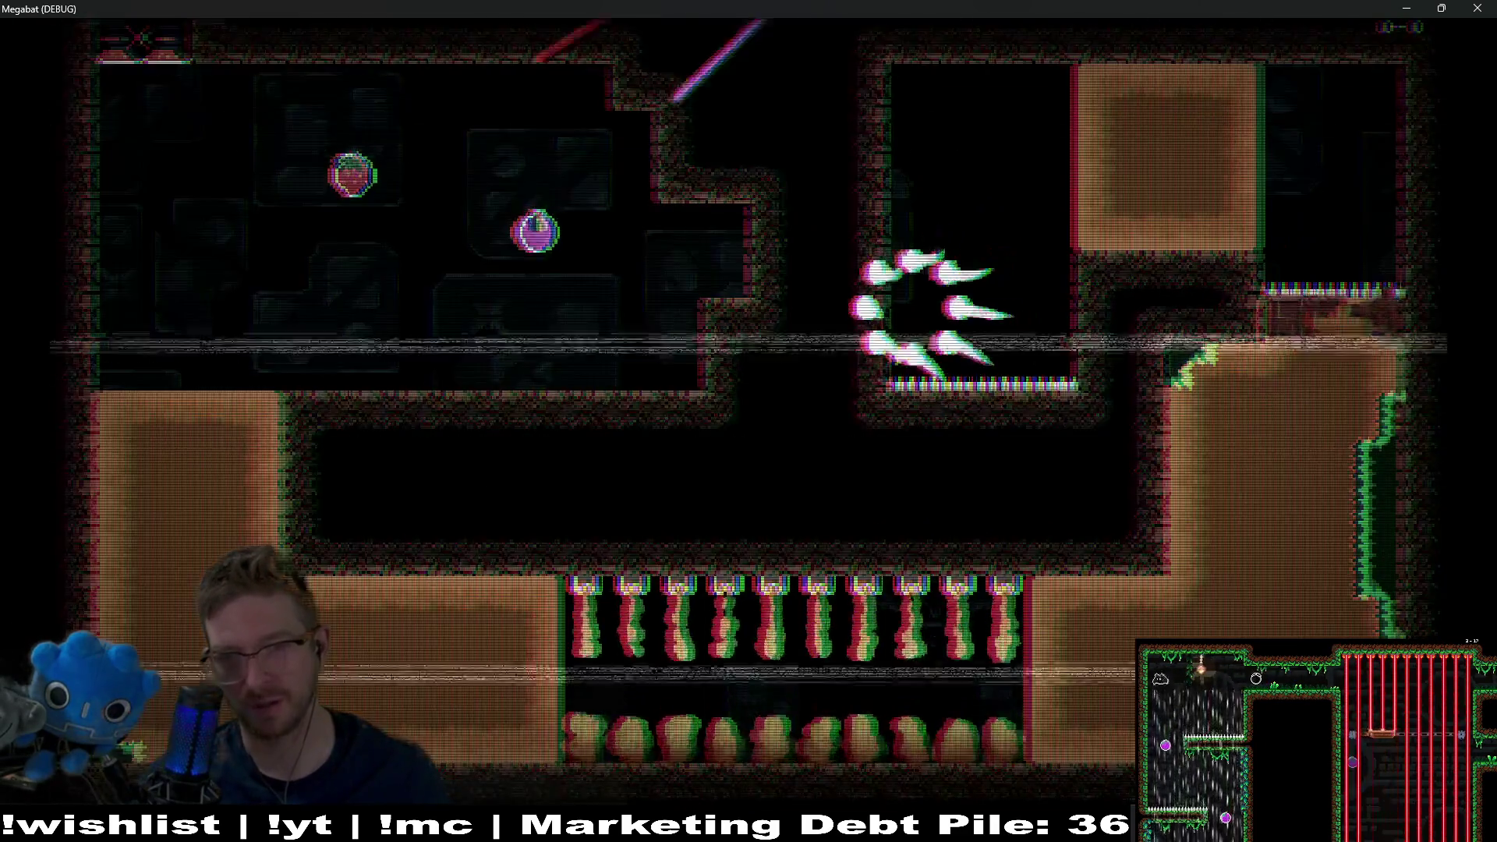
key(Right)
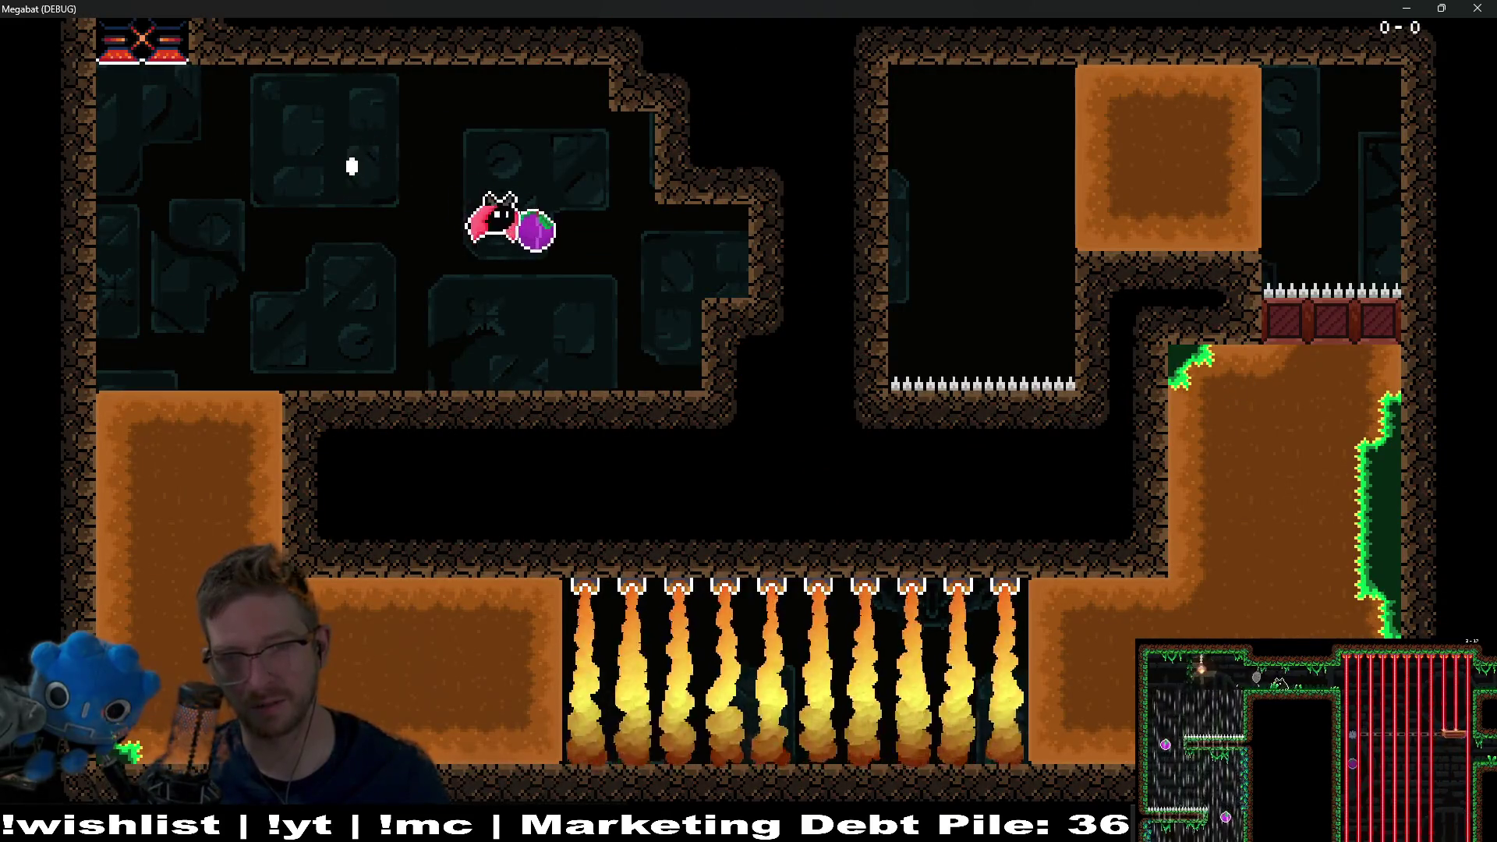
key(Down)
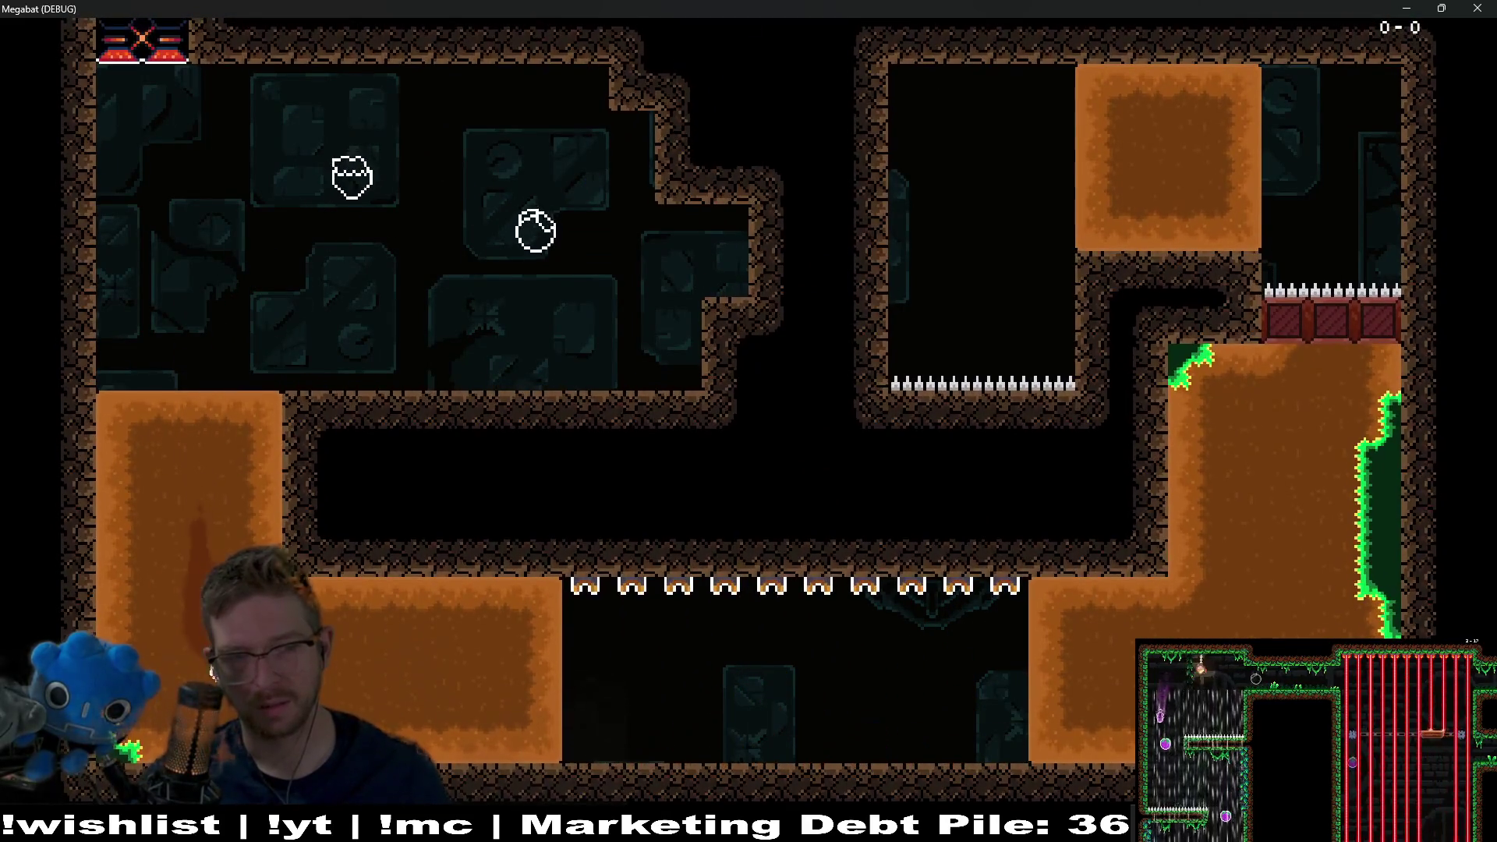
key(Right)
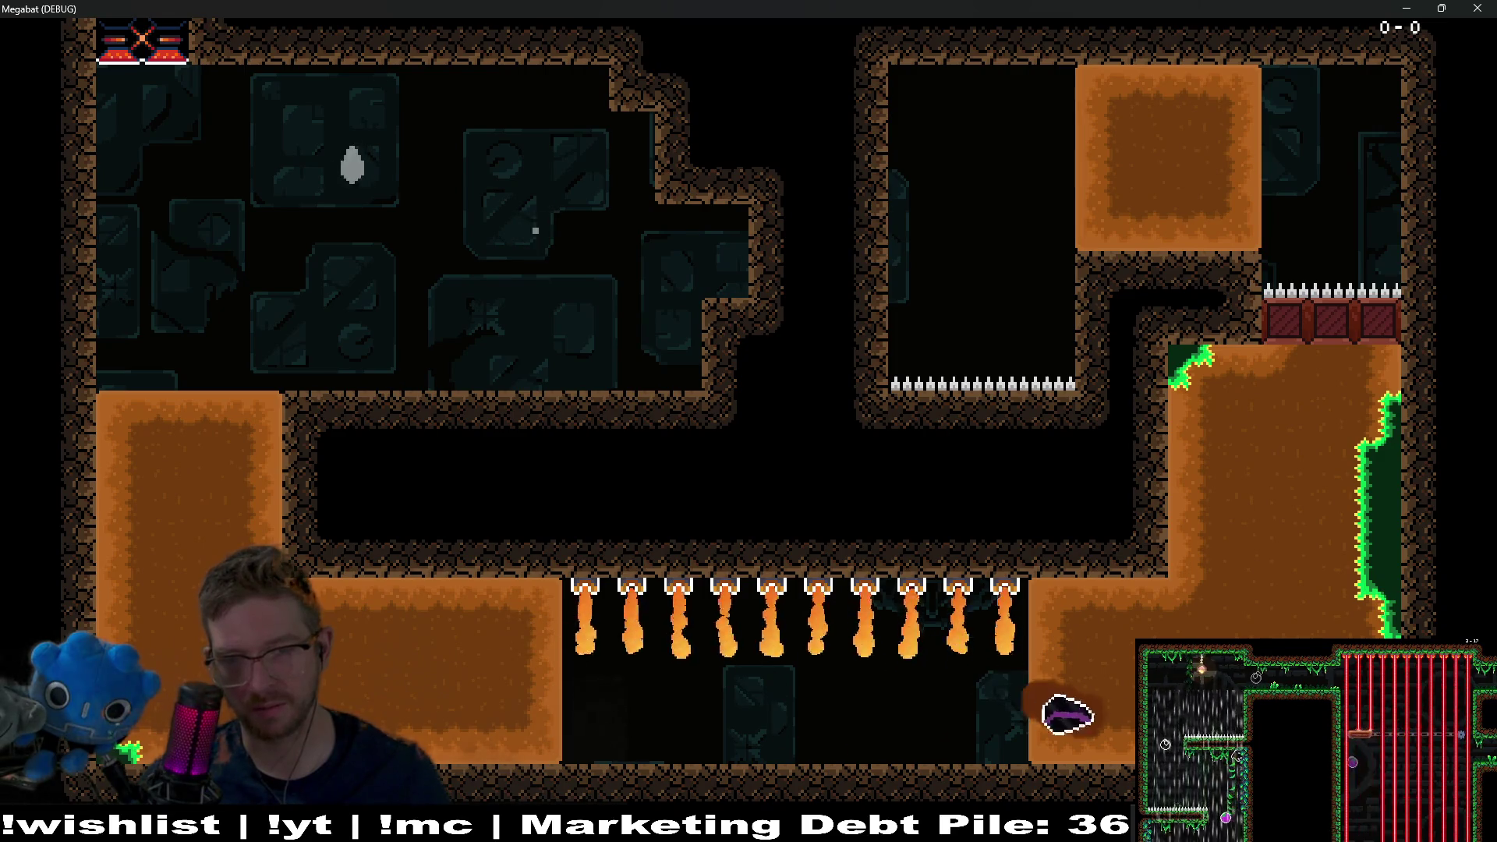
key(Up)
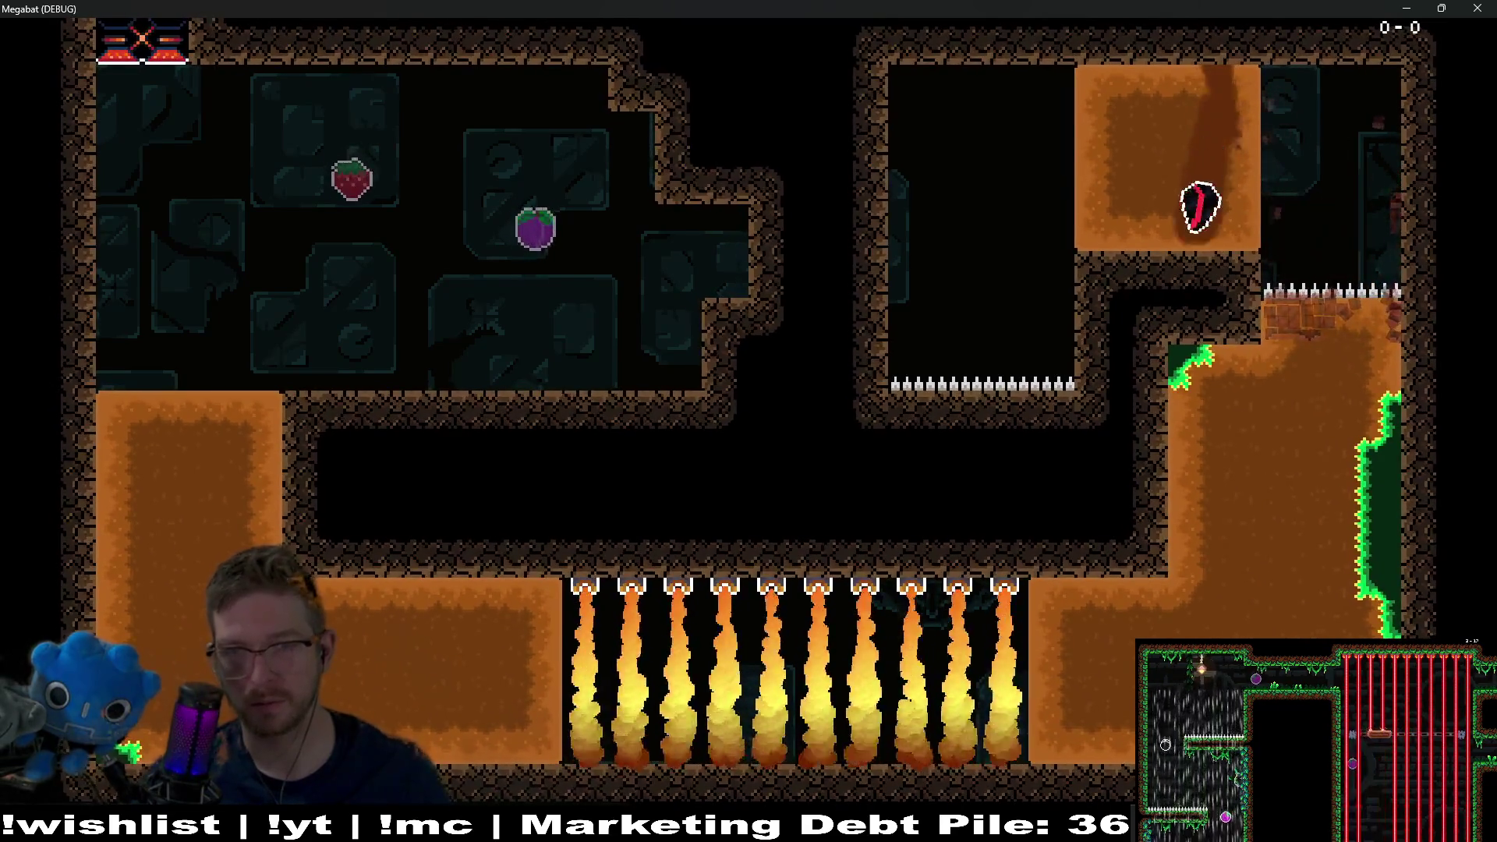
key(Right)
key(Left)
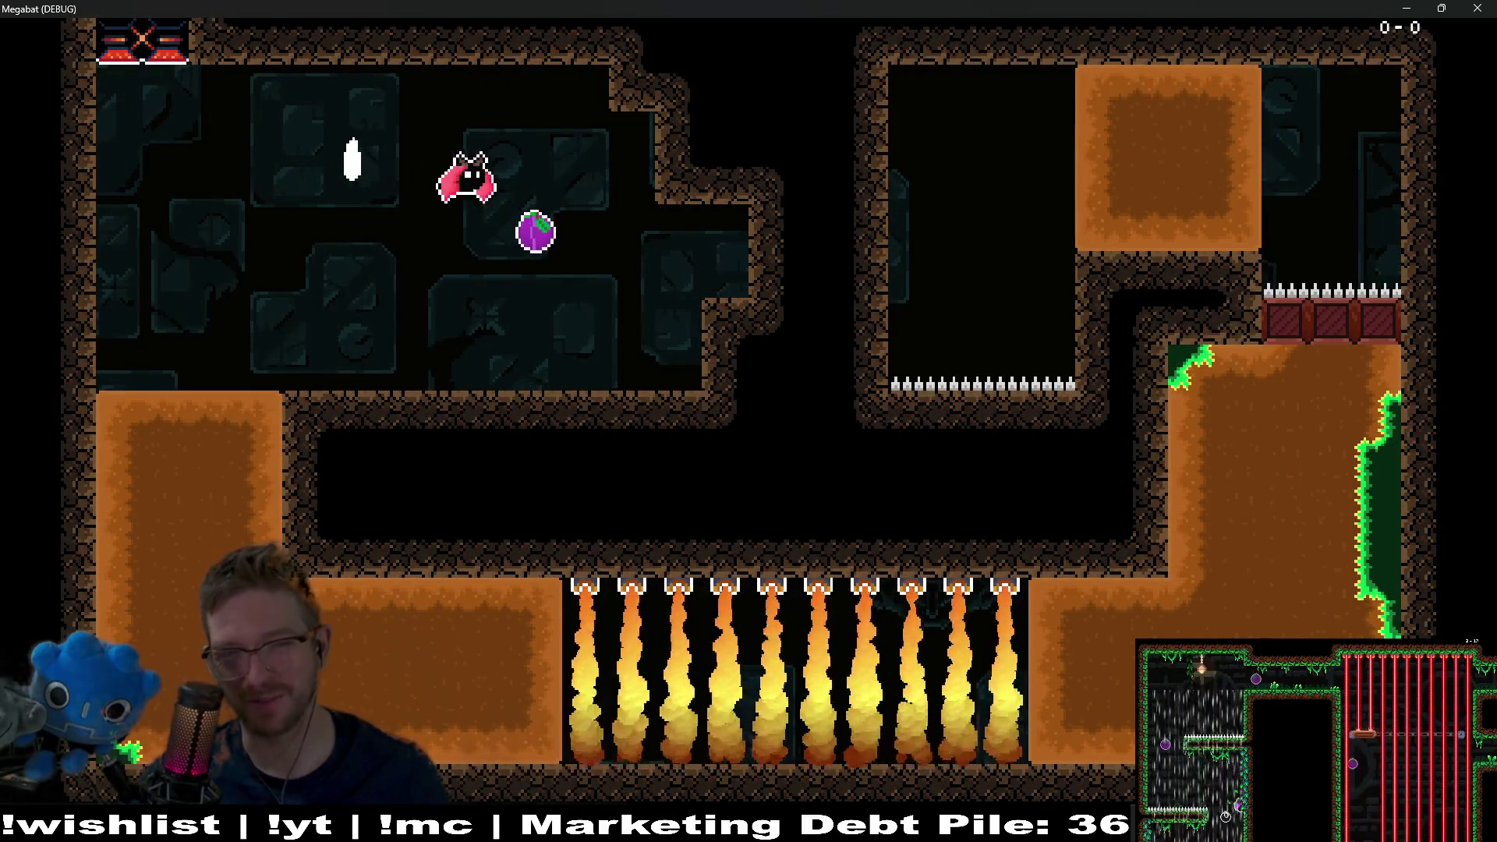
key(Left)
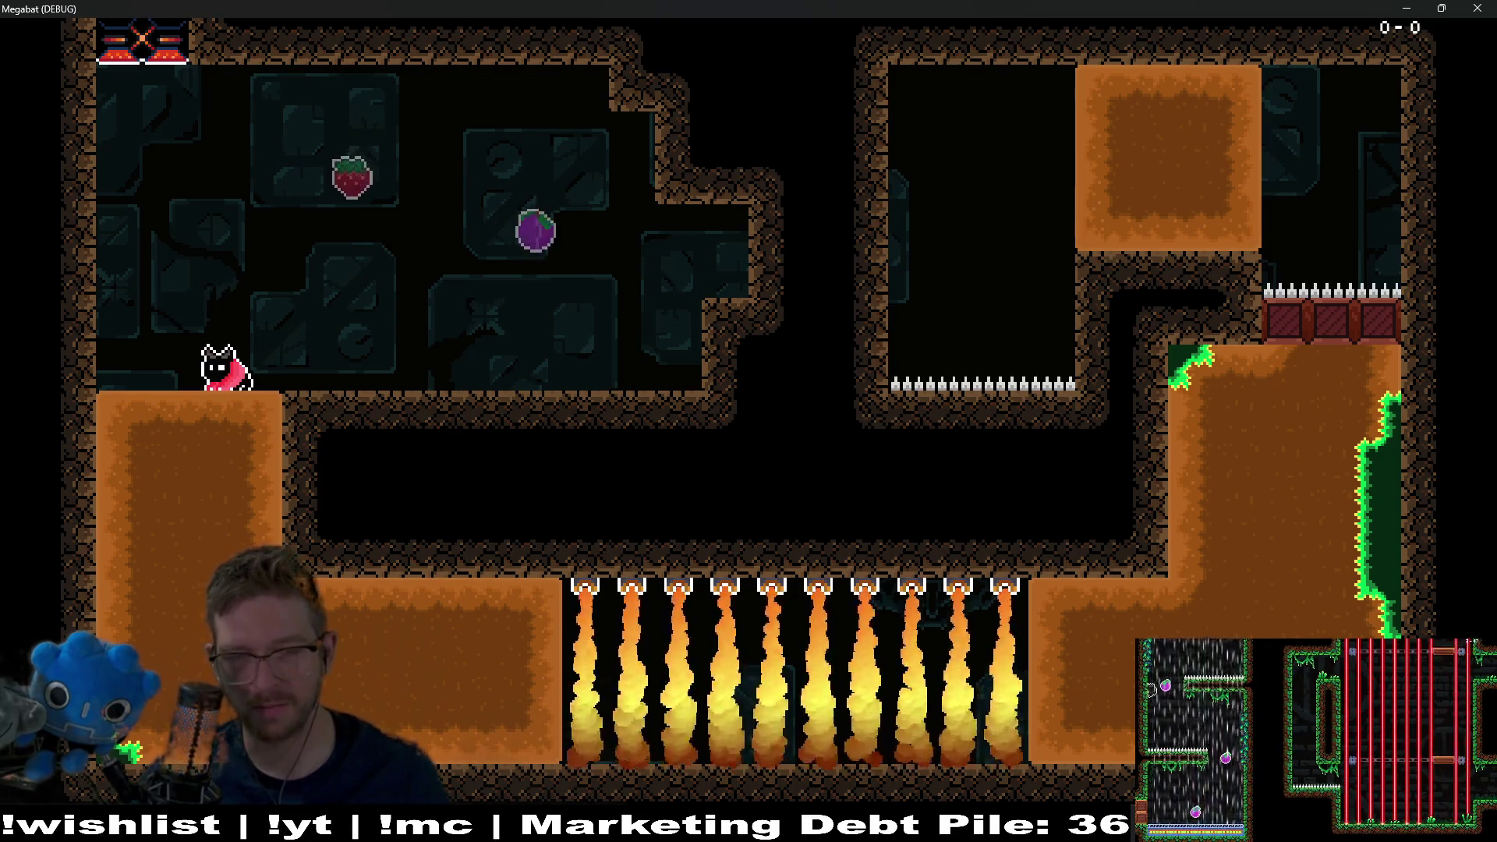
- Drop through the left orange block and climb the right shaft through the red blocks
key(Down)
key(Right)
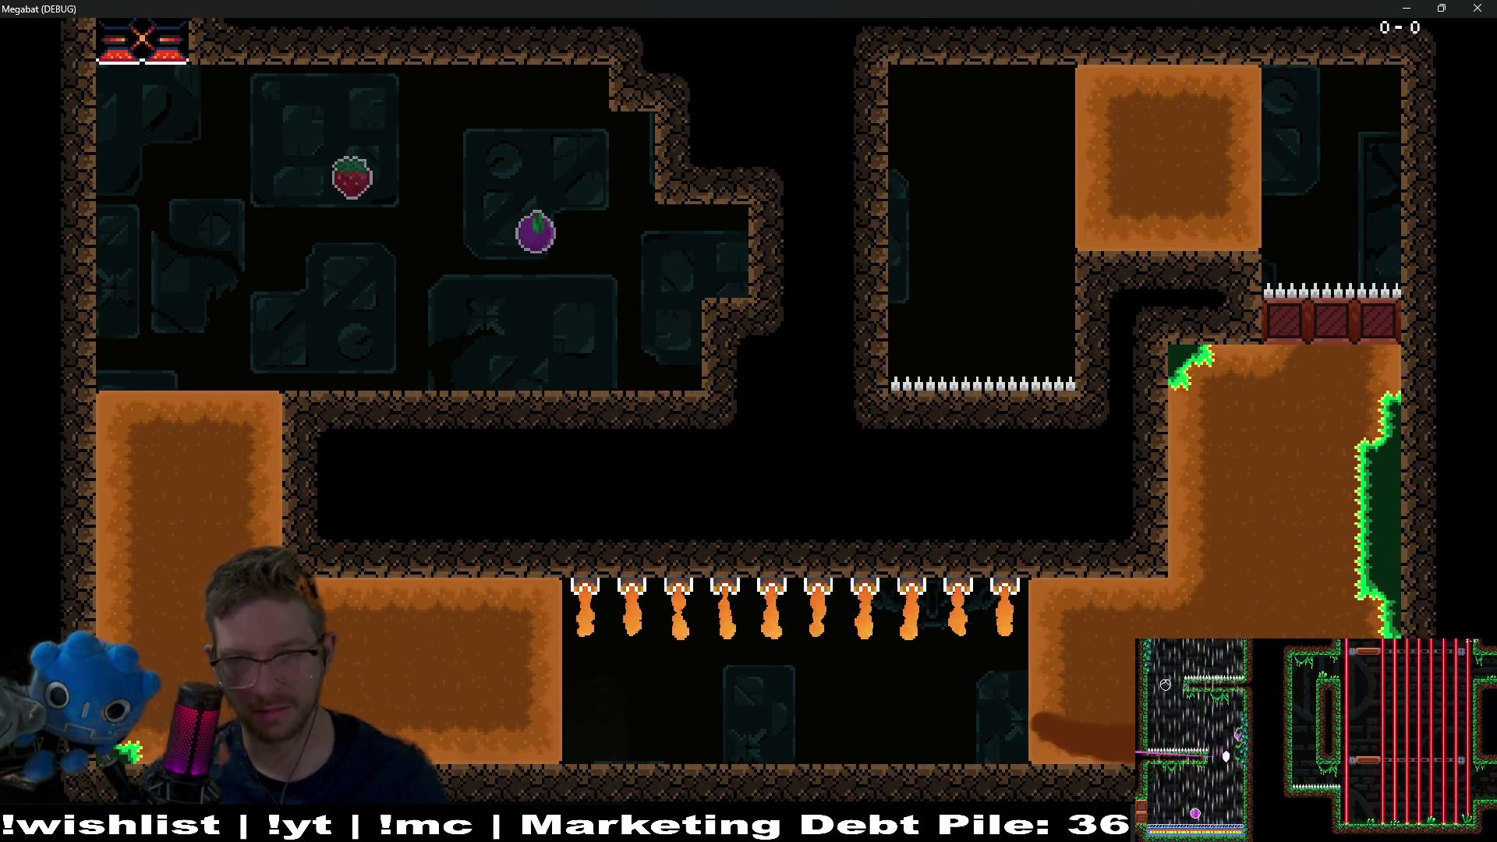
key(Up)
key(Left)
key(Down)
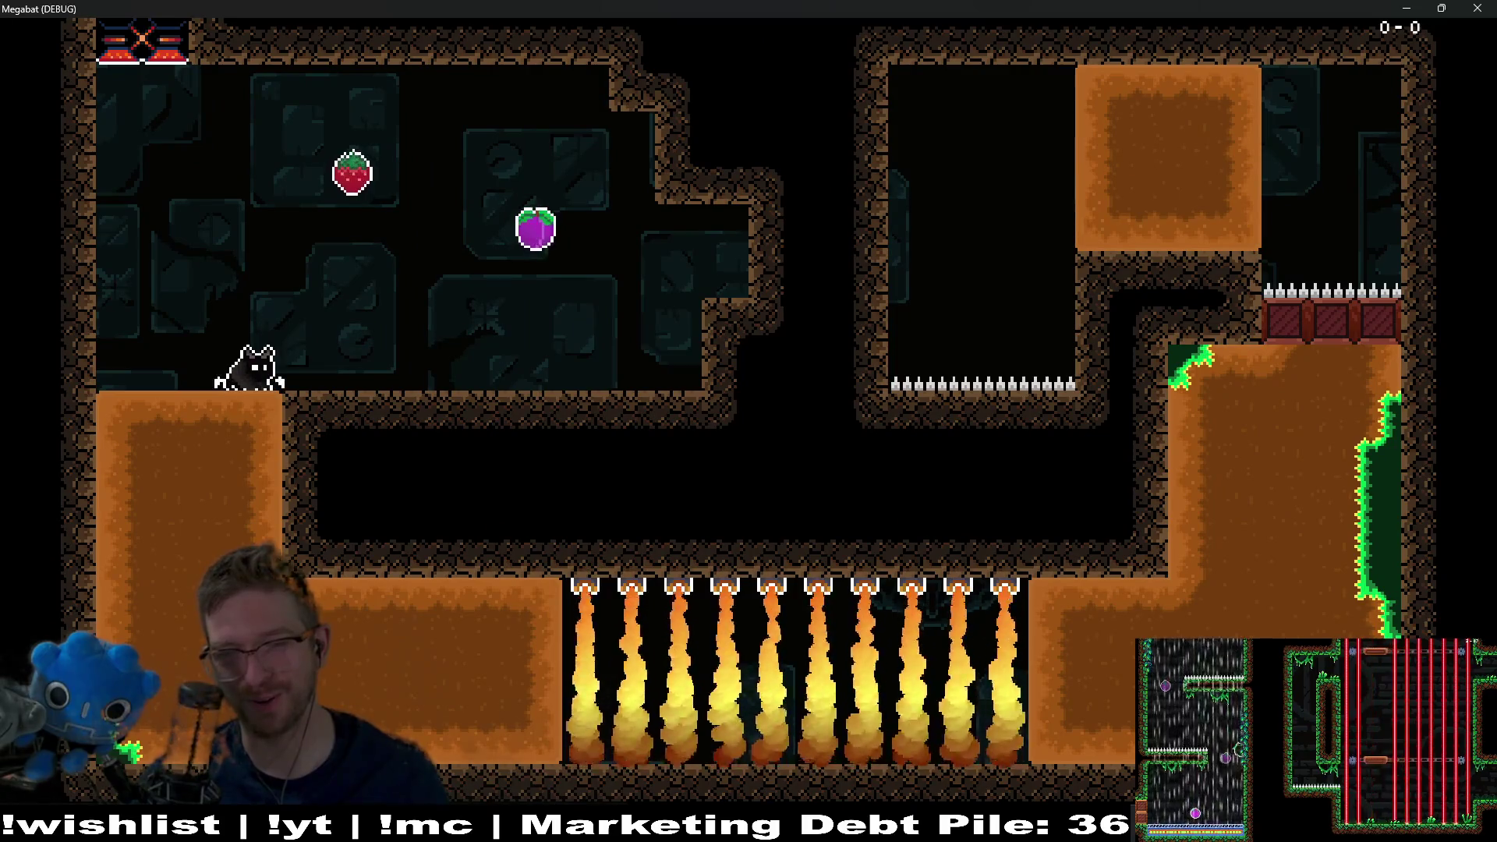
key(Right)
key(Down)
key(Left)
key(Left)
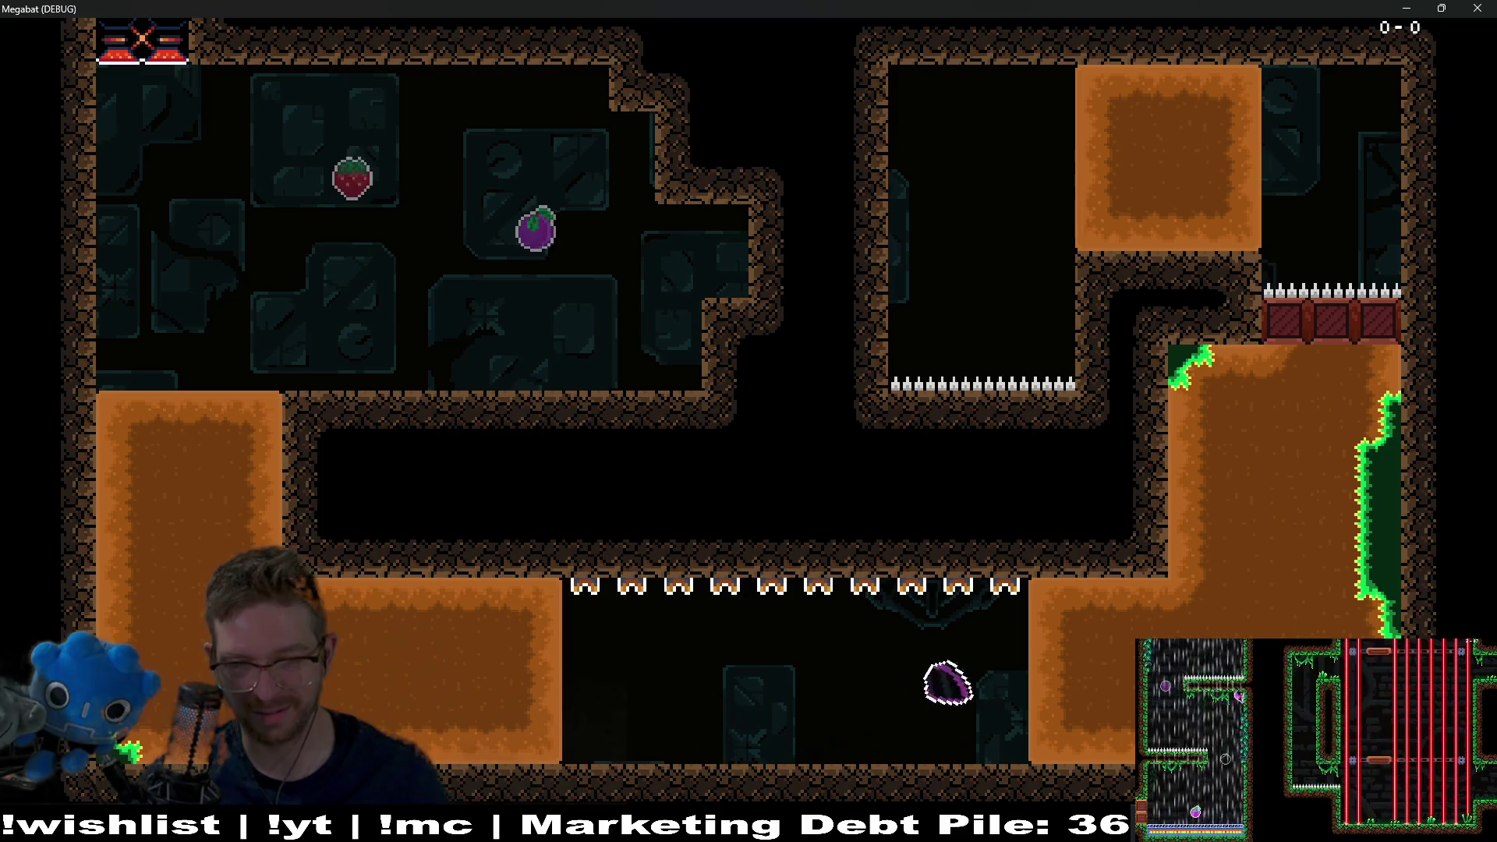
key(Up)
key(Left)
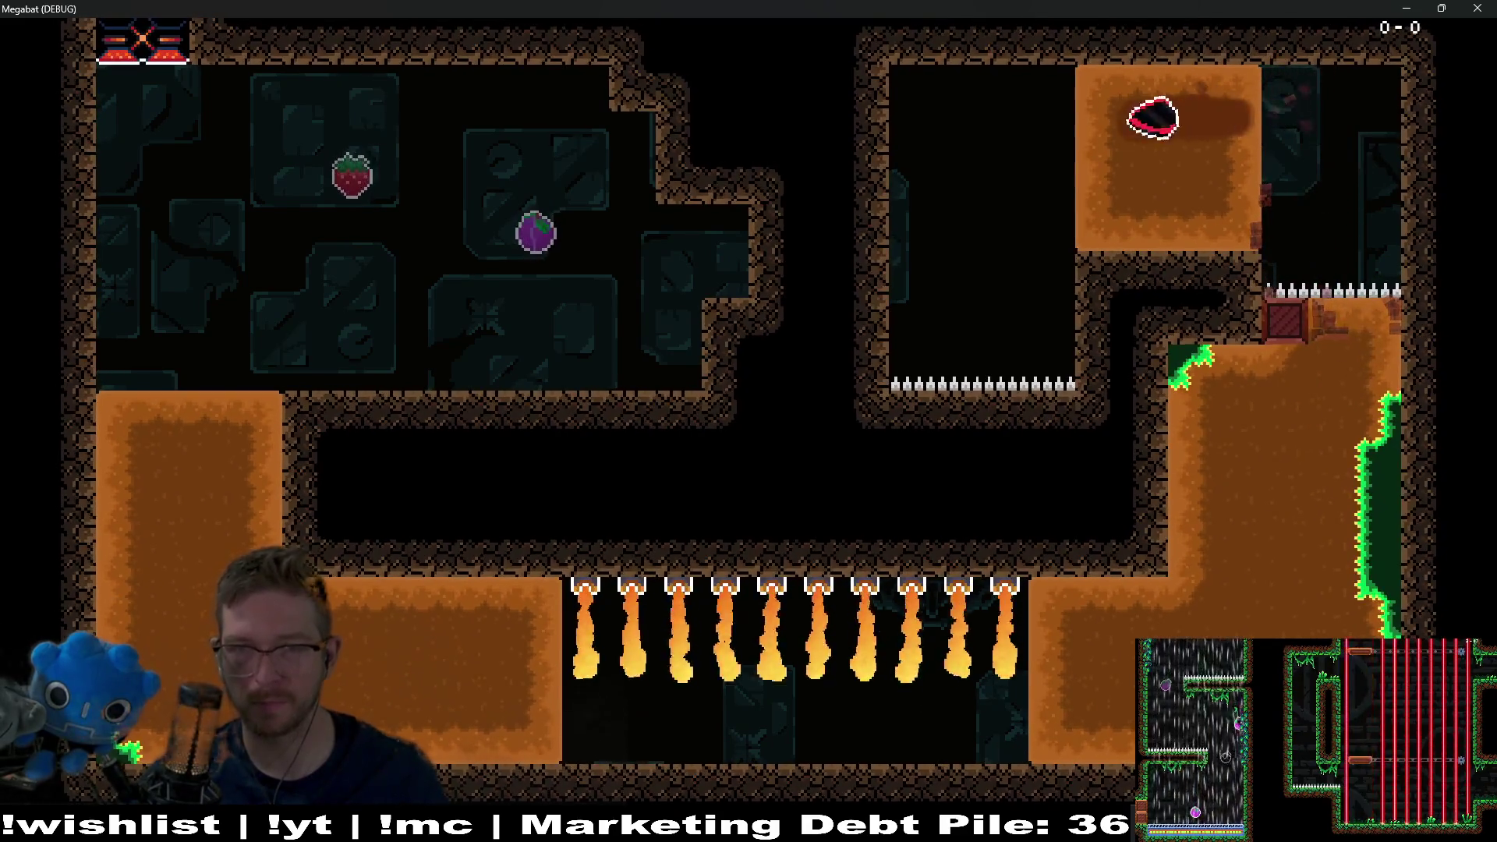
key(Right)
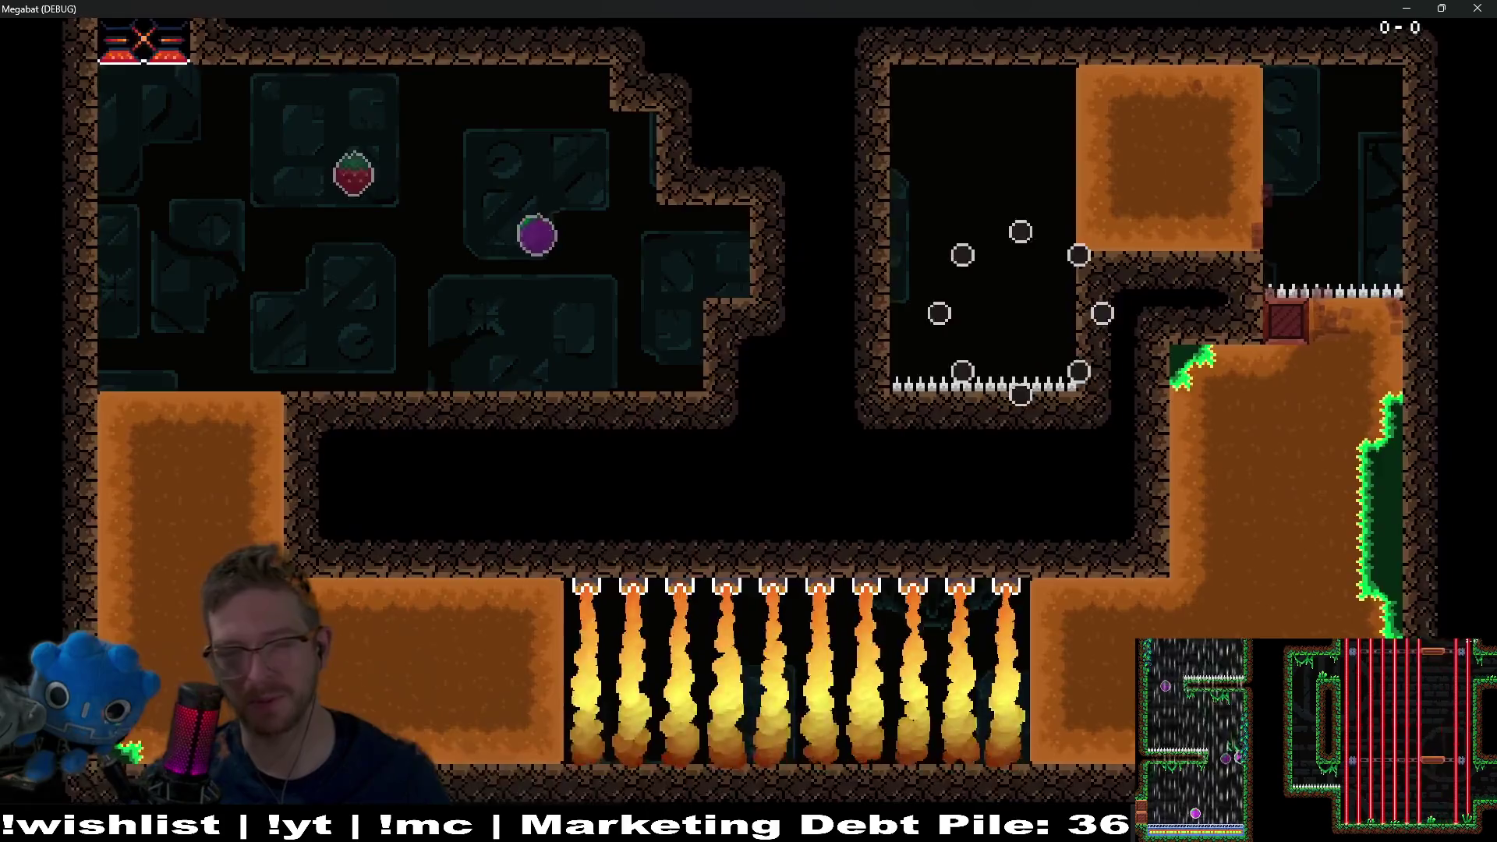
- Make more runs from spawn past the fruits and through the bottom corridor, then stop with F8
key(Right)
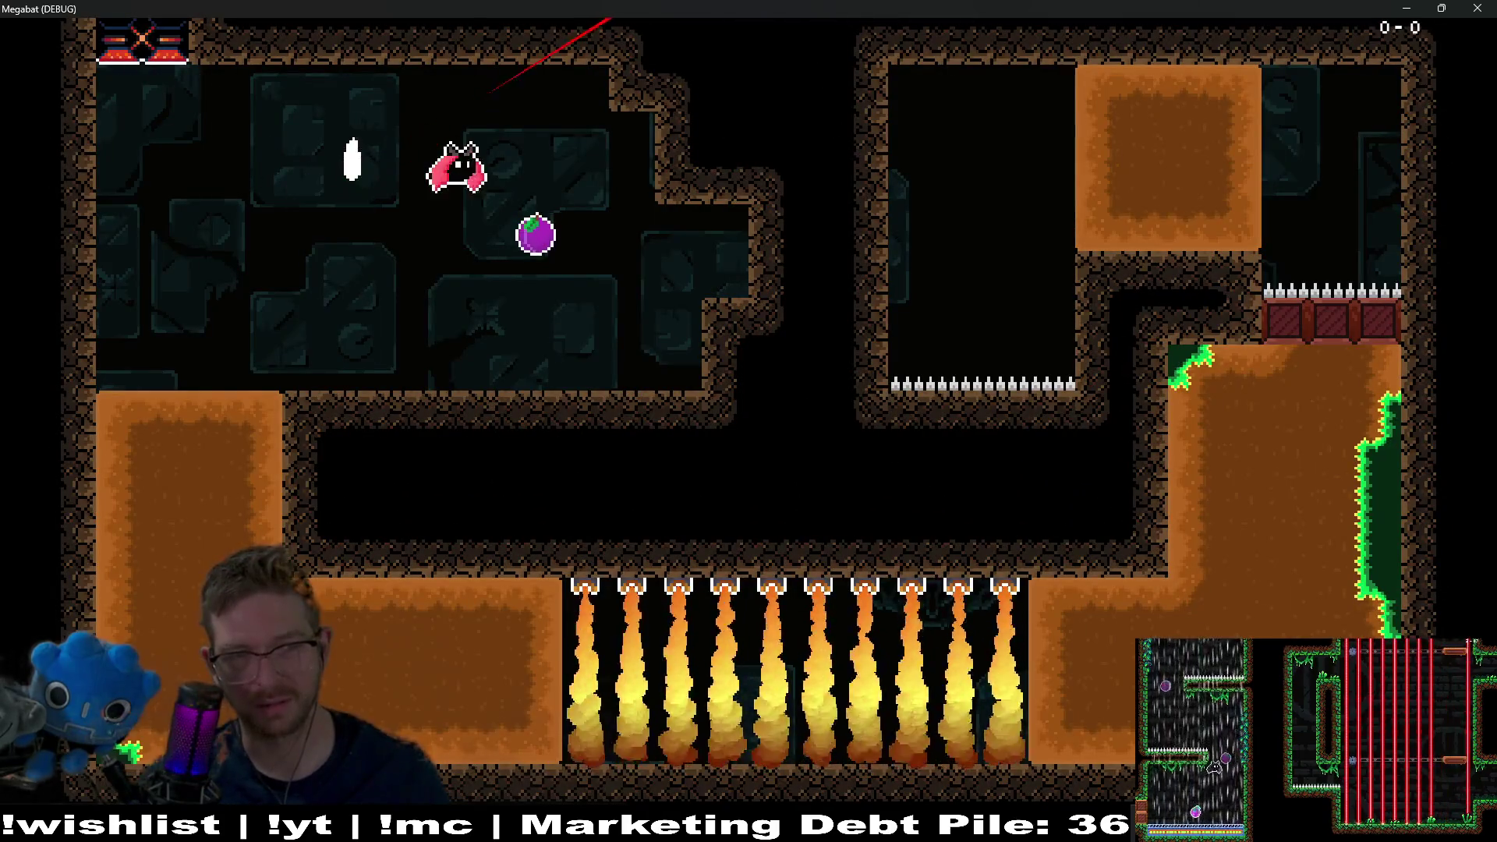
key(Left)
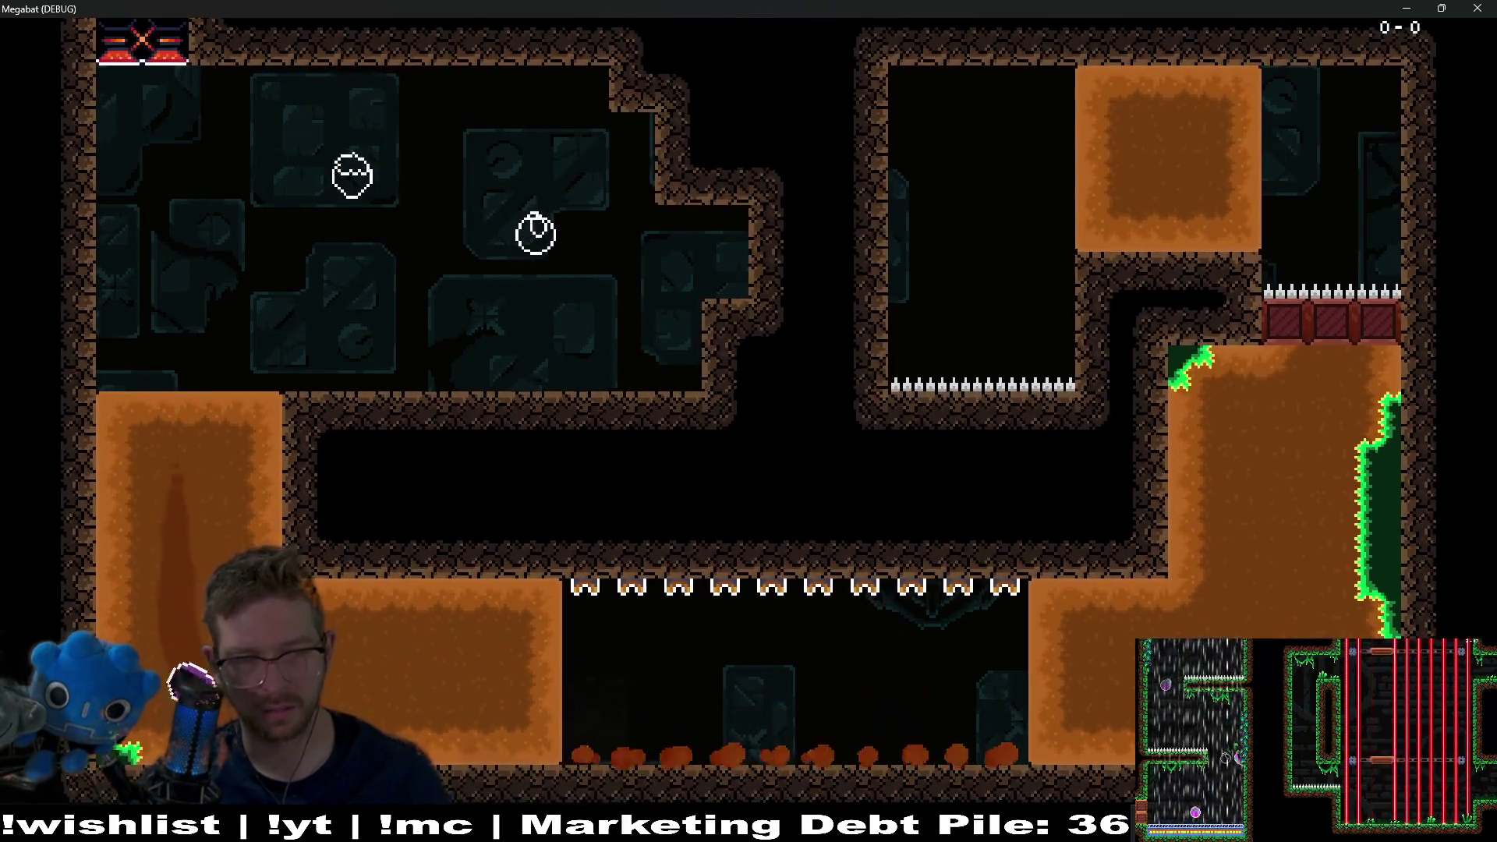
key(Up)
key(Left)
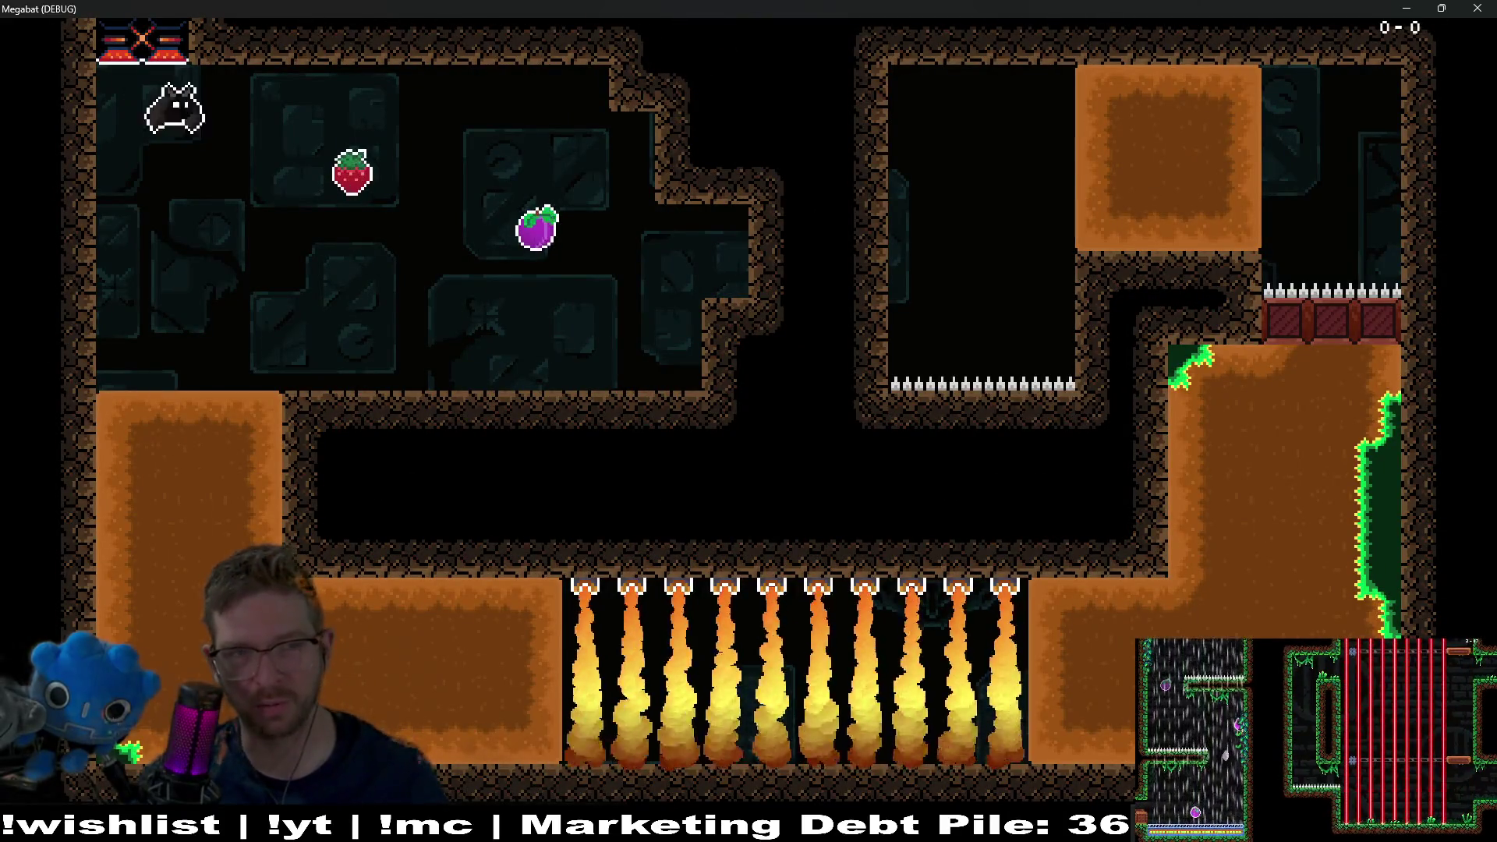
key(Right)
key(Left)
key(Down)
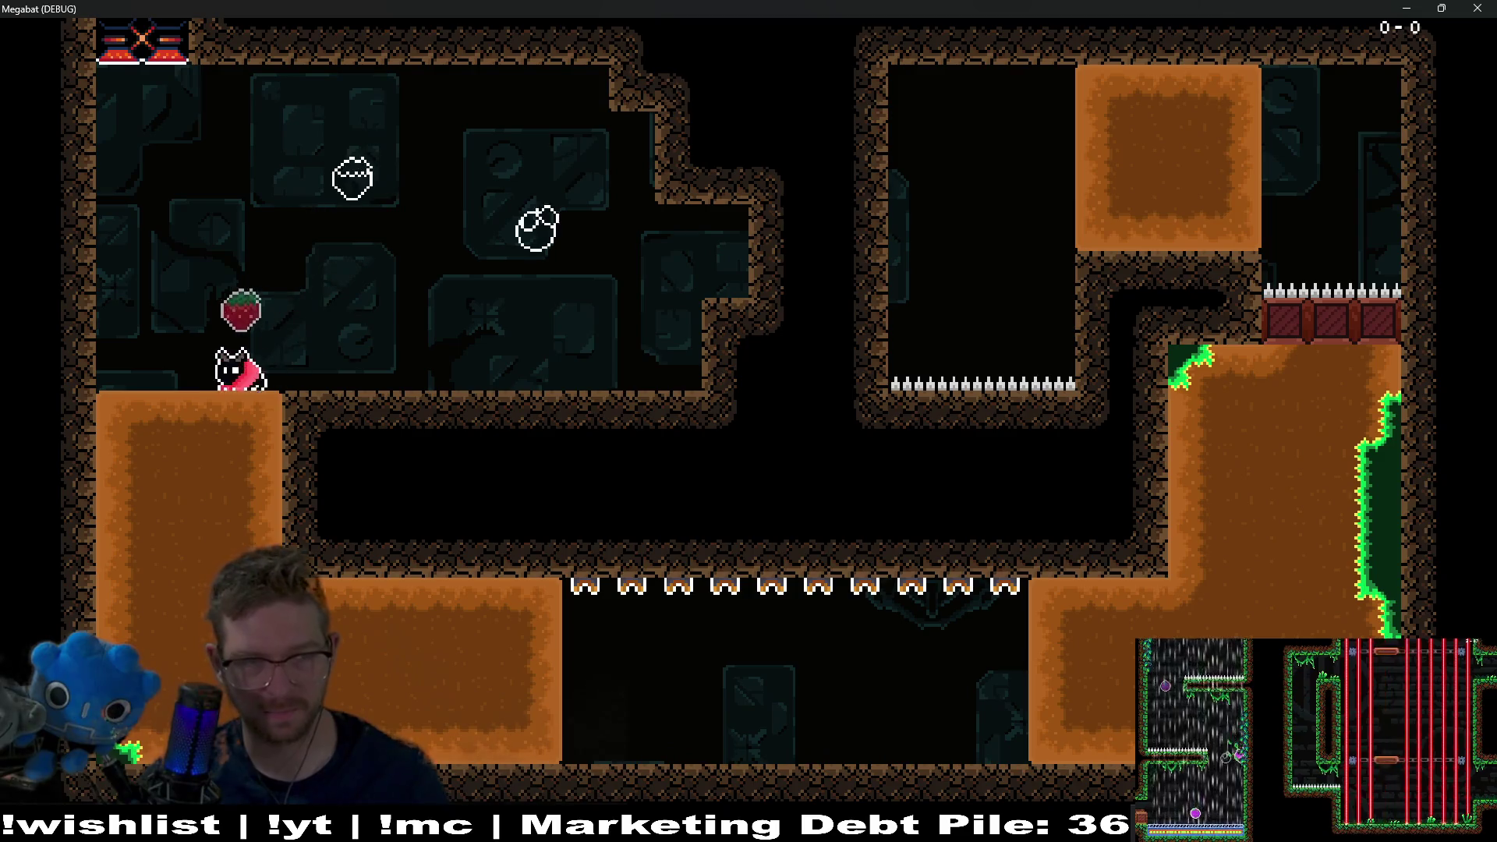
key(Right)
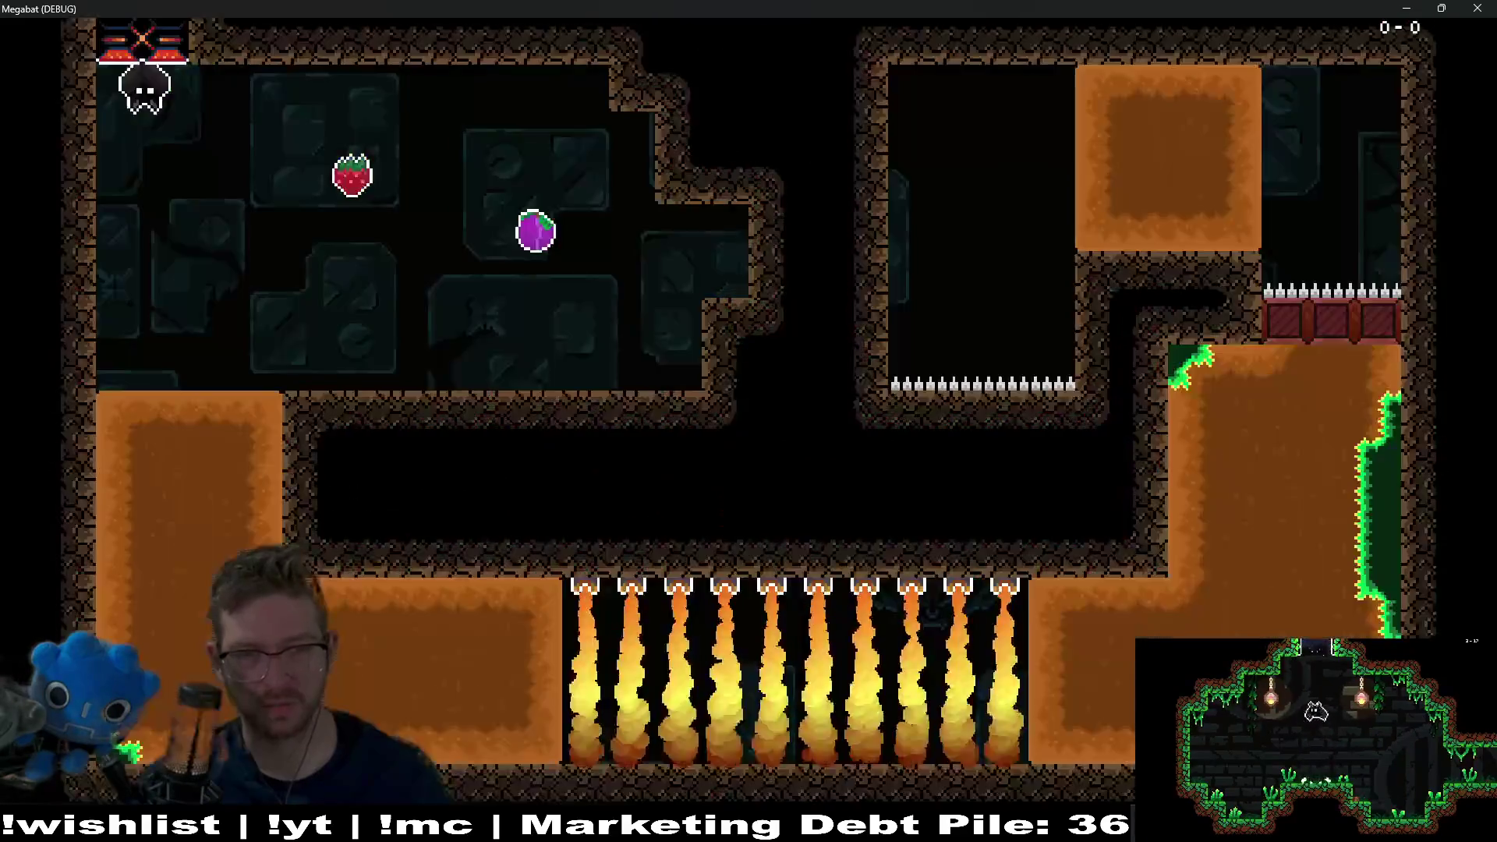
key(Right)
key(Left)
key(Down)
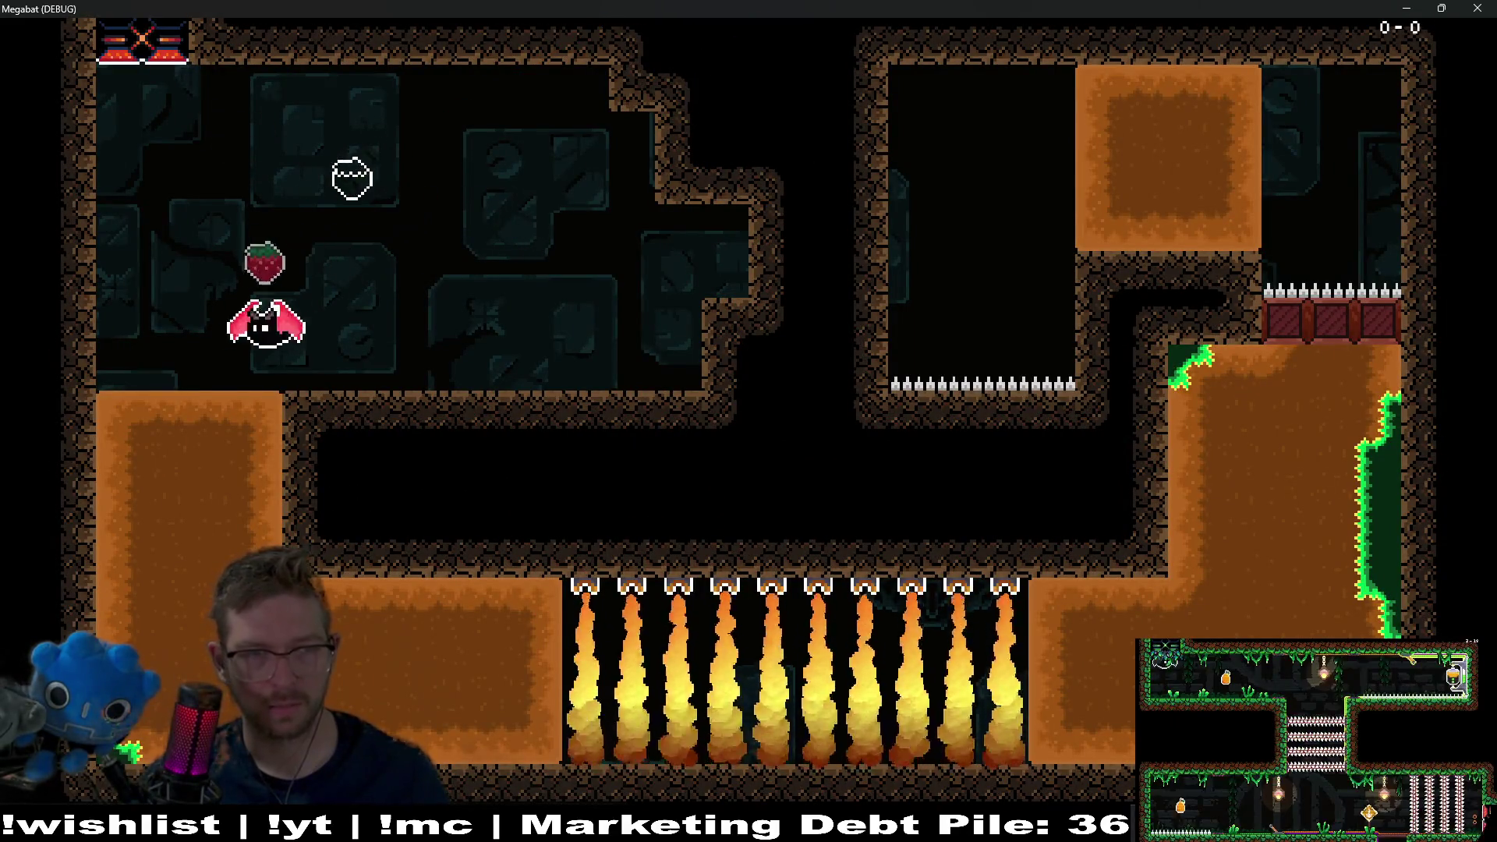
key(Right)
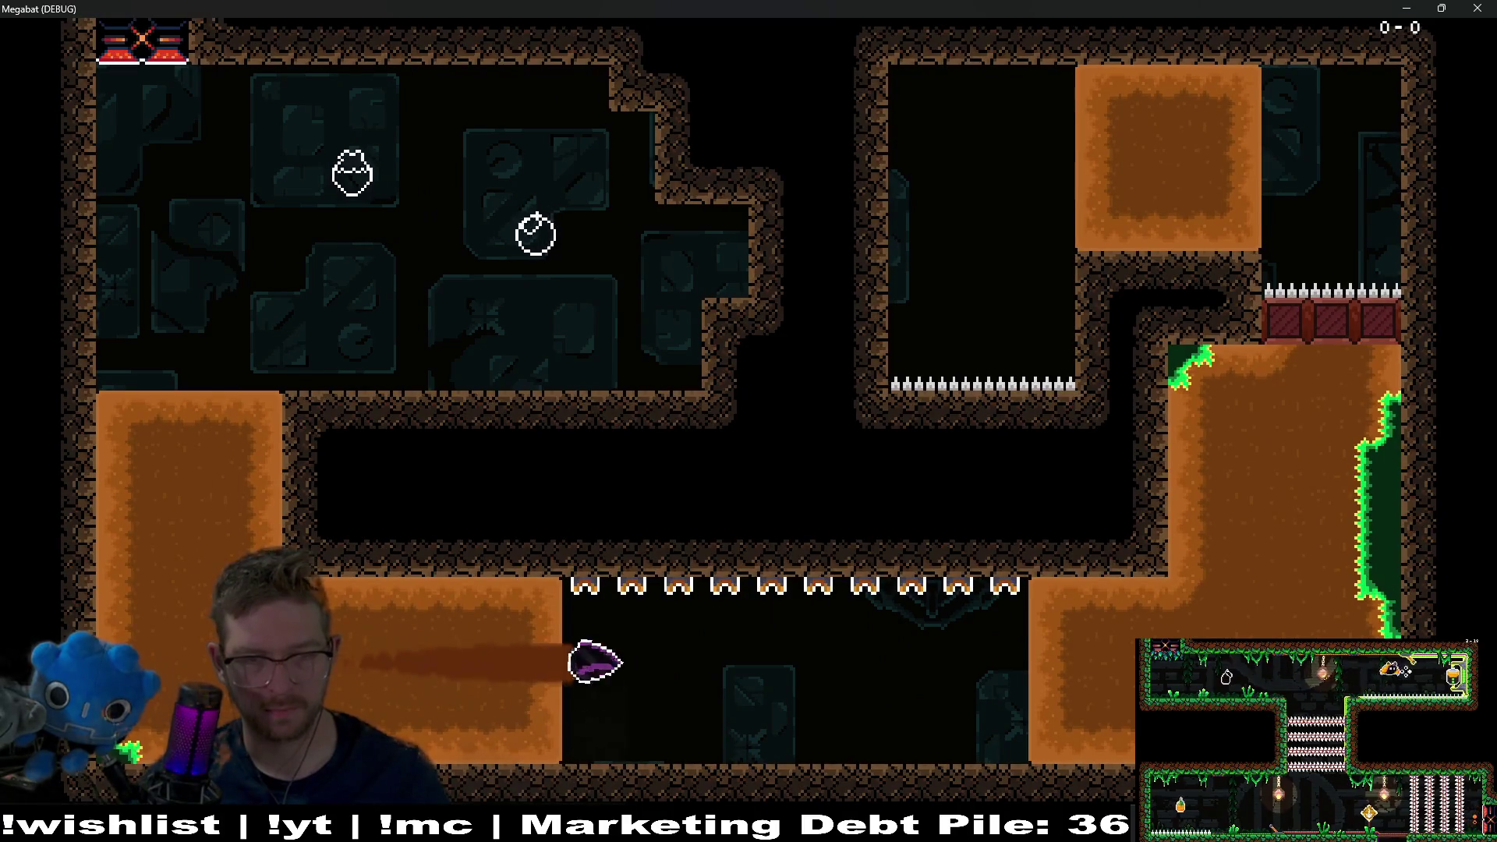
key(Up)
key(Left)
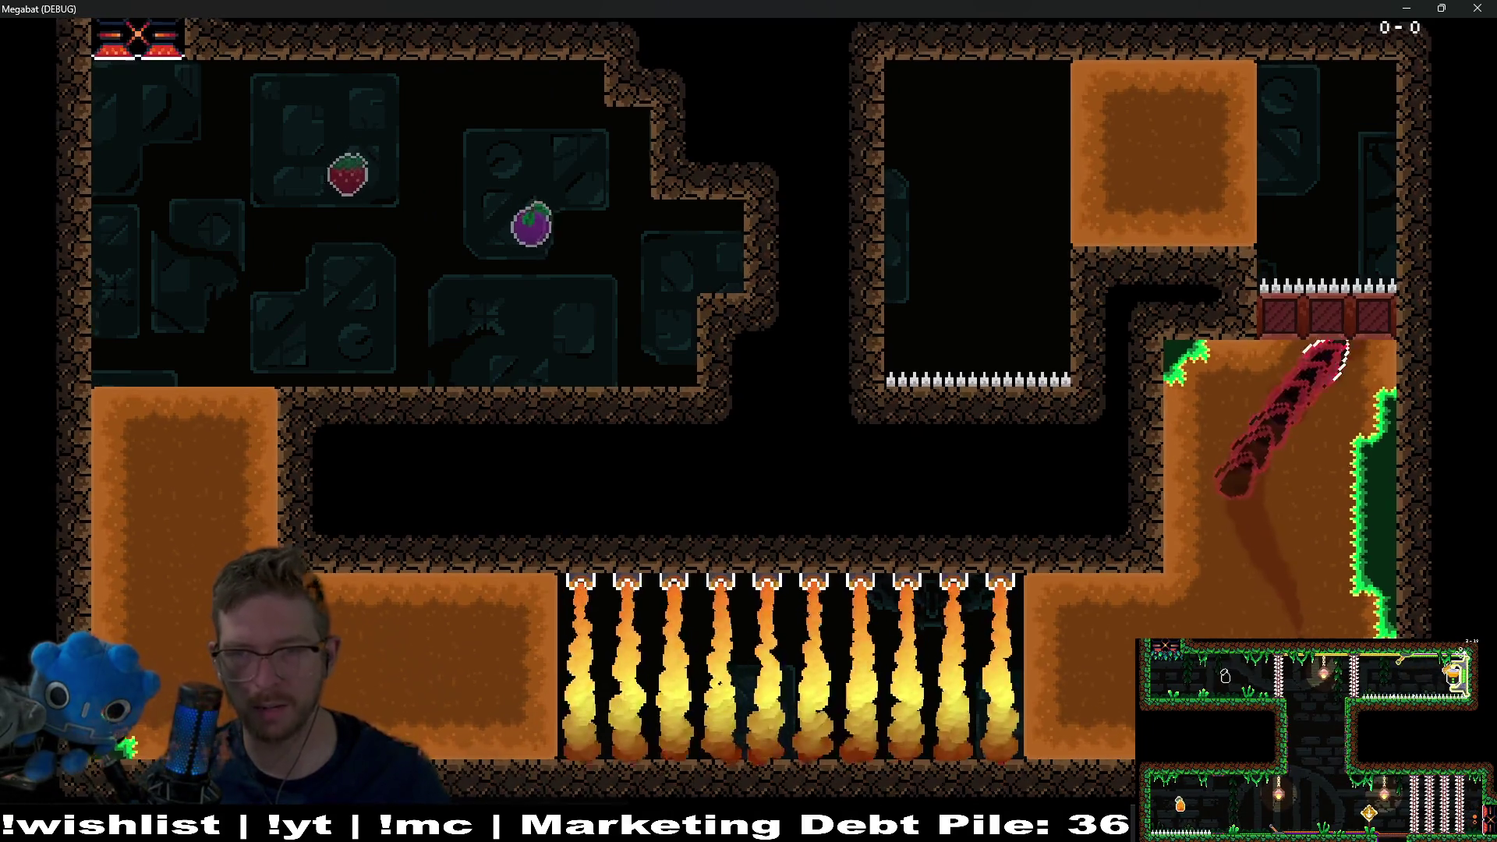
key(Down)
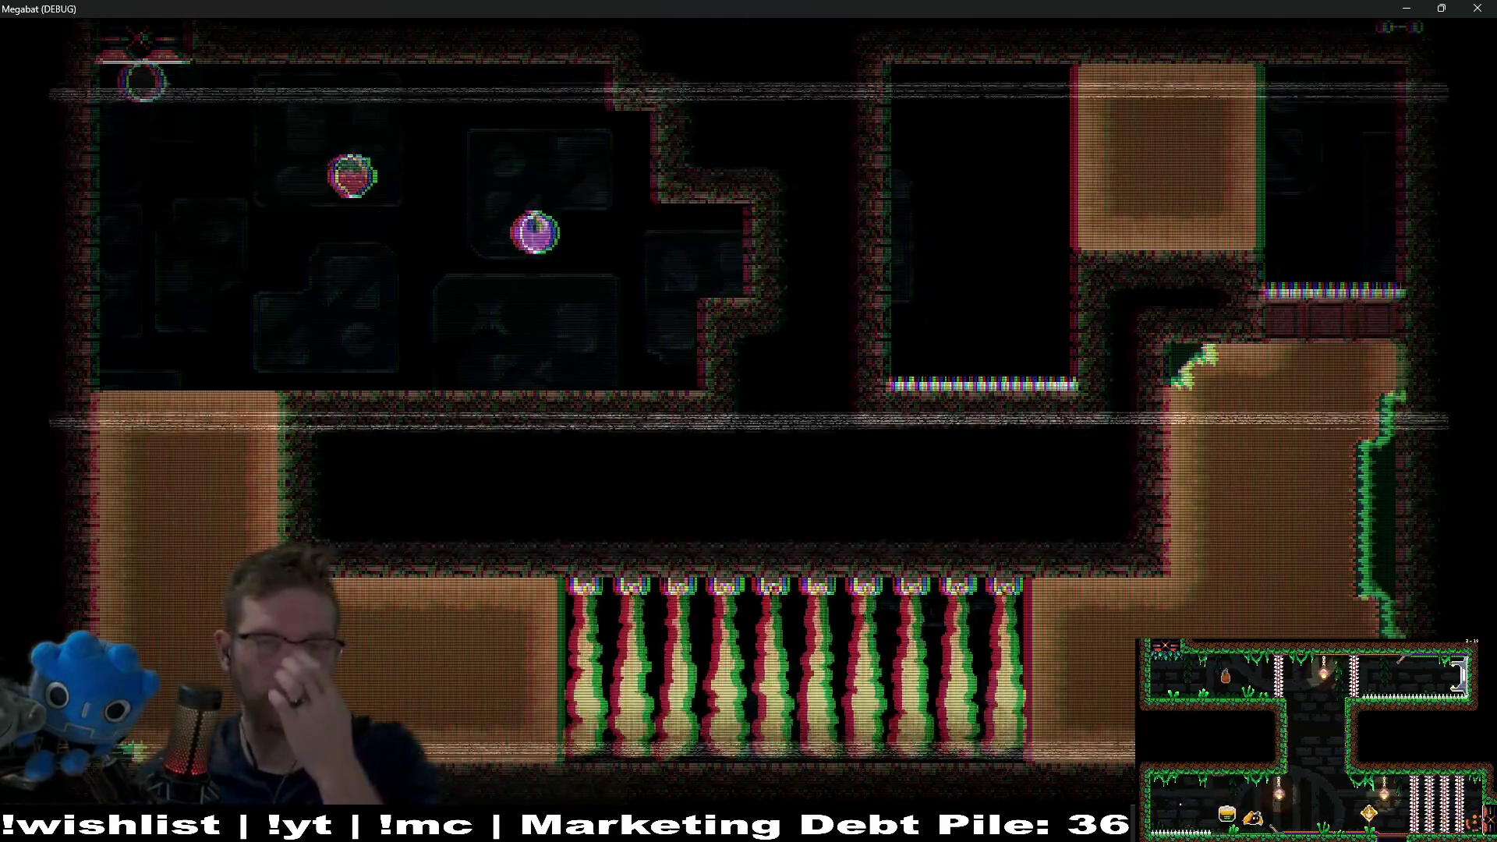
key(F8)
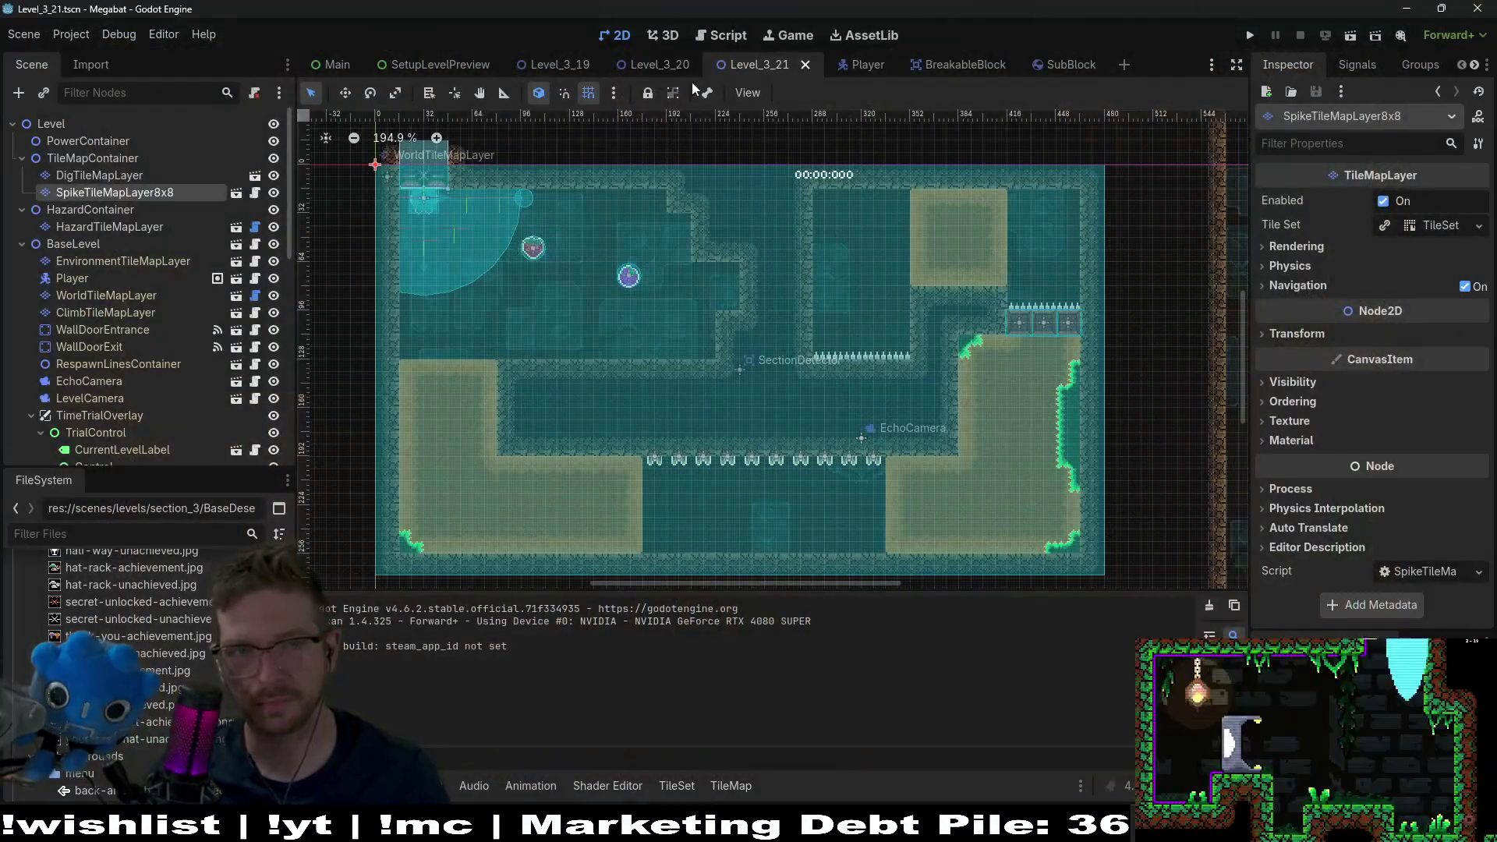
- Delete '|| !aimPointer.has_diggable_layer_overlap()' from line 780 of Player.gd and save the script
click(663, 35)
click(721, 35)
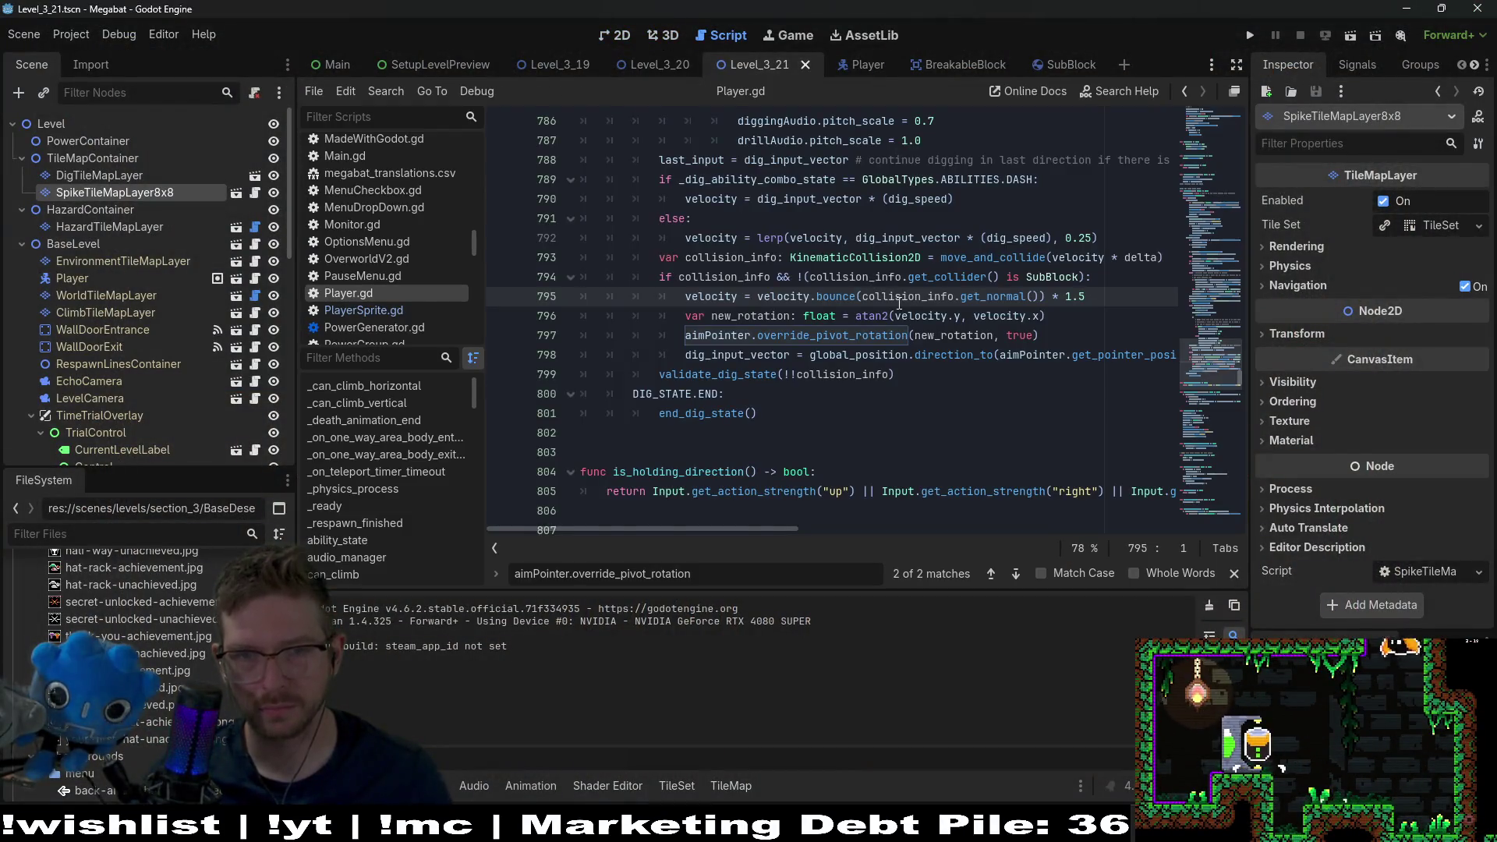
scroll(900, 304, up, 5)
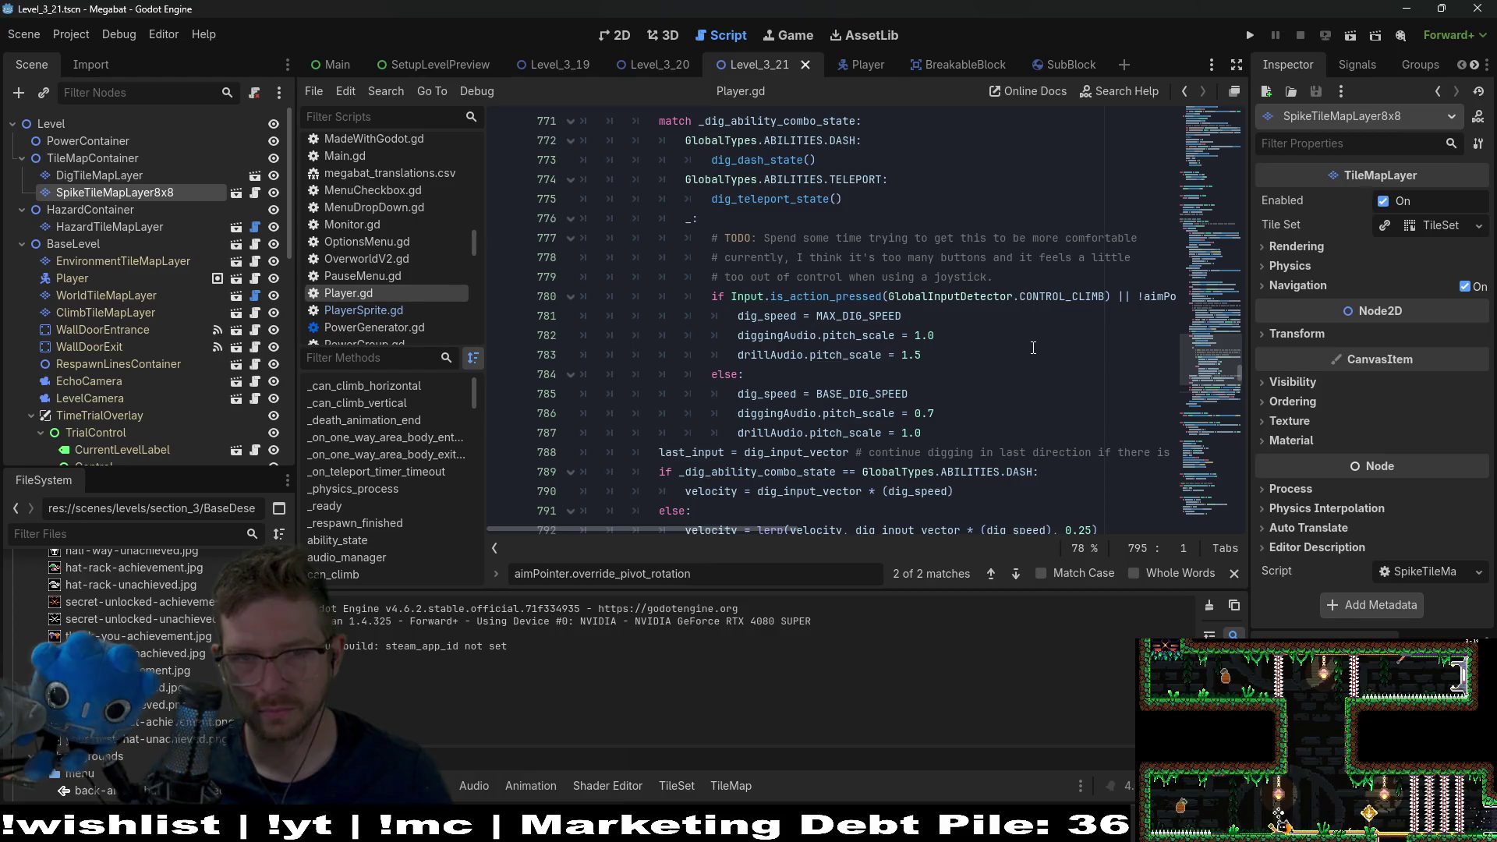
mouse_move(828, 537)
mouse_down()
mouse_move(909, 536)
mouse_move(811, 538)
mouse_up()
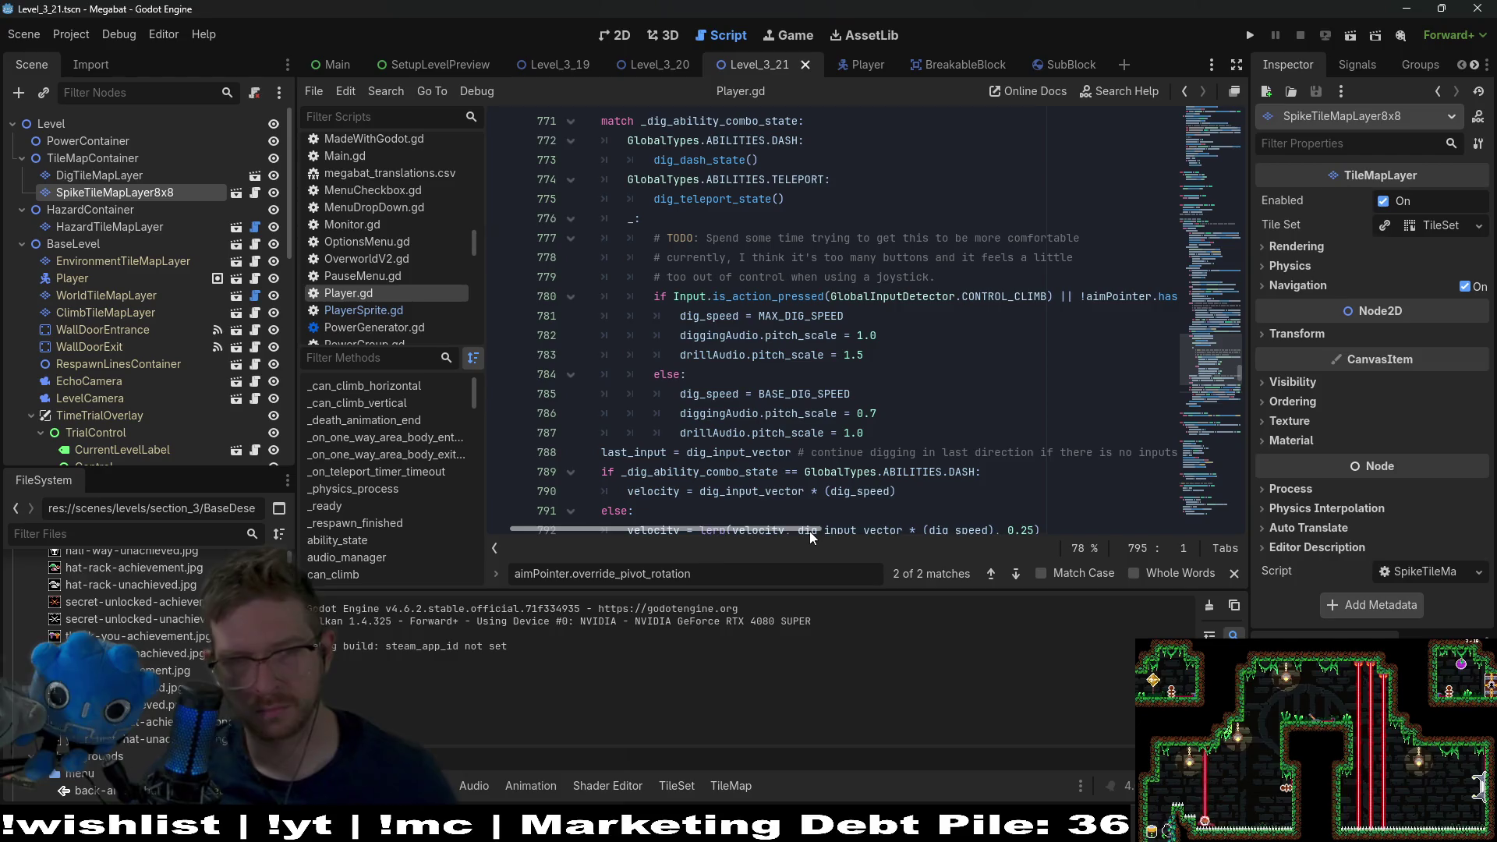
drag(811, 536, 840, 530)
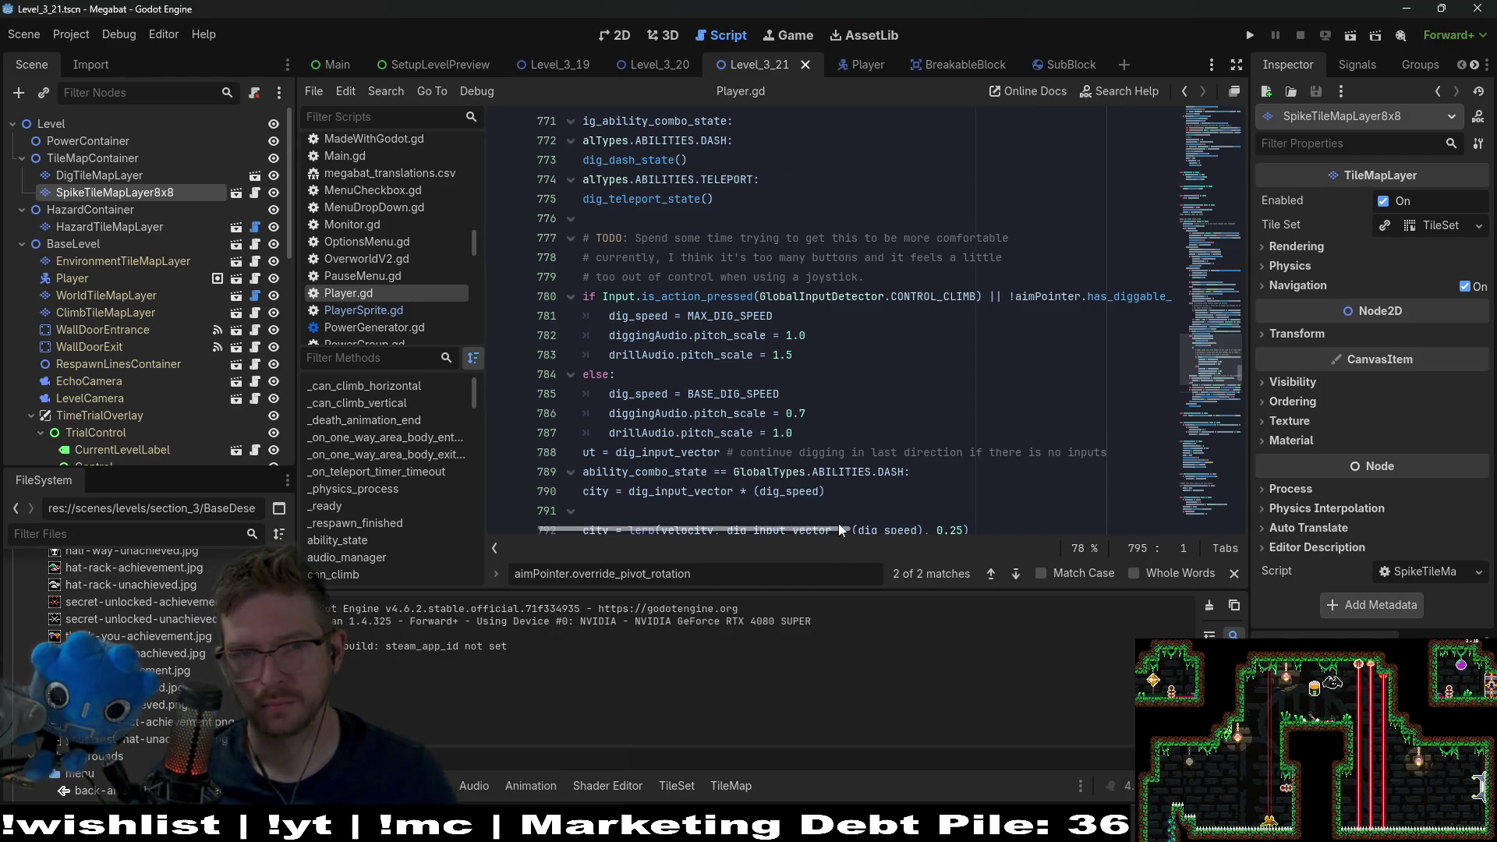
drag(840, 530, 867, 531)
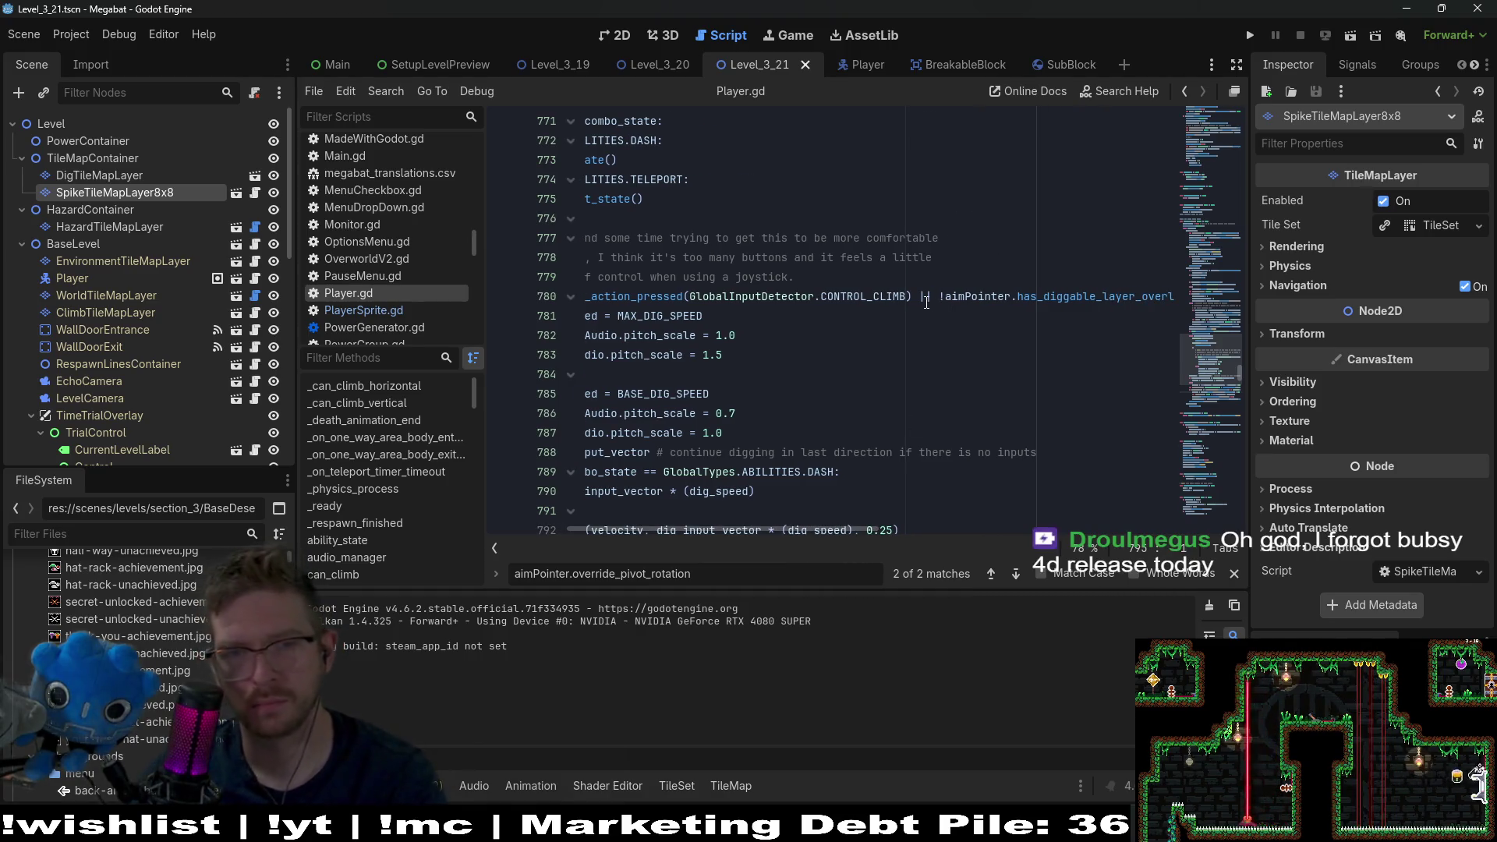
drag(922, 297, 1147, 297)
key(BackSpace)
key(BackSpace)
click(1030, 361)
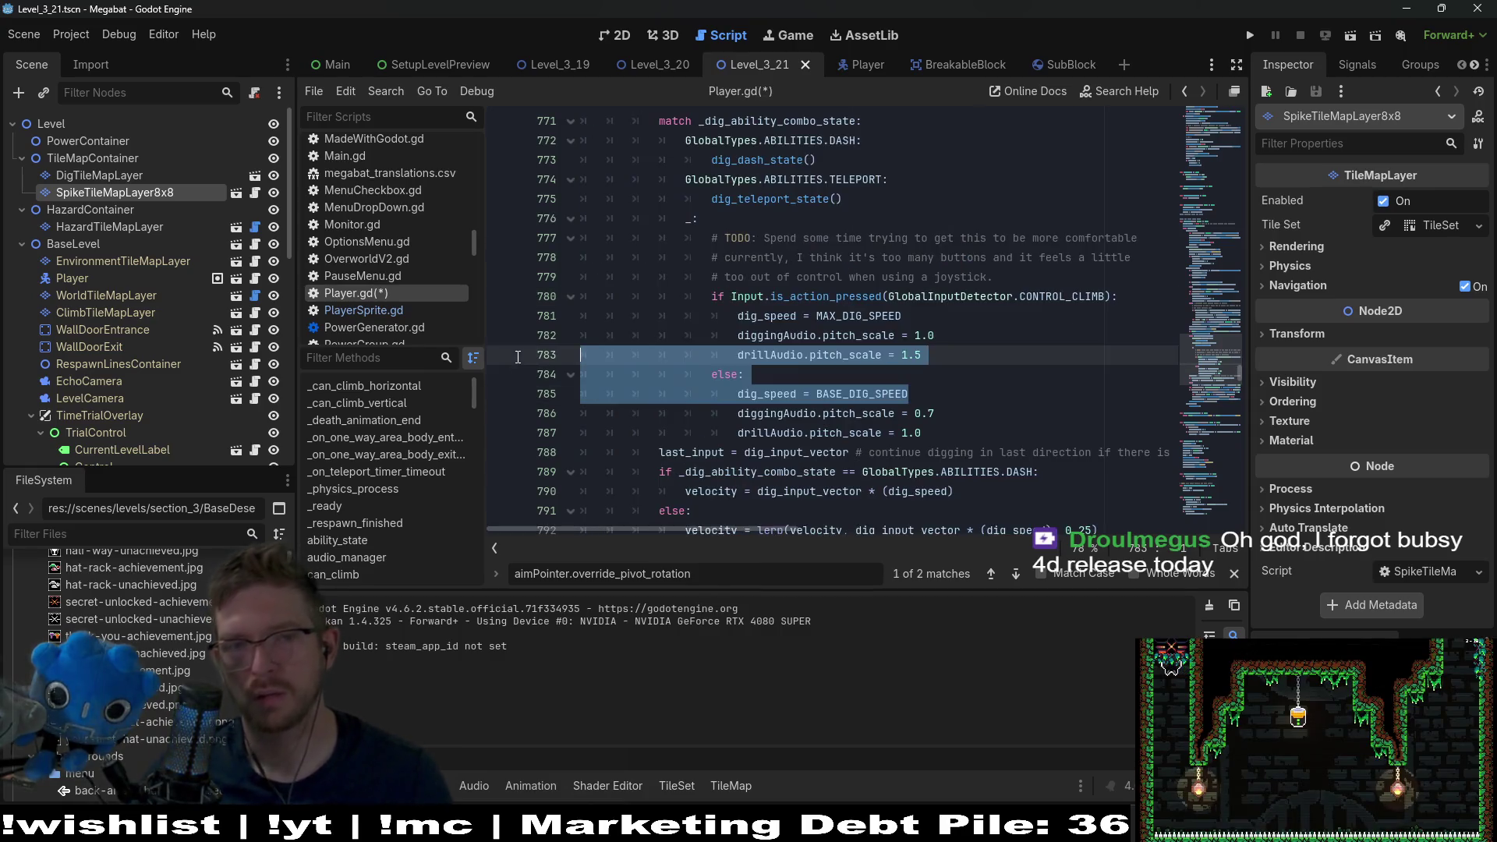
key(ctrl+s)
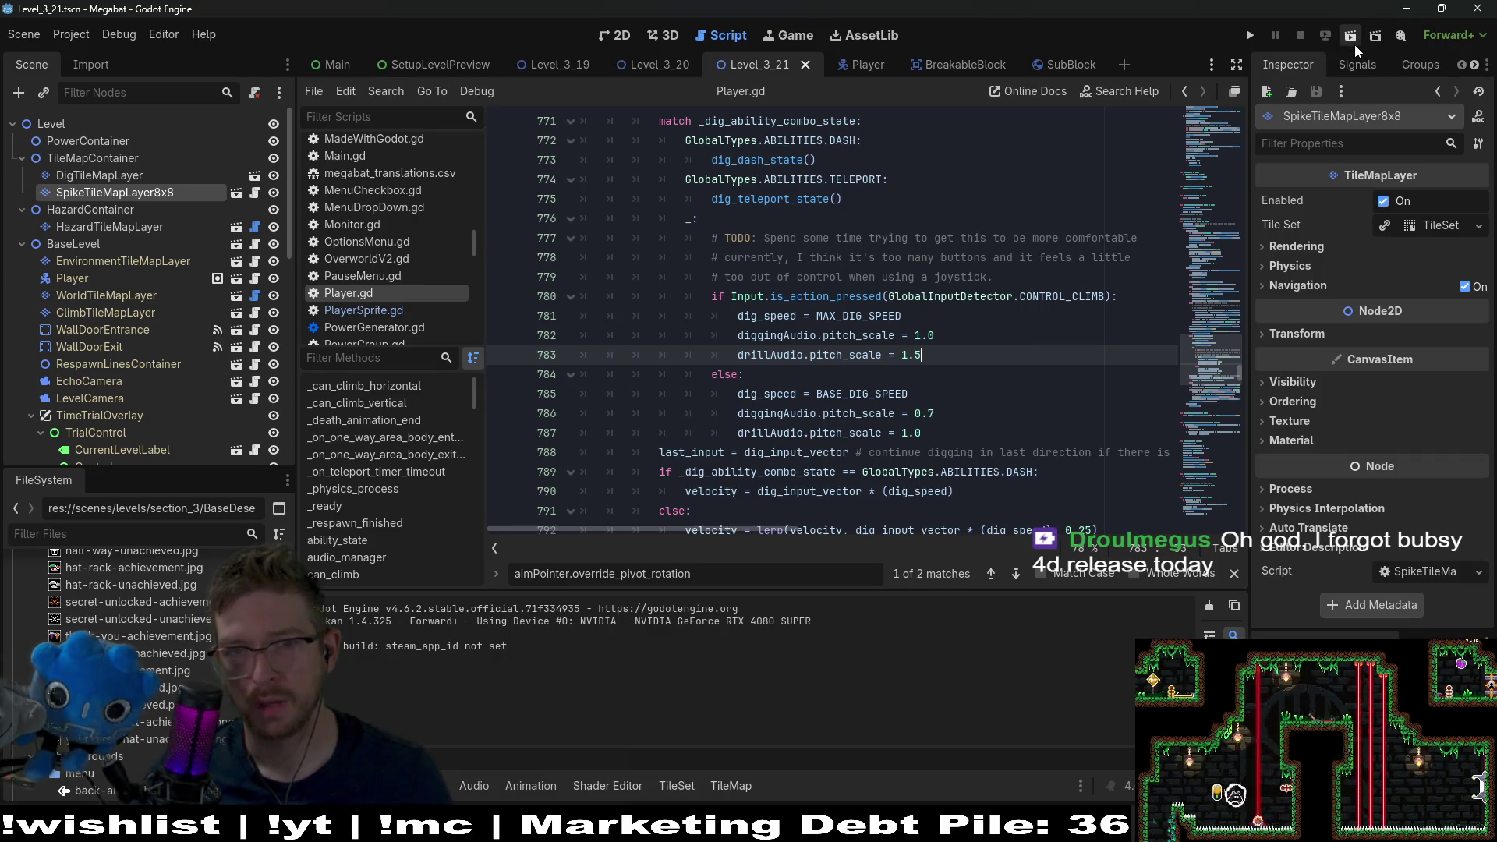
- Review the dig-speed block on lines 783–787, then run the current scene
drag(1014, 432, 1014, 238)
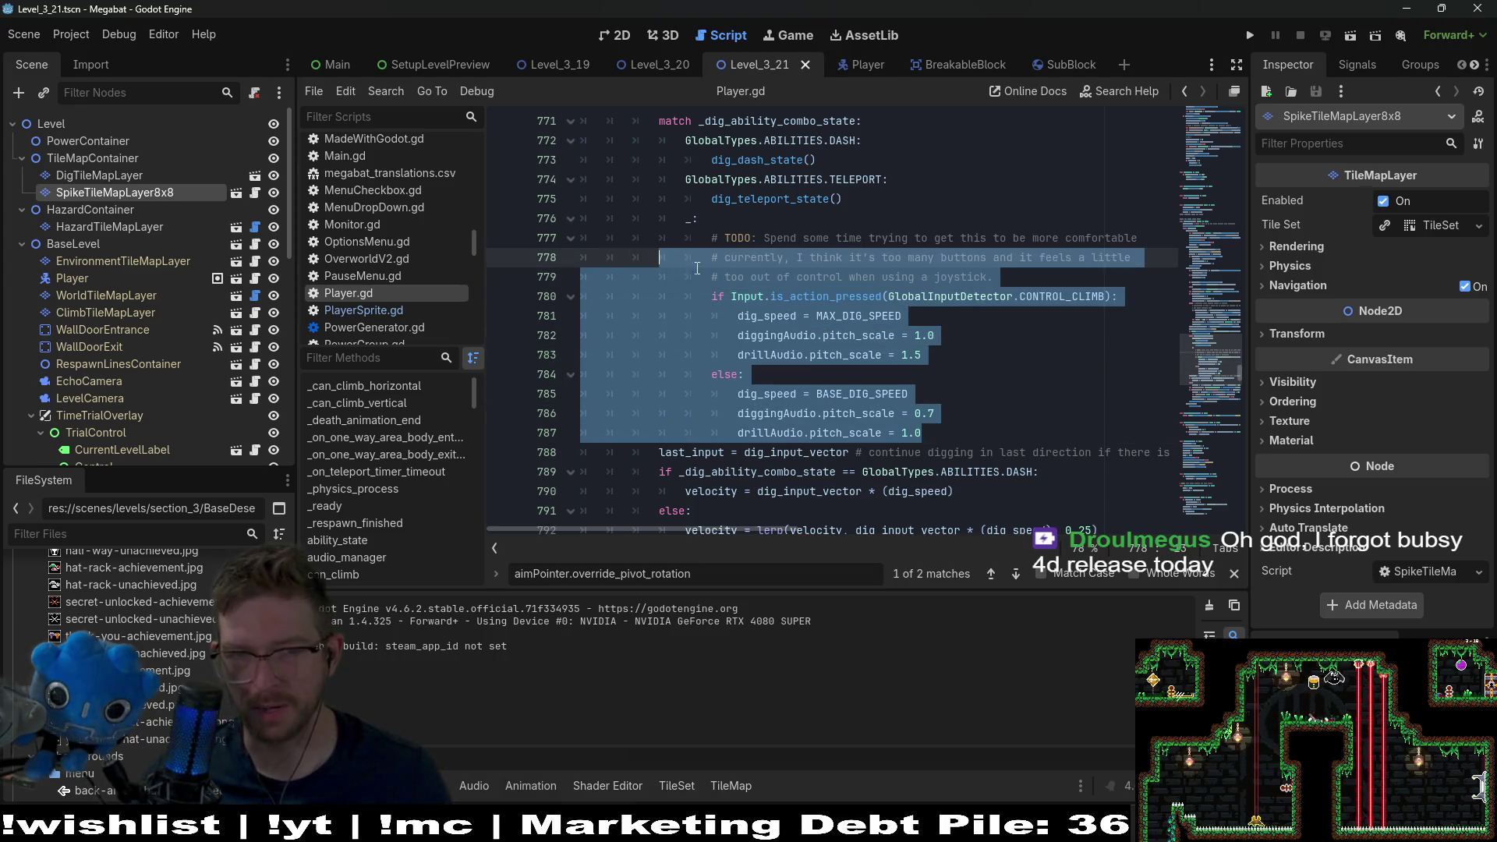
click(1029, 376)
mouse_move(970, 439)
mouse_down()
mouse_move(733, 378)
mouse_move(738, 355)
mouse_up()
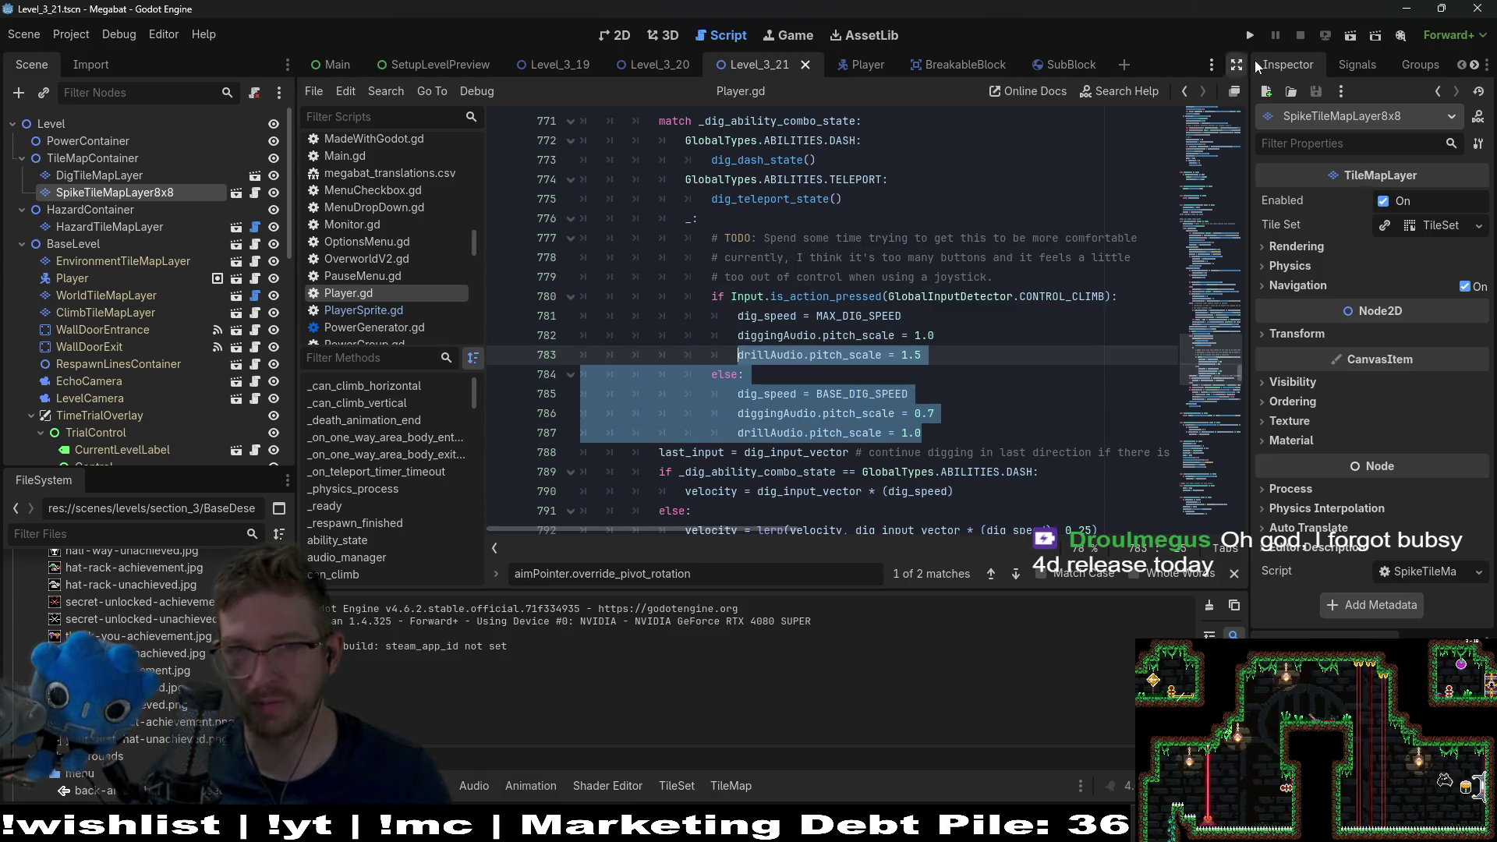
click(1352, 36)
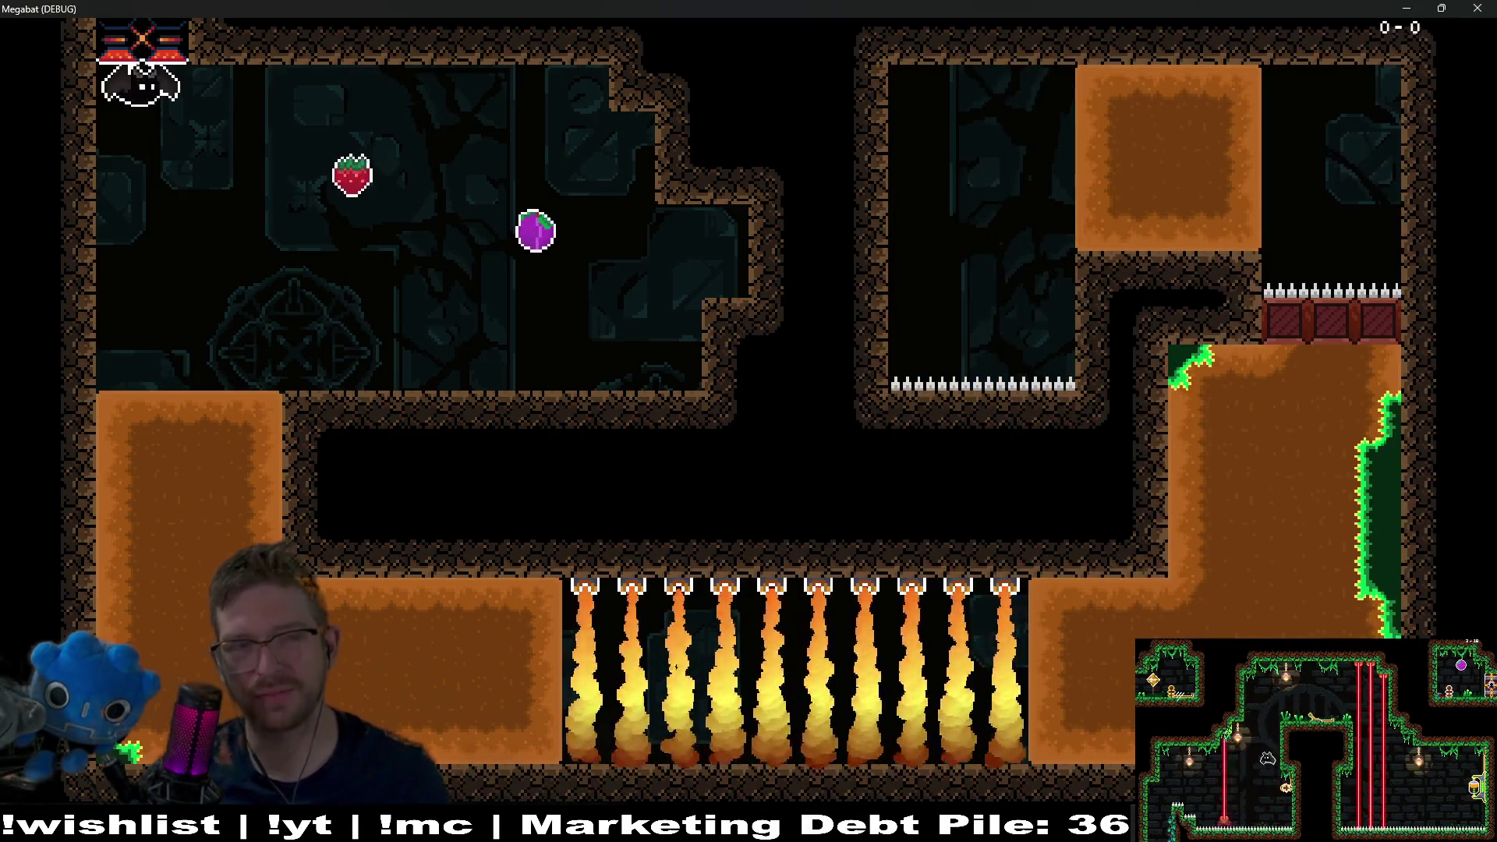
- Collect the plum and burrow through the orange dirt into the dark cave
key(Right)
key(Left)
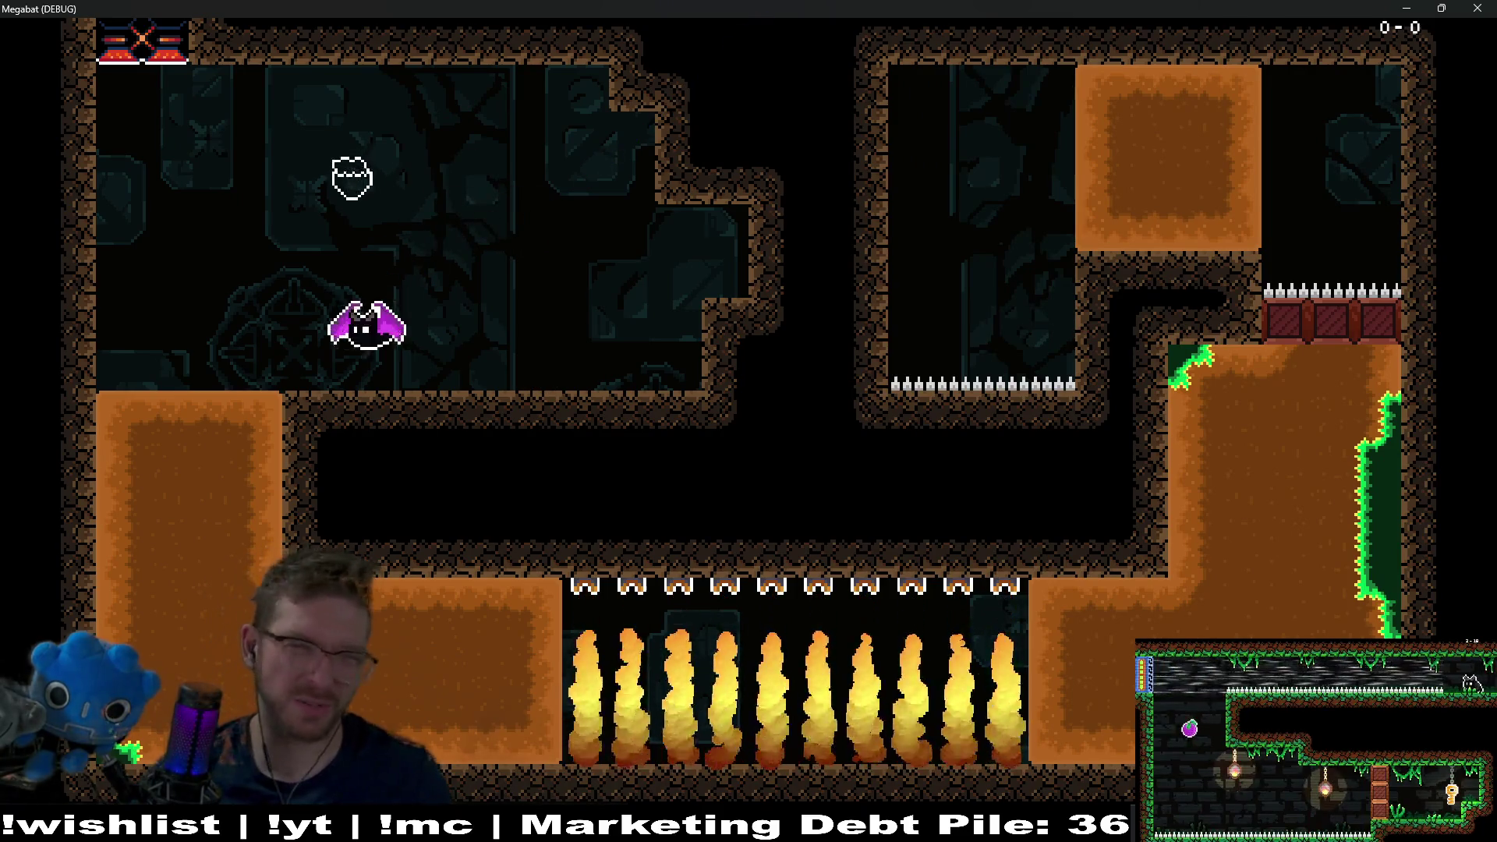
key(Left)
key(Down)
key(Right)
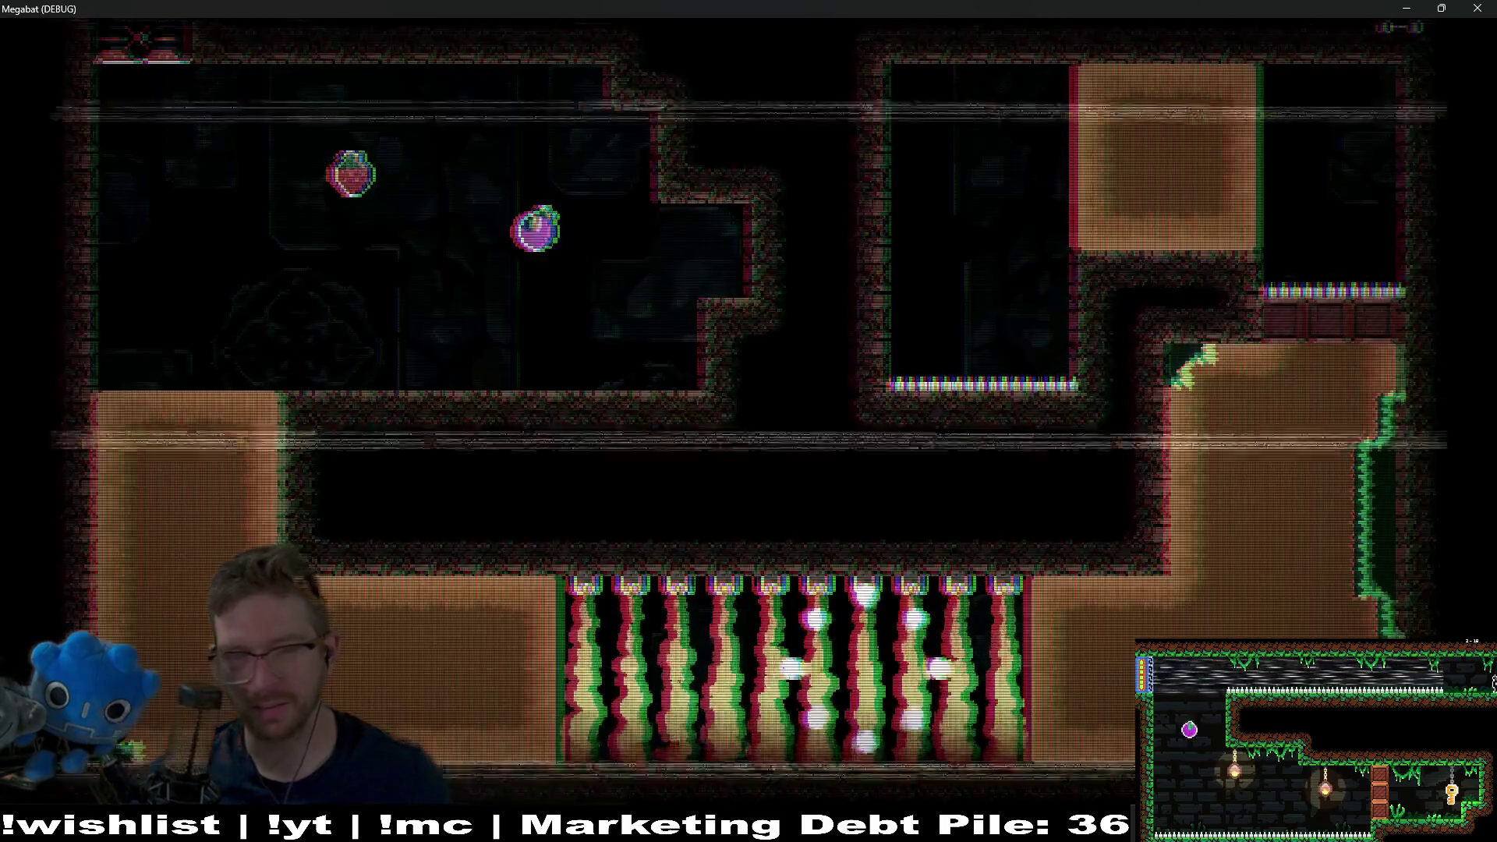
key(Right)
key(Left)
key(Down)
key(Right)
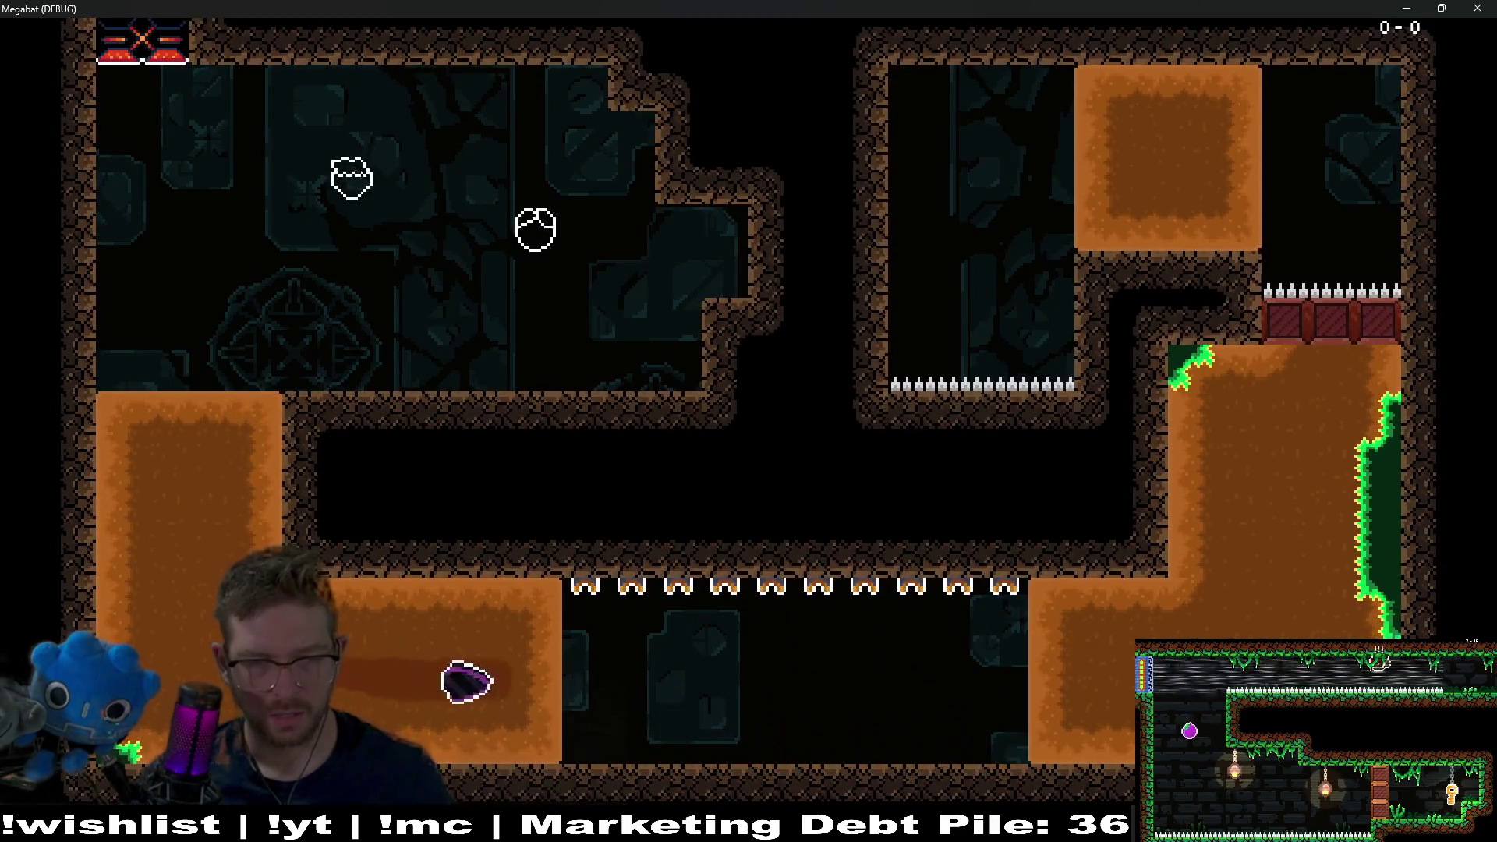
key(Up)
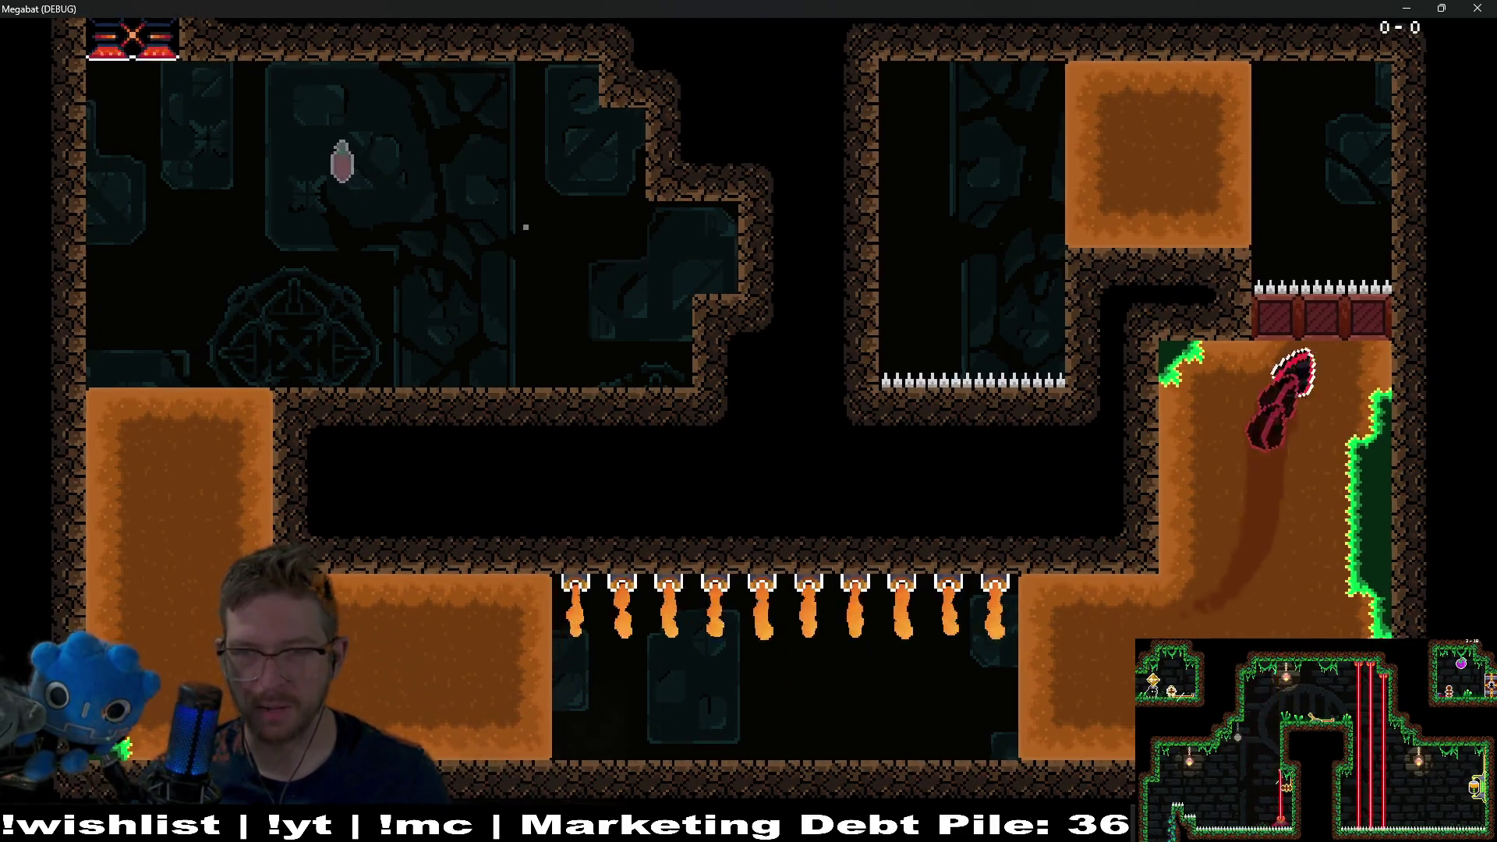
key(Left)
key(Up)
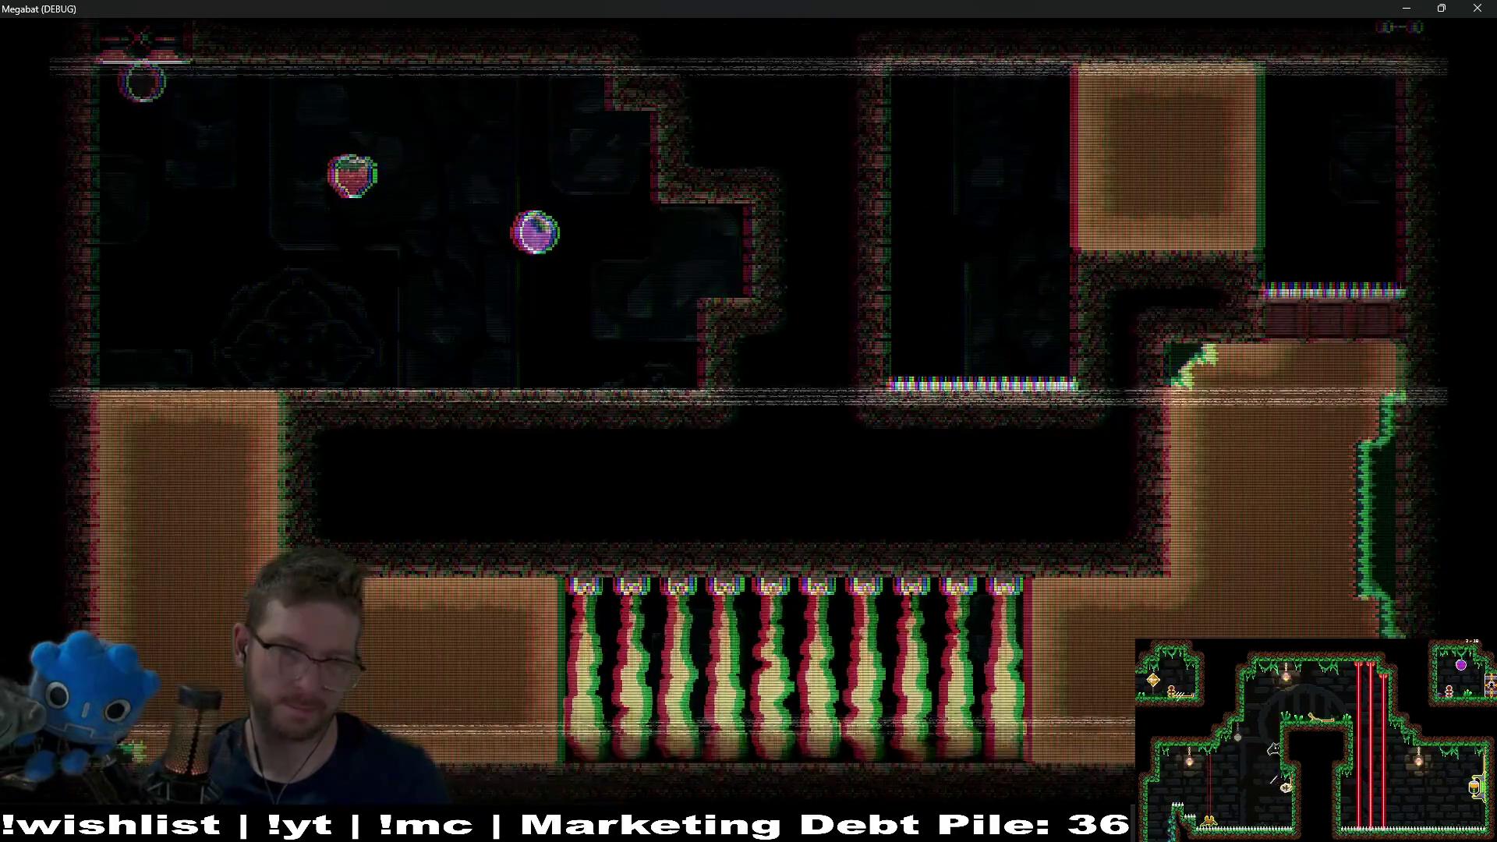
key(Left)
key(Down)
- Reset the room with R and test rising and falling in the left dirt column with space
key(r)
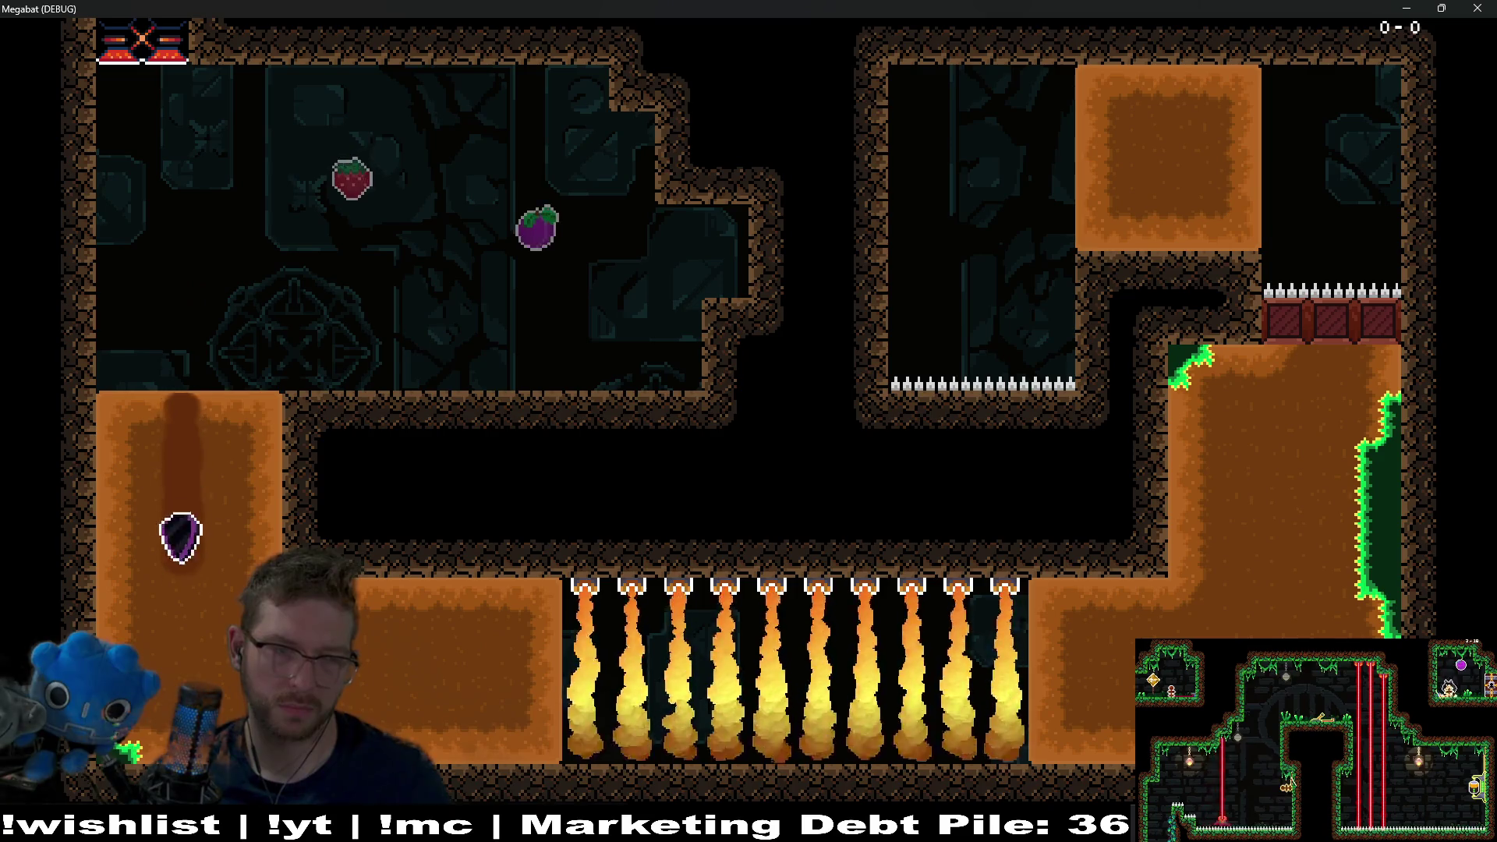
key(Up)
key(Down)
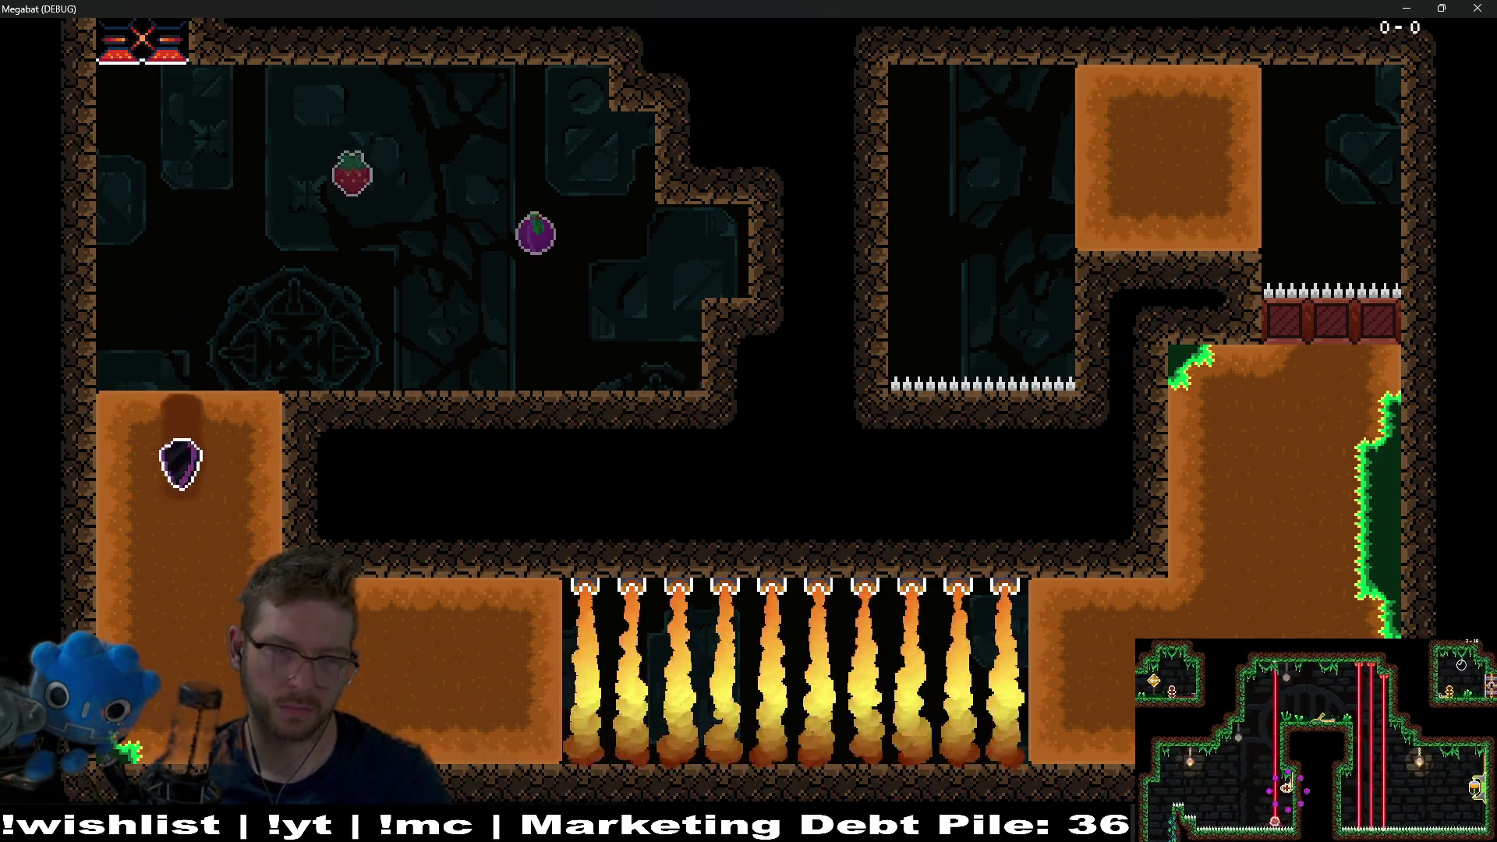
key(space)
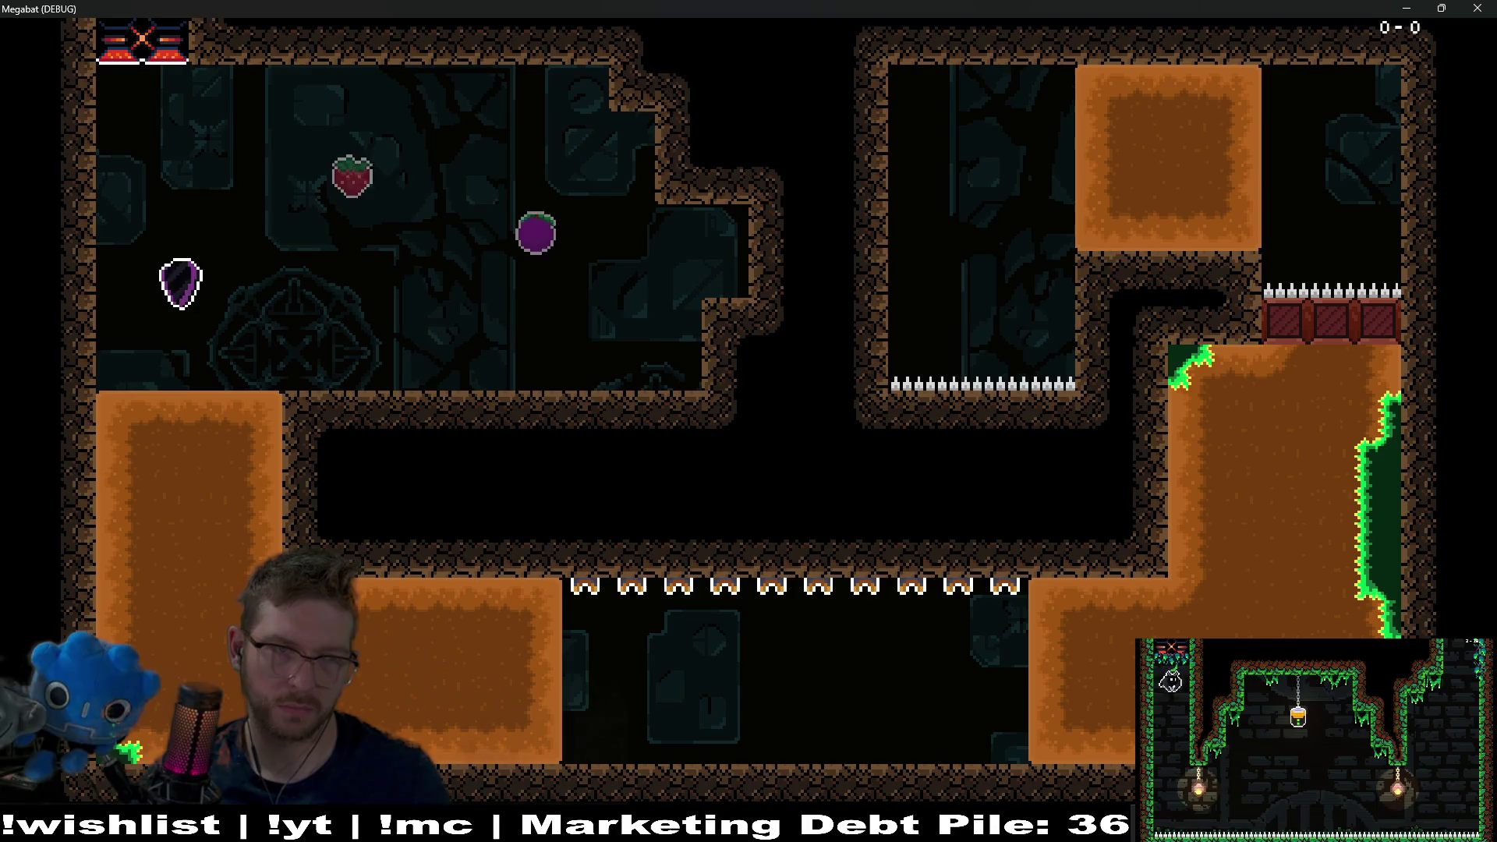
key(space)
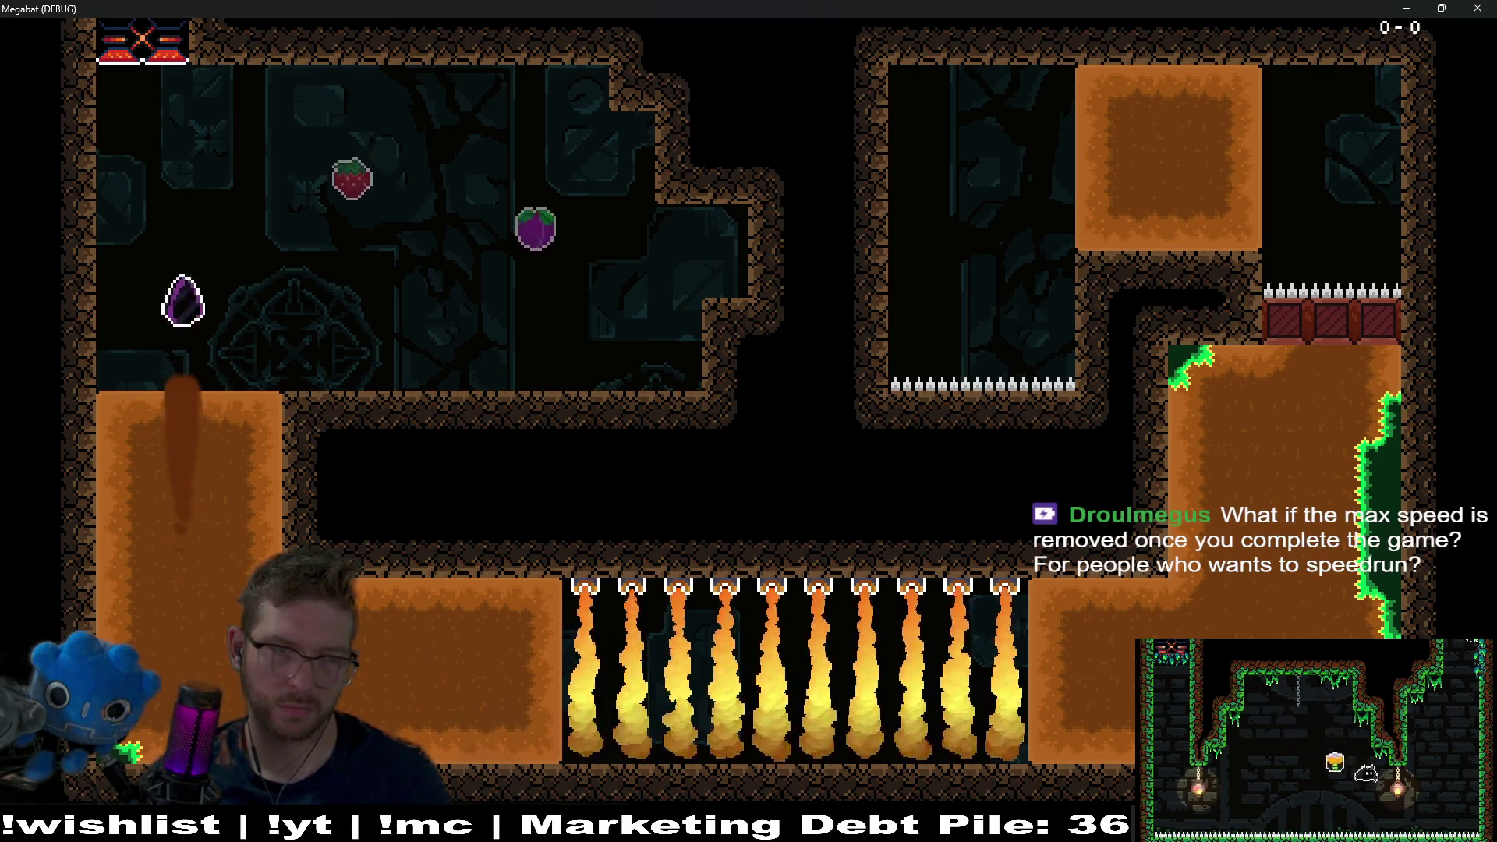
key(space)
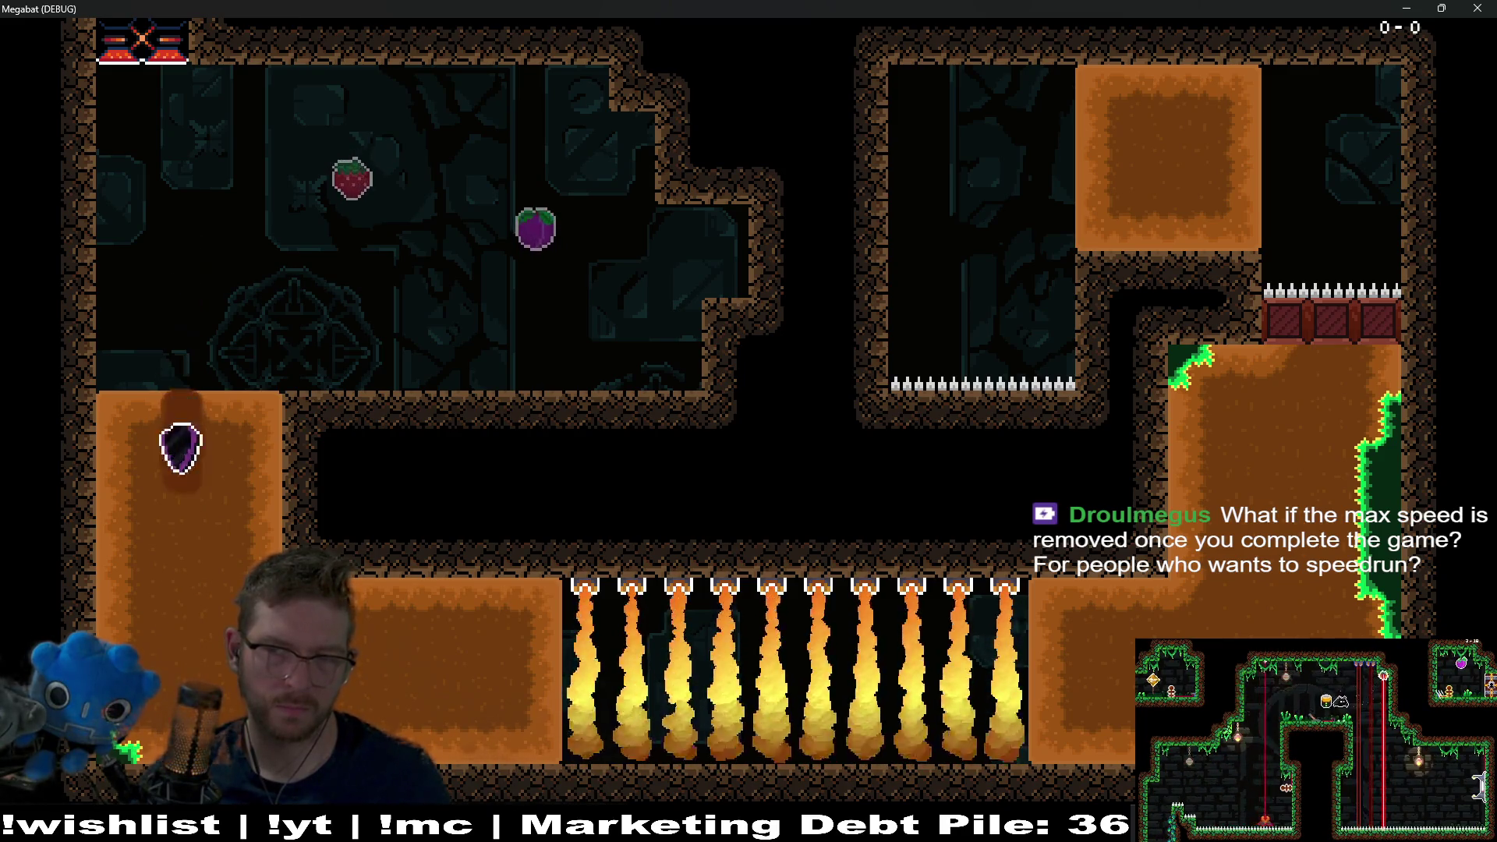
key(space)
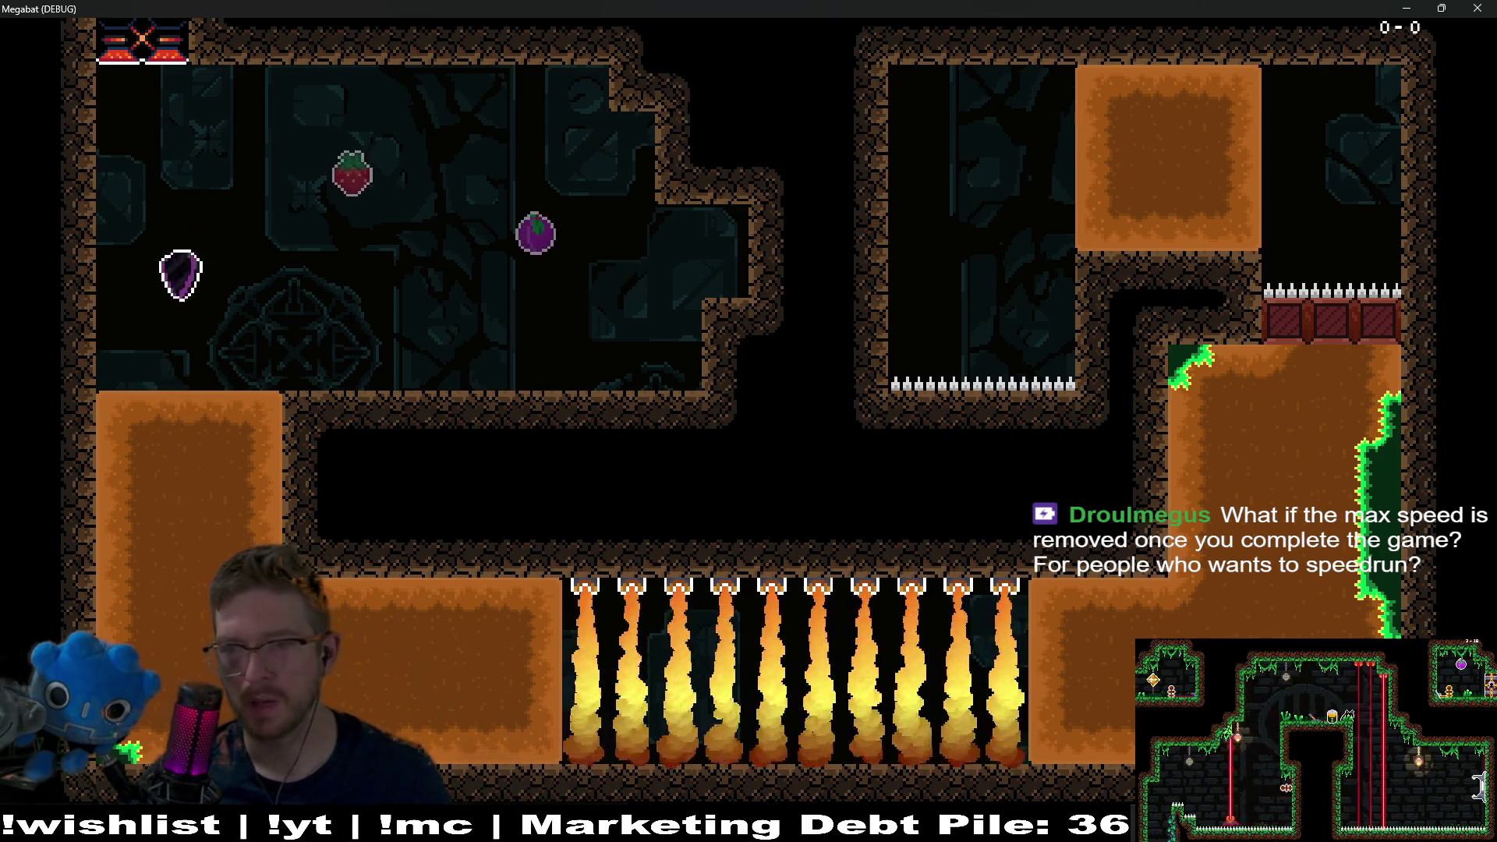
key(space)
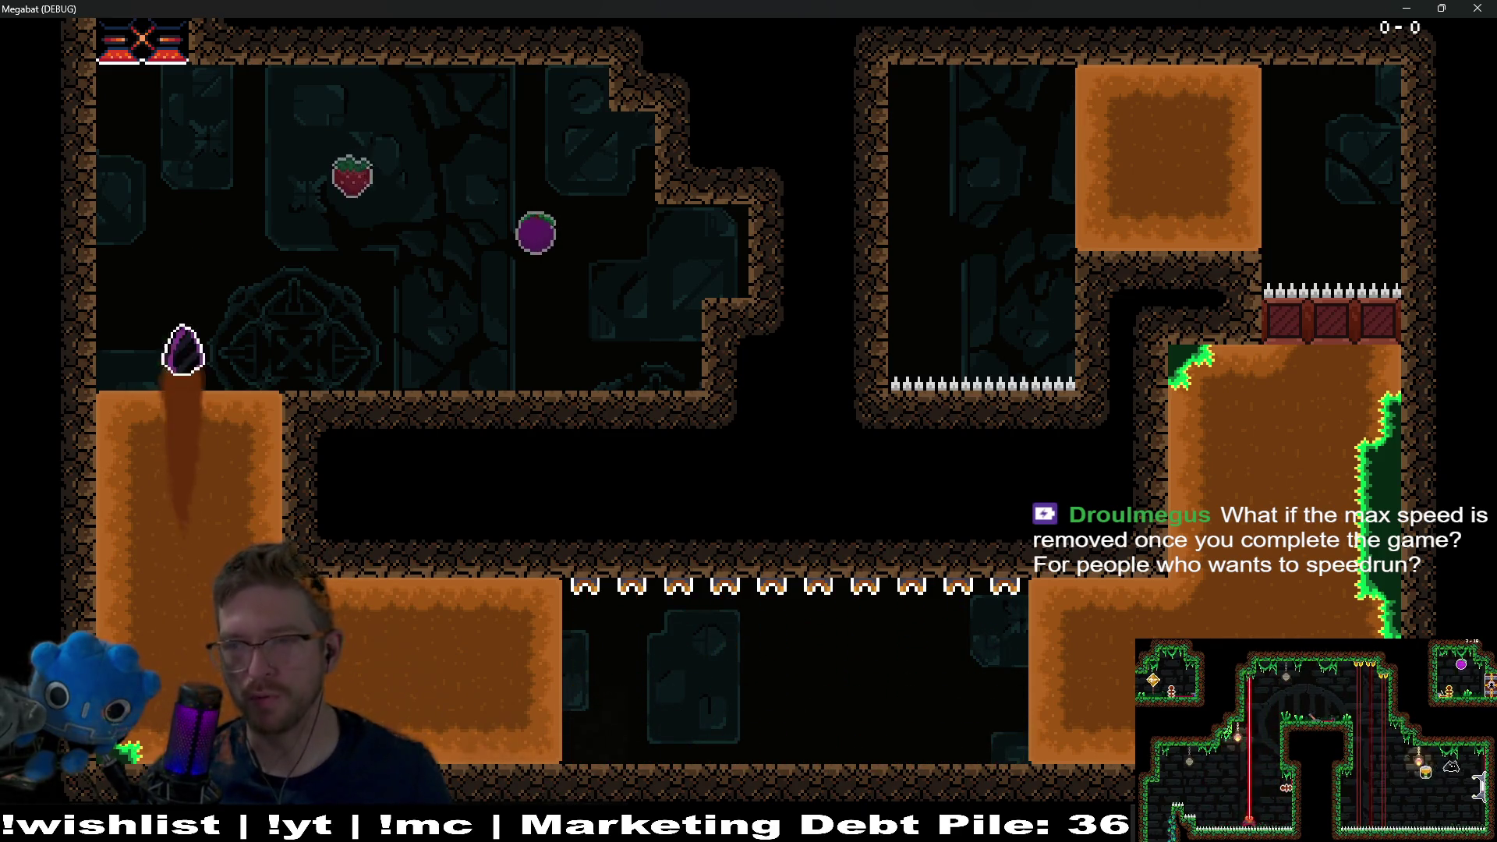
key(space)
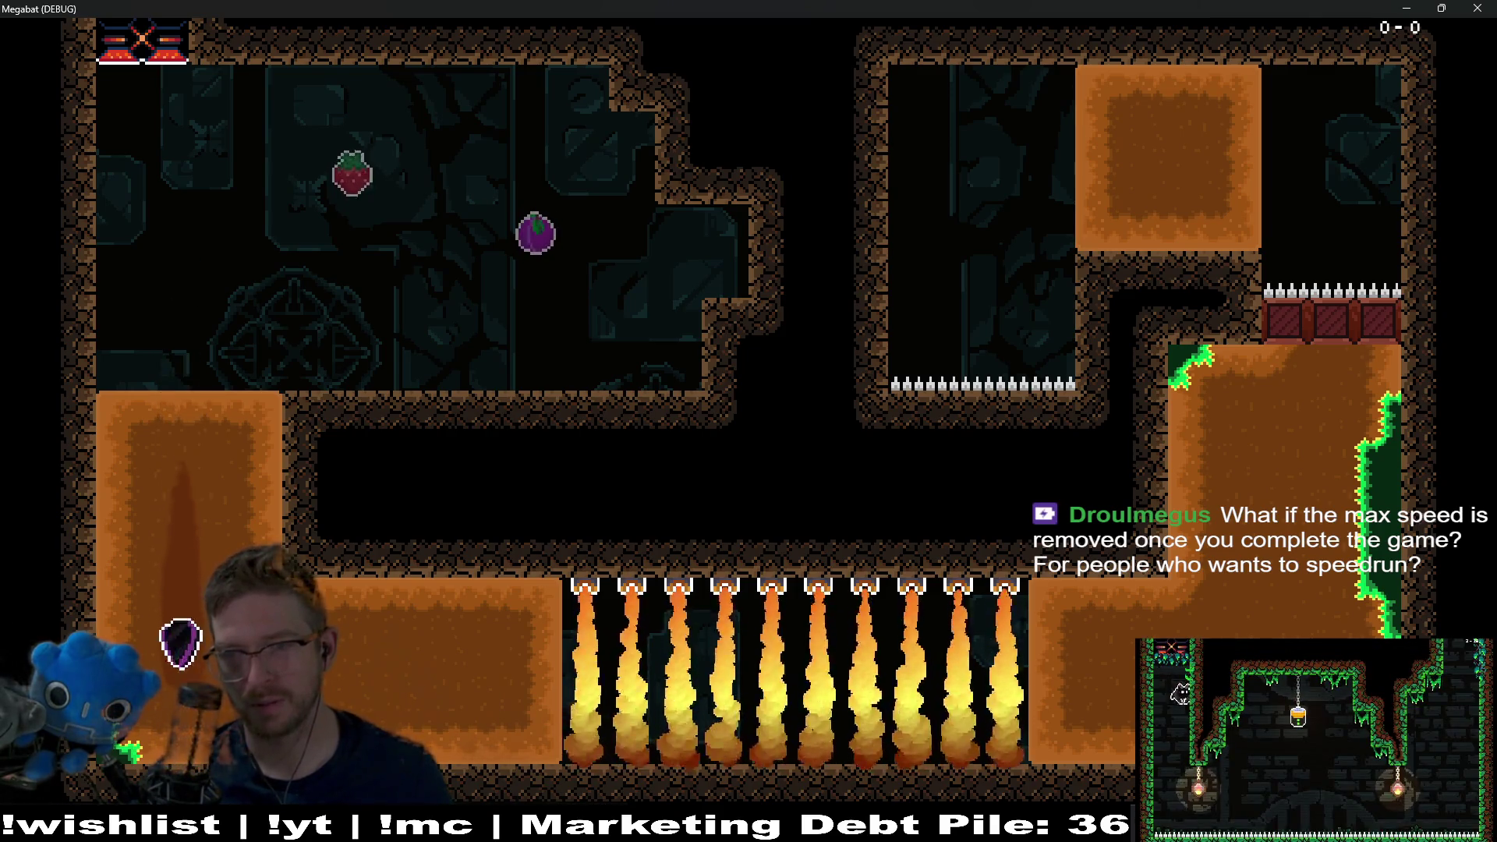
key(space)
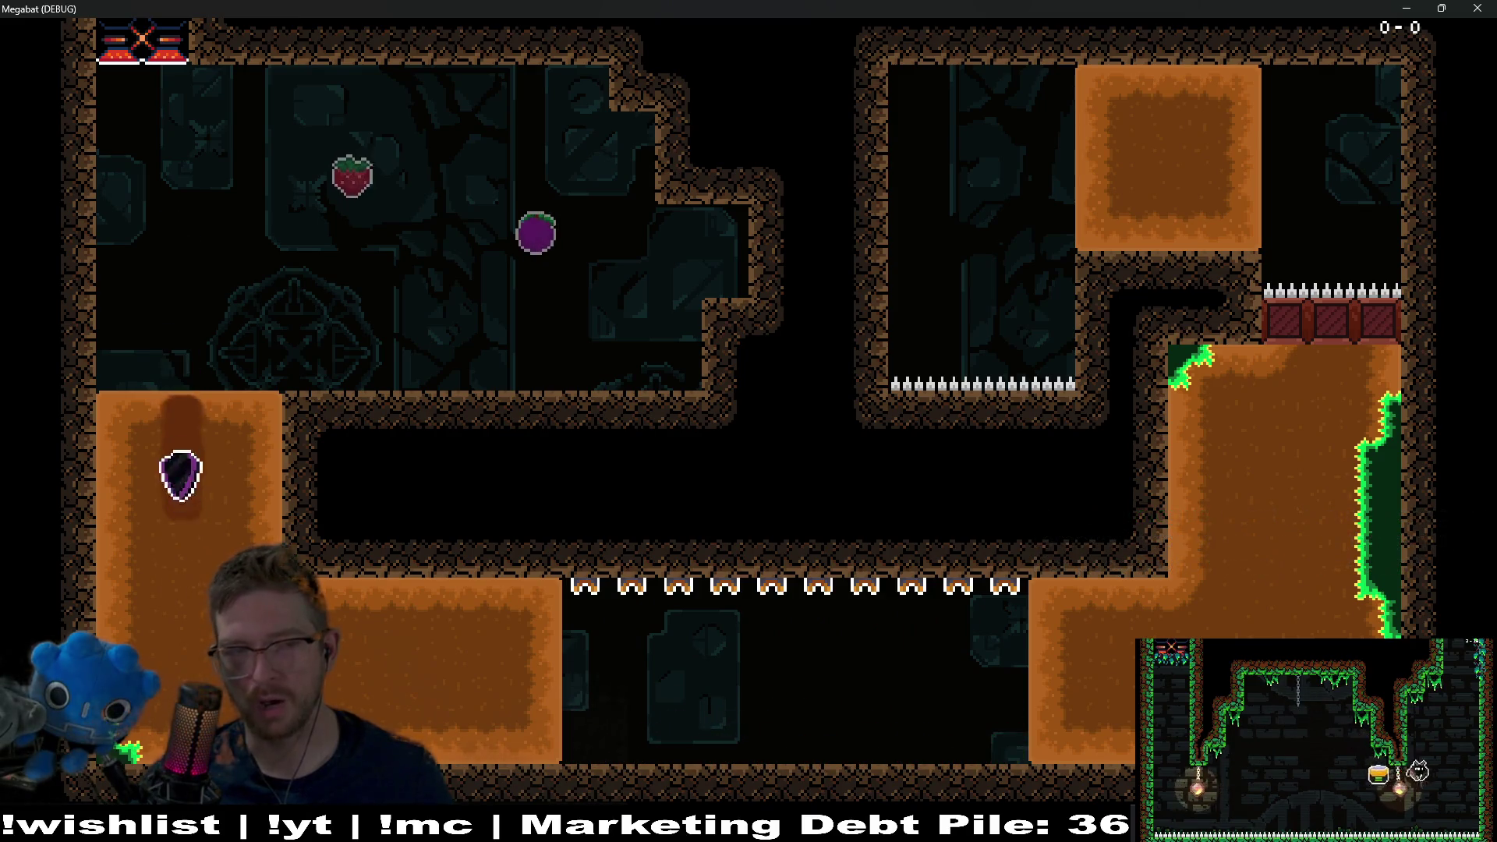
key(space)
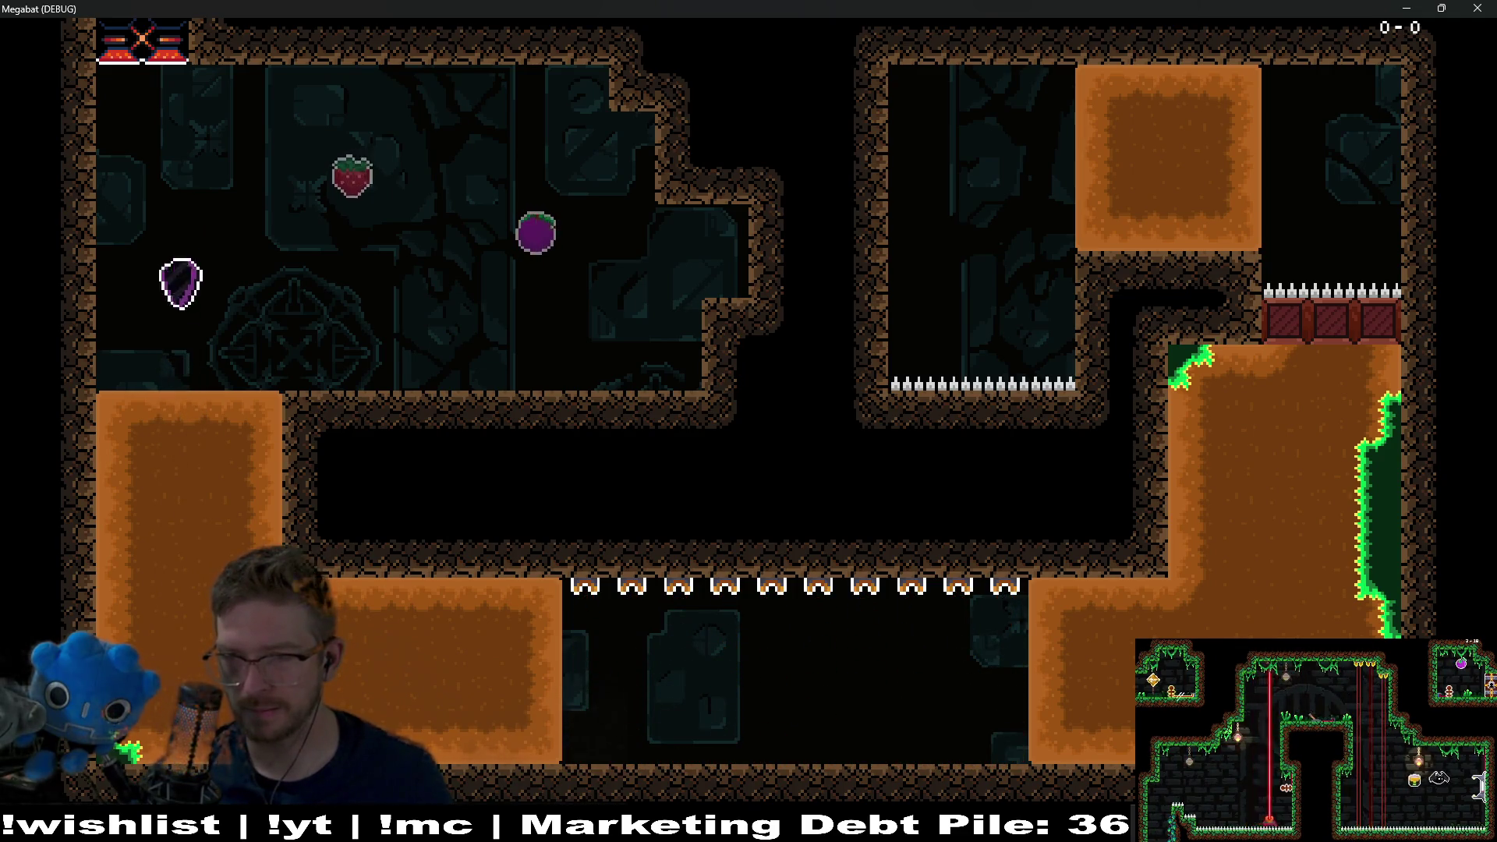
key(space)
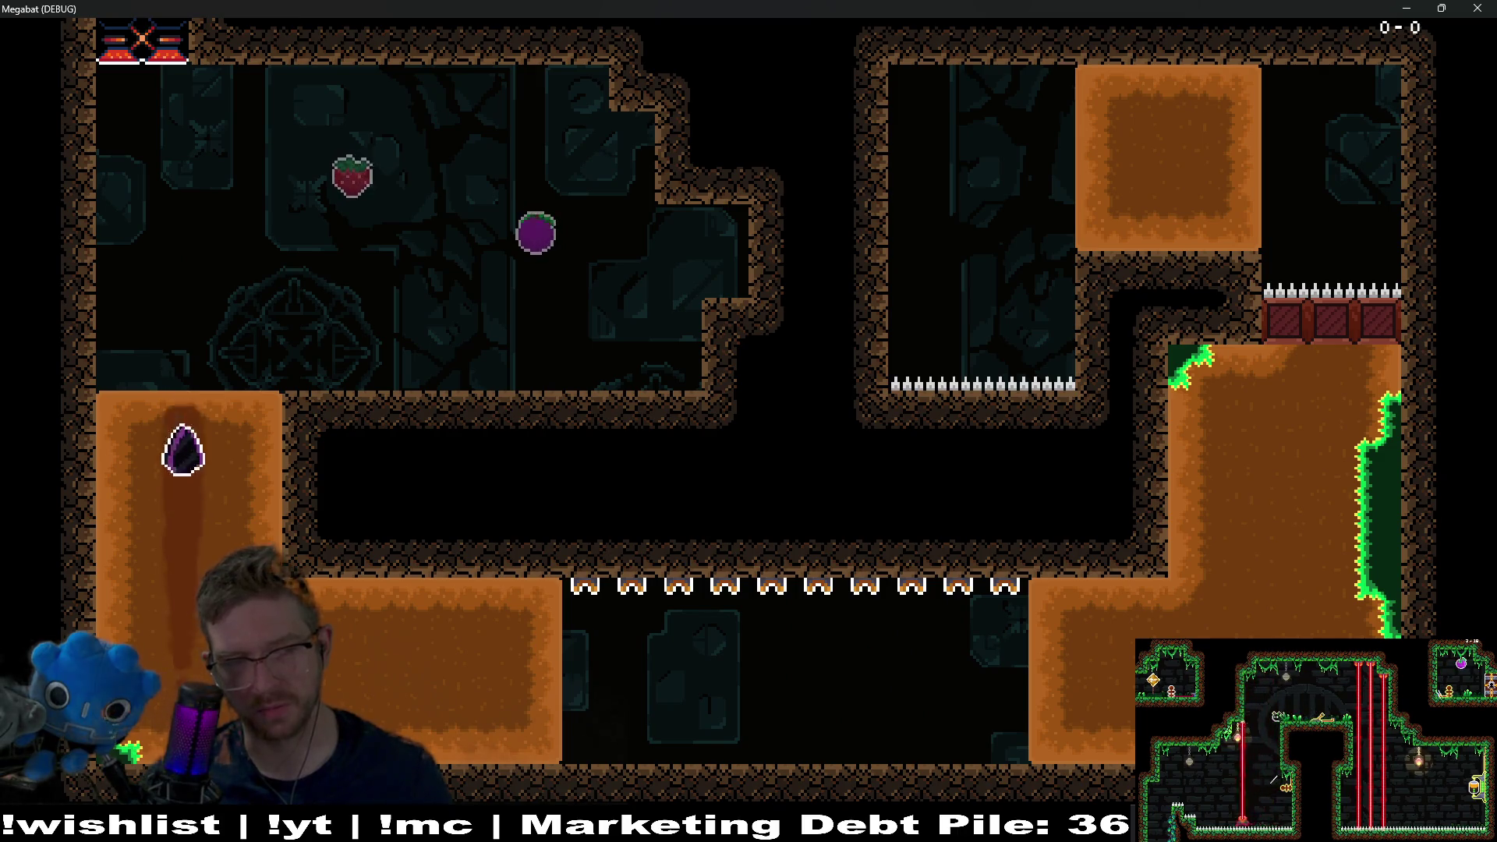
key(space)
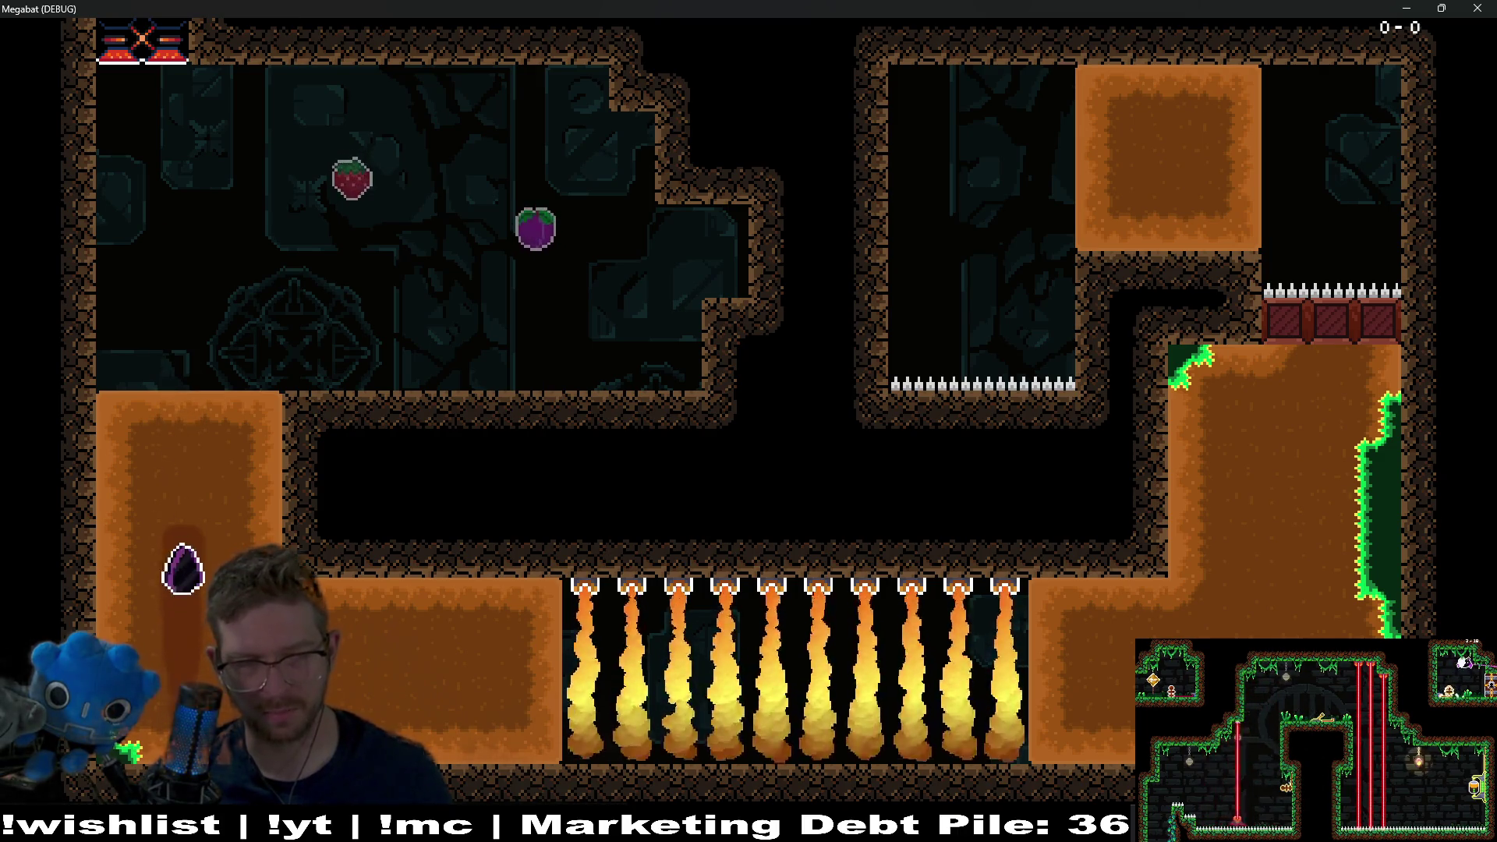
- Tunnel right across the lower orange block toward the fire jets and the lower chamber
key(Right)
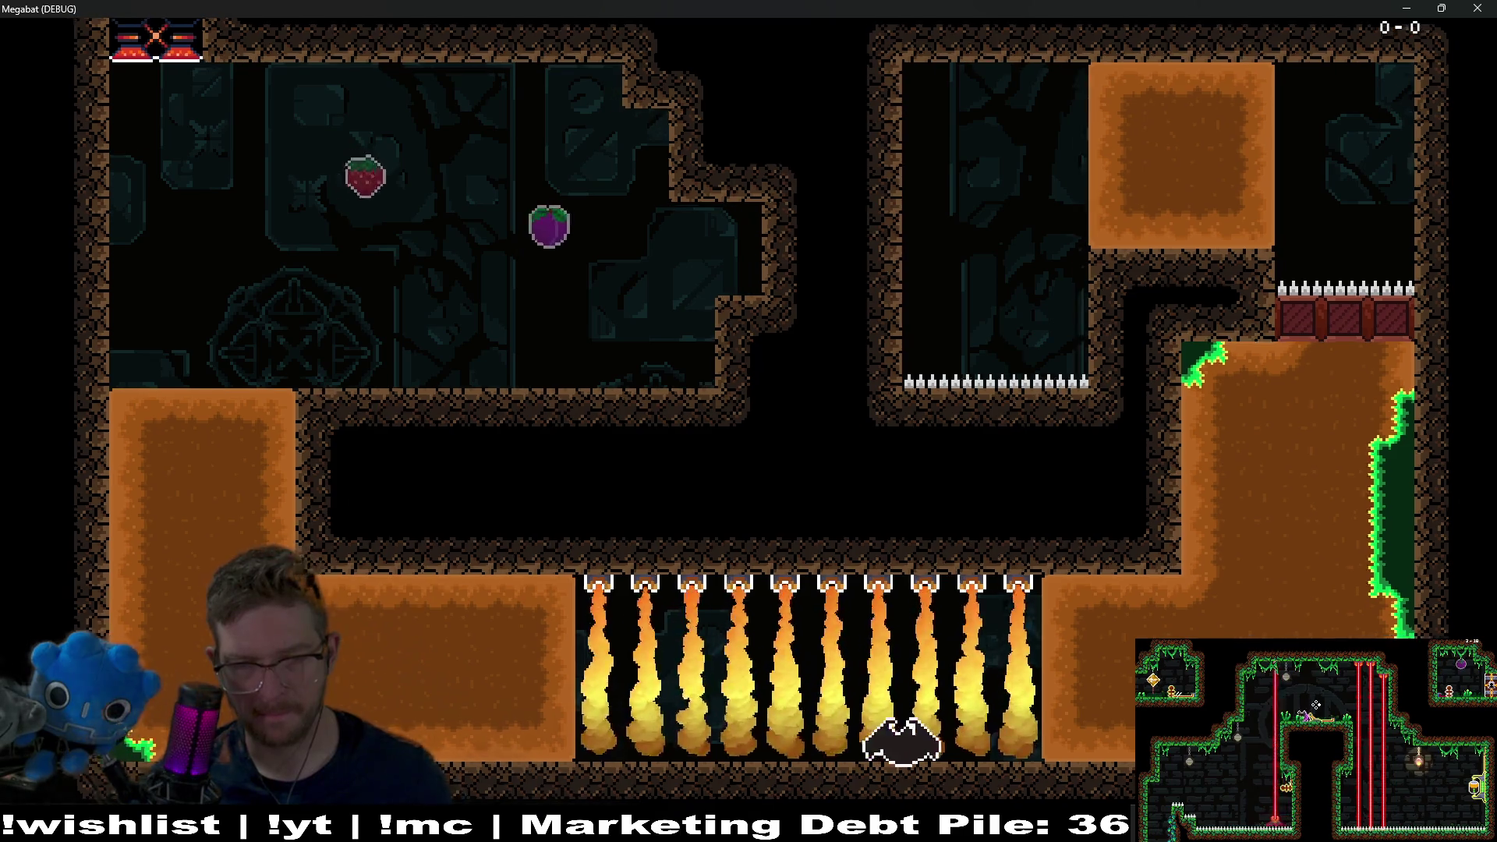
key(Right)
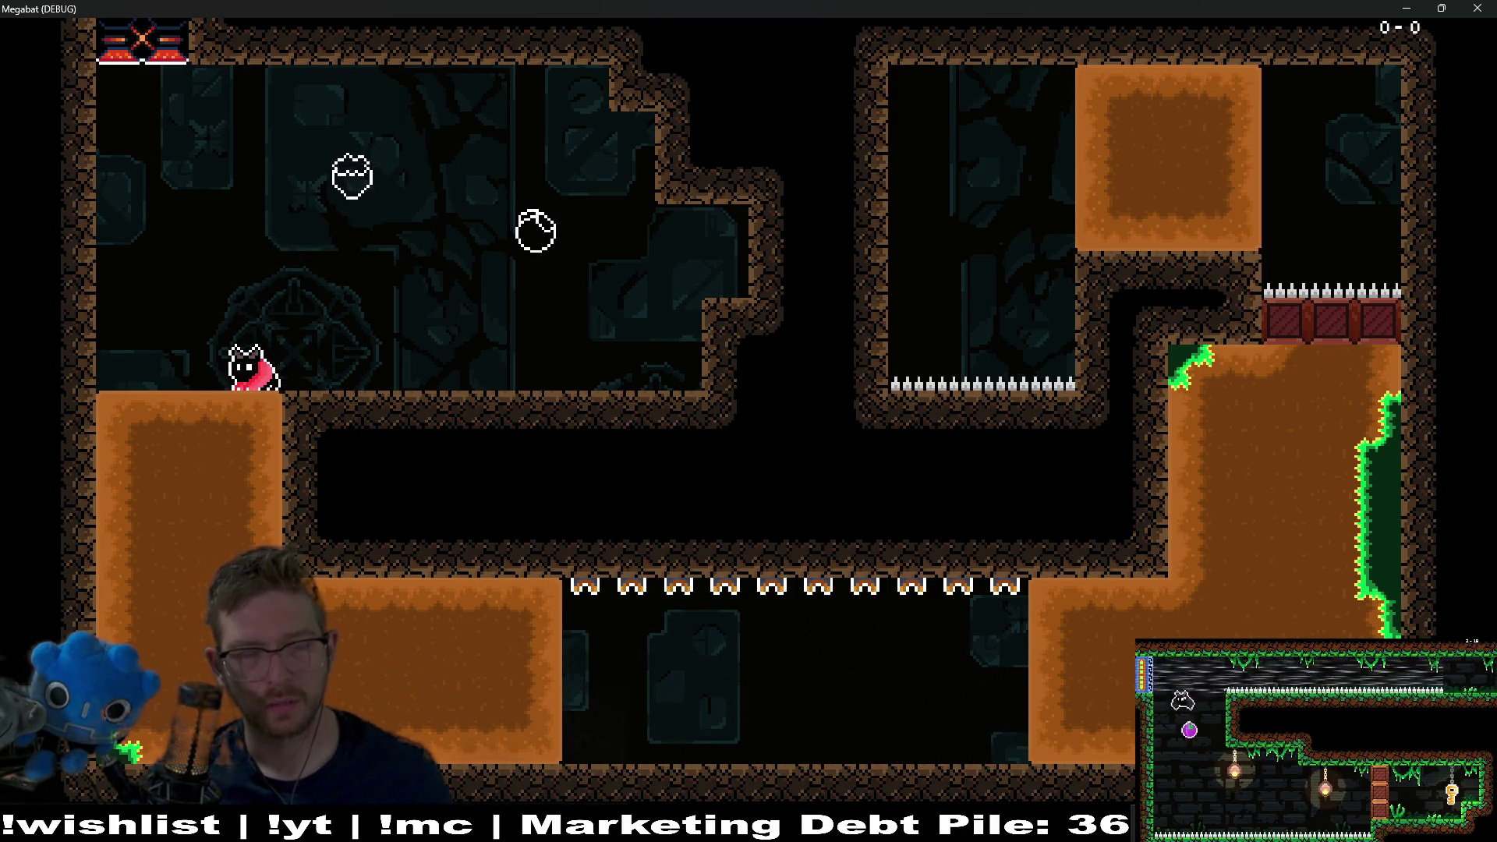
key(Left)
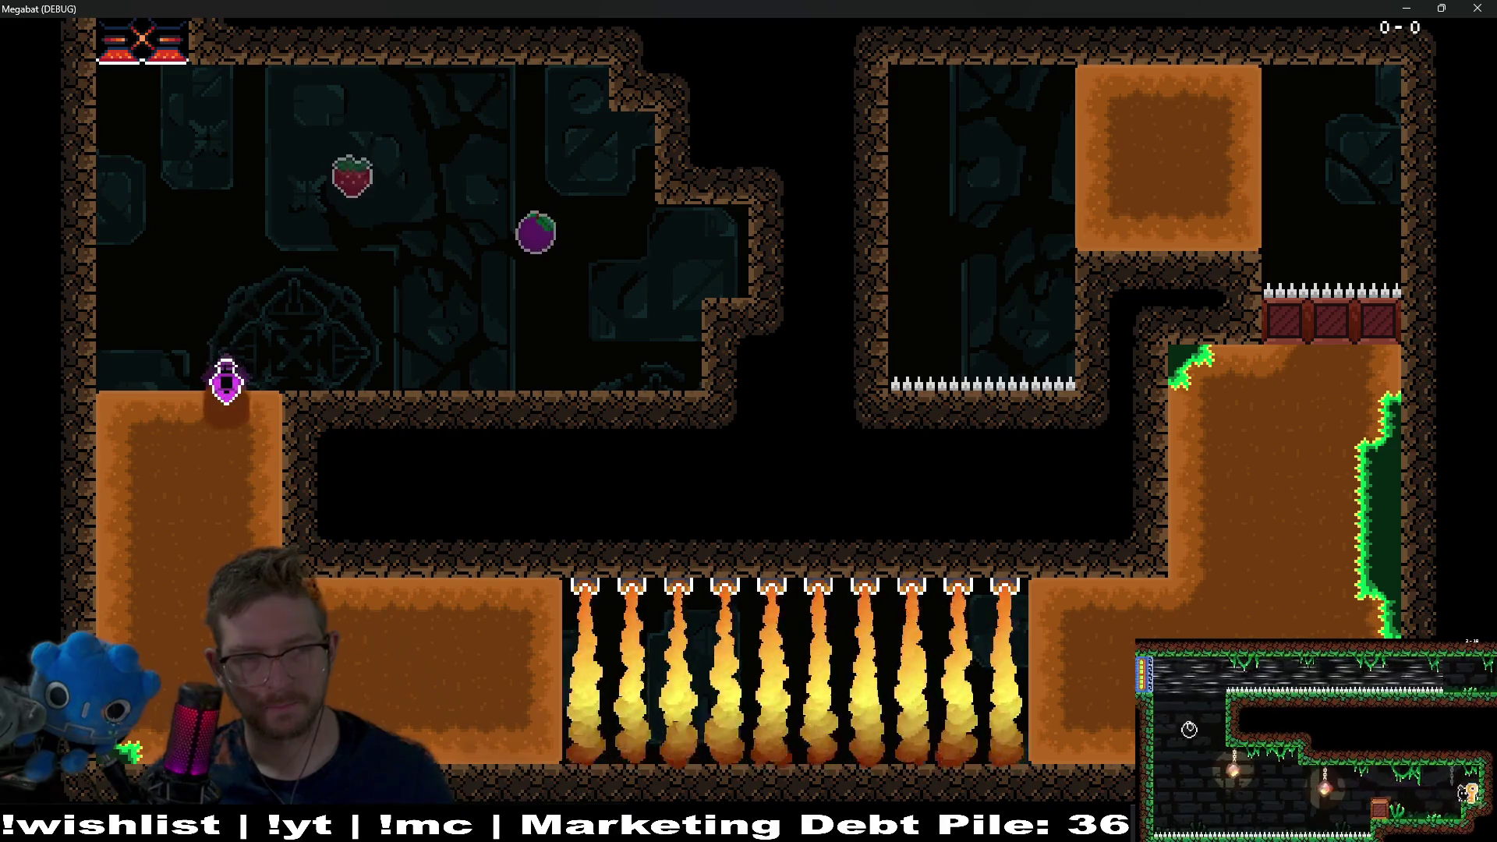
key(Down)
key(Right)
key(Right)
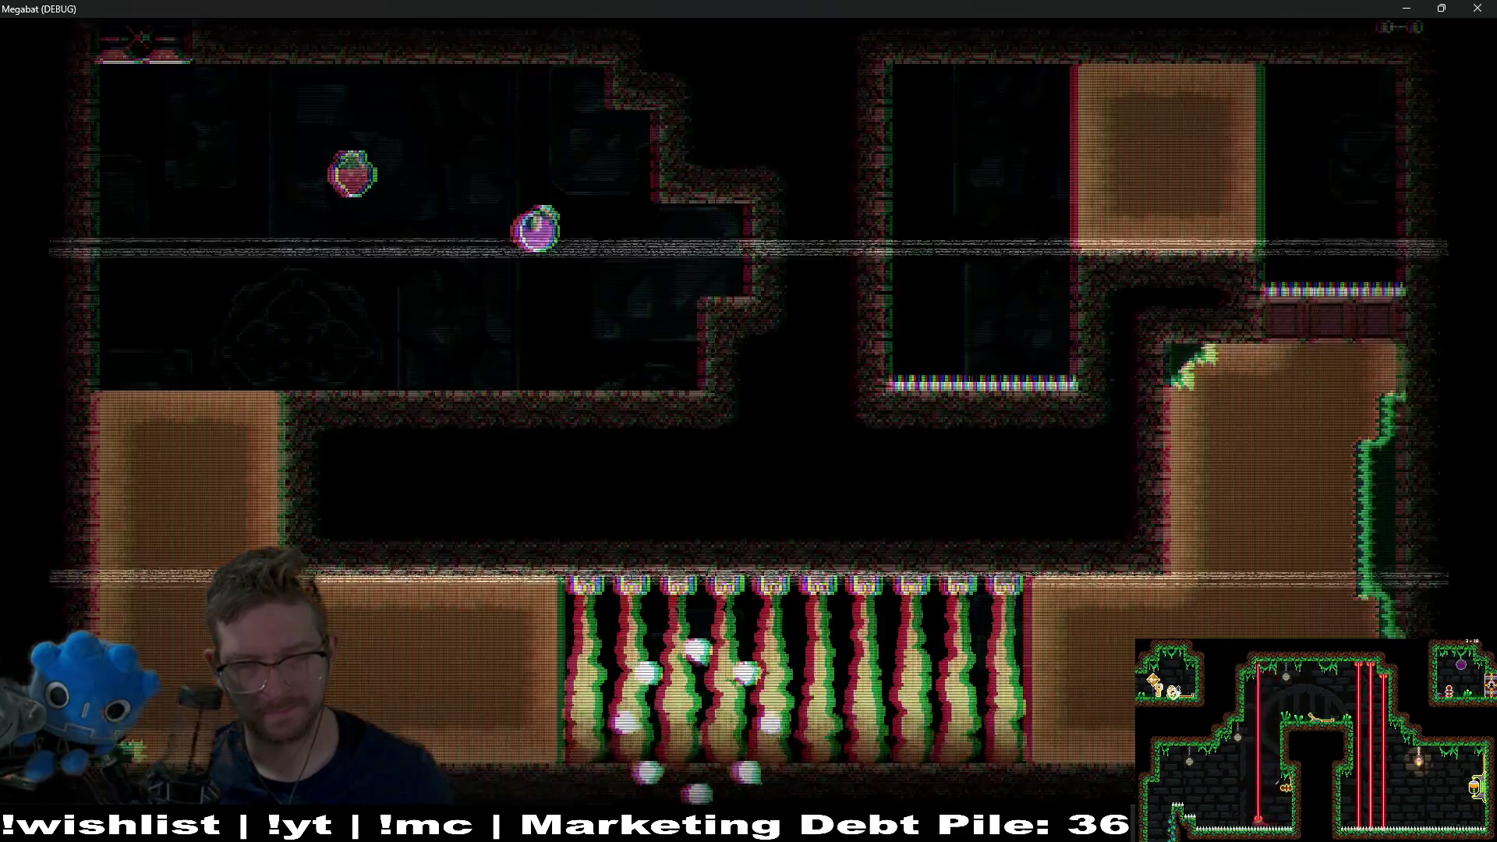
key(Right)
key(Left)
key(Down)
key(Right)
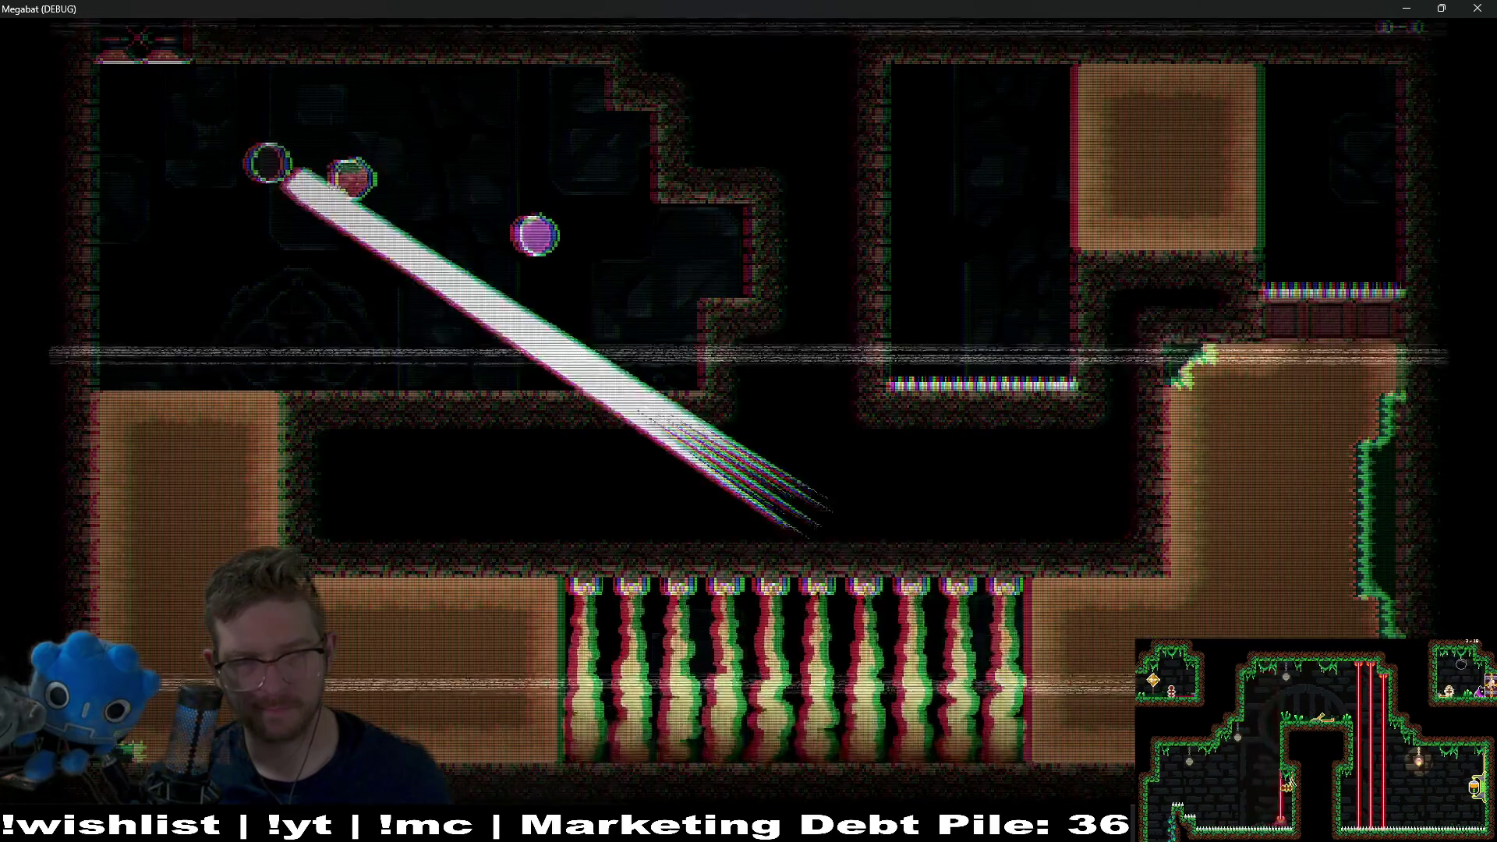
key(Right)
key(Left)
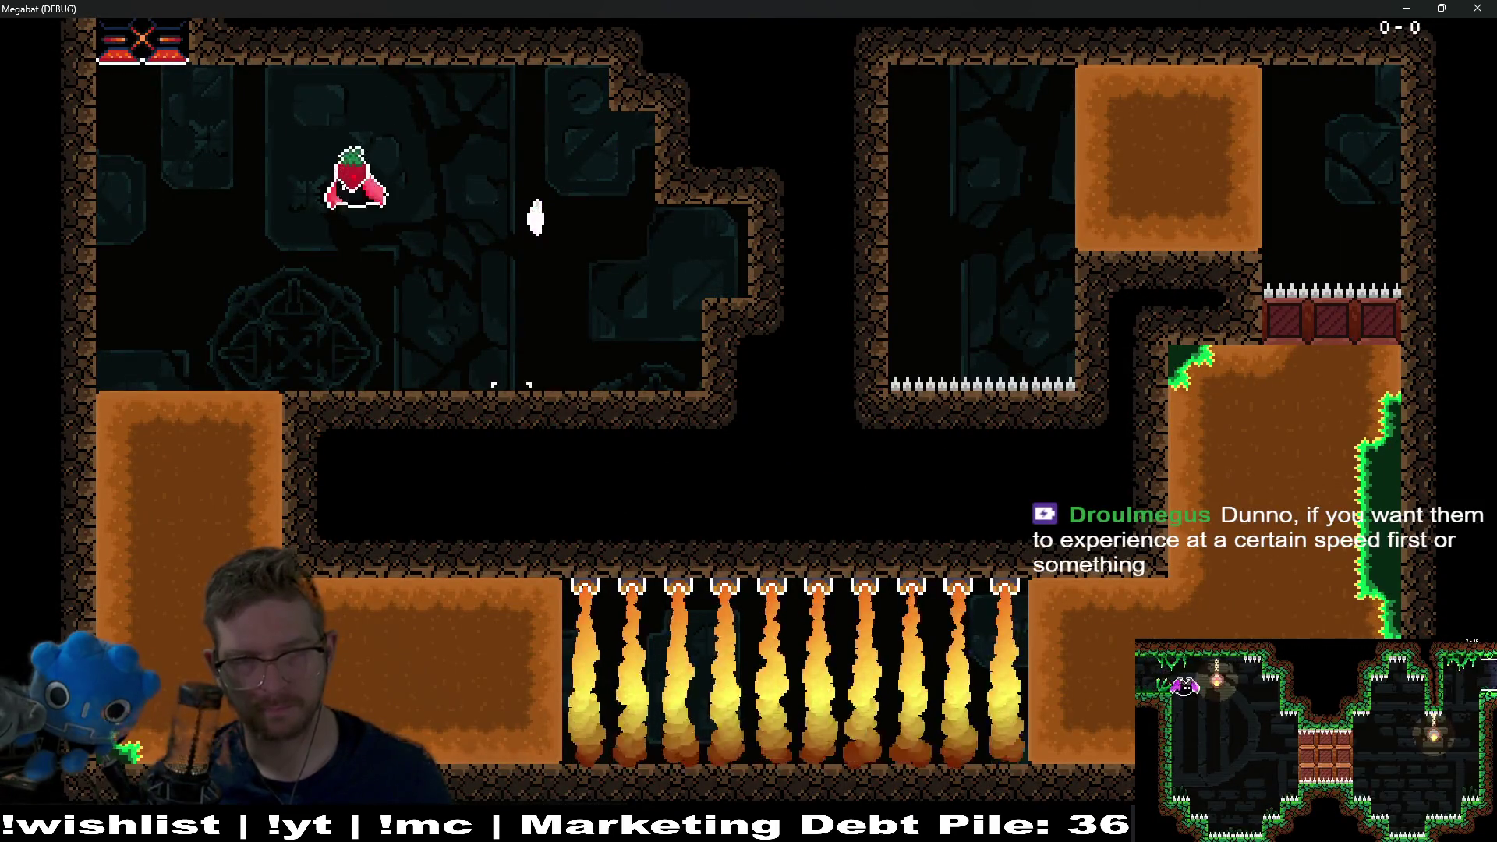
key(Down)
key(Right)
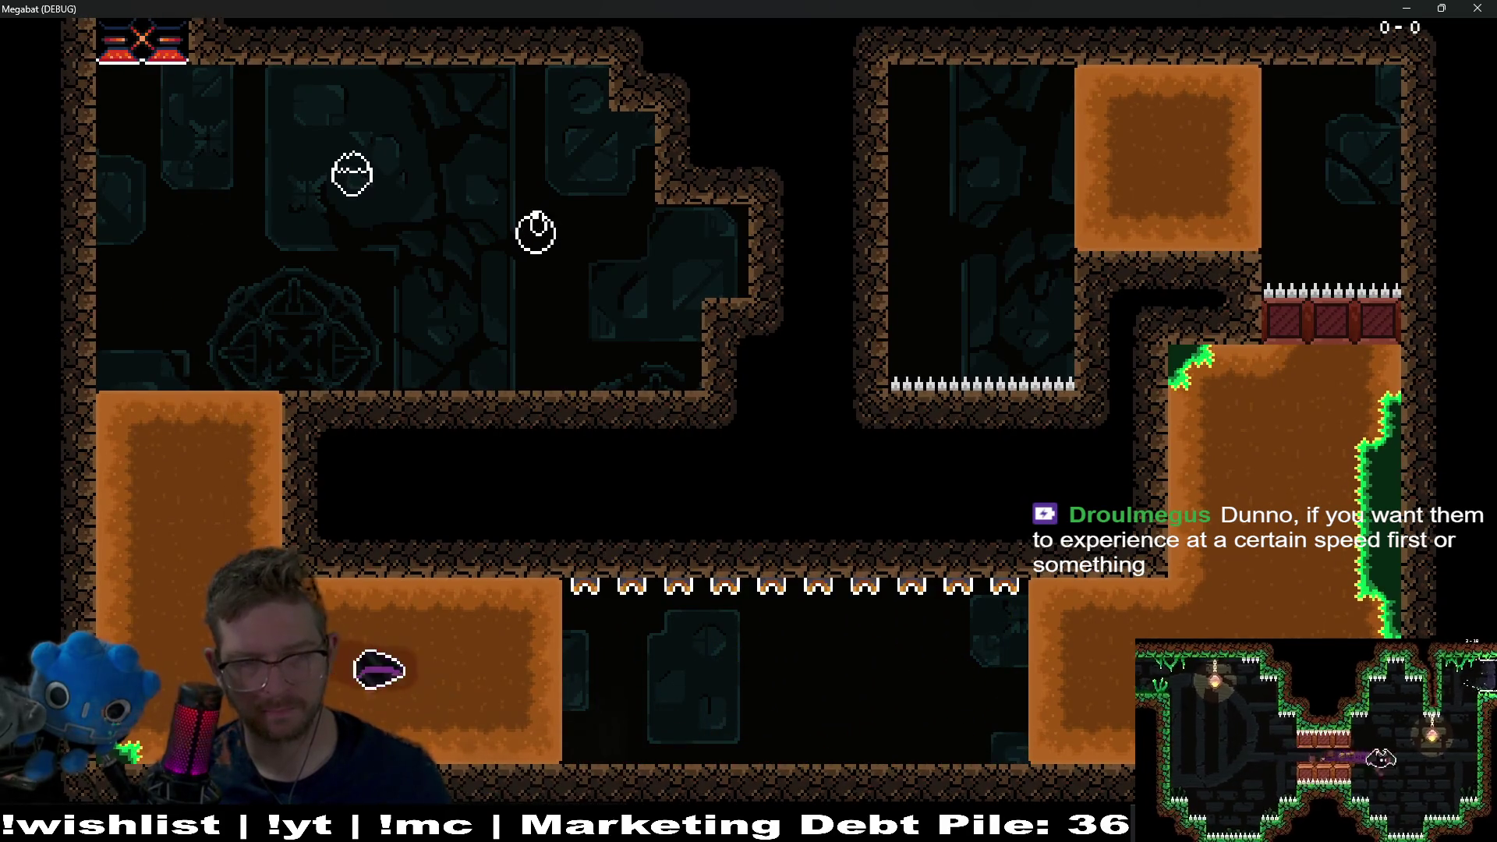
key(Up)
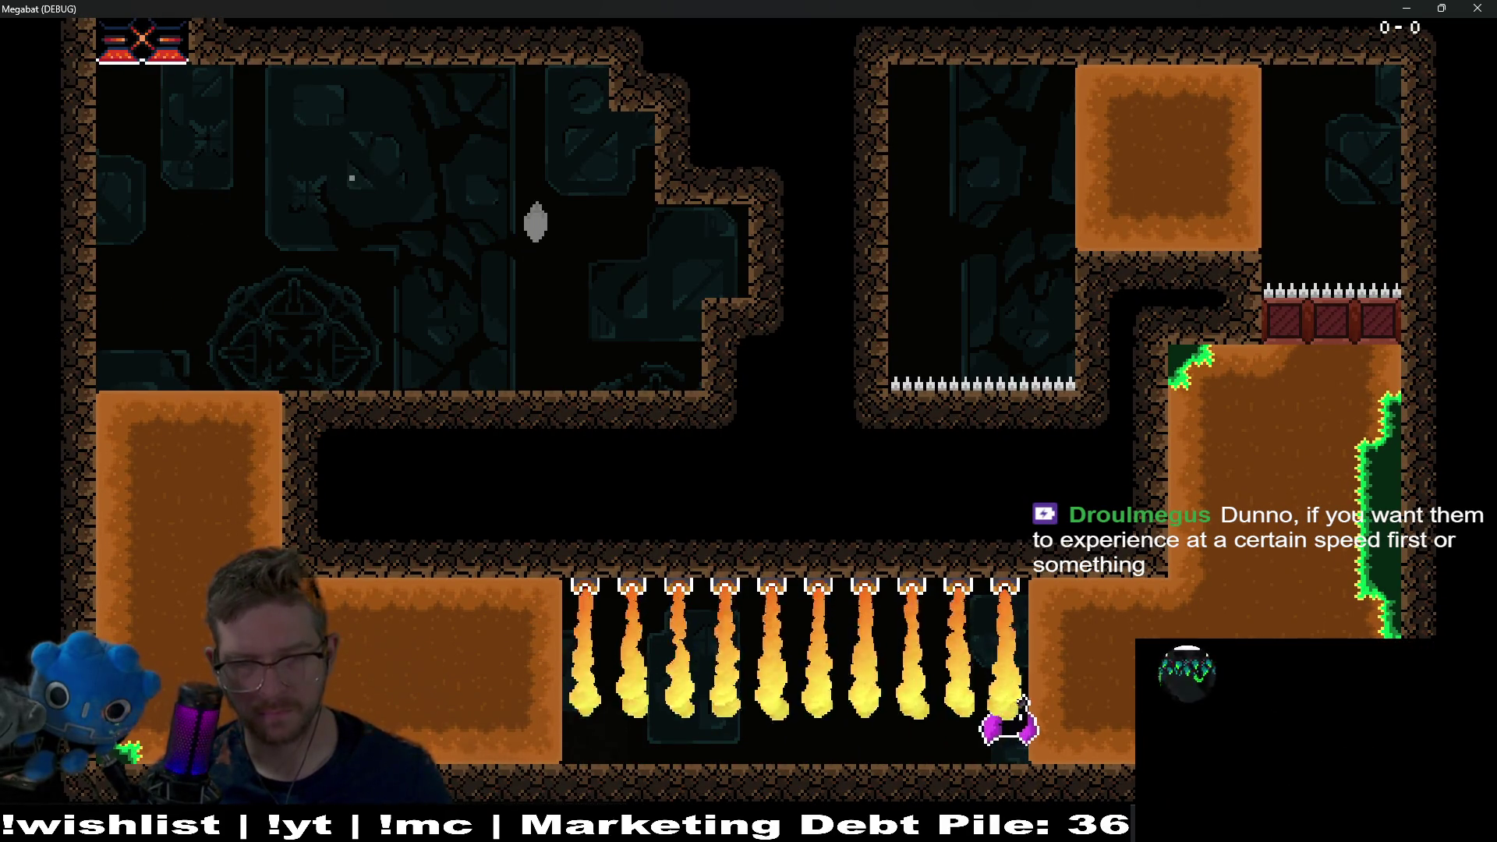
- Repeat the plum and strawberry run, then fly up the right shaft toward the top room
key(Right)
key(Left)
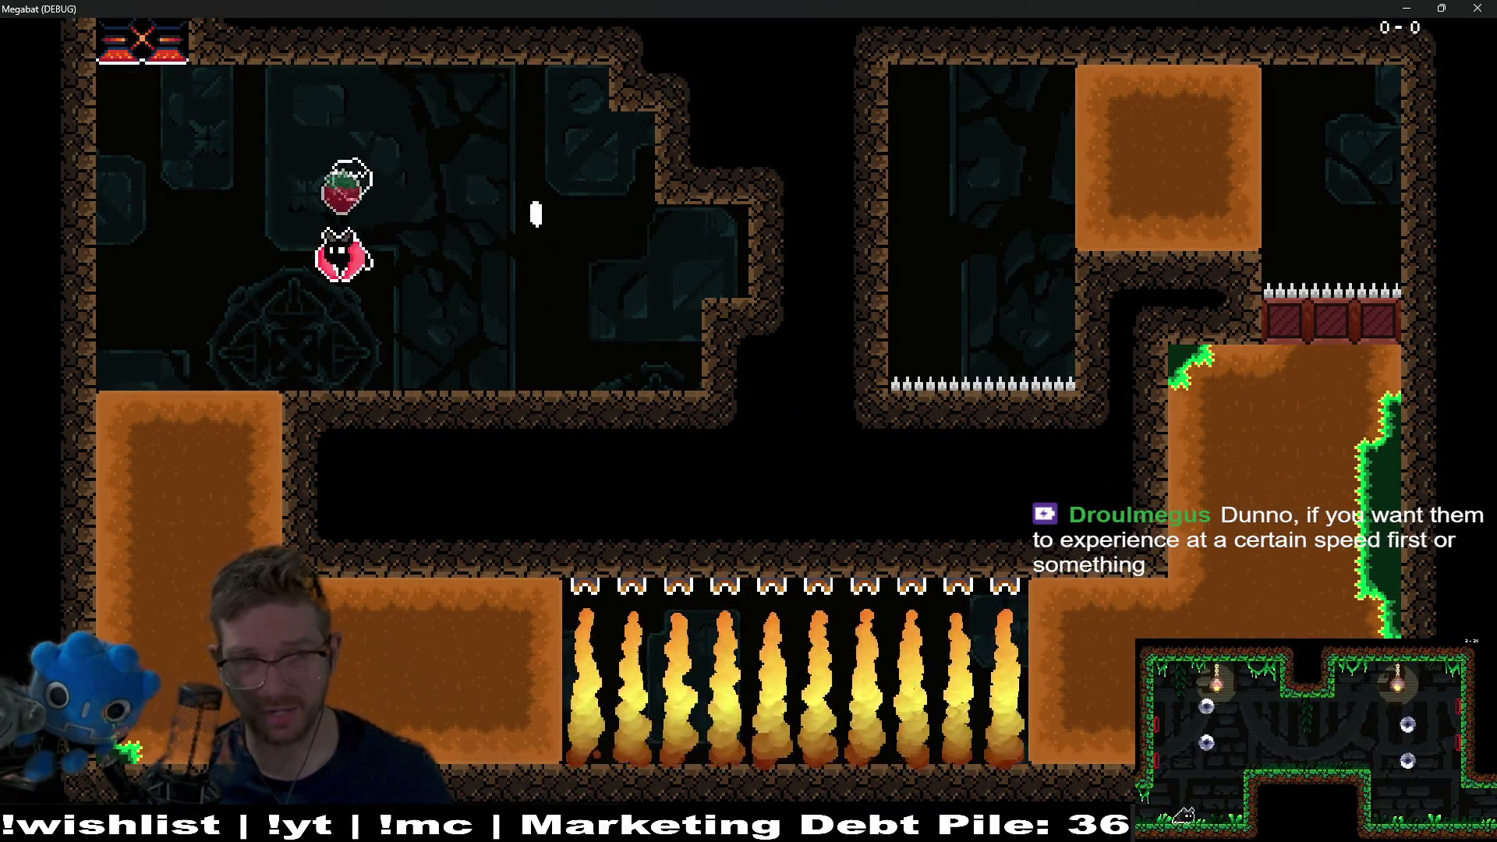
key(Left)
key(Right)
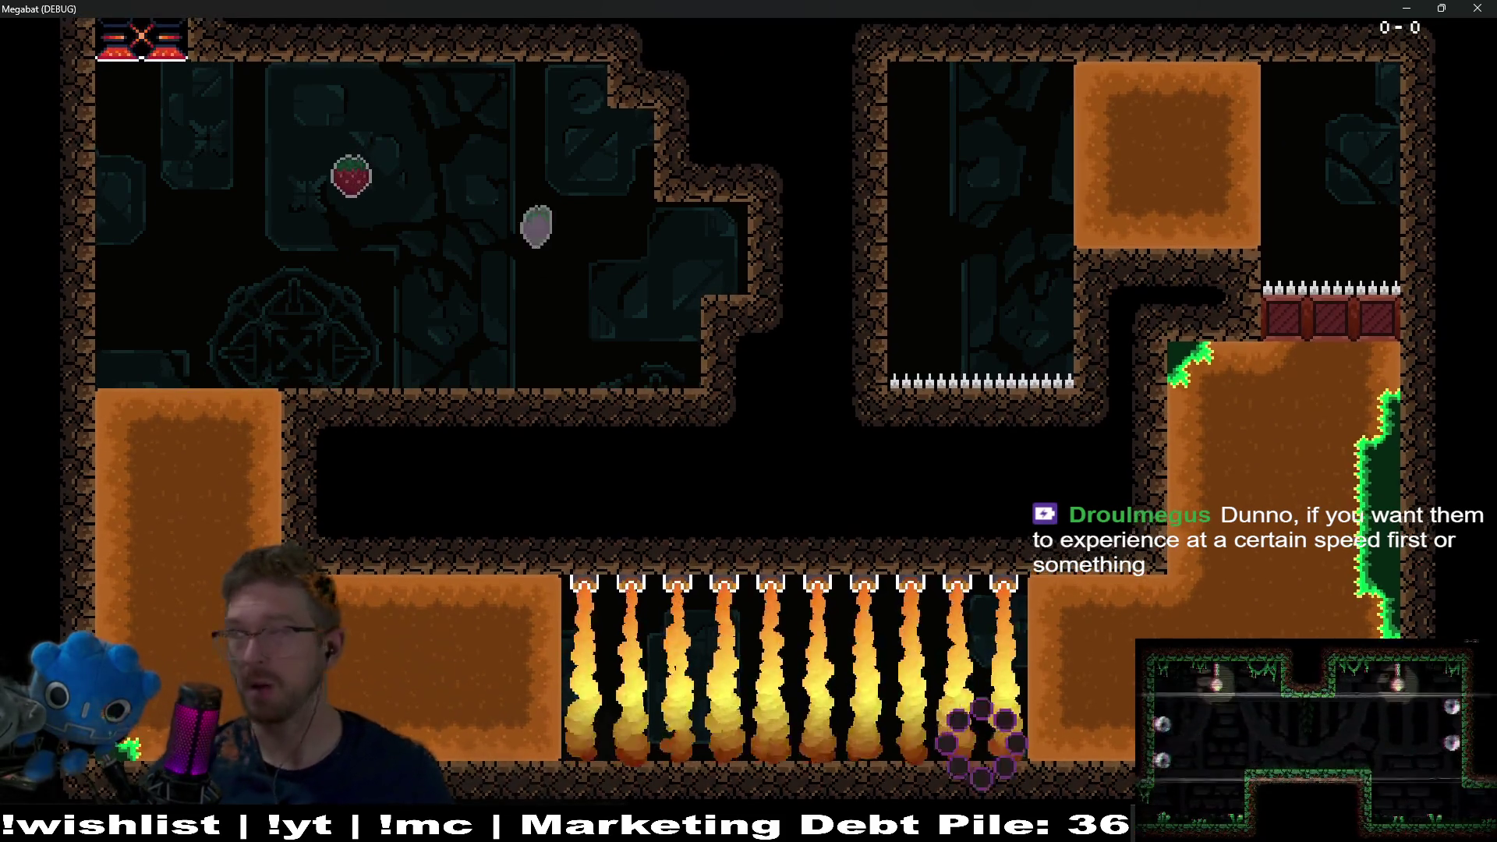
key(Right)
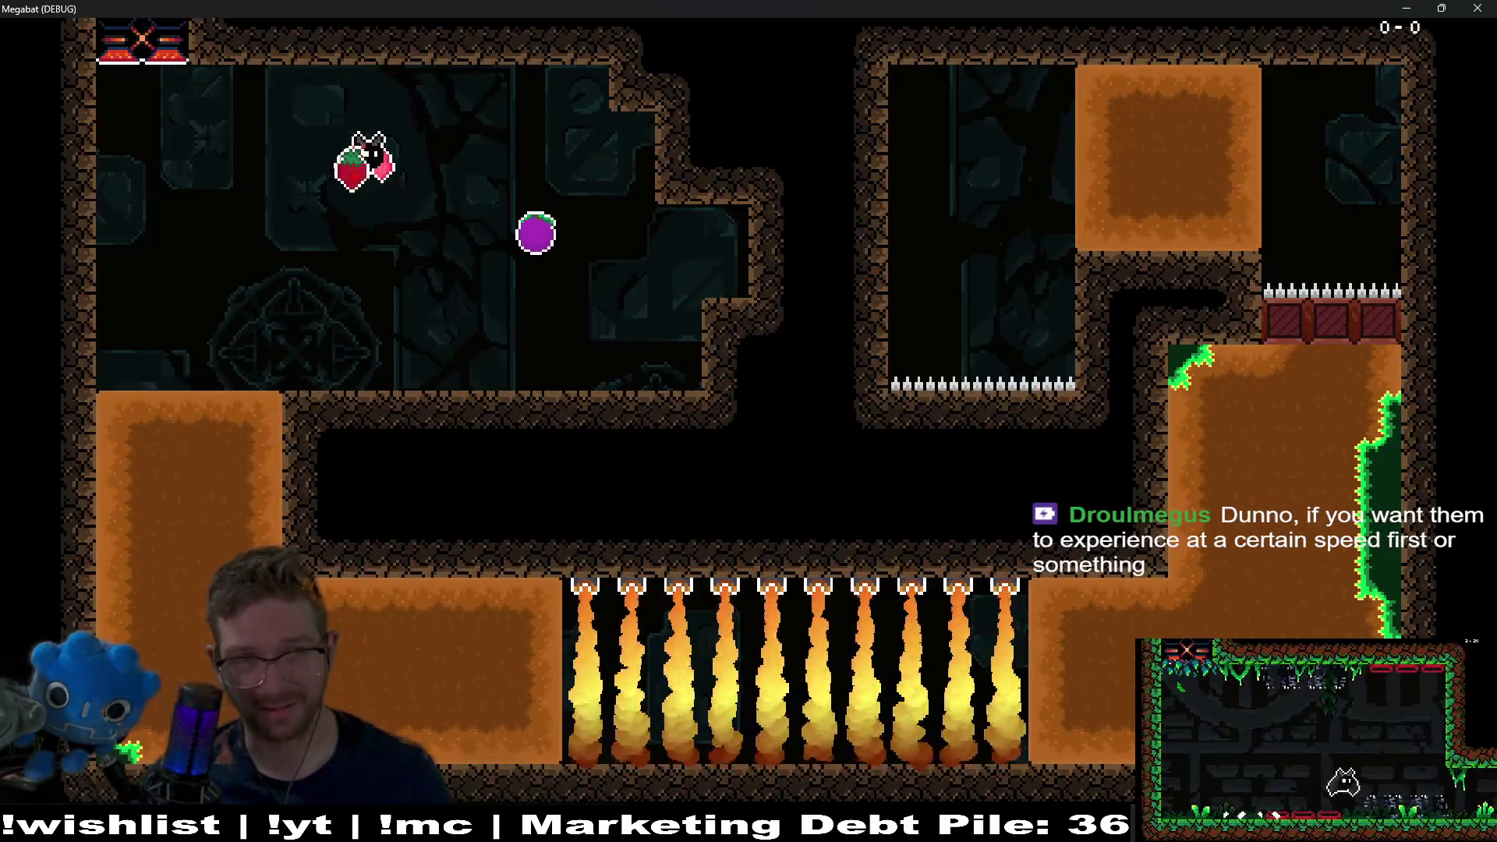
key(Left)
key(Right)
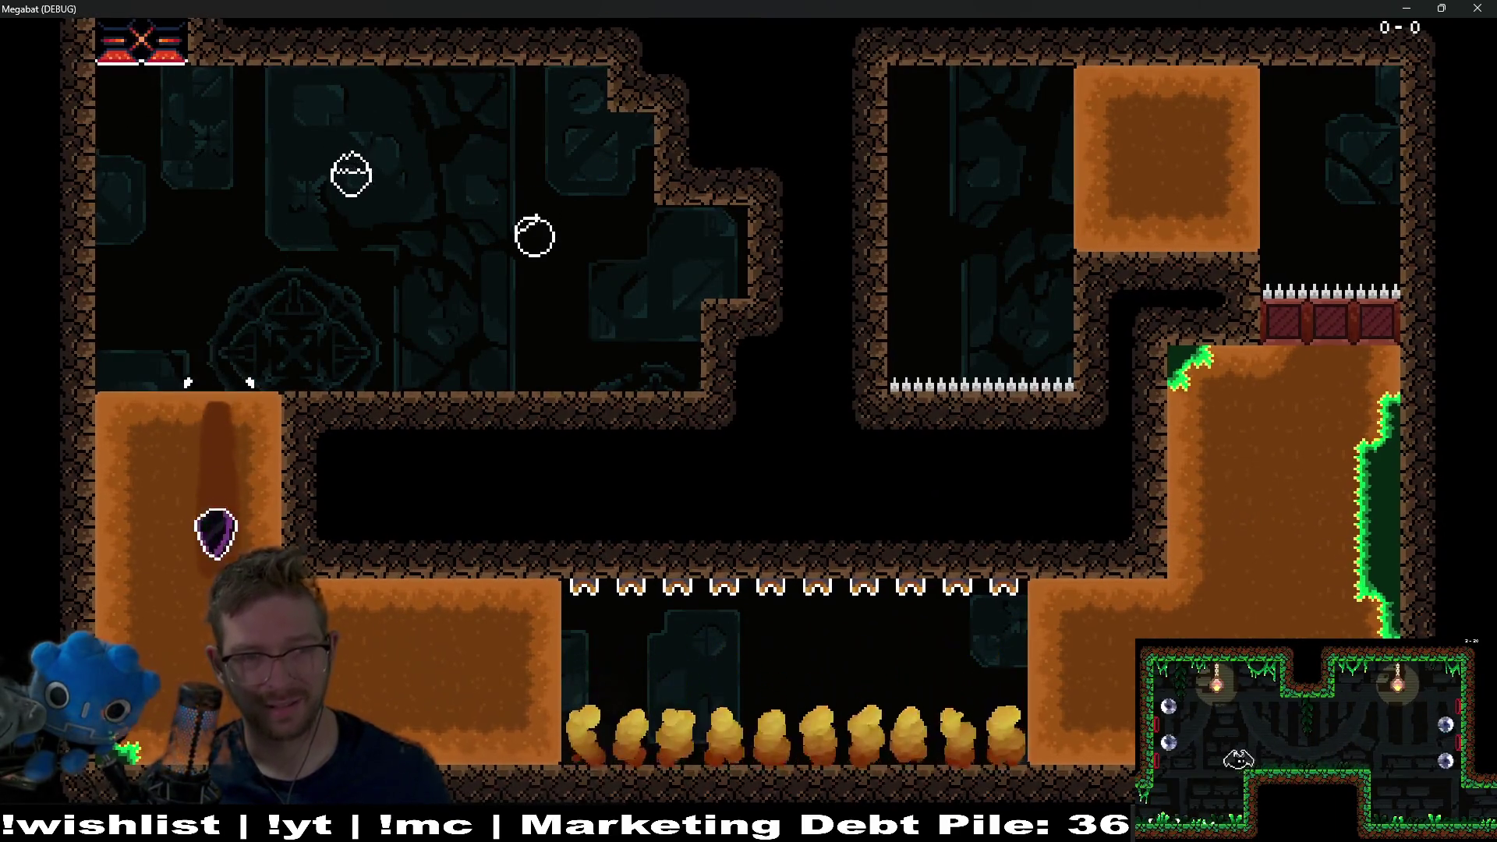
key(Down)
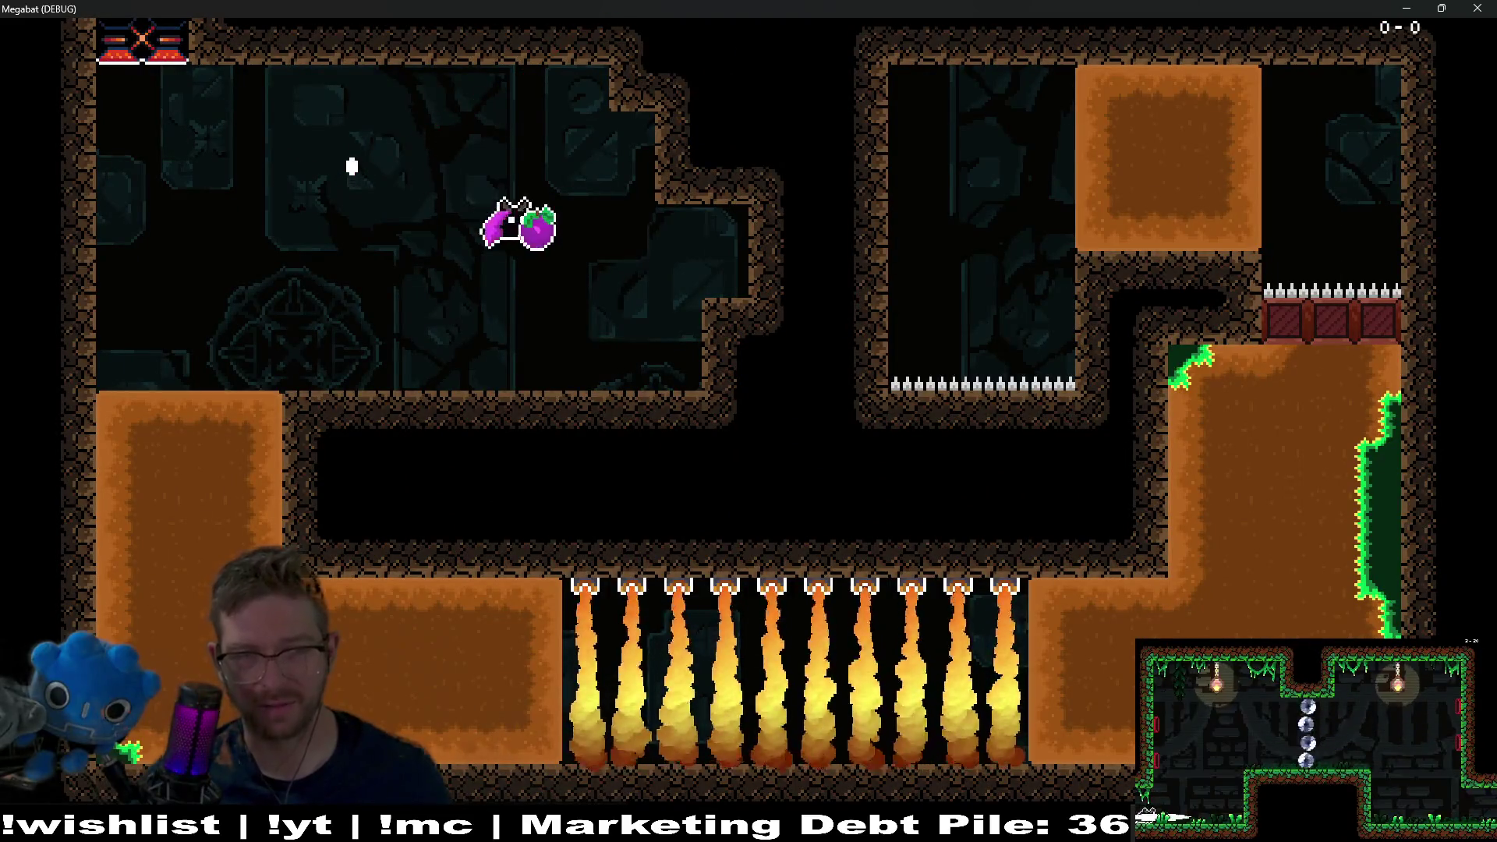
key(Left)
key(Down)
key(Right)
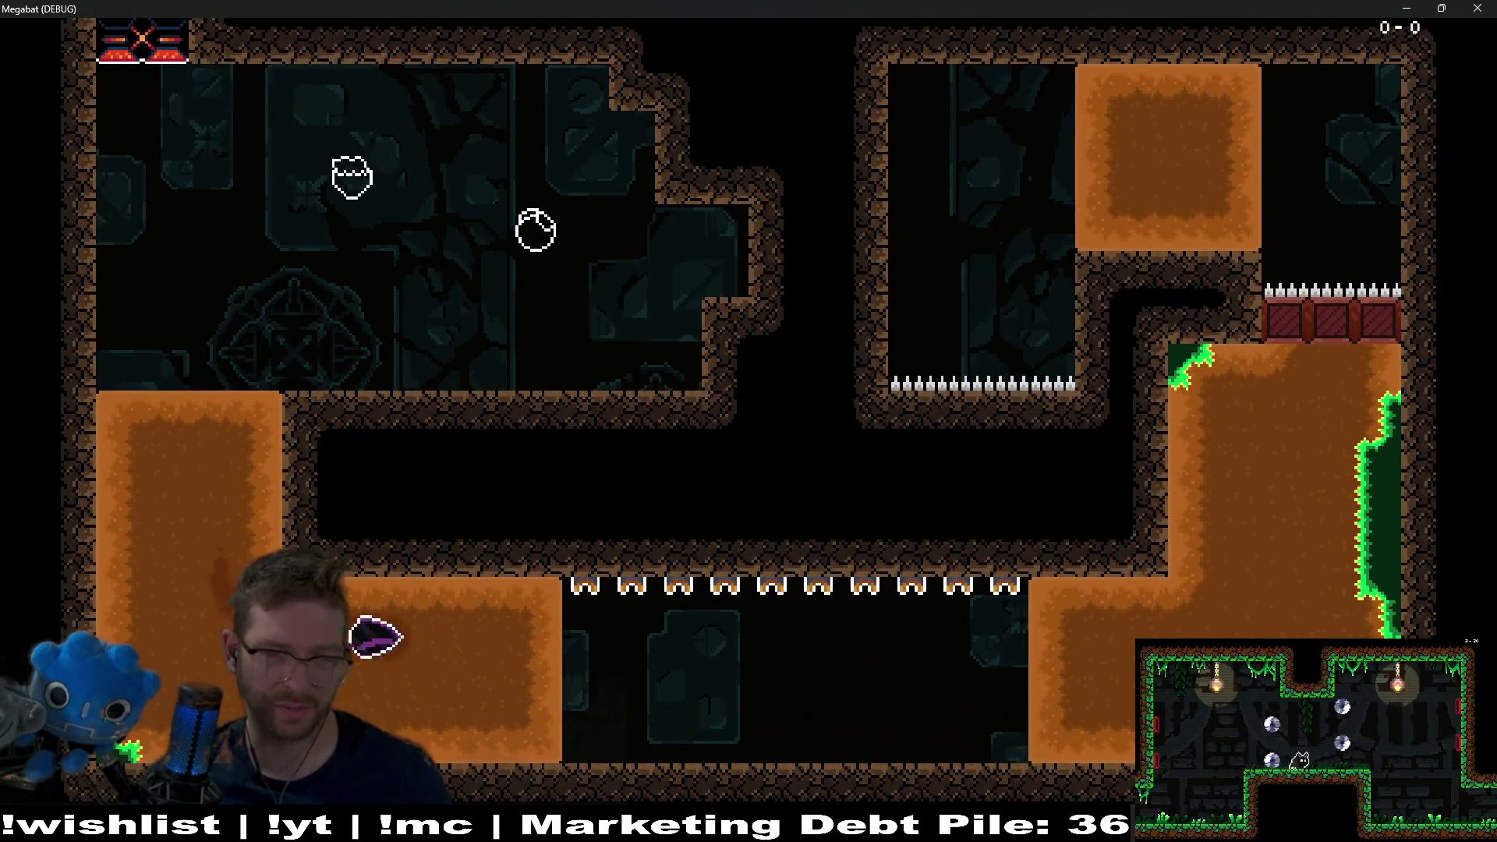
key(Up)
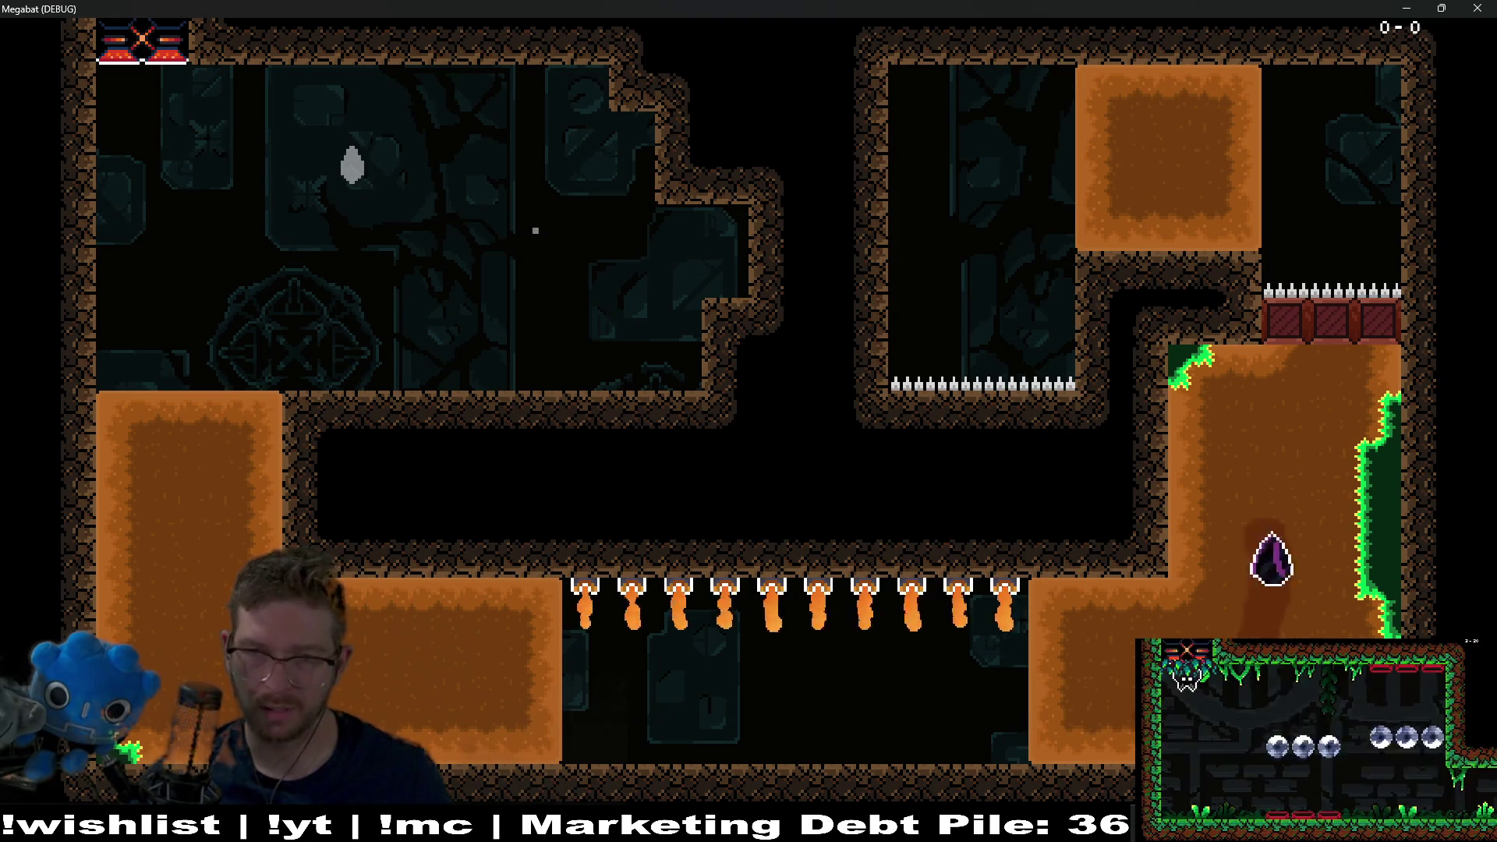
key(Left)
key(Down)
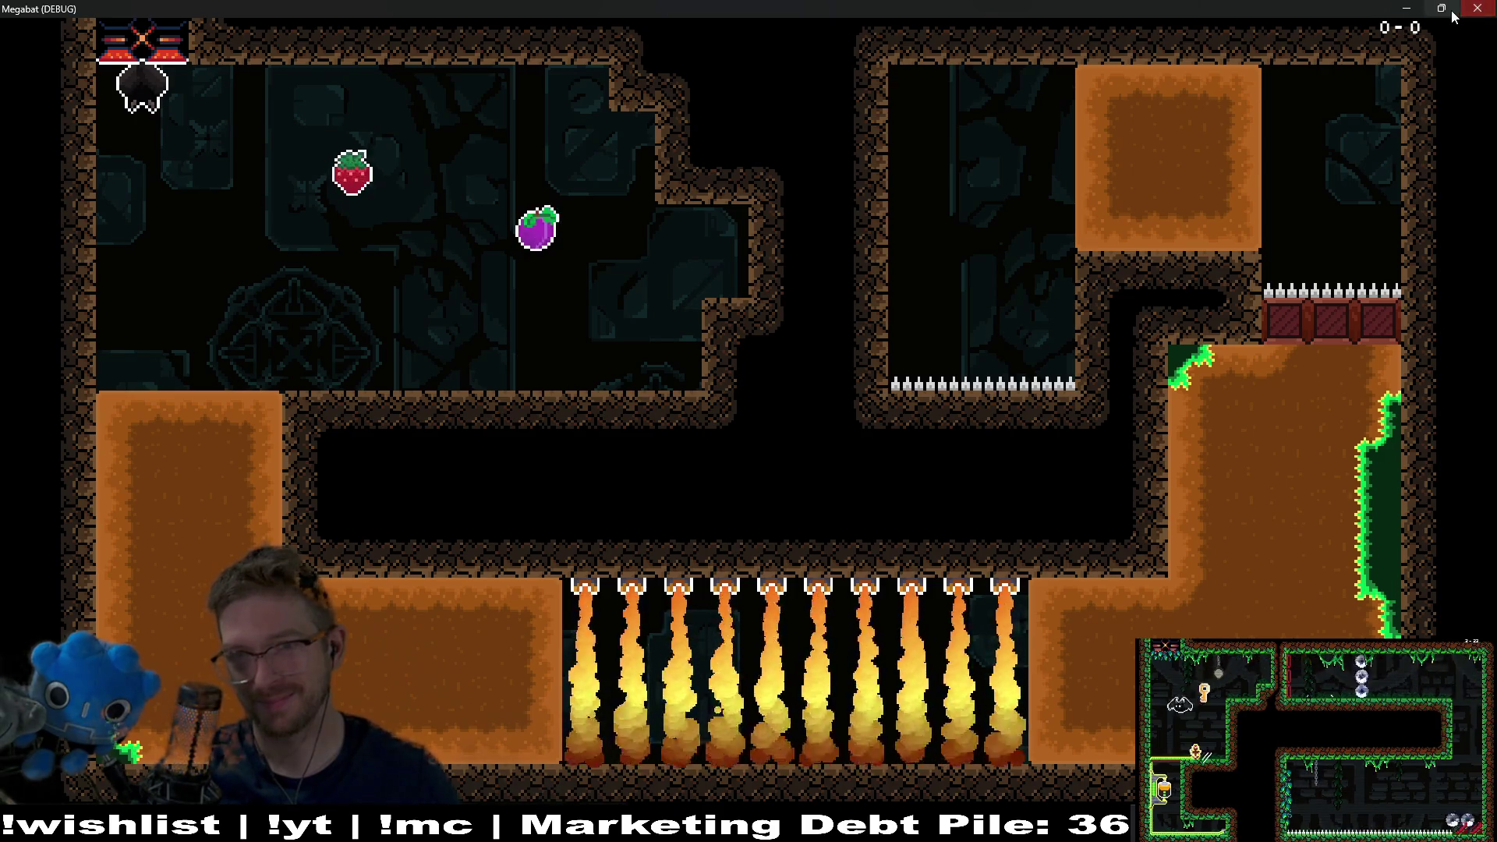
- Close the debug game with F8 after the spike death to return to the editor
key(F8)
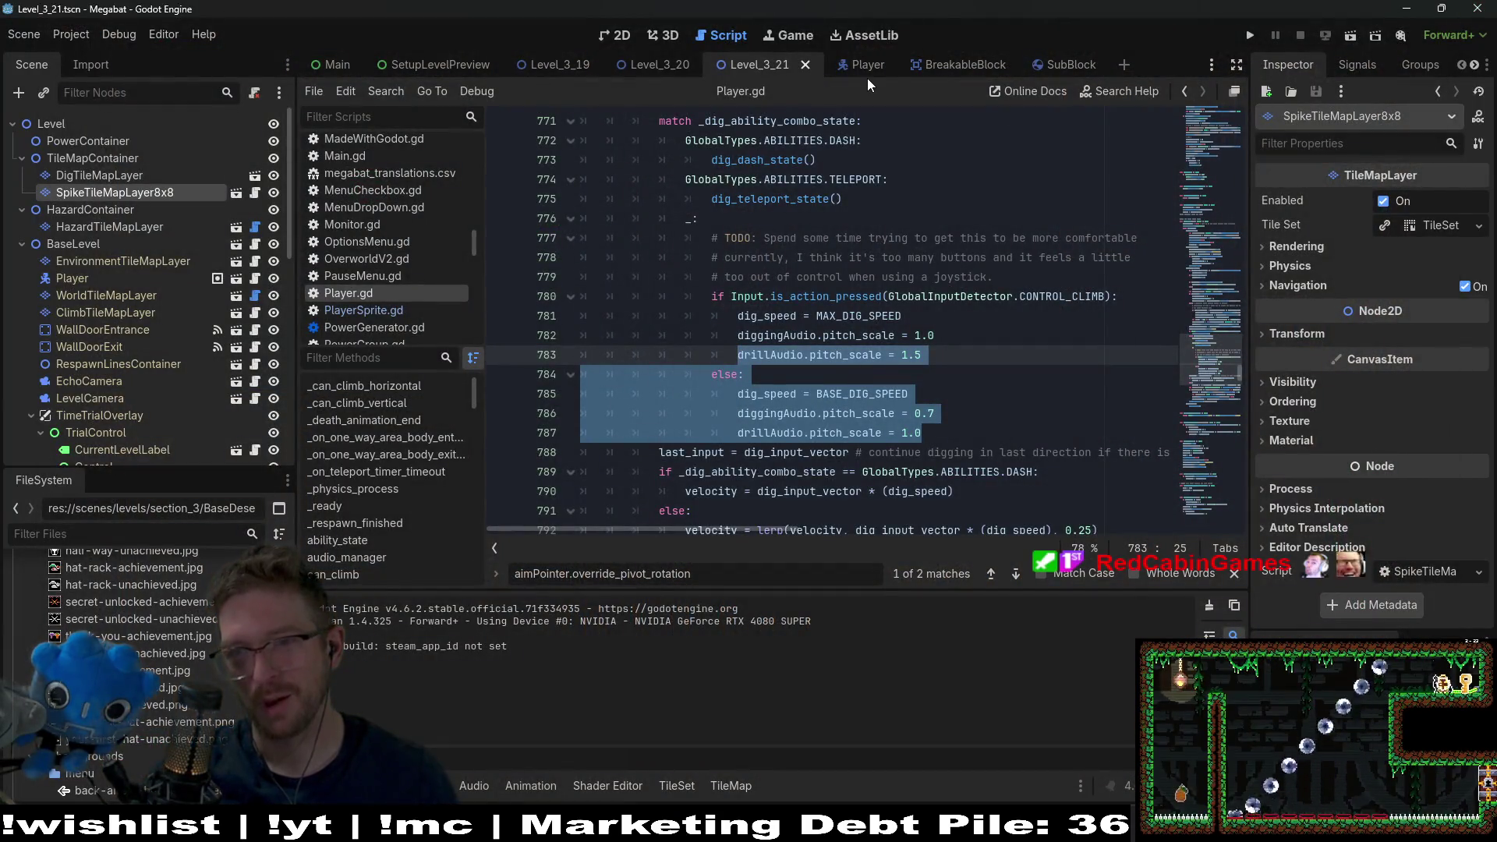
- In the 2D view, choose Instantiate Child Scene on the EnemyContainer node
click(616, 35)
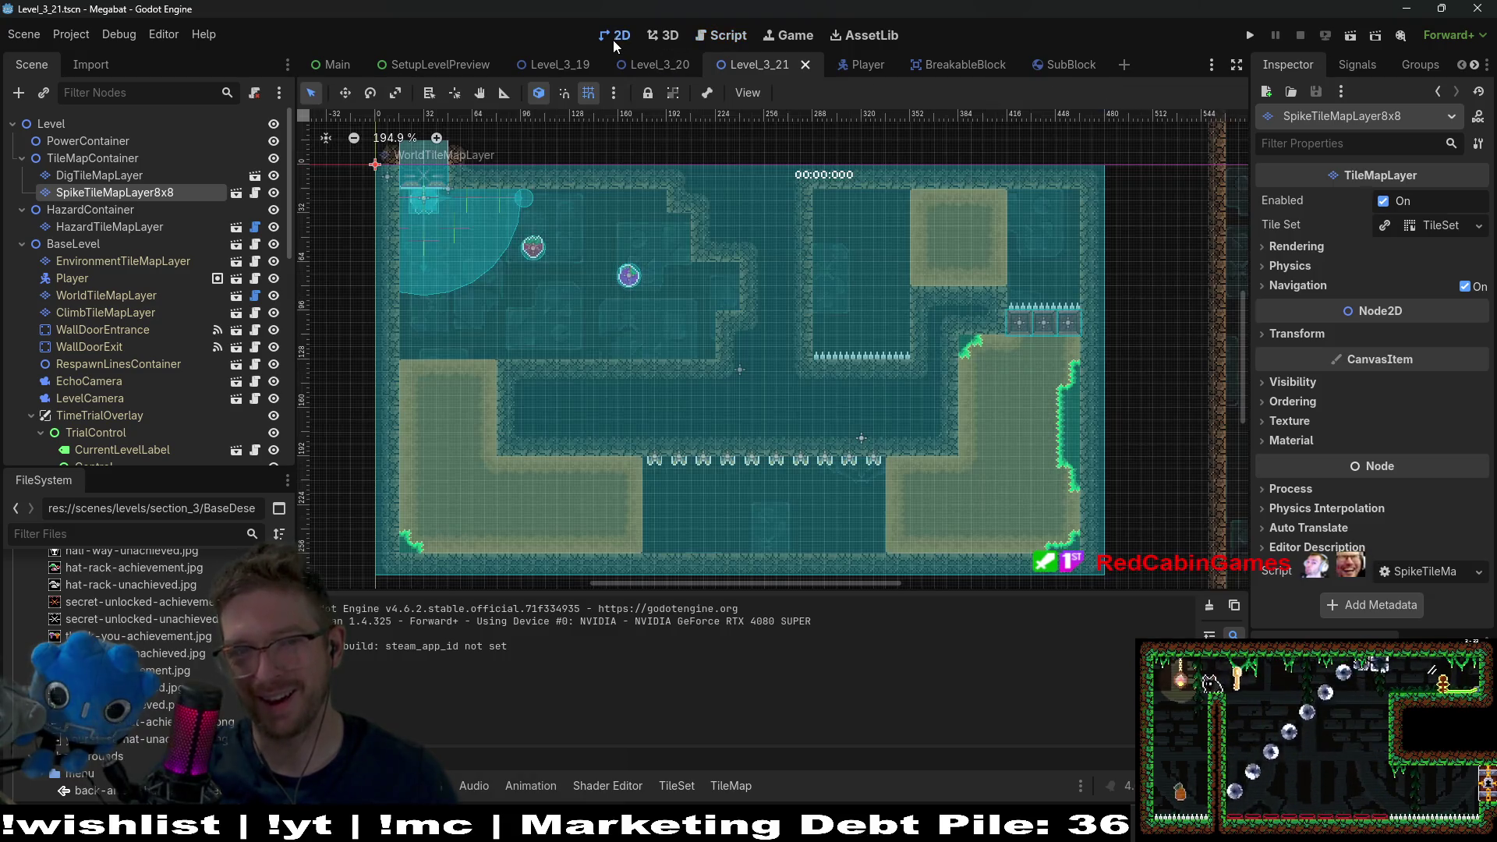
scroll(129, 294, down, 5)
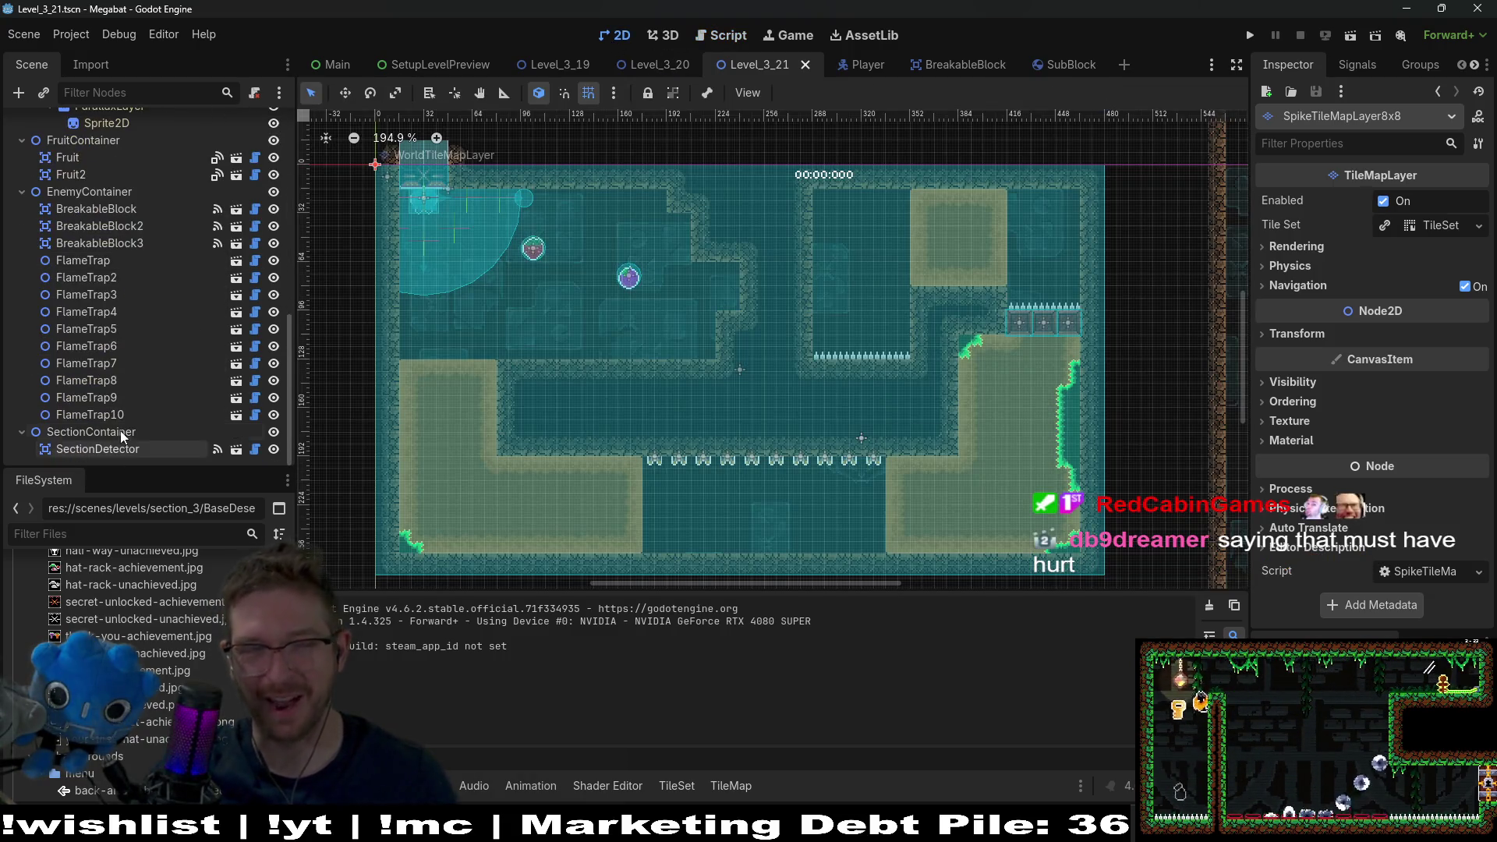
click(113, 194)
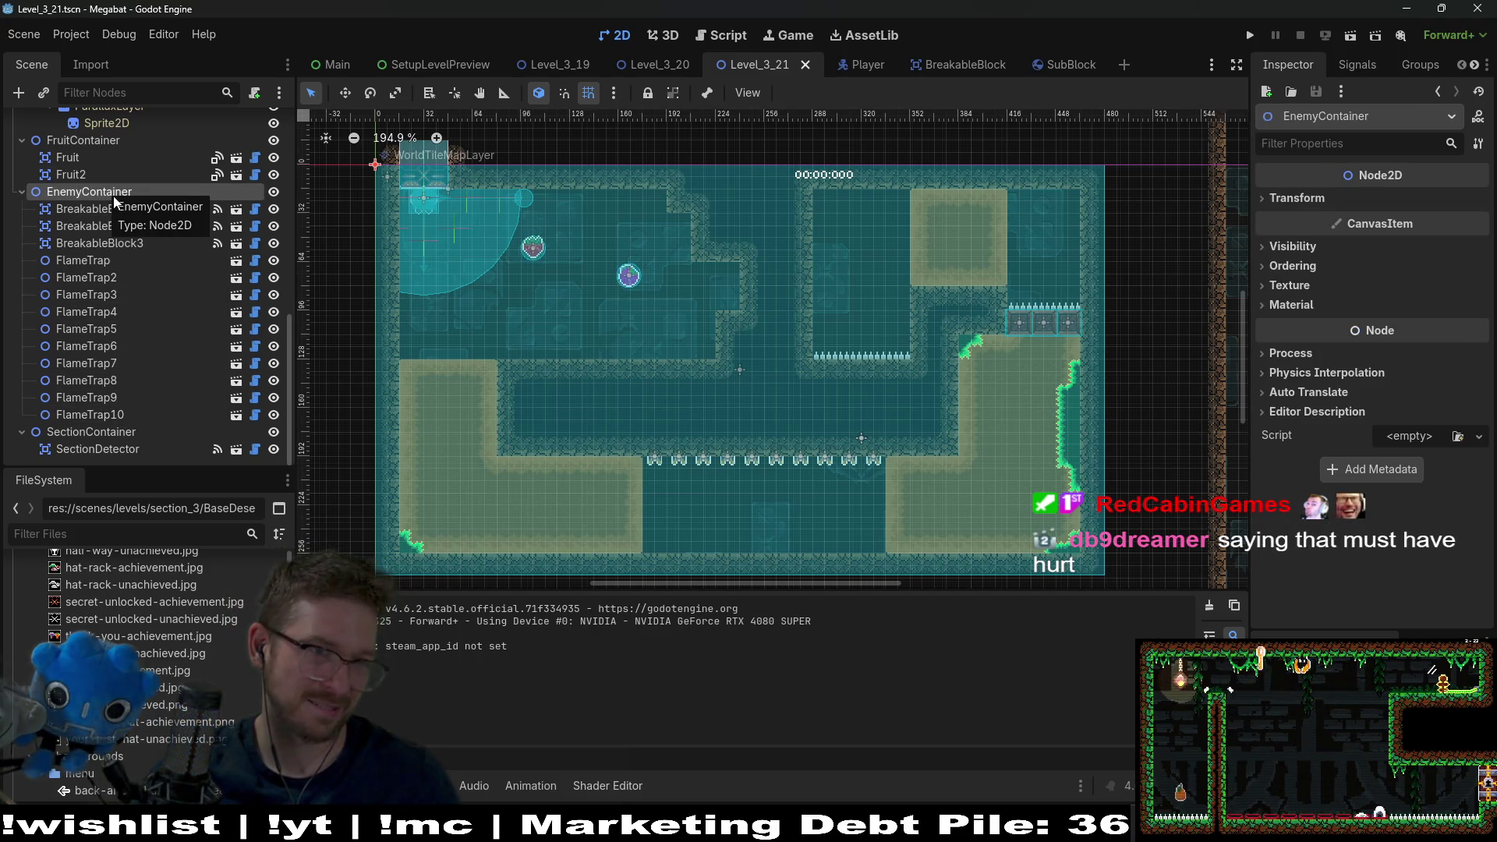
right_click(114, 202)
click(172, 229)
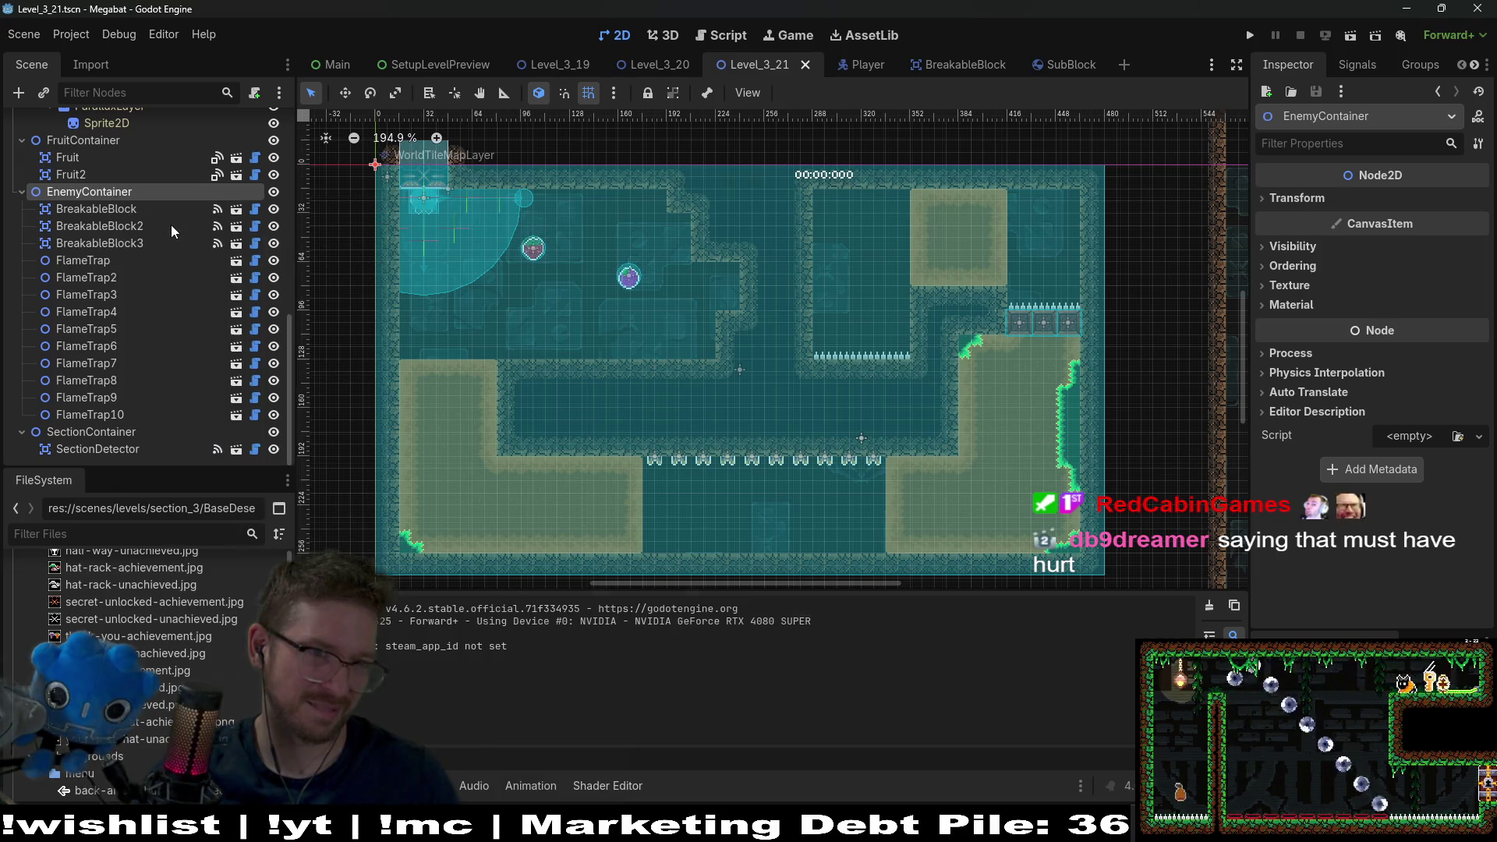
- Search 'mushroom' in Select Scene and instance SporeMushroomEmitter
text(mush)
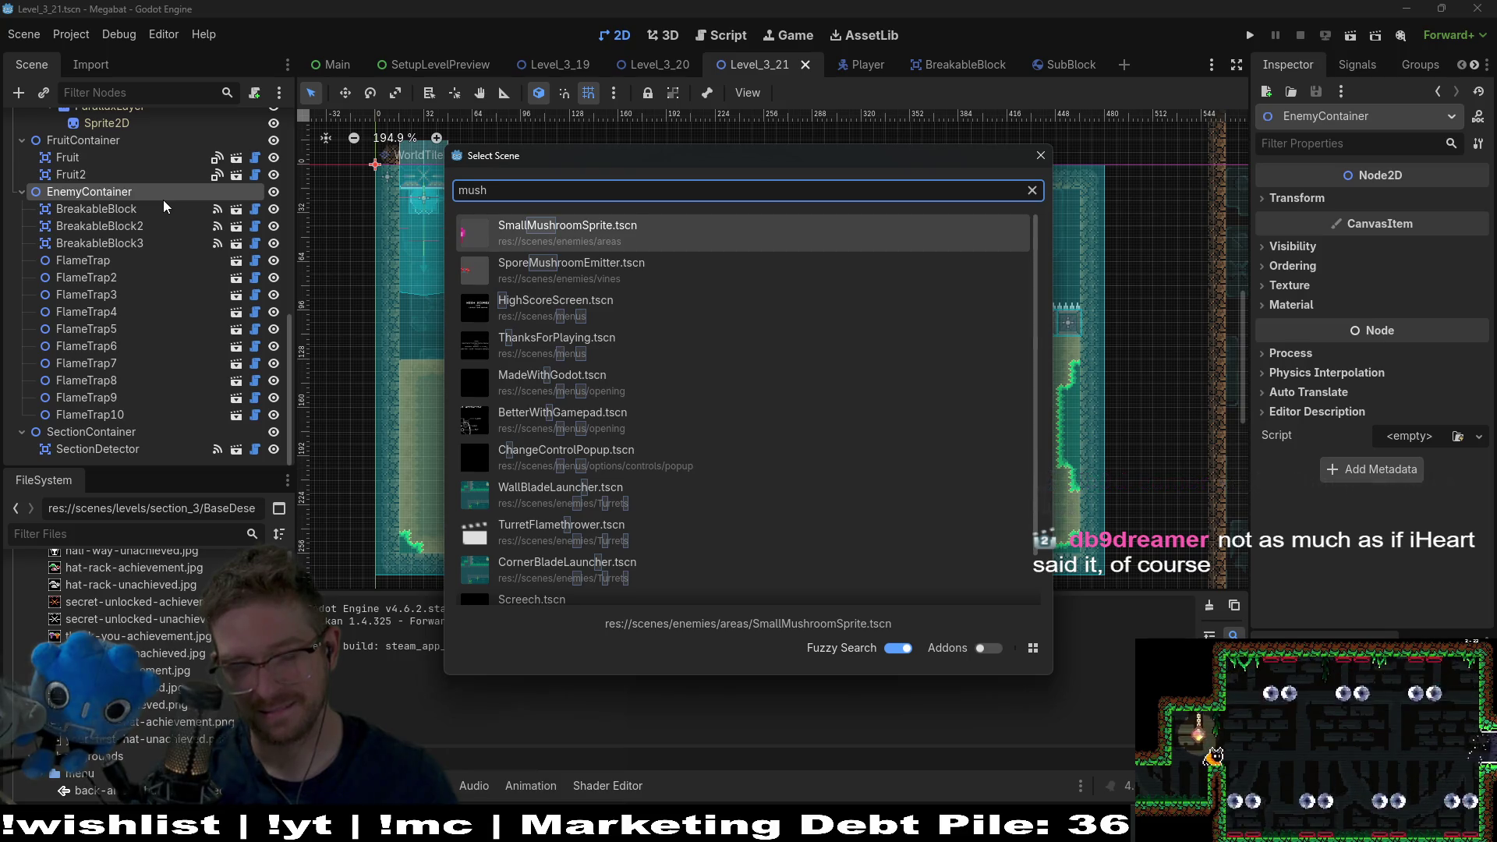
text(room)
key(BackSpace)
key(BackSpace)
key(BackSpace)
text(bounce)
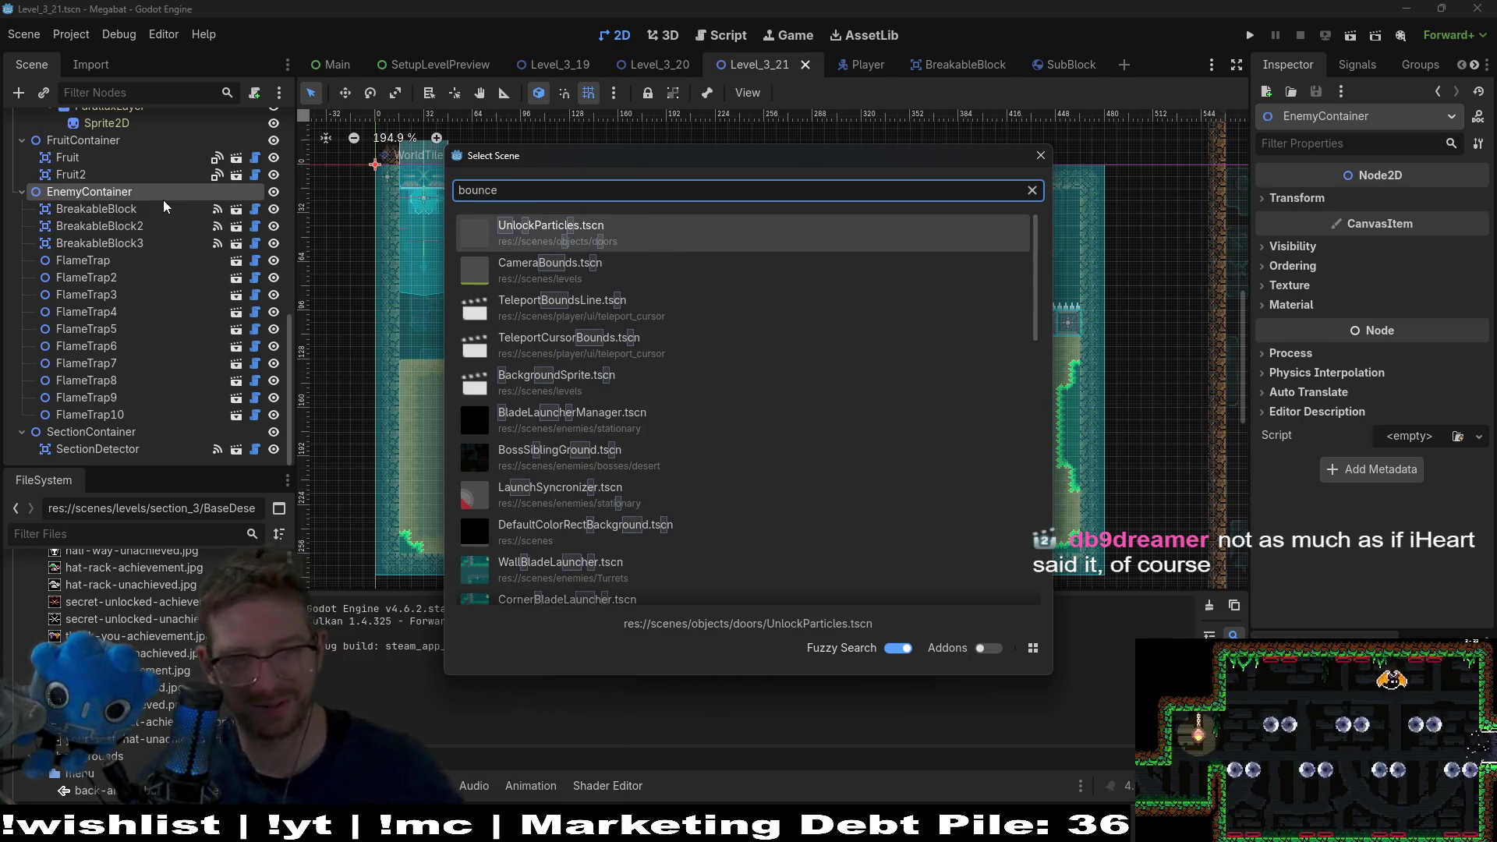
key(BackSpace)
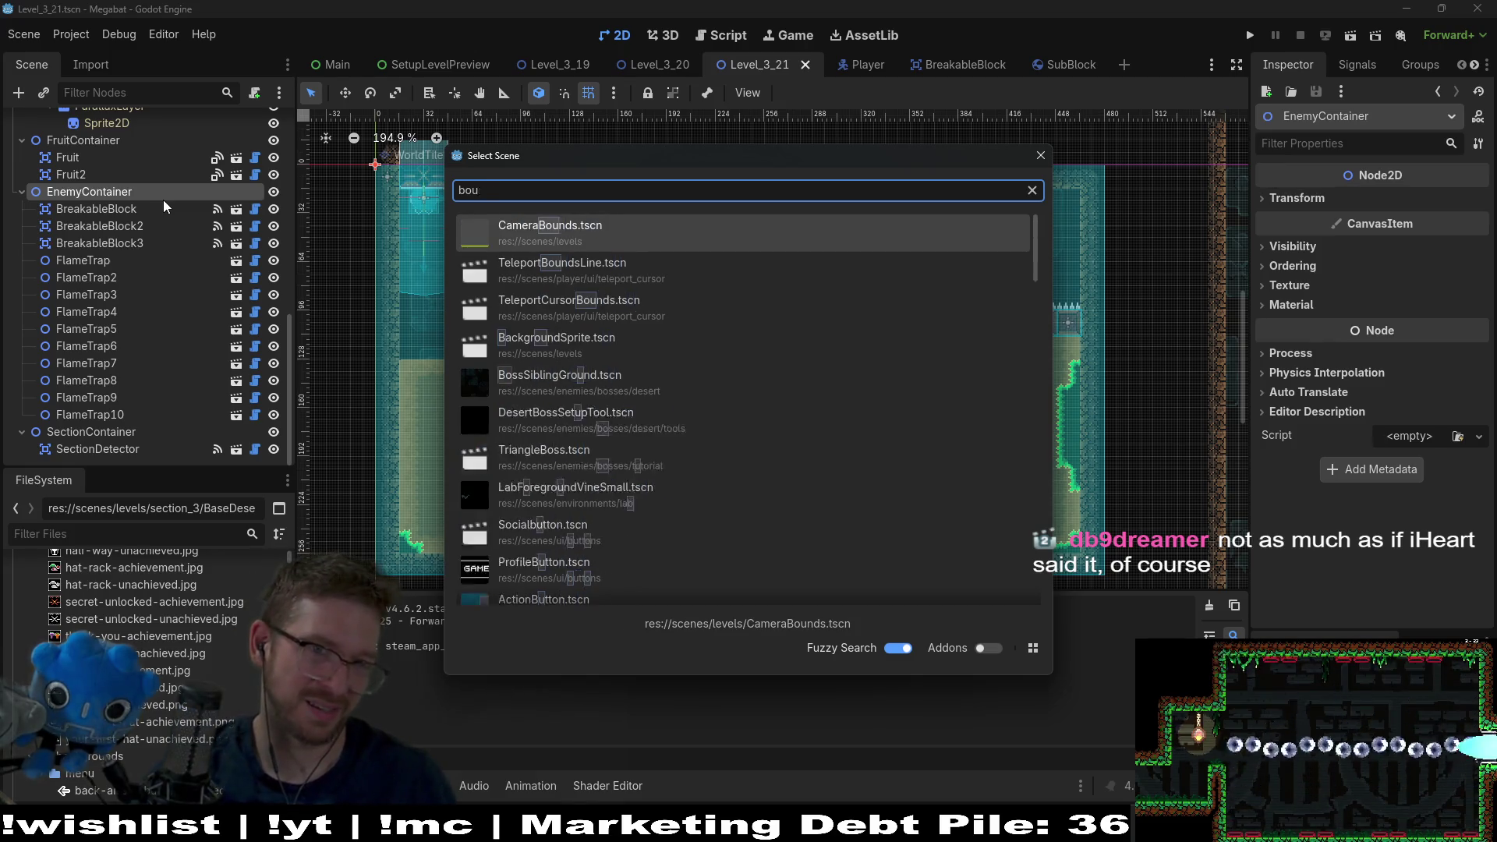
key(BackSpace)
key(BackSpace)
key(BackSpace)
text(mu)
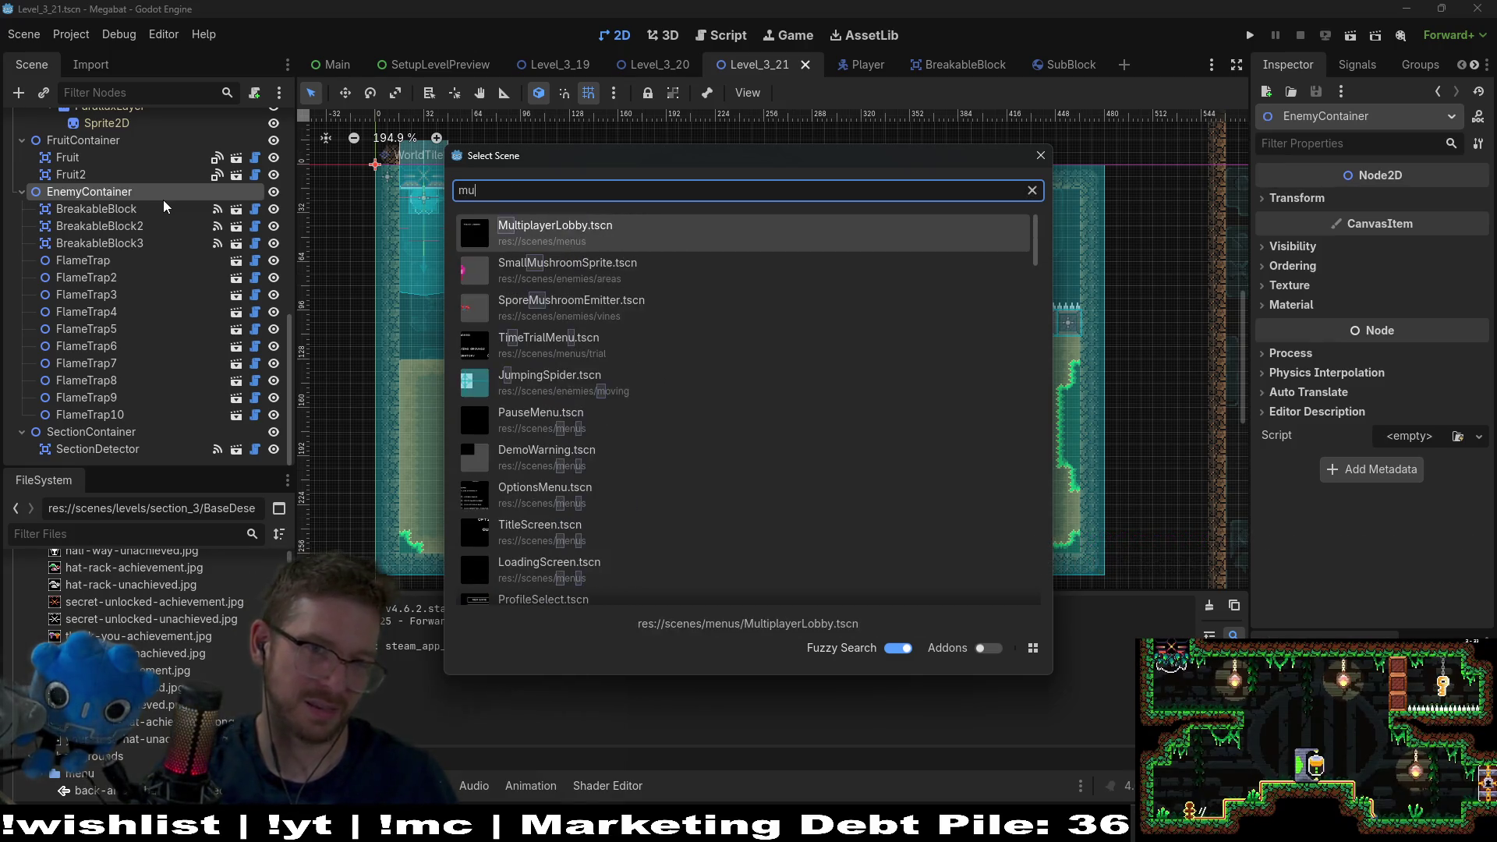
text(shroom)
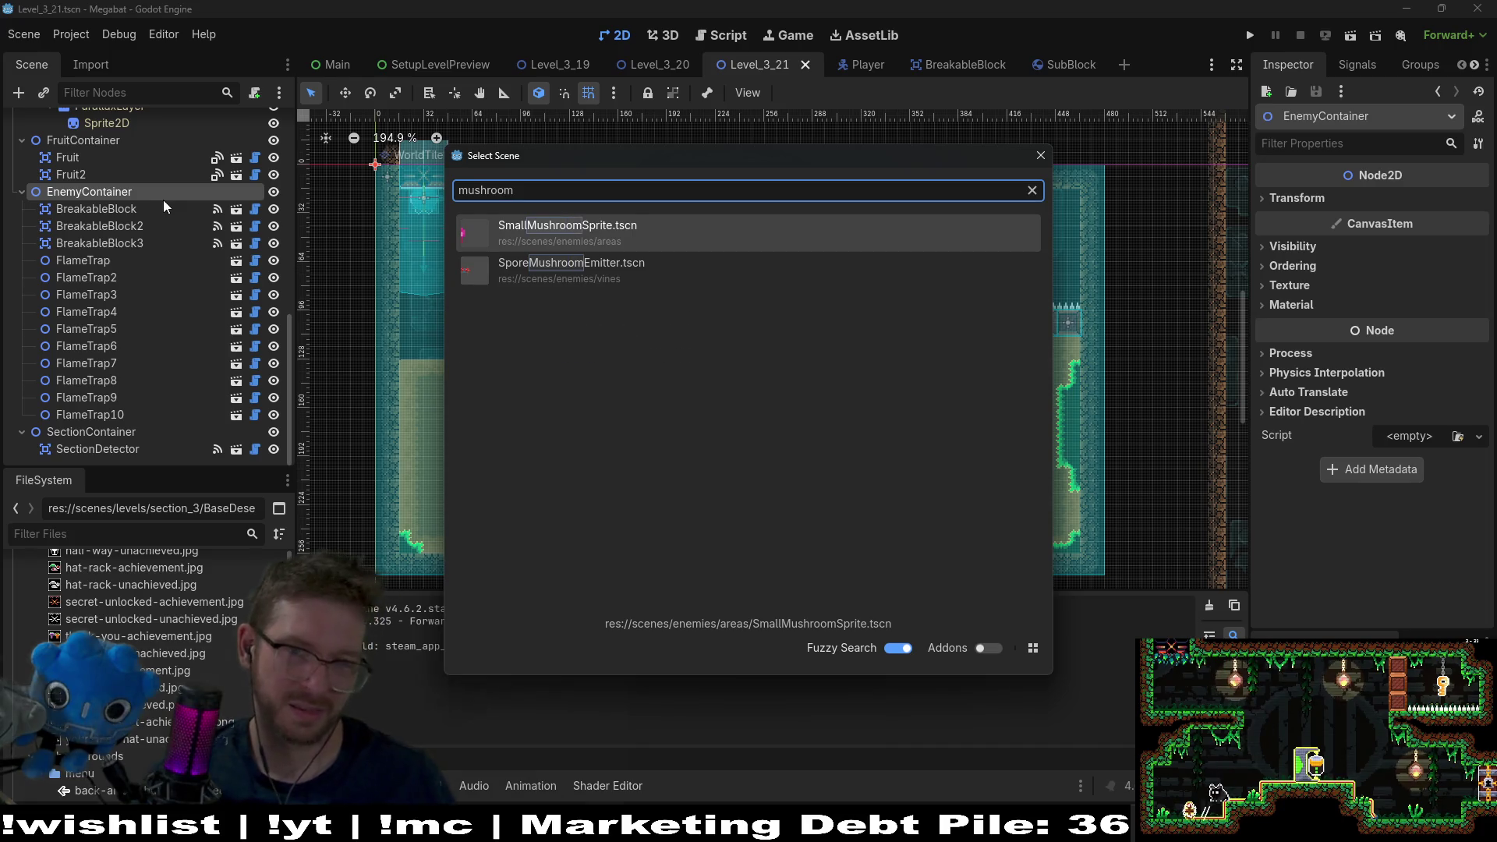
double_click(593, 281)
- Place the SporeMushroomEmitter on the lower corridor floor and nudge it into position
drag(400, 153, 722, 484)
scroll(721, 484, up, 6)
scroll(730, 325, down, 3)
drag(645, 340, 761, 444)
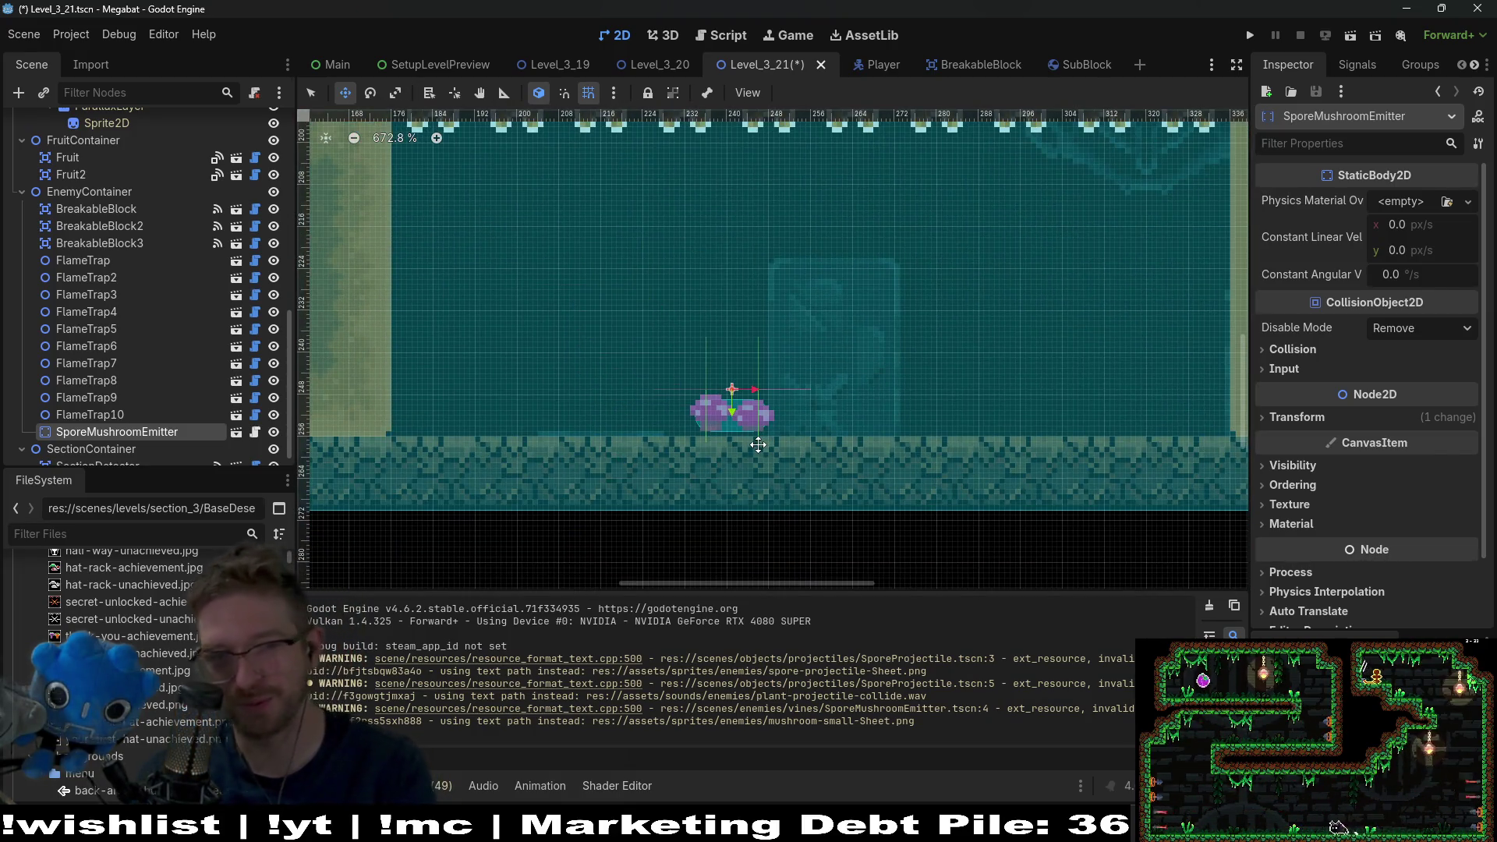
key(Left)
key(Down)
- Duplicate the emitter into five copies spaced along the floor, then save and run the game
key(ctrl+d)
key(Left)
key(Left)
key(Left)
key(ctrl+d)
key(Right)
key(Right)
key(Right)
key(Right)
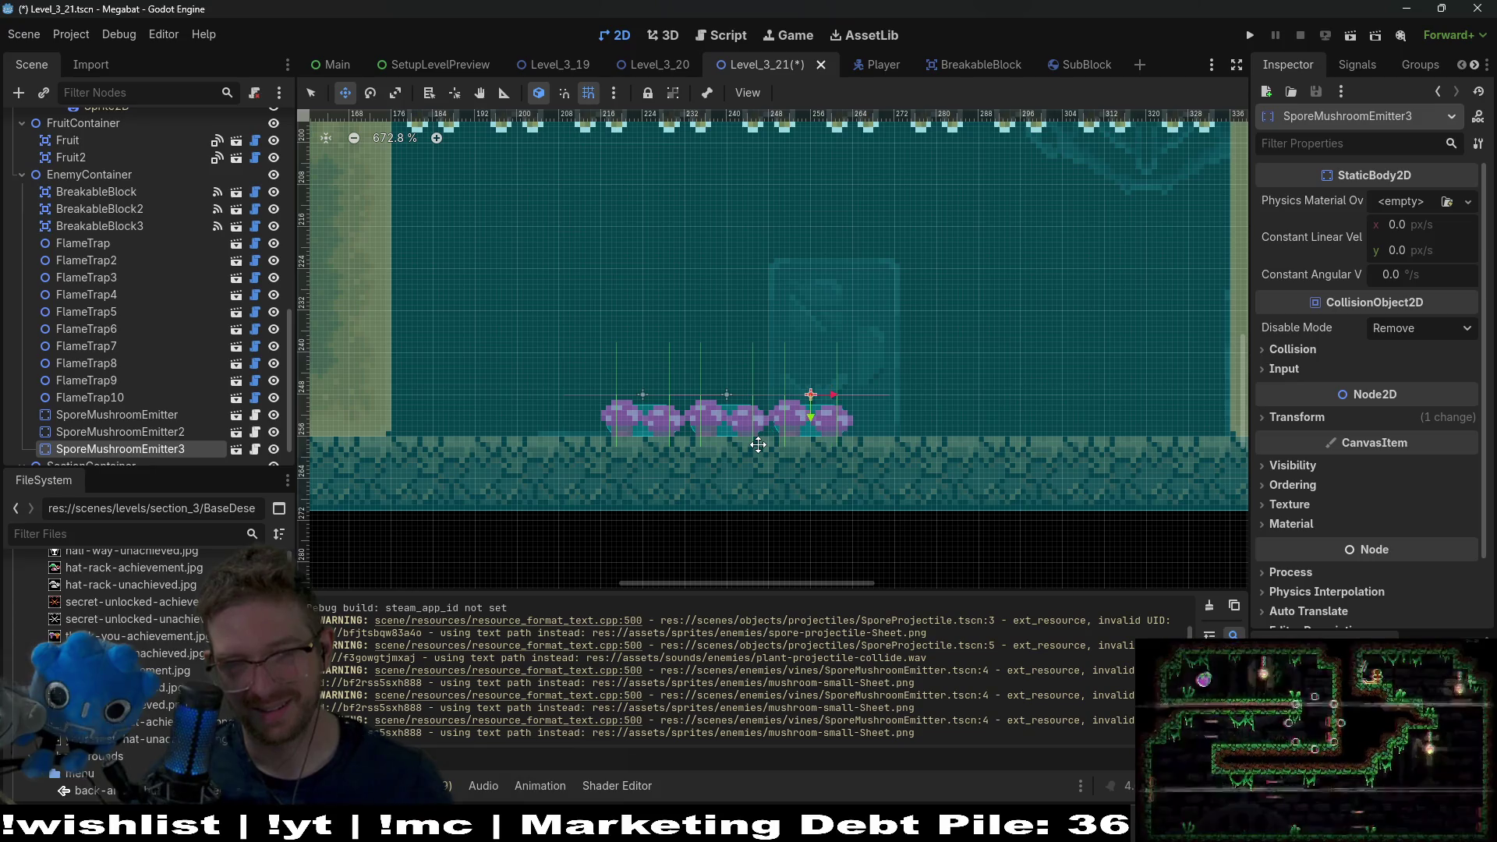
key(ctrl+d)
key(Right)
key(Right)
key(Right)
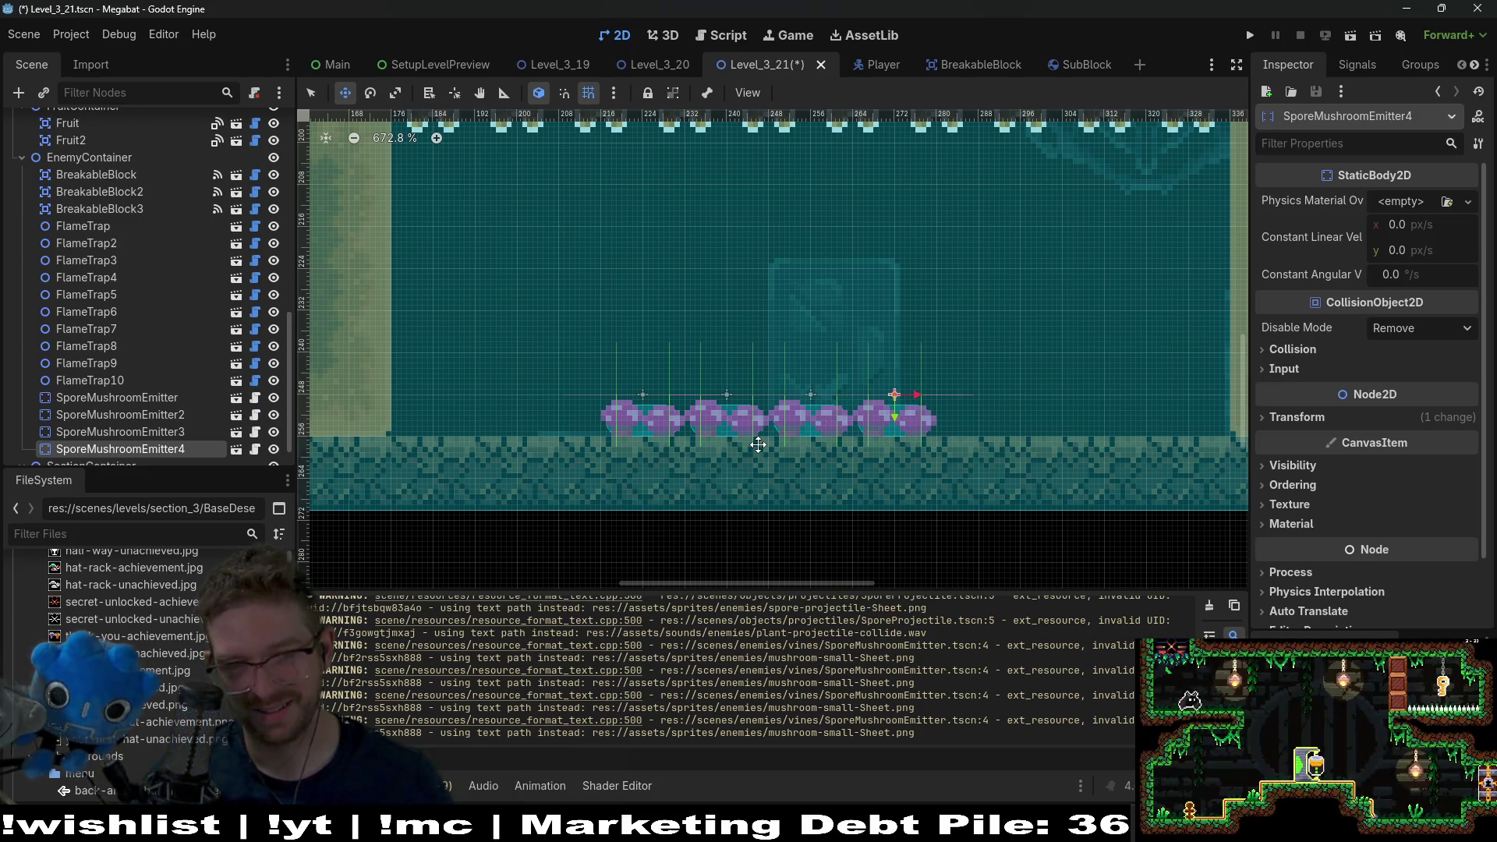
key(ctrl+d)
key(Right)
key(Right)
key(Right)
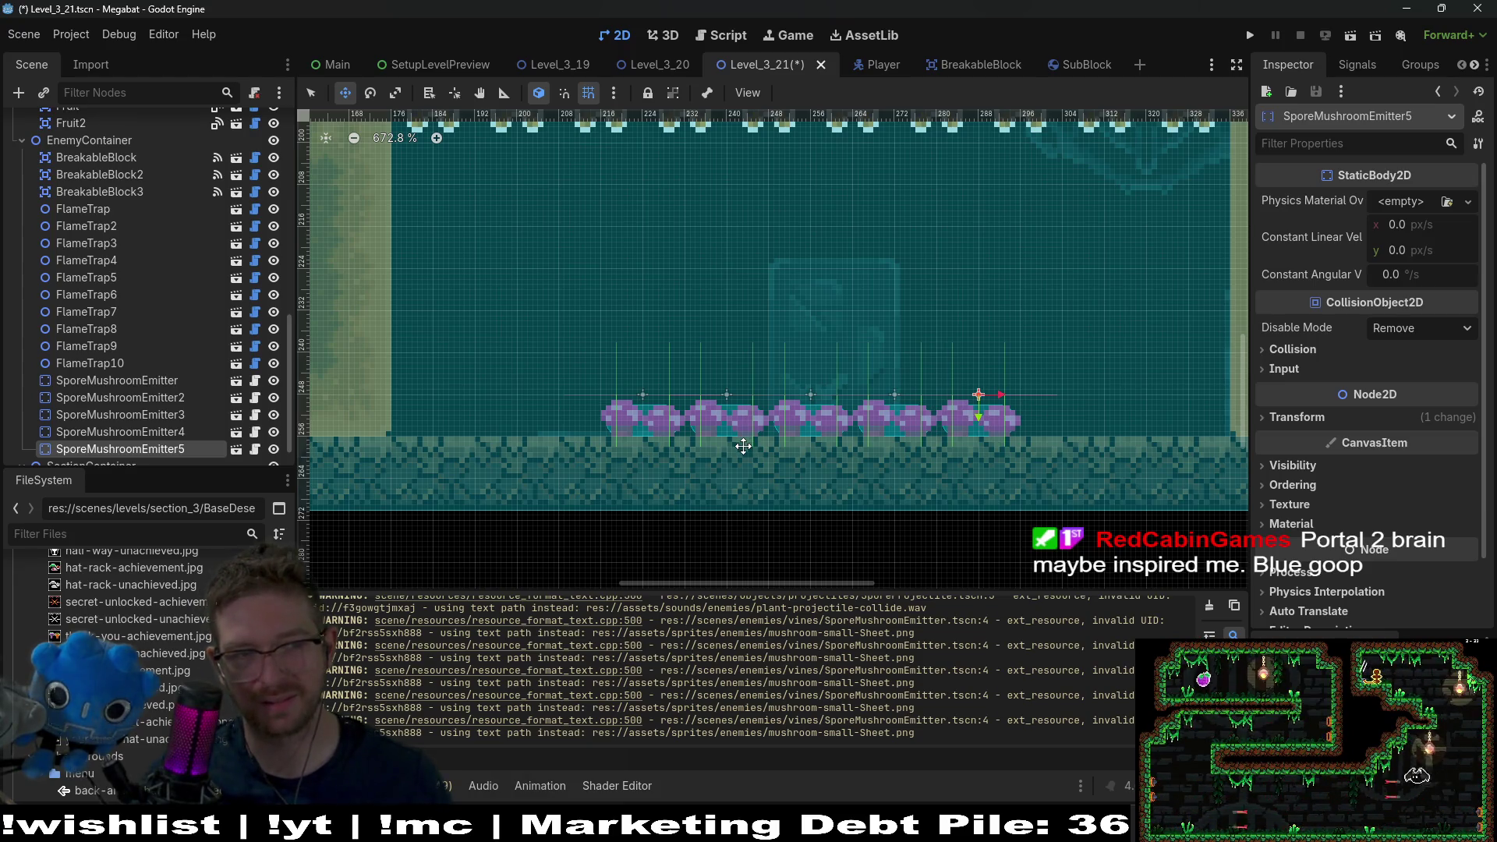
click(1350, 34)
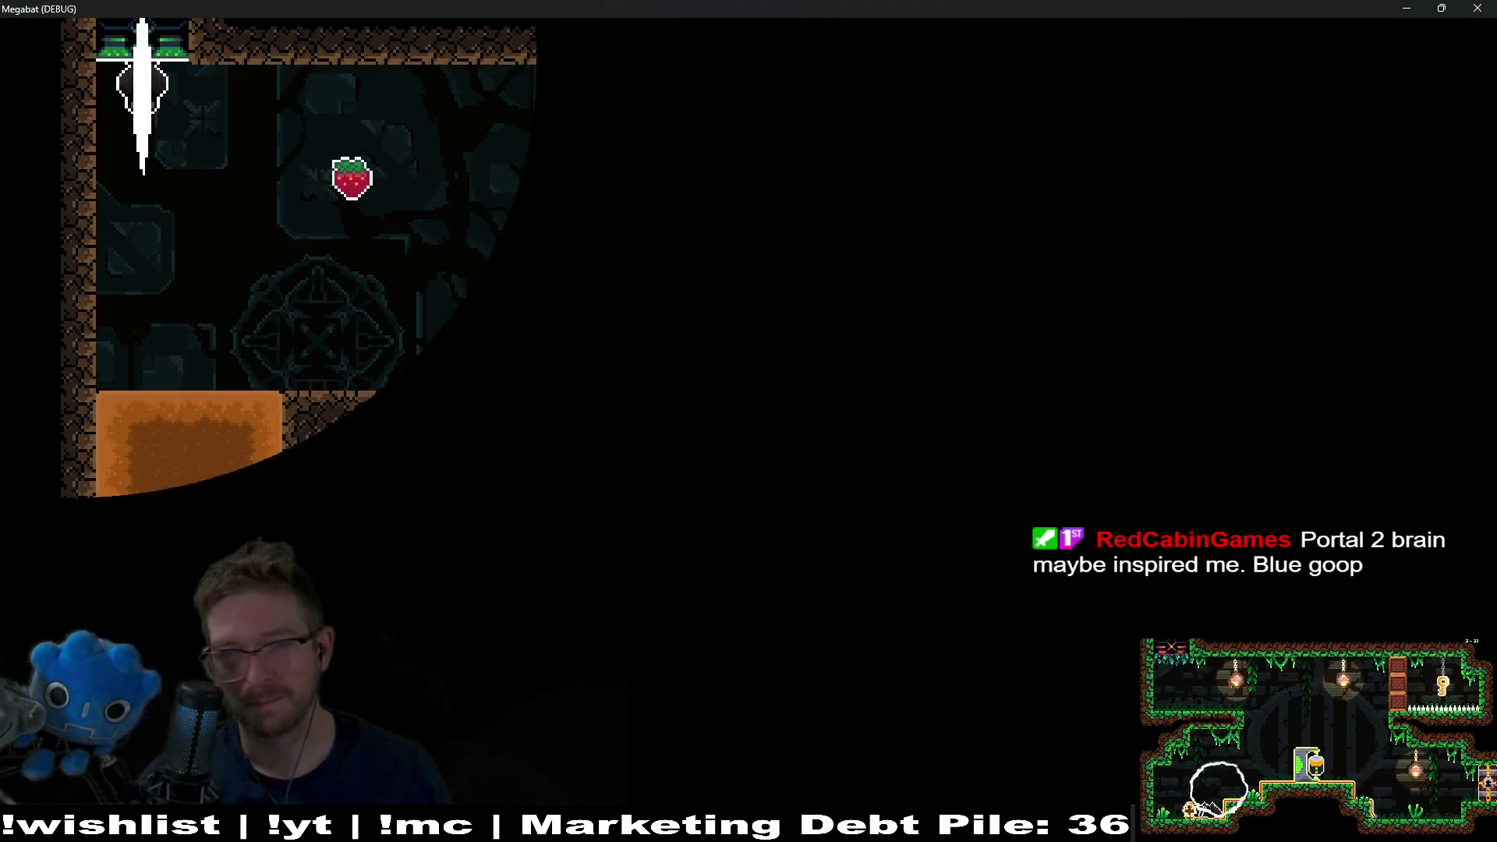
- Fly the bat left, burrow right under the flame traps past the mushrooms, then close the game
key(Left)
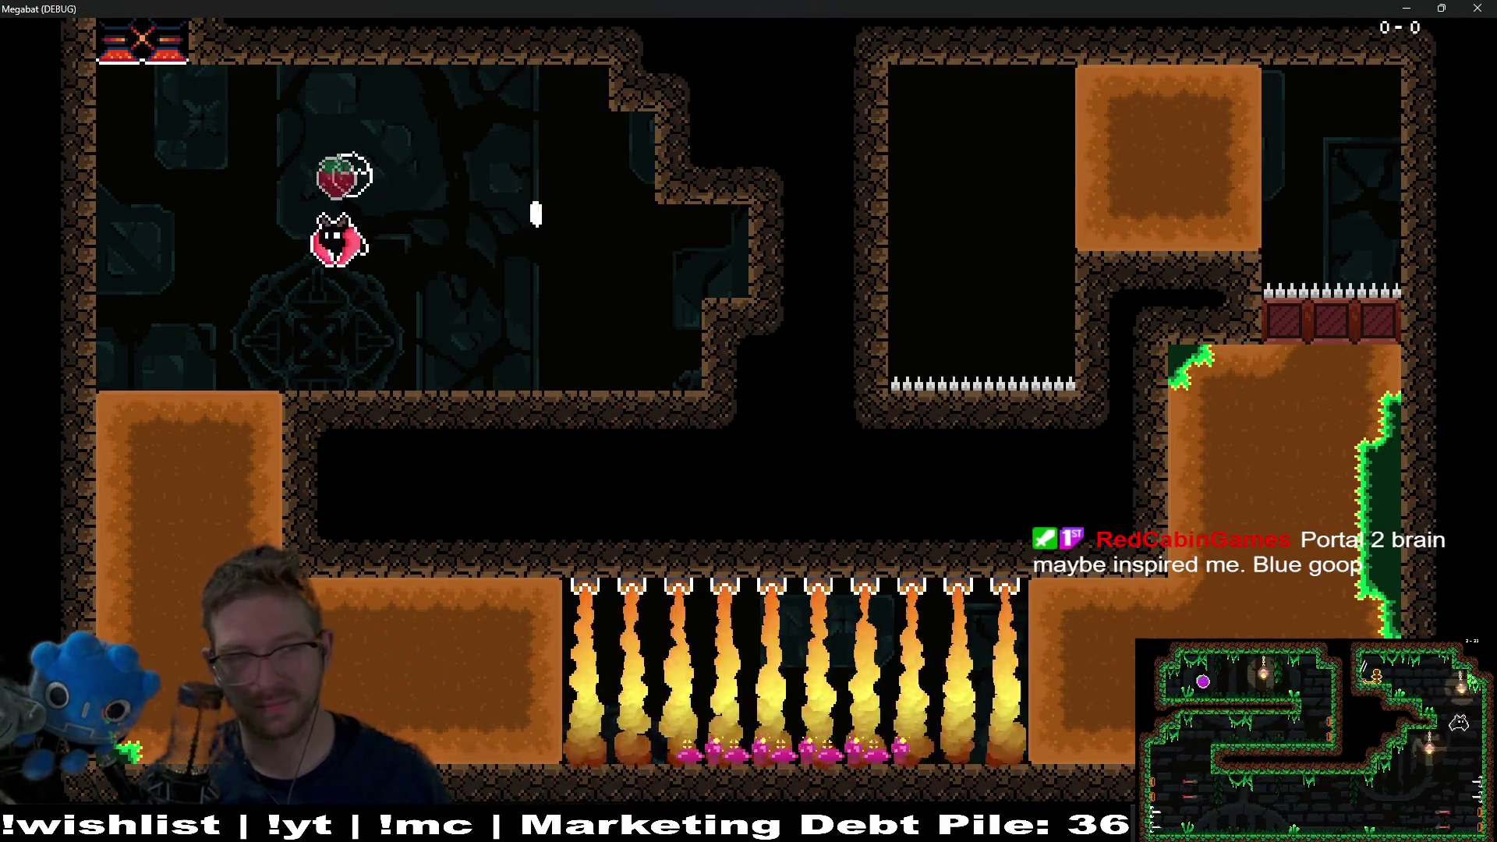
key(Right)
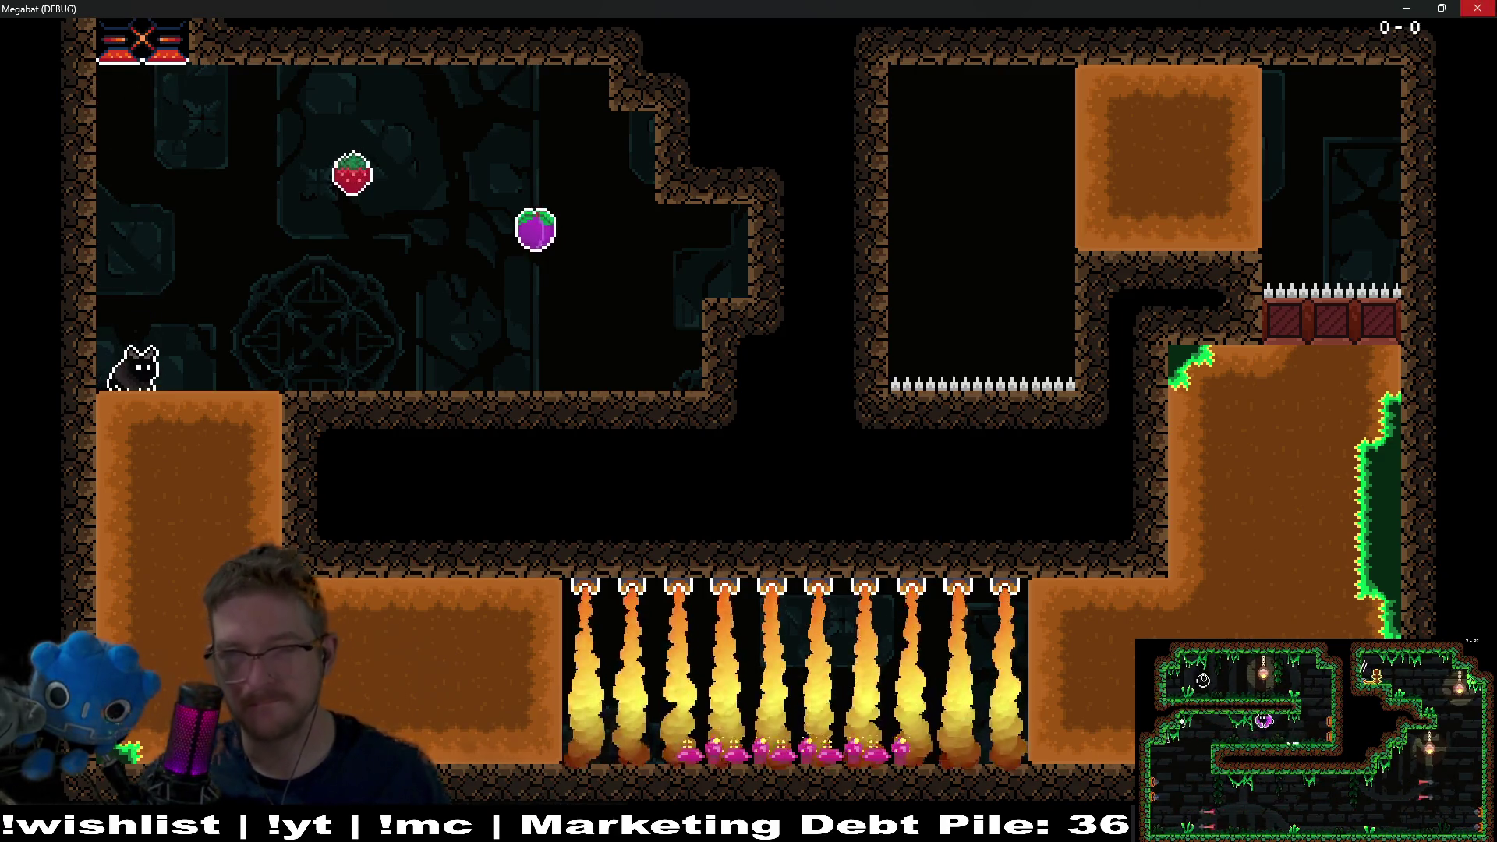
click(1479, 10)
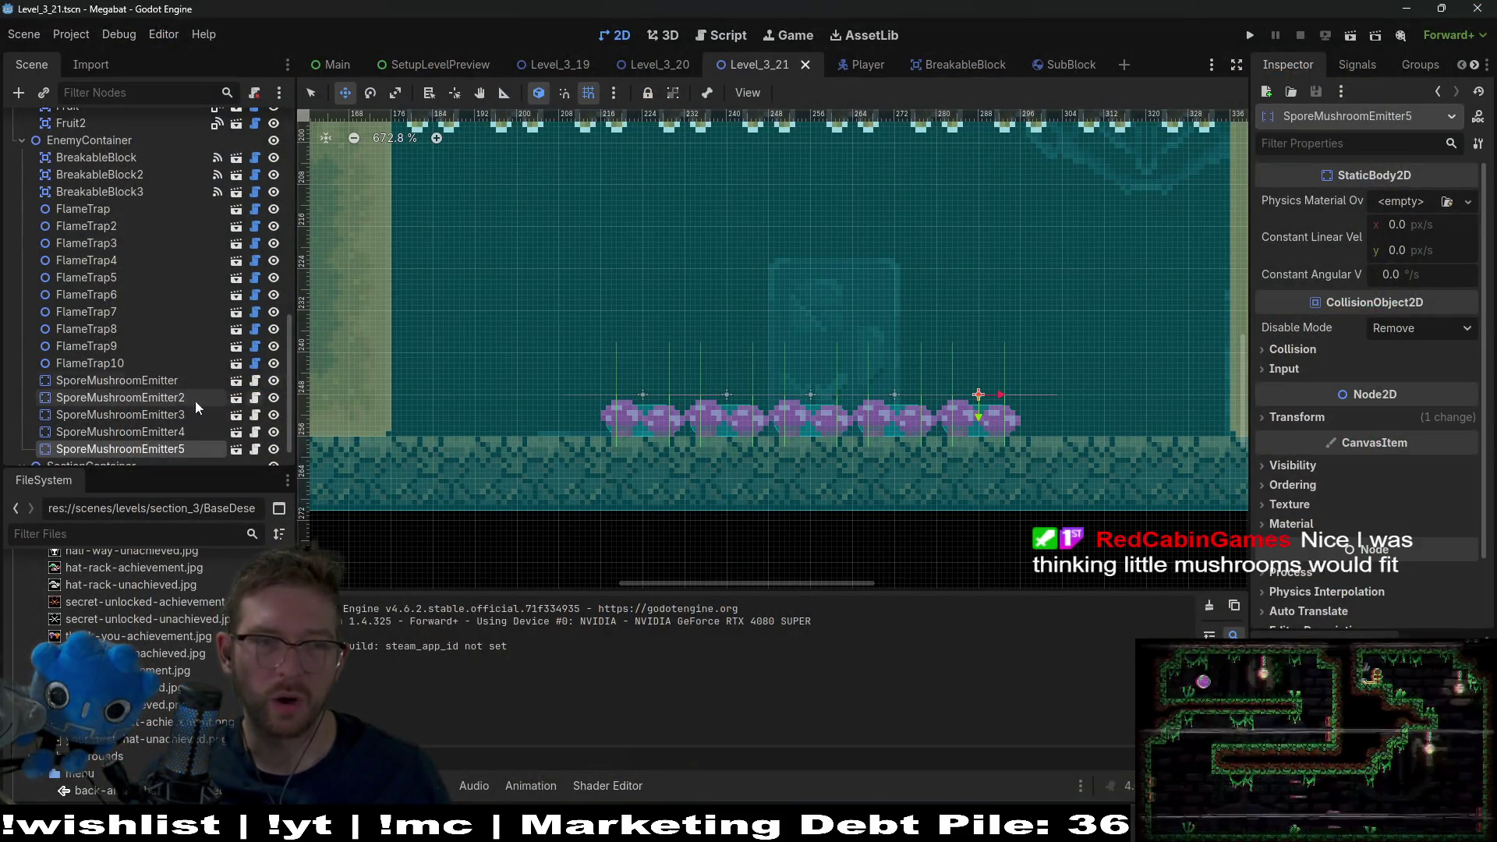
- Select all five SporeMushroomEmitters and delete them from Level_3_21
click(174, 379)
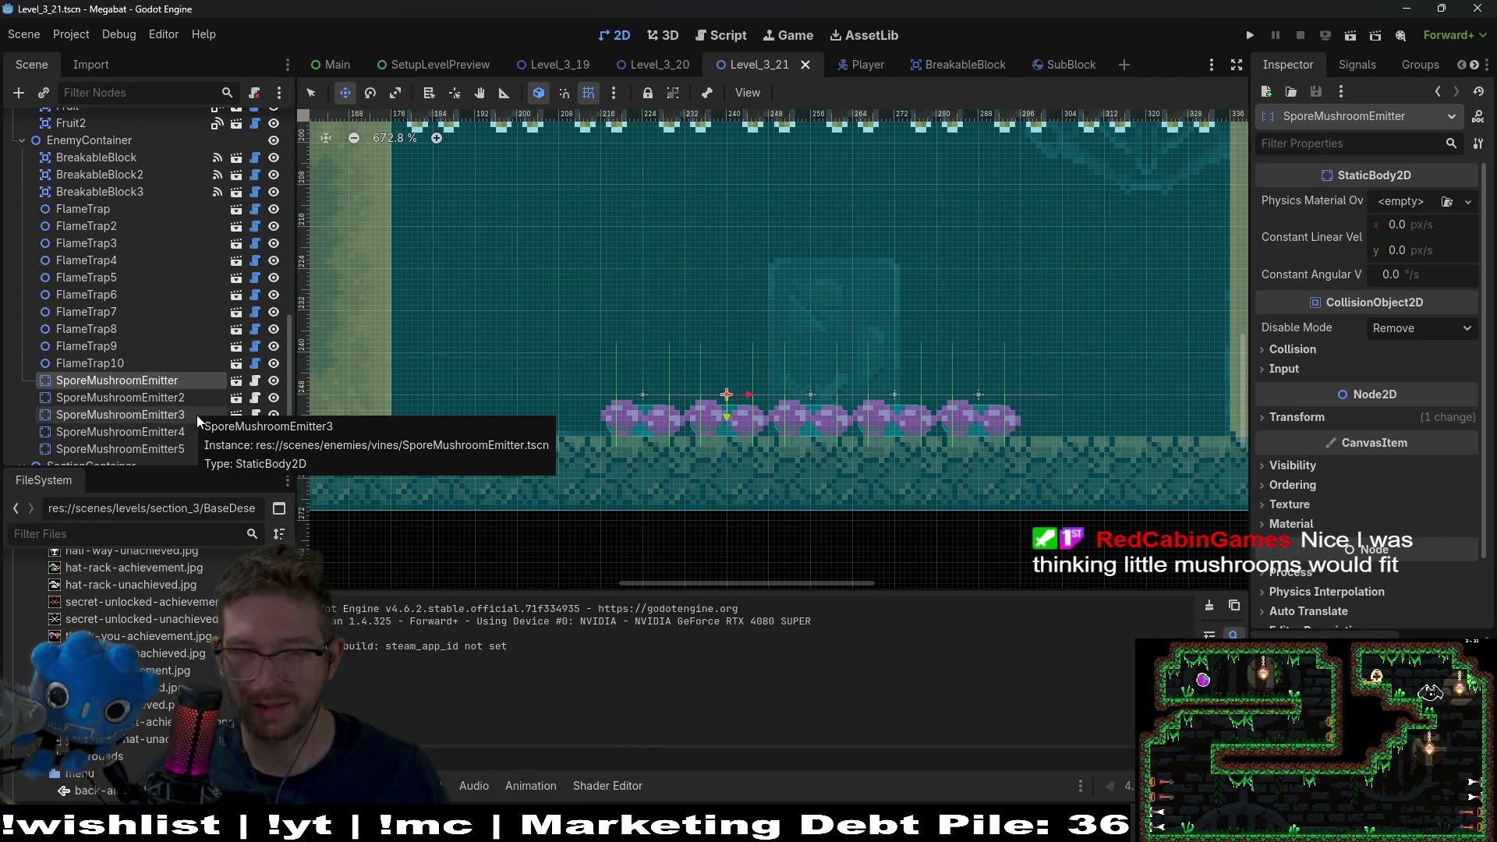
shift+click(145, 441)
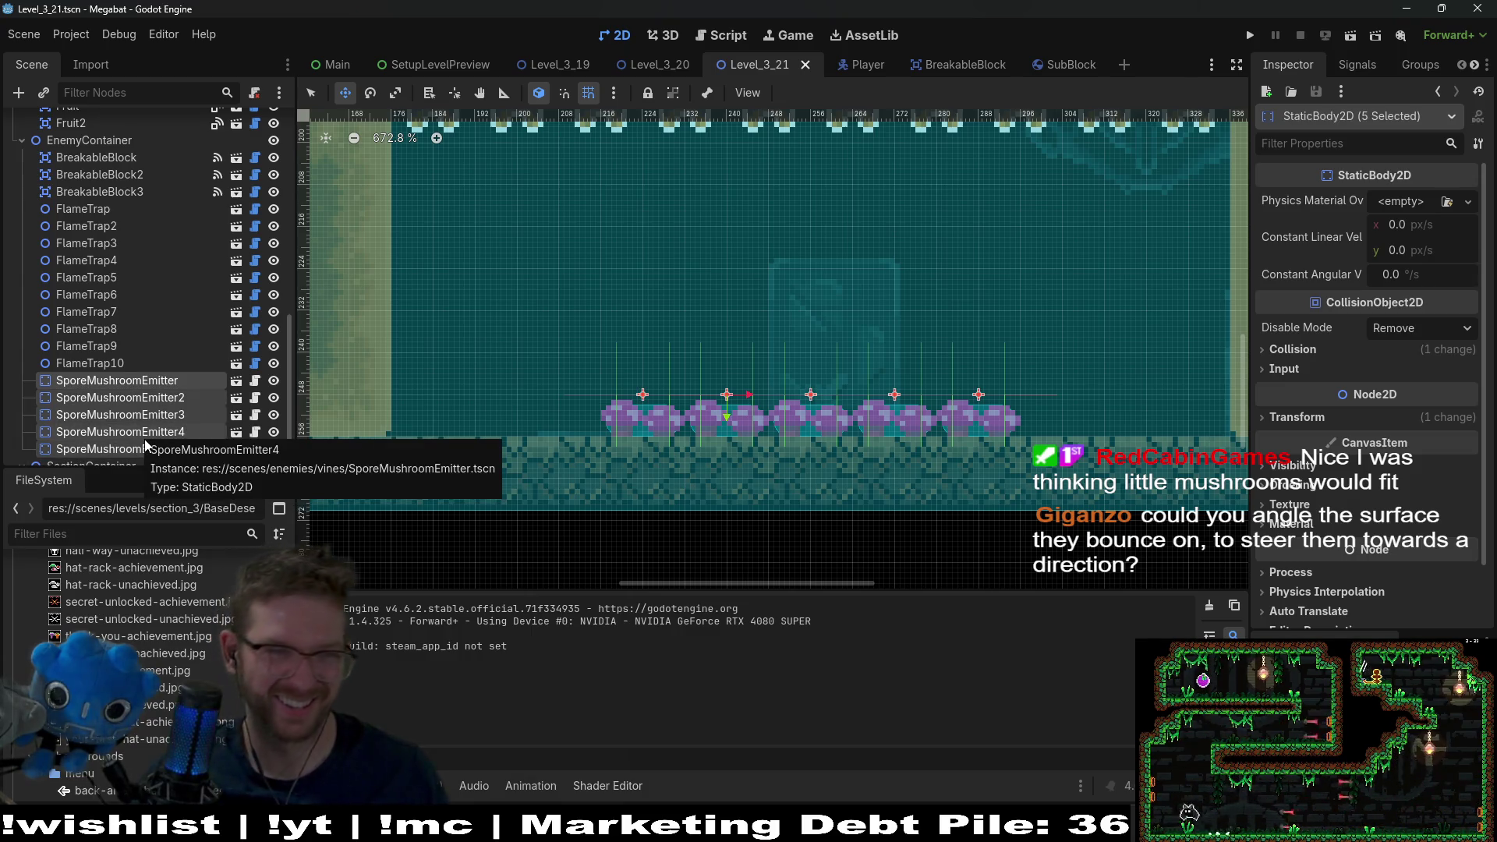
key(Delete)
key(Return)
- Quick-open SporeMushroomEmitter.tscn by searching 'sporemush'
key(shift+alt+o)
text(spore)
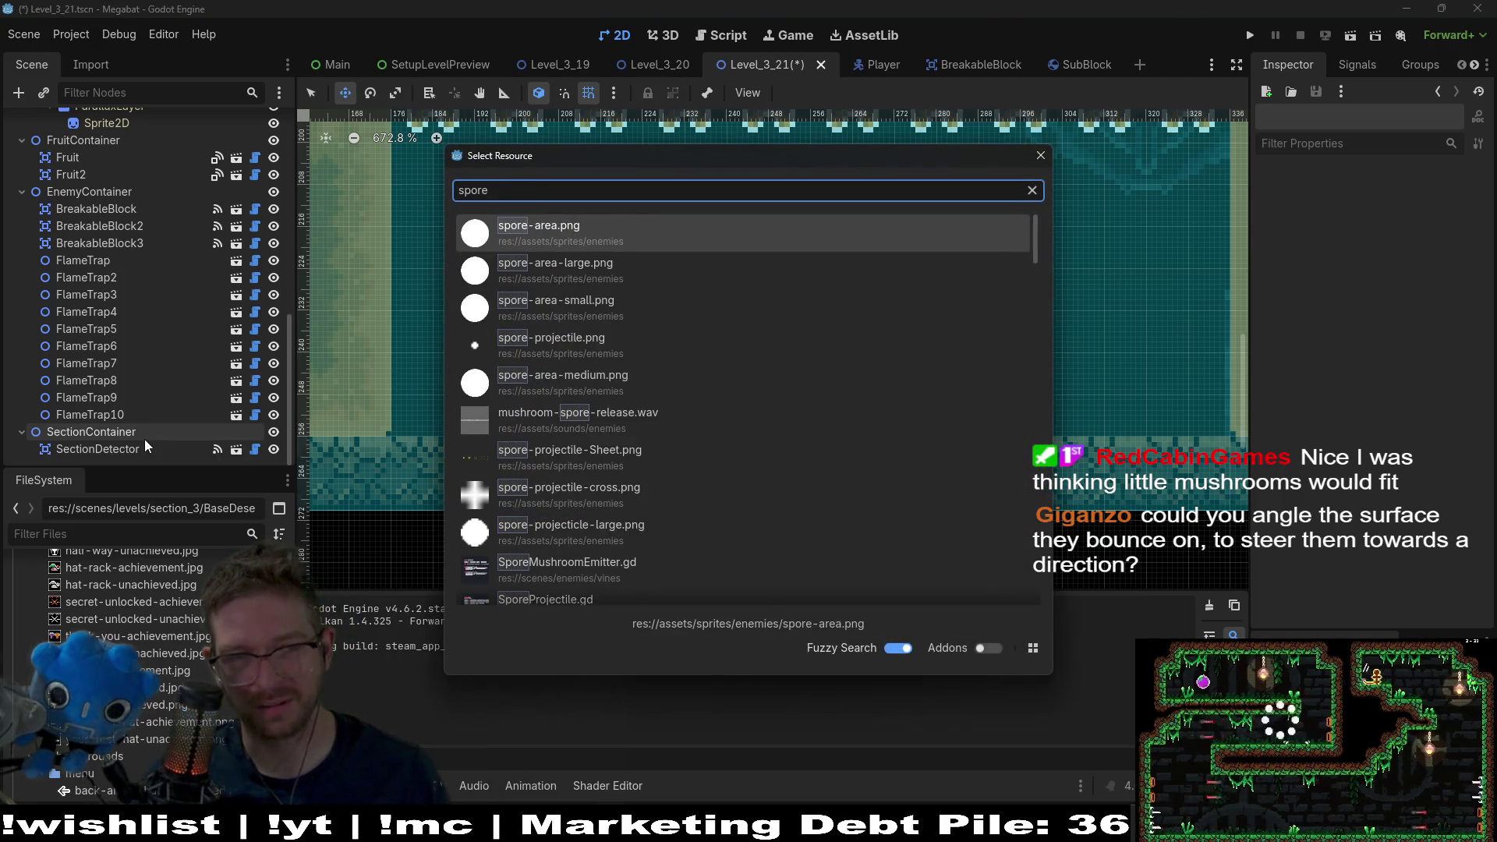
text(mush)
key(Down)
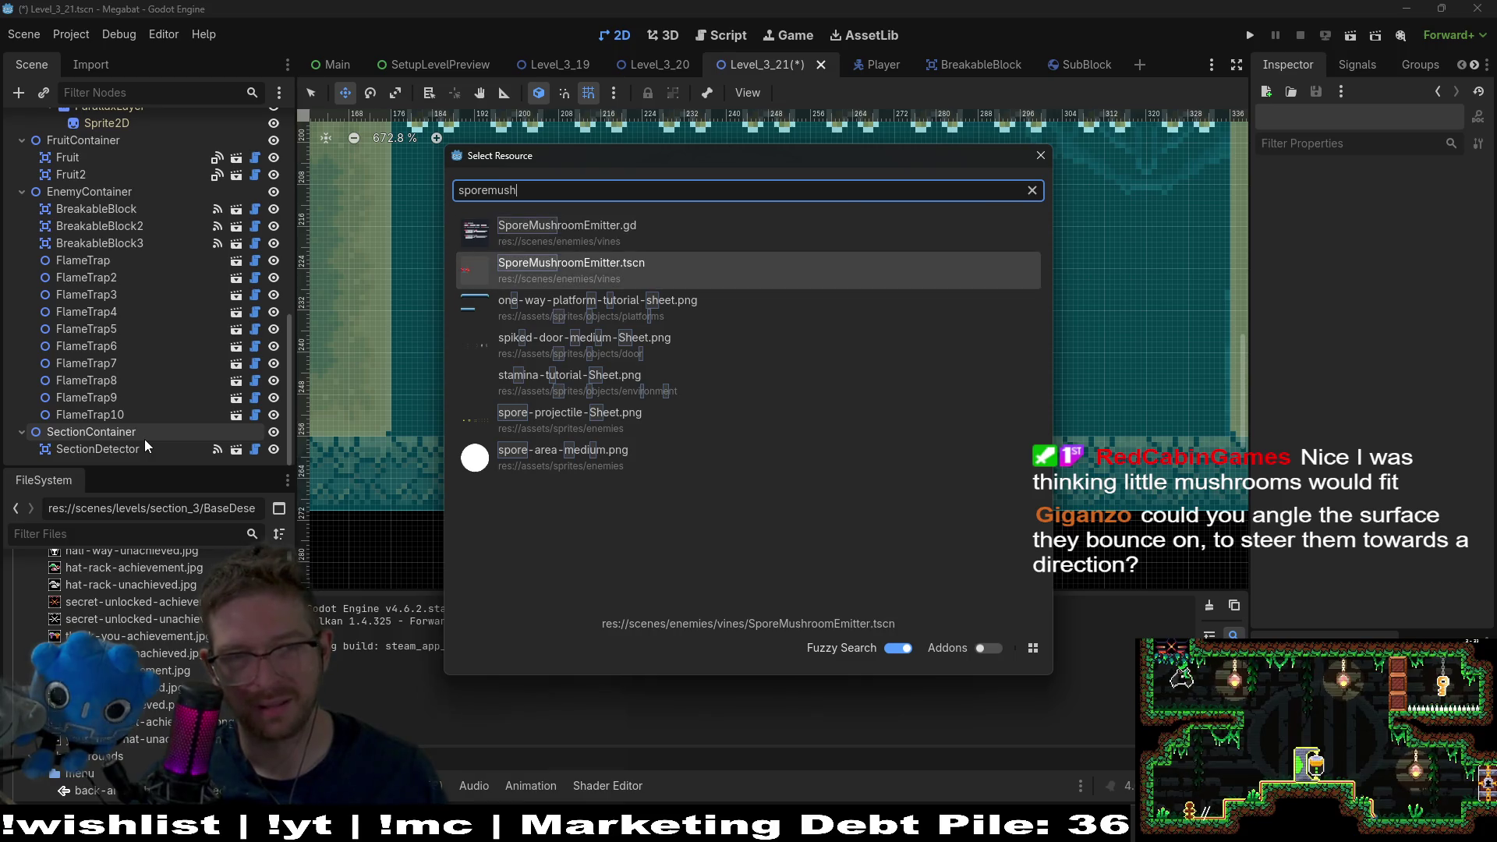
key(Return)
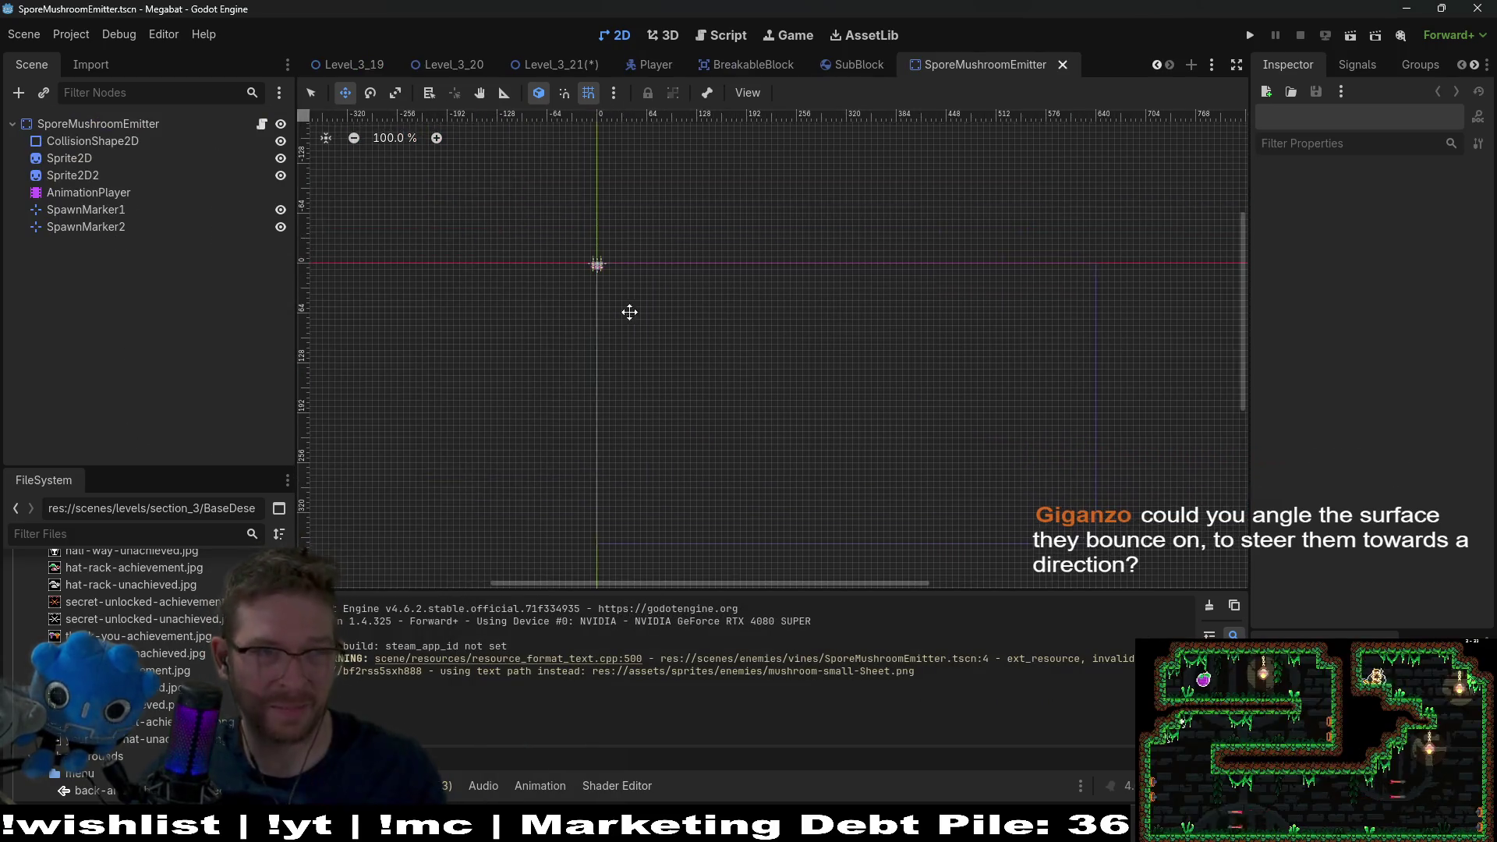
- View the emitter's script, then filter files by 'mushroom' and open SmallMushroomSprite.tscn
scroll(562, 254, up, 10)
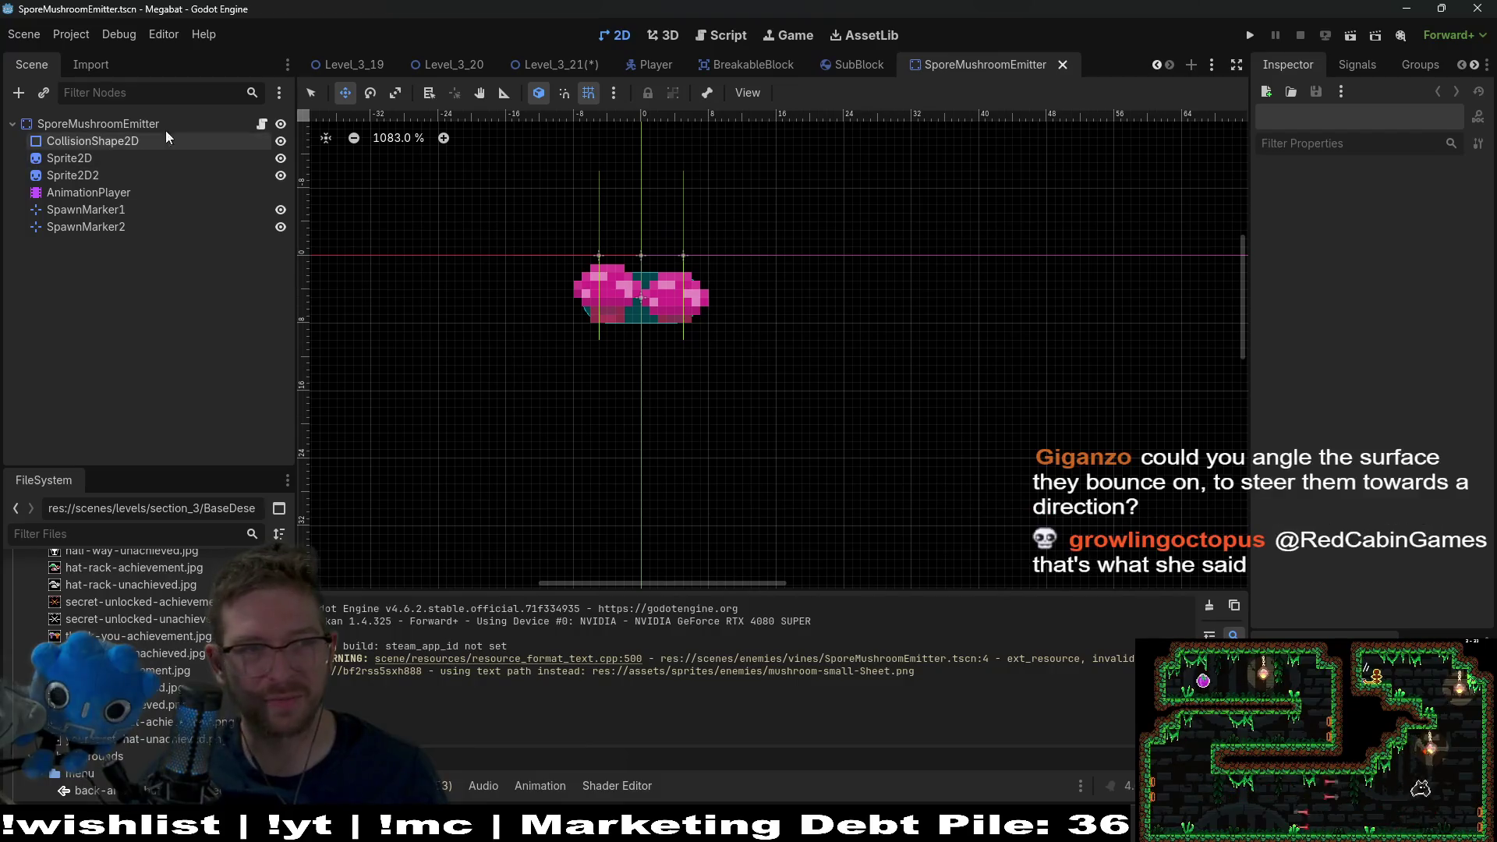
click(262, 124)
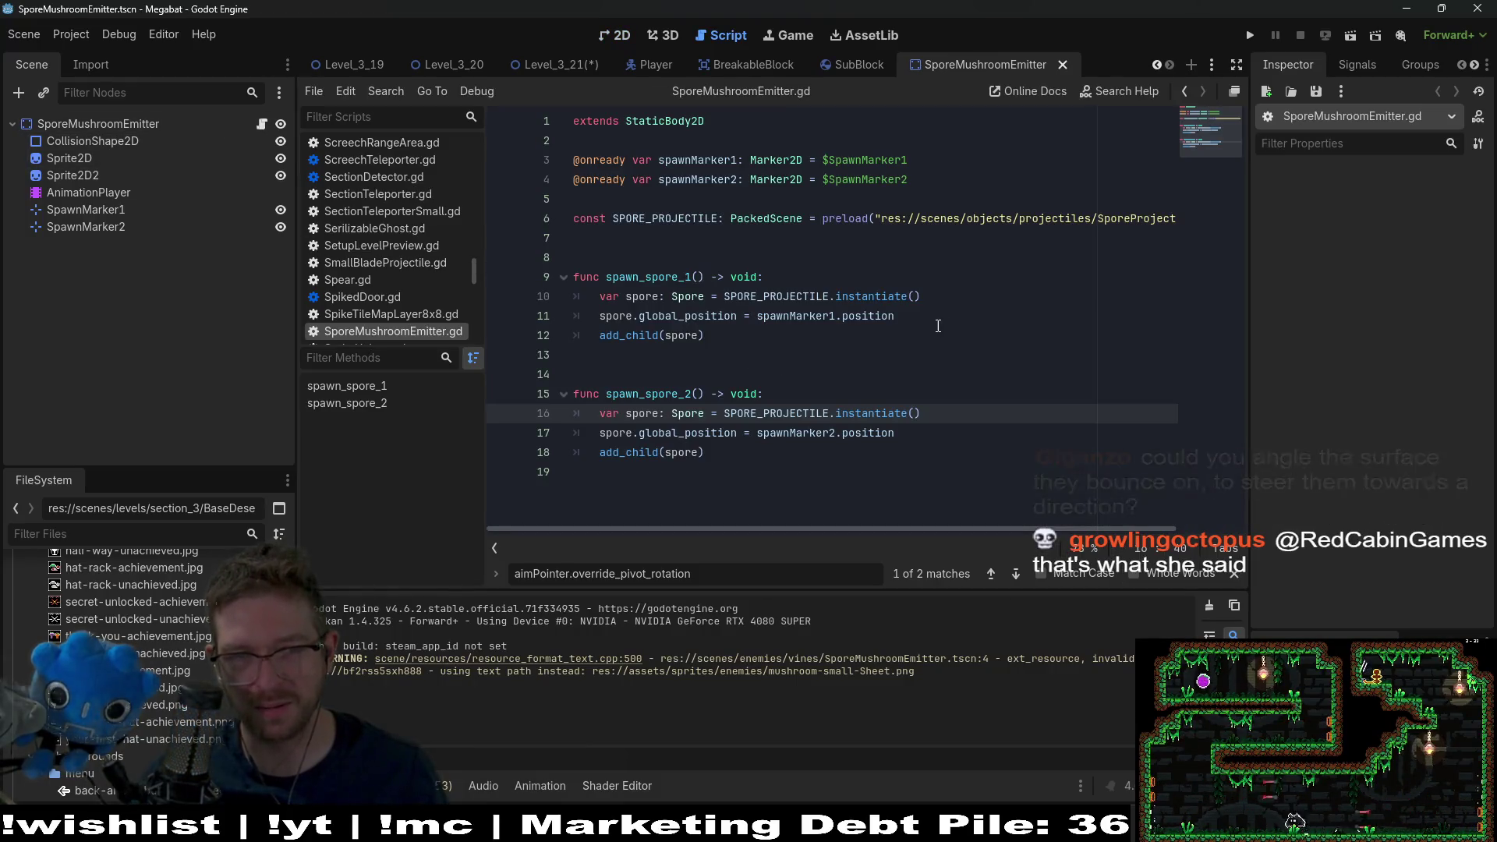
click(212, 535)
text(mushroom)
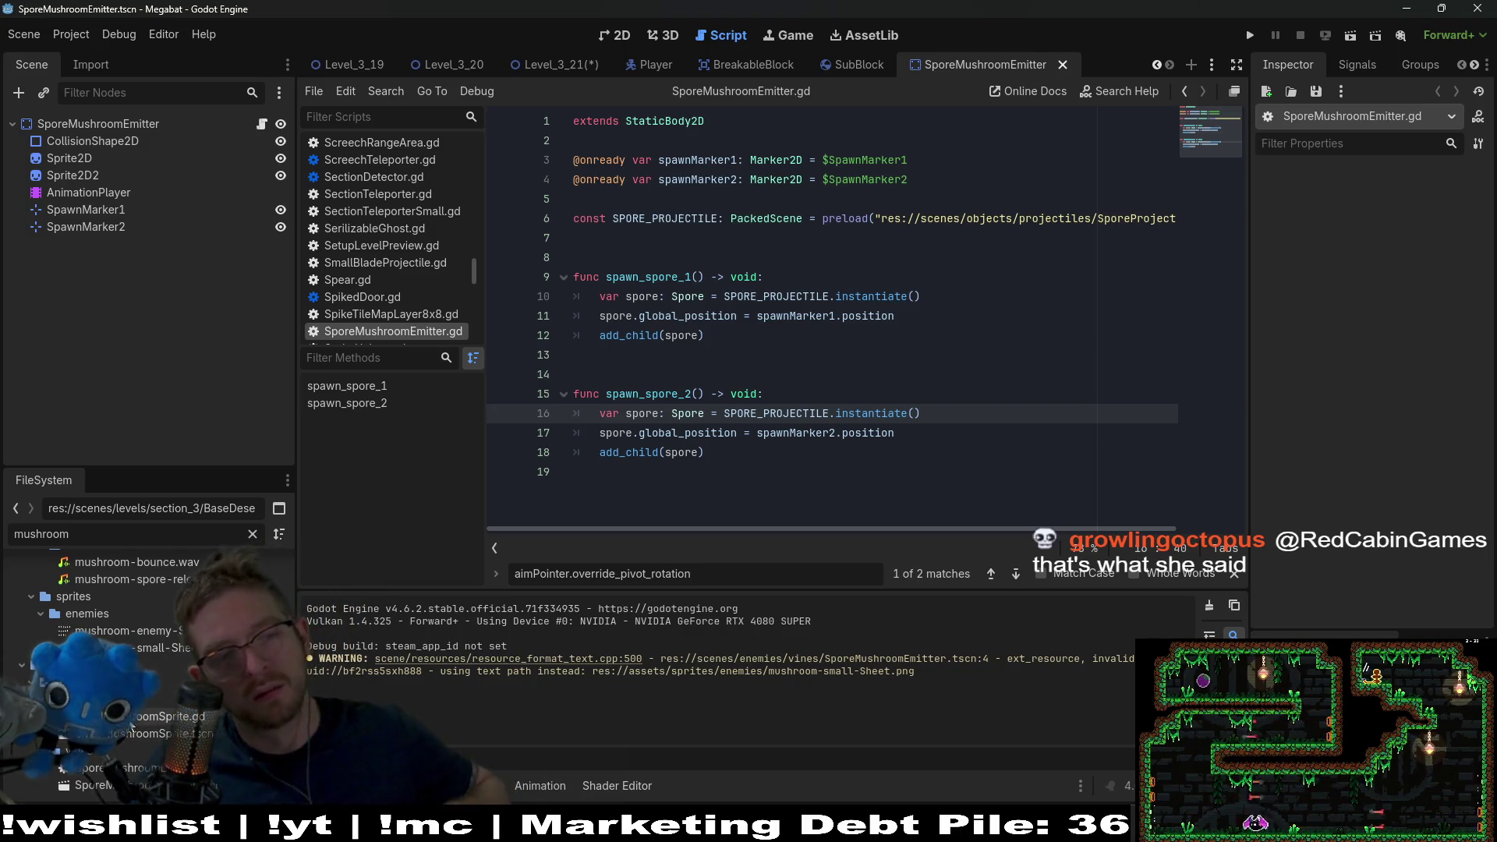
double_click(133, 733)
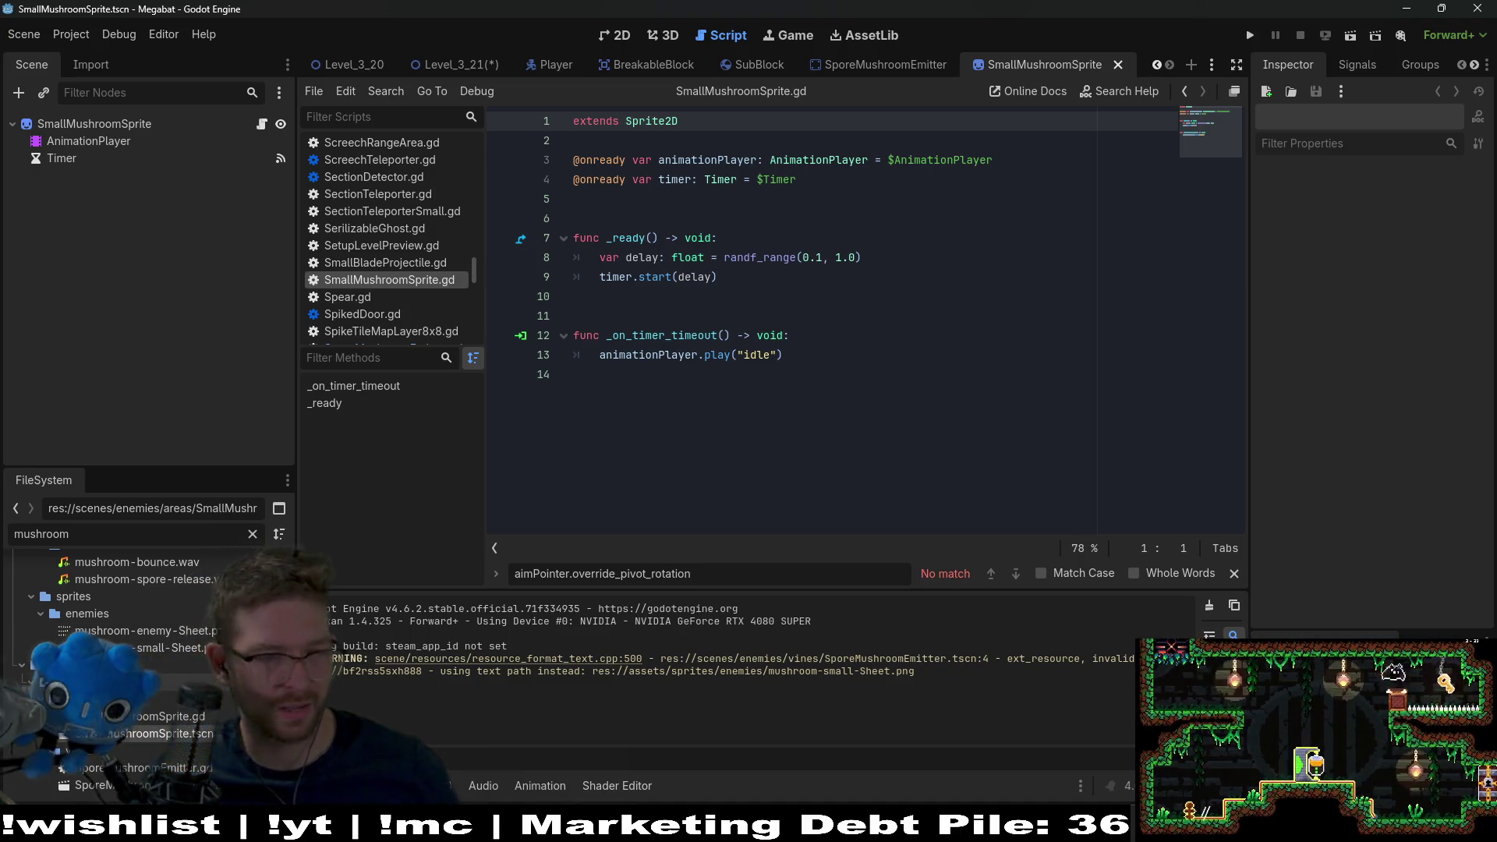
- Browse the filtered FileSystem list and select the SporeMushroomEmitter scene file
scroll(123, 734, up, 3)
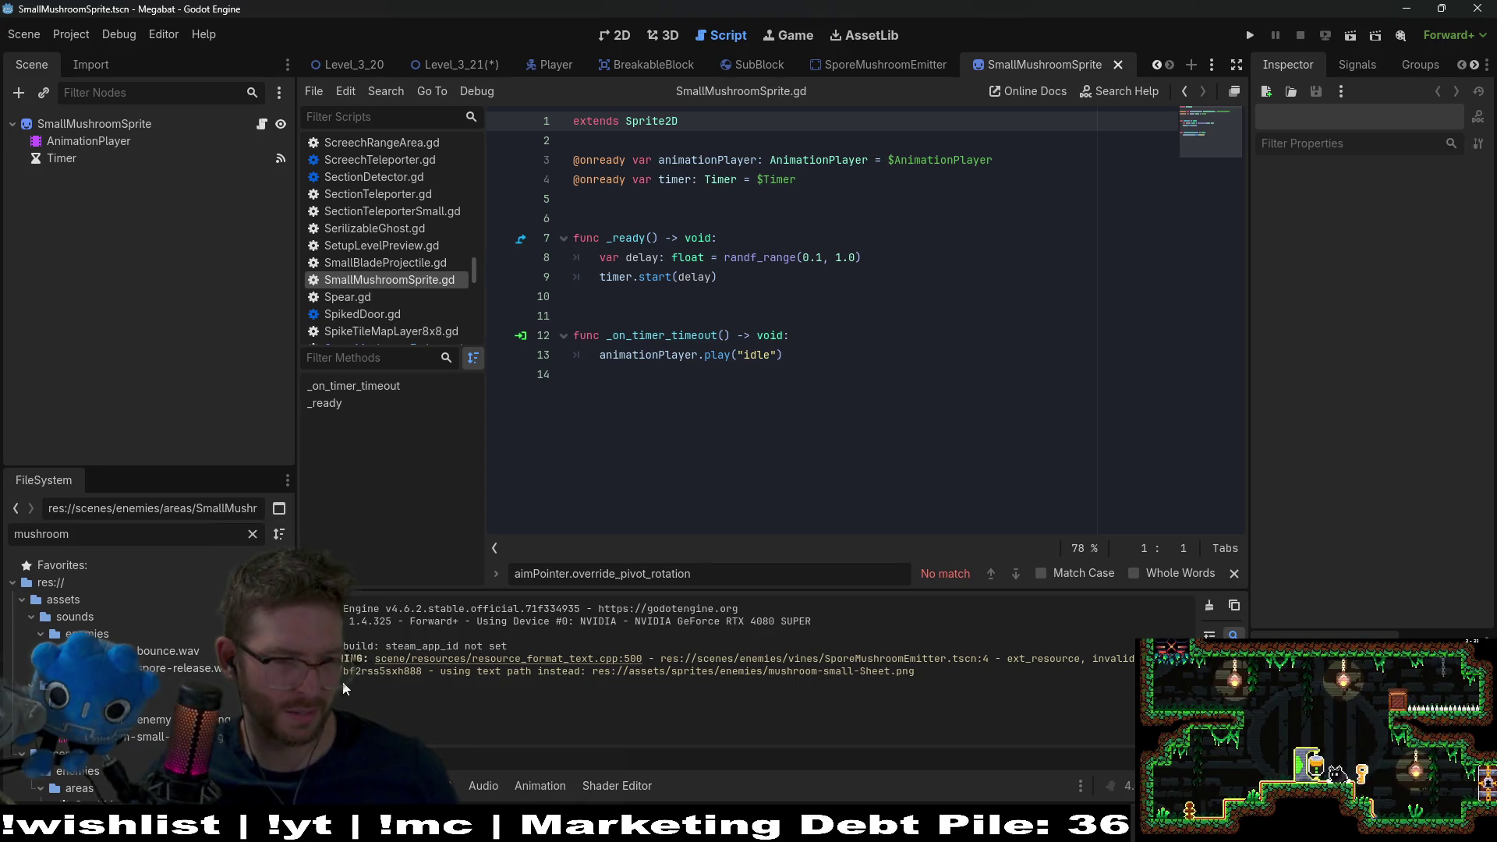
scroll(199, 694, down, 2)
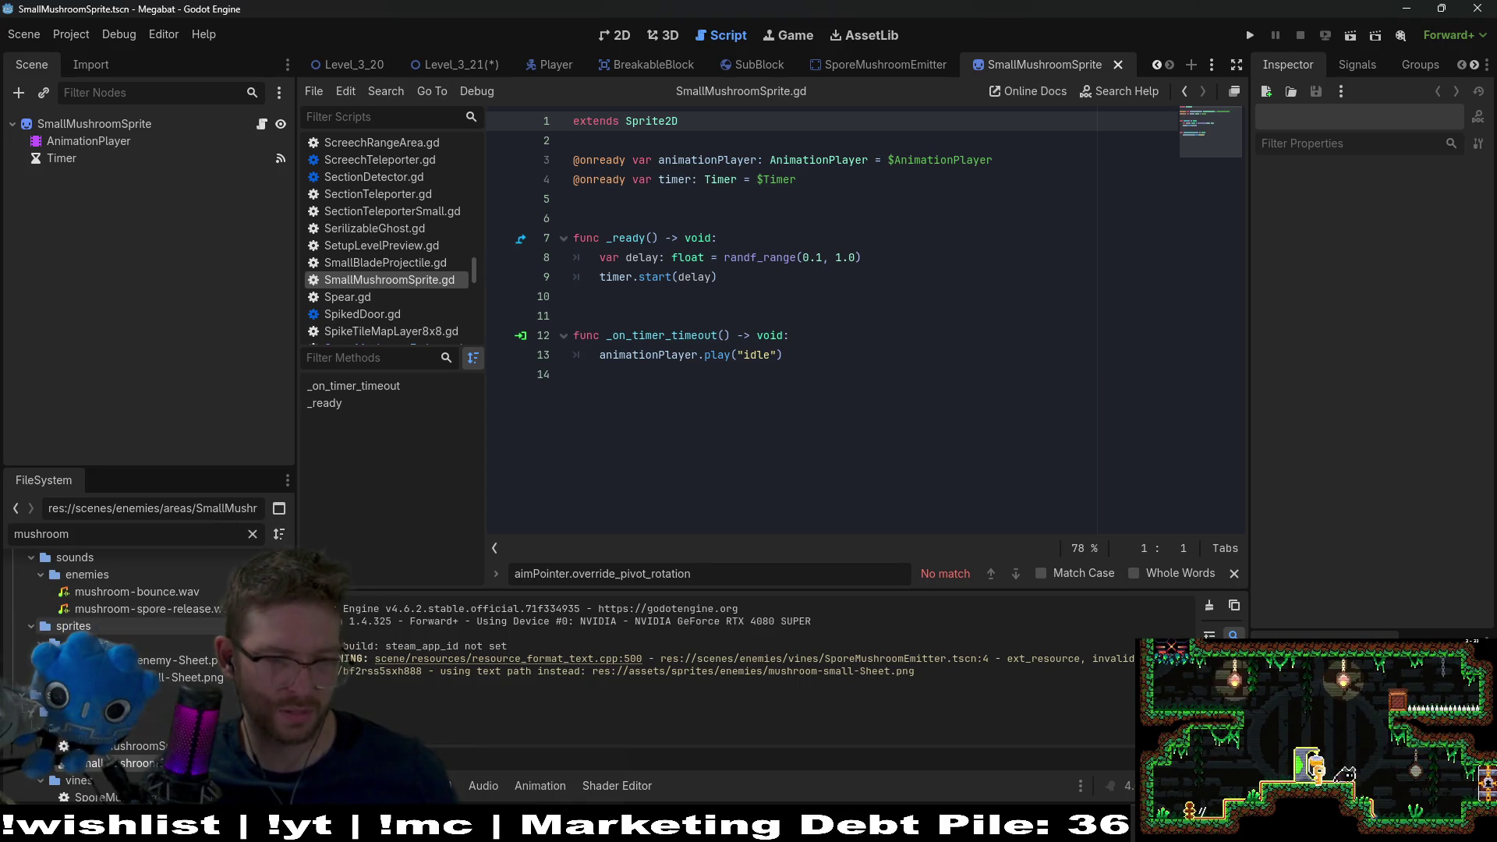
mouse_move(143, 592)
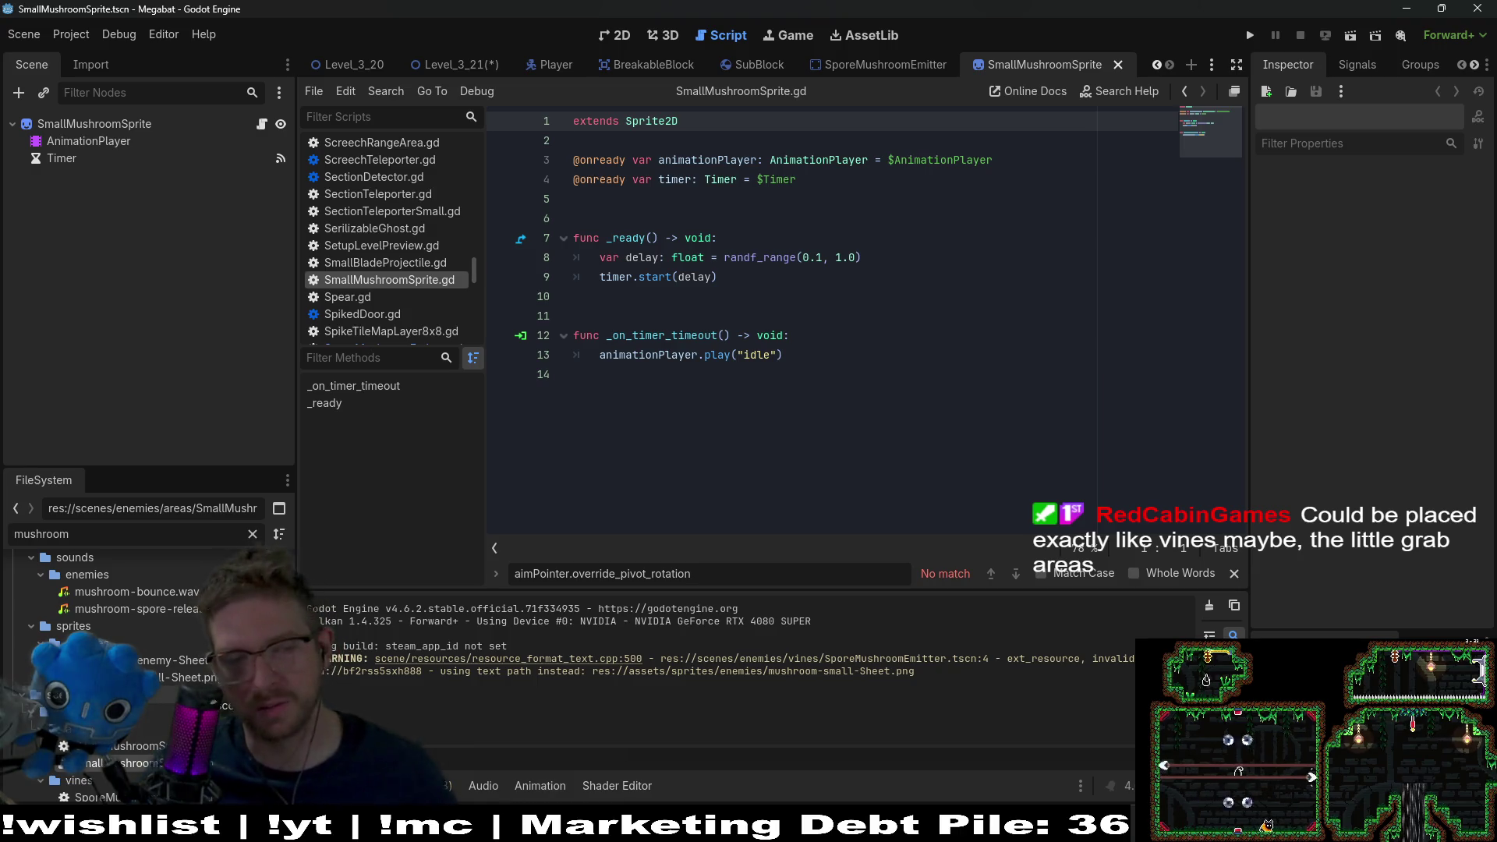
scroll(148, 624, down, 1)
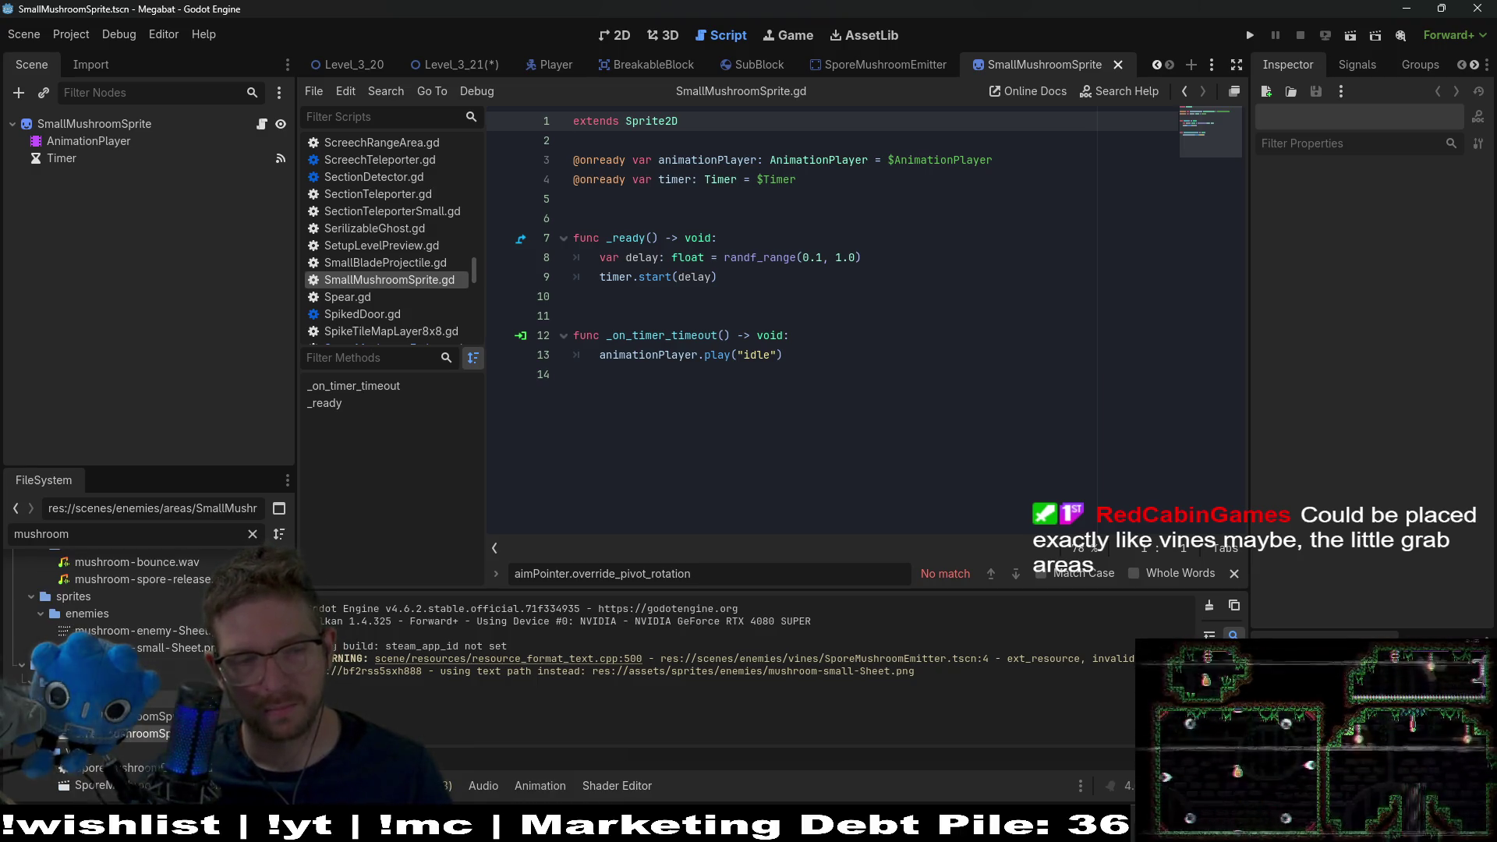
scroll(211, 704, up, 3)
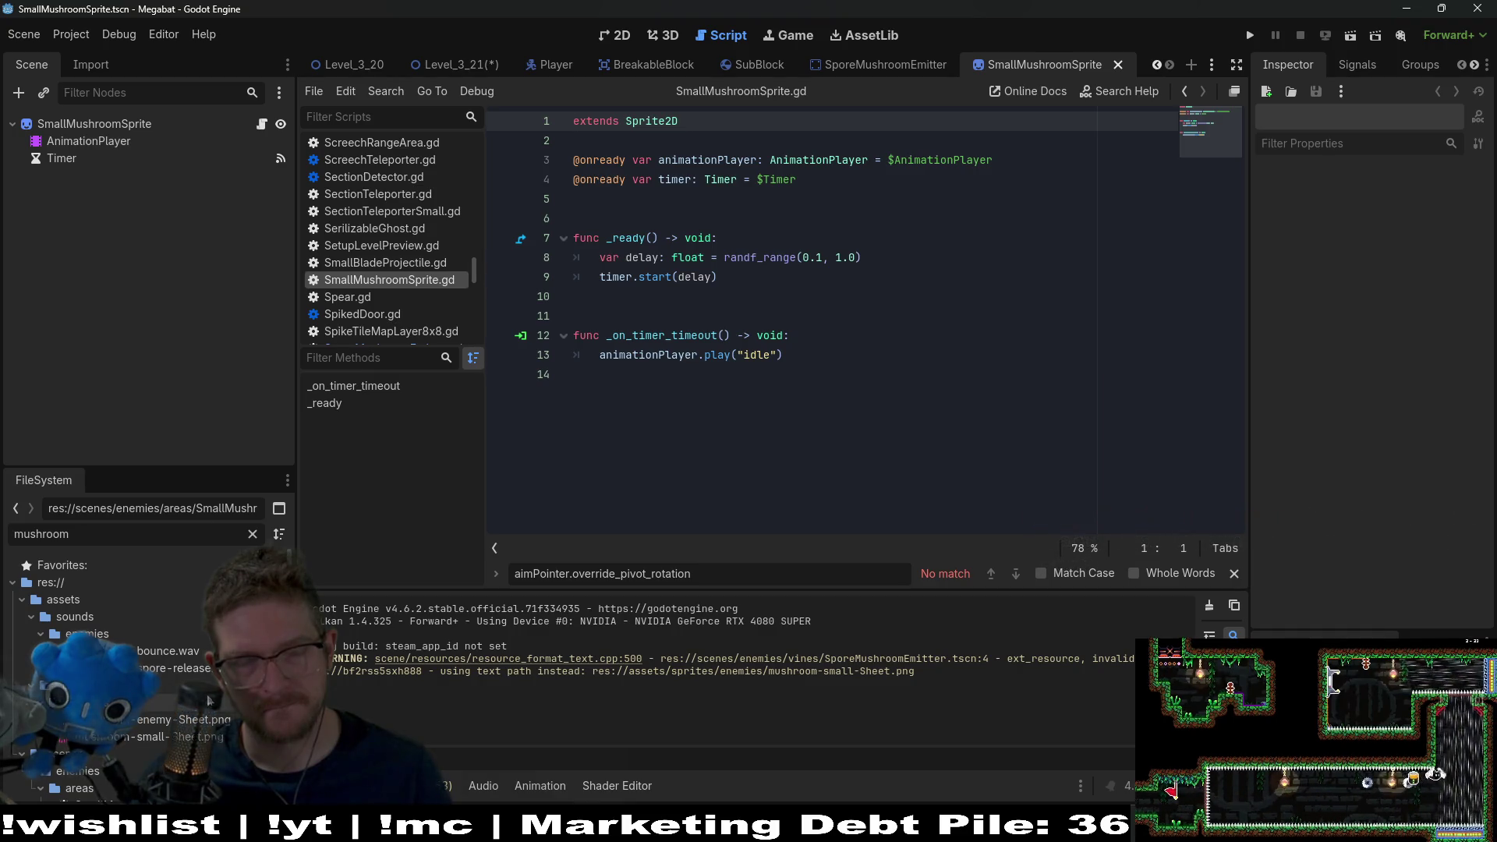
scroll(209, 701, down, 3)
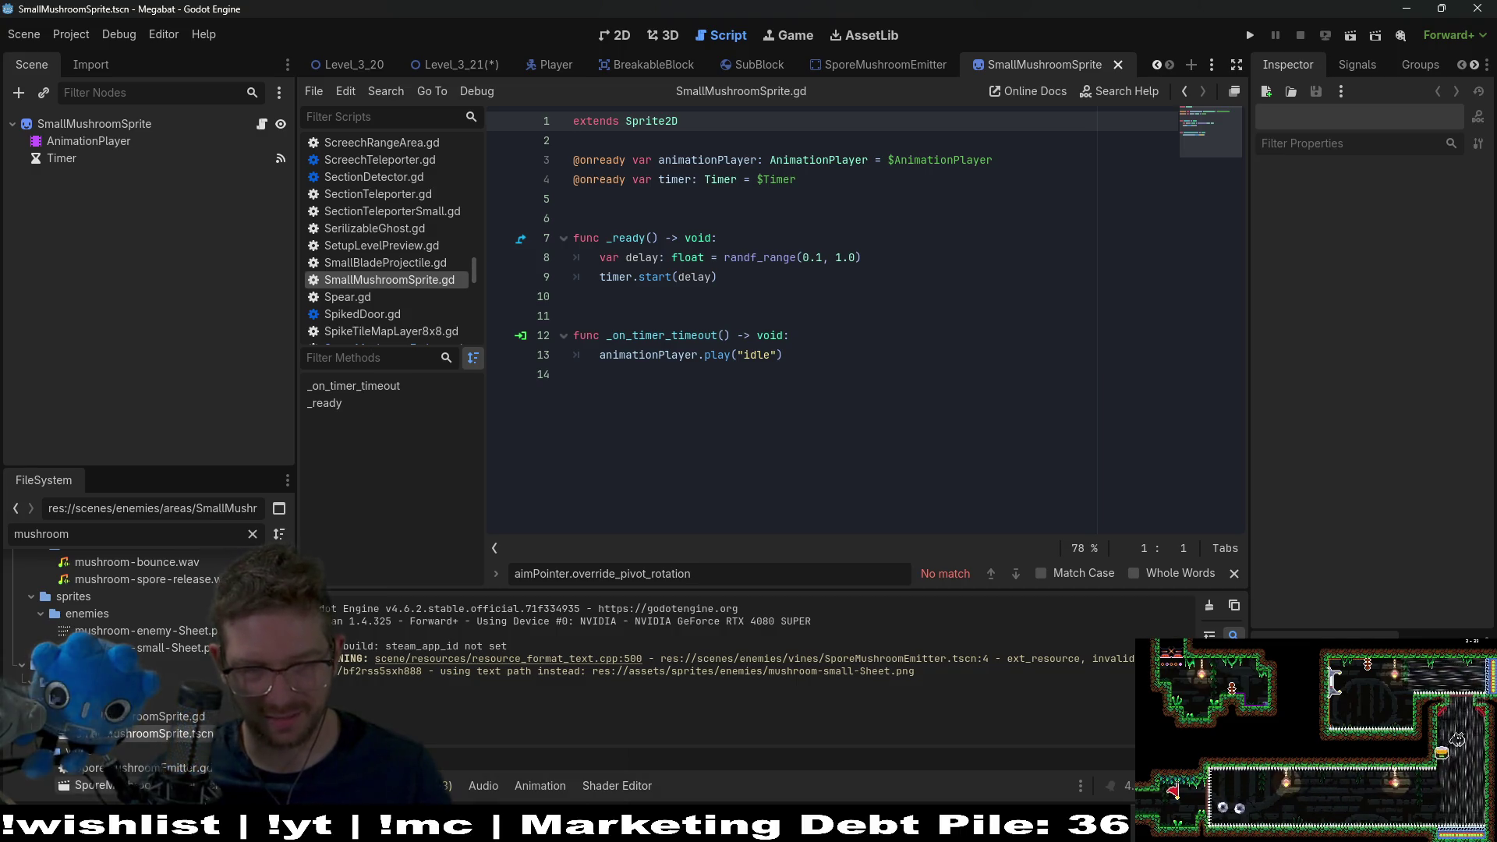
click(148, 786)
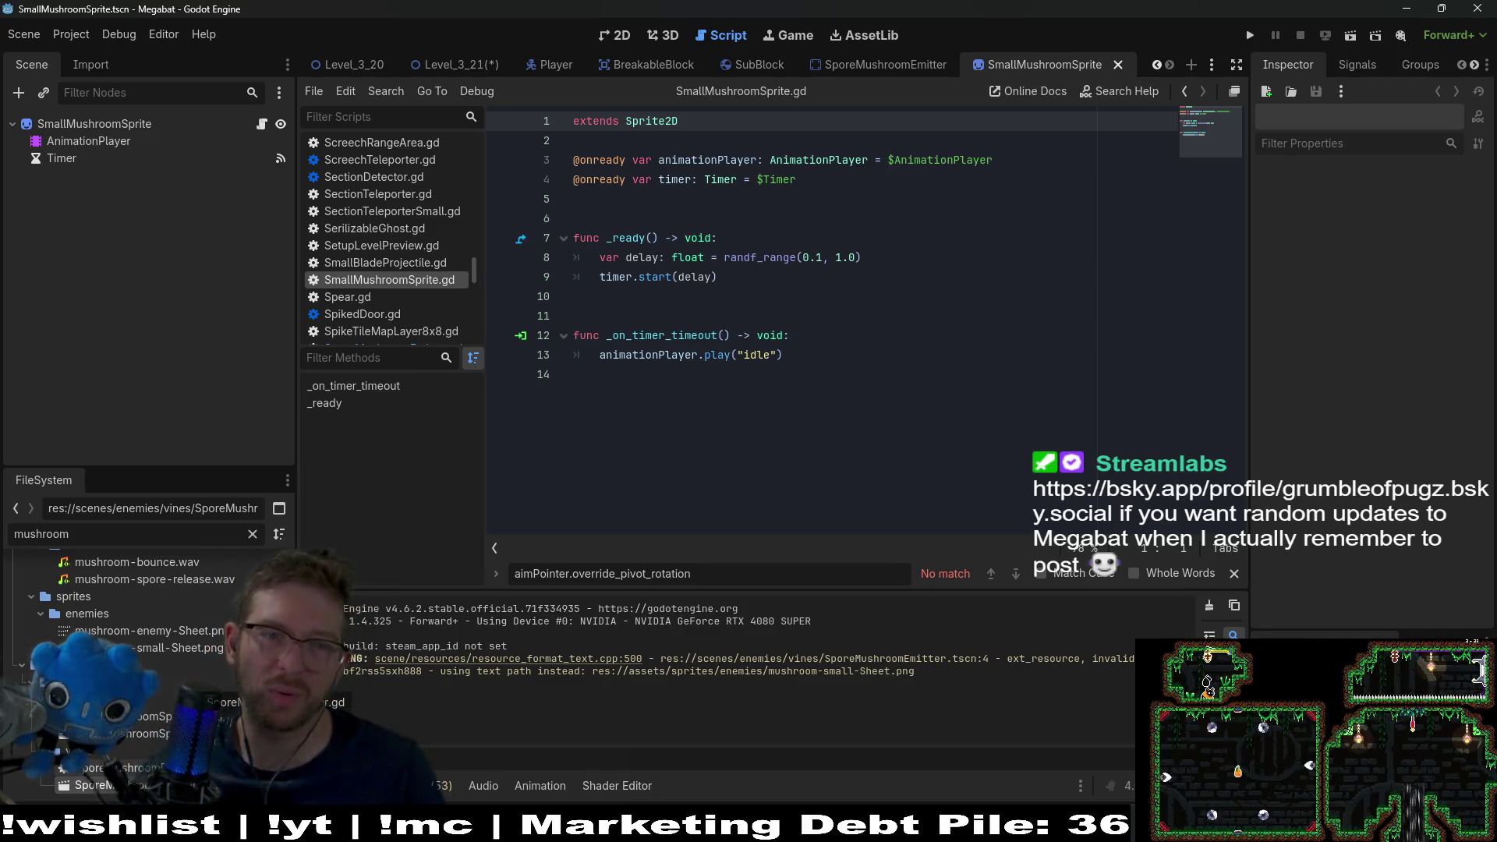
- Clear the 'mushroom' filter and scroll up through the full folder tree
scroll(158, 638, up, 3)
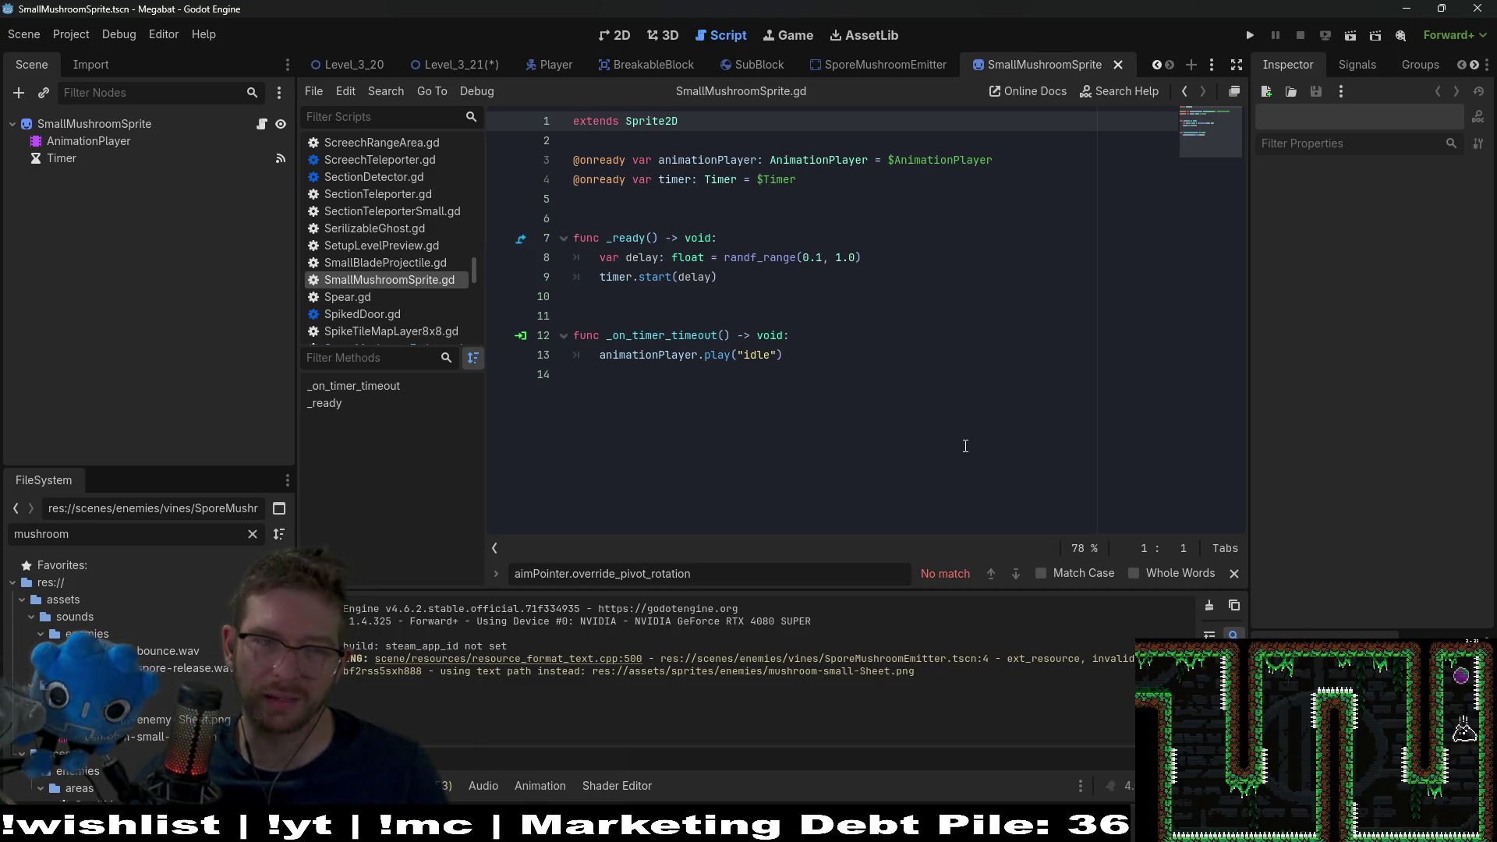
scroll(258, 562, down, 2)
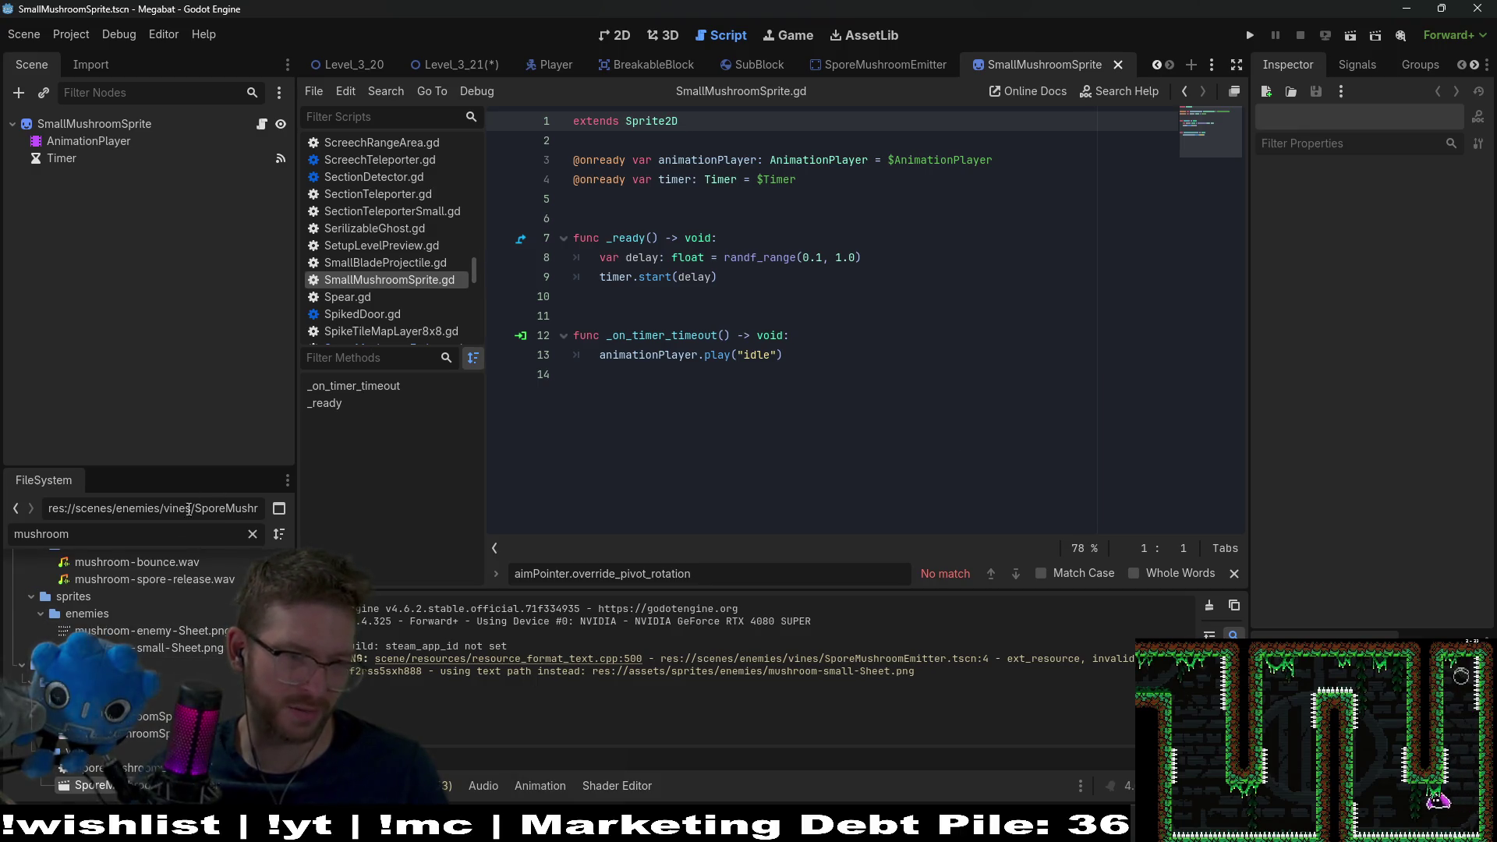
click(258, 540)
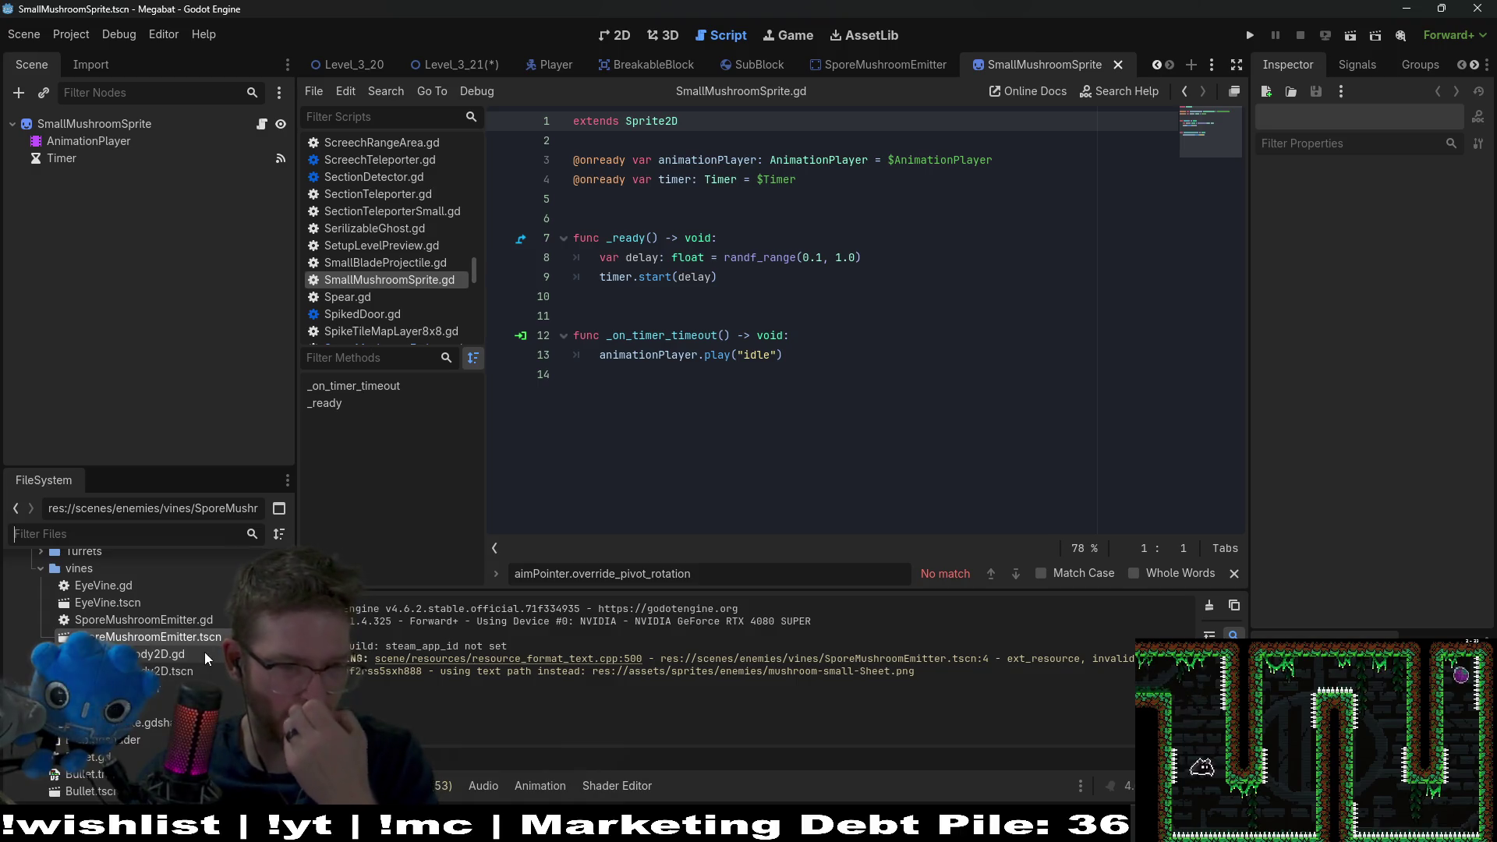
scroll(205, 652, up, 2)
scroll(203, 652, up, 4)
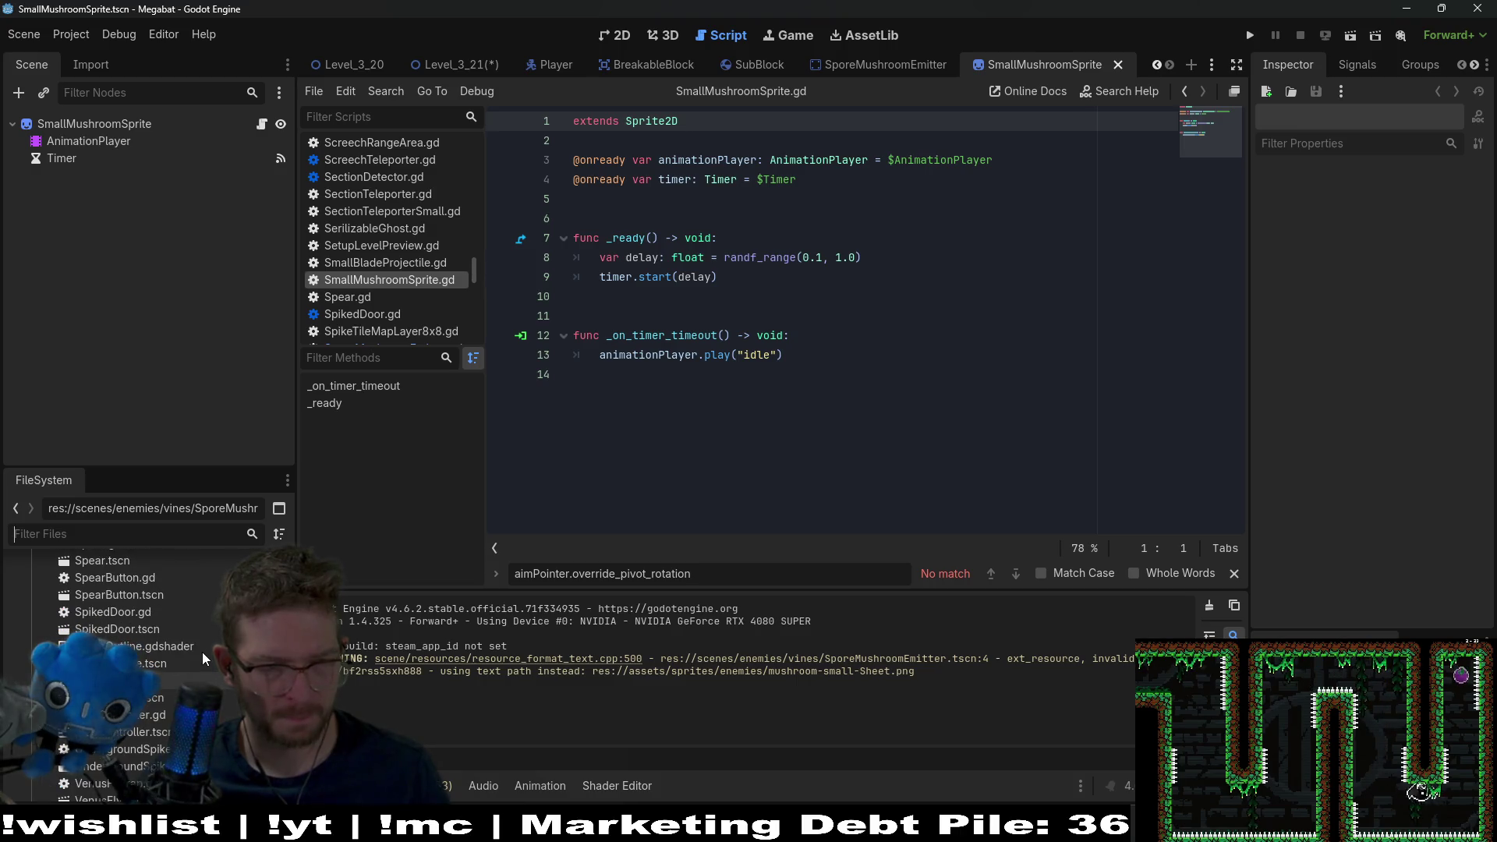
scroll(203, 652, up, 3)
scroll(203, 652, up, 4)
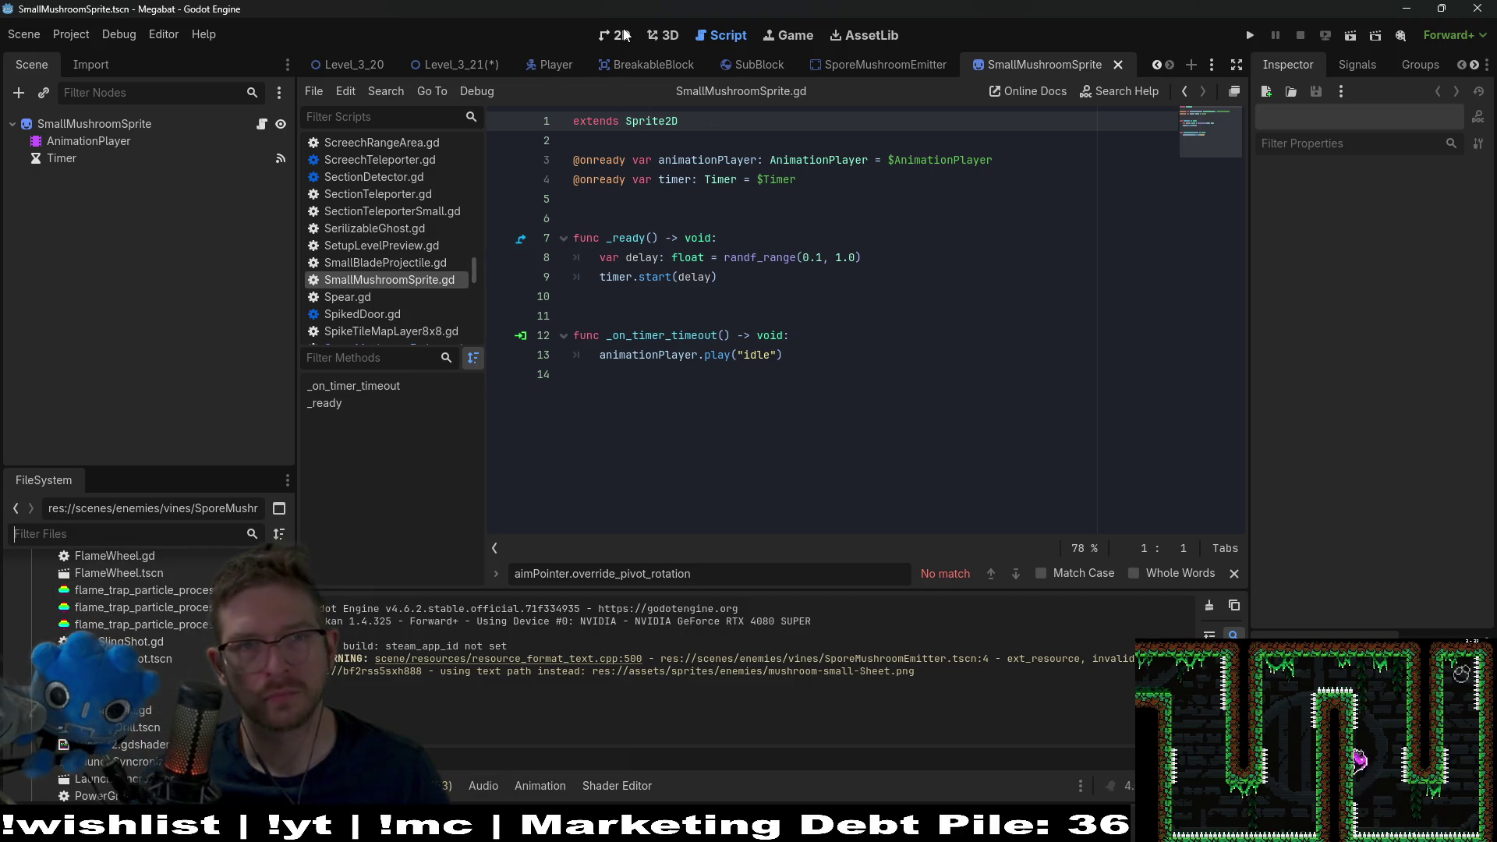
- Switch to the 2D workspace to see SmallMushroomSprite with its AnimationPlayer and Timer
click(633, 36)
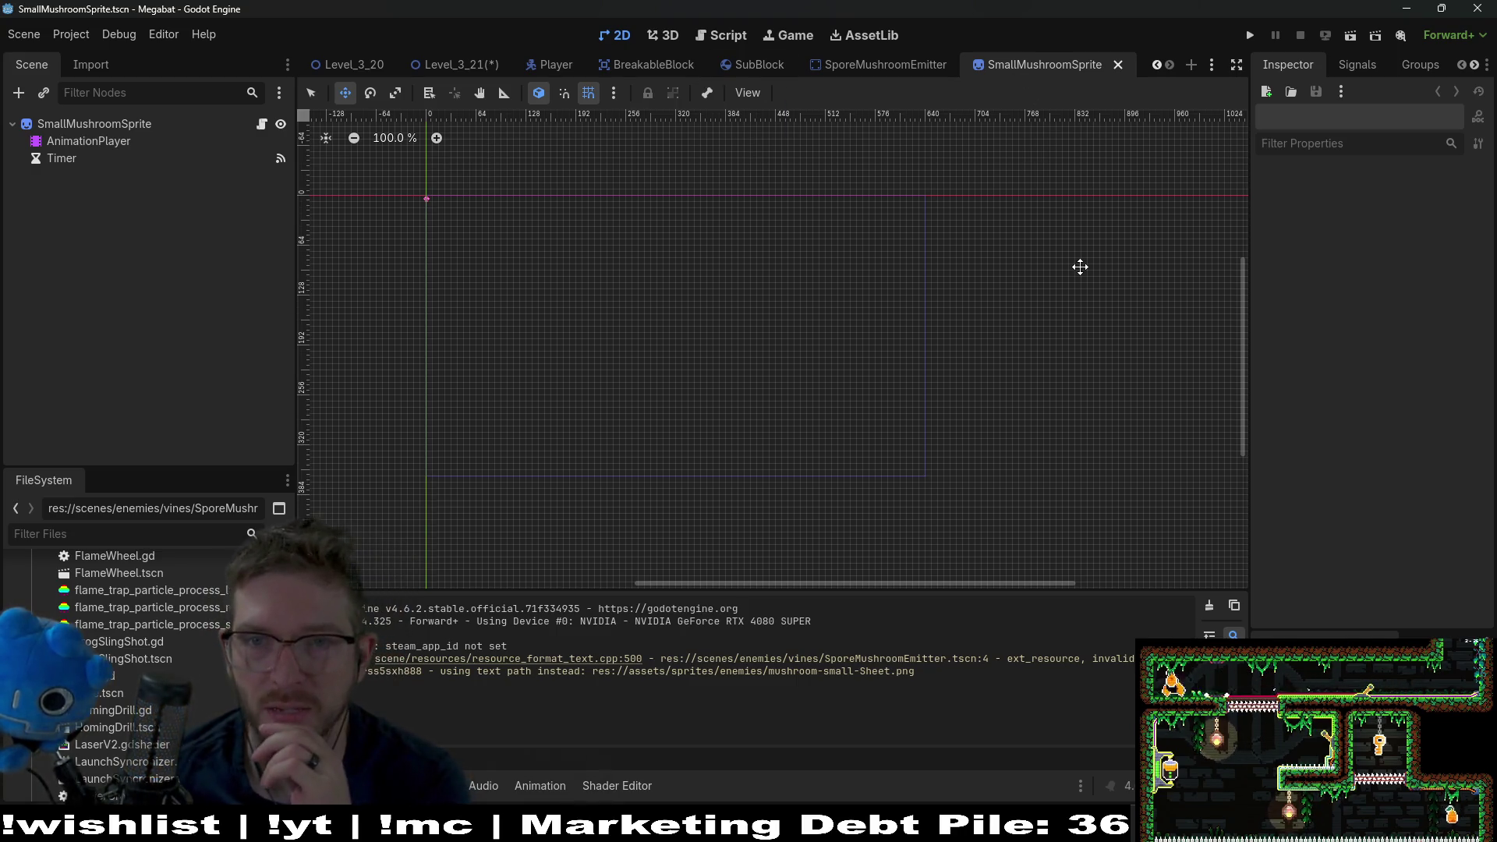
- Close the SmallMushroomSprite, SporeMushroomEmitter, SubBlock and BreakableBlock scene tabs
click(1118, 64)
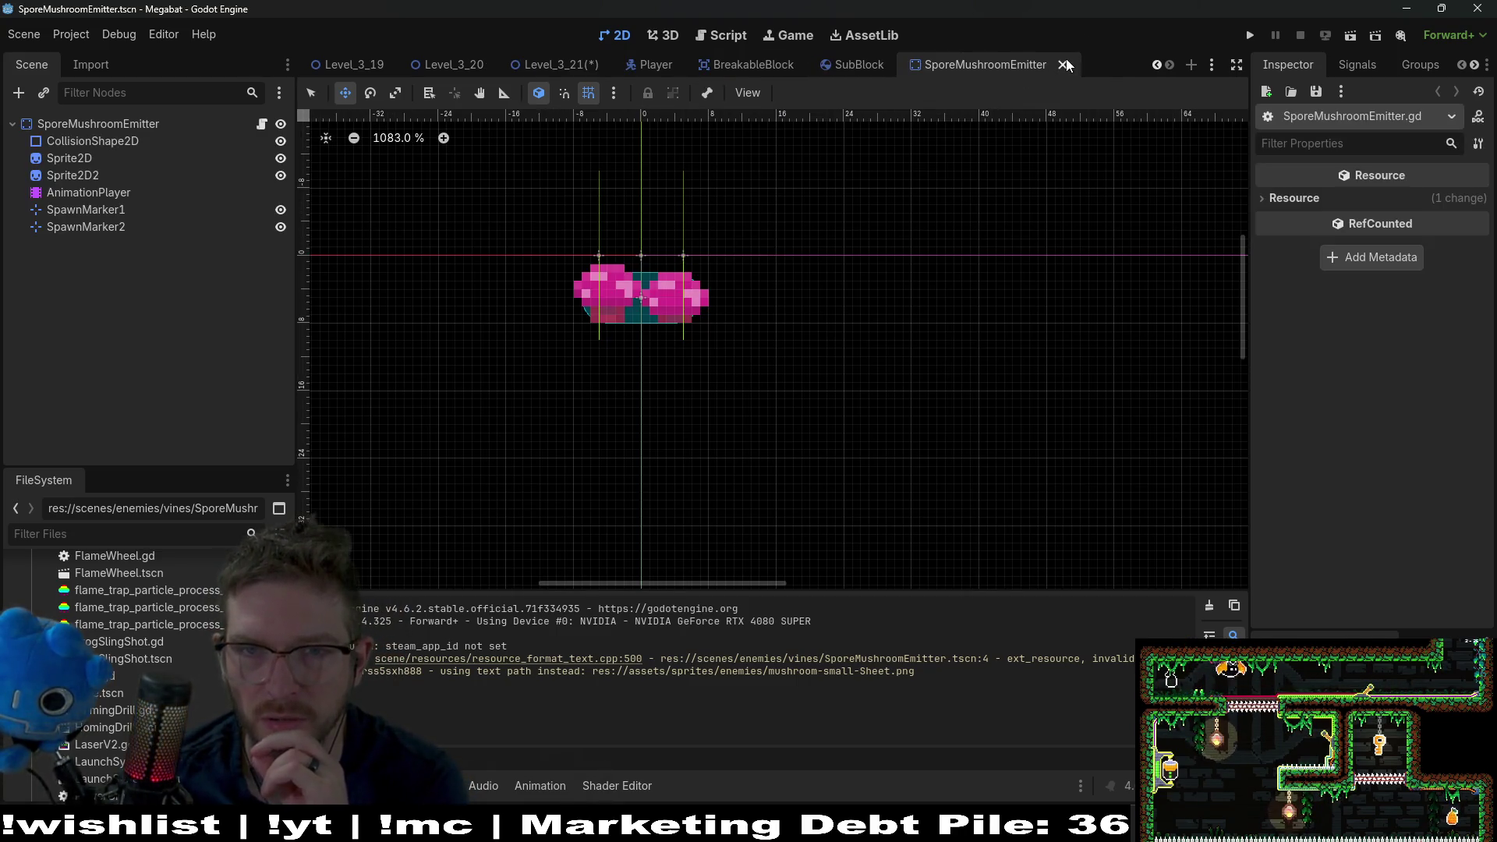
click(1065, 65)
click(1106, 65)
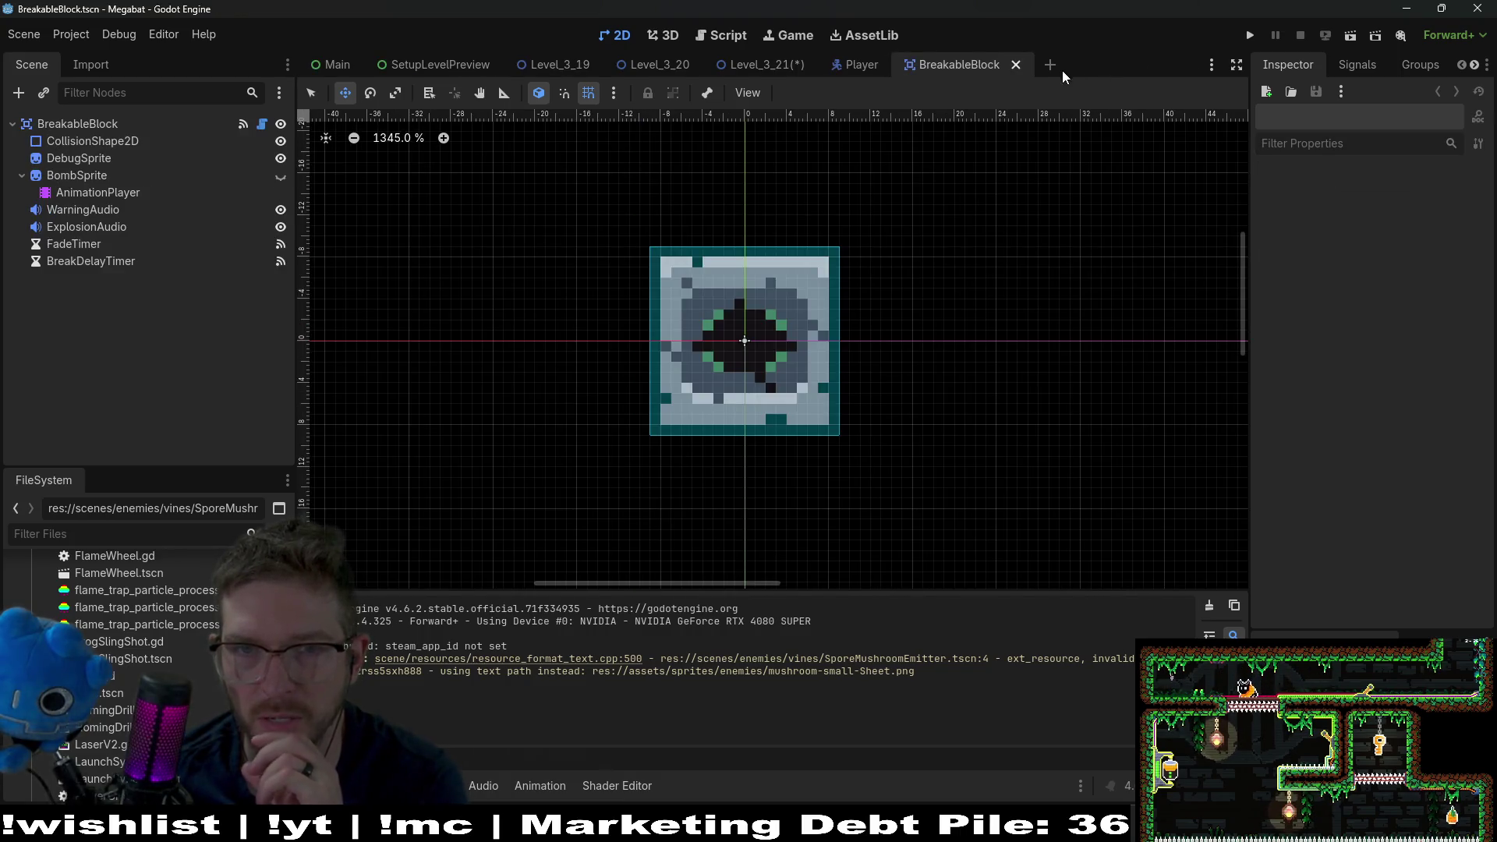
click(1016, 65)
- Save Level_3_21, then start a new scene and choose Other Node for its root
click(768, 67)
scroll(842, 282, down, 3)
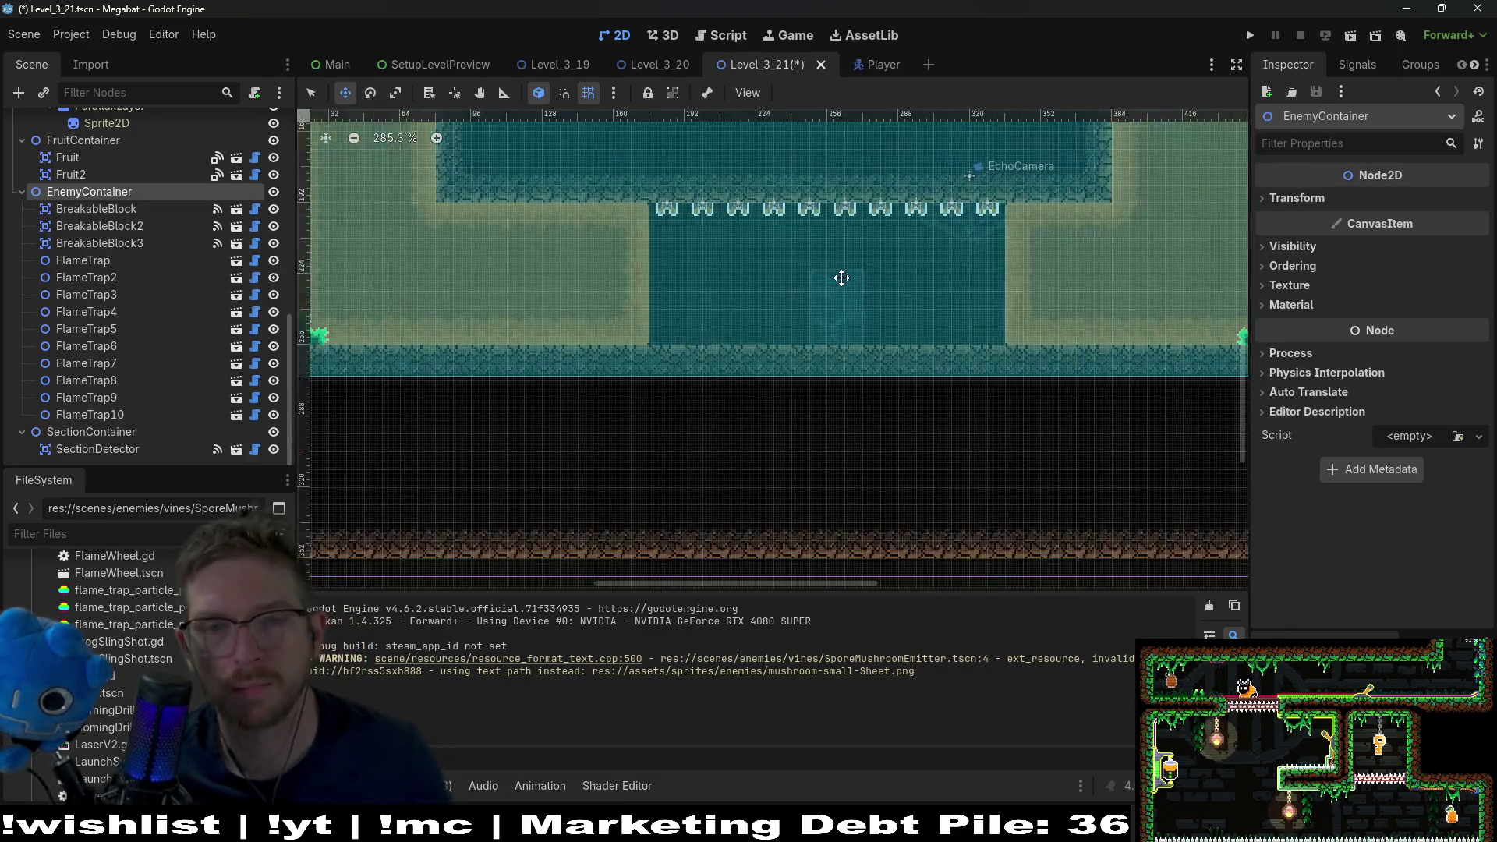
key(ctrl+s)
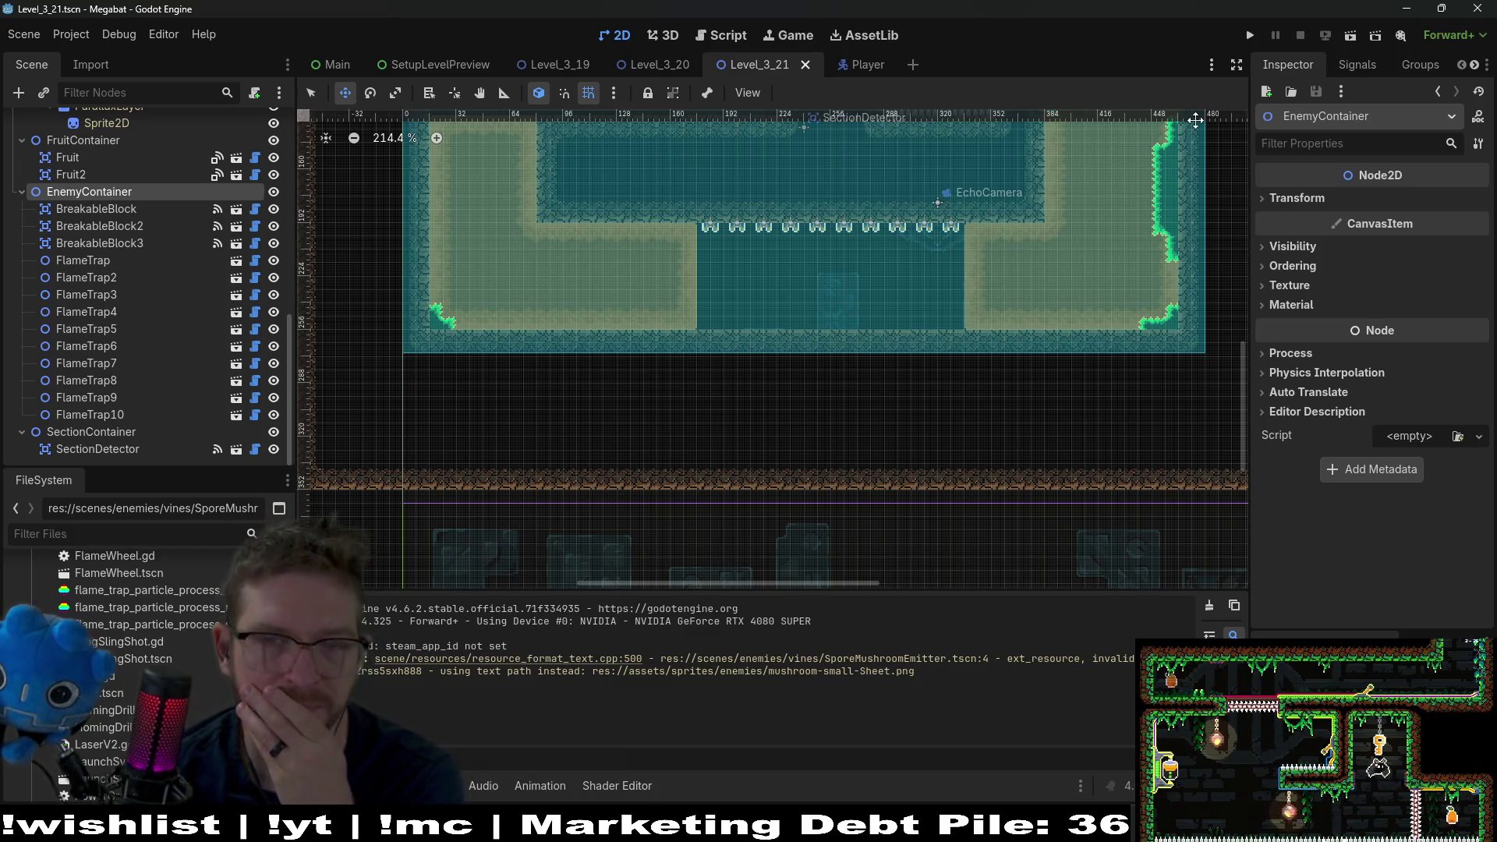
key(ctrl+n)
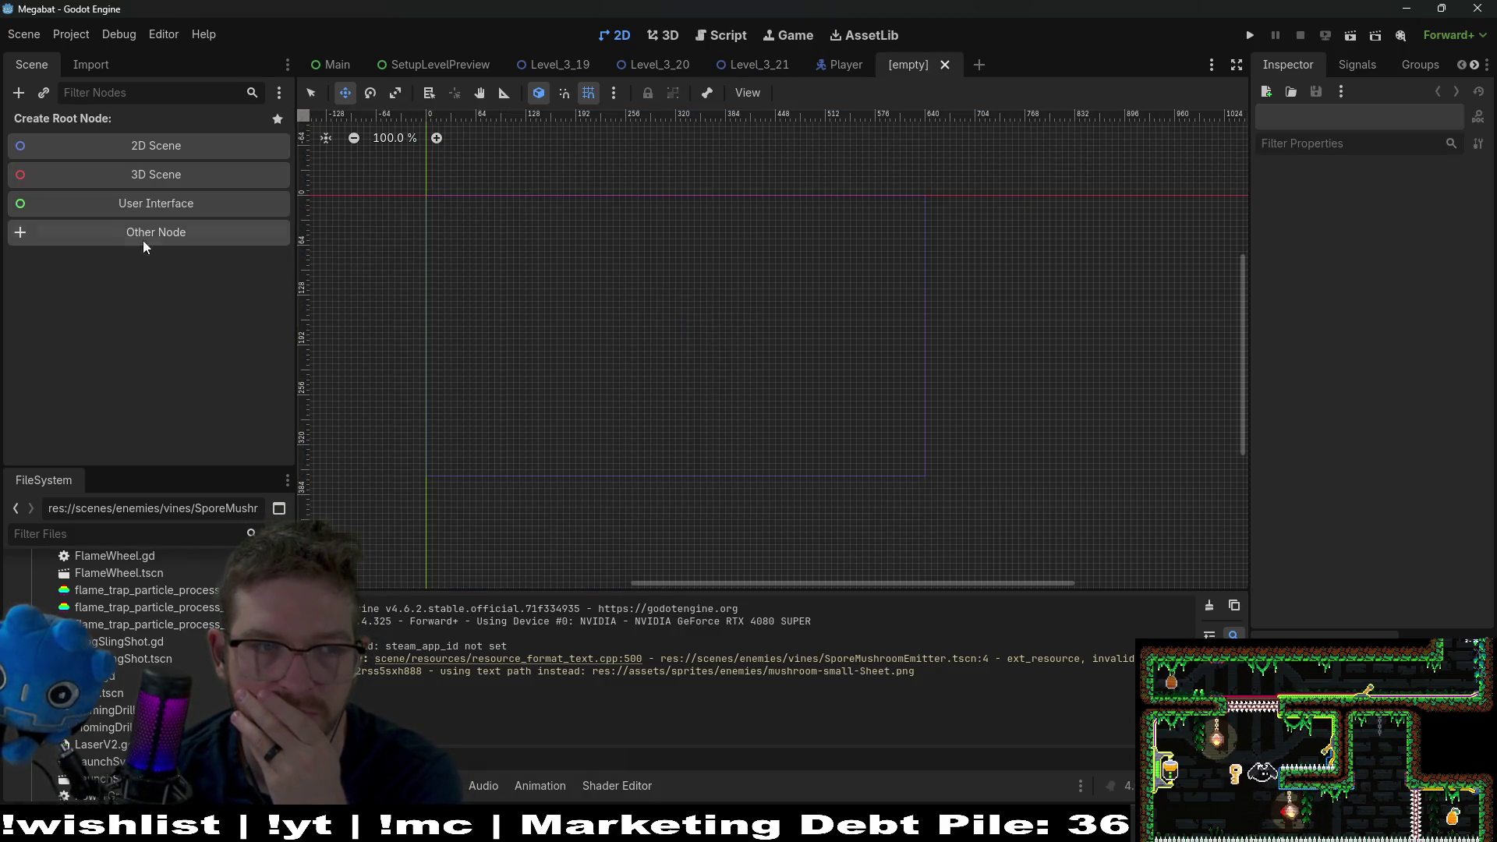
click(147, 238)
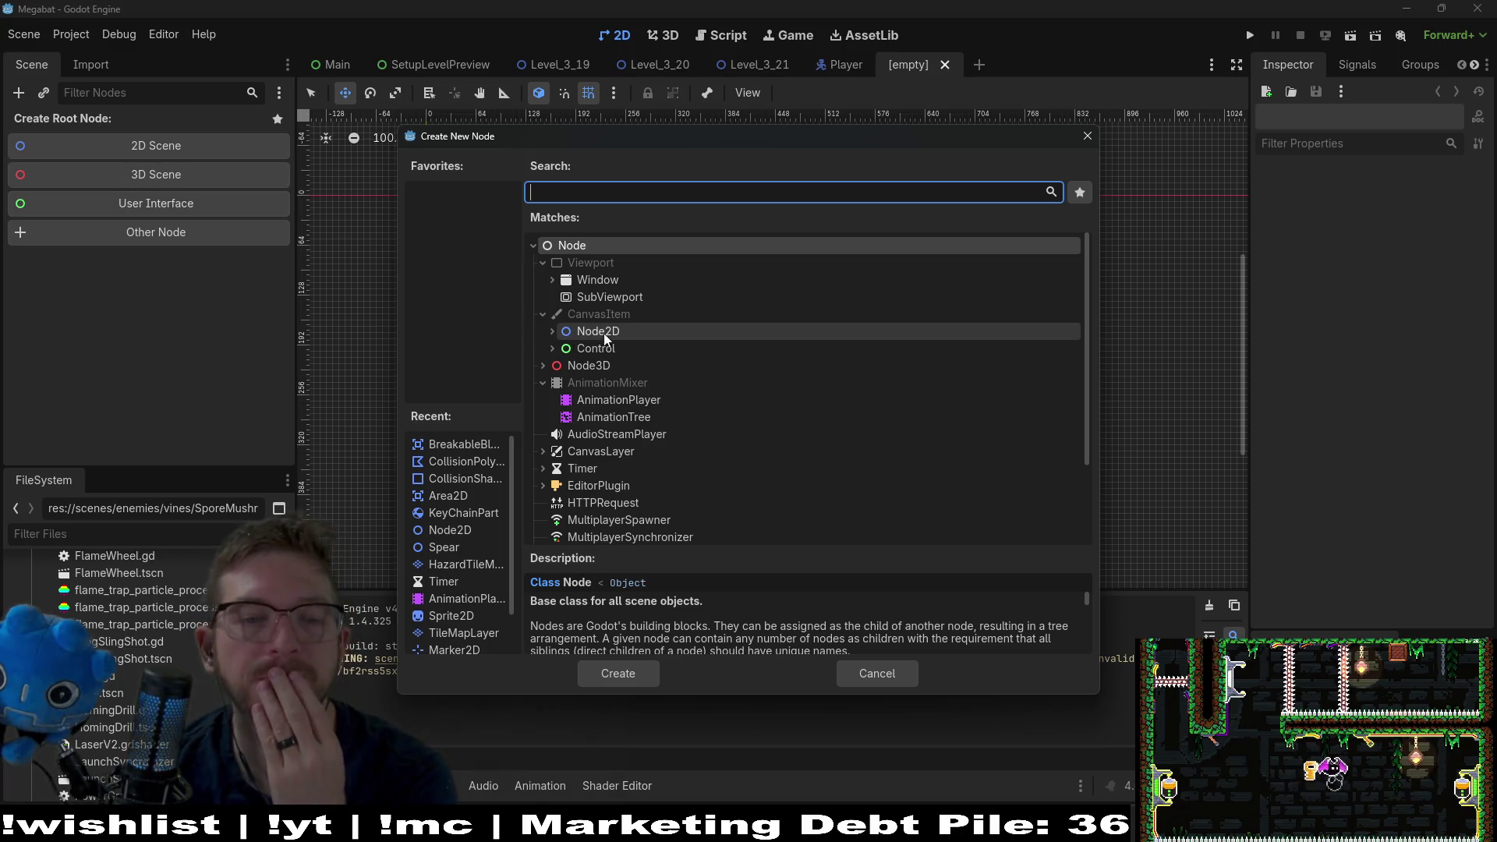
- Make a Node2D the scene root and rename it Trampoline
click(552, 331)
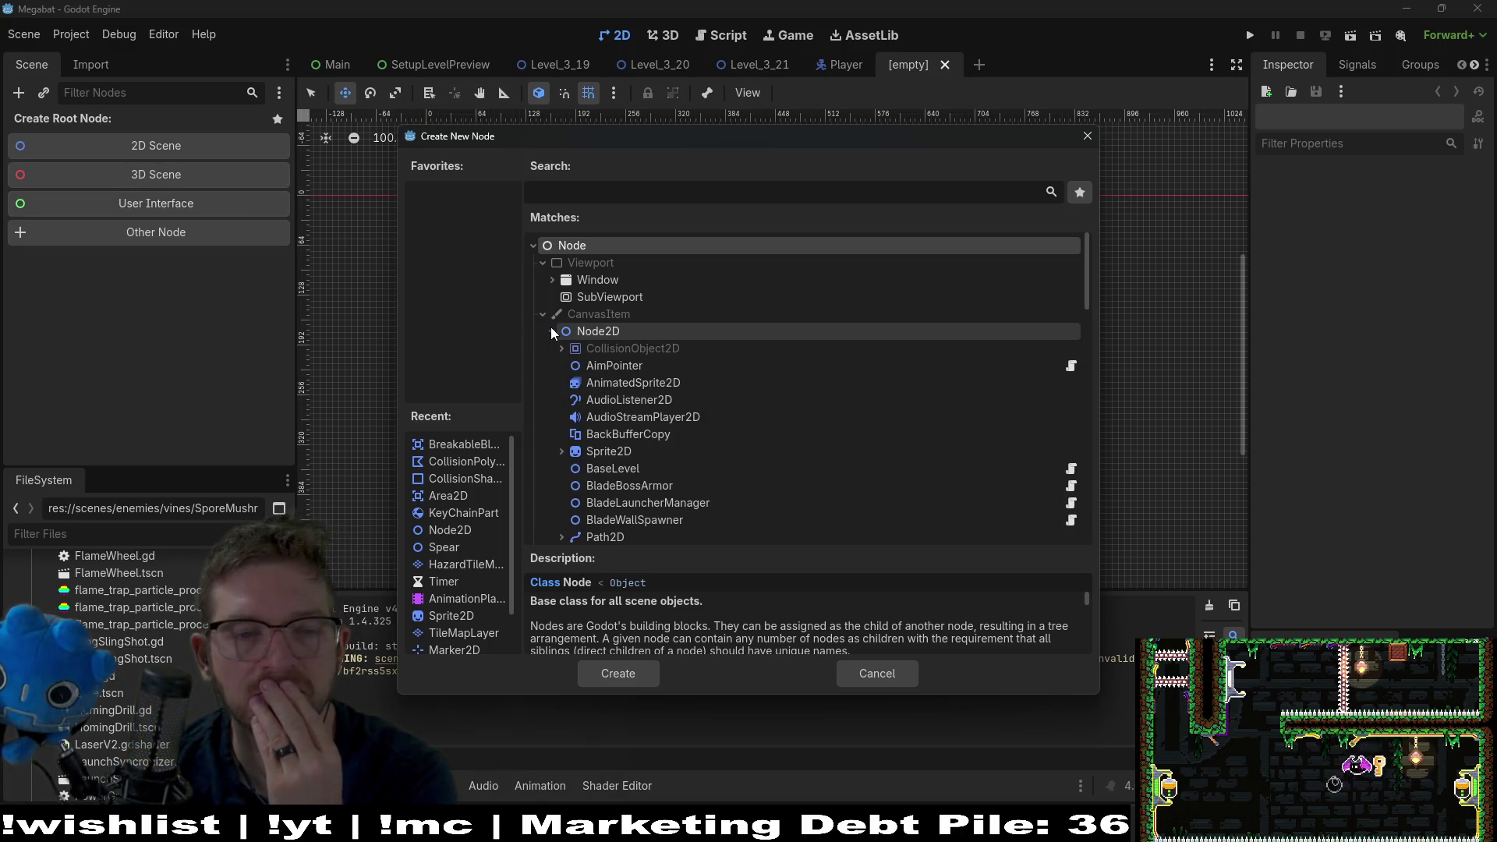
scroll(777, 395, down, 2)
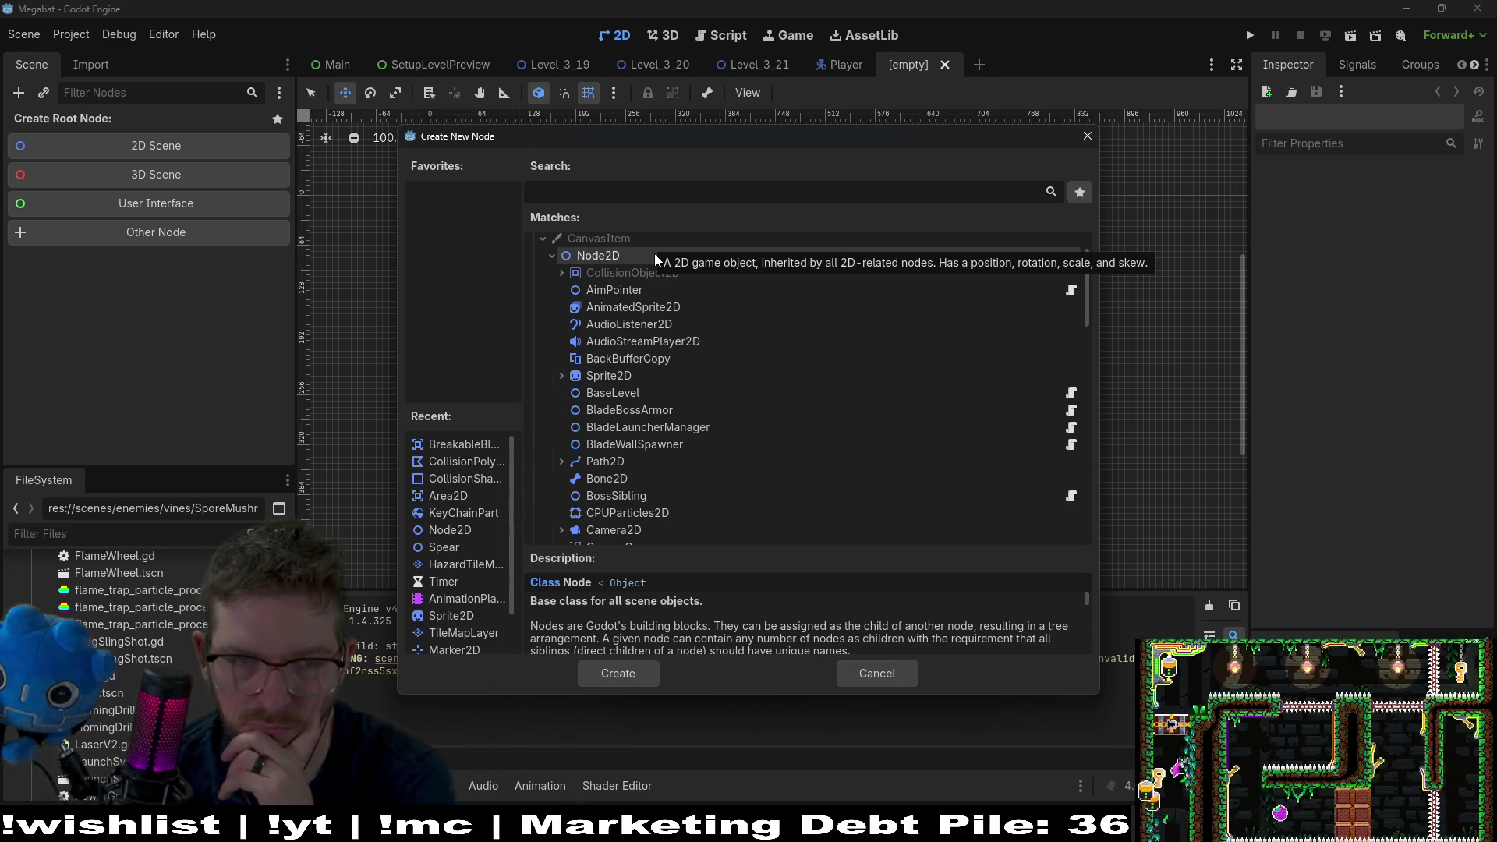
double_click(654, 255)
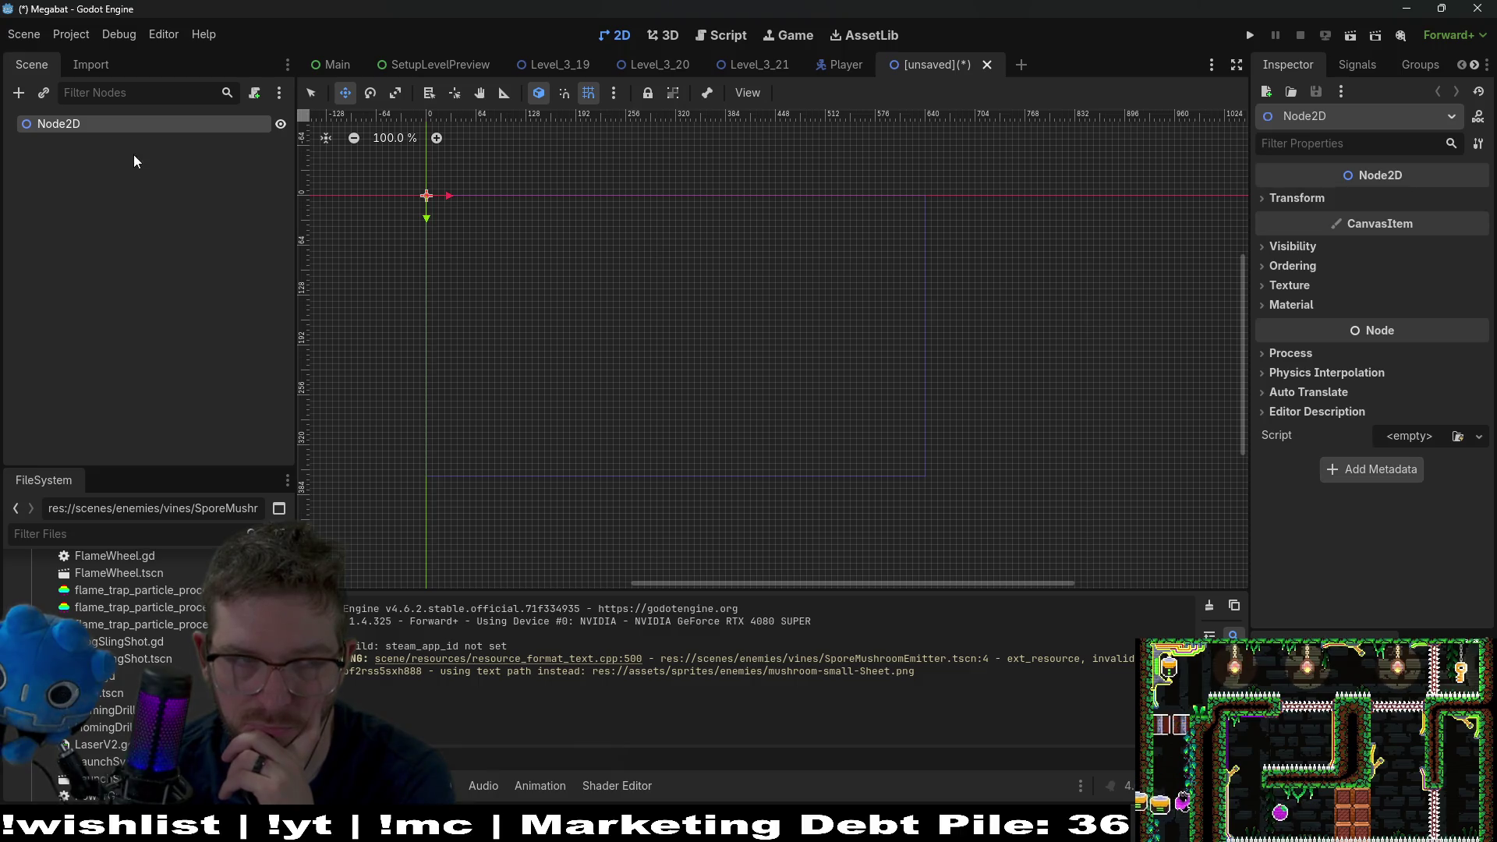
double_click(78, 124)
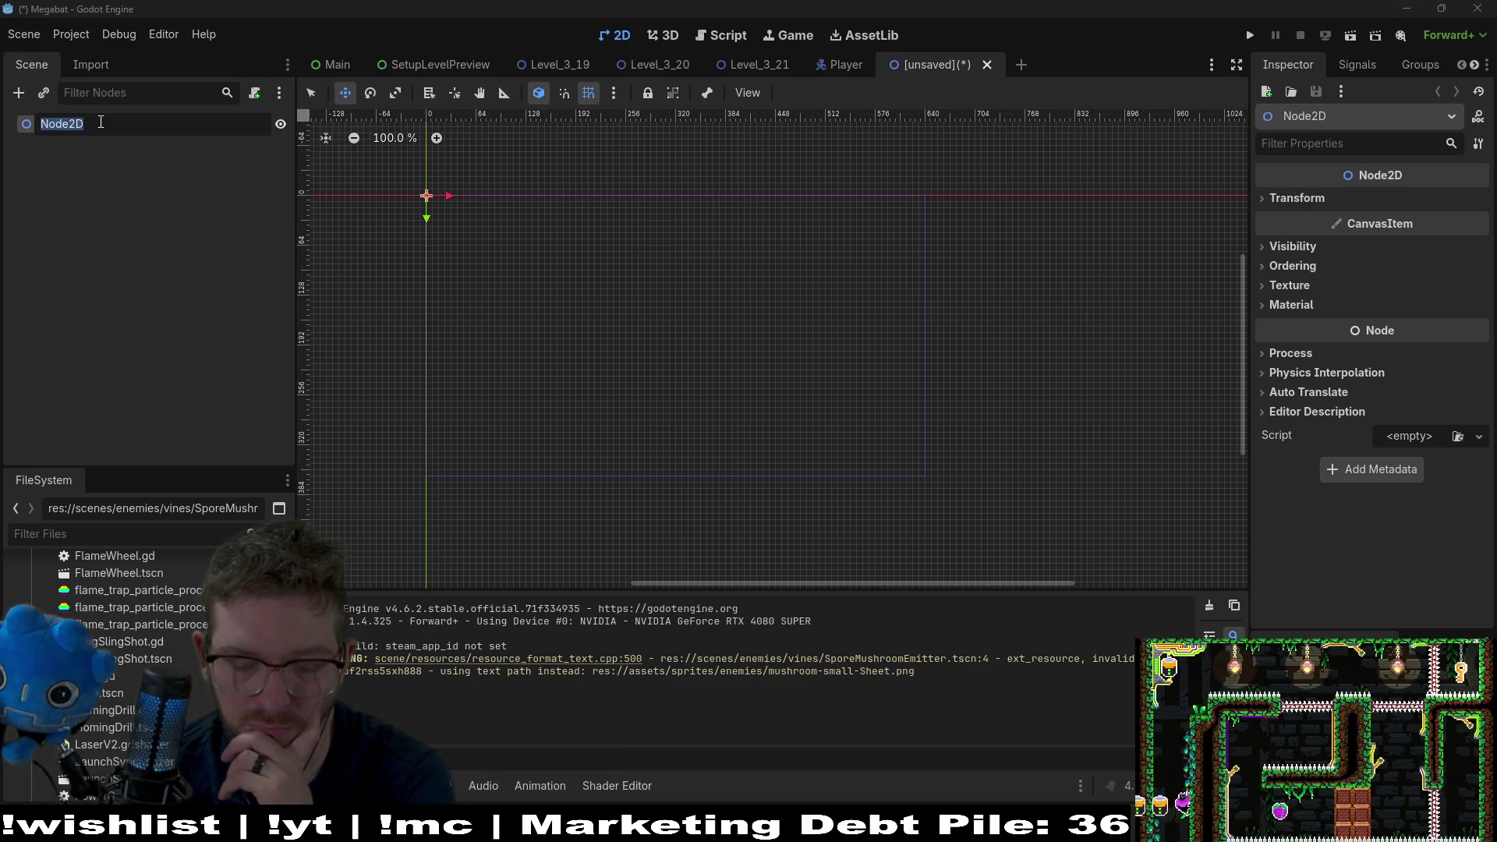
text(Tr)
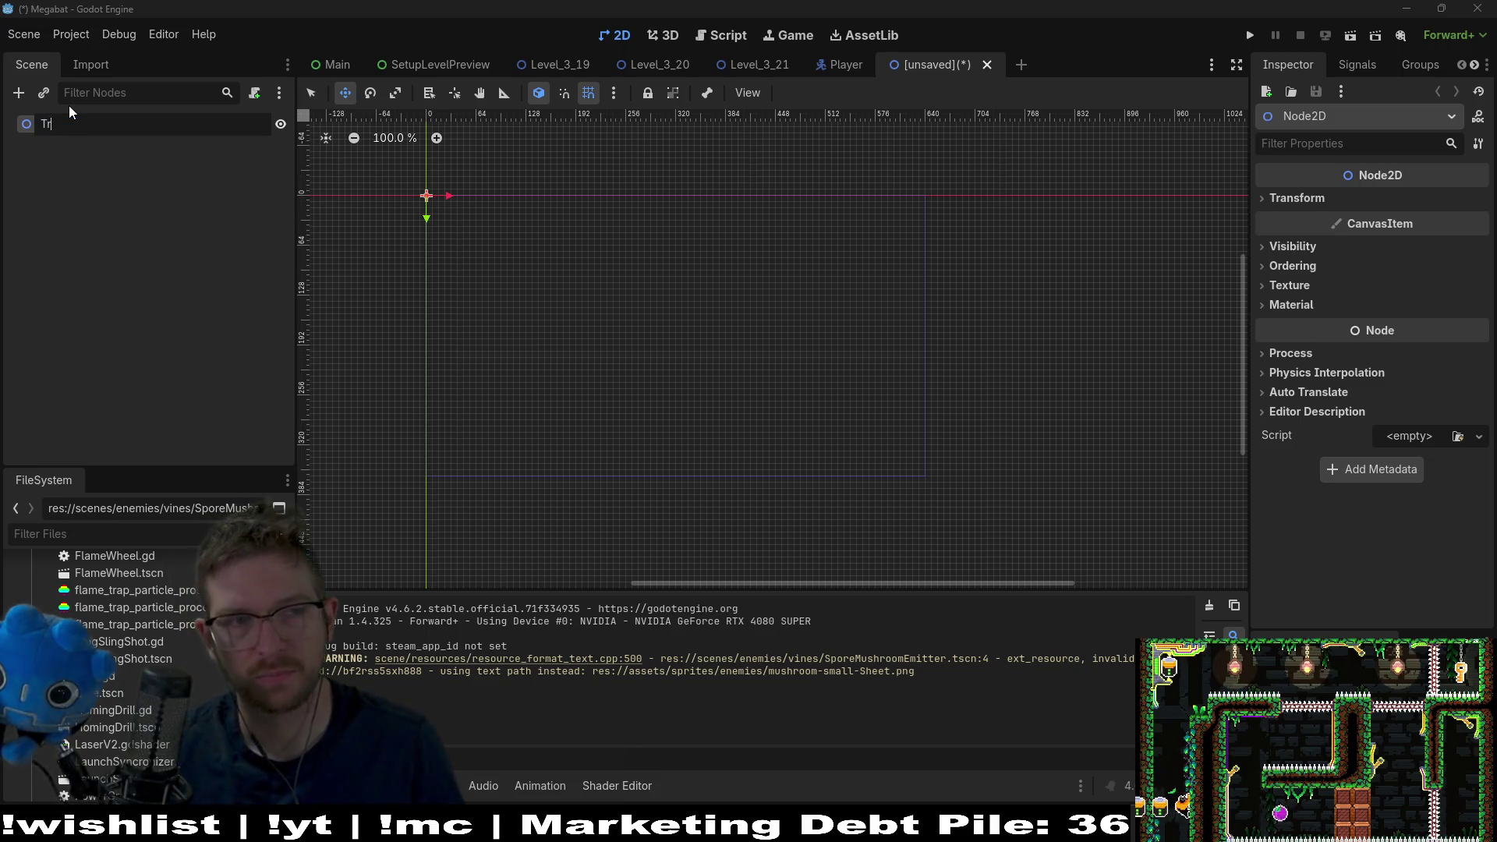
text(ampoline)
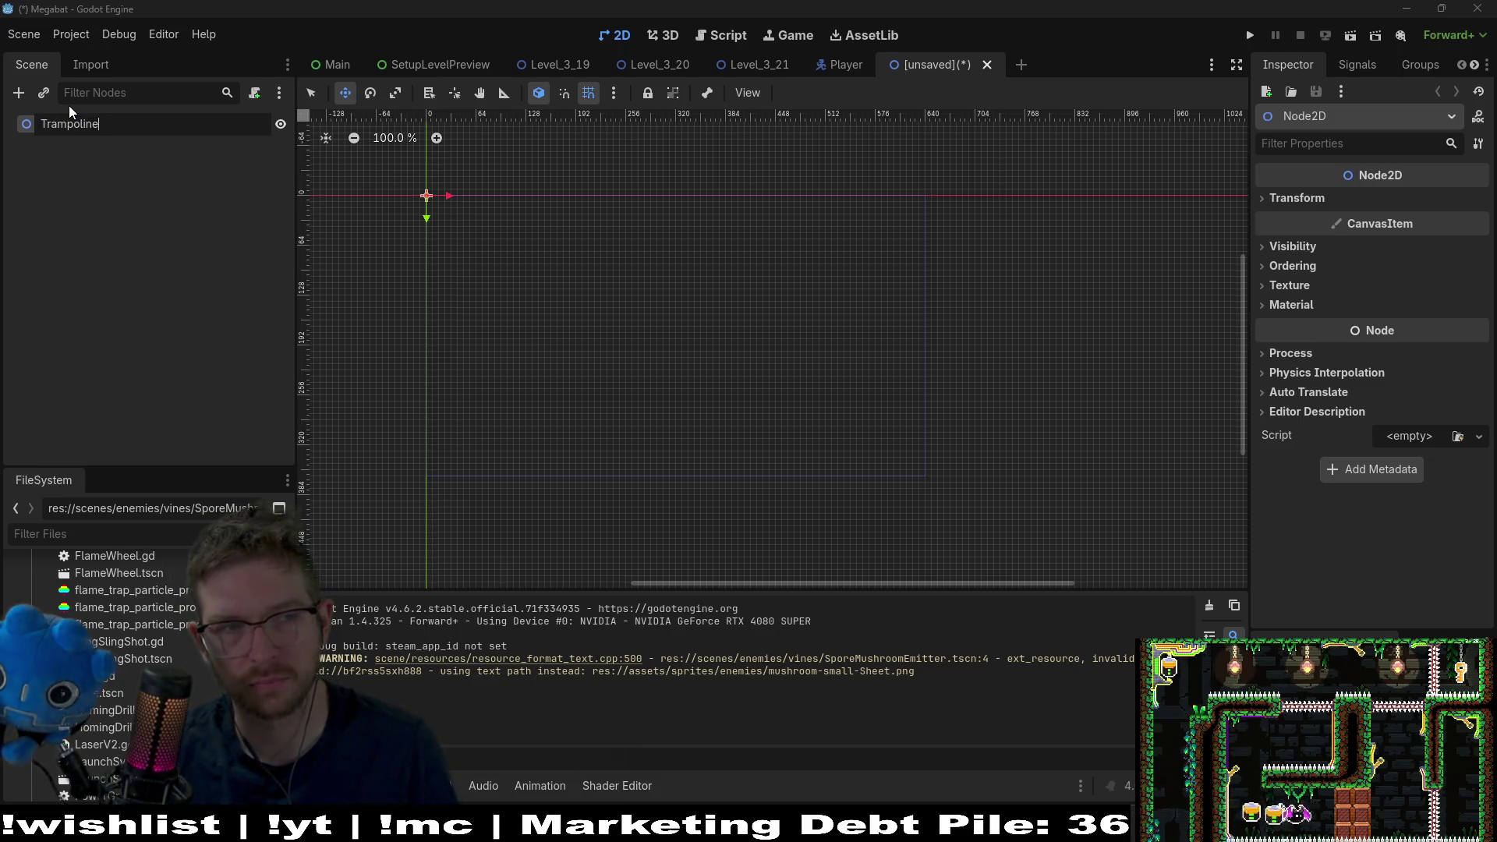
key(Return)
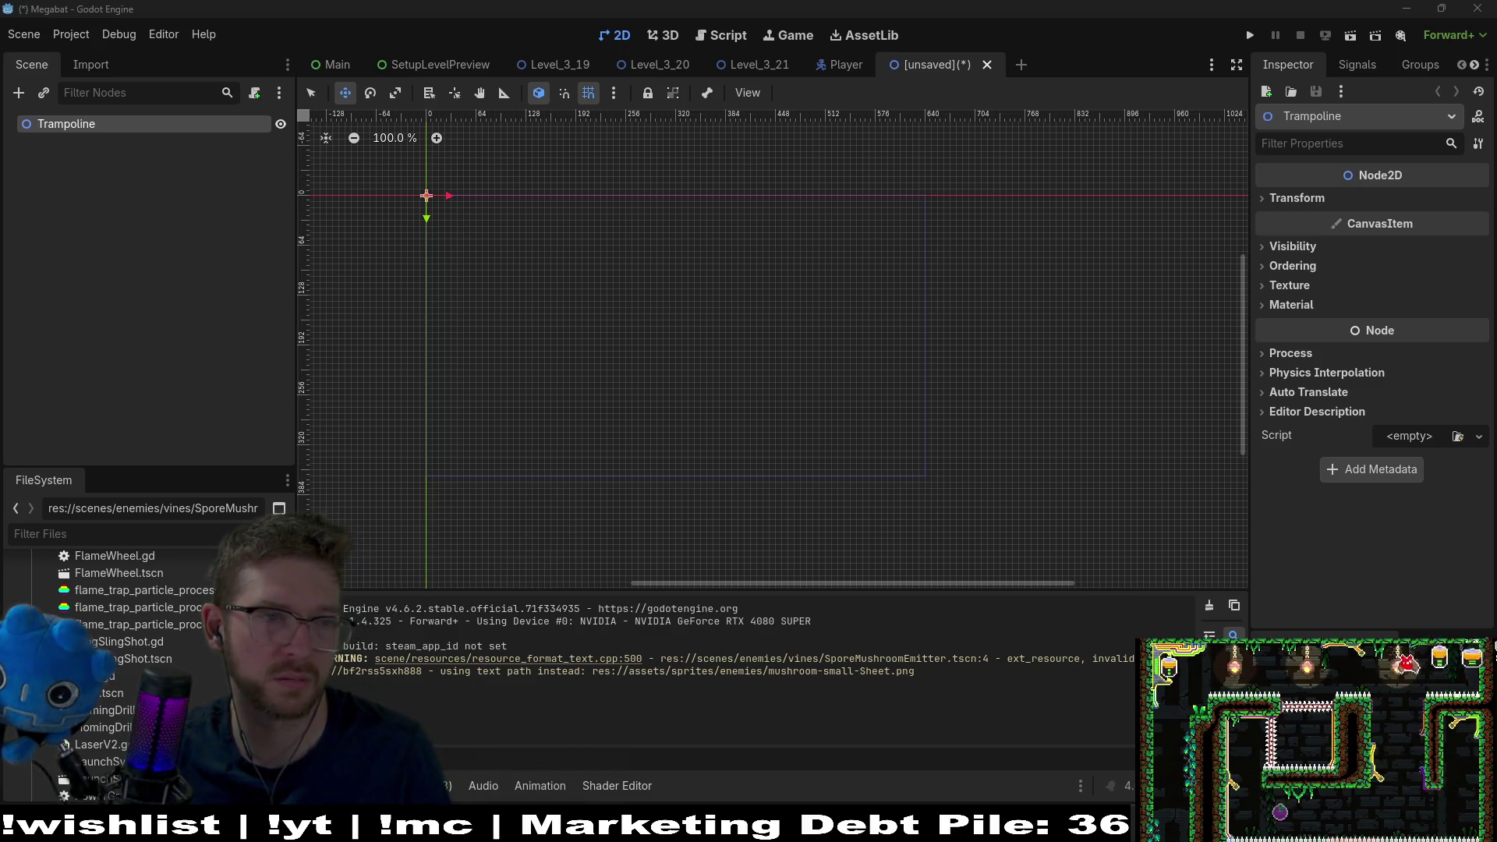
- Add an Area2D child node under Trampoline
click(49, 181)
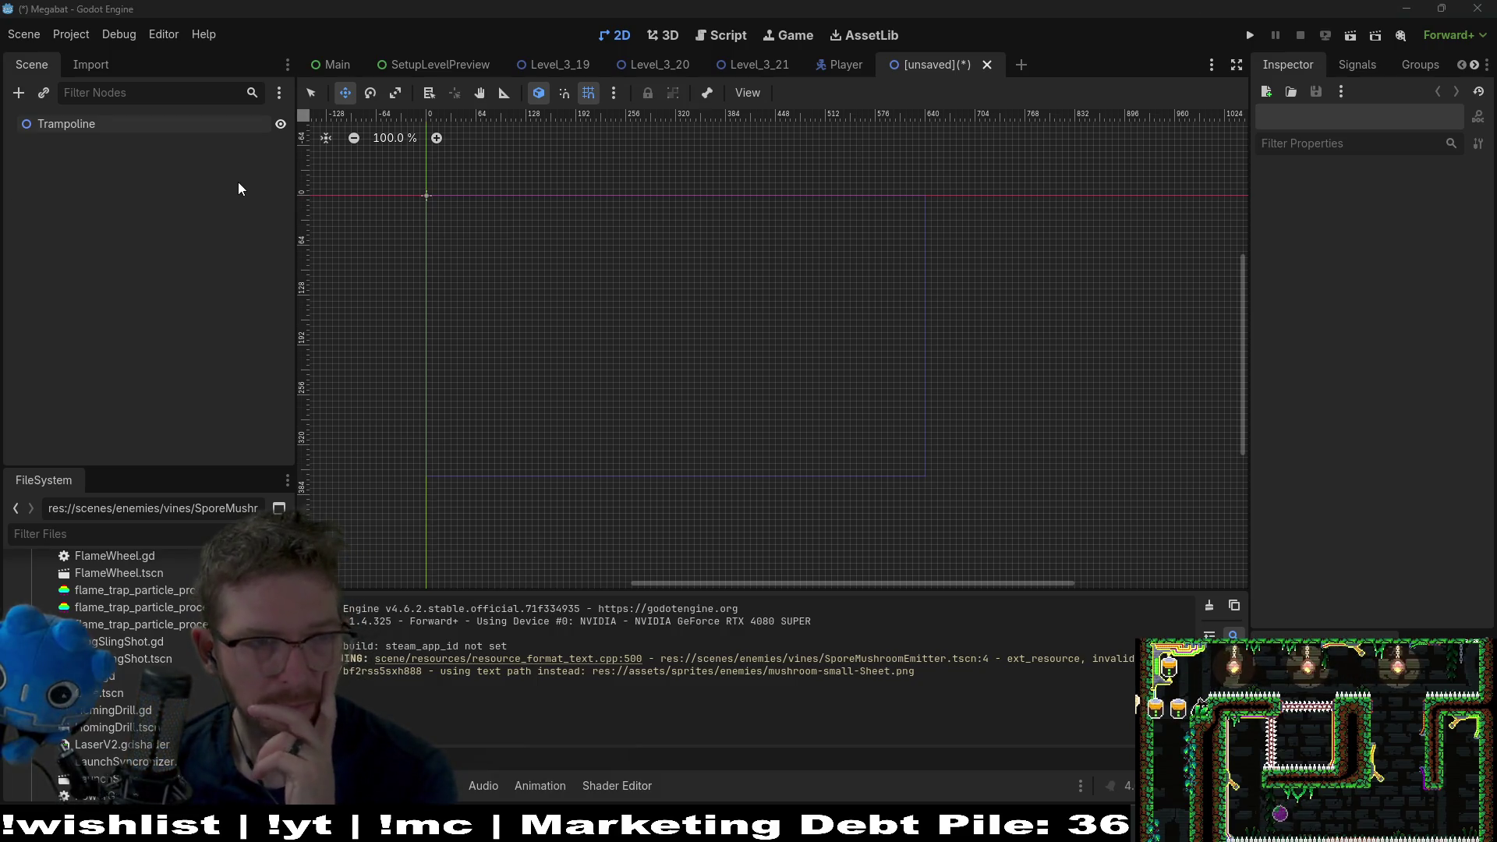
click(18, 92)
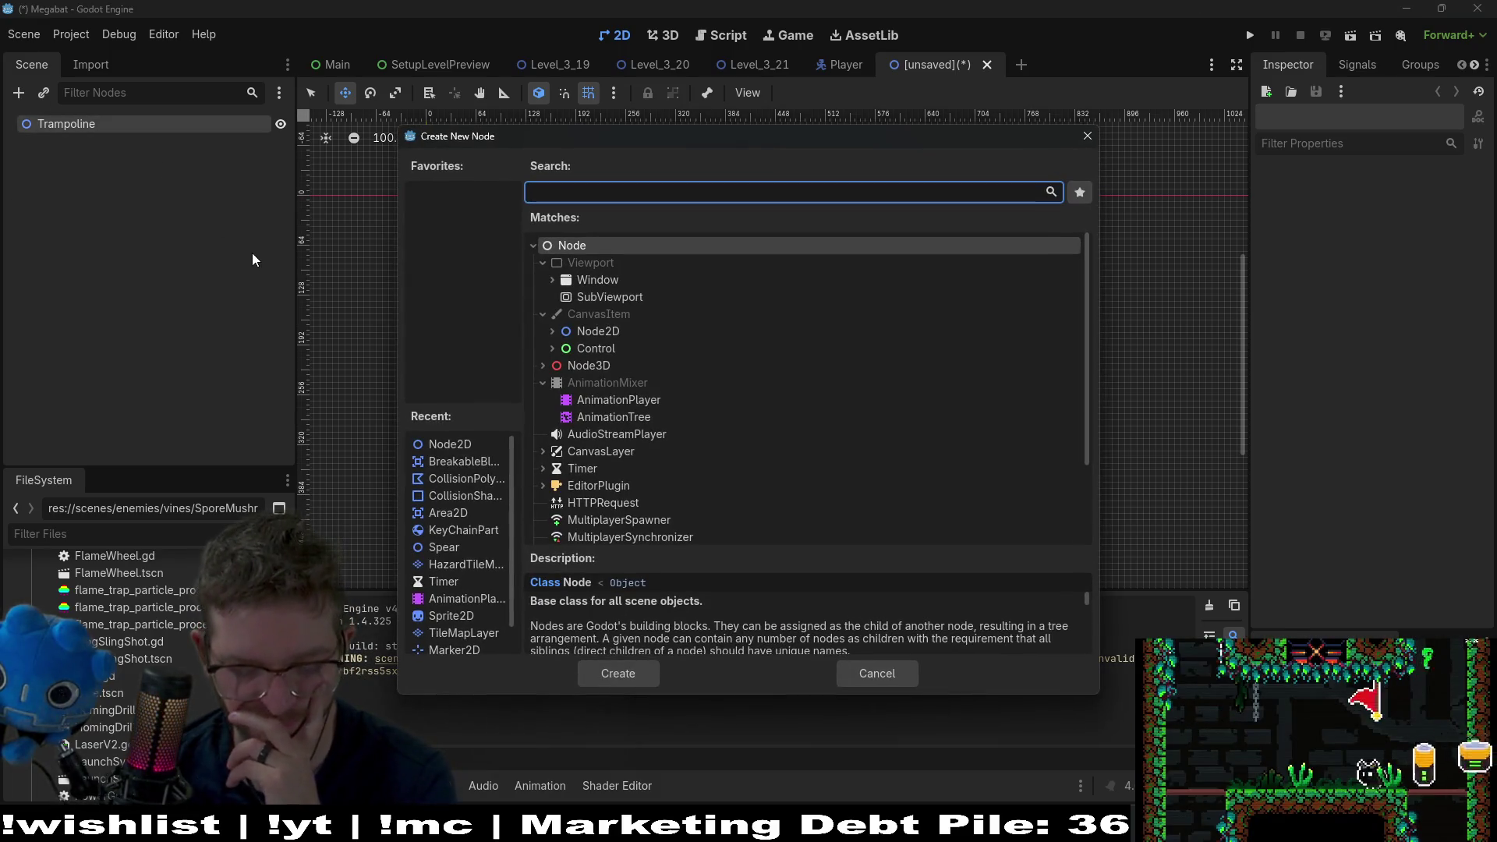
text(area)
key(Return)
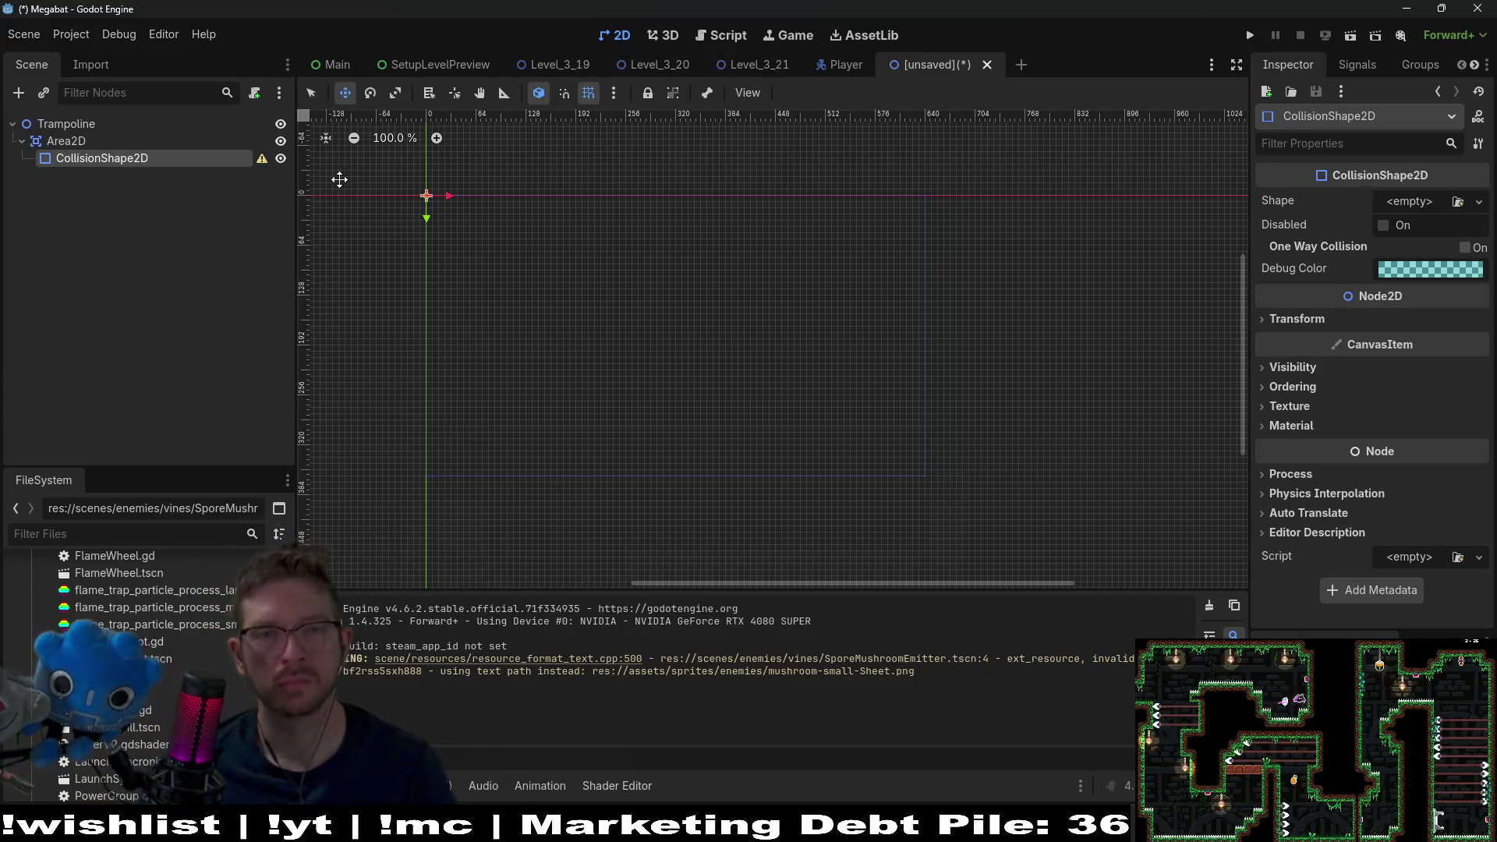
- Give the CollisionShape2D a new RectangleShape2D
scroll(589, 265, up, 10)
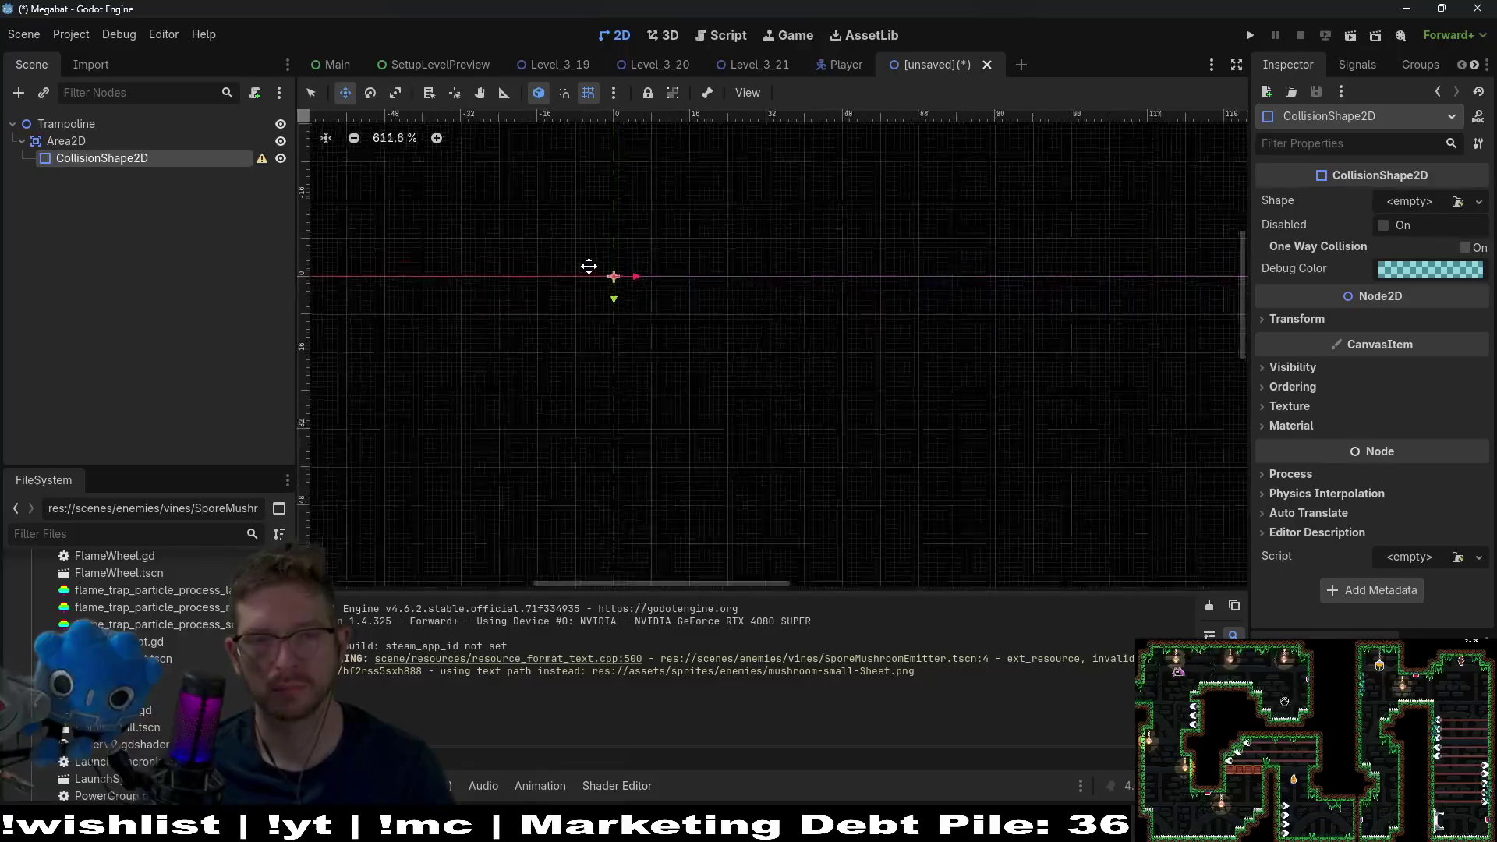
drag(588, 262, 706, 319)
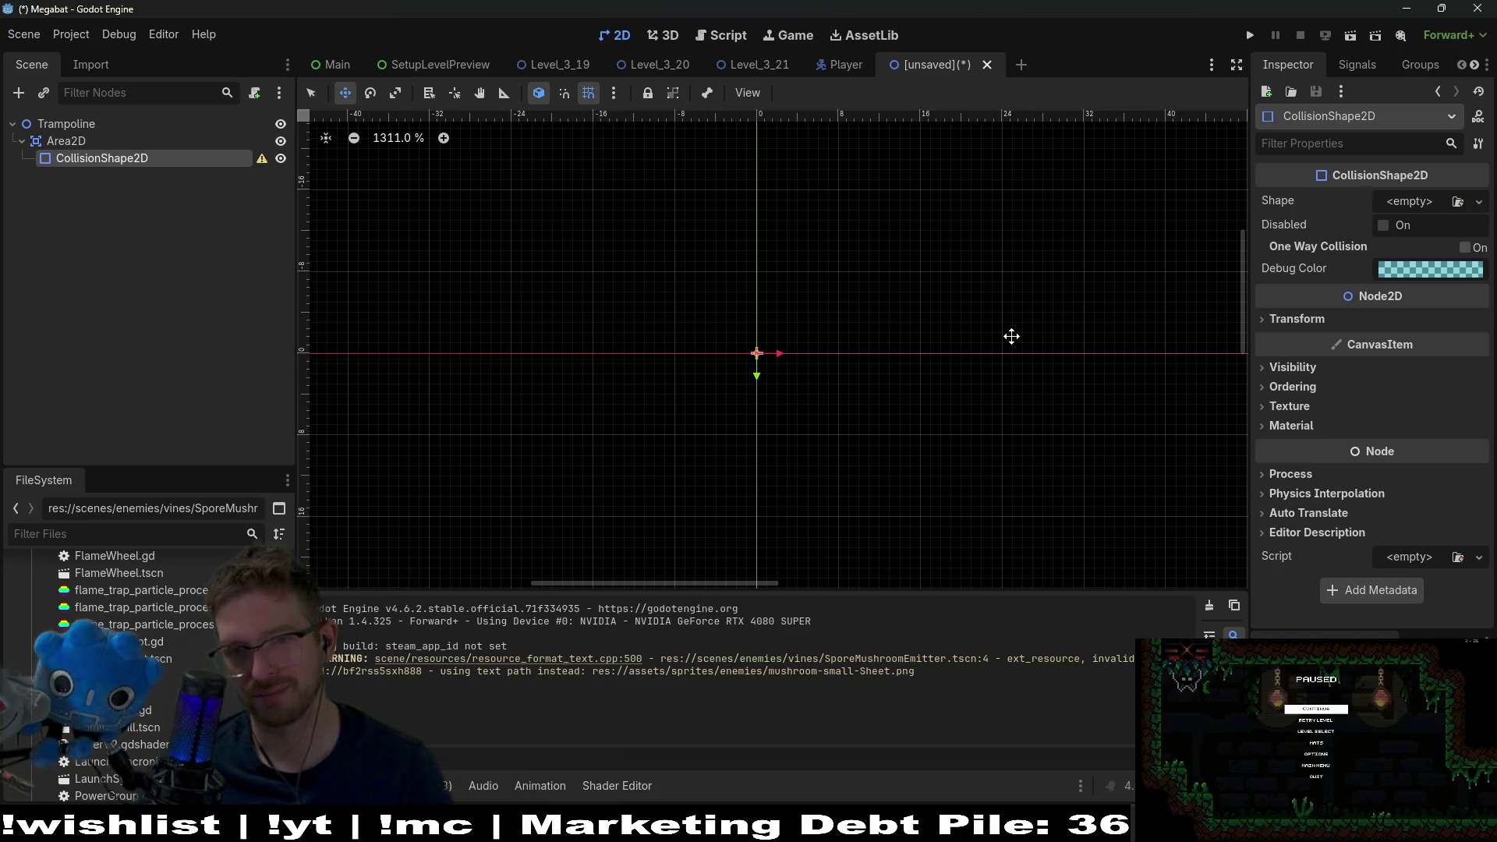
click(1458, 201)
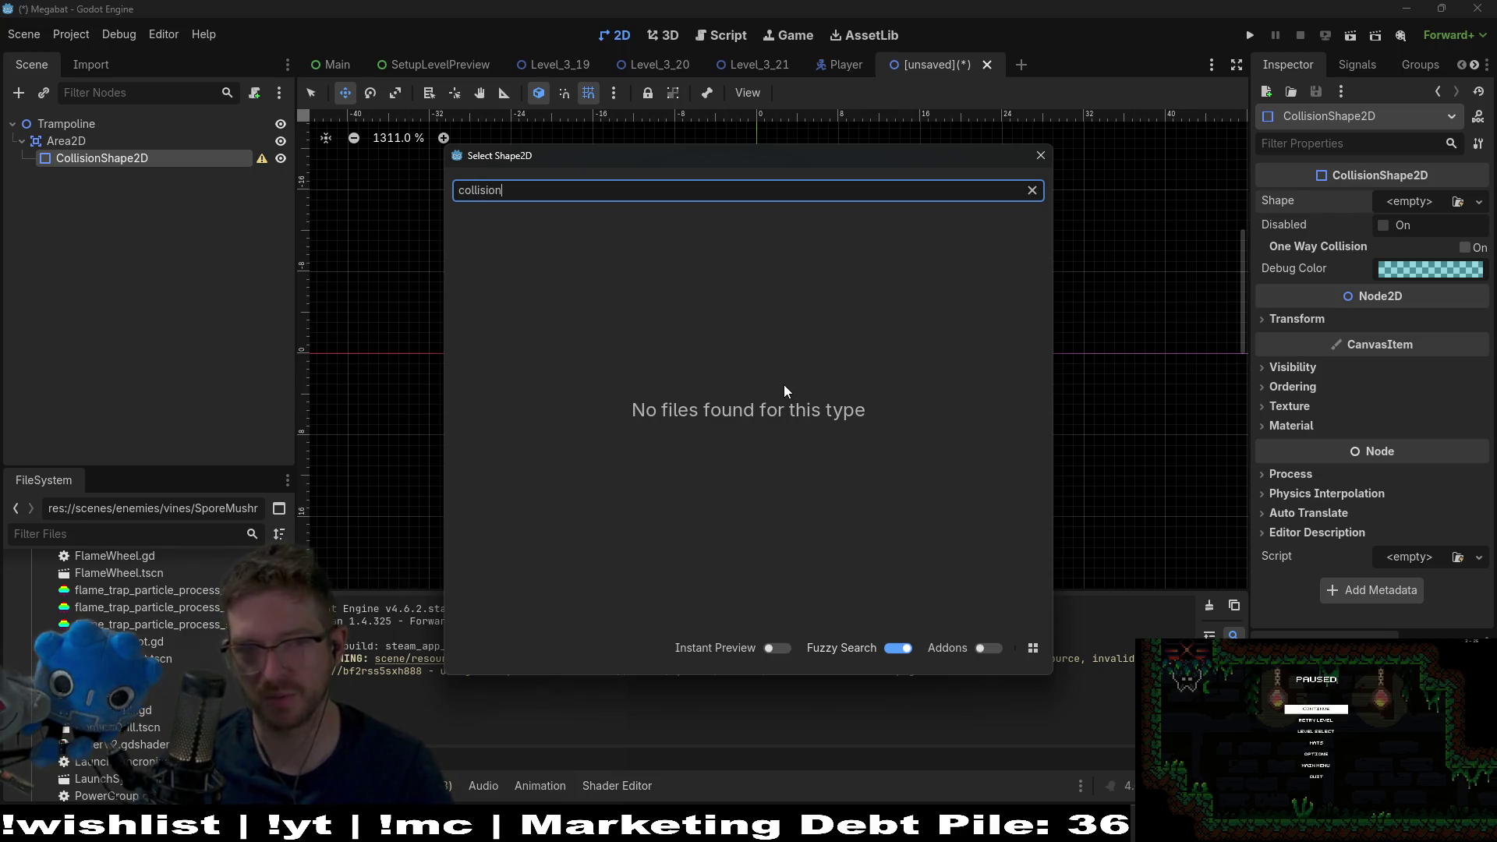
key(Escape)
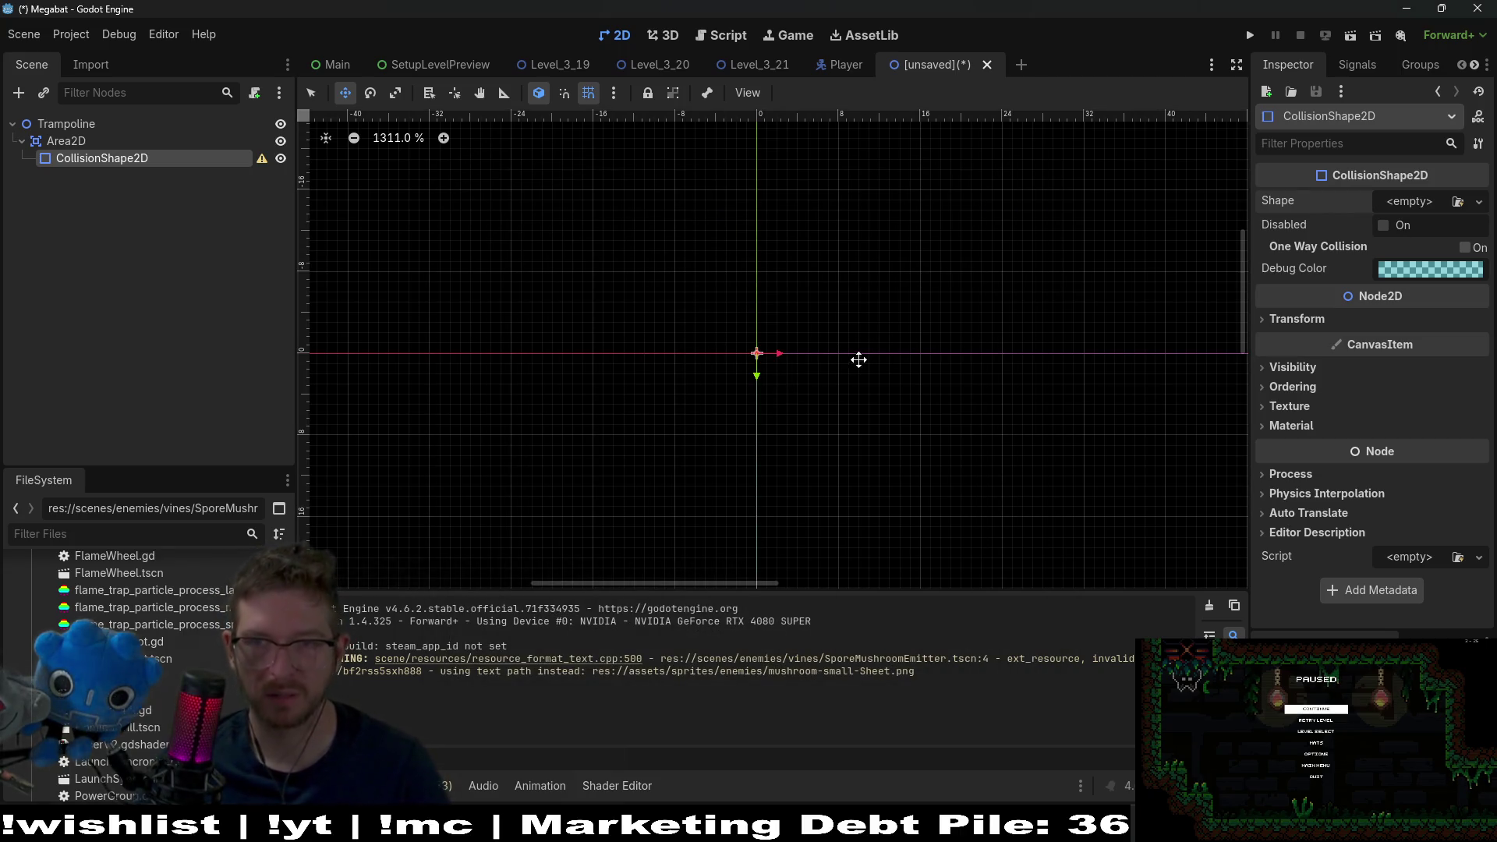
click(1479, 201)
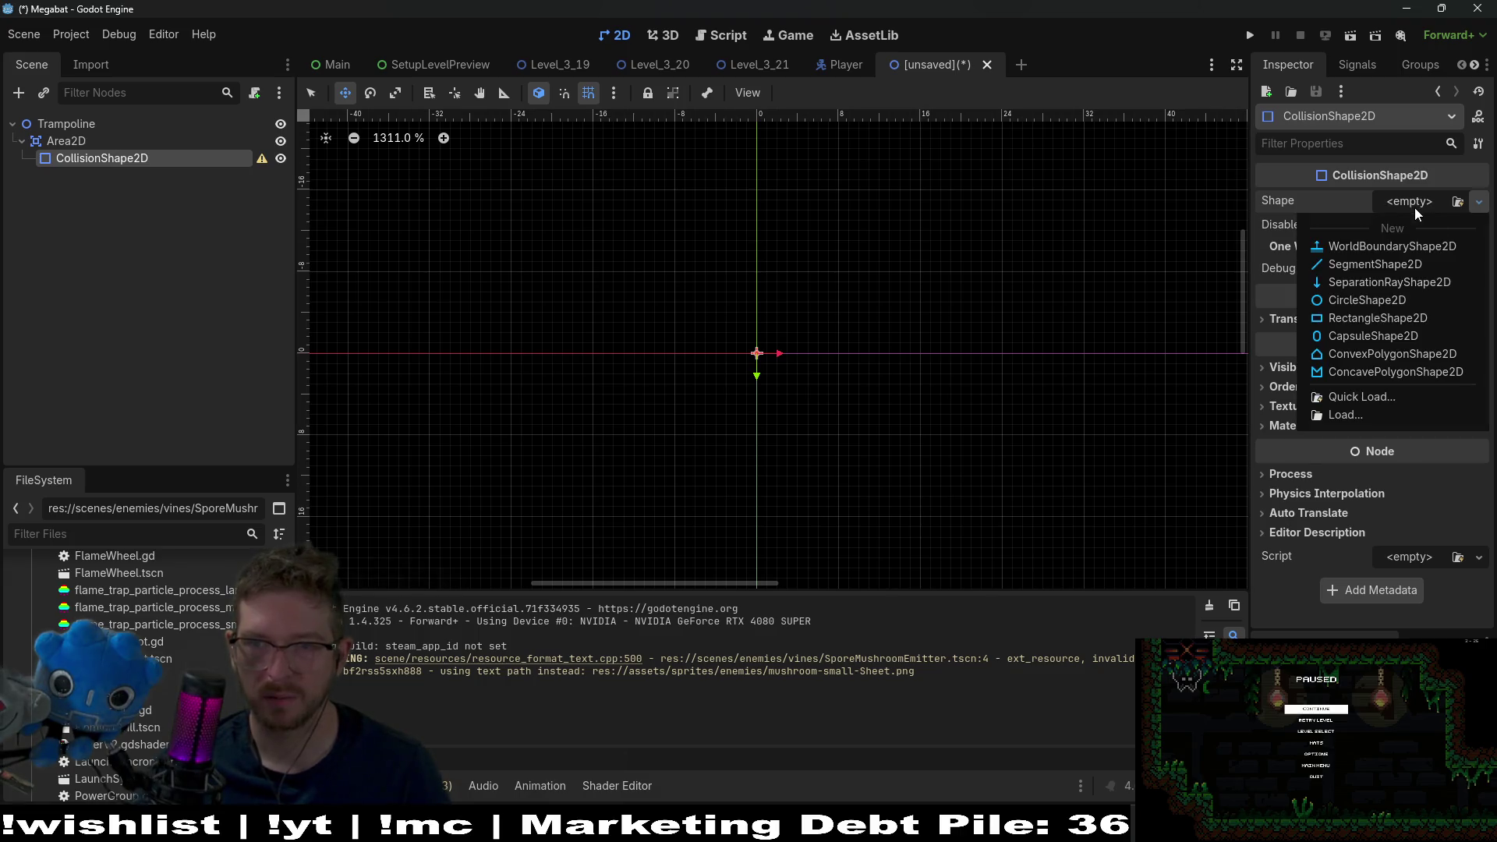
click(1378, 319)
- Drag the rectangle's edges inward to shrink it into a short, flat strip
scroll(837, 368, up, 3)
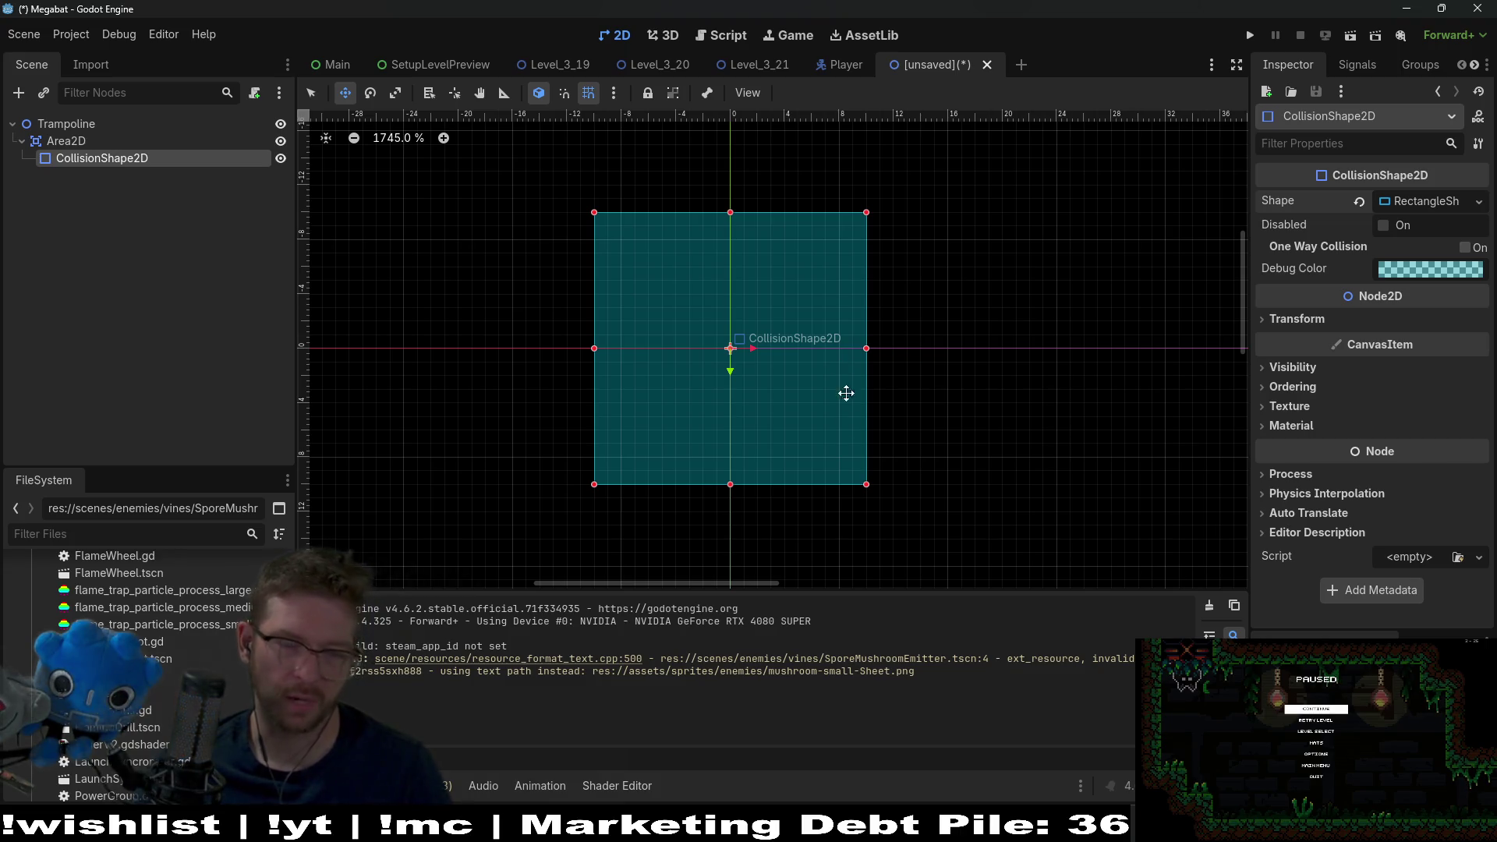
key(q)
drag(866, 485, 867, 348)
drag(867, 213, 843, 248)
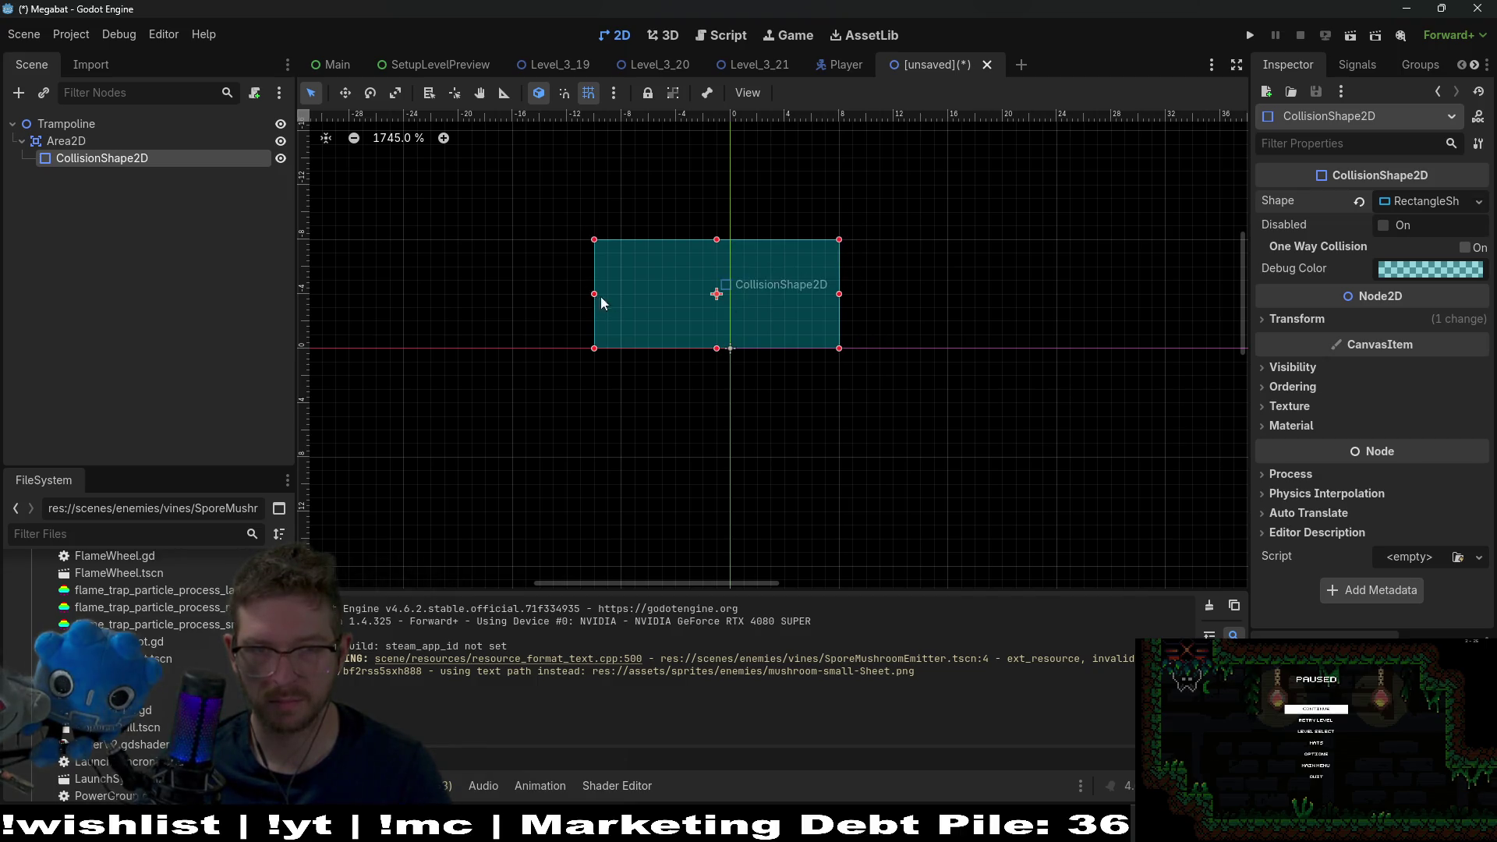
drag(596, 295, 615, 301)
drag(731, 247, 731, 308)
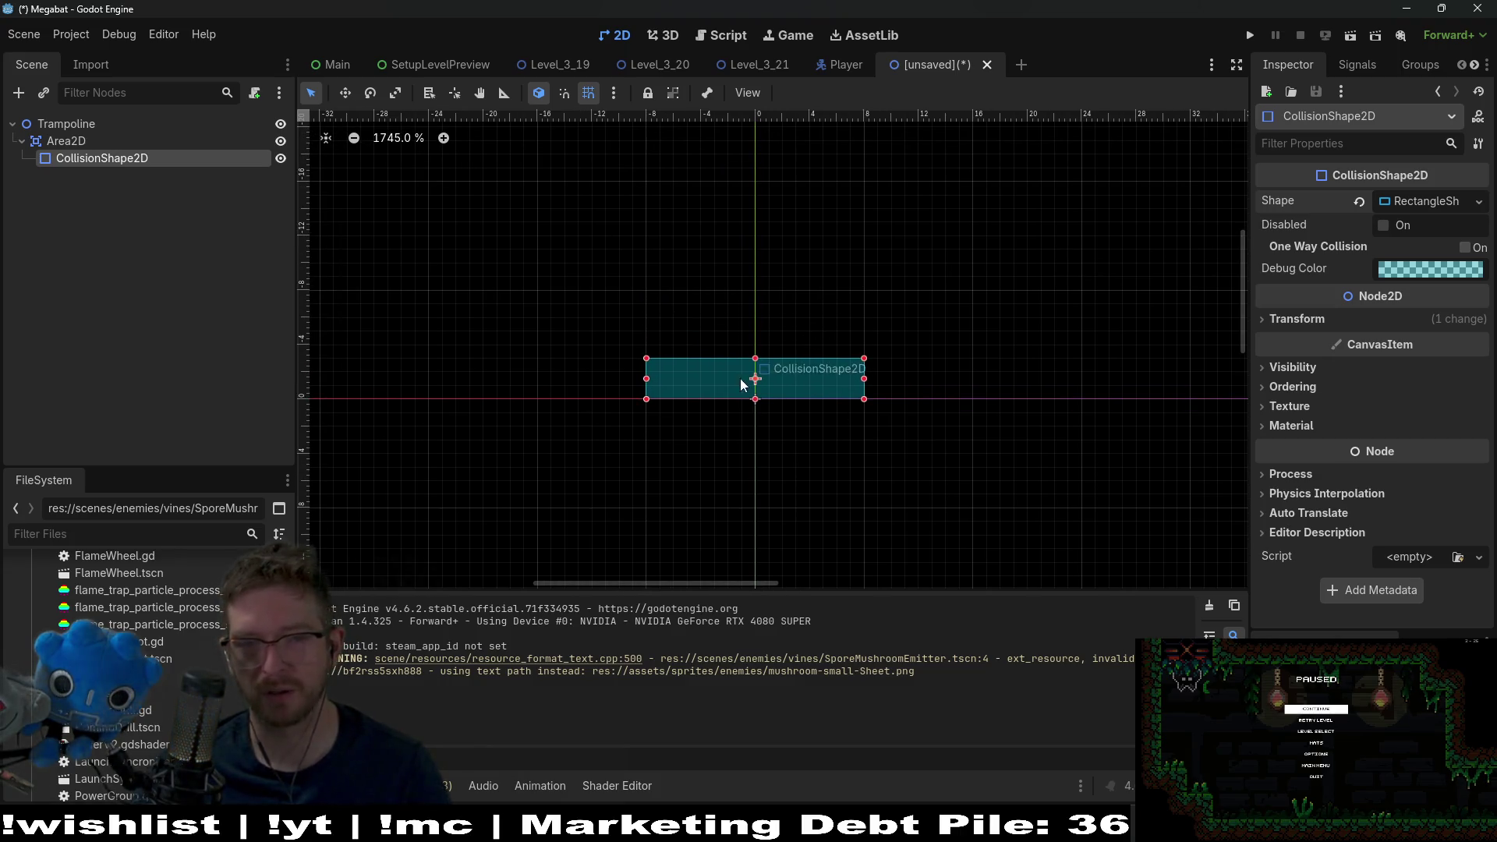
click(66, 123)
- Add a ColorRect child node under Trampoline
click(18, 92)
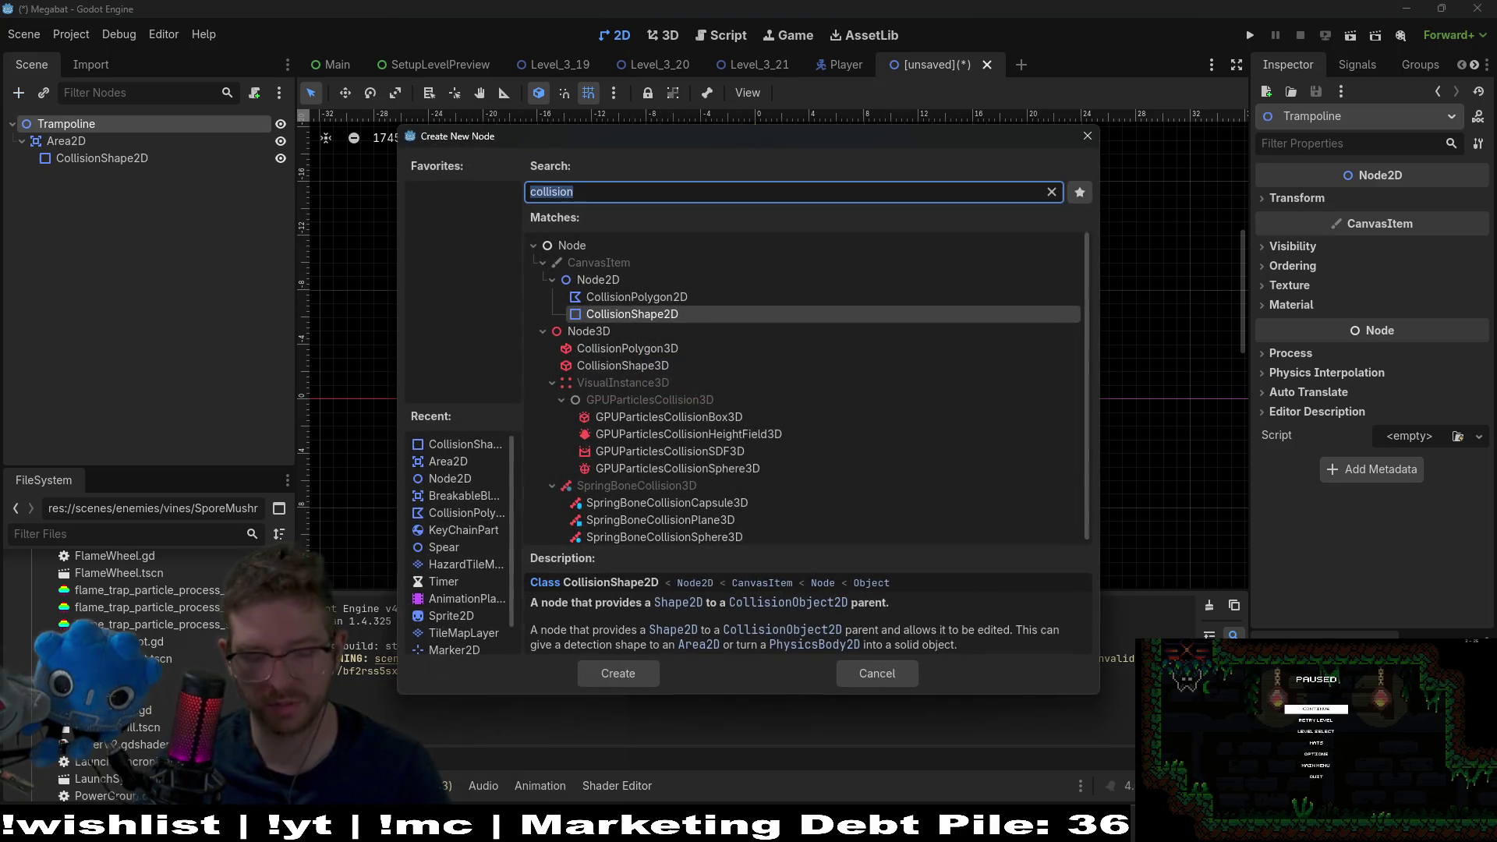
text(co)
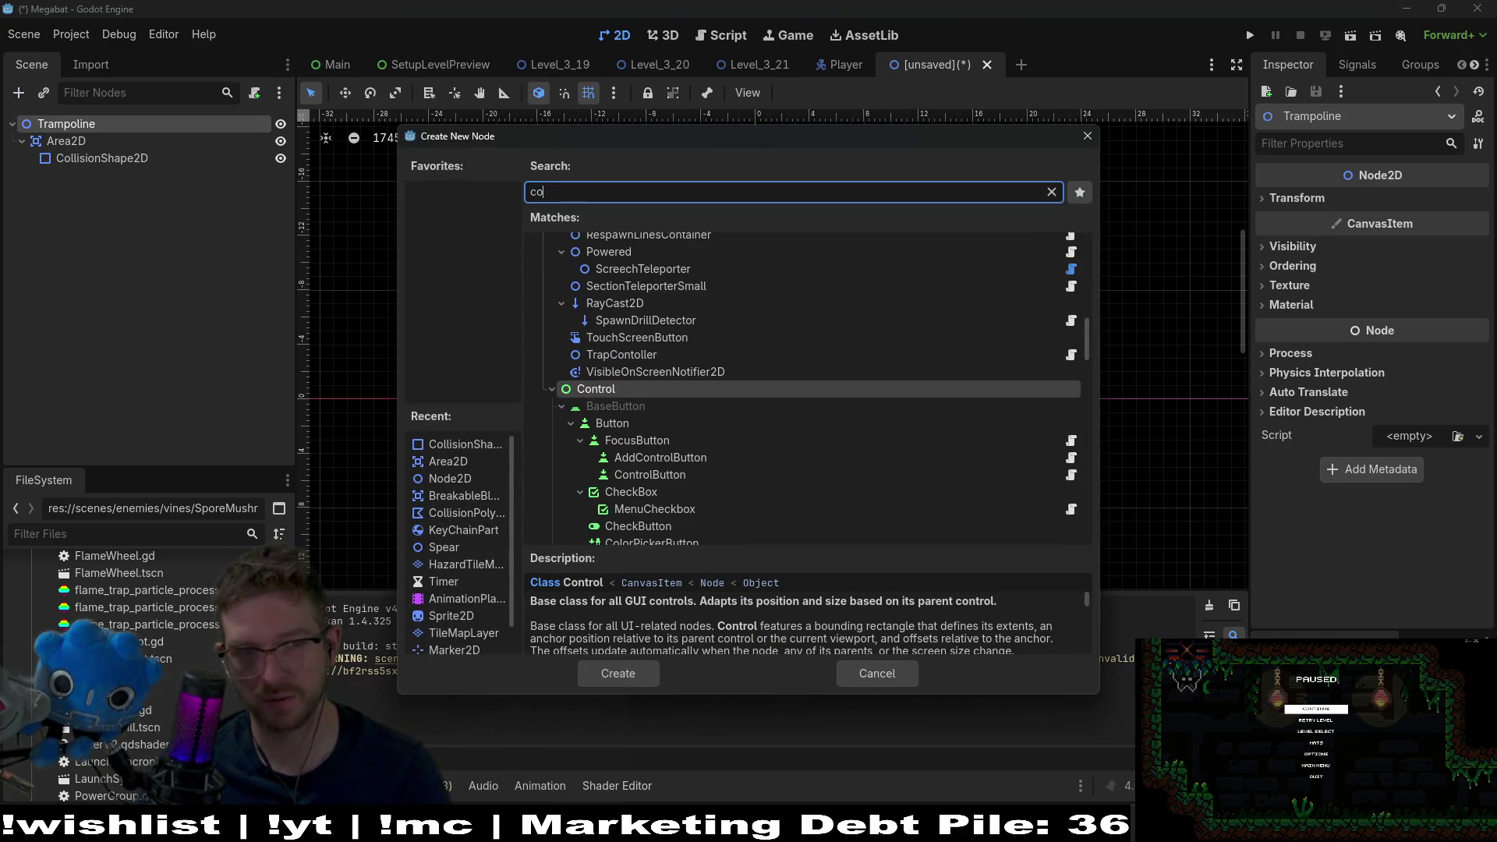
text(lor)
key(Return)
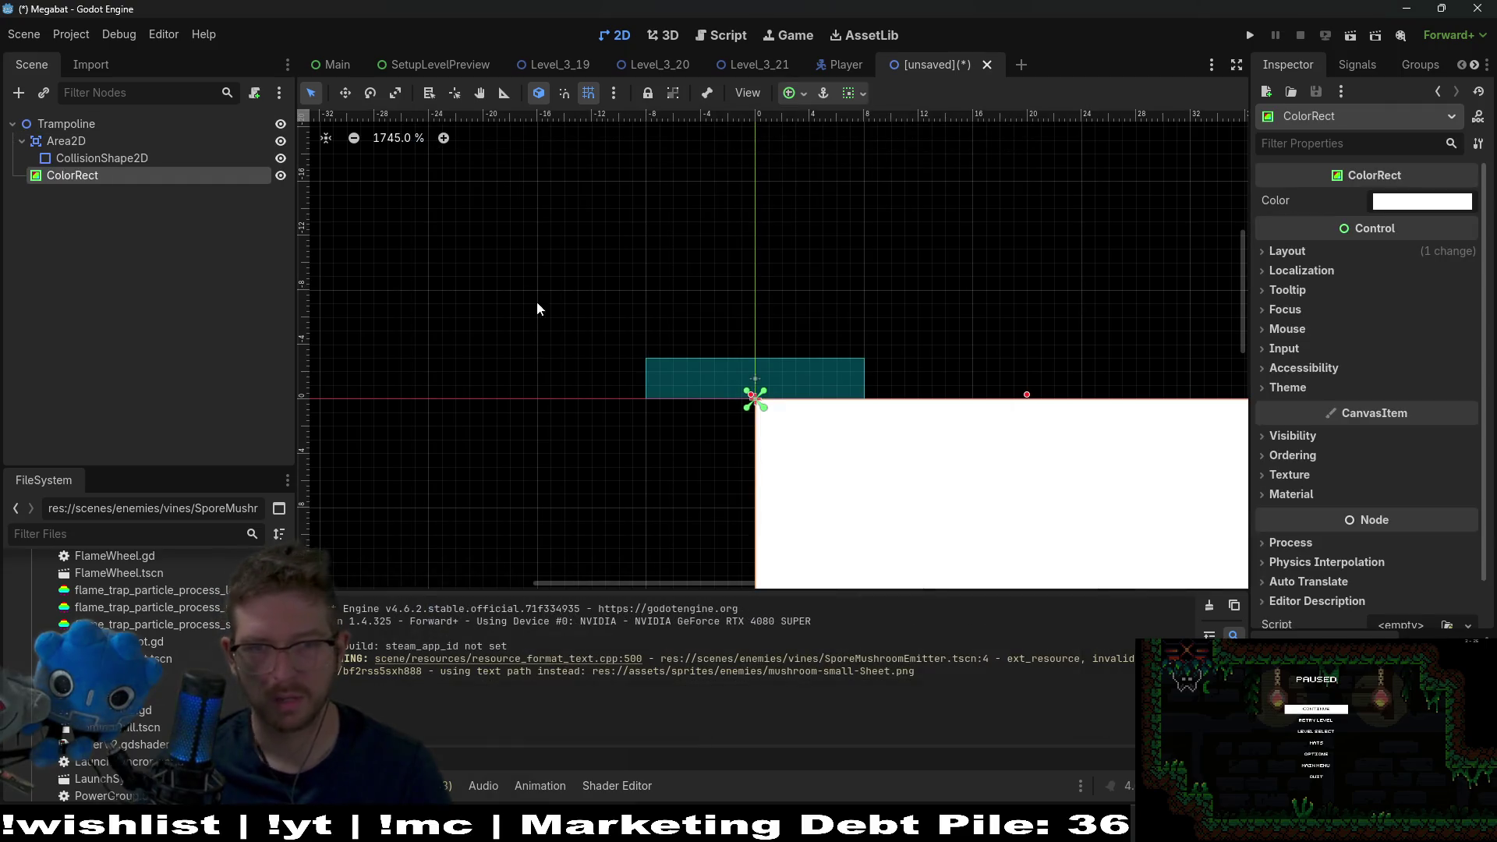
scroll(980, 358, down, 5)
scroll(980, 358, right, 5)
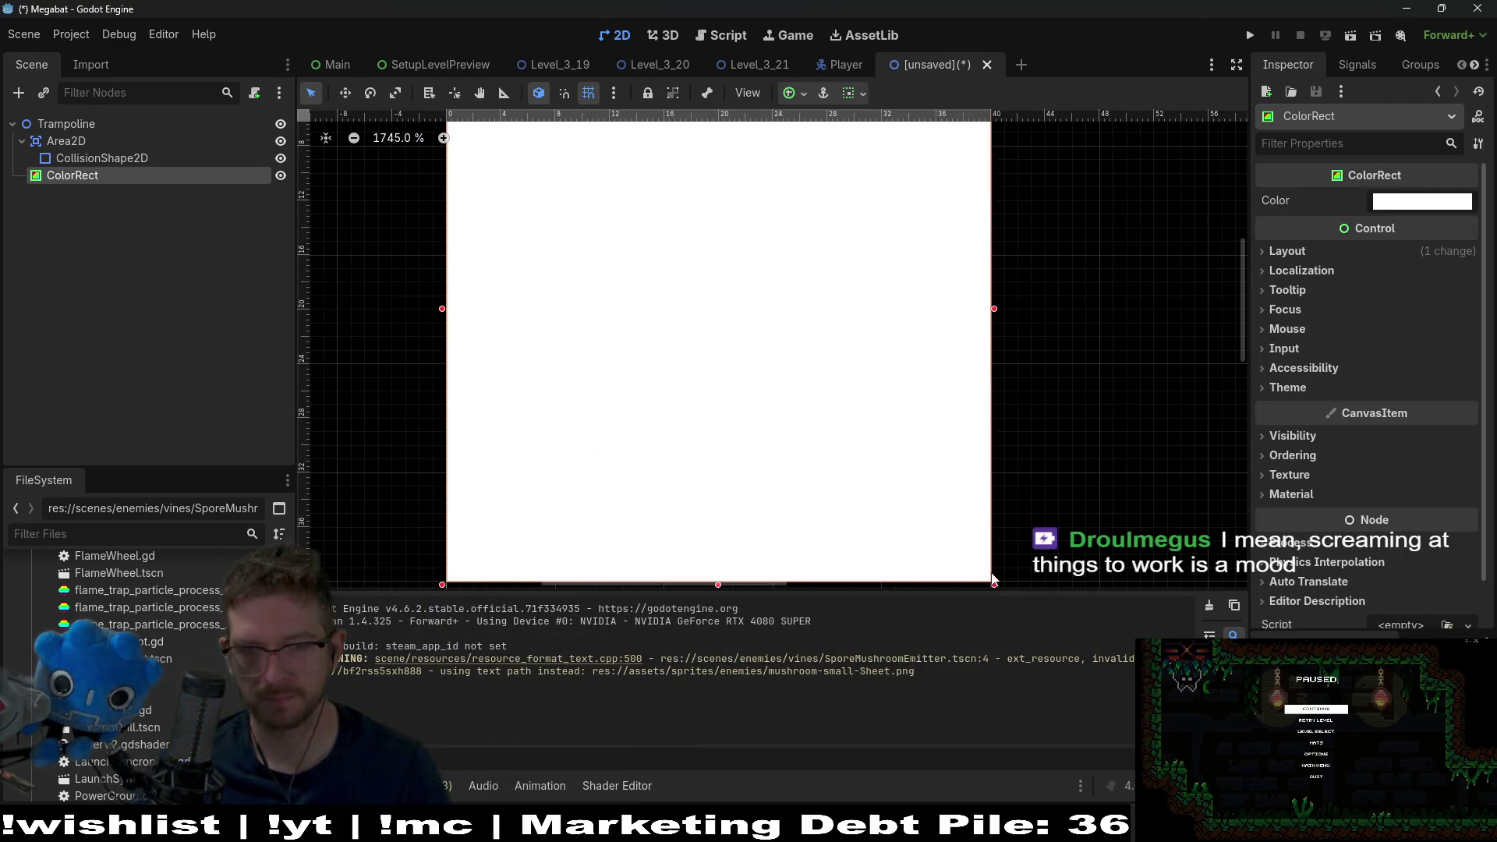
scroll(983, 562, right, 10)
scroll(737, 402, down, 3)
scroll(619, 268, down, 12)
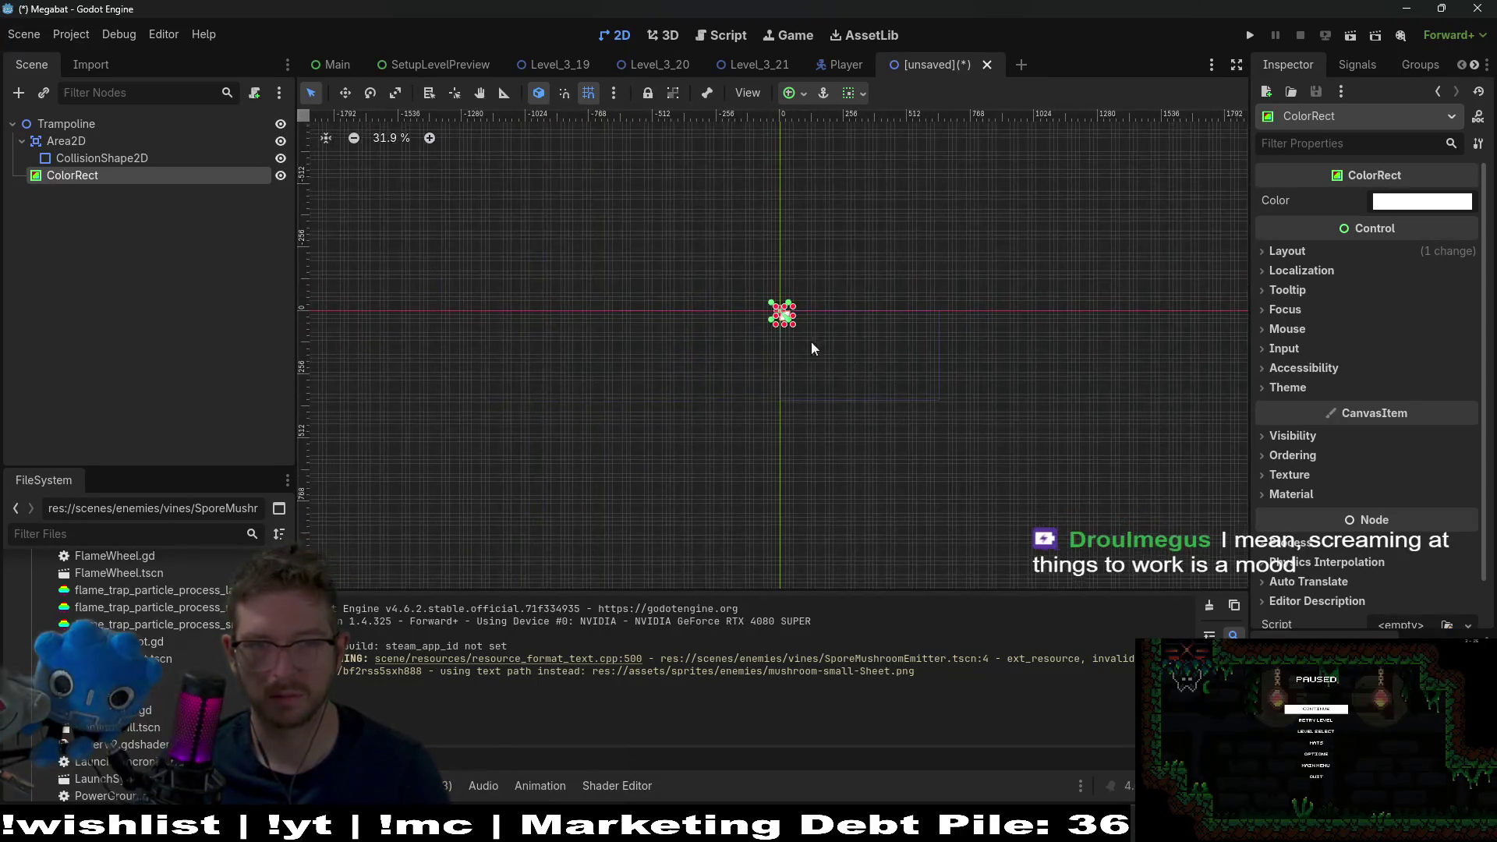
scroll(799, 294, up, 8)
scroll(712, 324, up, 2)
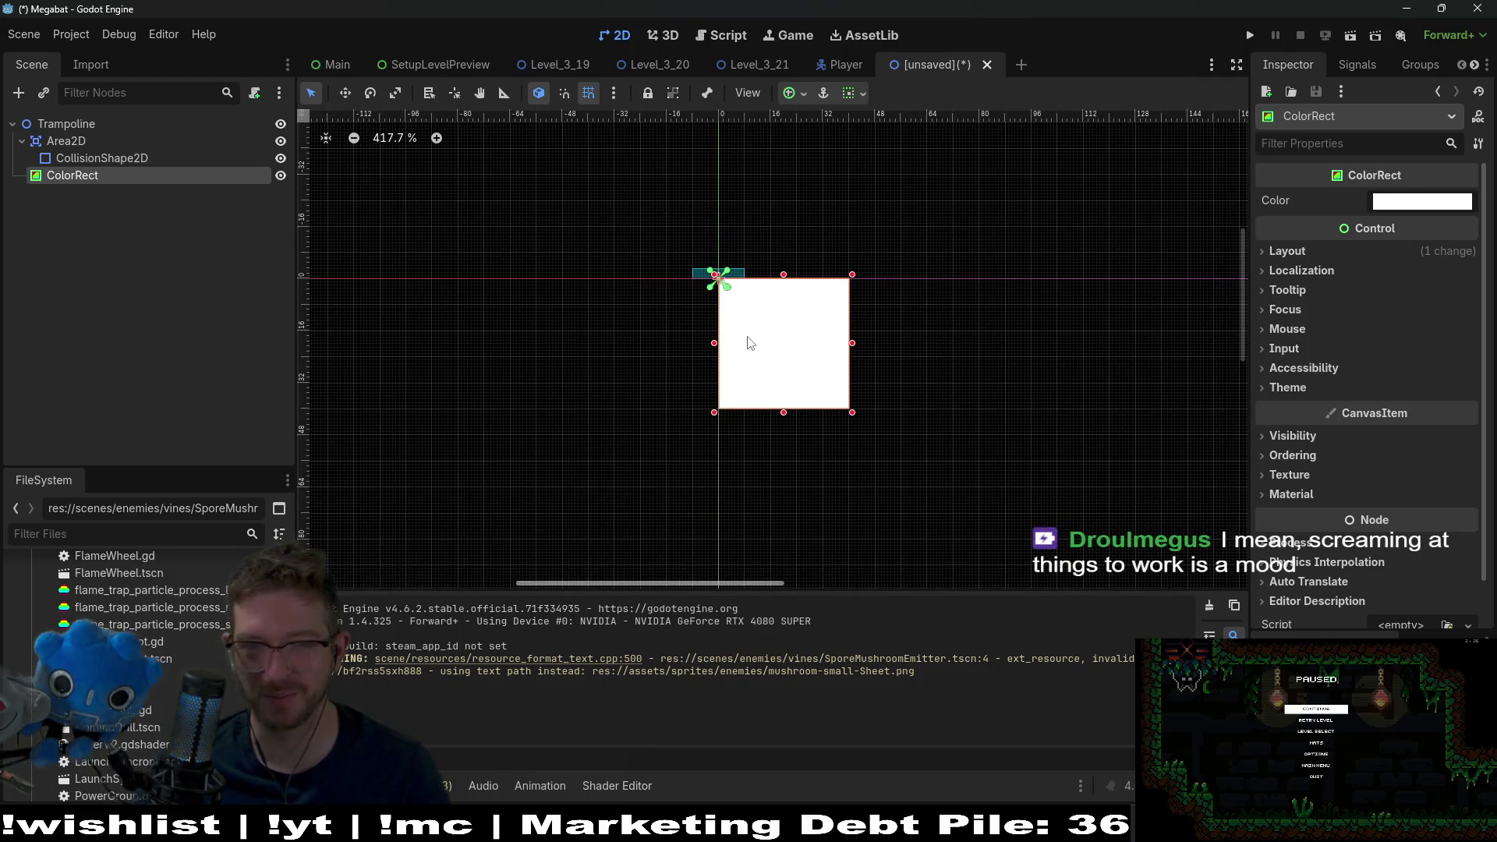
scroll(747, 343, up, 2)
- Shrink the white ColorRect into a small bar and move it over the collision strip
drag(915, 458, 753, 268)
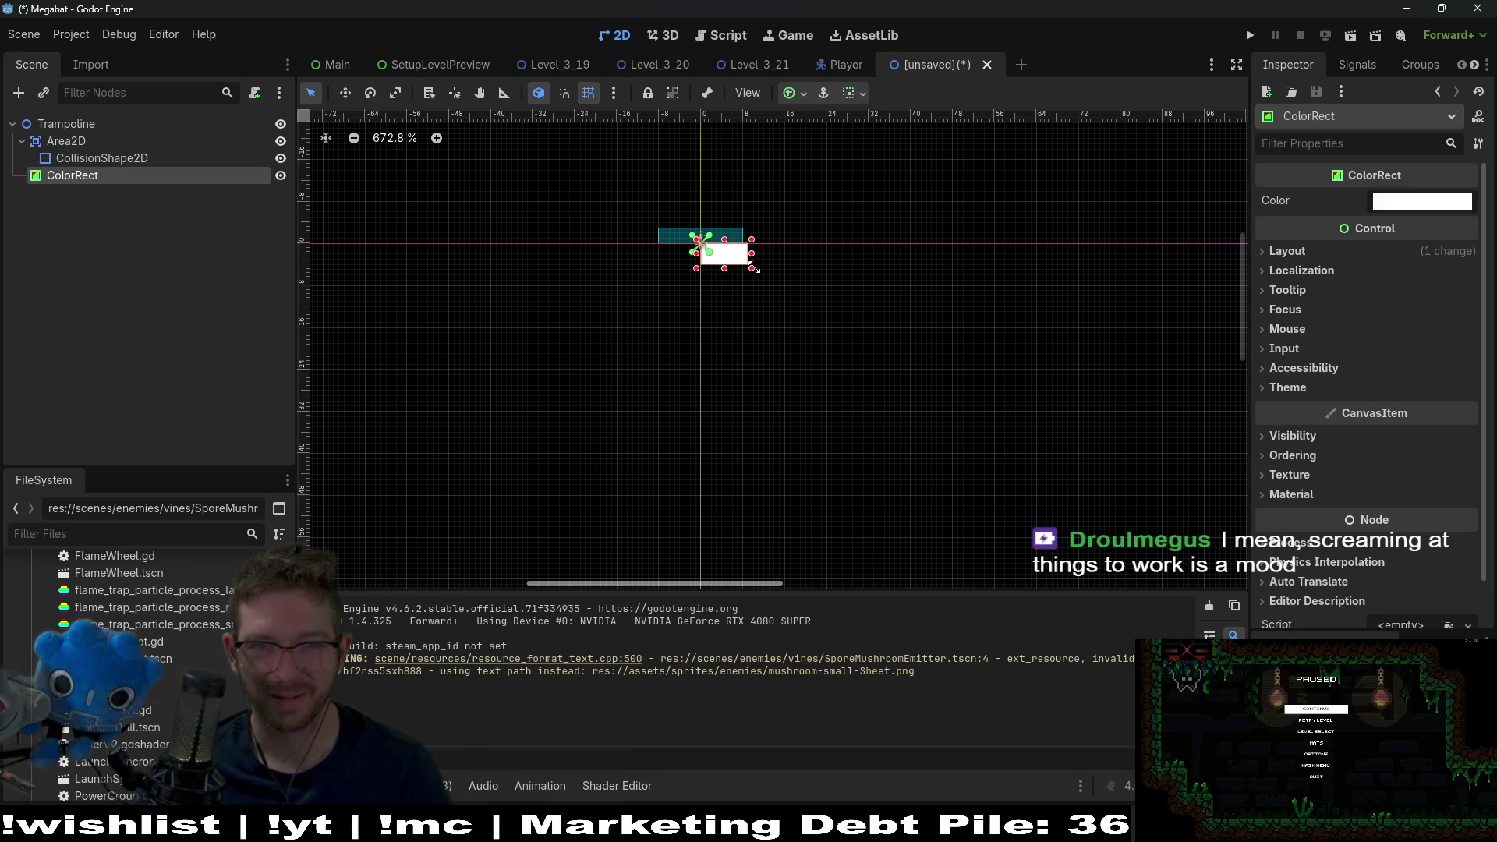
key(w)
scroll(728, 255, up, 7)
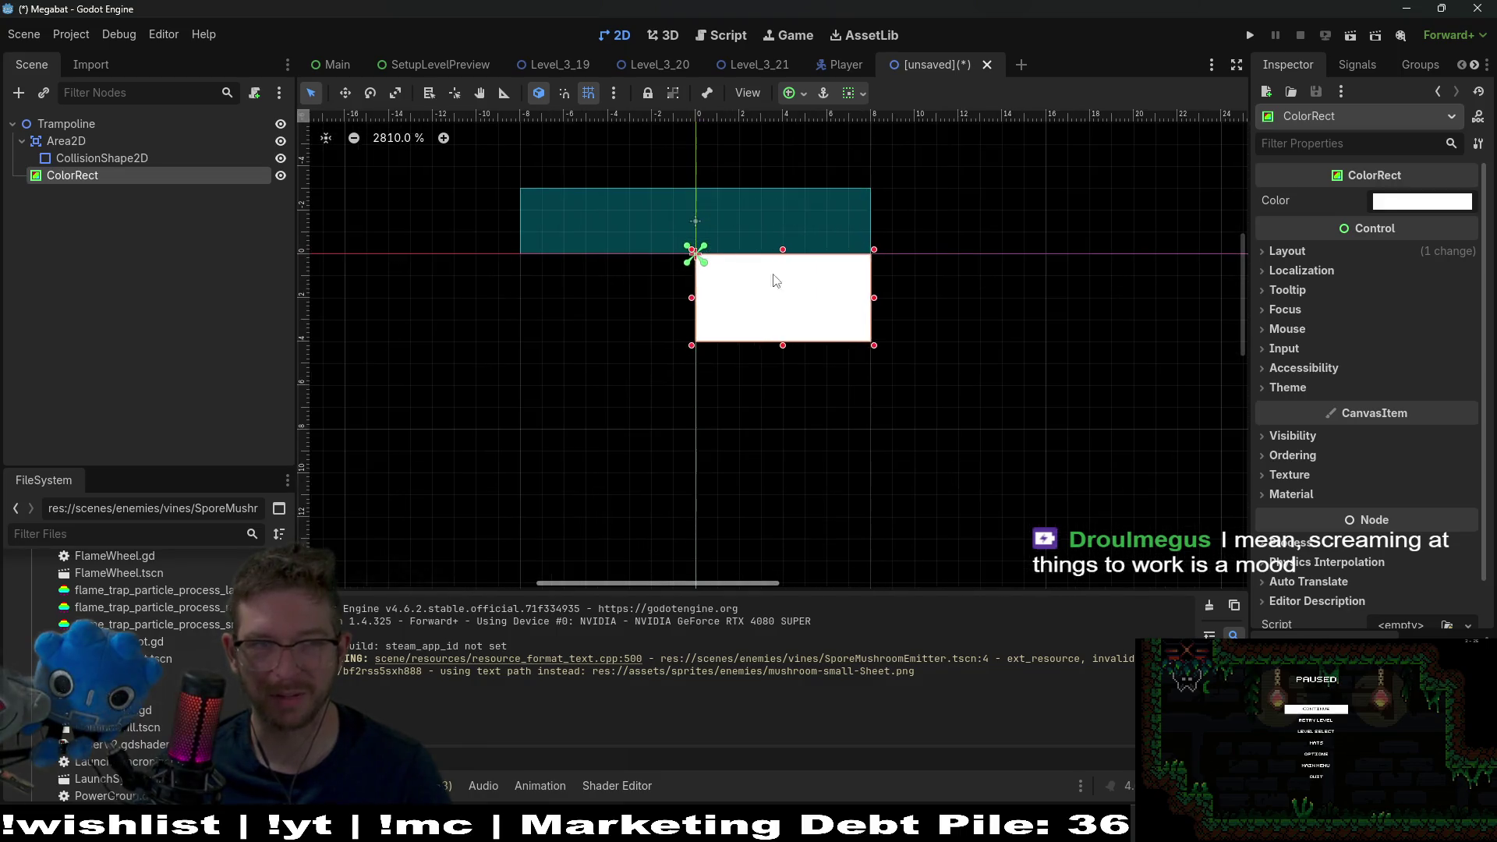
mouse_move(815, 379)
mouse_down()
mouse_move(617, 312)
mouse_move(871, 320)
mouse_up()
key(q)
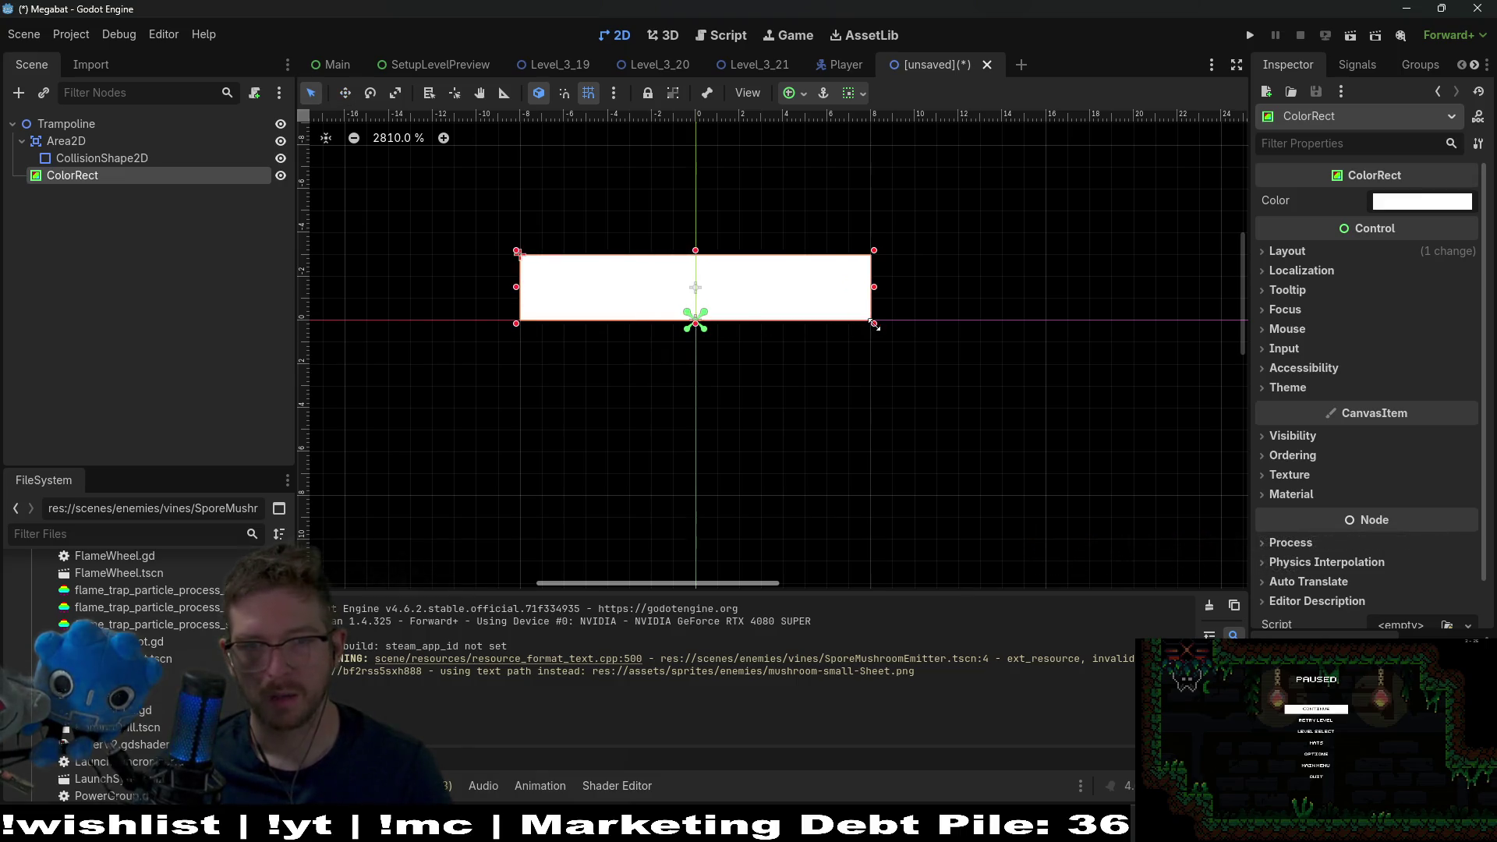
scroll(695, 281, down, 1)
scroll(695, 281, down, 6)
- Move ColorRect above Area2D so it draws beneath, and start saving as trampoline.tscn
drag(142, 176, 92, 136)
scroll(749, 337, down, 1)
scroll(752, 348, up, 3)
key(ctrl+s)
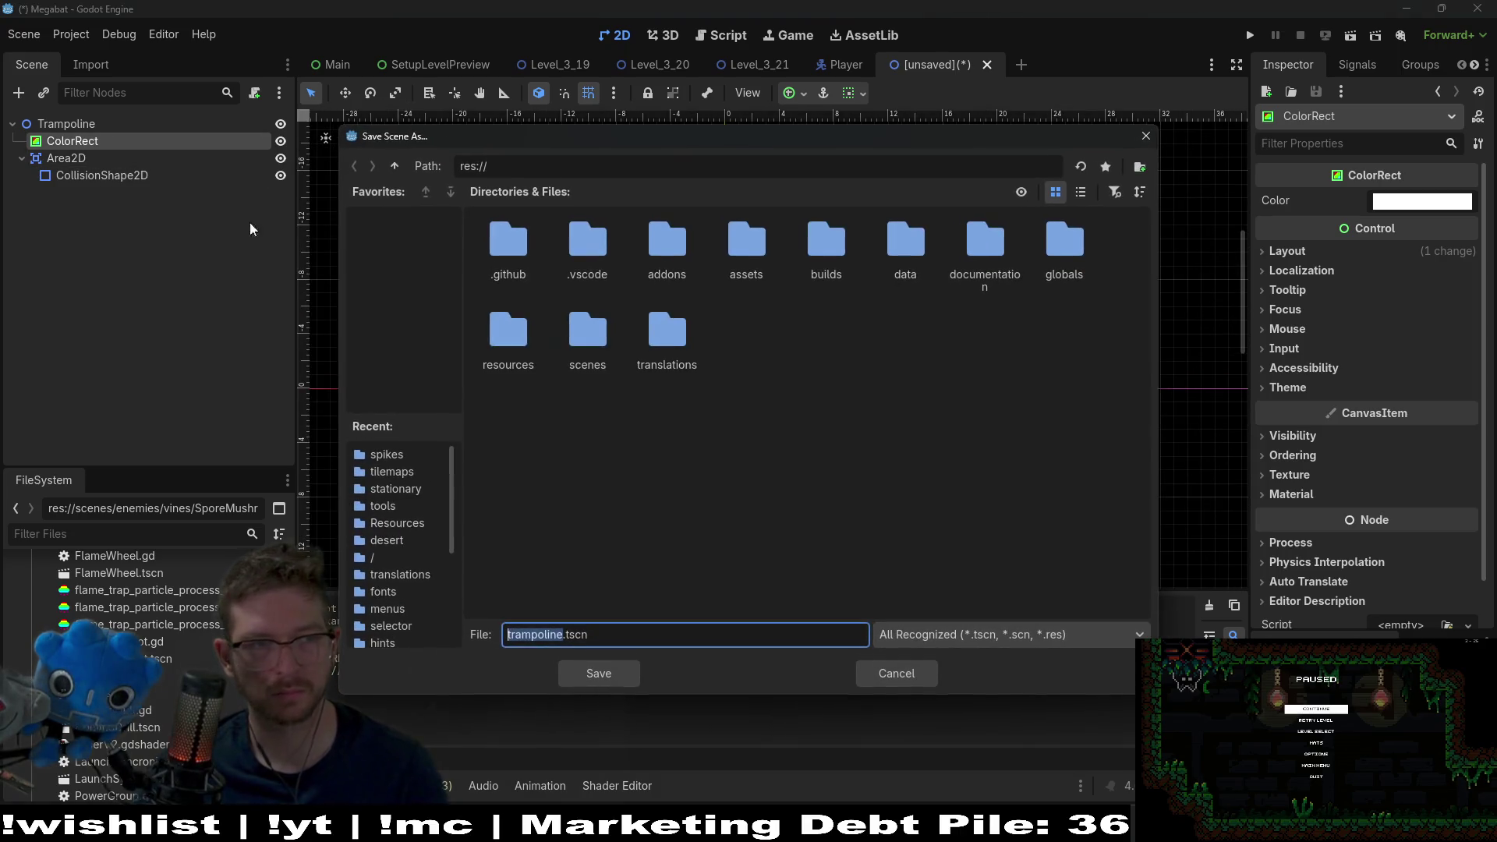
- Capitalise the file name to Trampoline.tscn and browse into the scenes folder
key(Left)
key(BackSpace)
text(T)
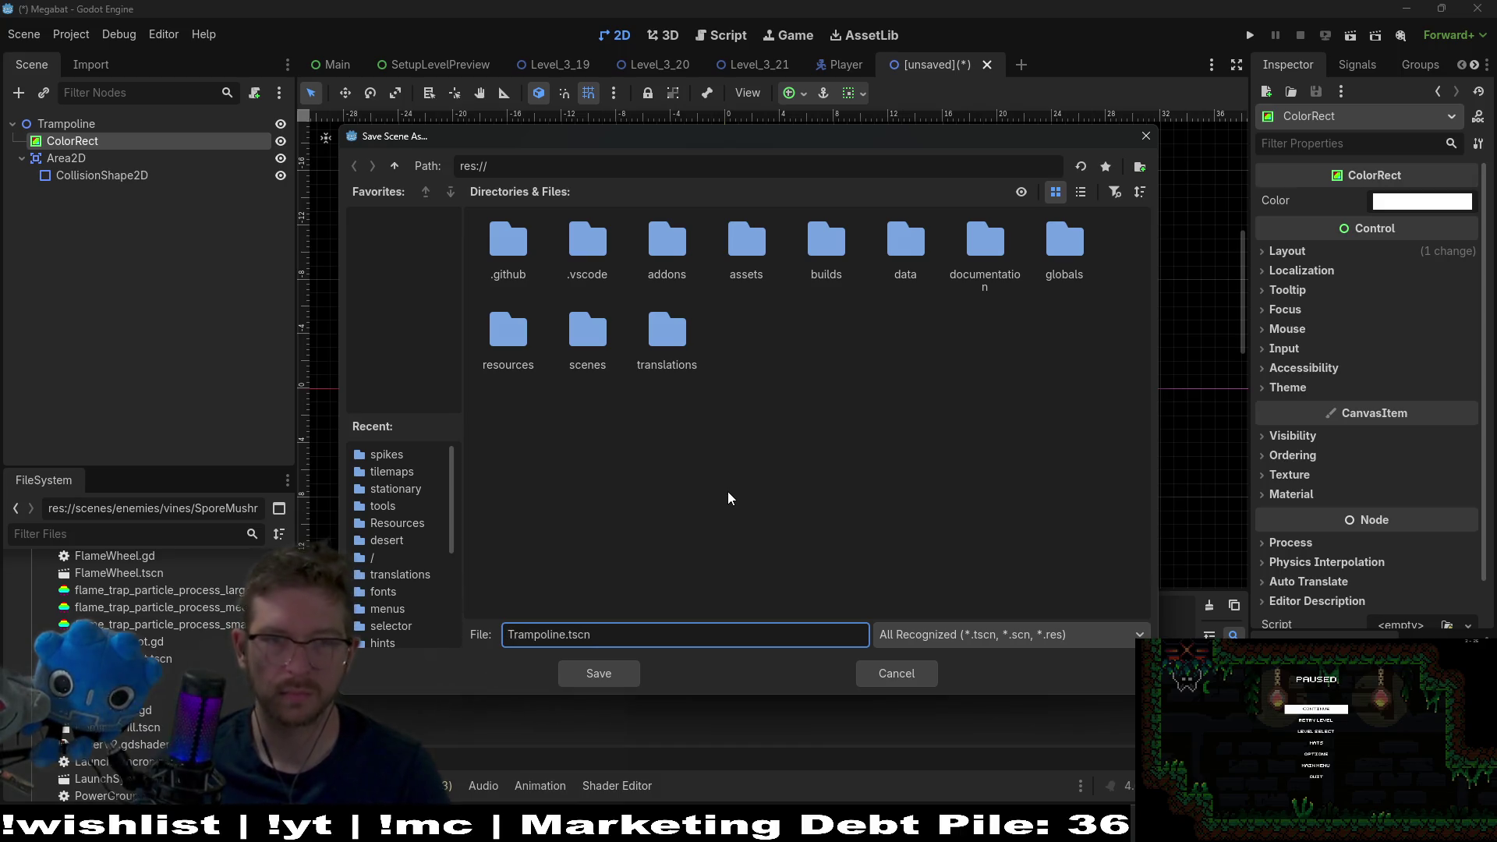
double_click(587, 334)
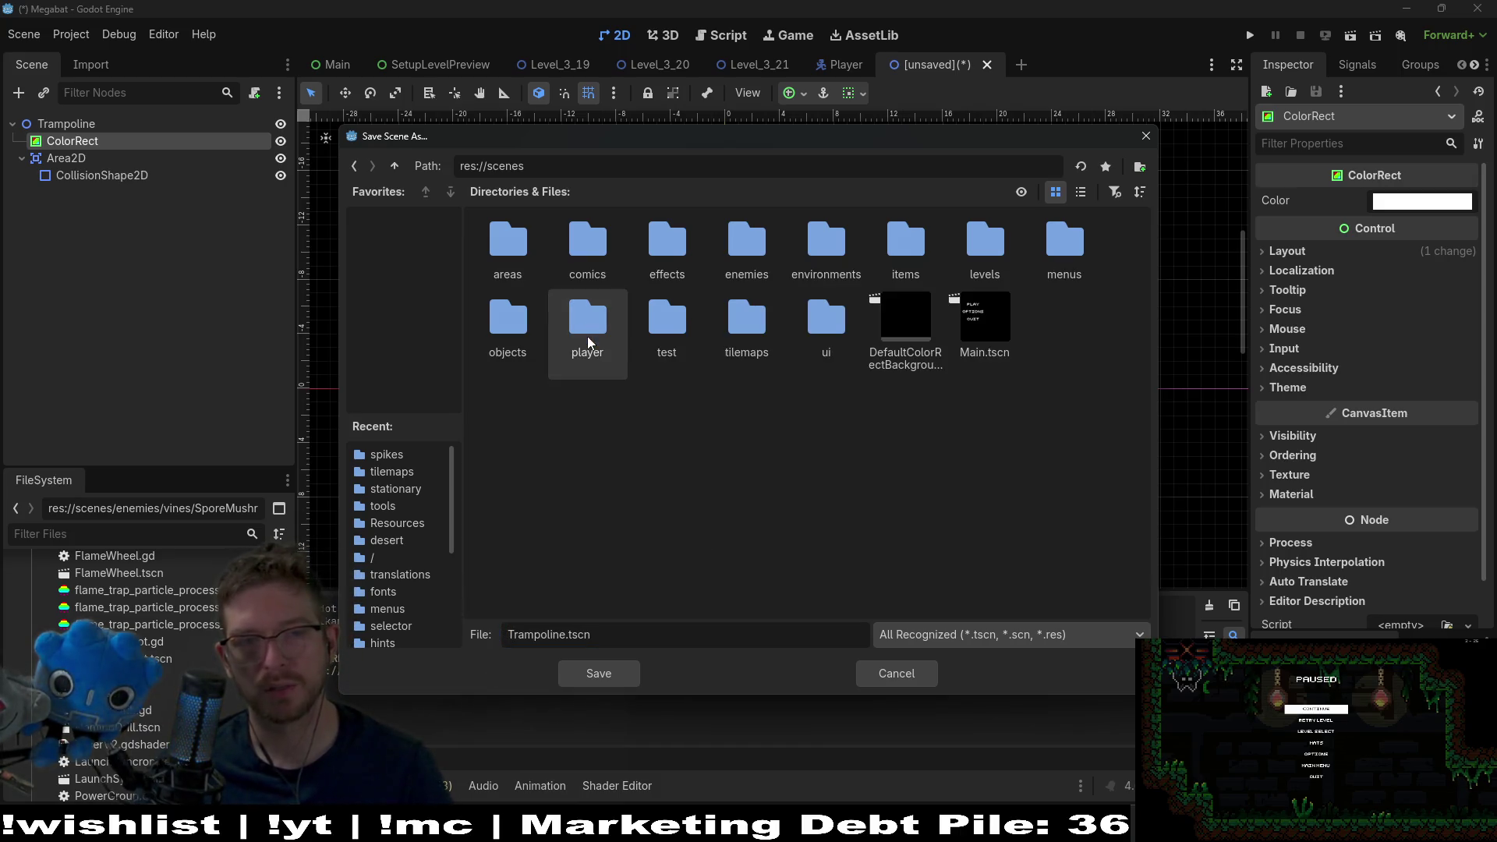
double_click(494, 246)
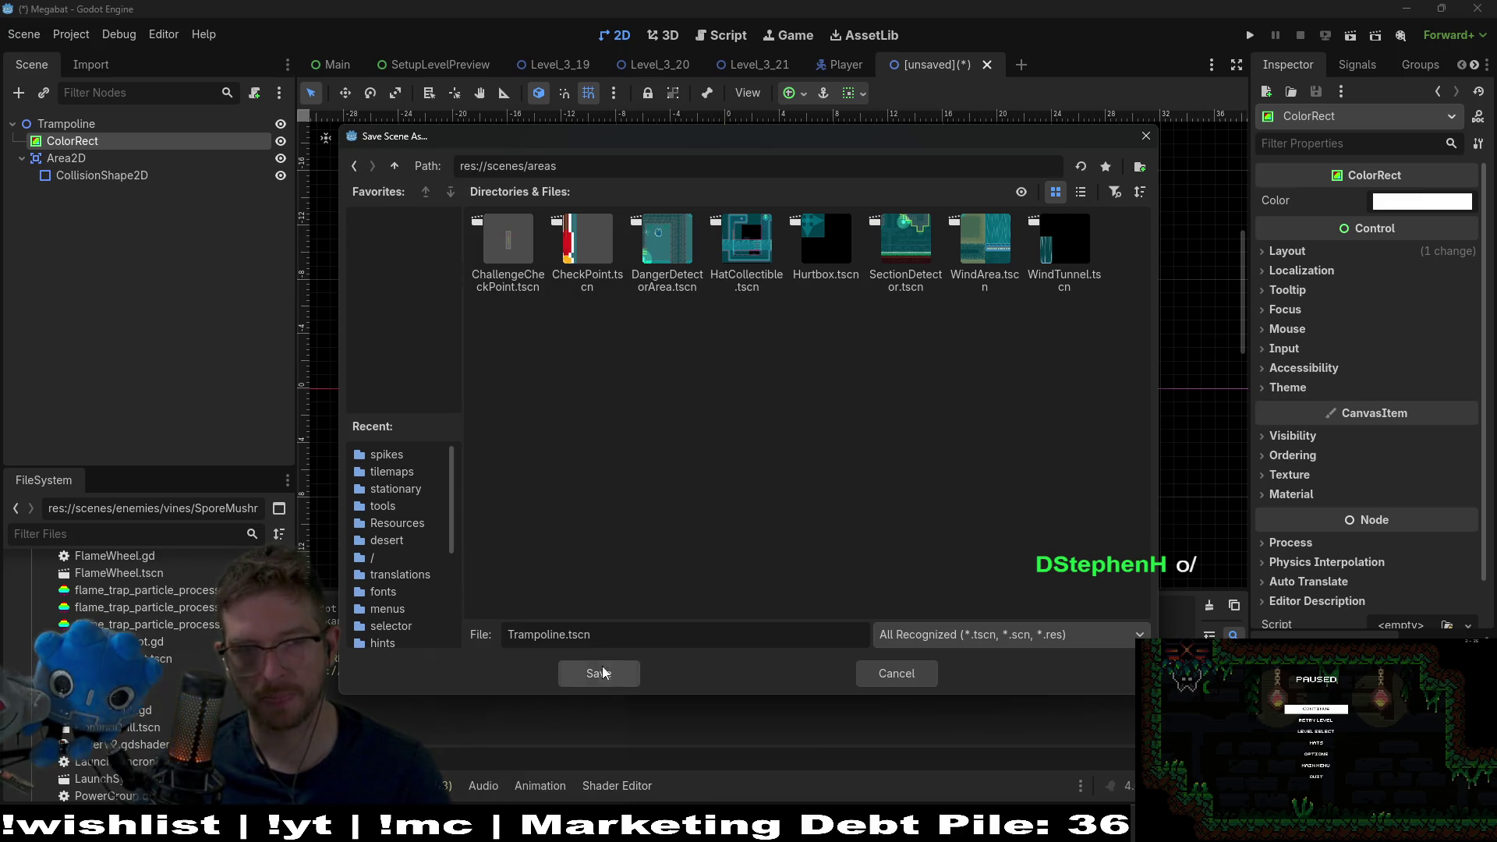
- Save Trampoline.tscn in scenes/objects/platforms and select the Trampoline root node
click(354, 165)
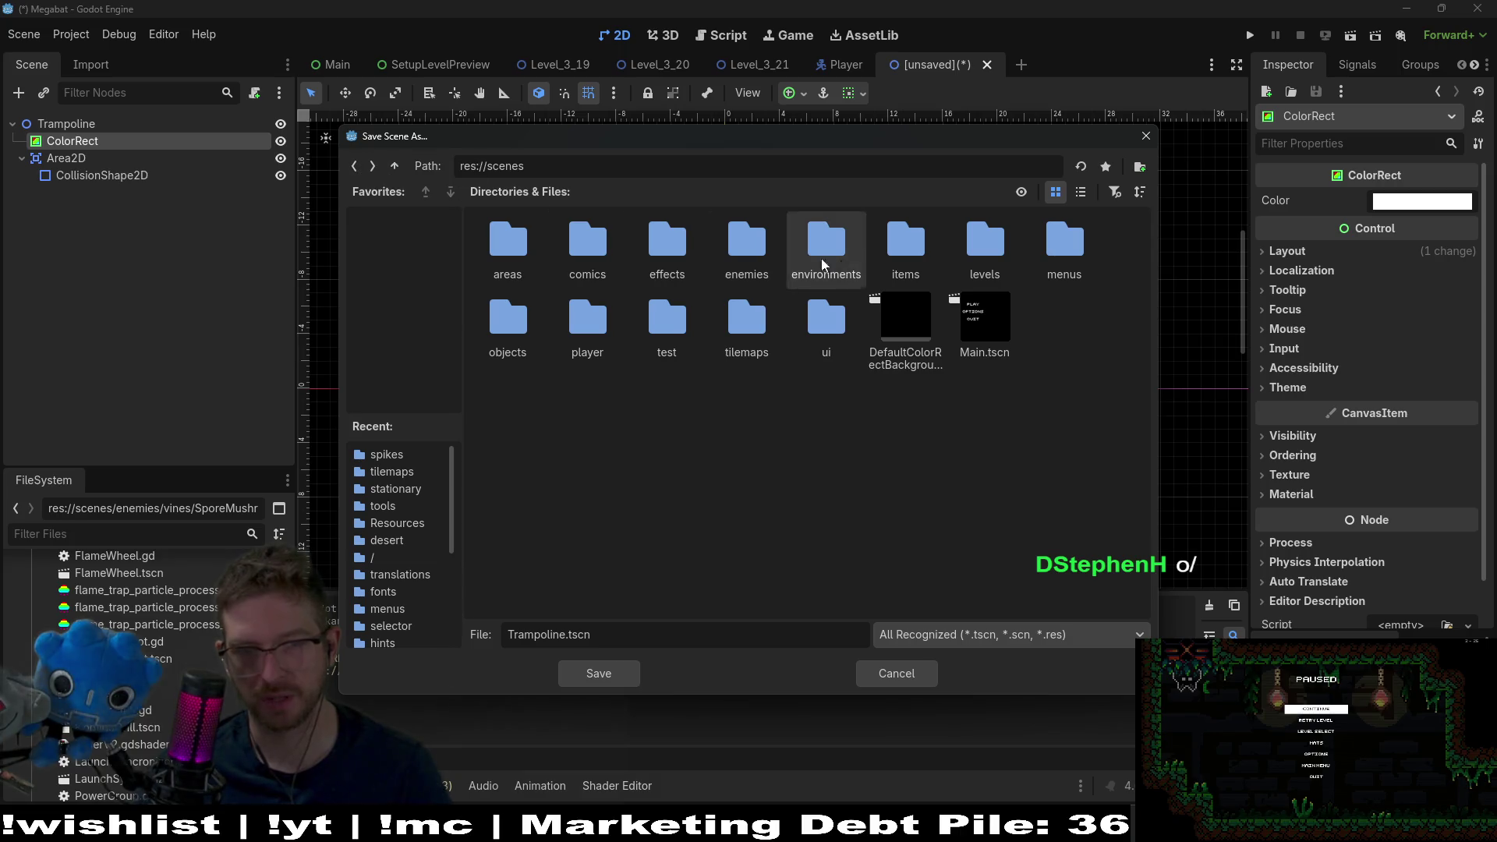
double_click(529, 325)
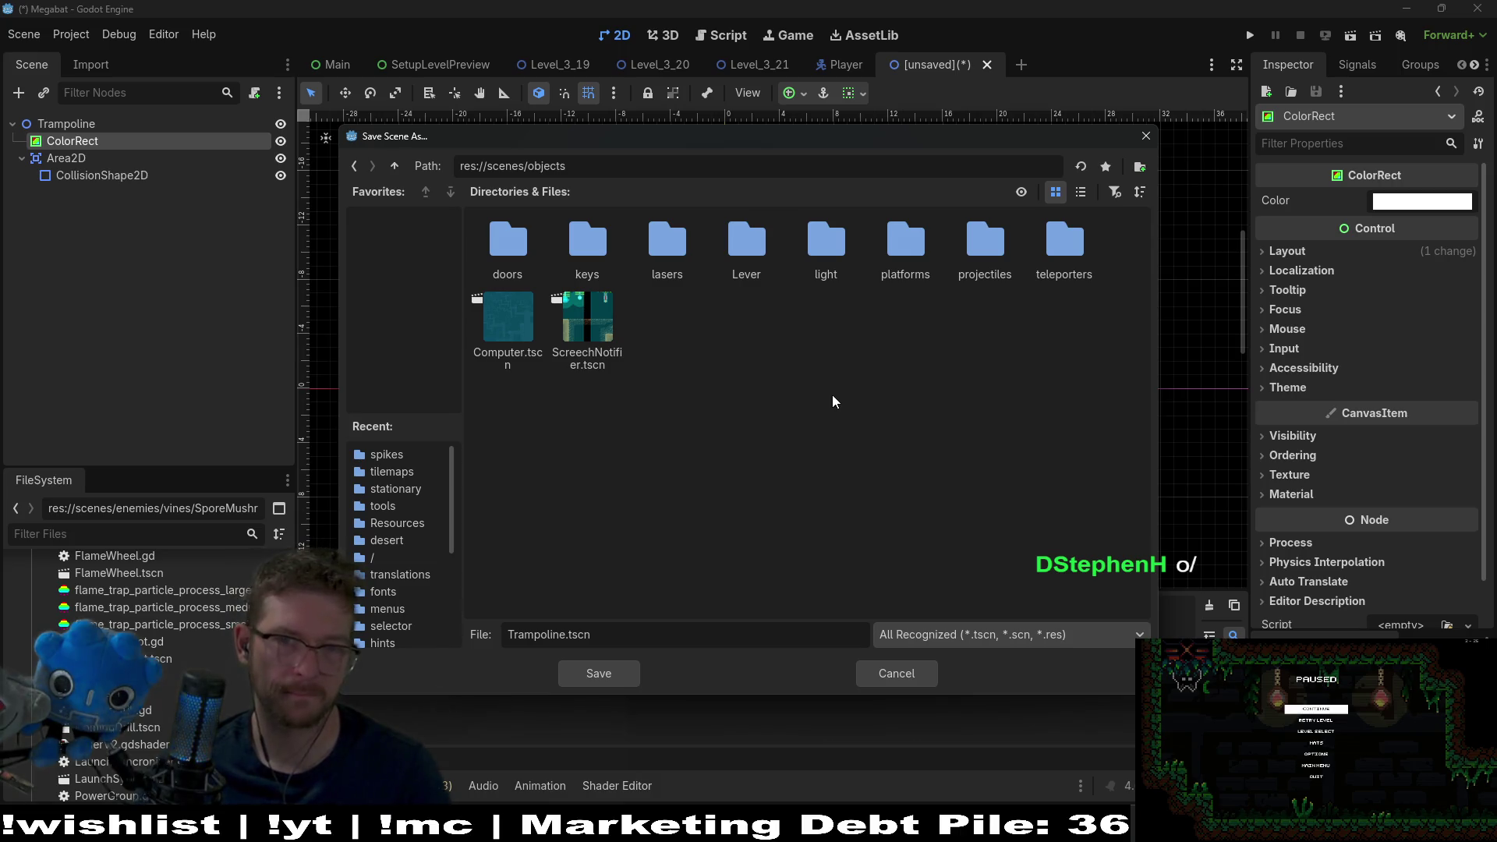
double_click(899, 225)
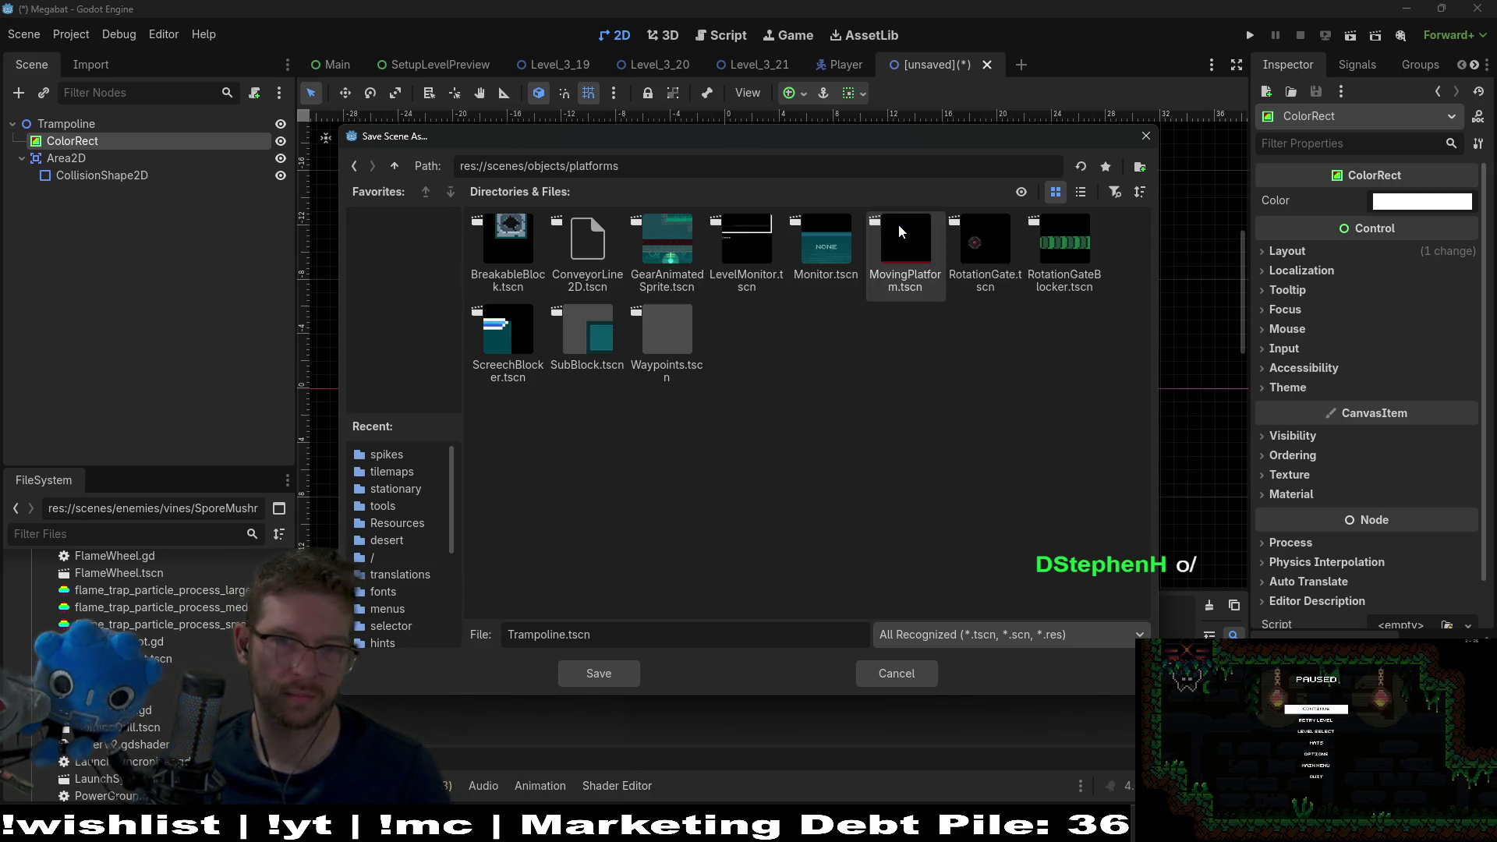
click(613, 675)
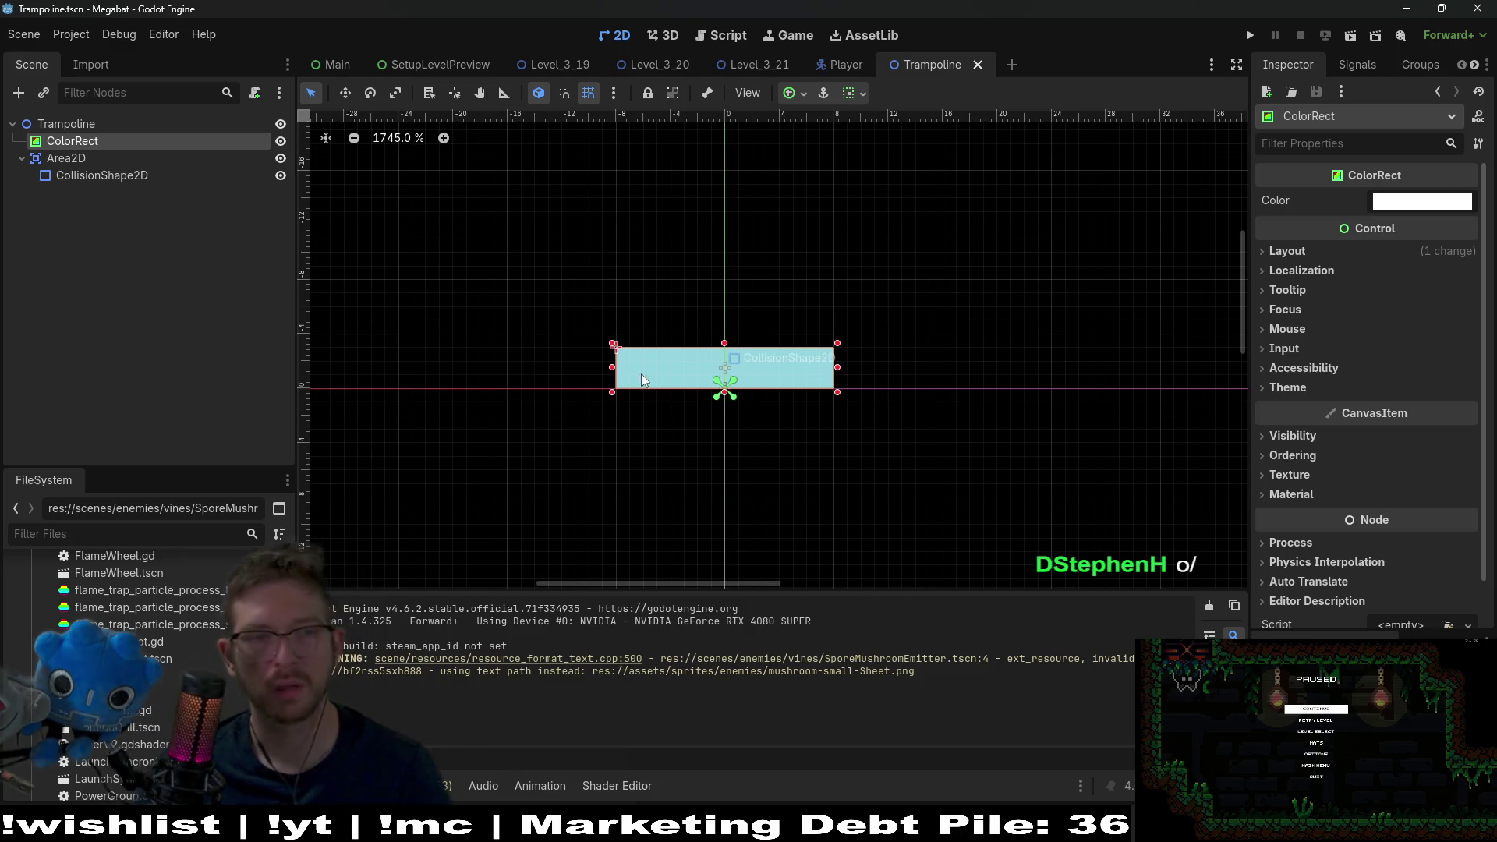
click(76, 125)
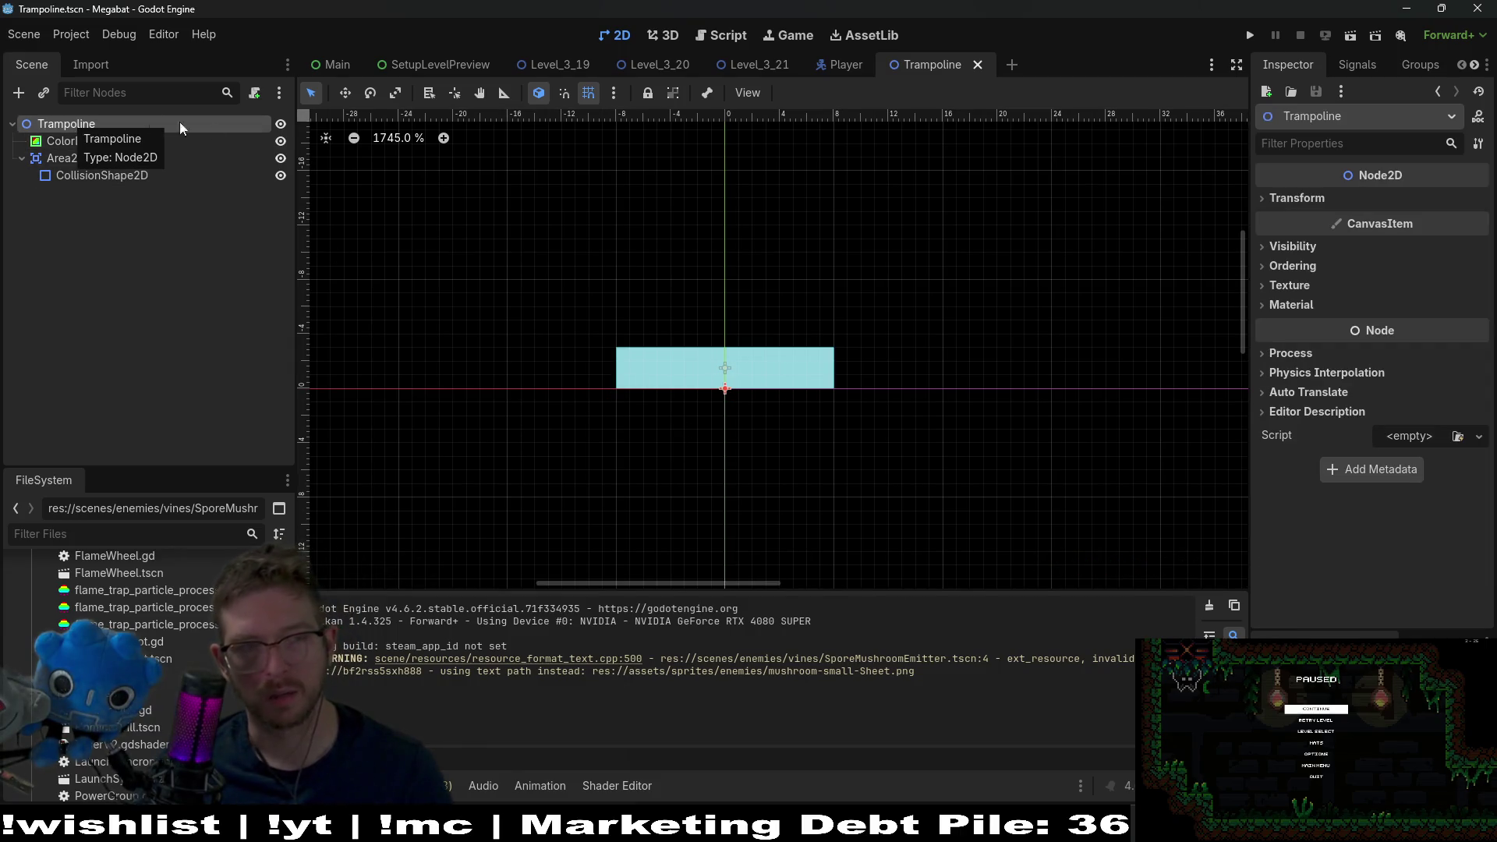
click(254, 93)
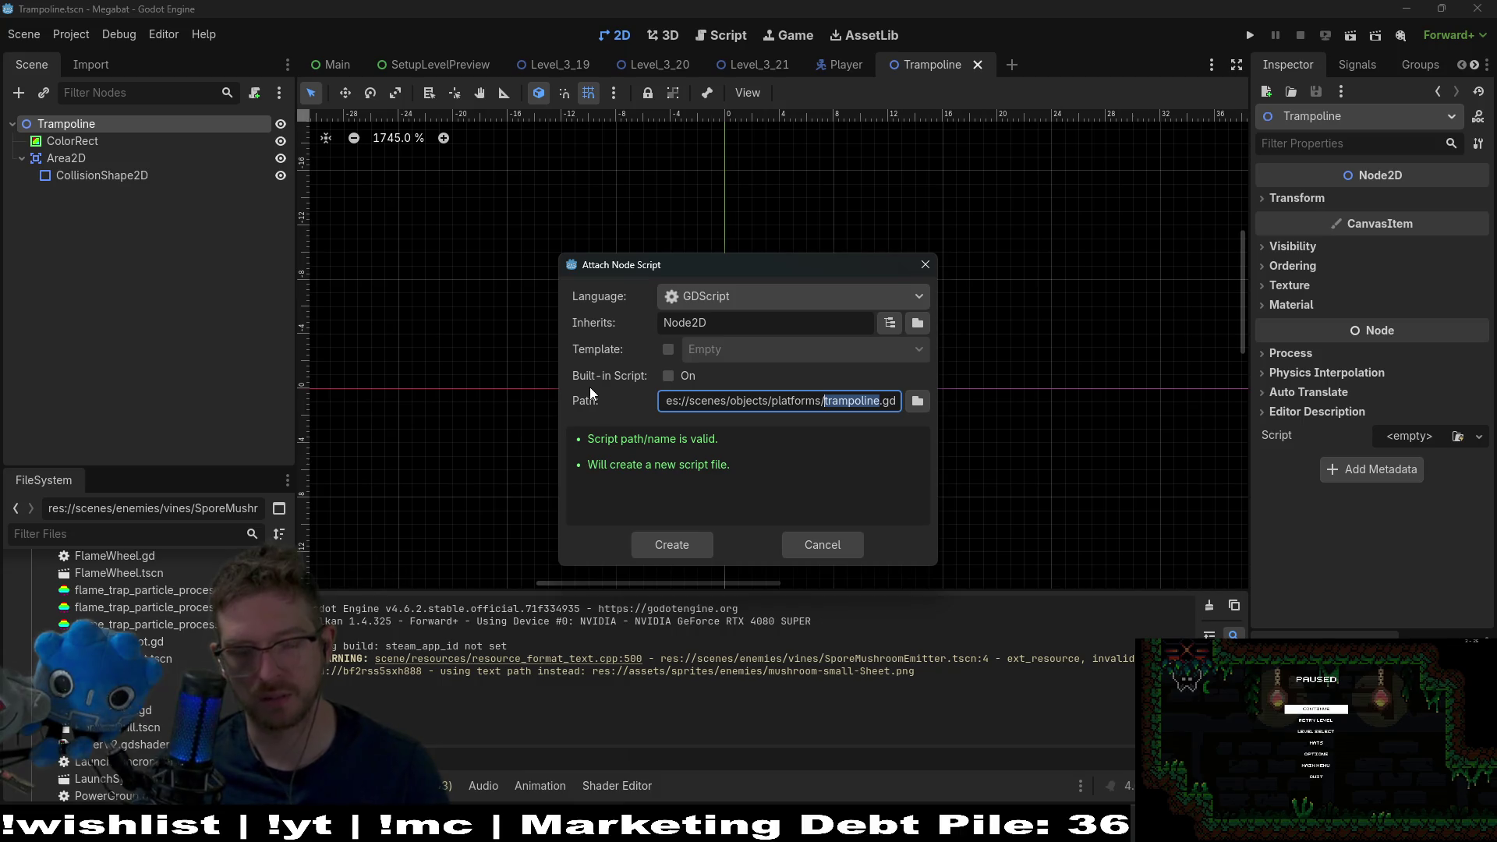
- Create the Trampoline.gd script and write class_name Trampoline on line 2
key(Delete)
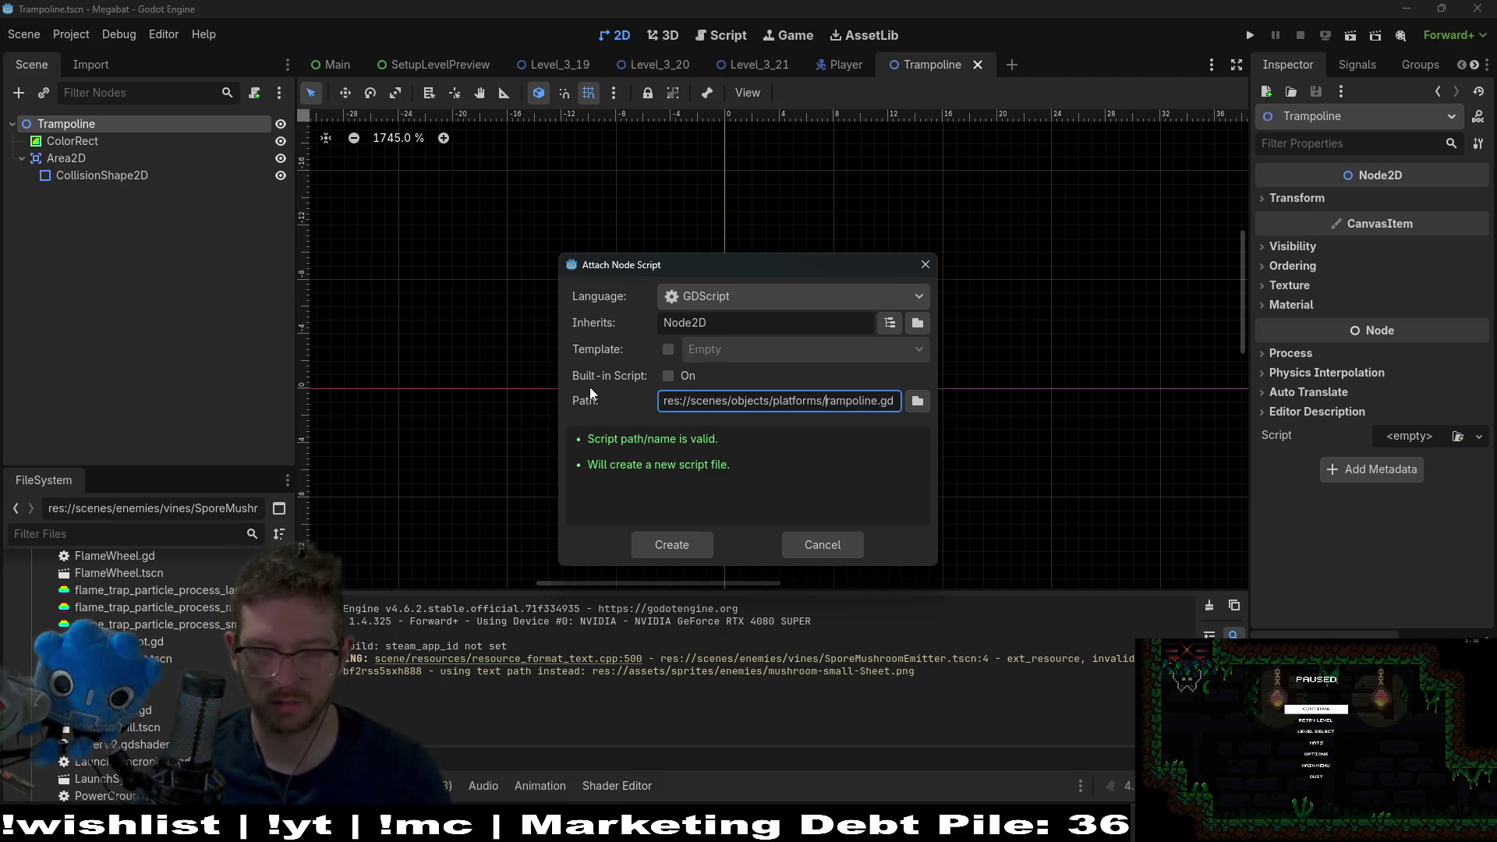
key(Return)
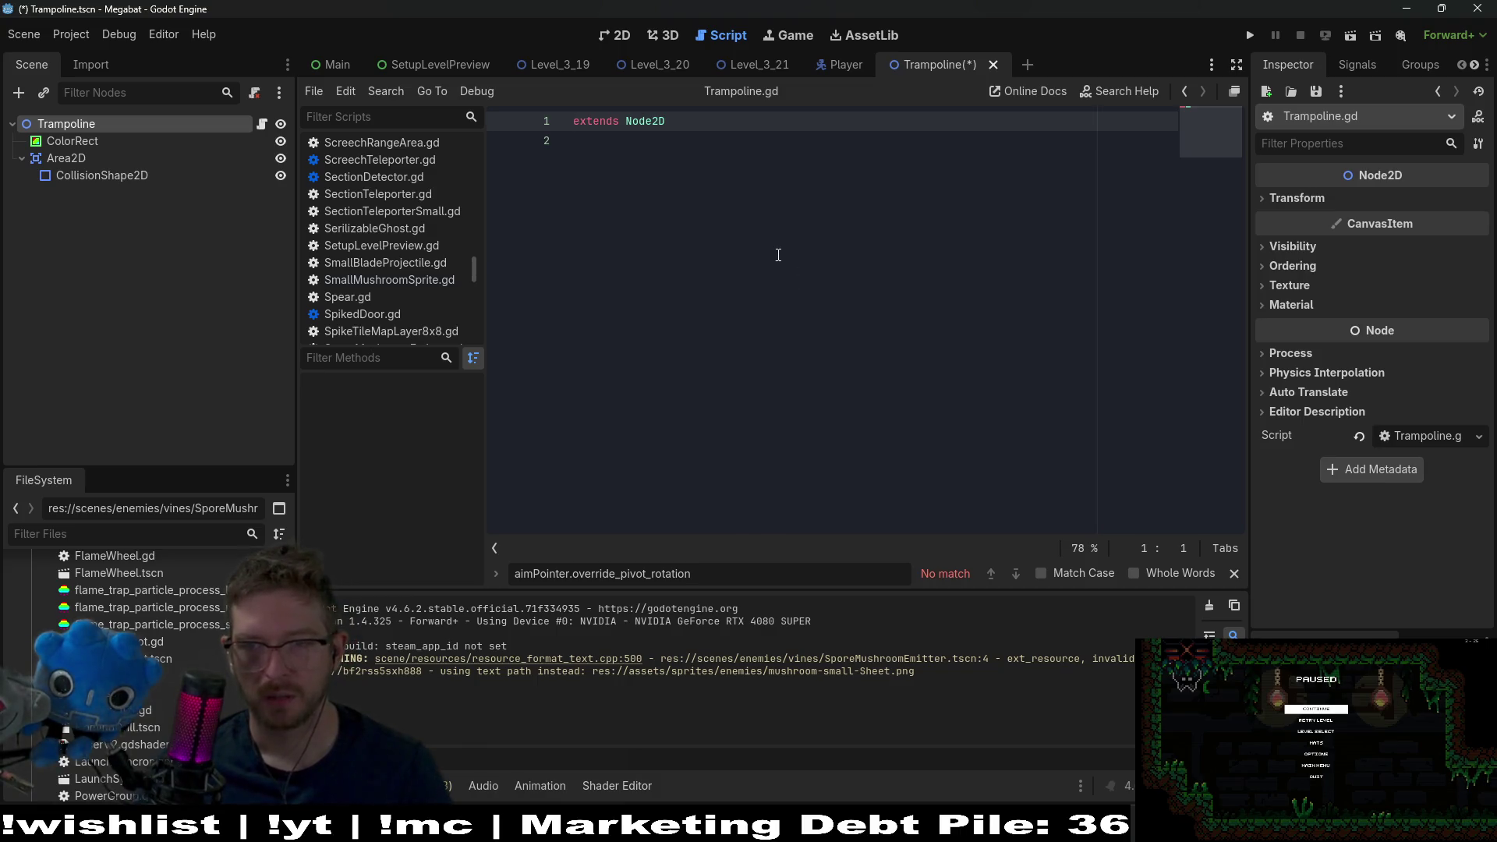
click(666, 199)
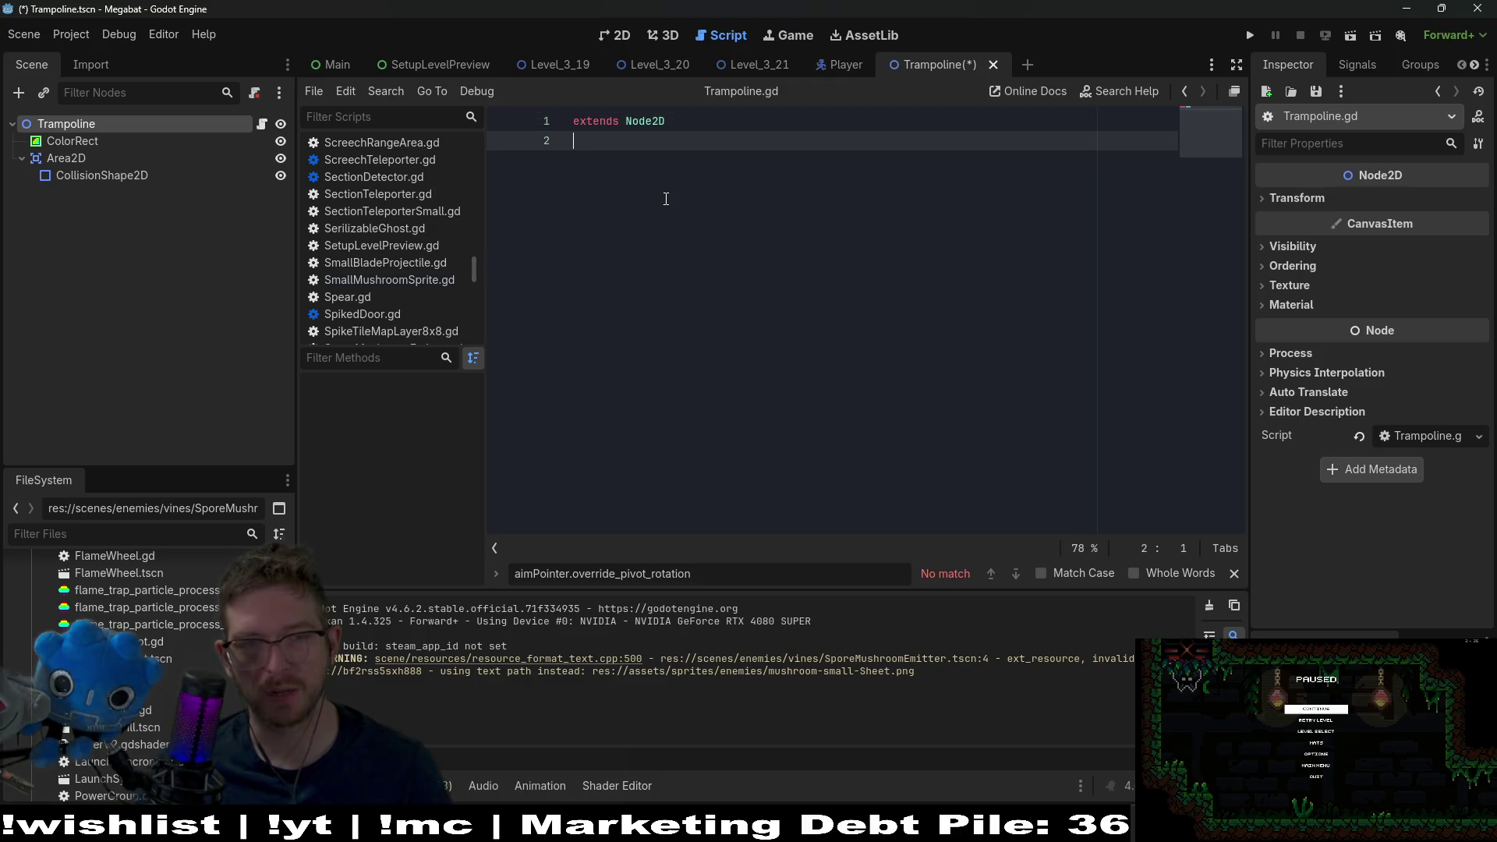
text(c)
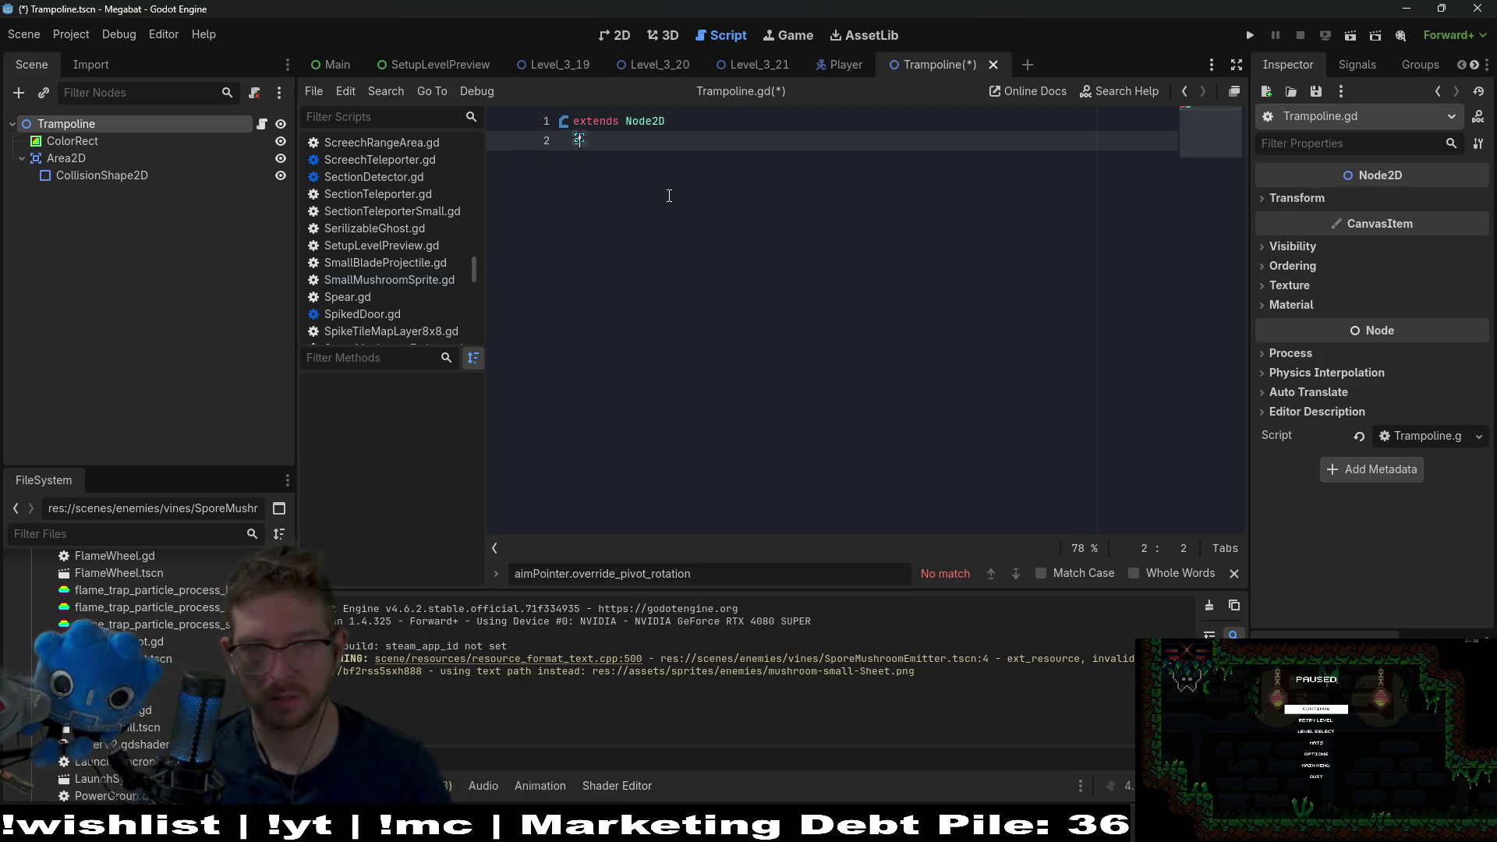
text(lass_name )
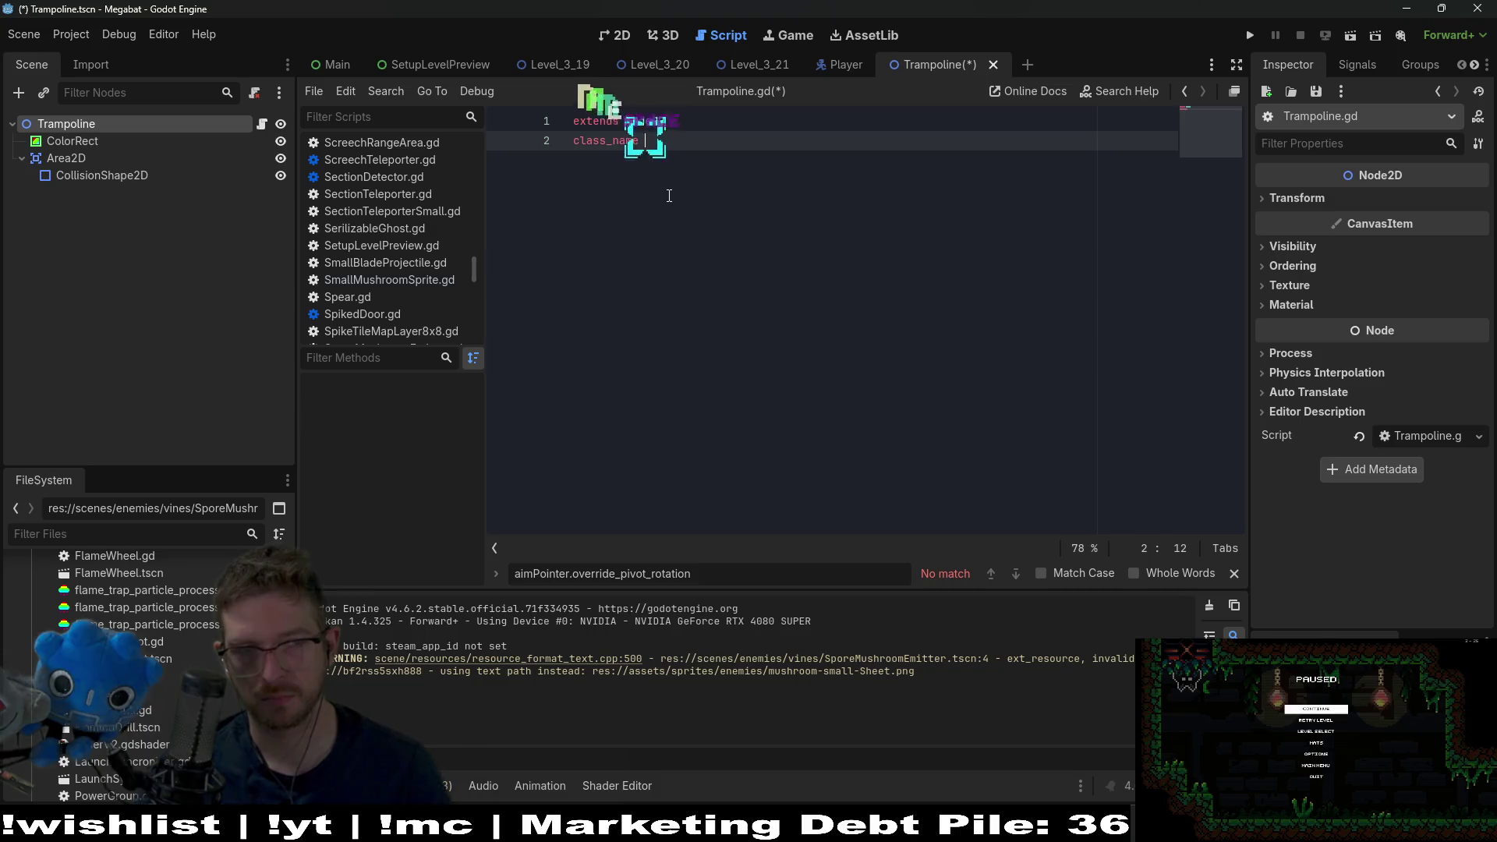
text(Trampoline)
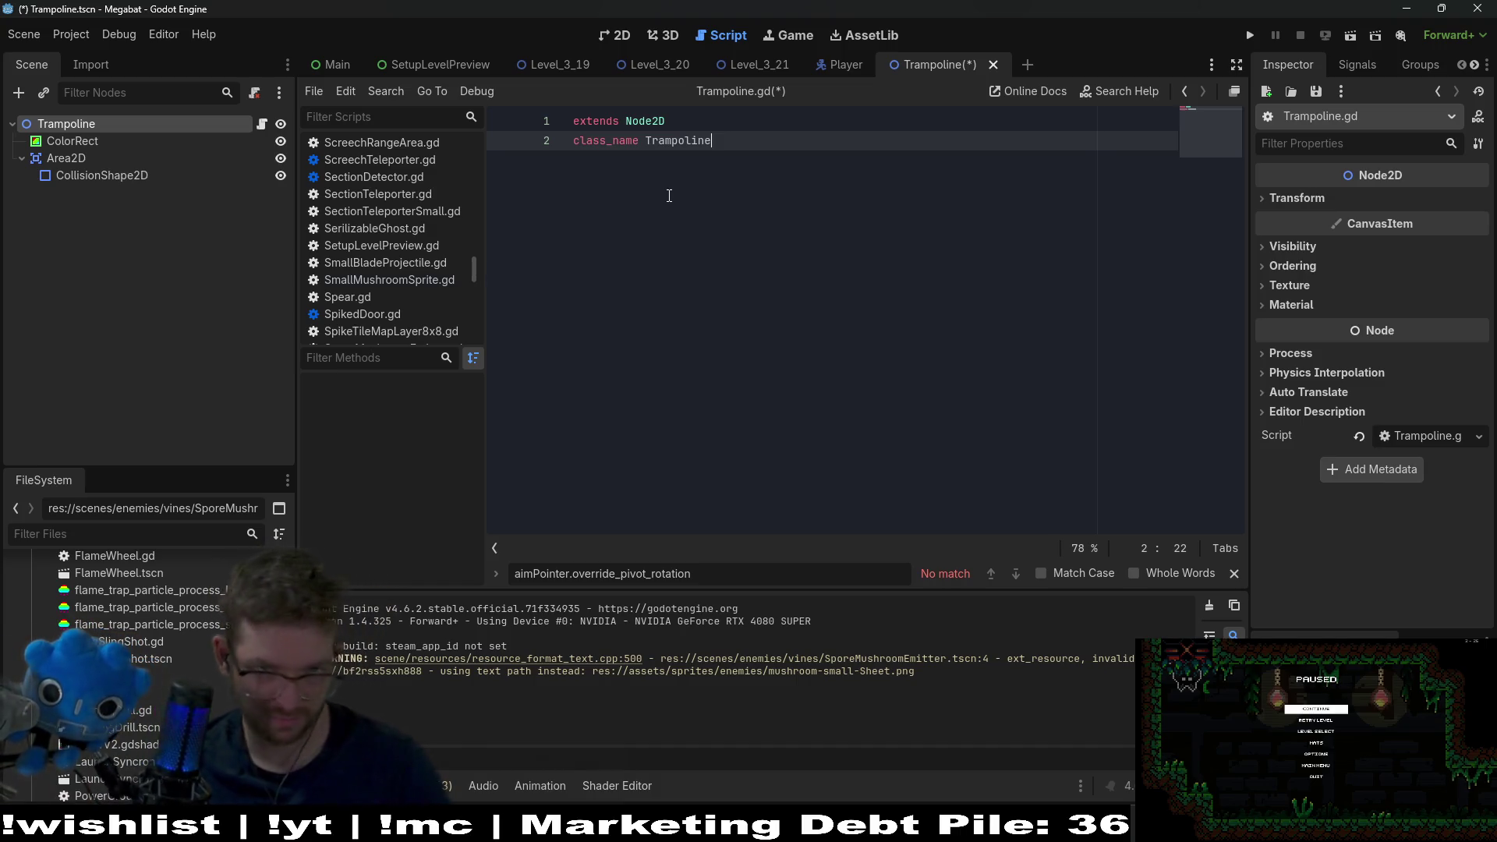
- Add blank lines below class_name Trampoline and save the scene and script
key(Return)
key(BackSpace)
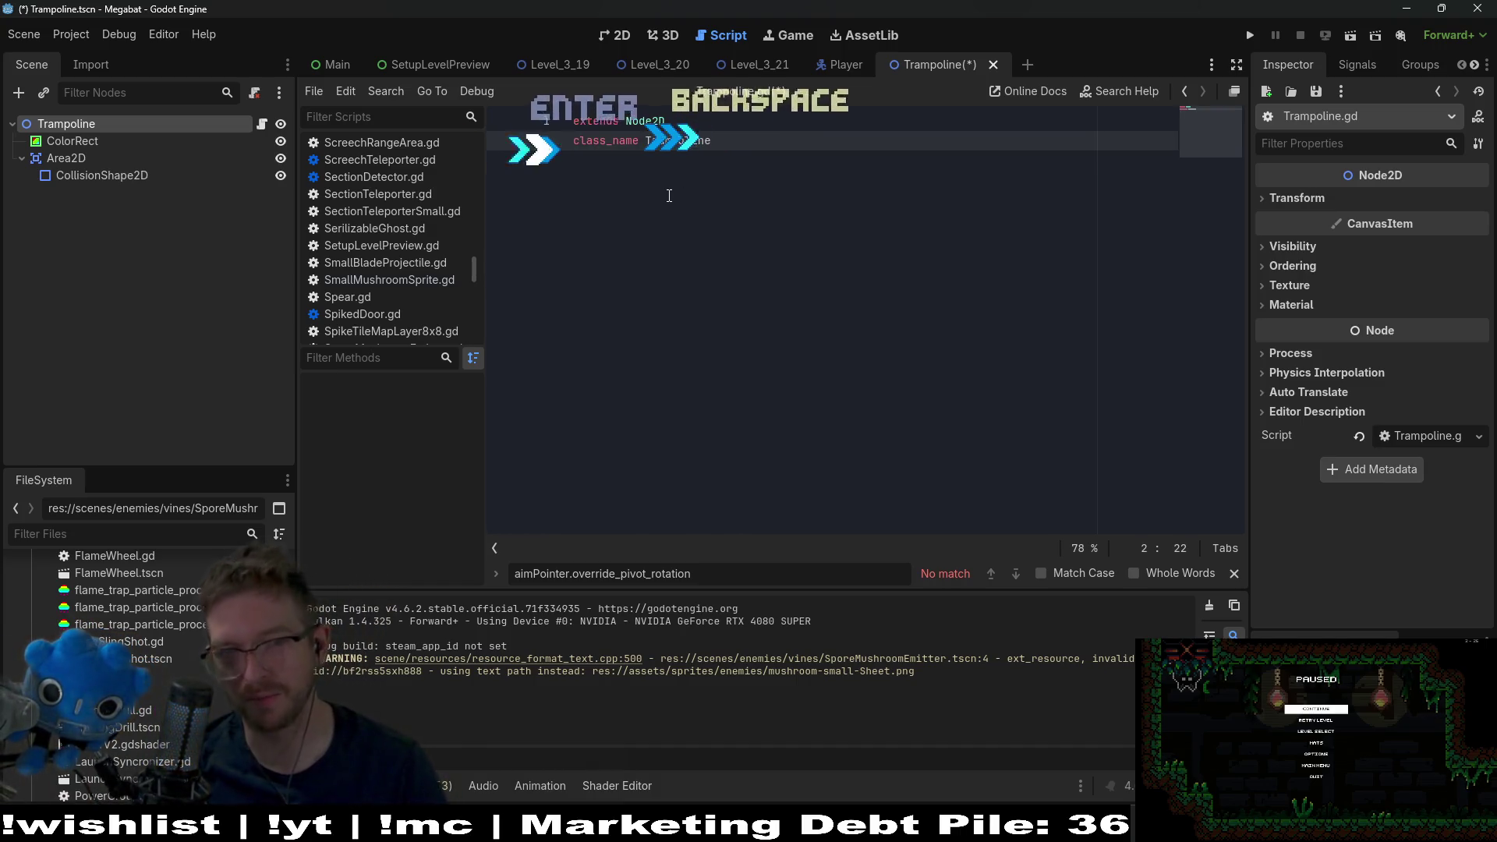
key(Return)
key(Return)
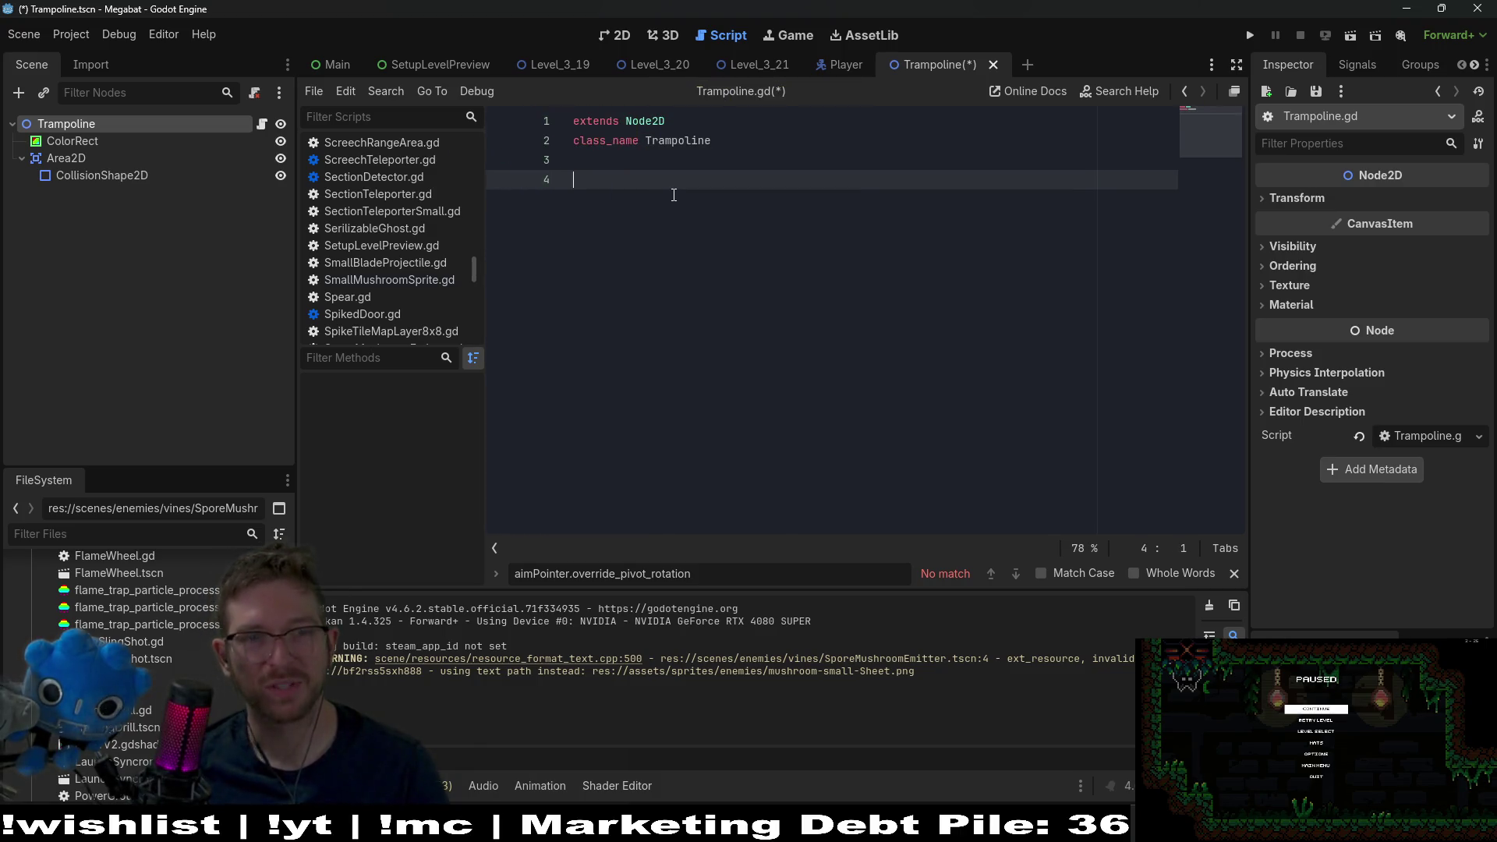
key(ctrl+s)
click(86, 158)
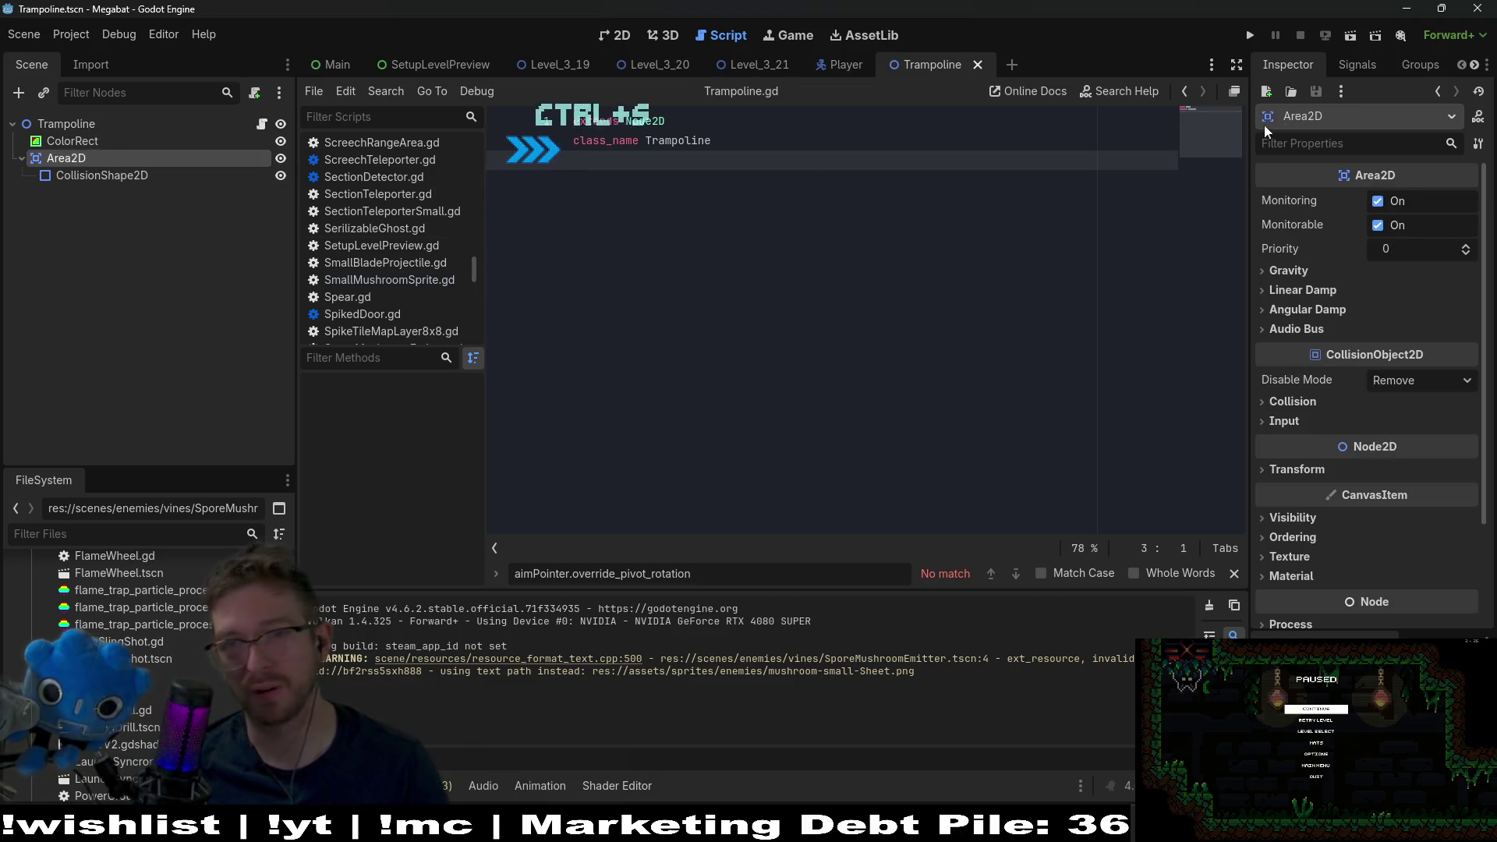
- Connect the Area2D's area_entered signal to a new handler in Trampoline.gd and save
click(1372, 66)
right_click(1366, 141)
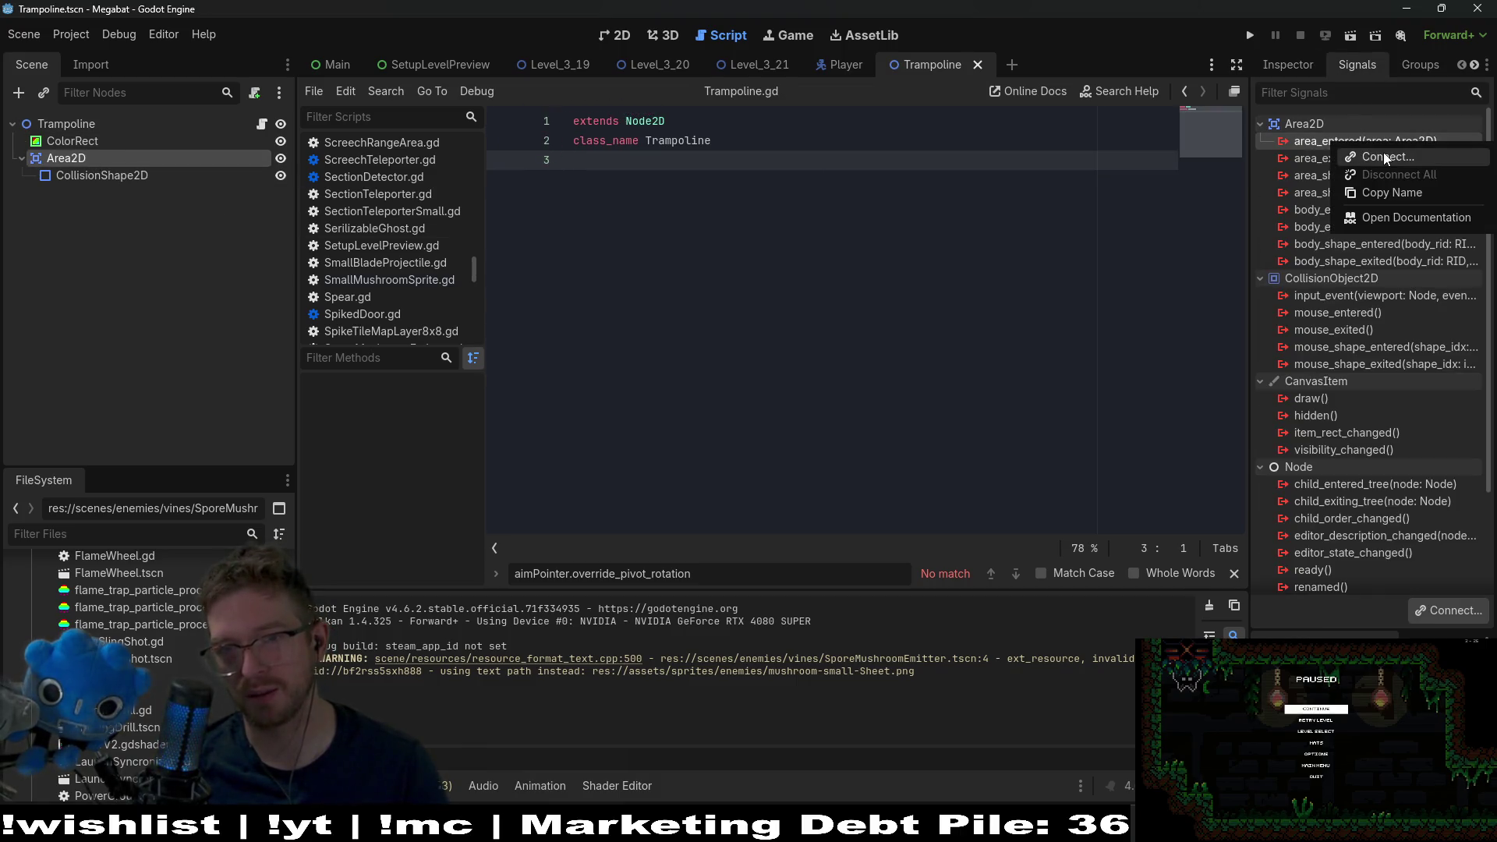
click(1384, 152)
click(691, 601)
key(ctrl+s)
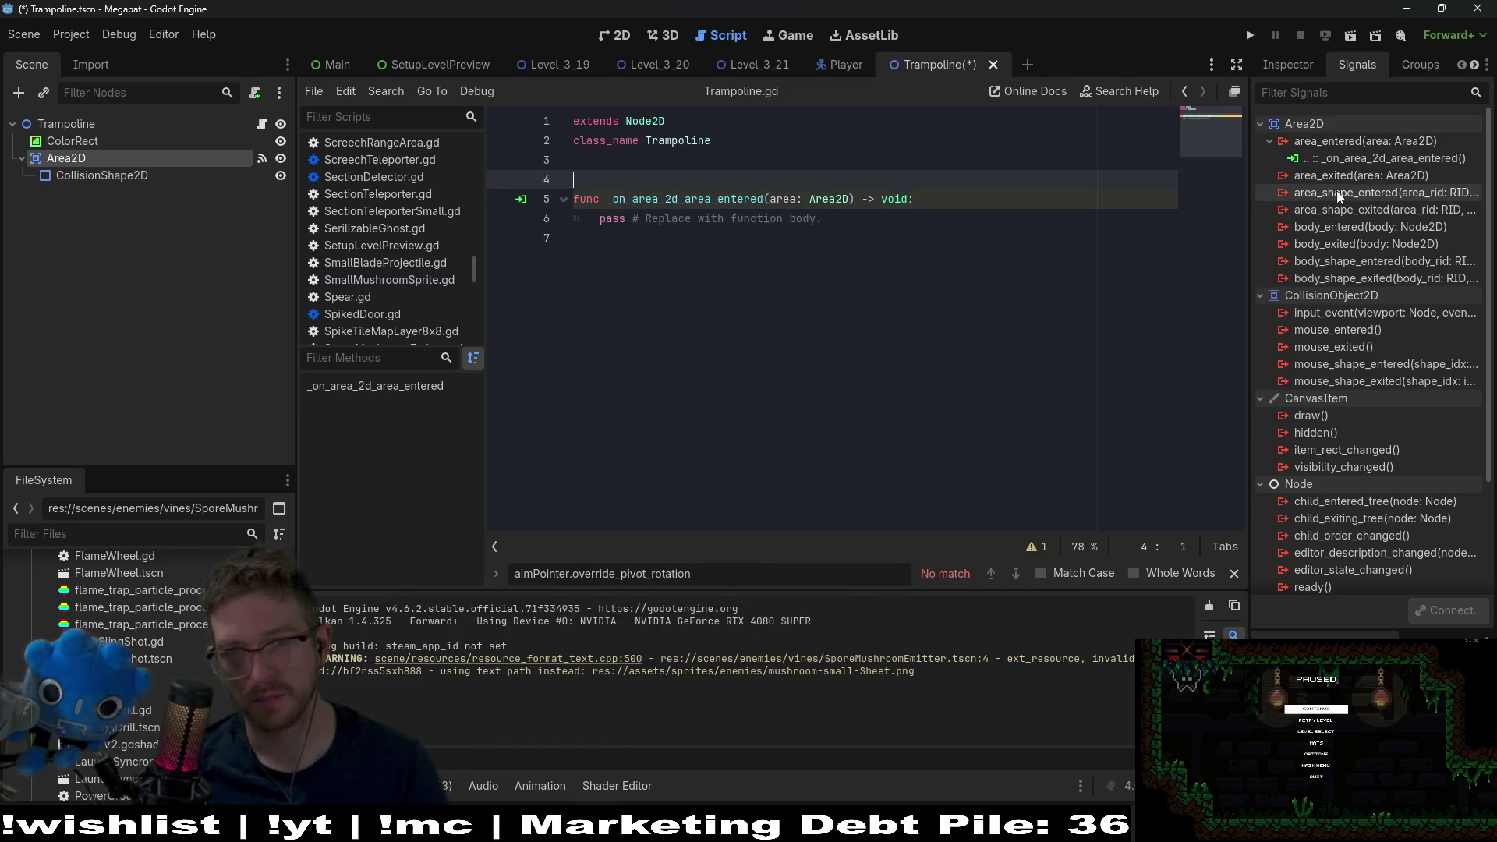
mouse_move(1356, 184)
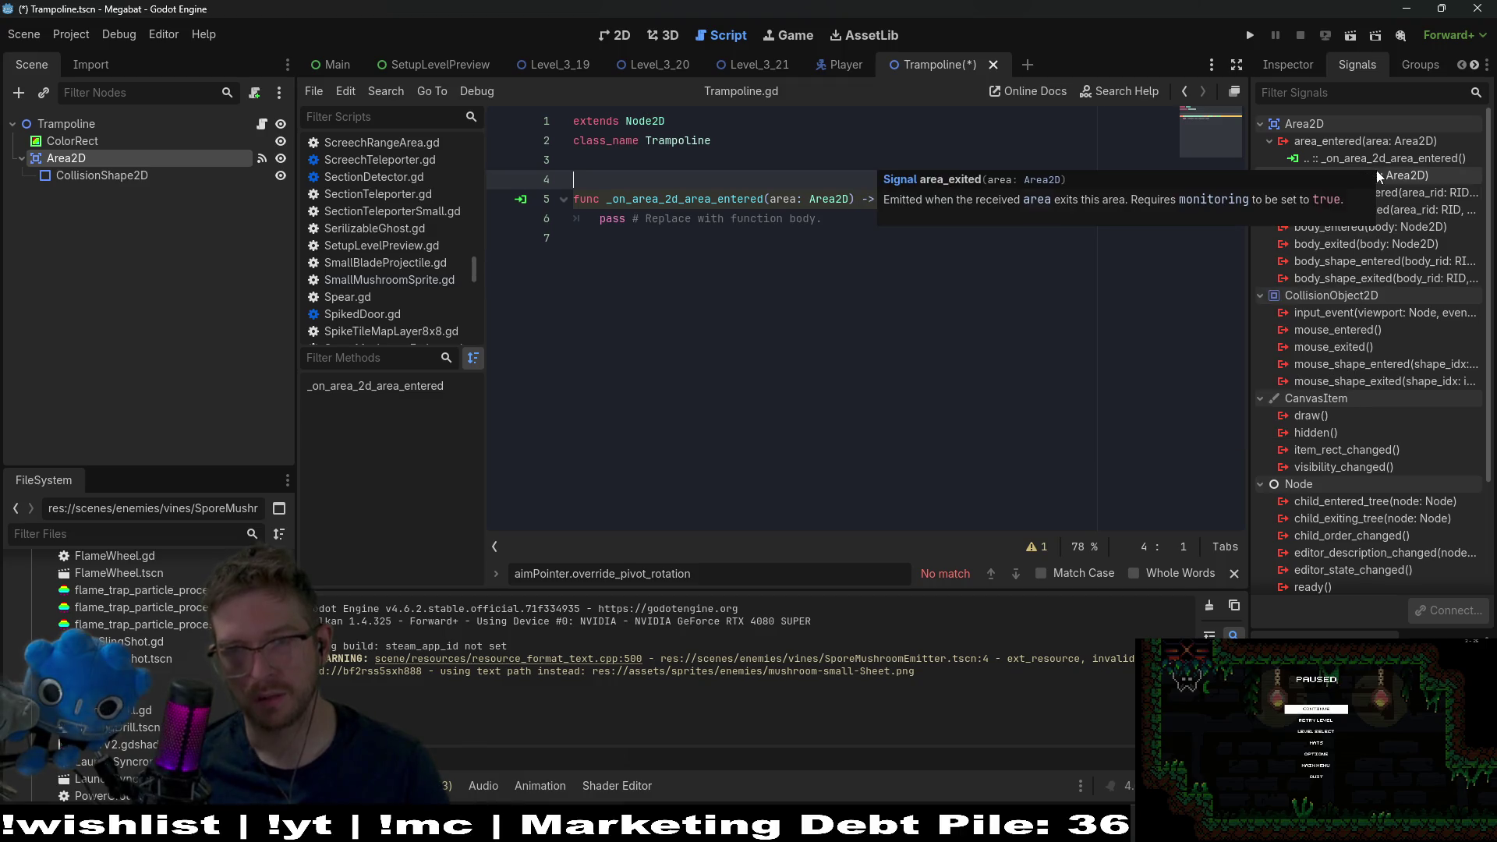
click(708, 246)
- Tidy the blank lines after the class_name Trampoline line
click(637, 159)
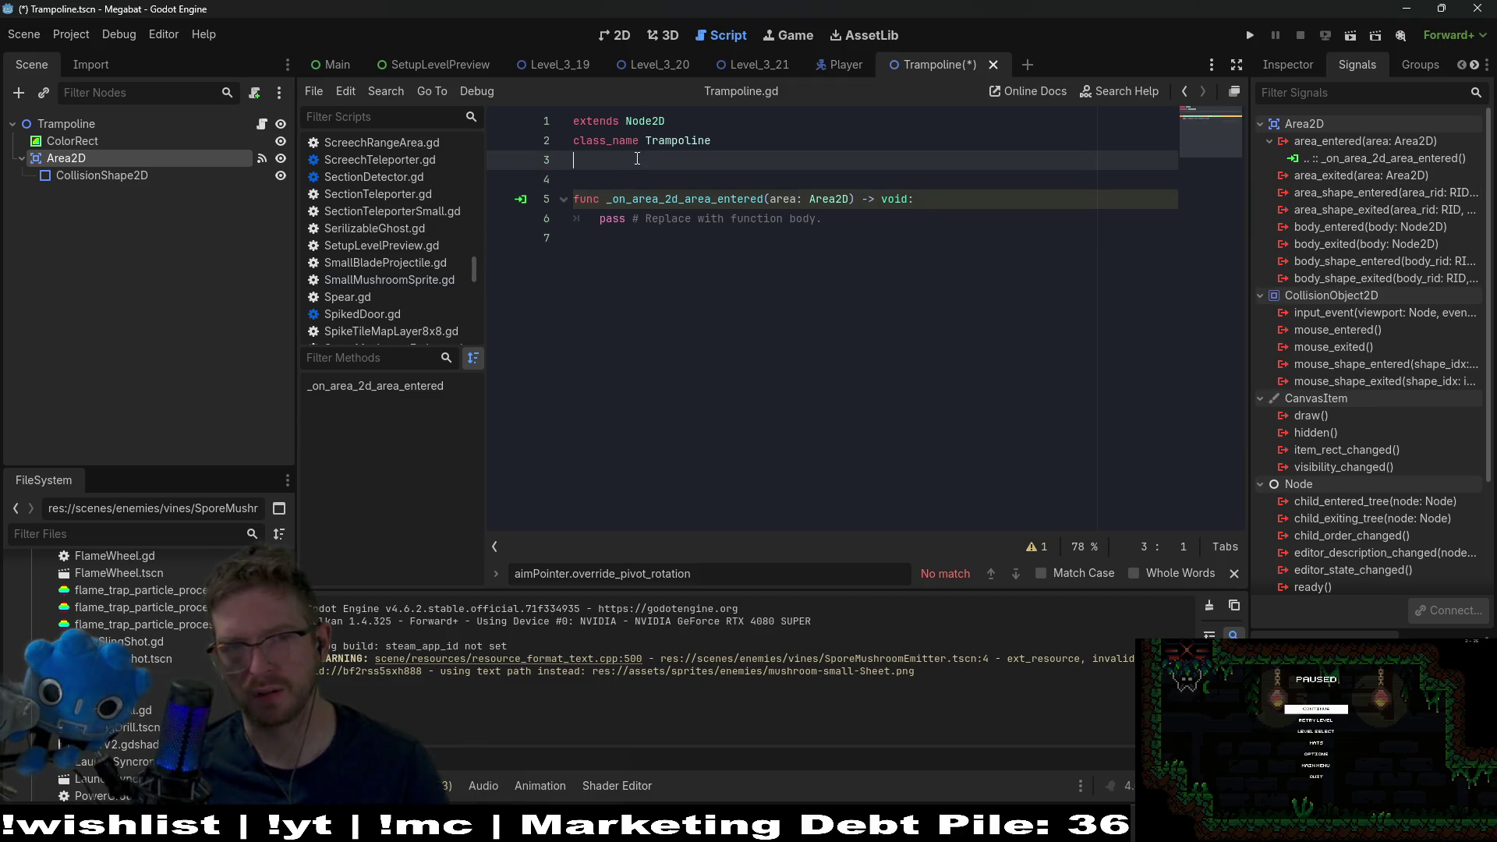
key(Return)
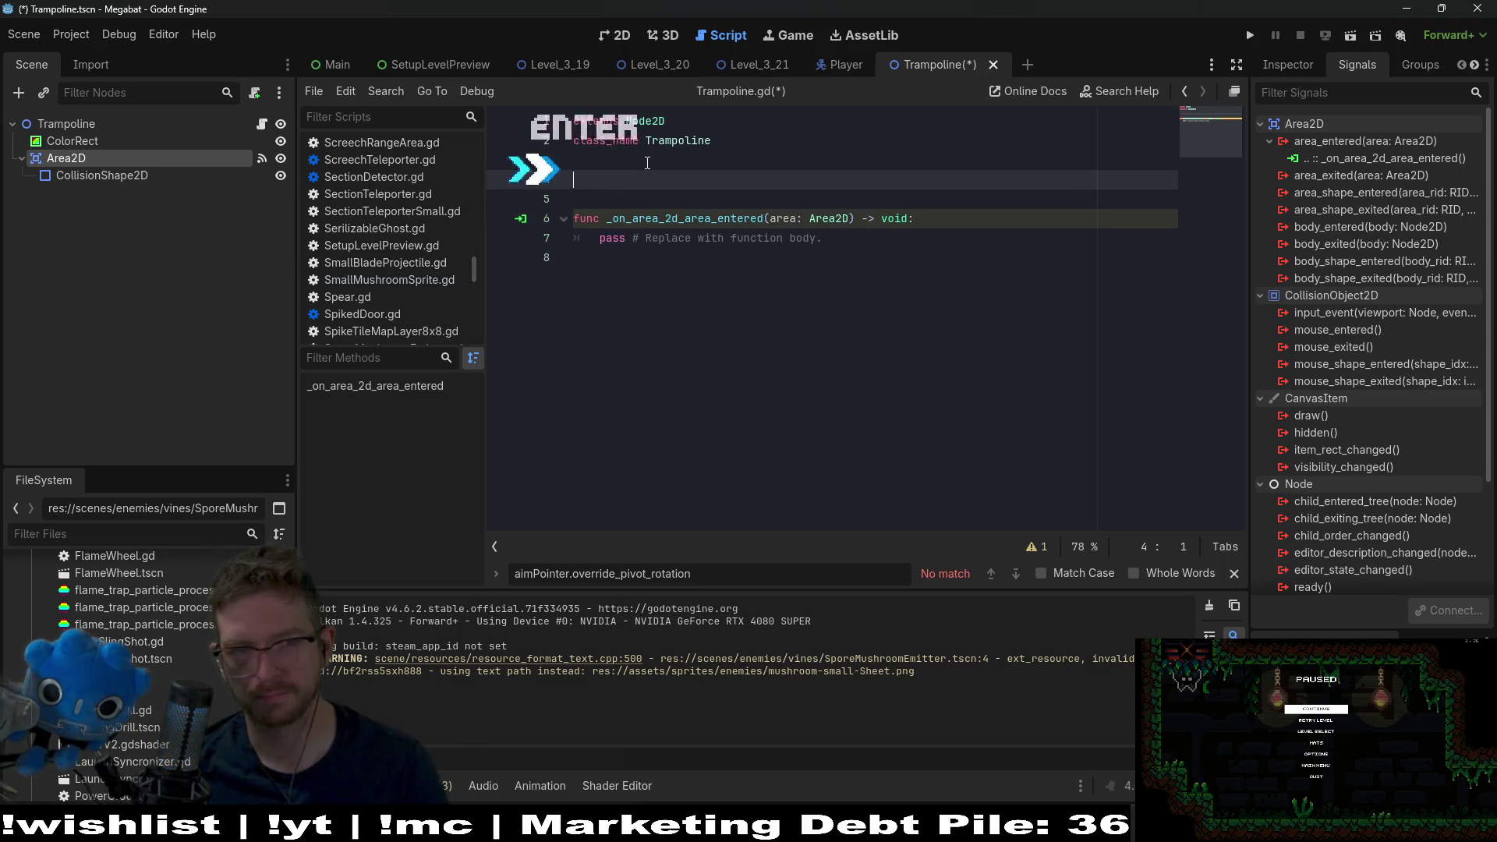
key(Return)
key(BackSpace)
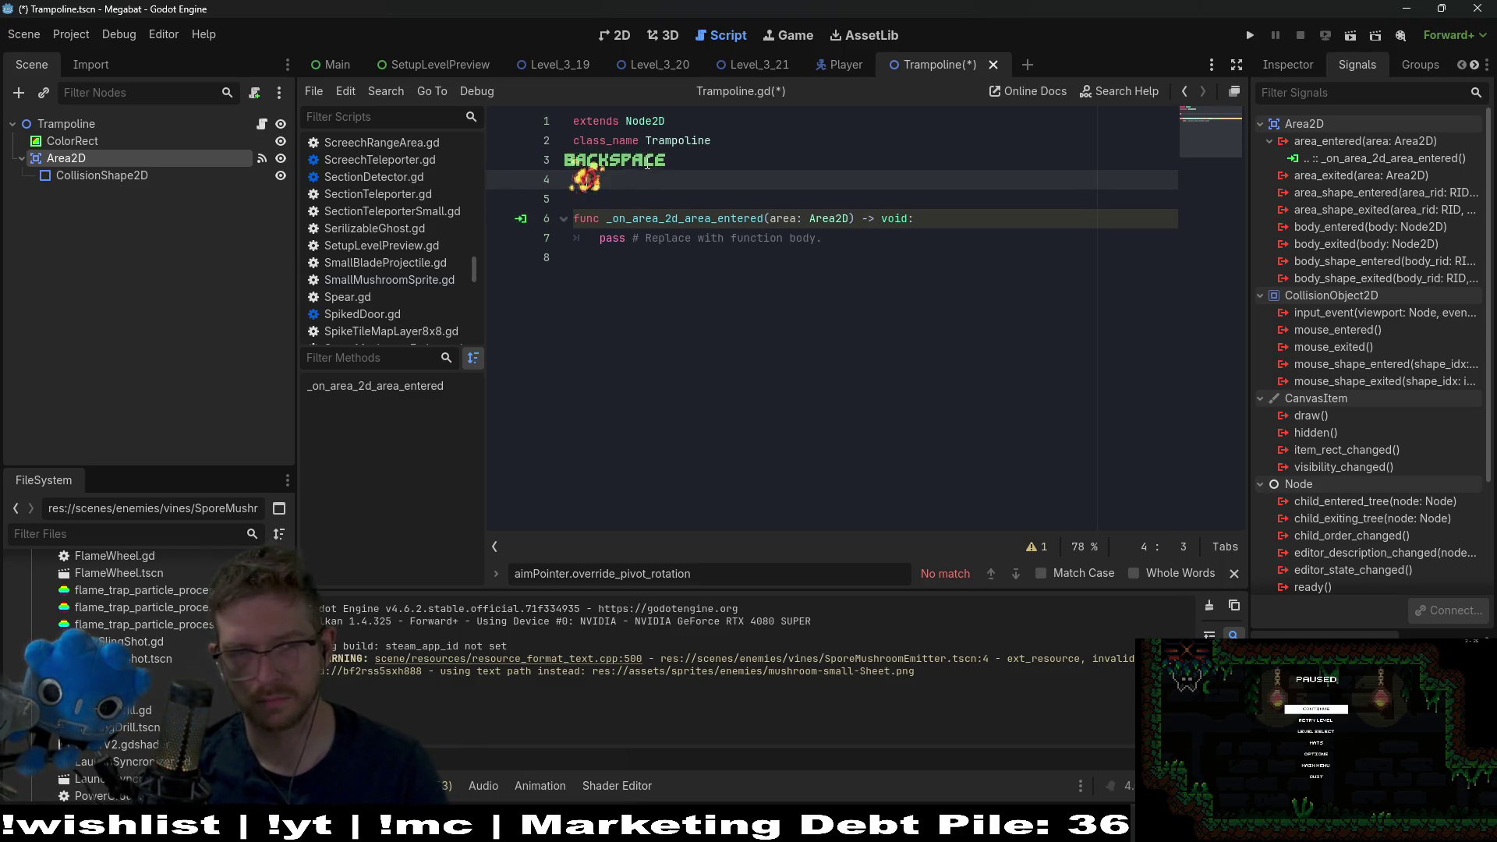
key(BackSpace)
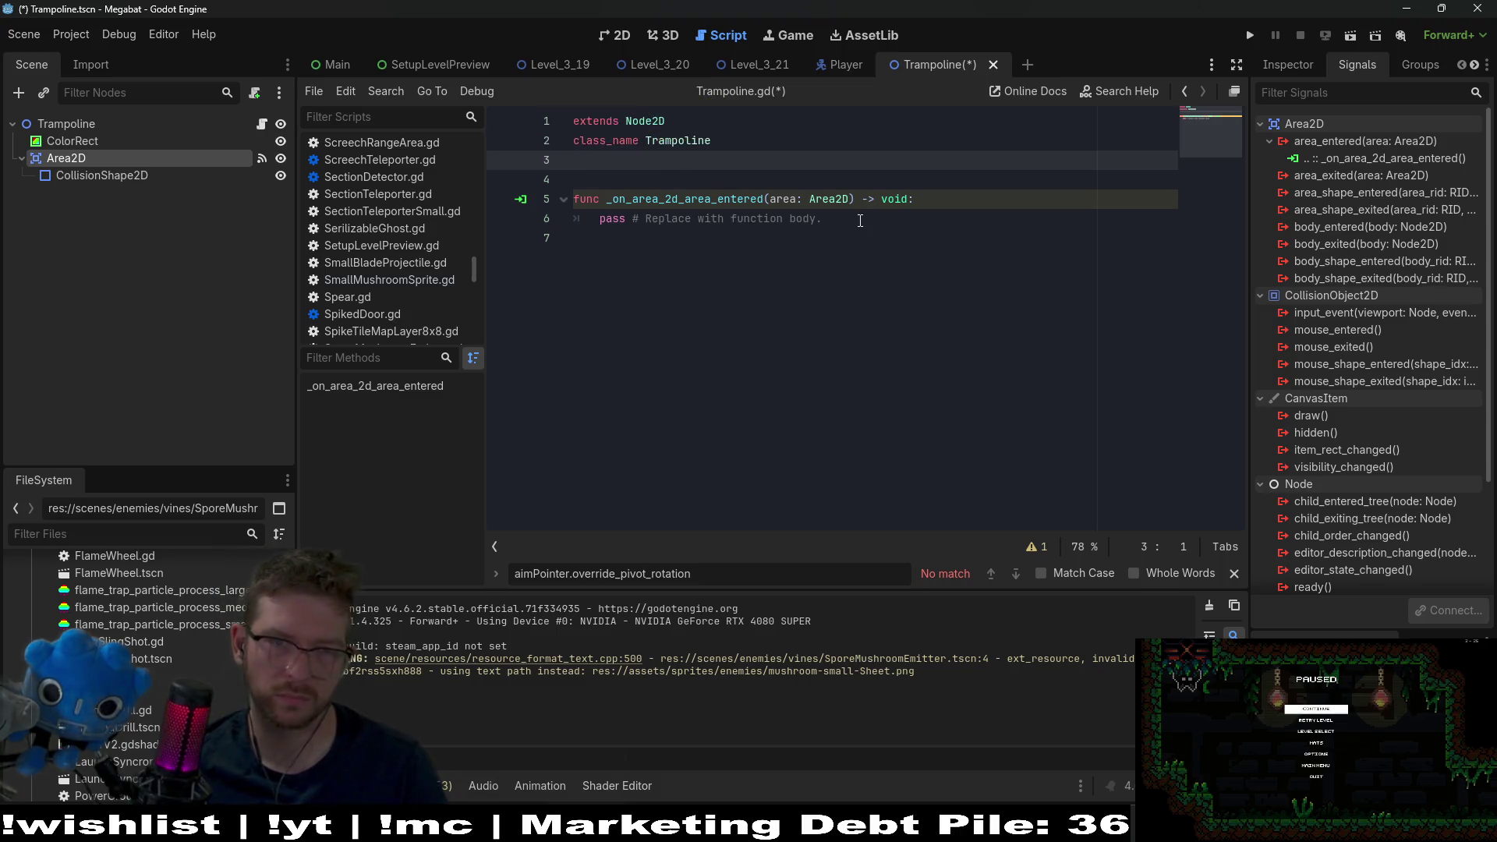
- Replace the handler's pass with 'if body is Player:' and 'pass', then save
drag(826, 220, 598, 224)
key(BackSpace)
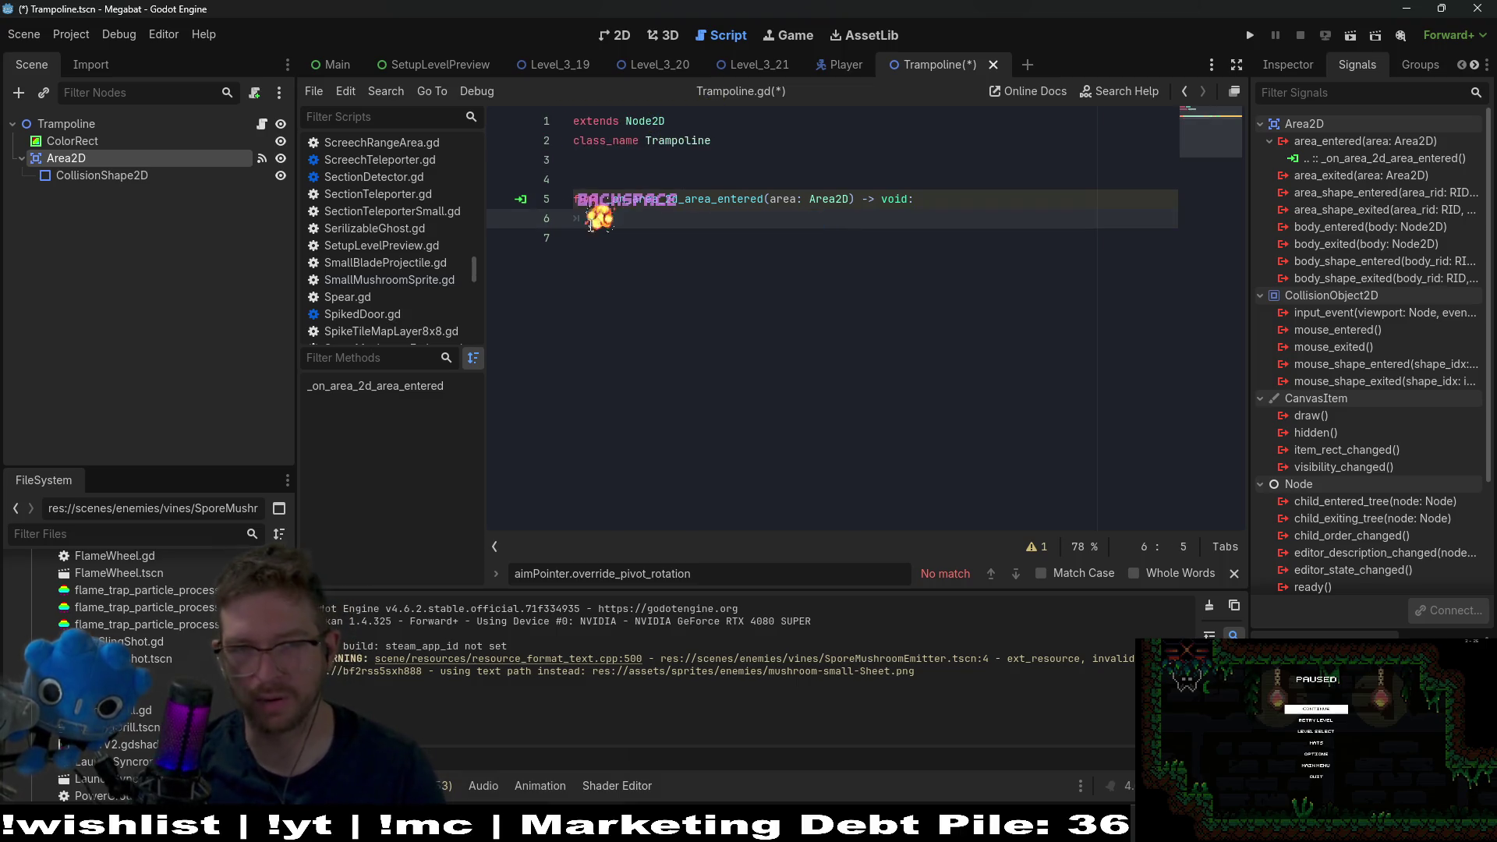
text(if body is Player:)
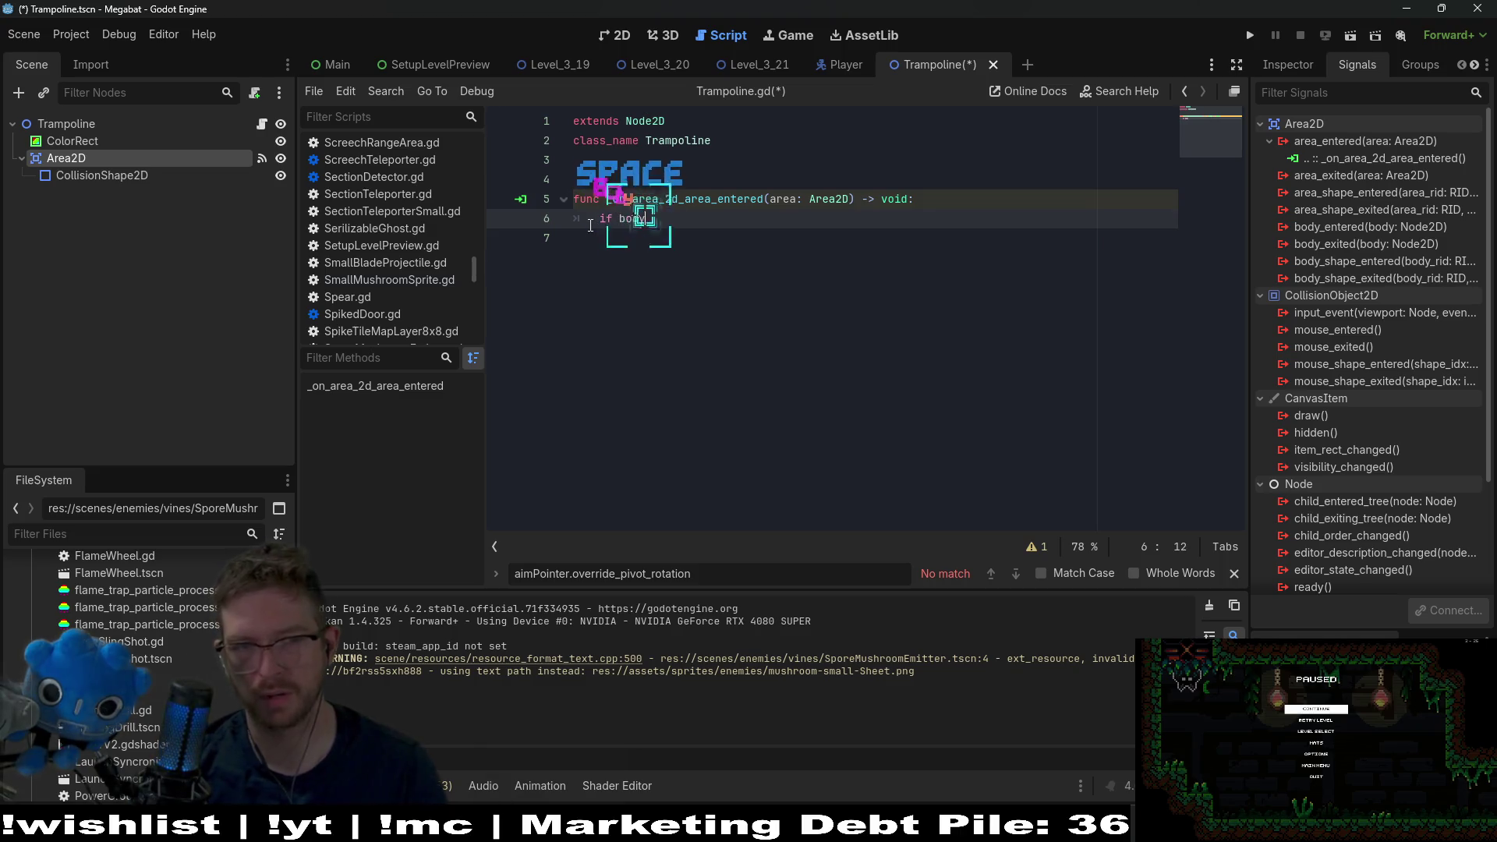
key(Return)
text(pass)
key(ctrl+s)
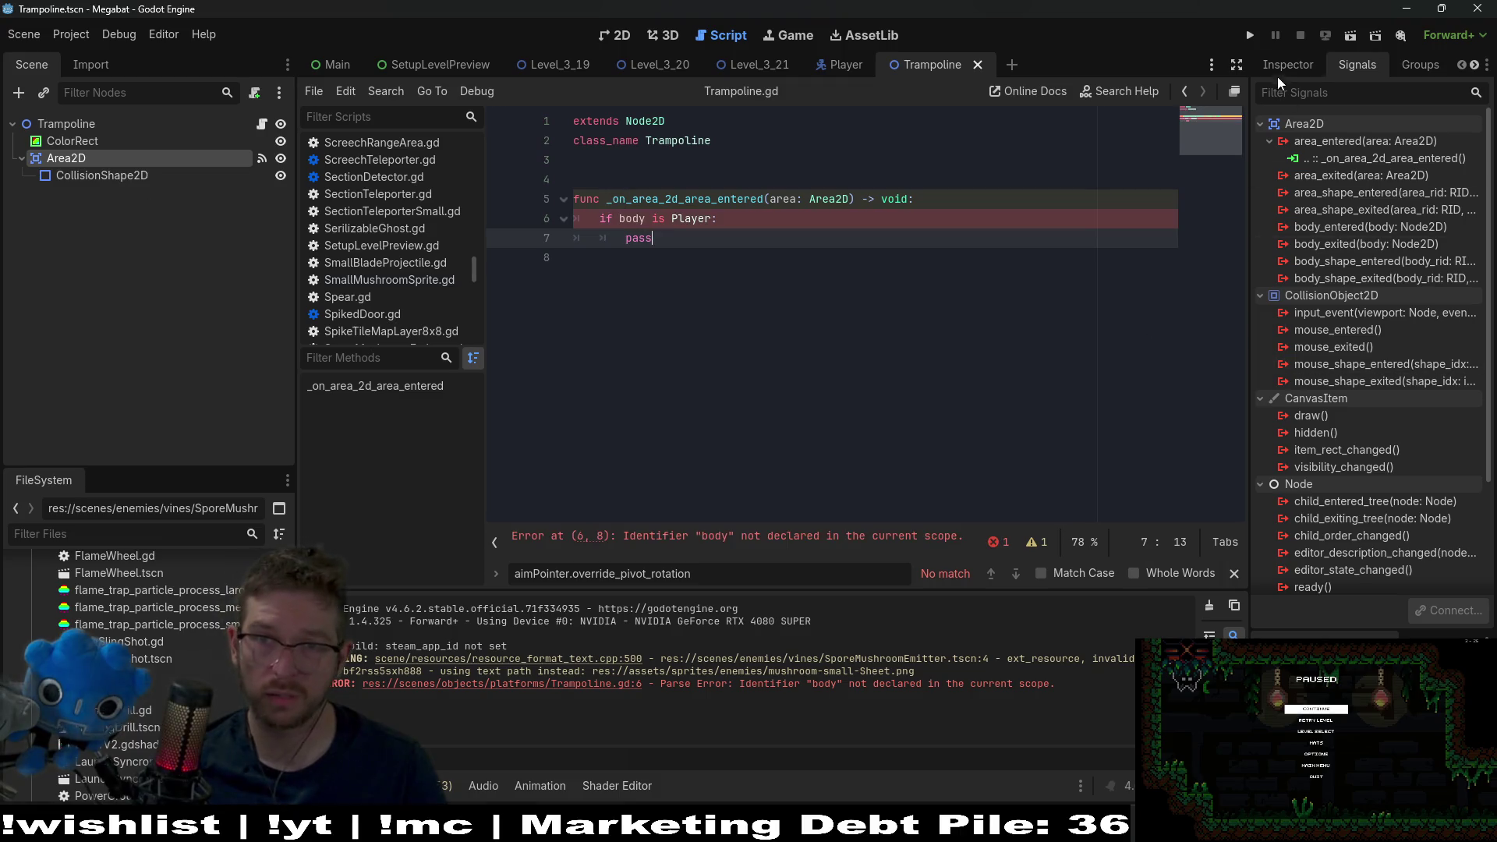
click(1288, 64)
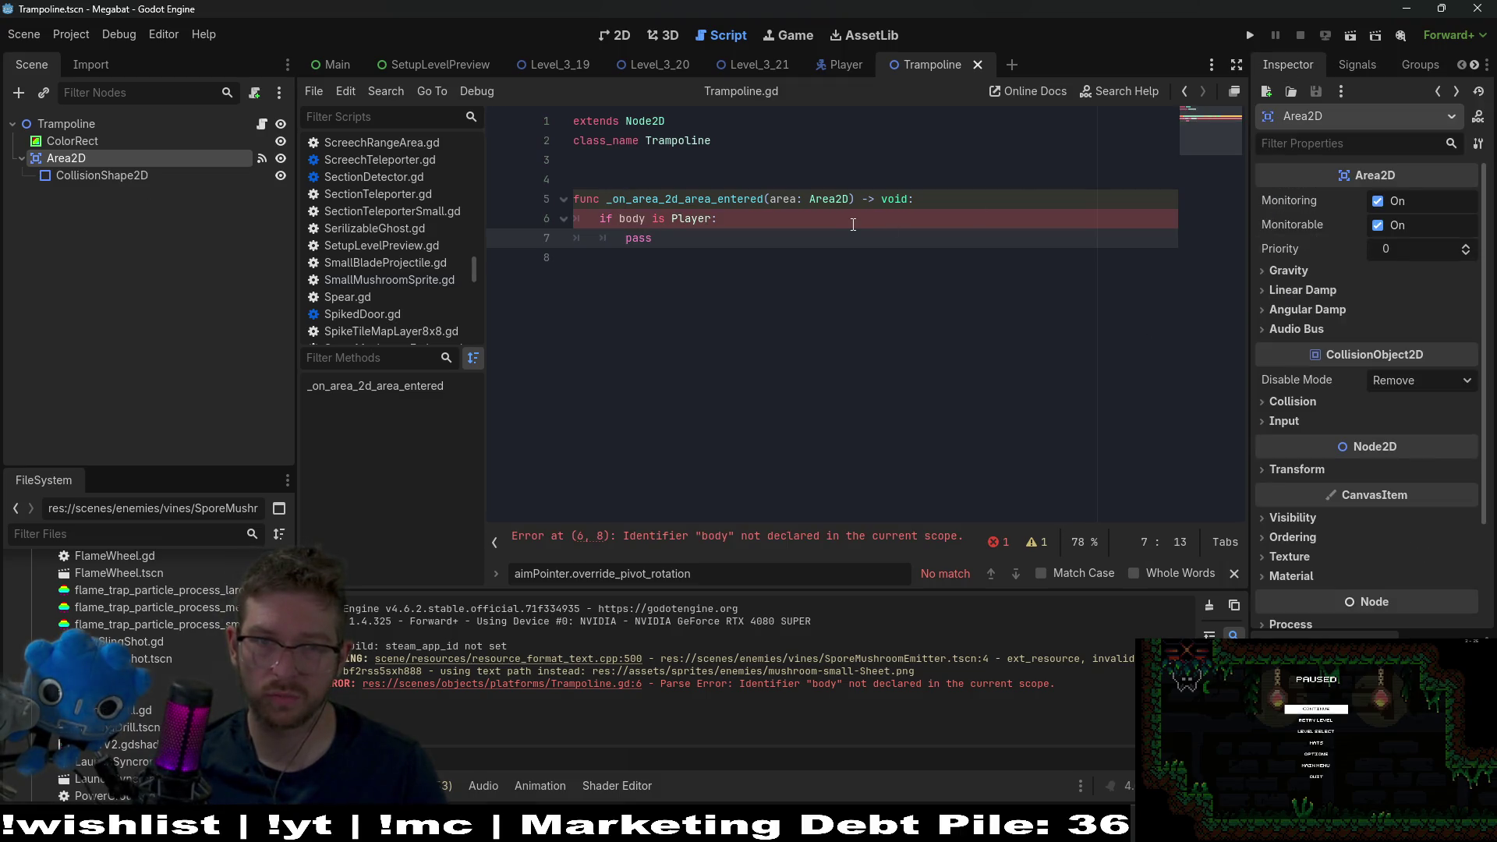
click(785, 199)
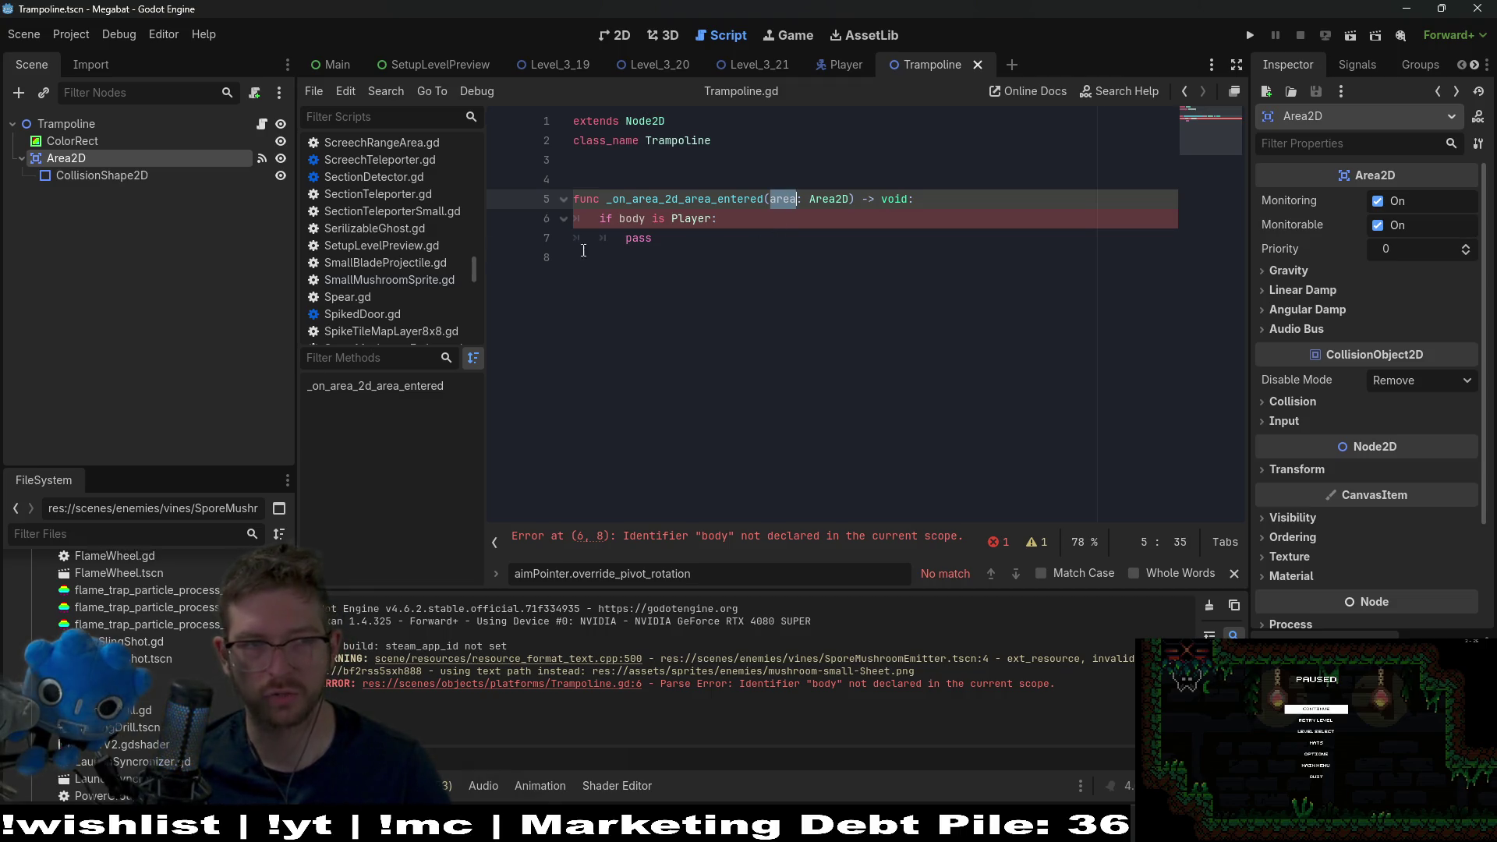
- Delete the area_entered handler function and disconnect the area_entered signal from Area2D
drag(797, 272, 502, 190)
key(BackSpace)
key(BackSpace)
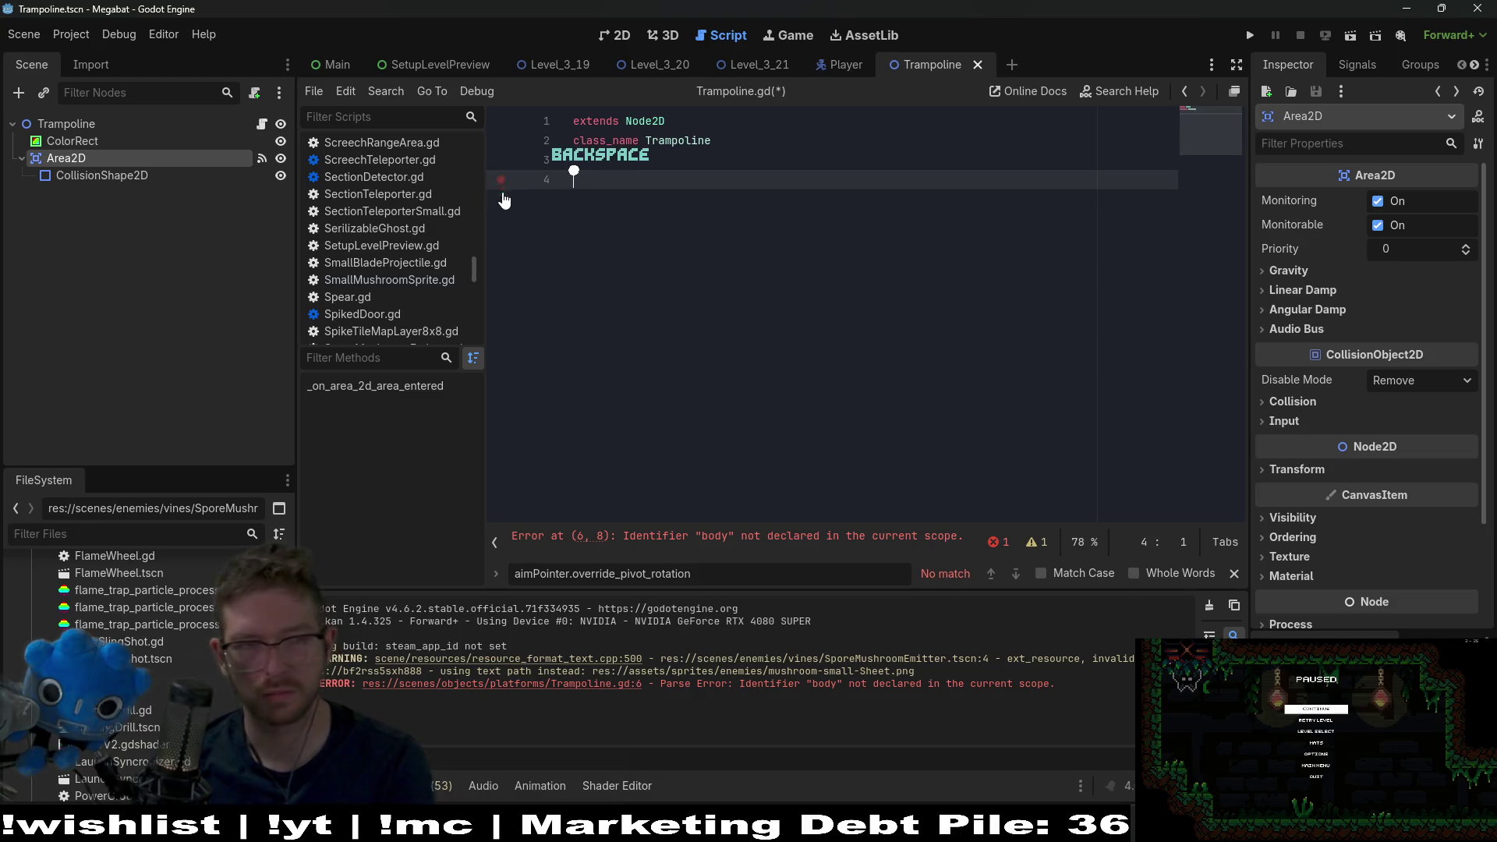
key(ctrl+s)
key(ctrl+s)
click(1357, 64)
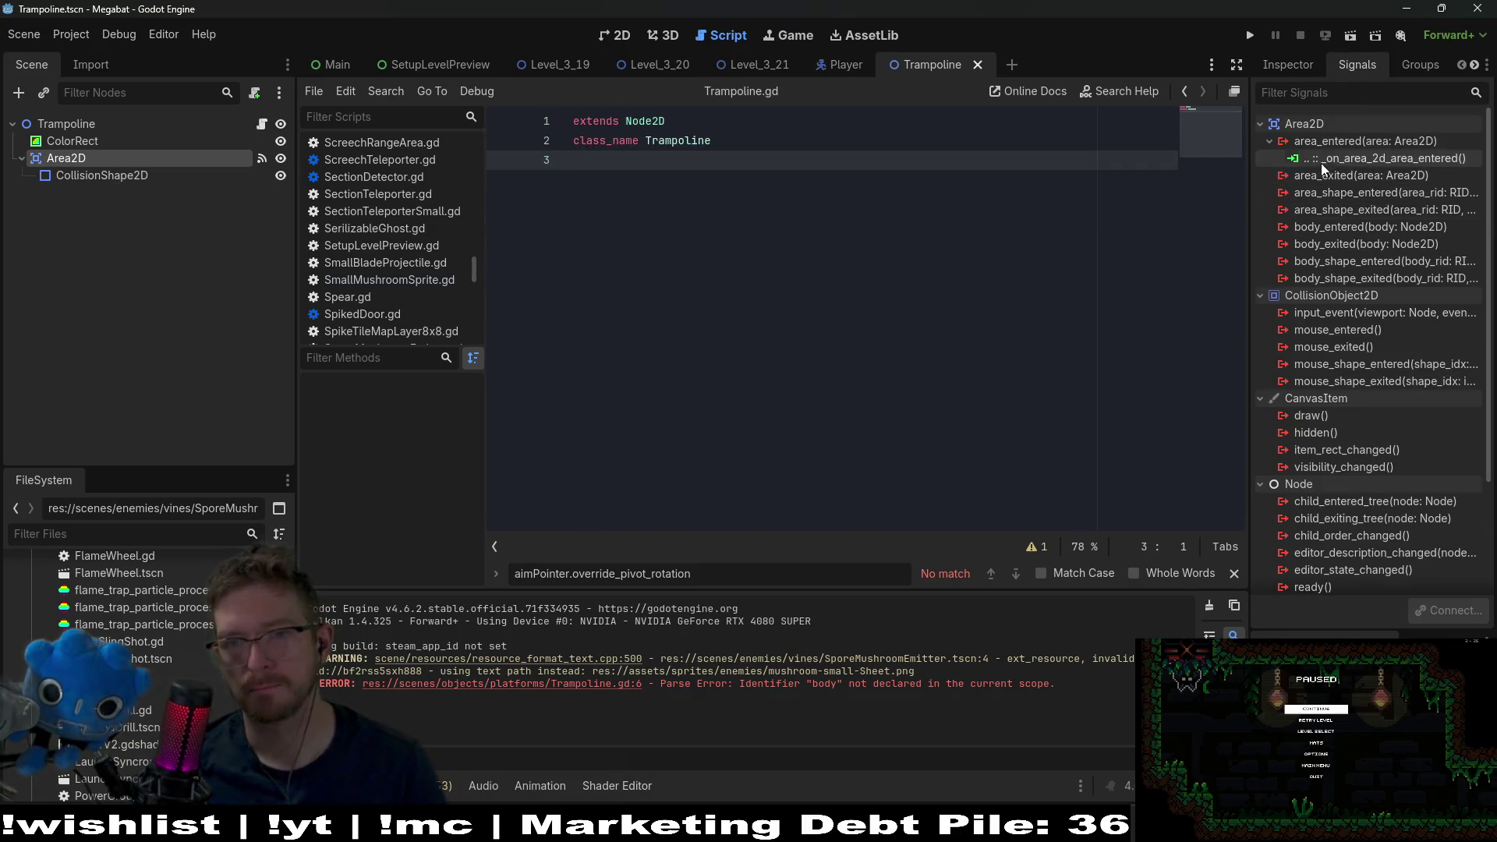
right_click(1335, 159)
key(Escape)
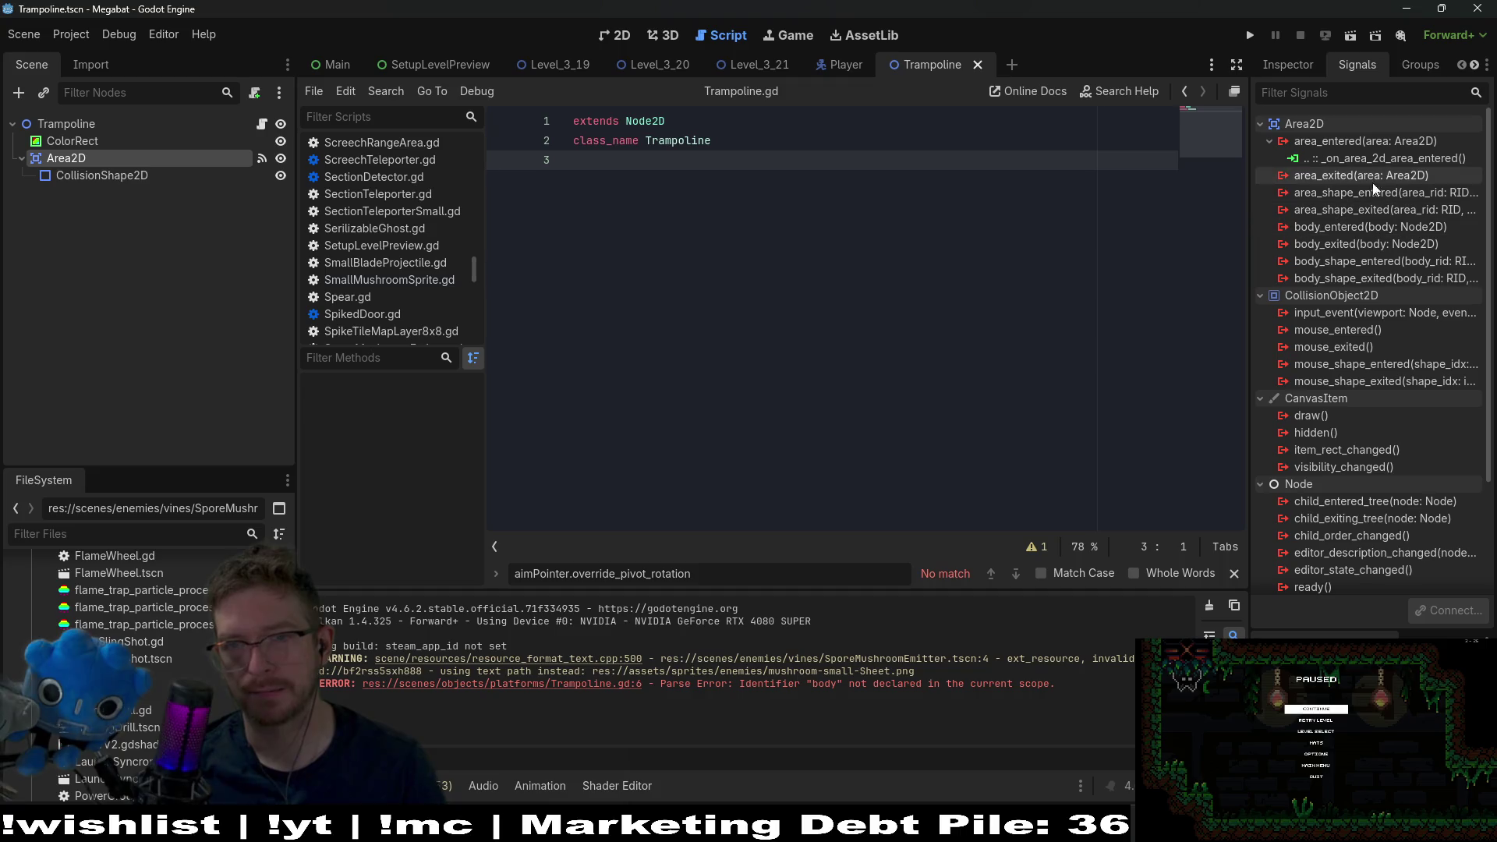
click(1349, 161)
right_click(1349, 157)
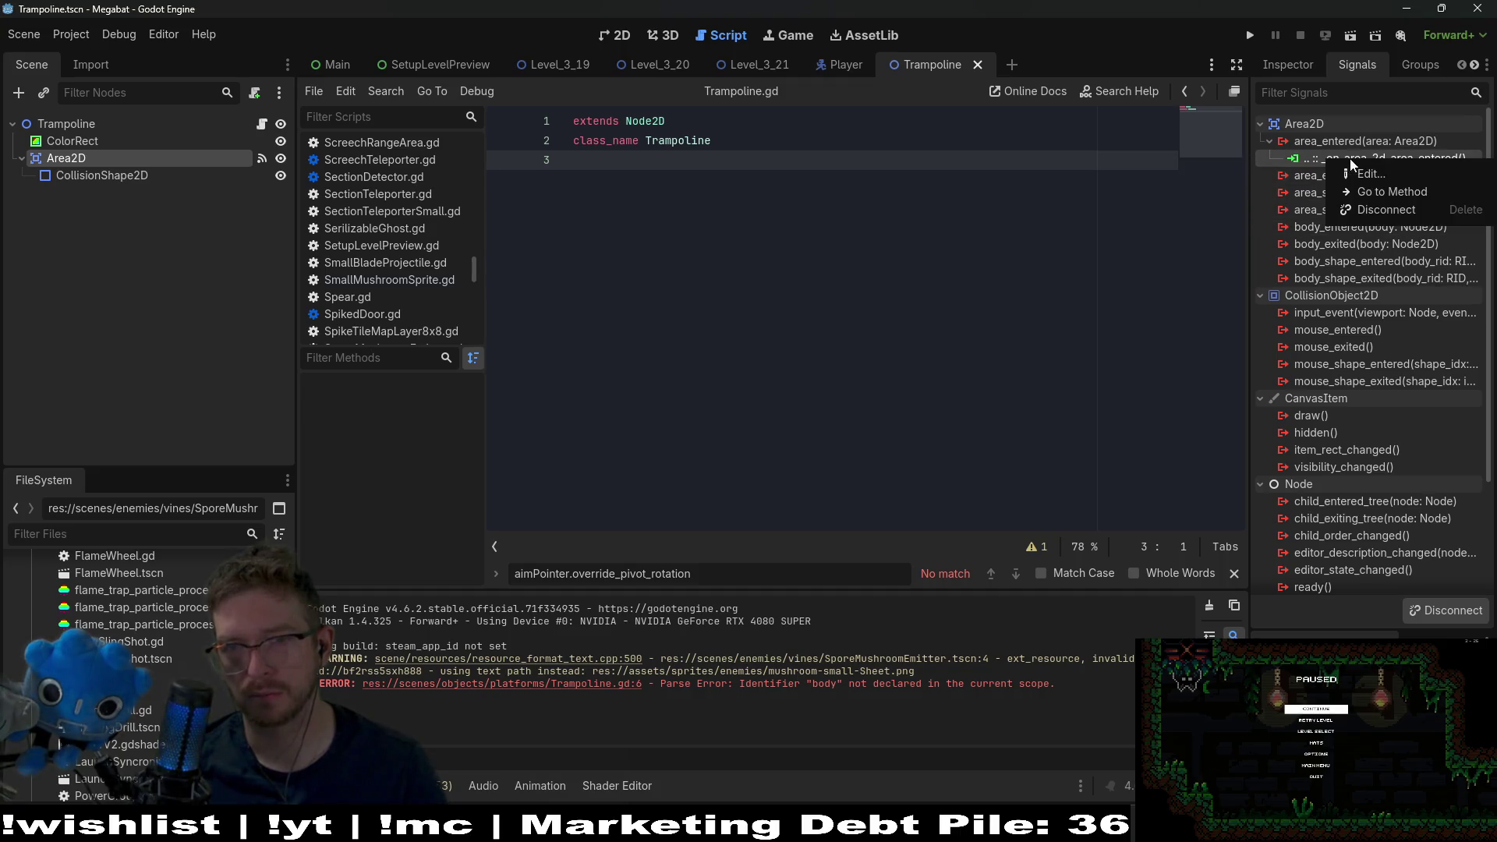
click(1385, 210)
key(ctrl+s)
- Connect the body_entered signal to _on_area_2d_body_entered and save
right_click(1354, 211)
key(Escape)
key(Return)
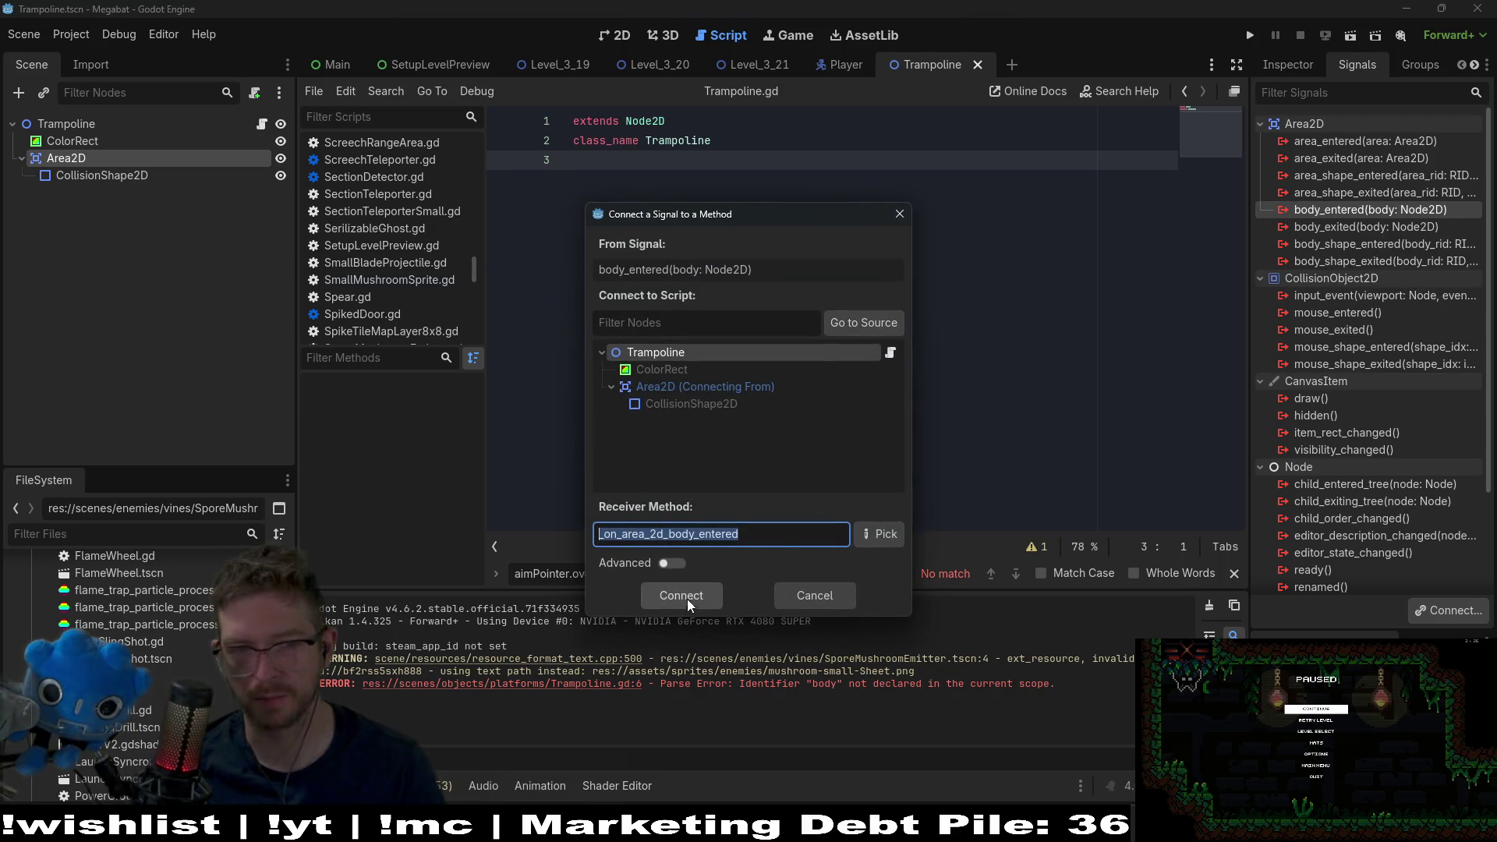
click(690, 596)
key(ctrl+s)
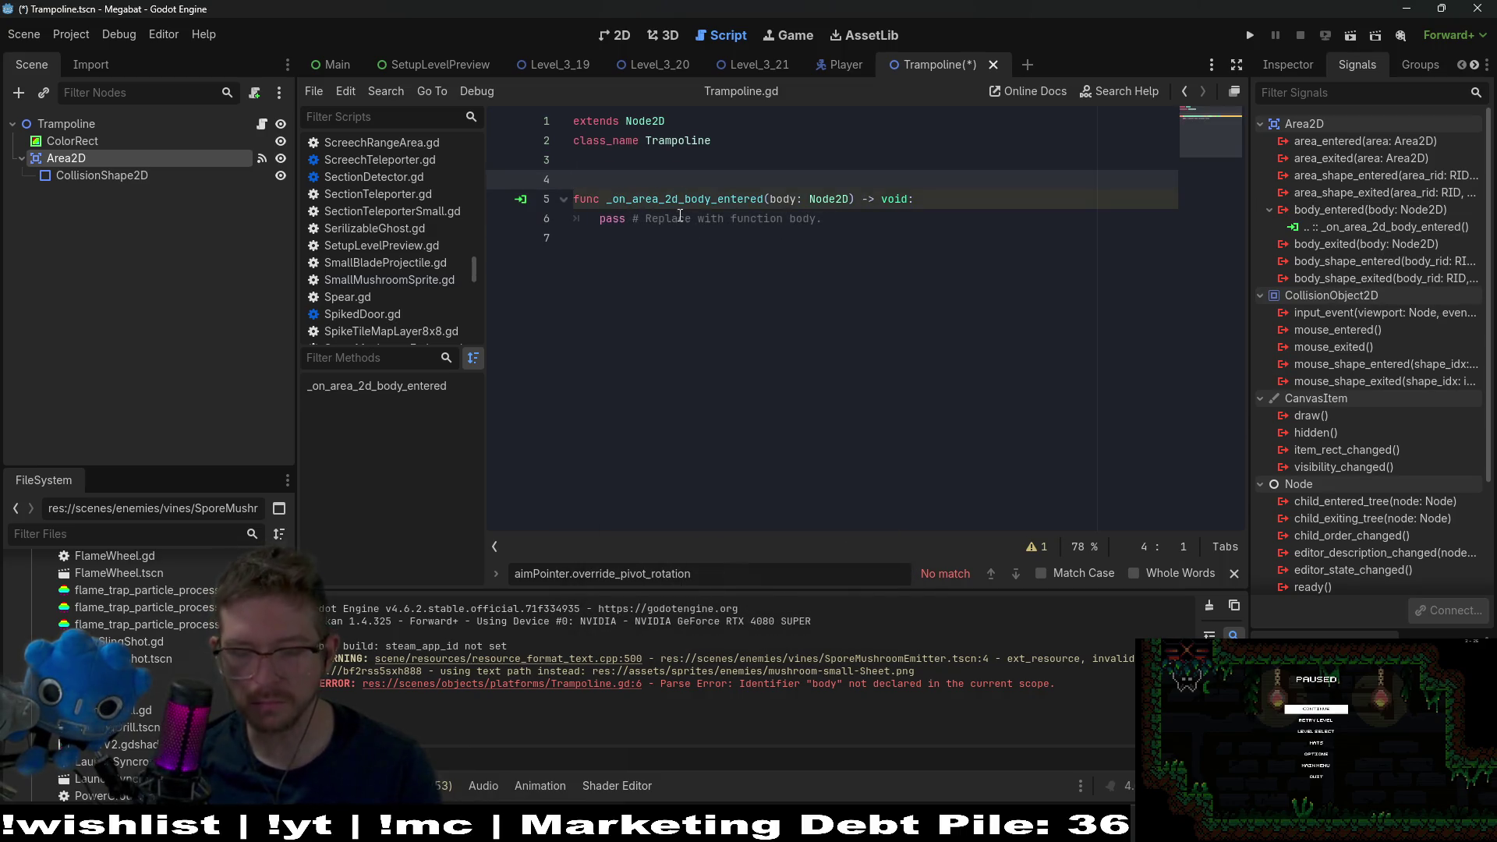
- Fill the body_entered handler with 'if body is Player:' and 'pass', then save
drag(846, 226, 605, 215)
text(i)
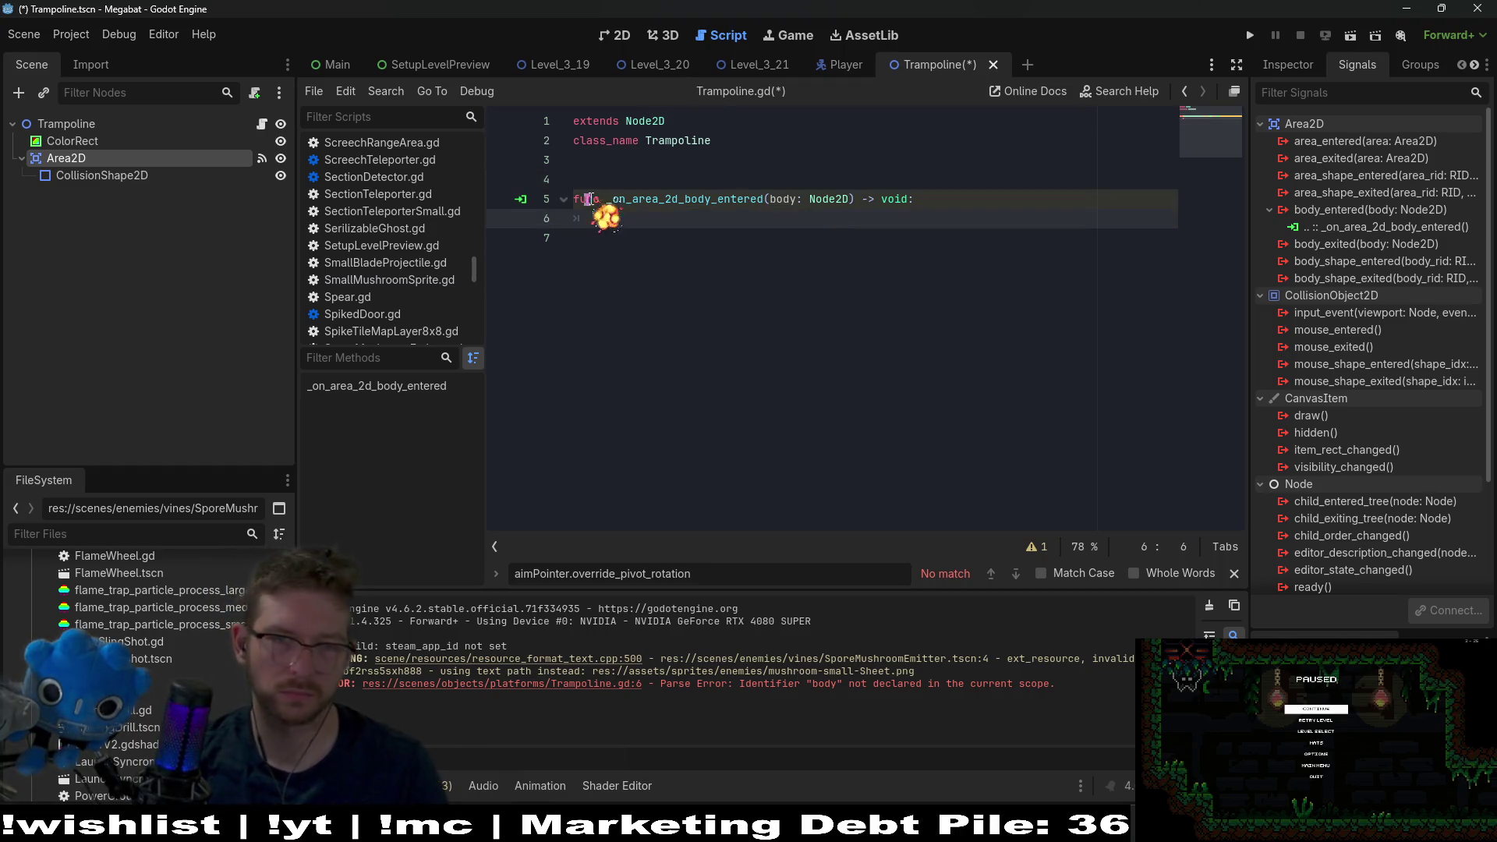
text(f body is Player:)
key(Return)
text(pass)
key(ctrl+s)
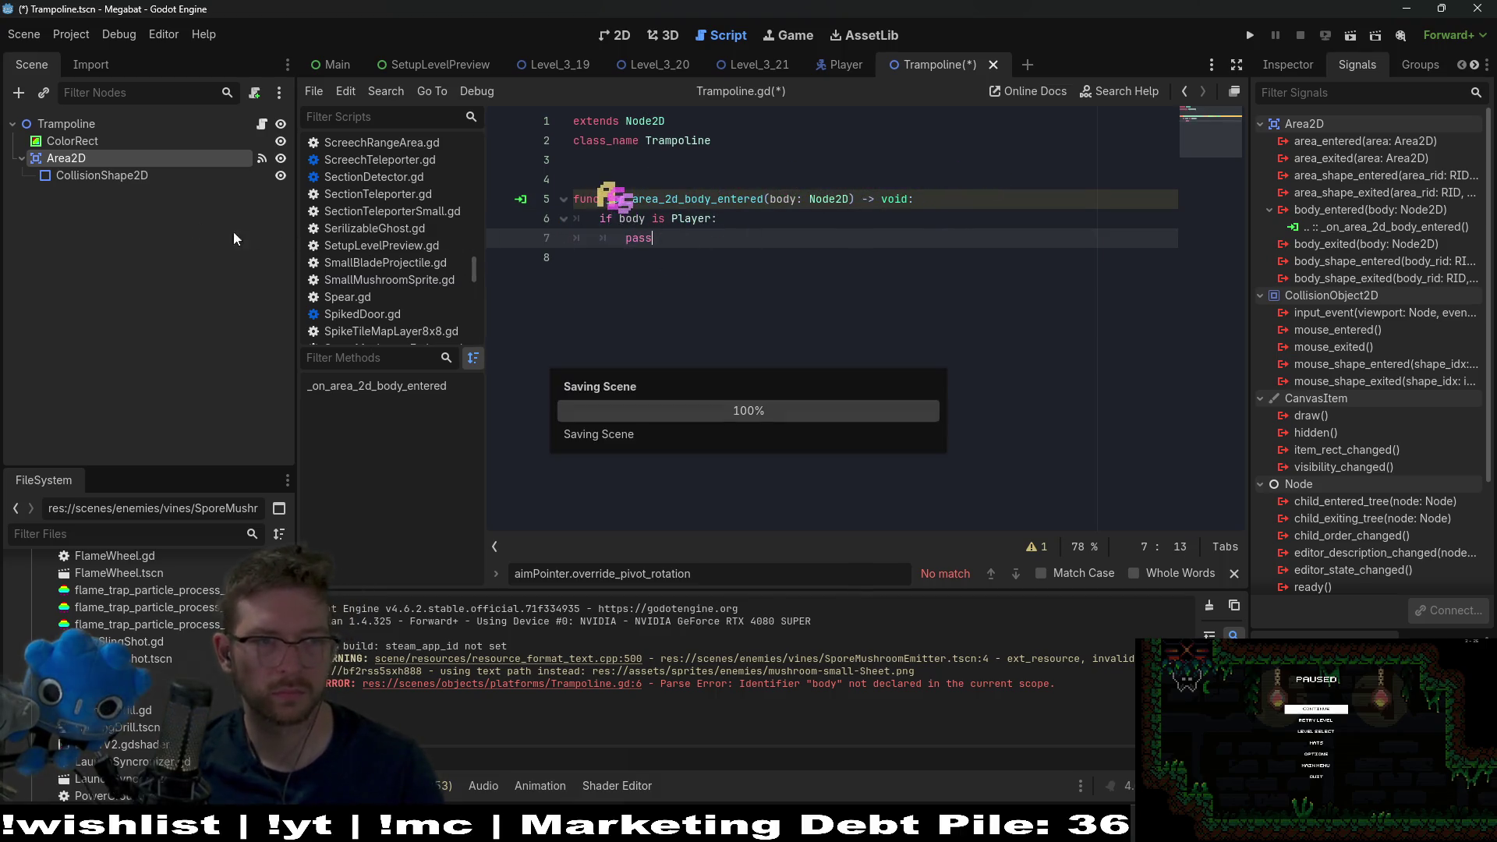
click(1275, 71)
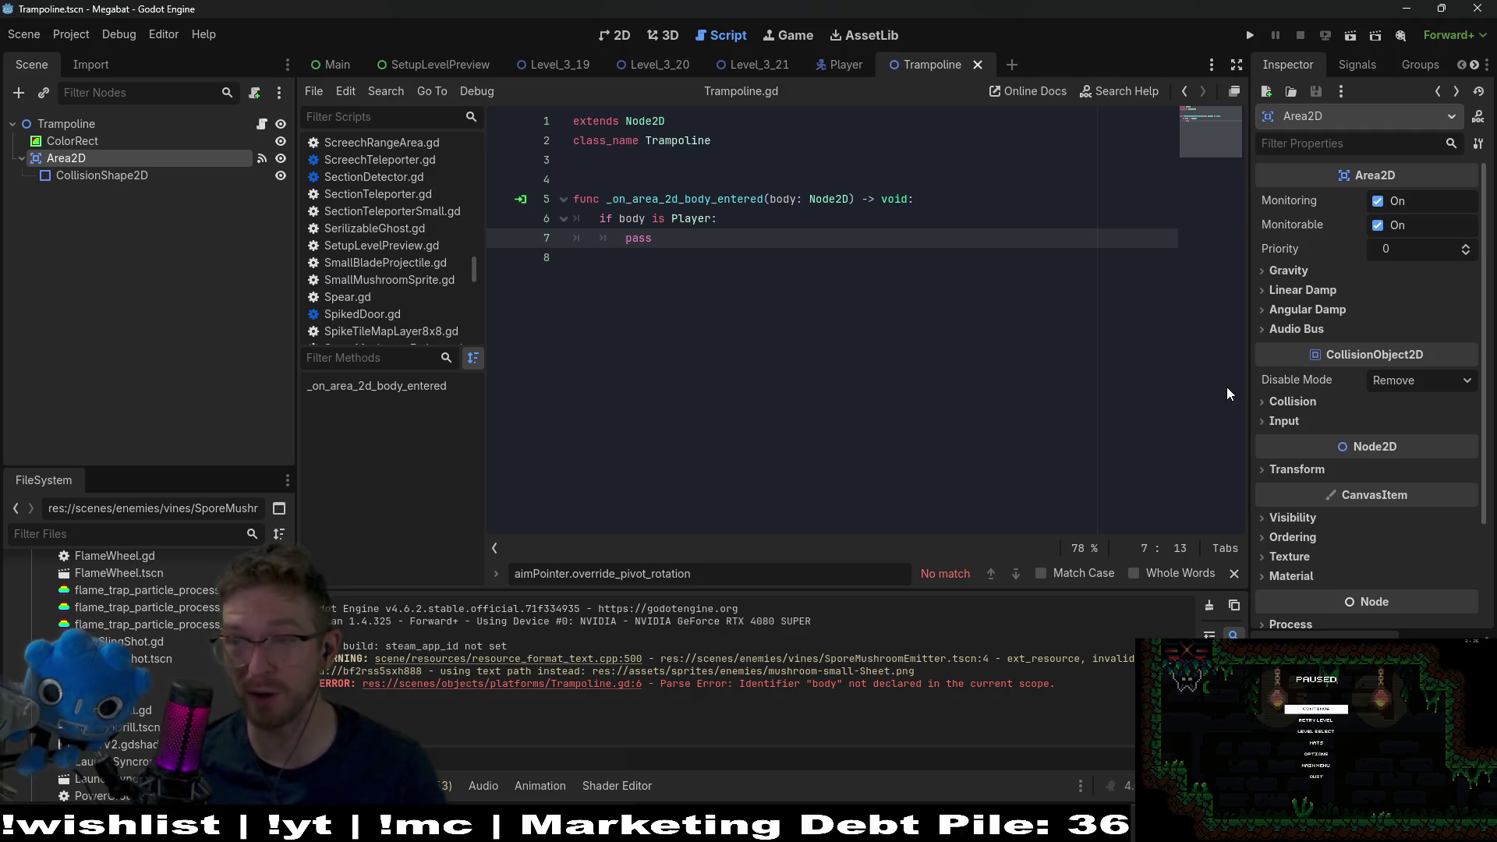
- Expand the Area2D's Transform section and scroll through its Inspector properties
click(1308, 476)
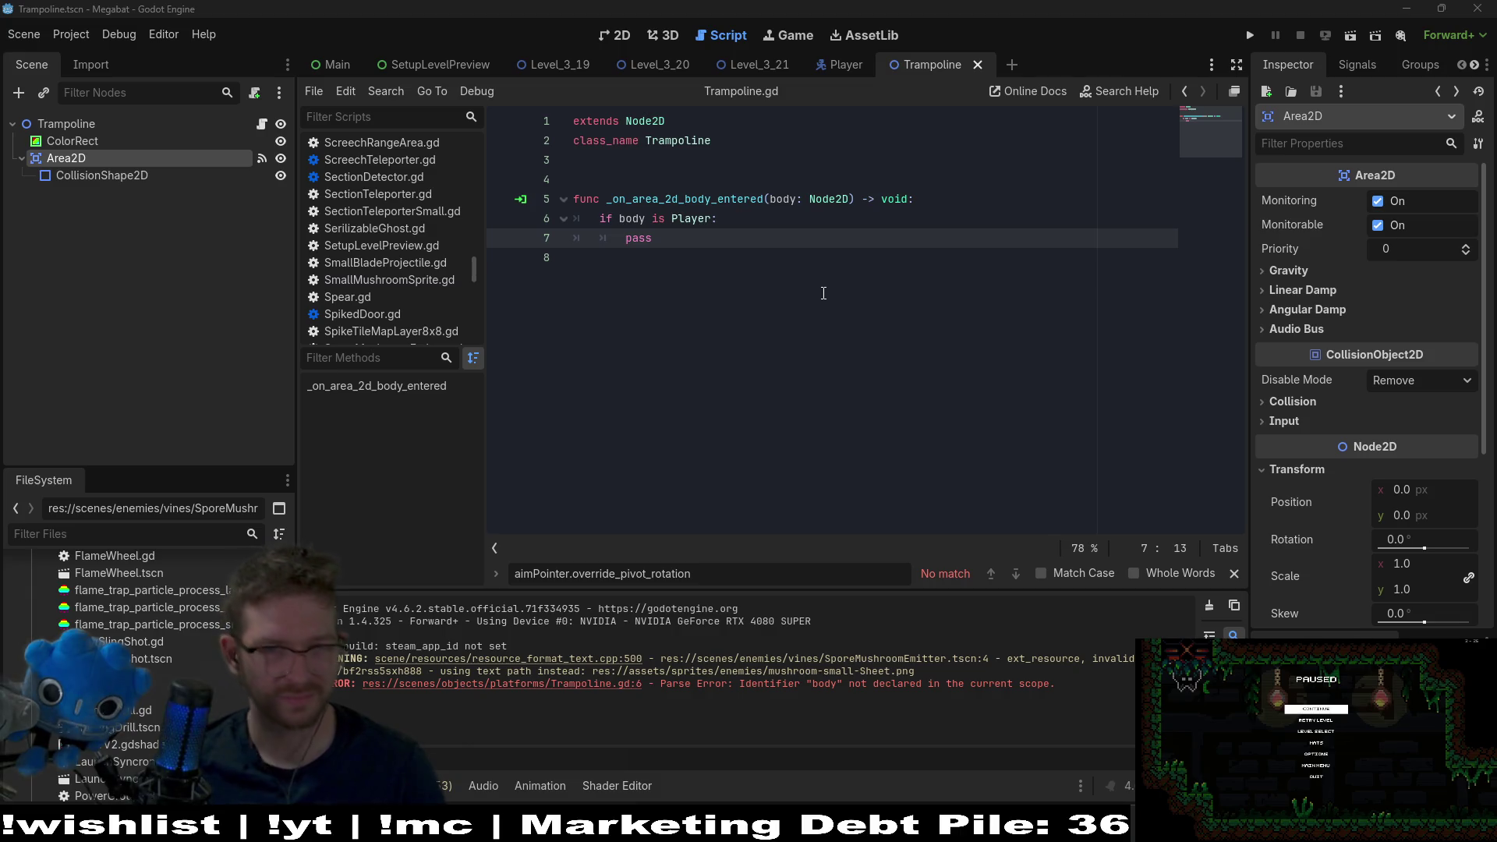
scroll(1374, 376, down, 4)
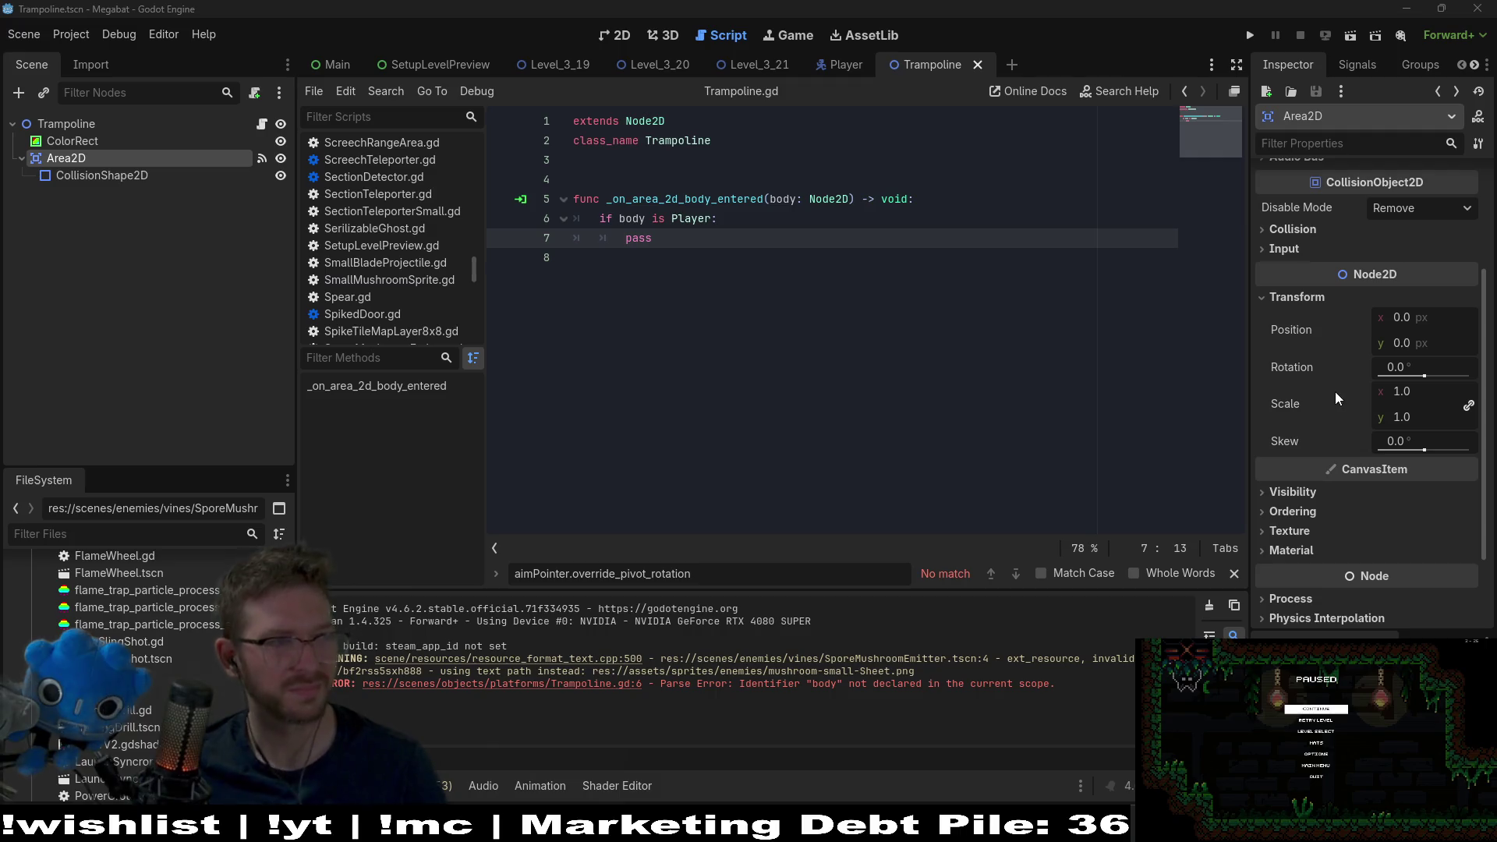
mouse_move(1335, 366)
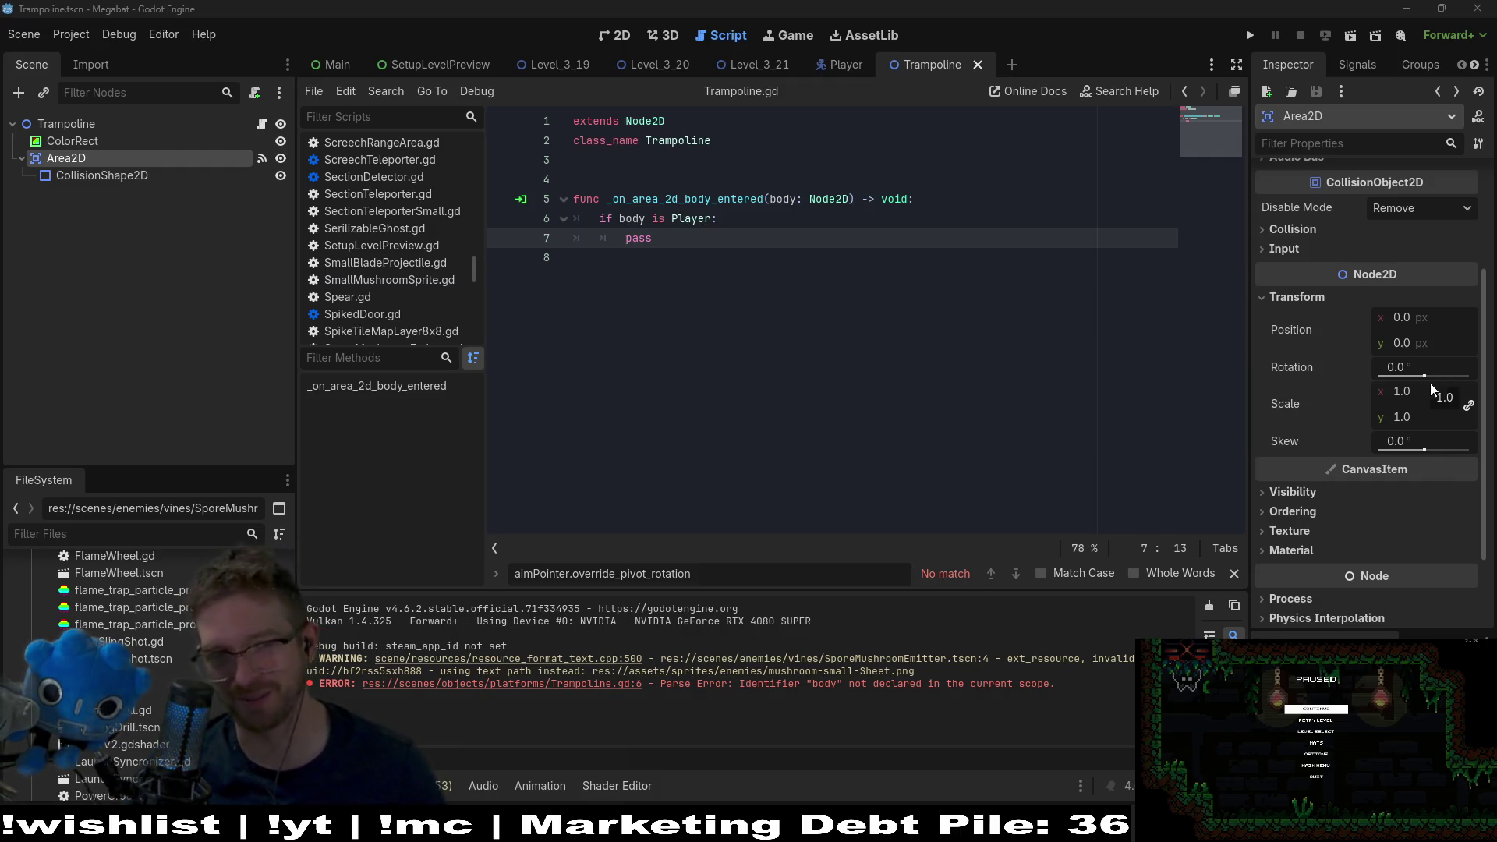
scroll(1425, 387, down, 3)
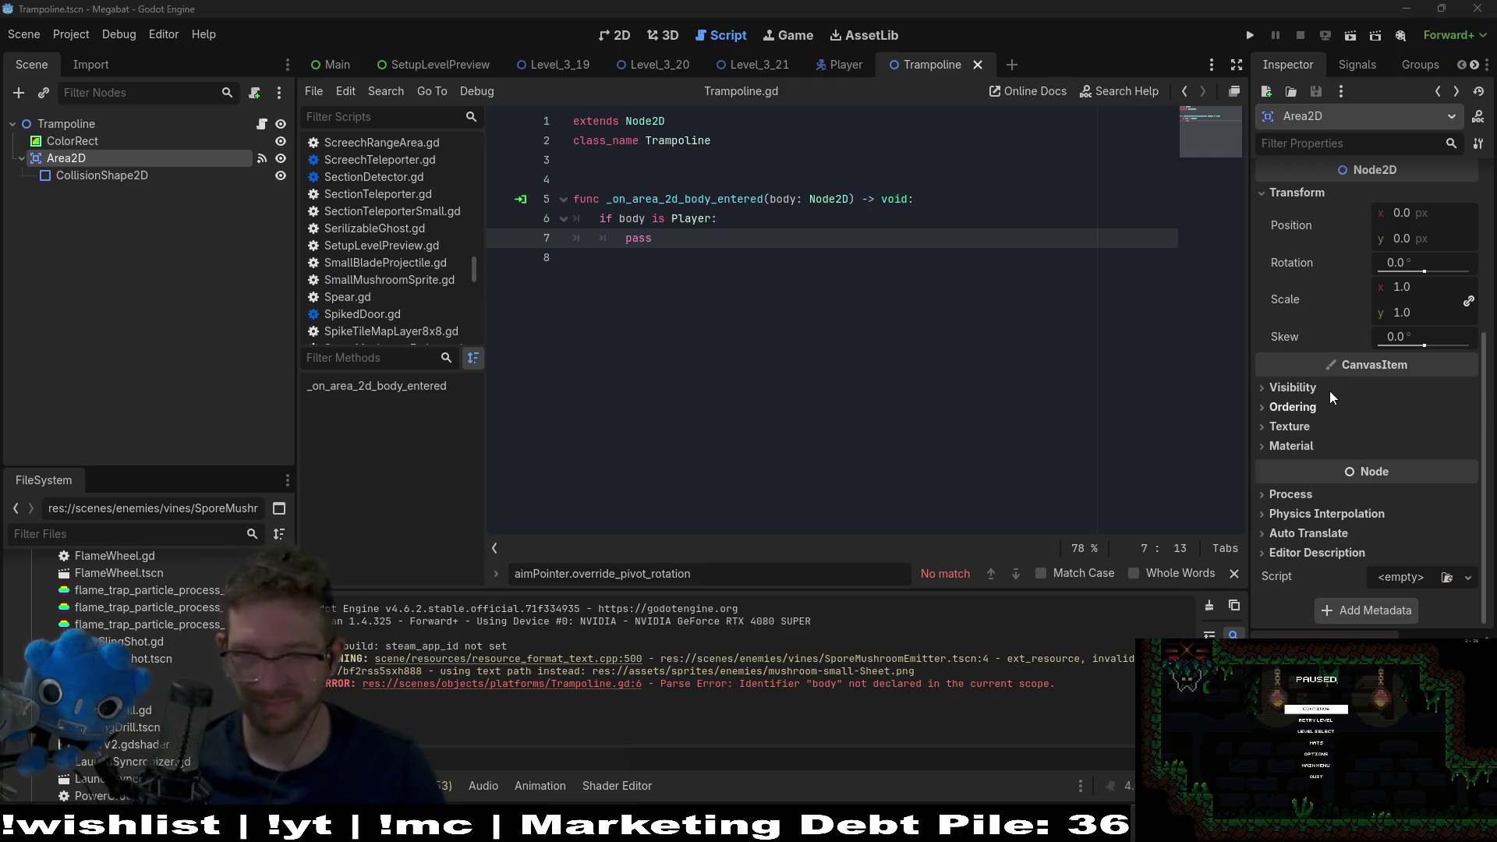
mouse_move(1317, 298)
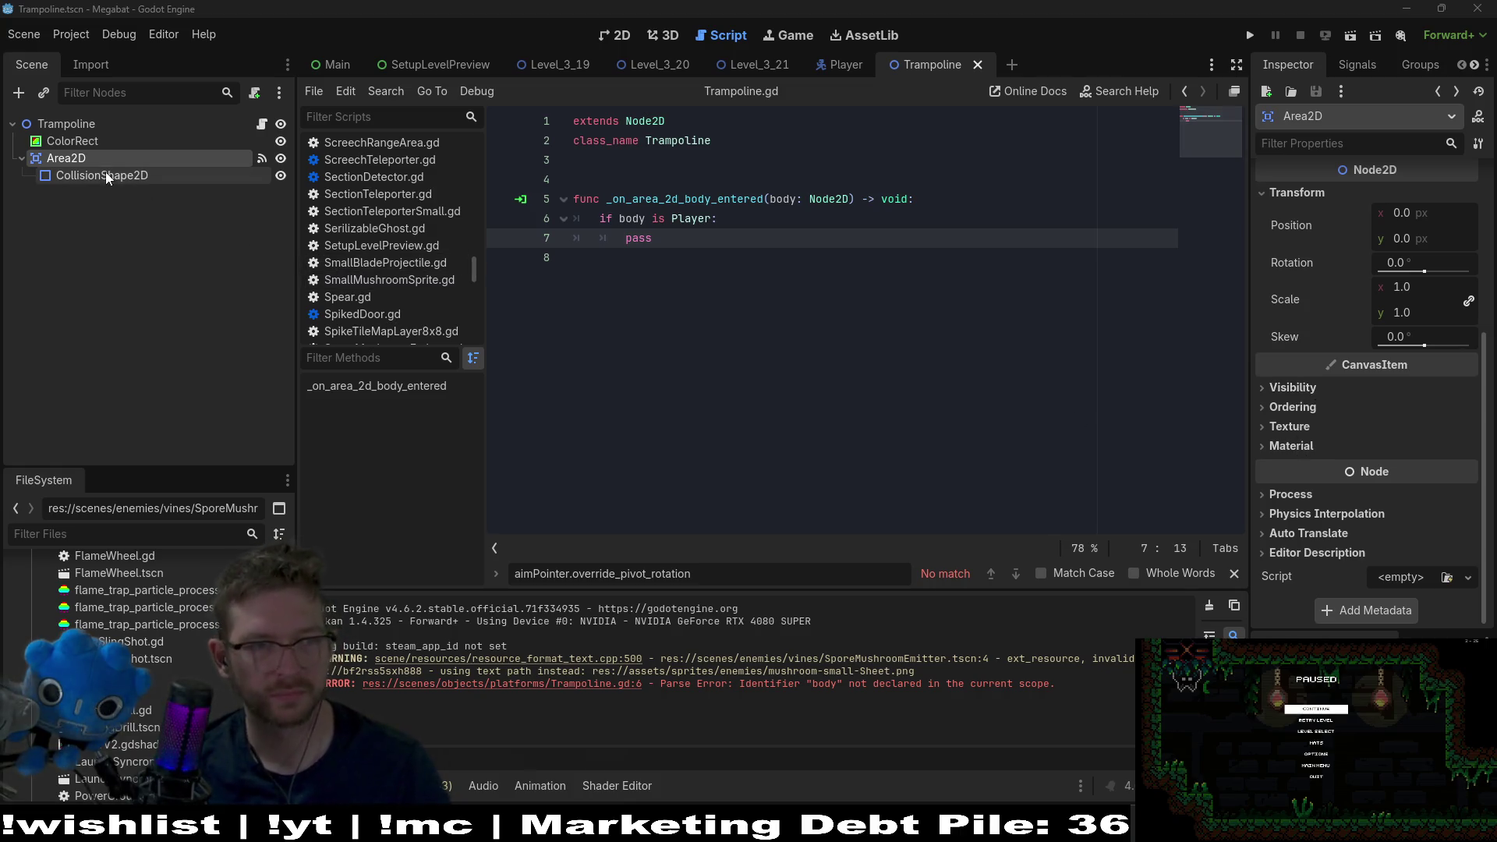
- Expand Collision, turn off Area2D collision layer 1, and save the Trampoline scene
scroll(1355, 374, up, 5)
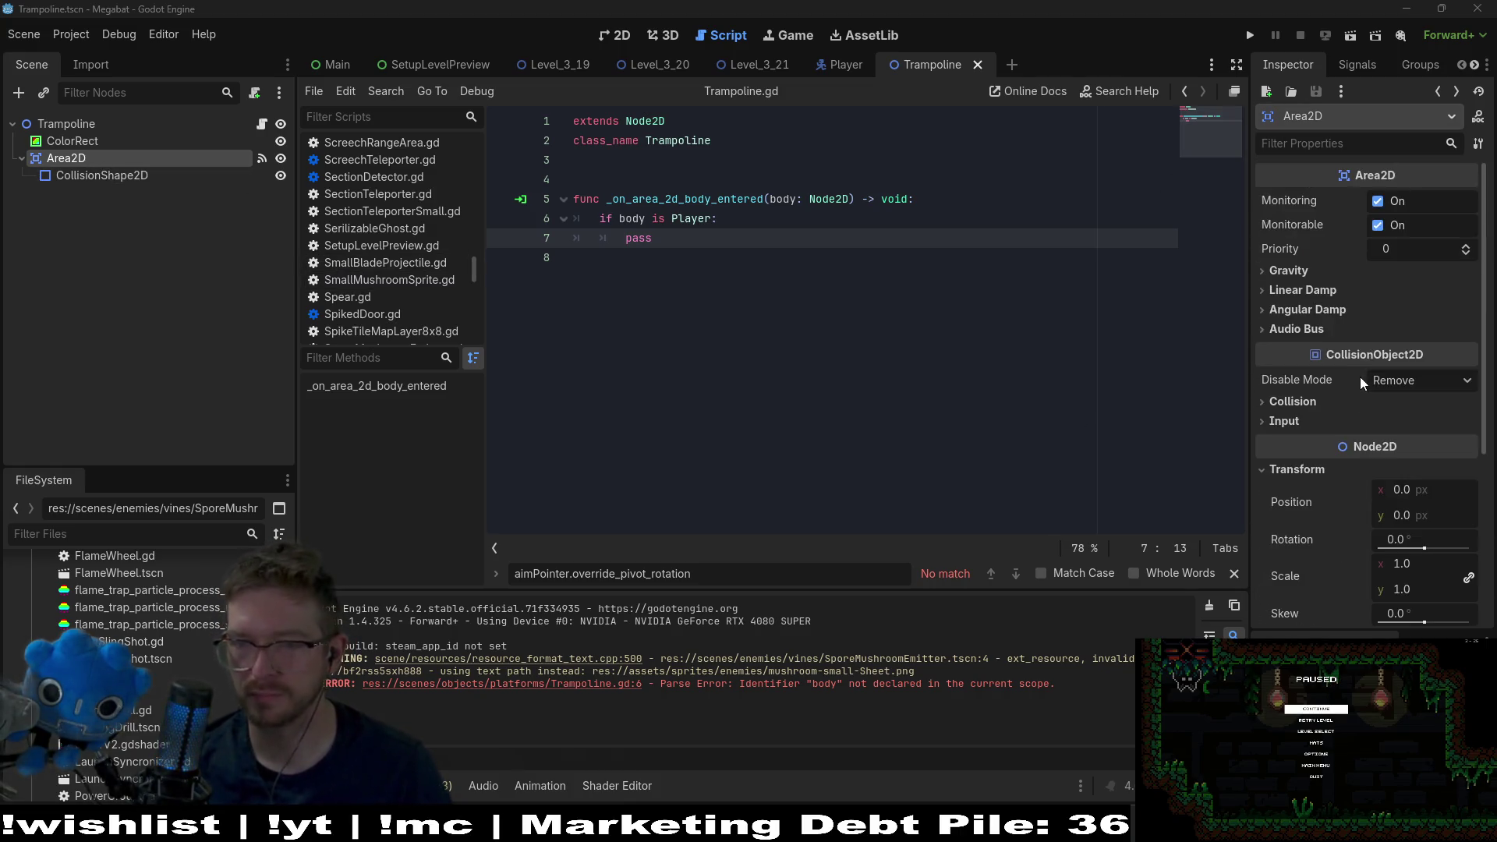
scroll(1360, 376, down, 6)
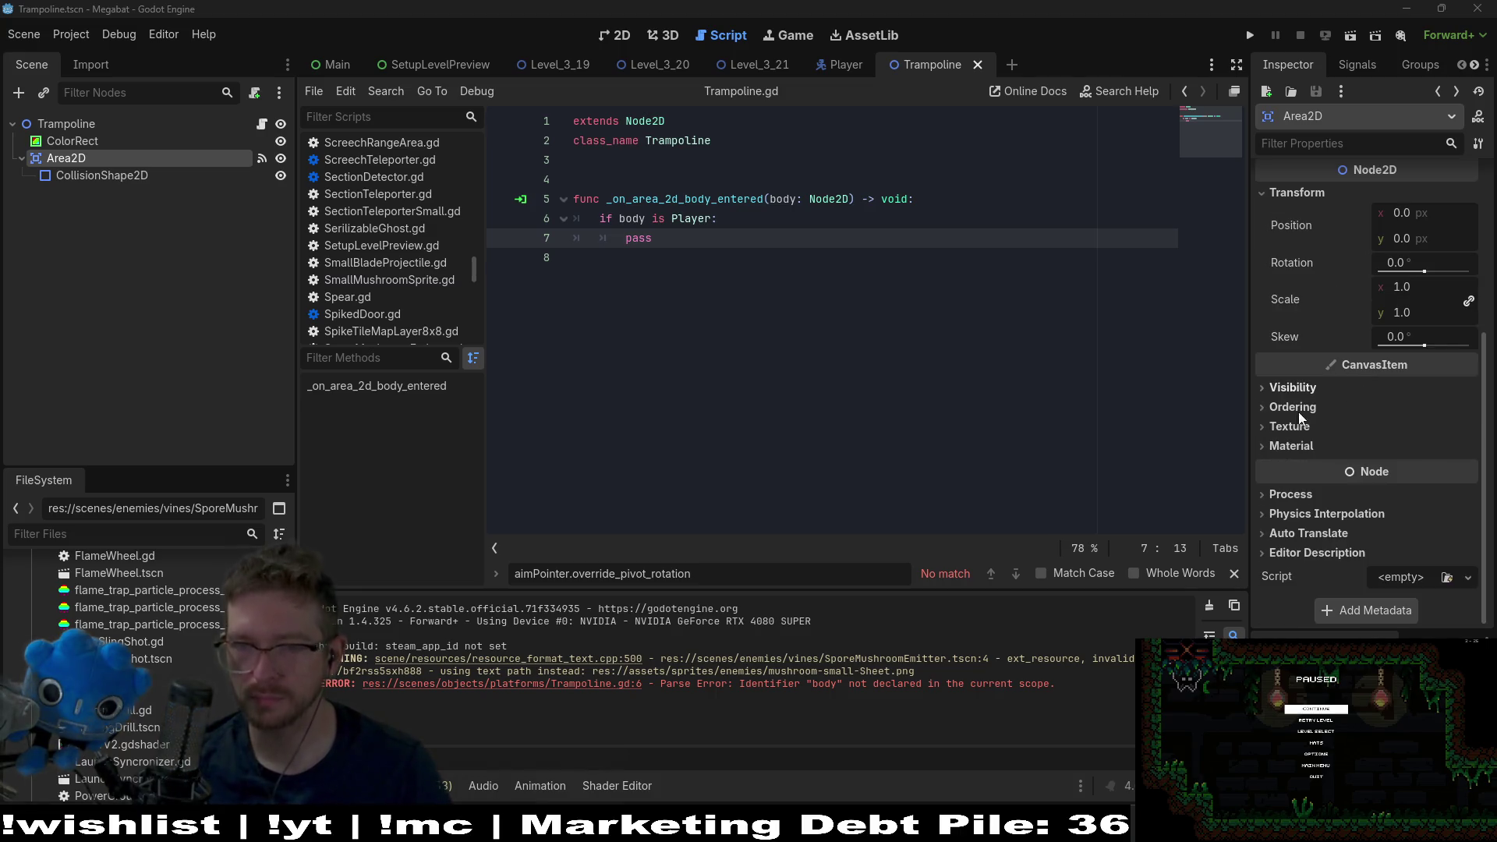
scroll(1291, 406, up, 6)
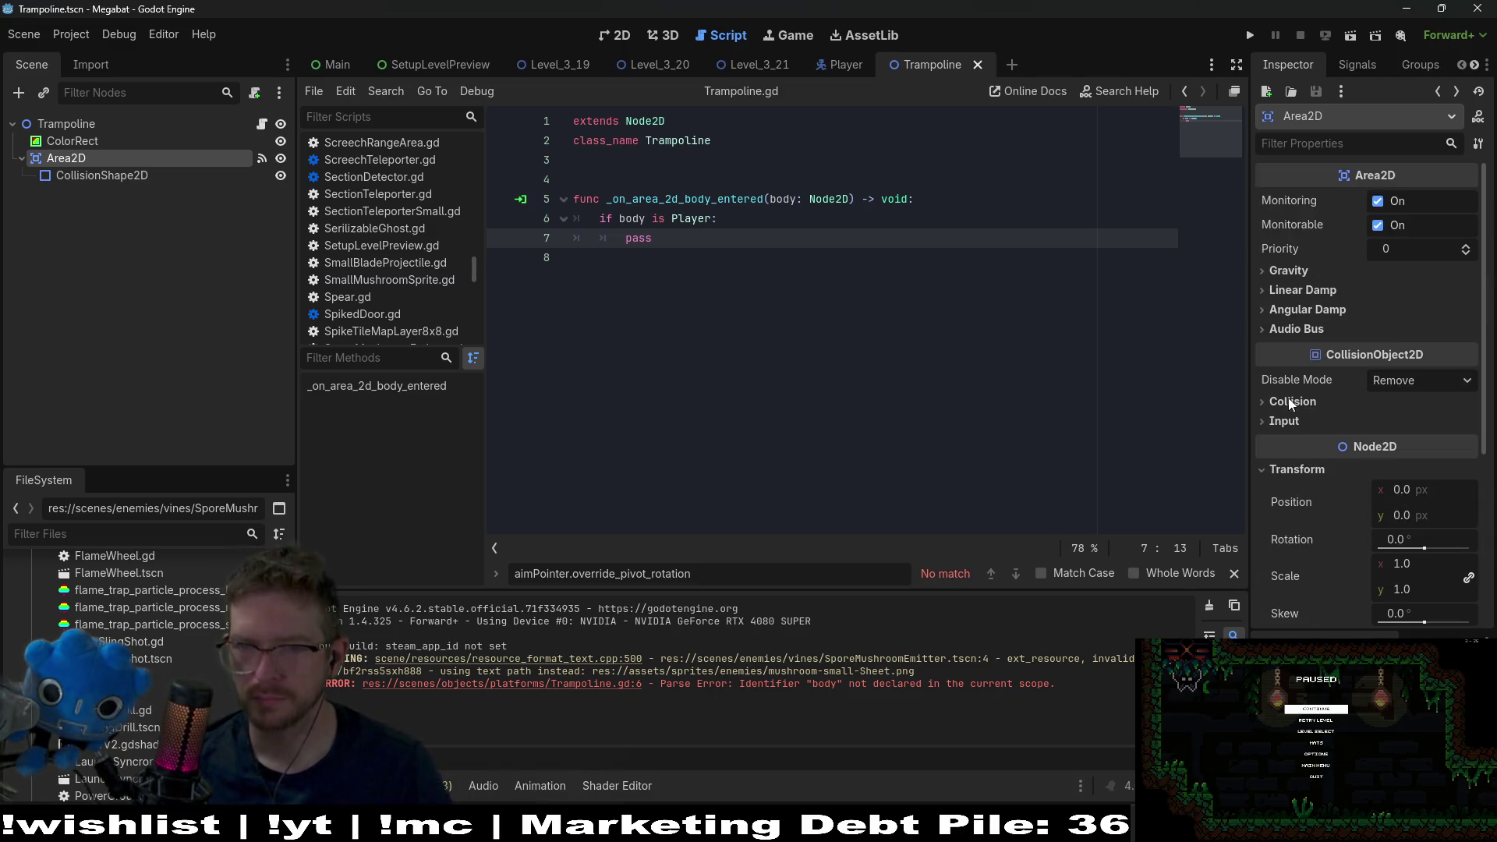
click(1295, 402)
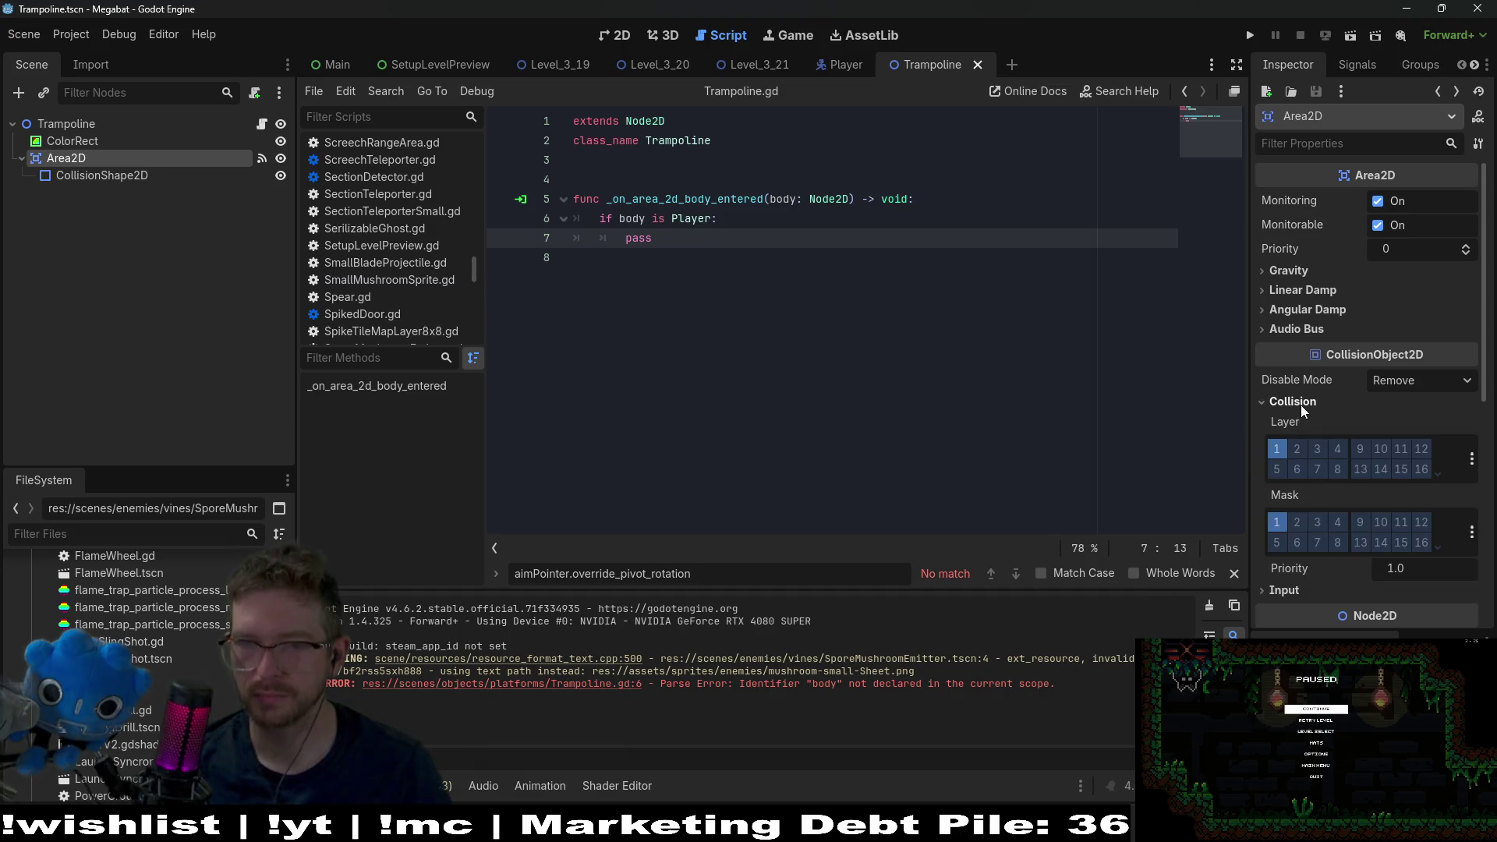
click(1281, 448)
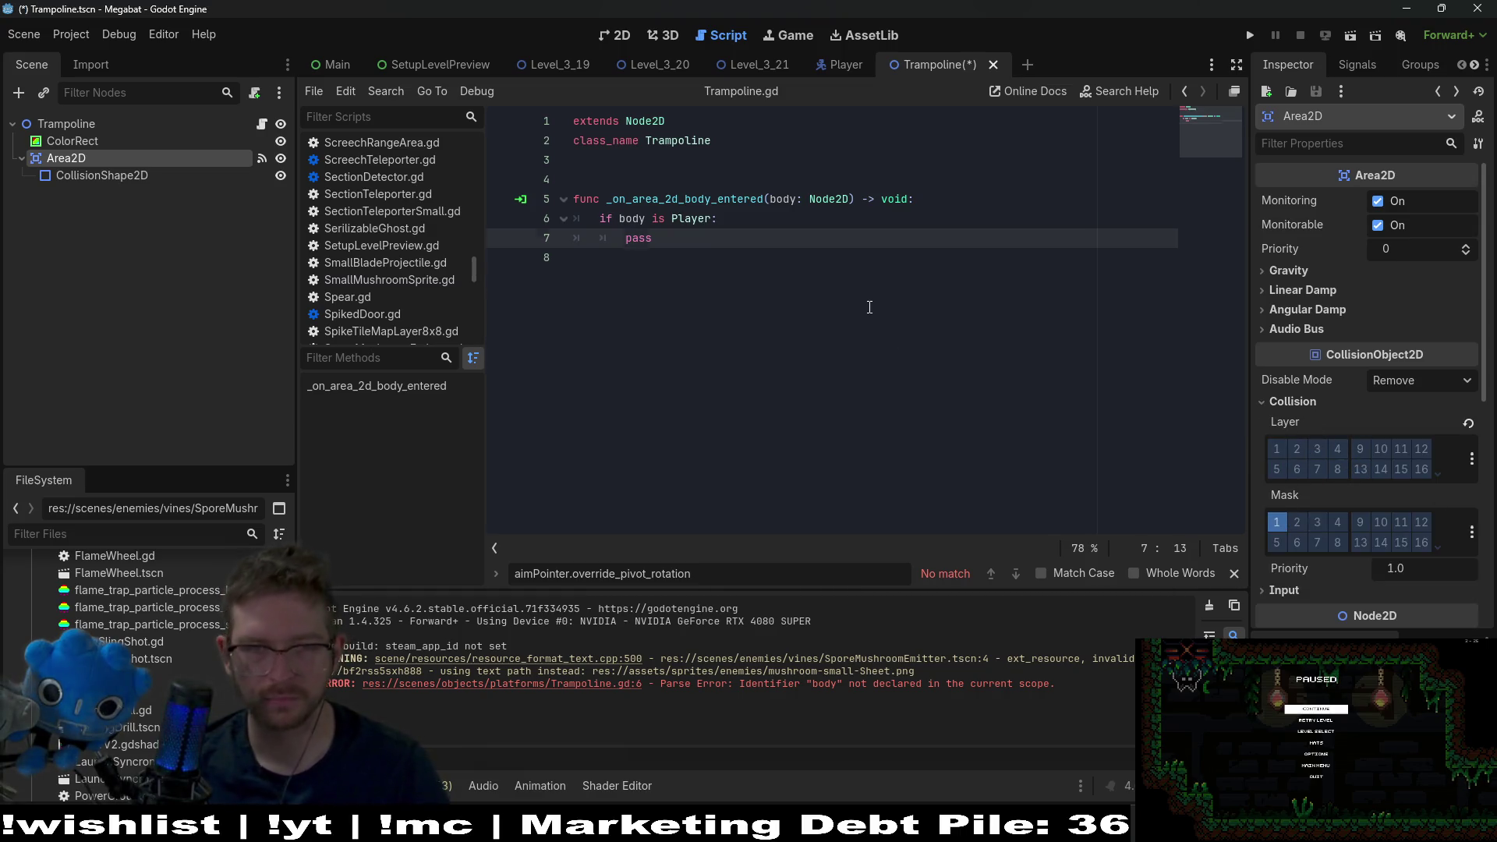
key(ctrl+s)
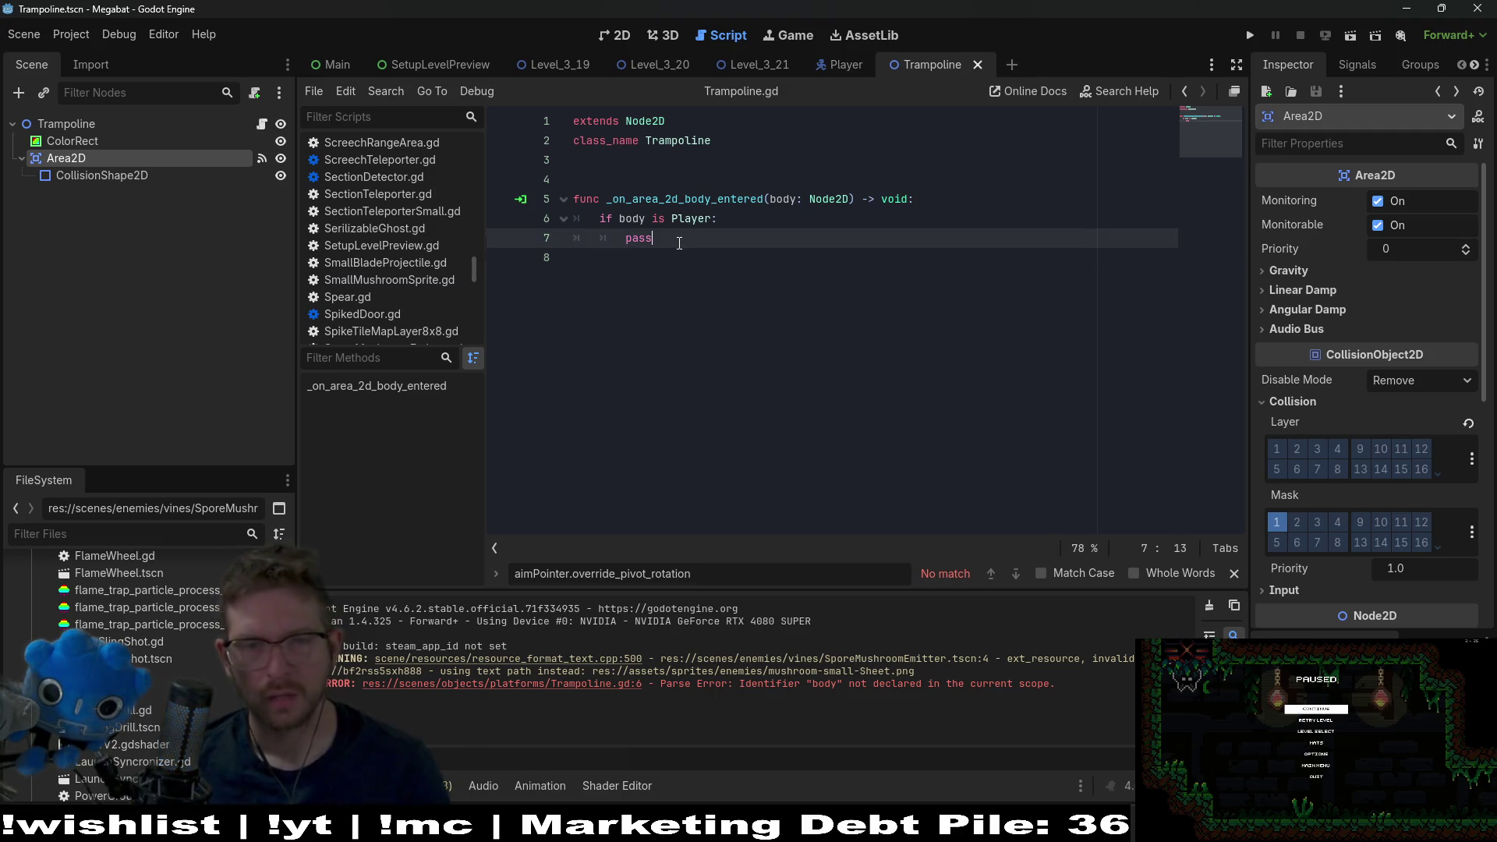
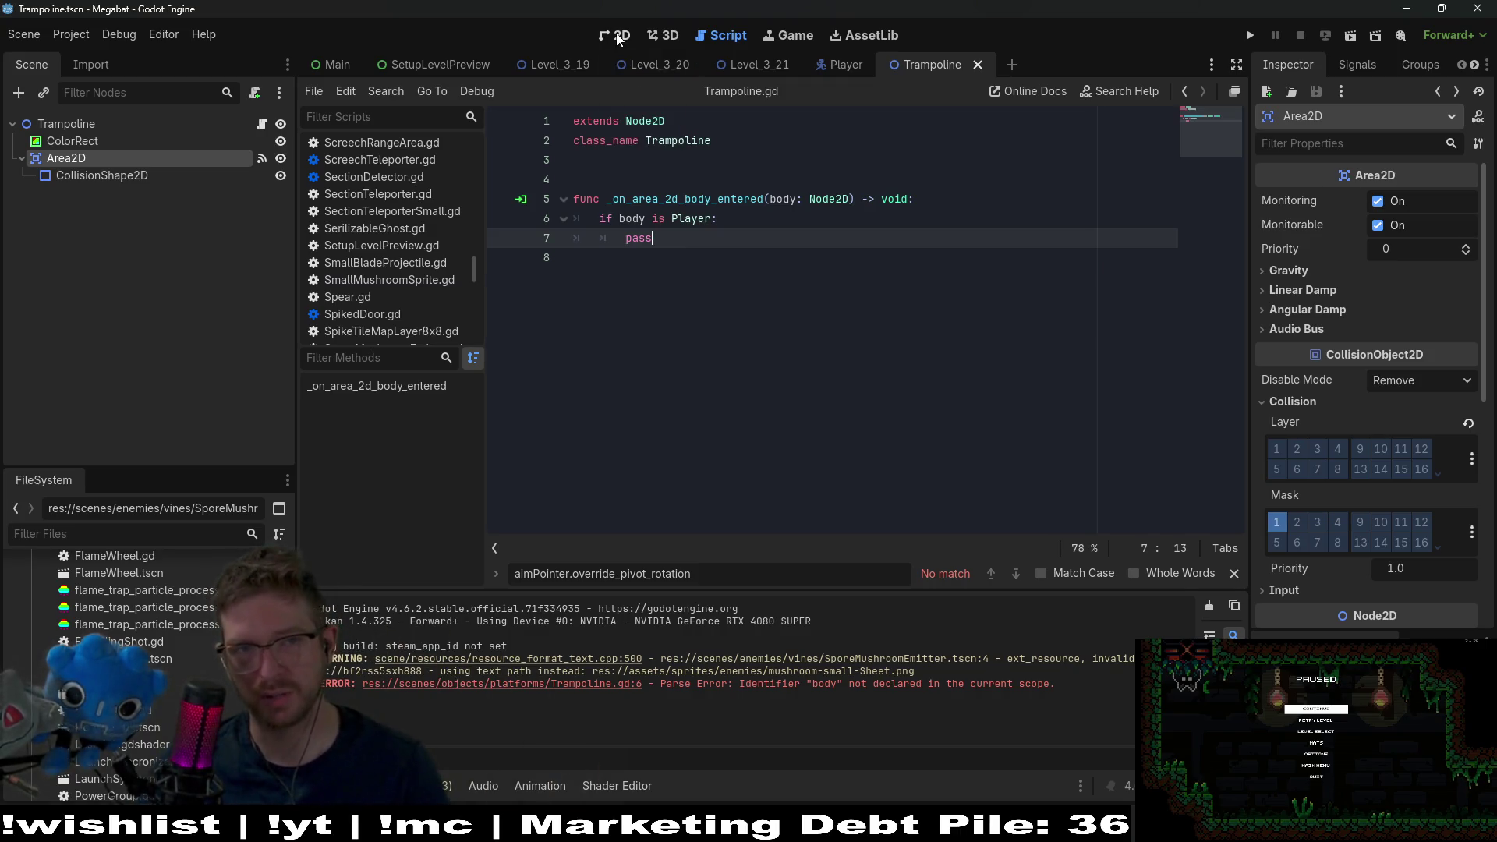
- Replace line 7 of Trampoline.gd with body.velocity += Vector2(0, 100) and save the script
key(ctrl+F1)
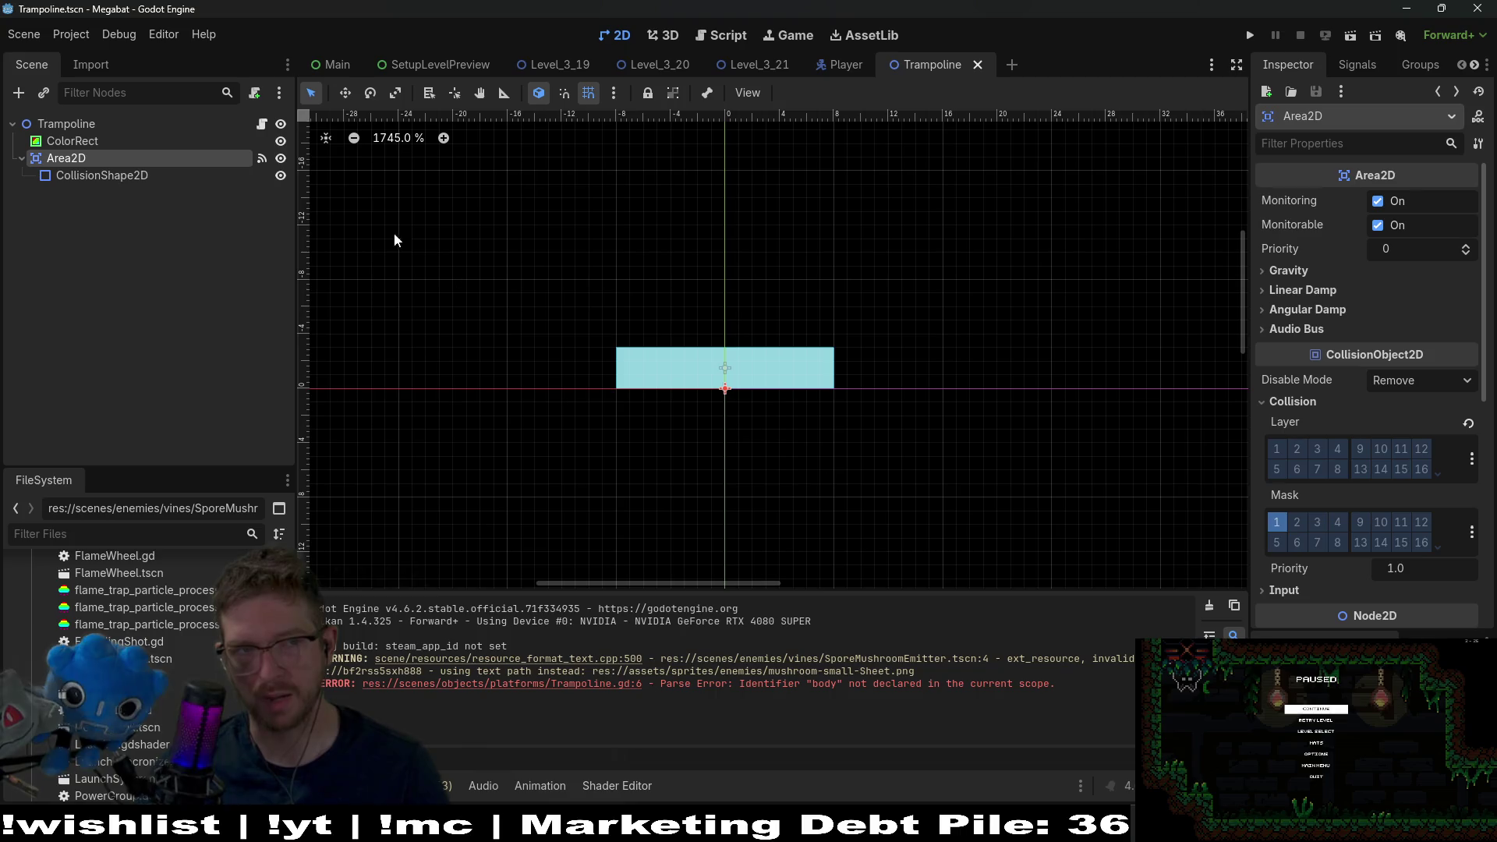
click(262, 123)
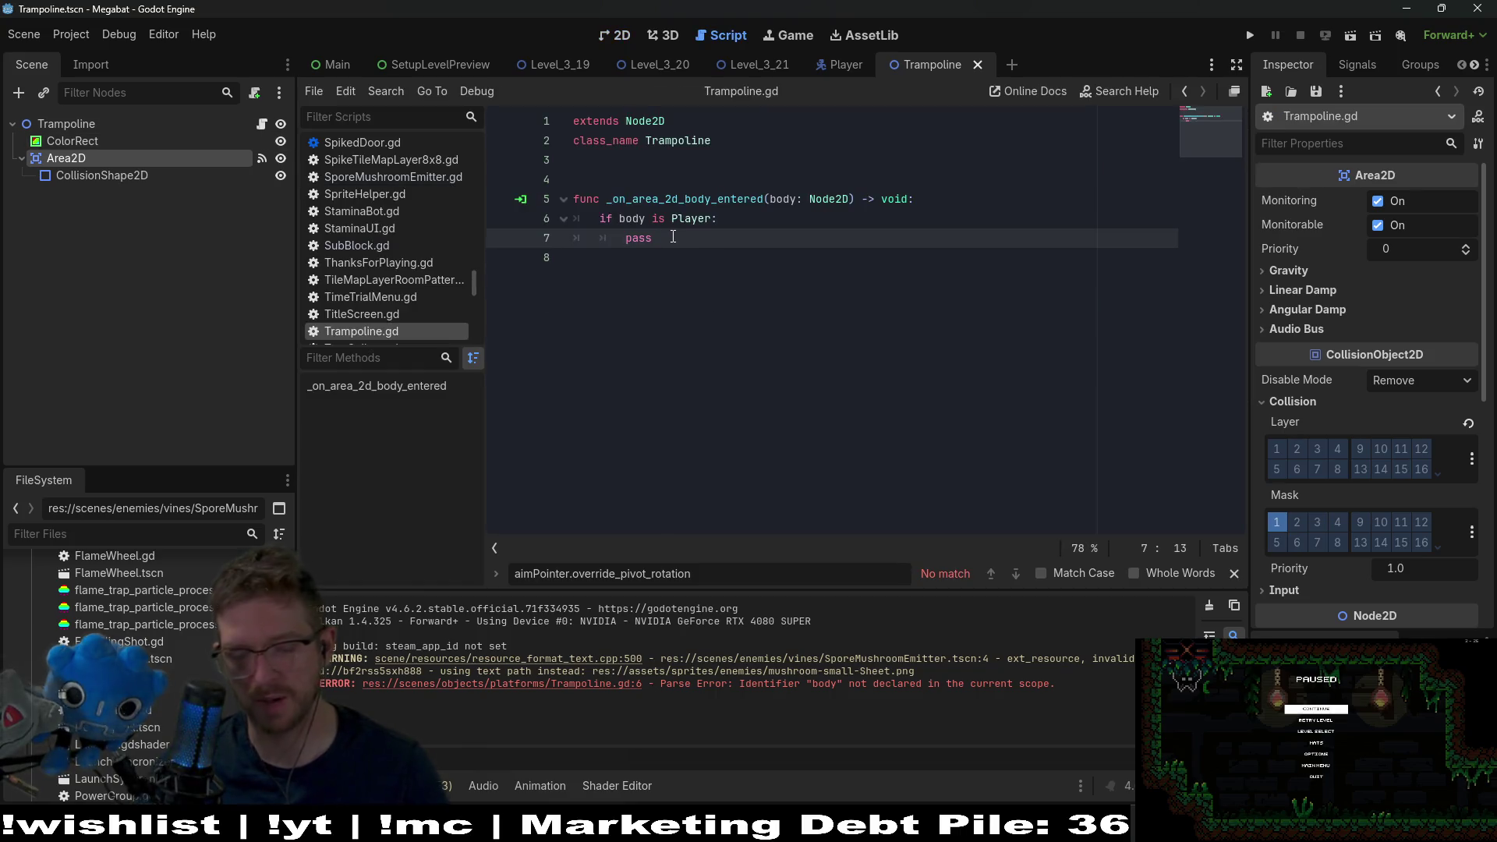
key(BackSpace)
key(BackSpace)
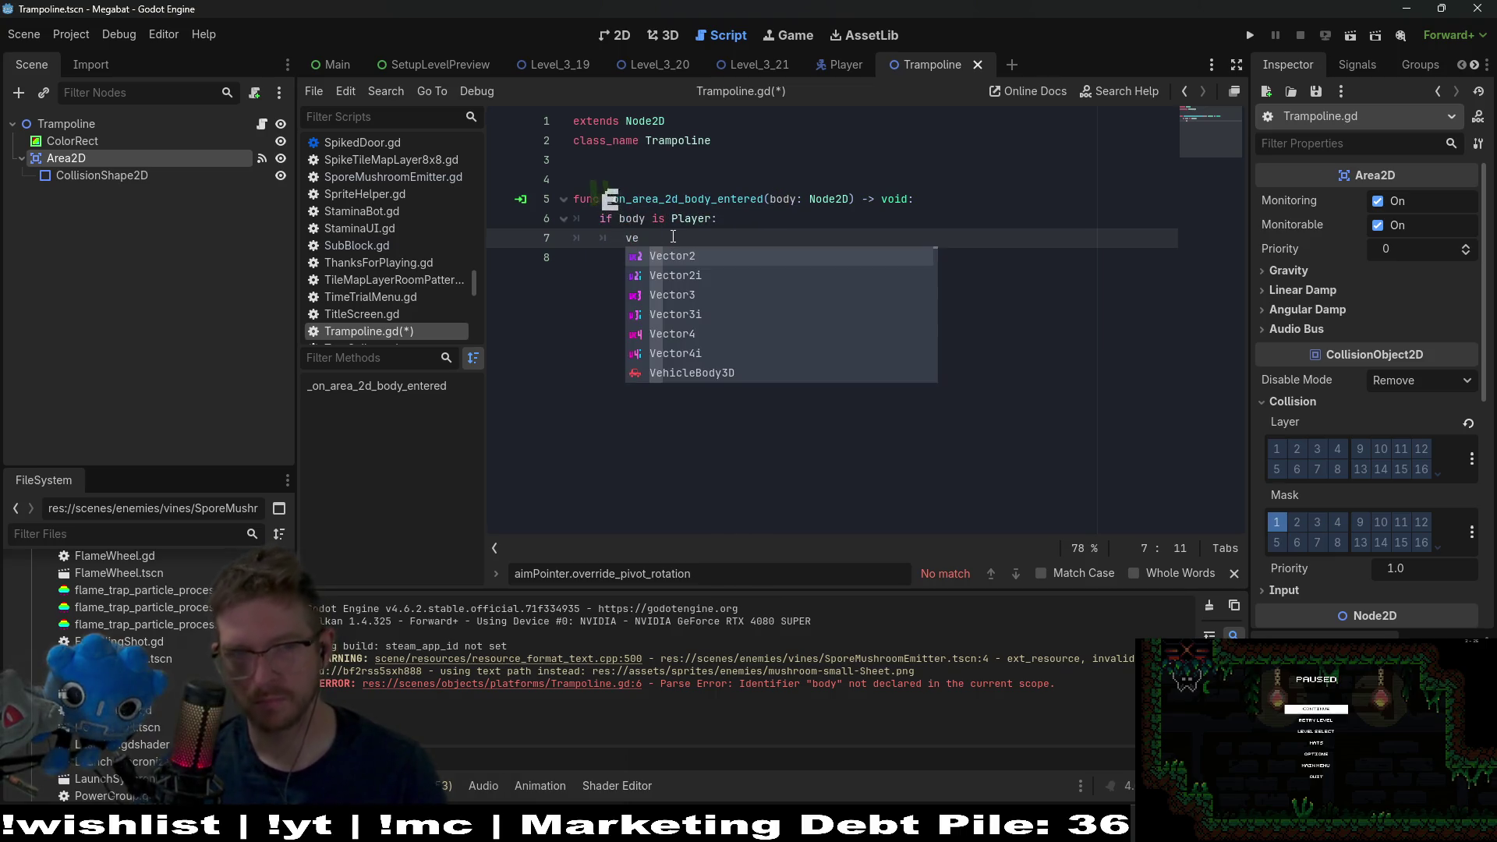
key(BackSpace)
key(BackSpace)
text(body.velo)
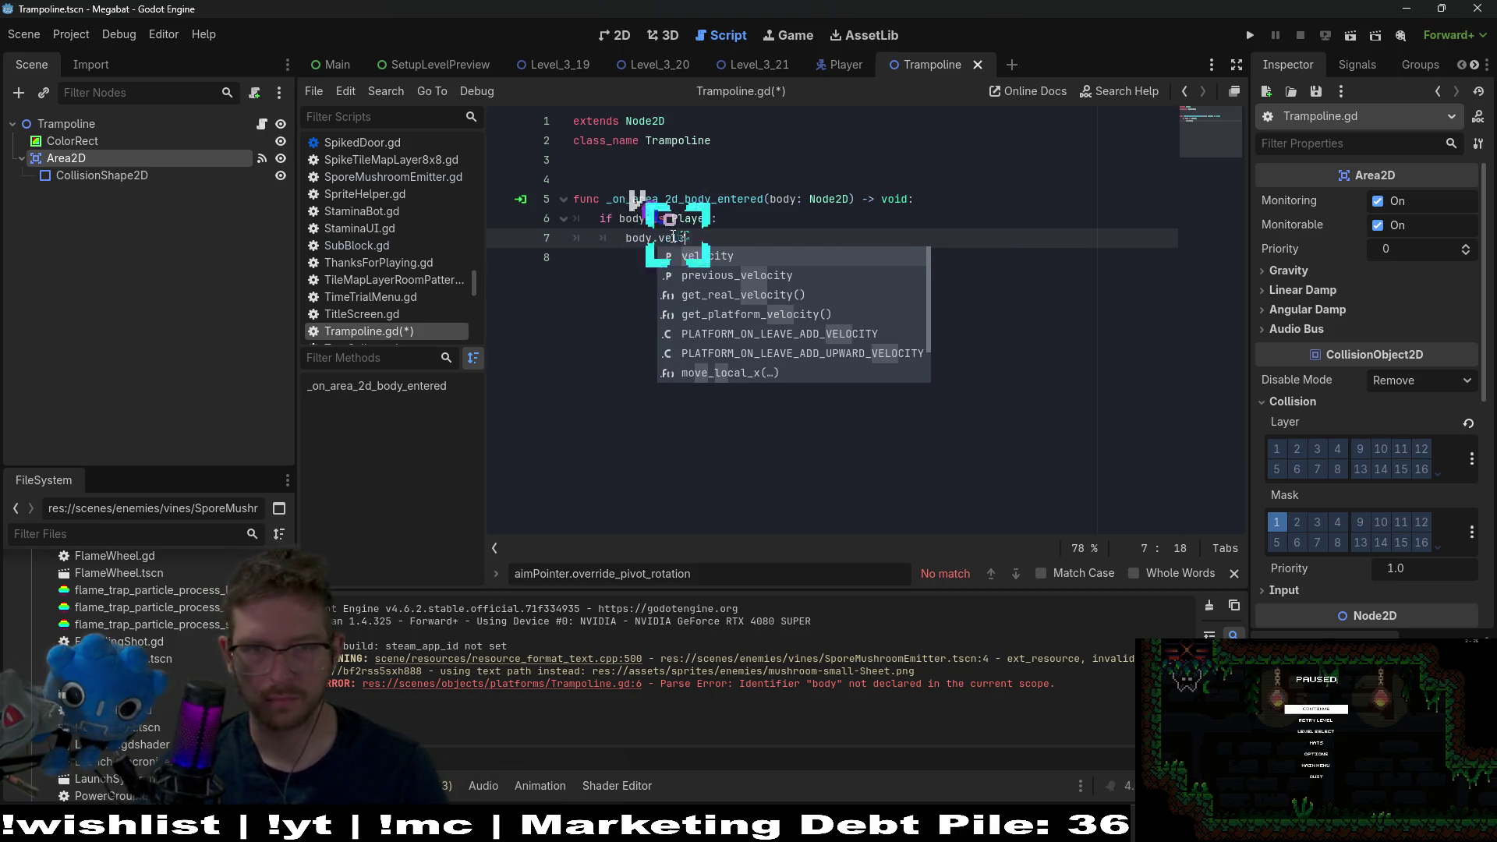
key(Return)
text(+= )
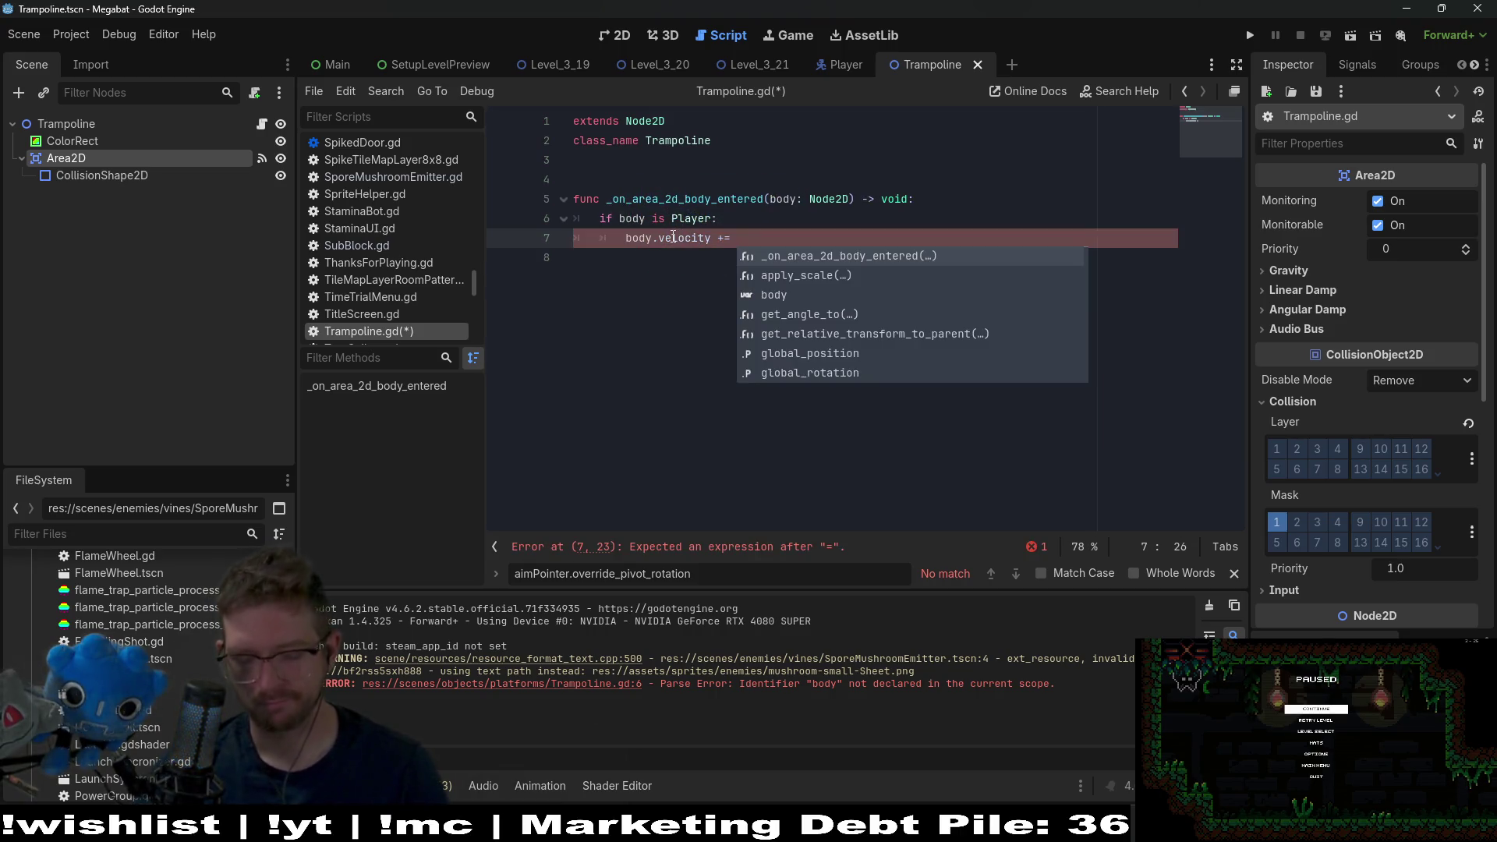
text(Ve)
key(Return)
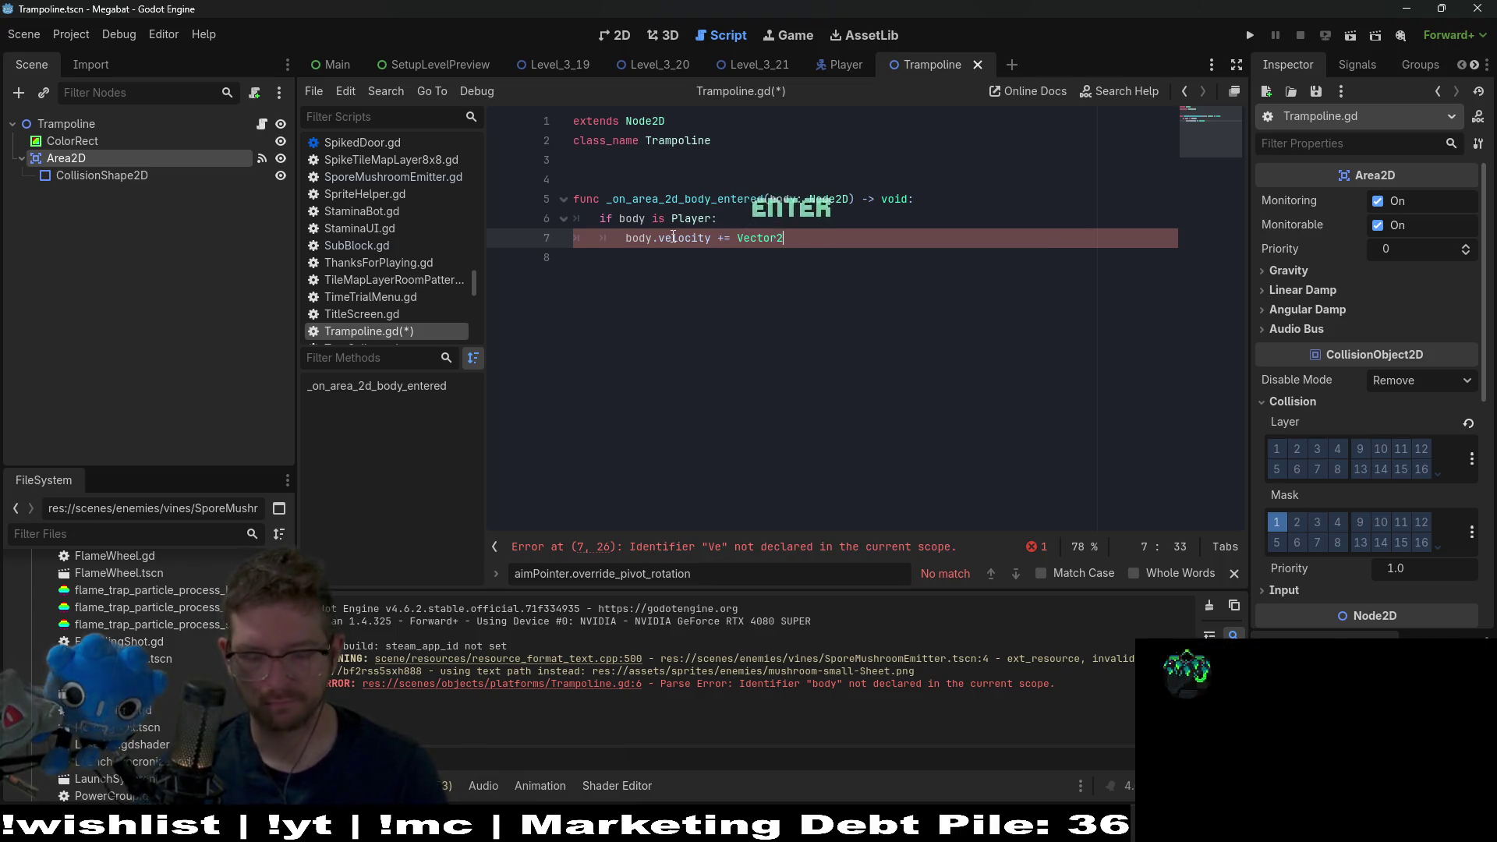
text((0)
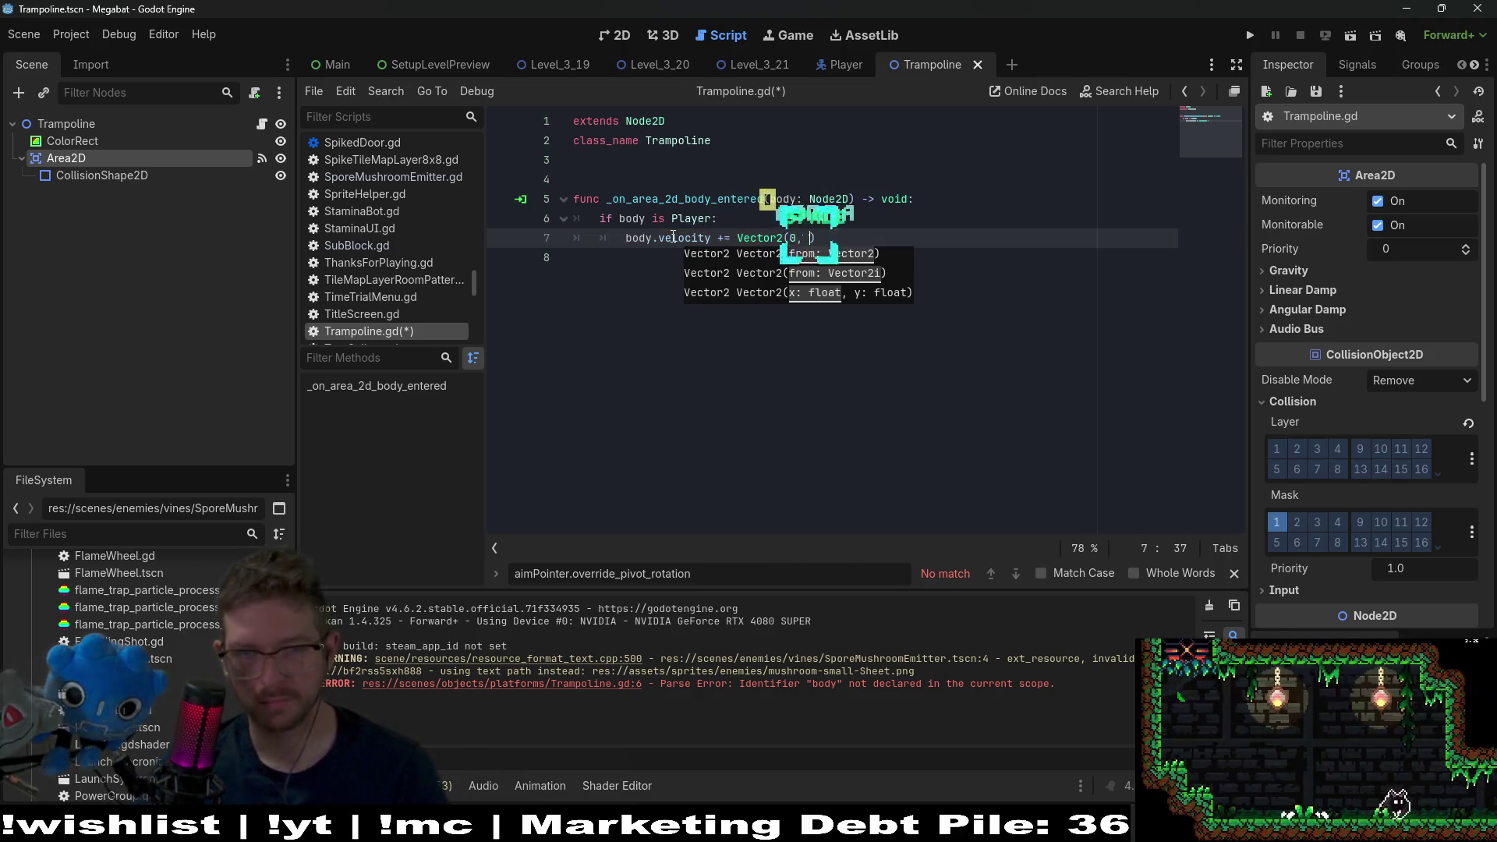
text(,)
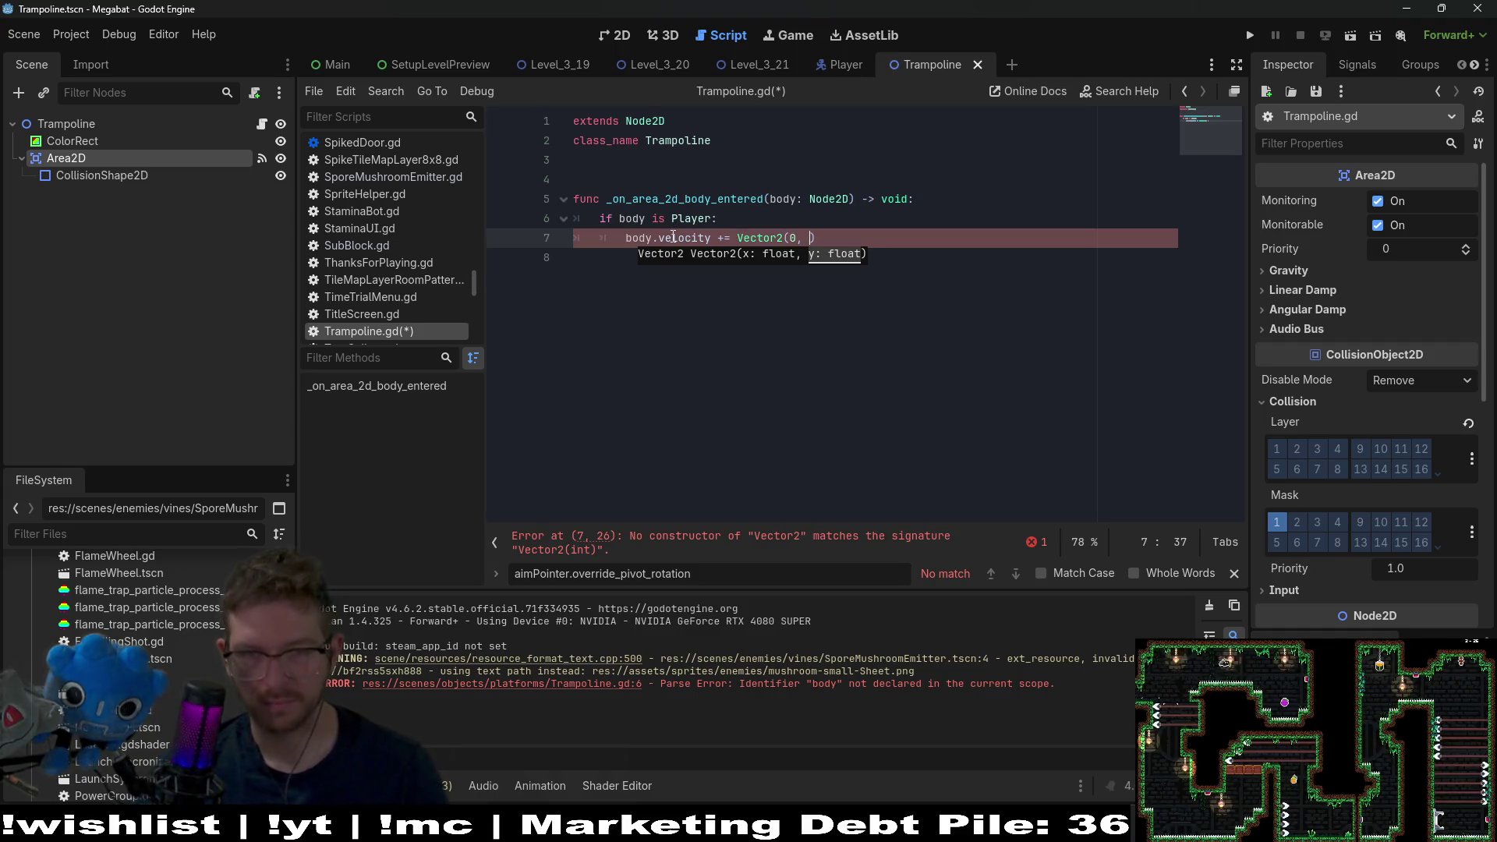
text(100)
key(ctrl+s)
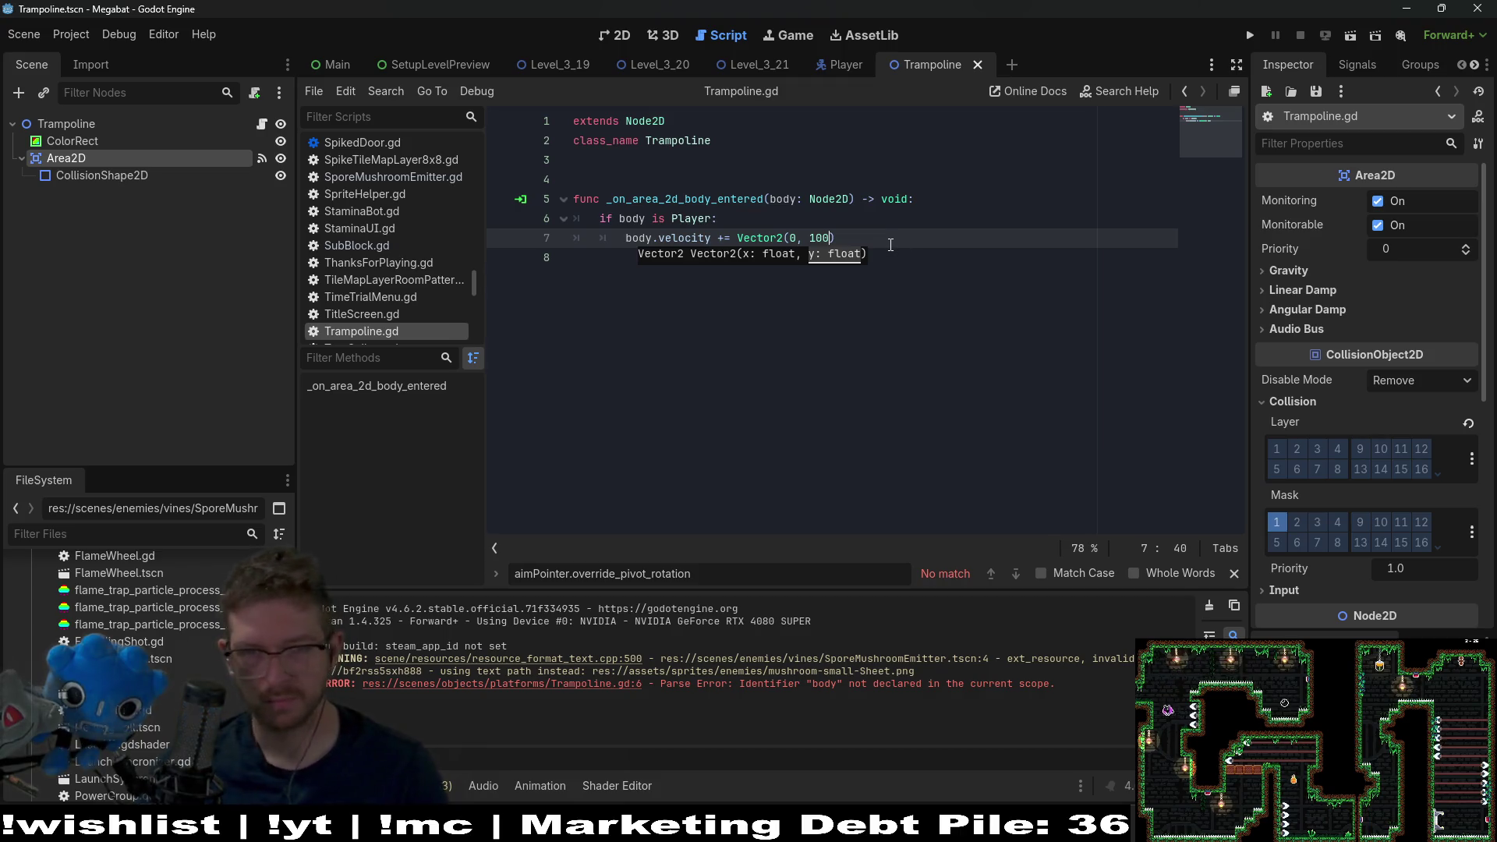
text())
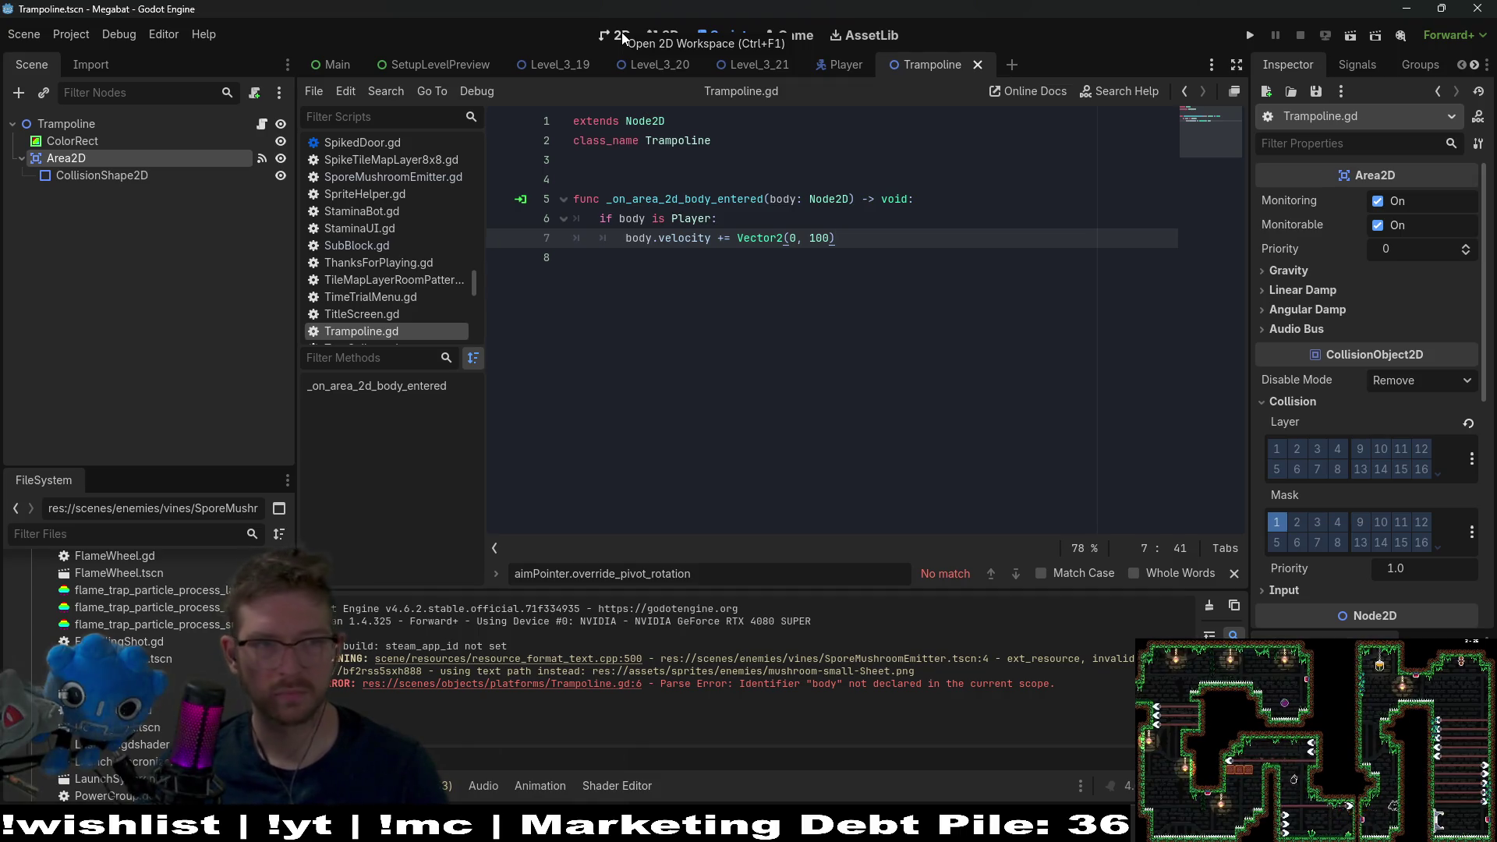
- Instance Trampoline.tscn under EnemyContainer in Level_3_21 and nudge it onto the ledge floor
click(621, 34)
click(775, 61)
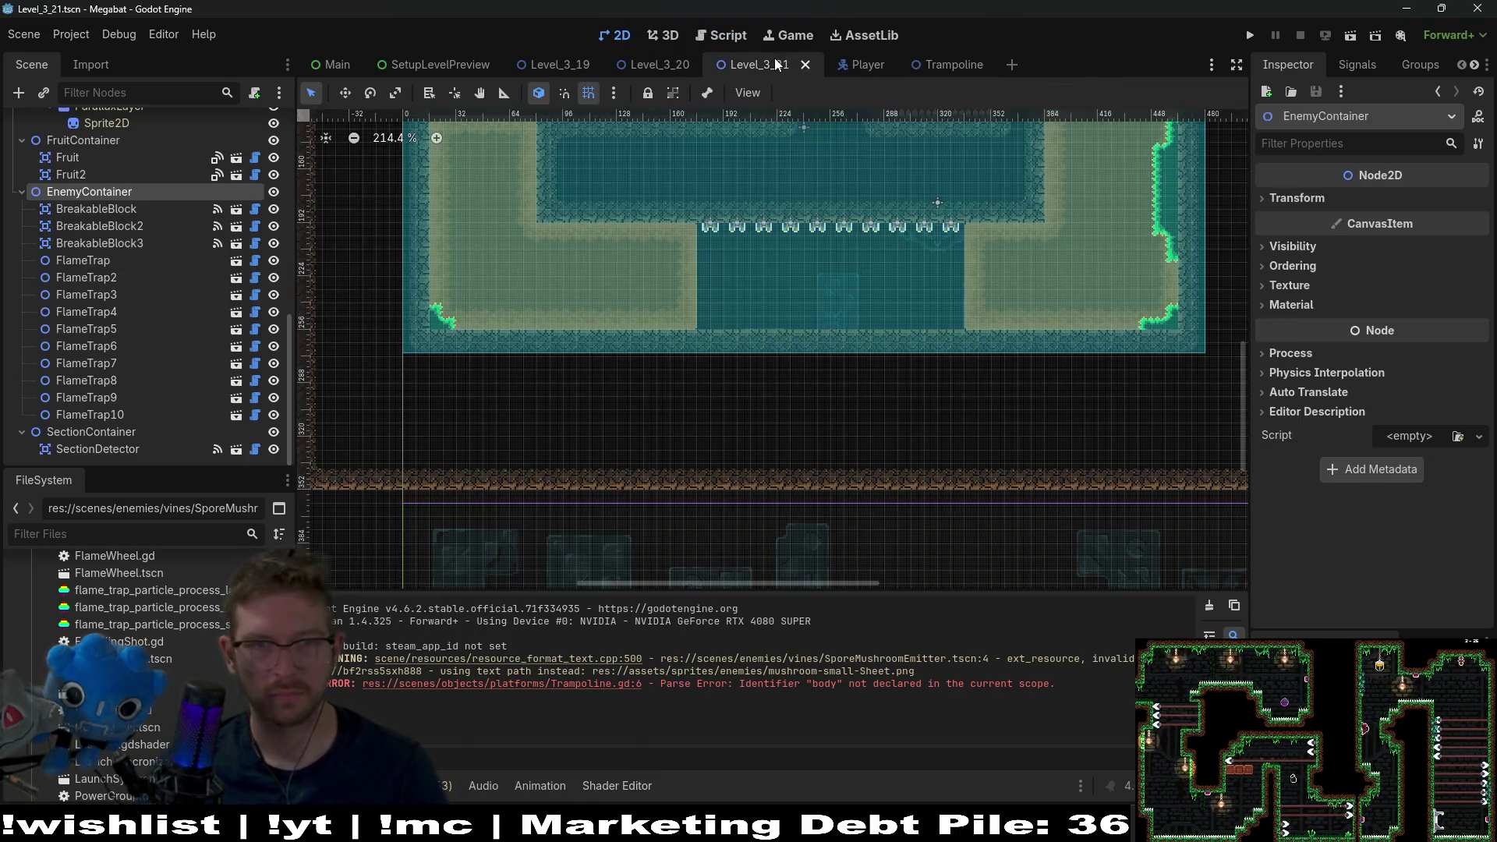
scroll(643, 237, down, 5)
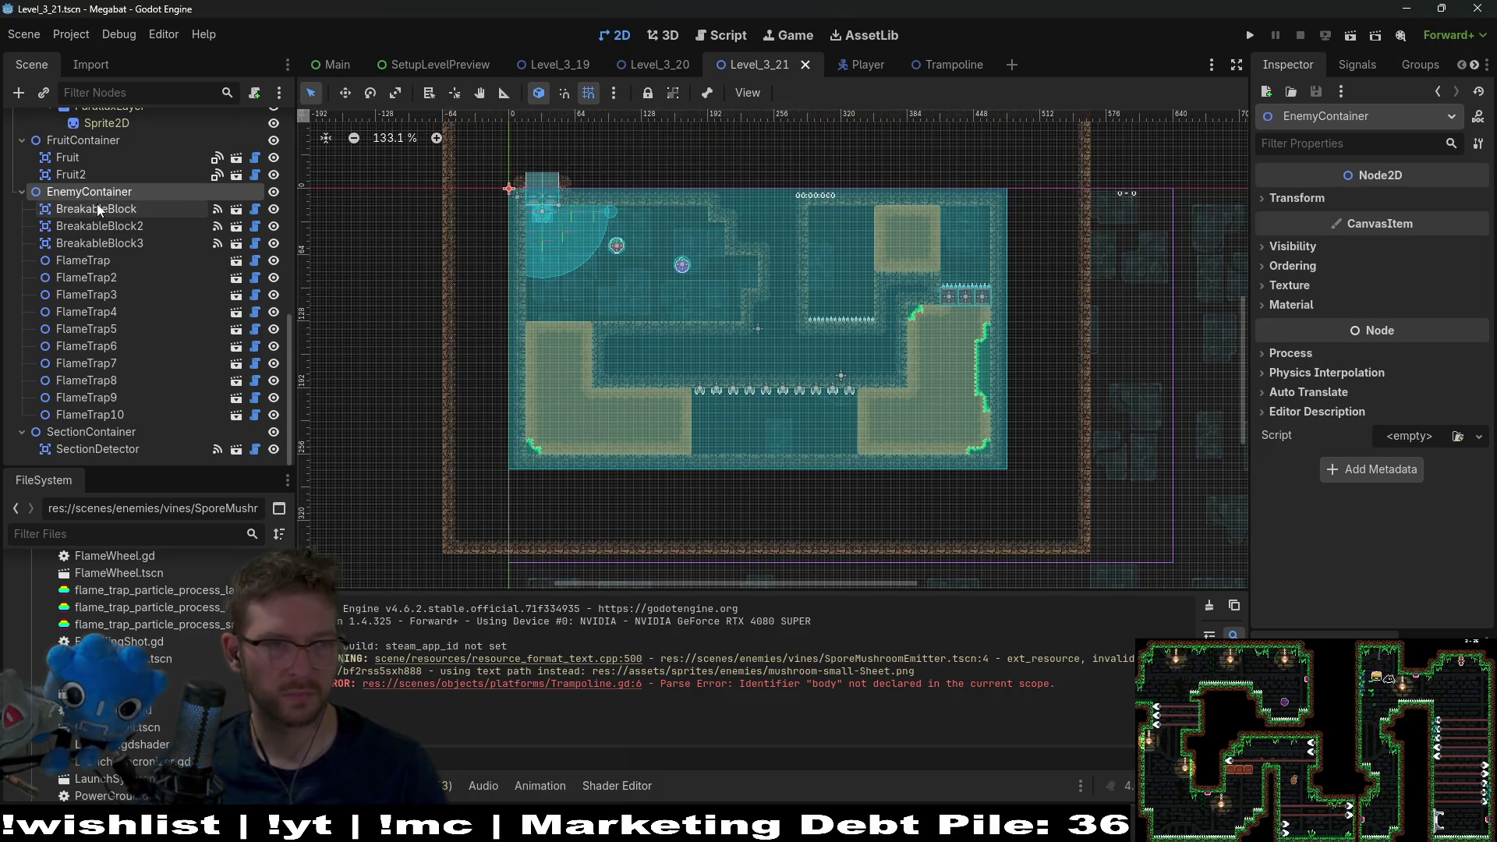
key(ctrl+shift+a)
text(tramp)
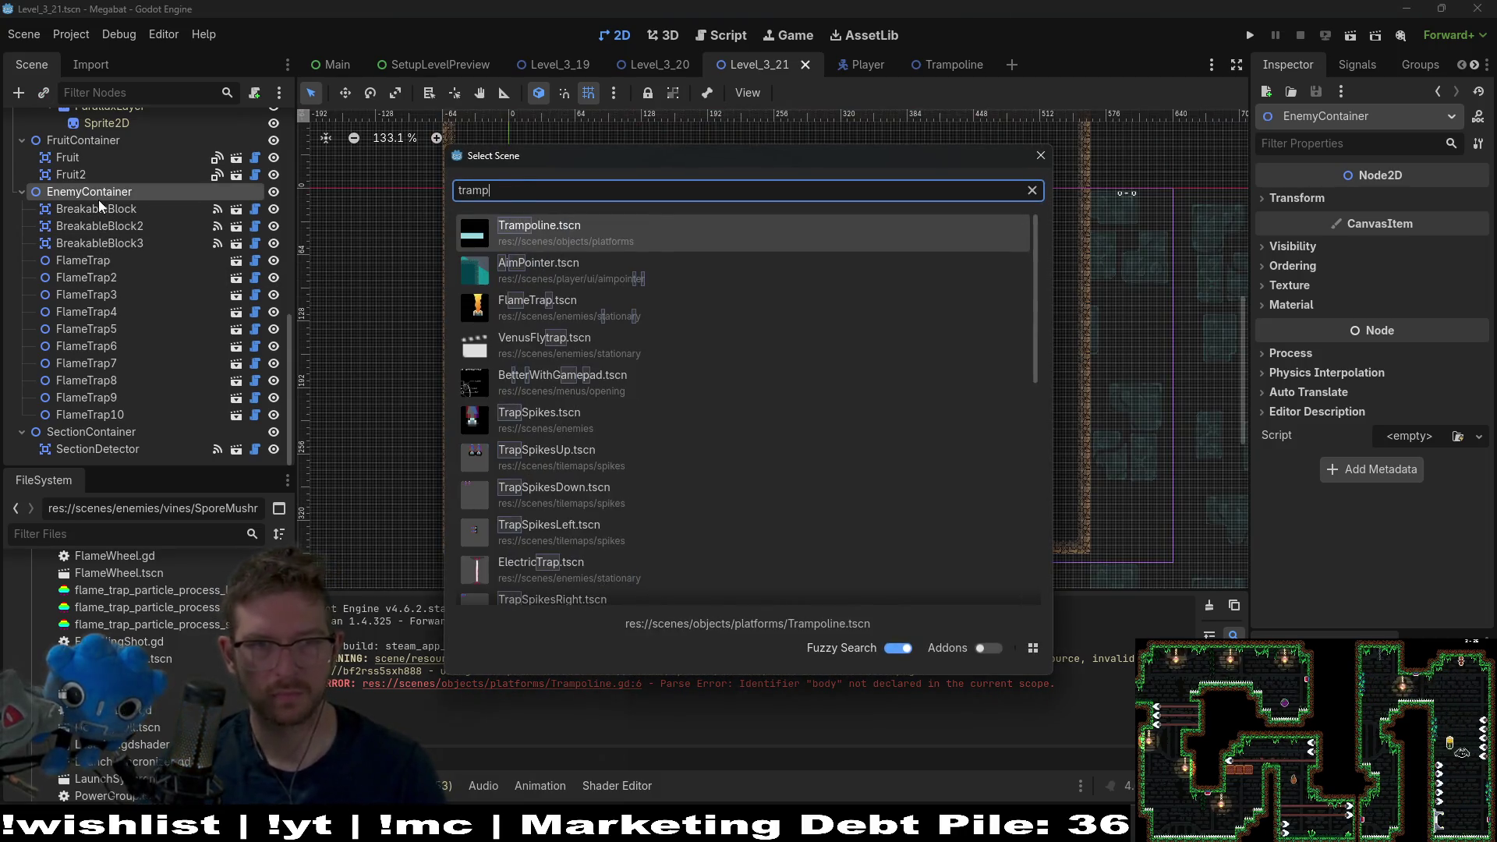
key(Return)
key(w)
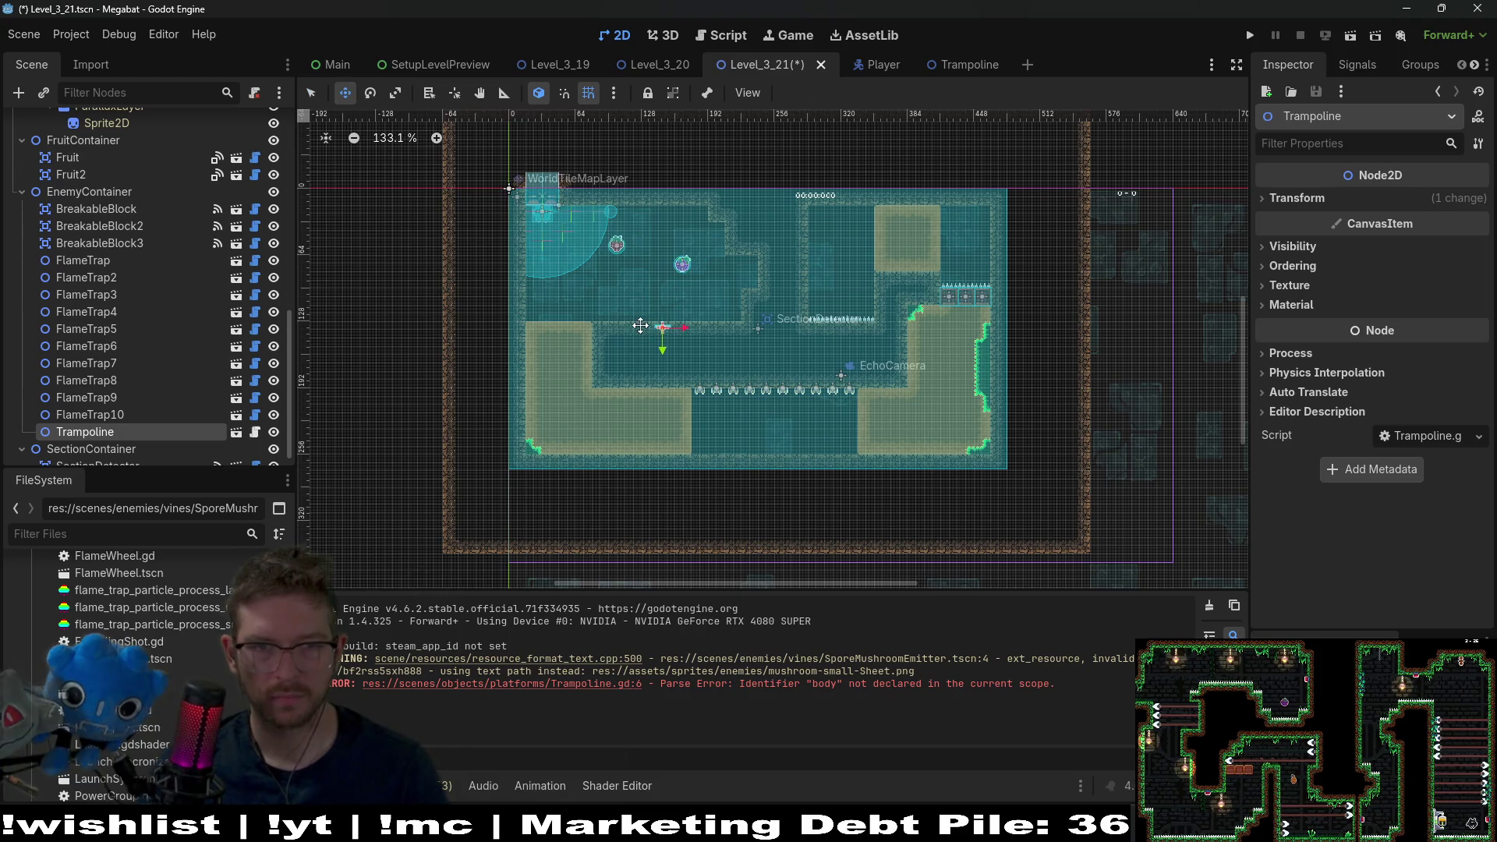
scroll(640, 326, up, 20)
mouse_move(709, 438)
mouse_down()
mouse_move(677, 394)
mouse_move(690, 401)
mouse_up()
- Playtest the level with a jump, close the game, and open the Player scene
scroll(689, 401, down, 5)
click(1353, 35)
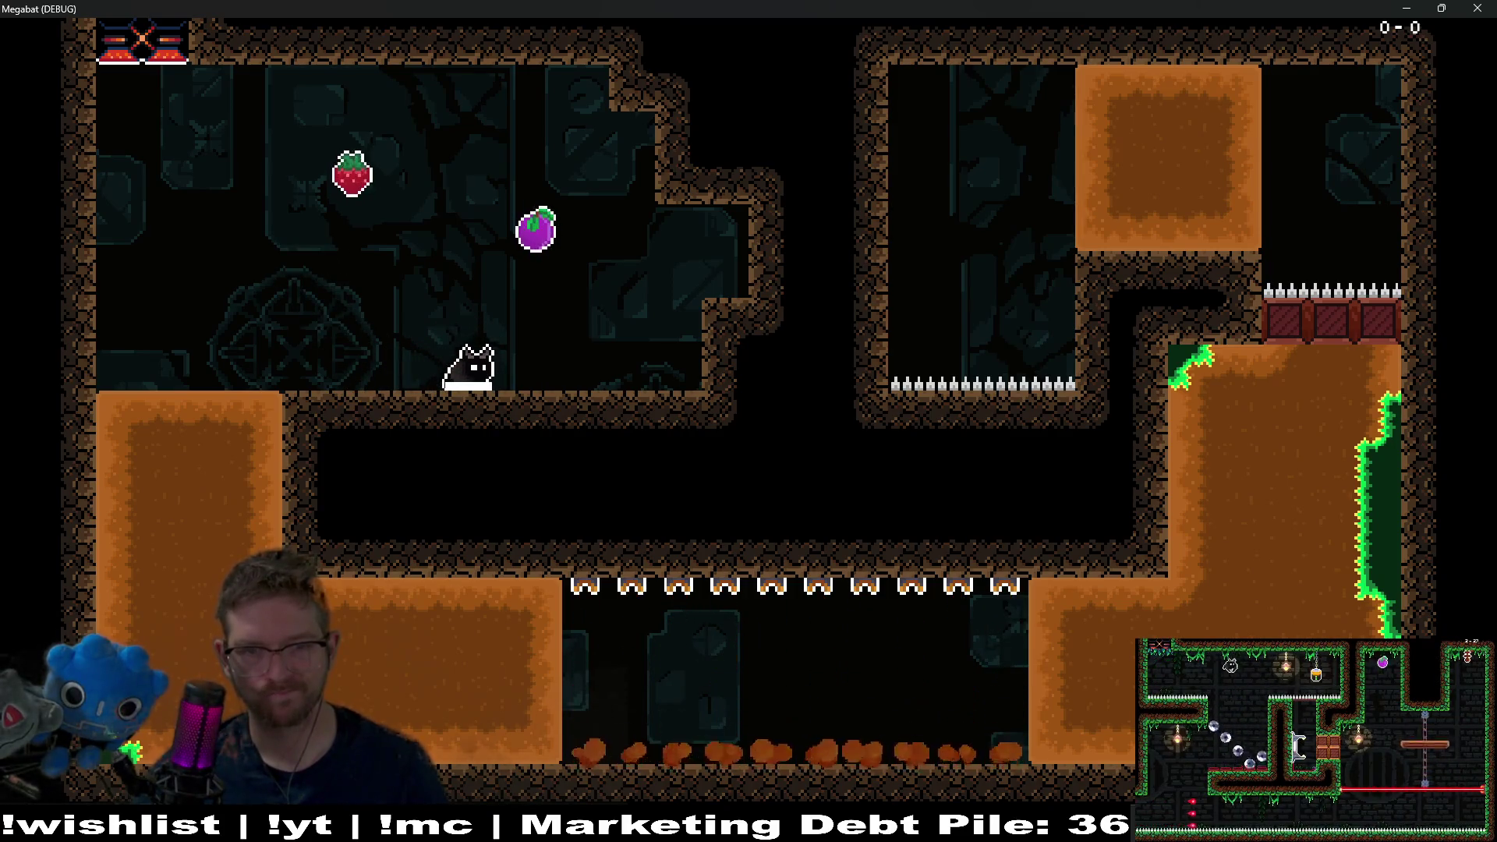
key(space)
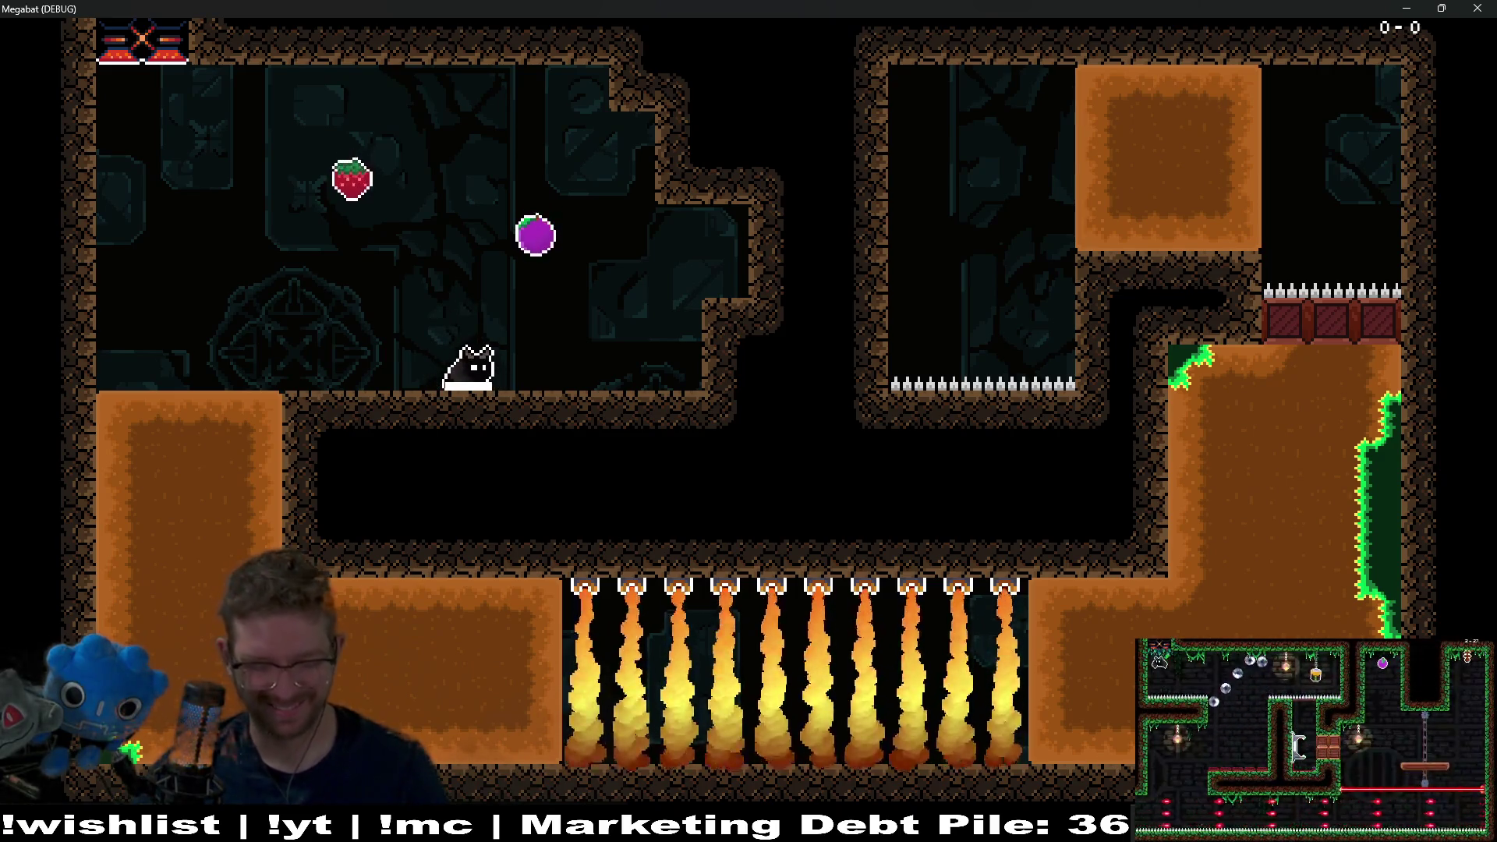
key(F8)
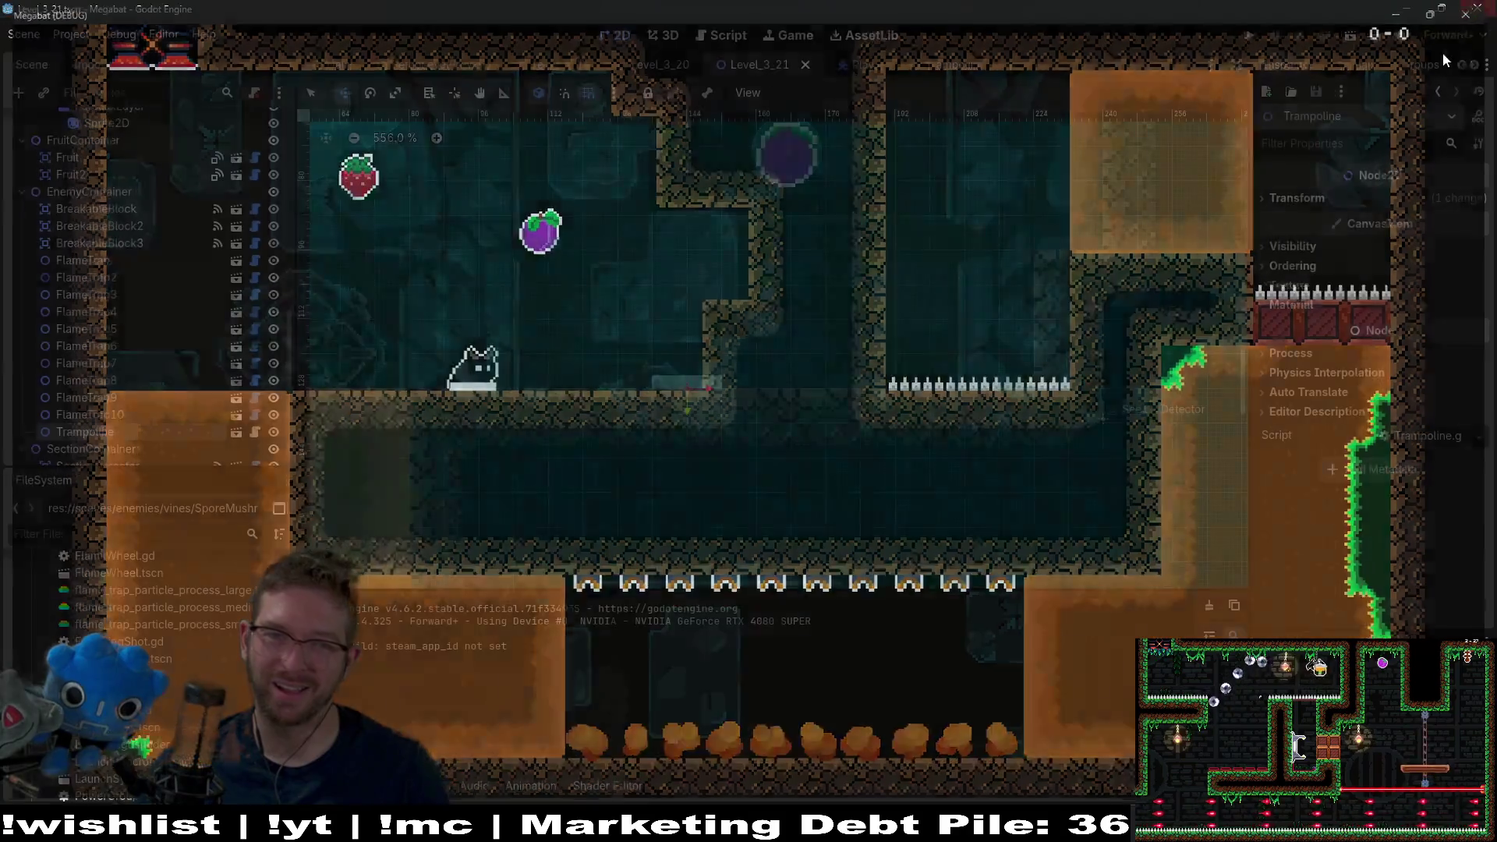
click(855, 63)
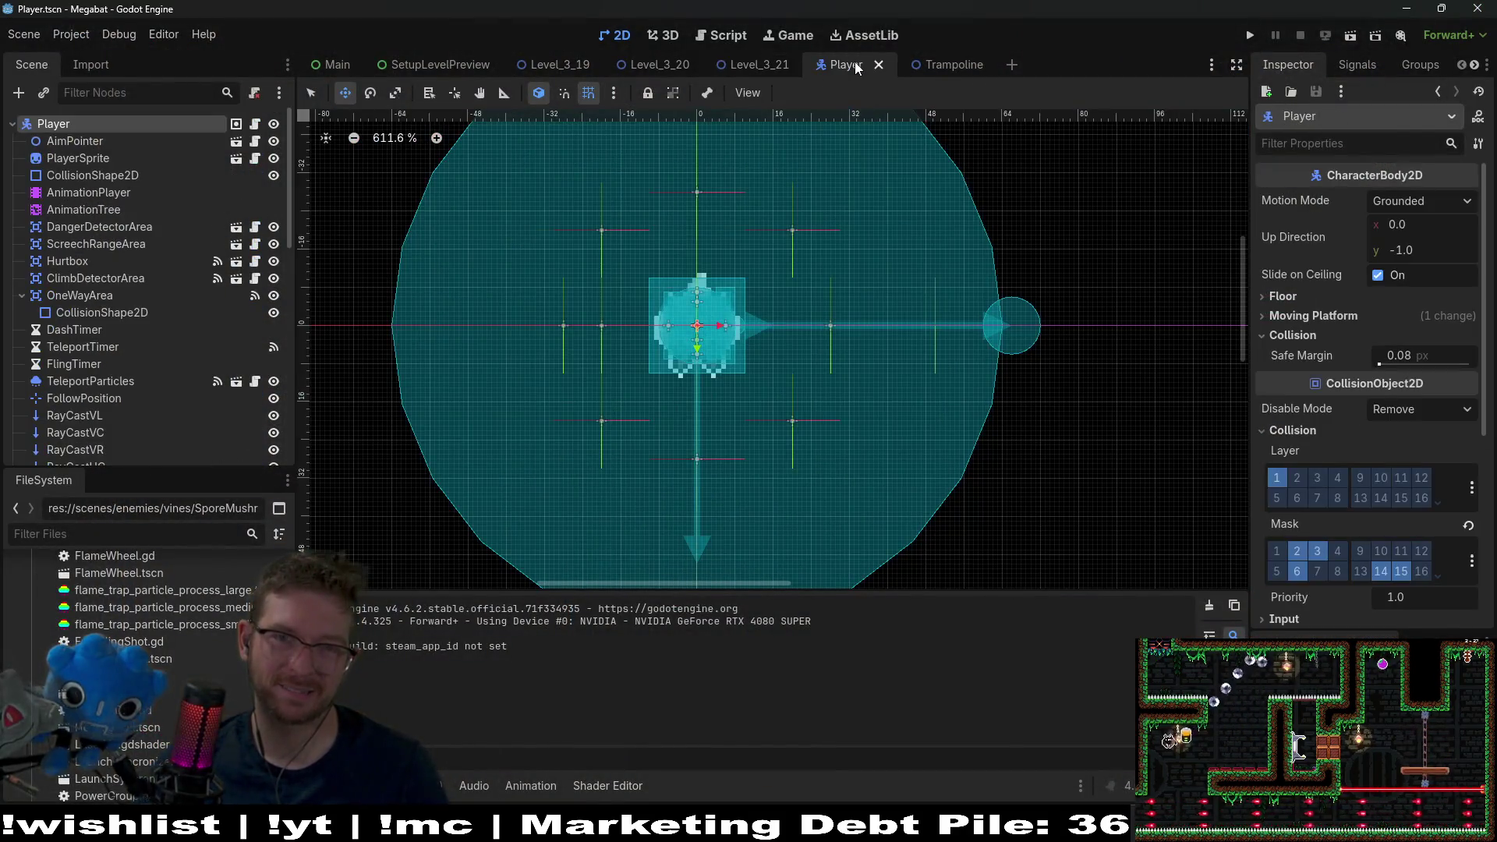
- Open the Trampoline scene, review its Area2D collision settings, and jump to the body_entered handler
click(971, 69)
click(163, 176)
click(71, 158)
click(1277, 469)
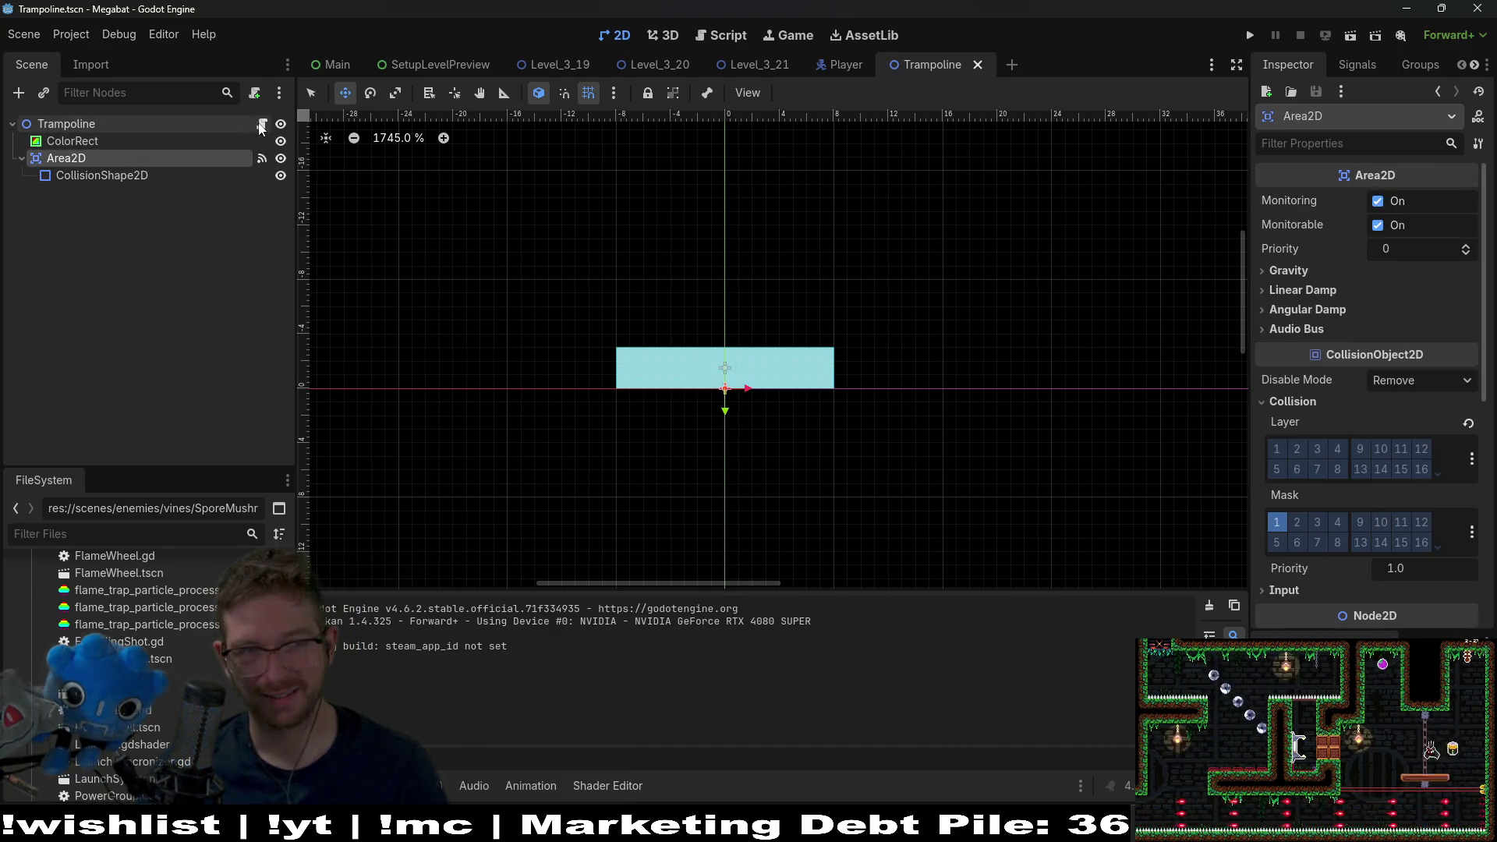
click(262, 158)
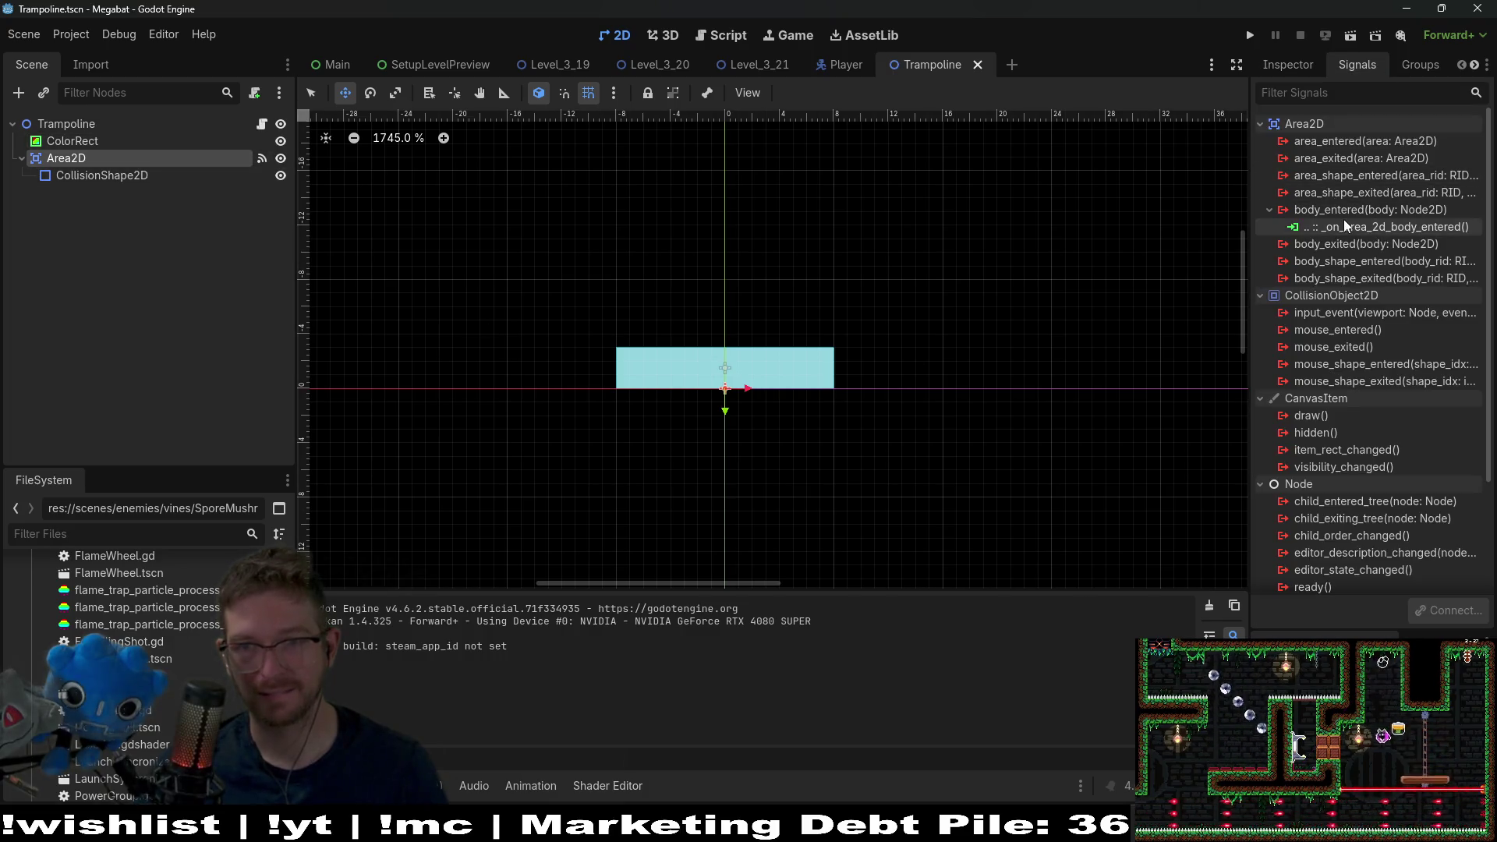
double_click(1344, 225)
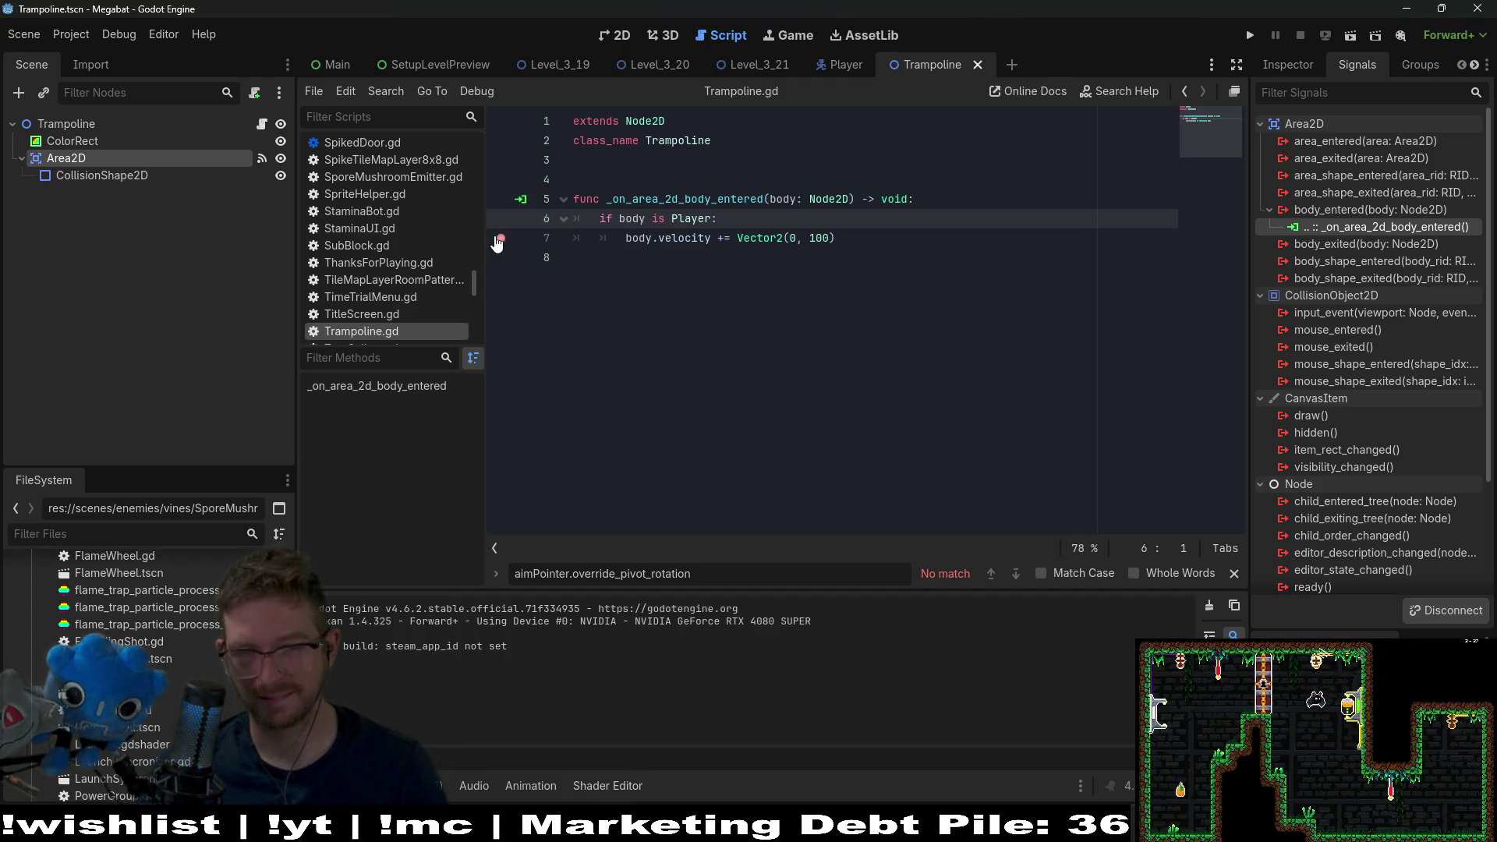
- Set a breakpoint on line 7, add body.move_and_slide() below it, save, and return to Level_3_21
click(941, 249)
click(896, 246)
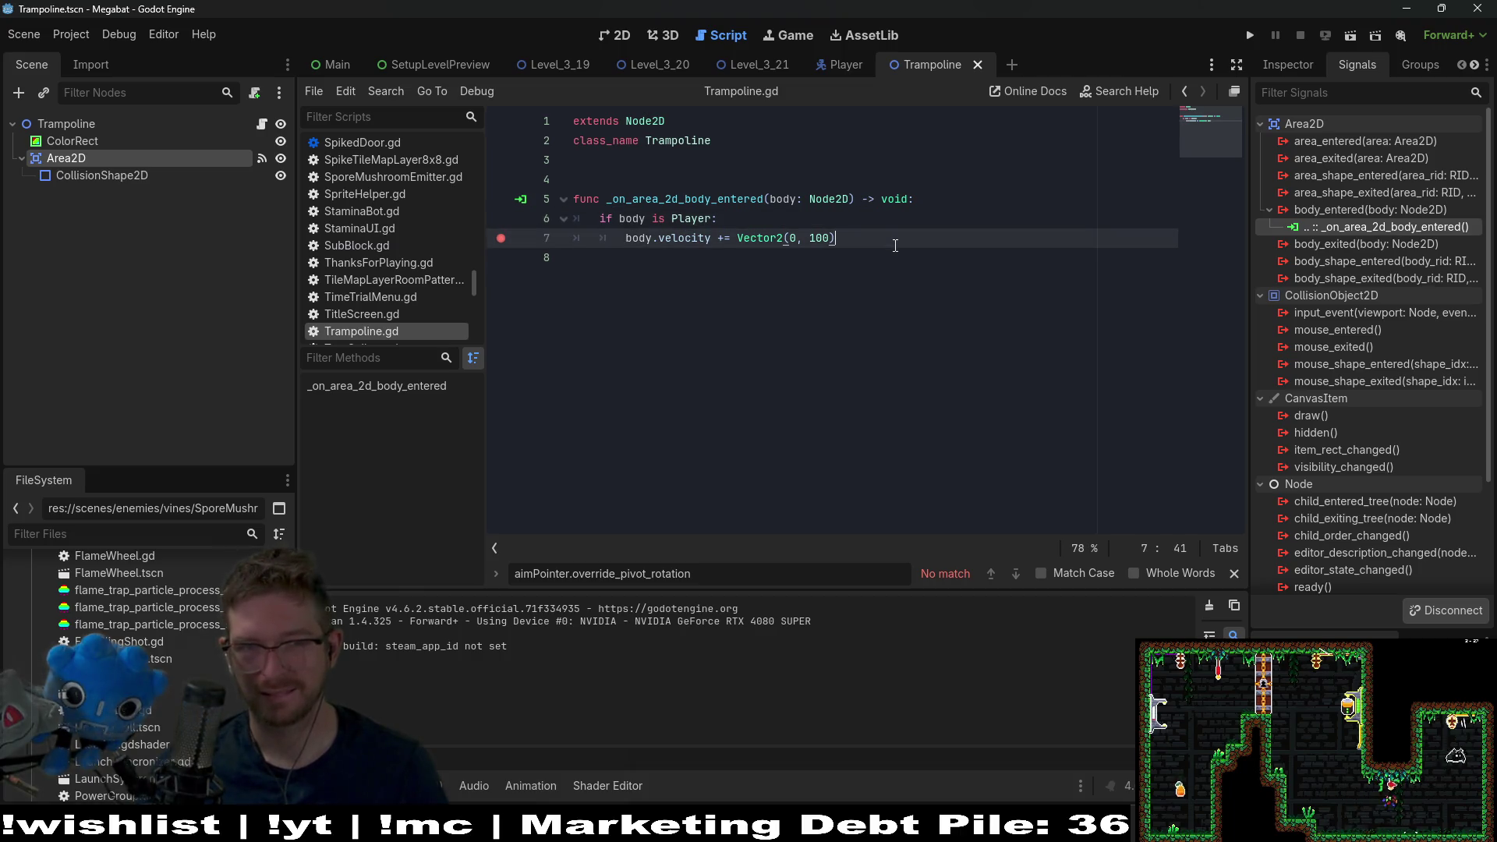
key(Return)
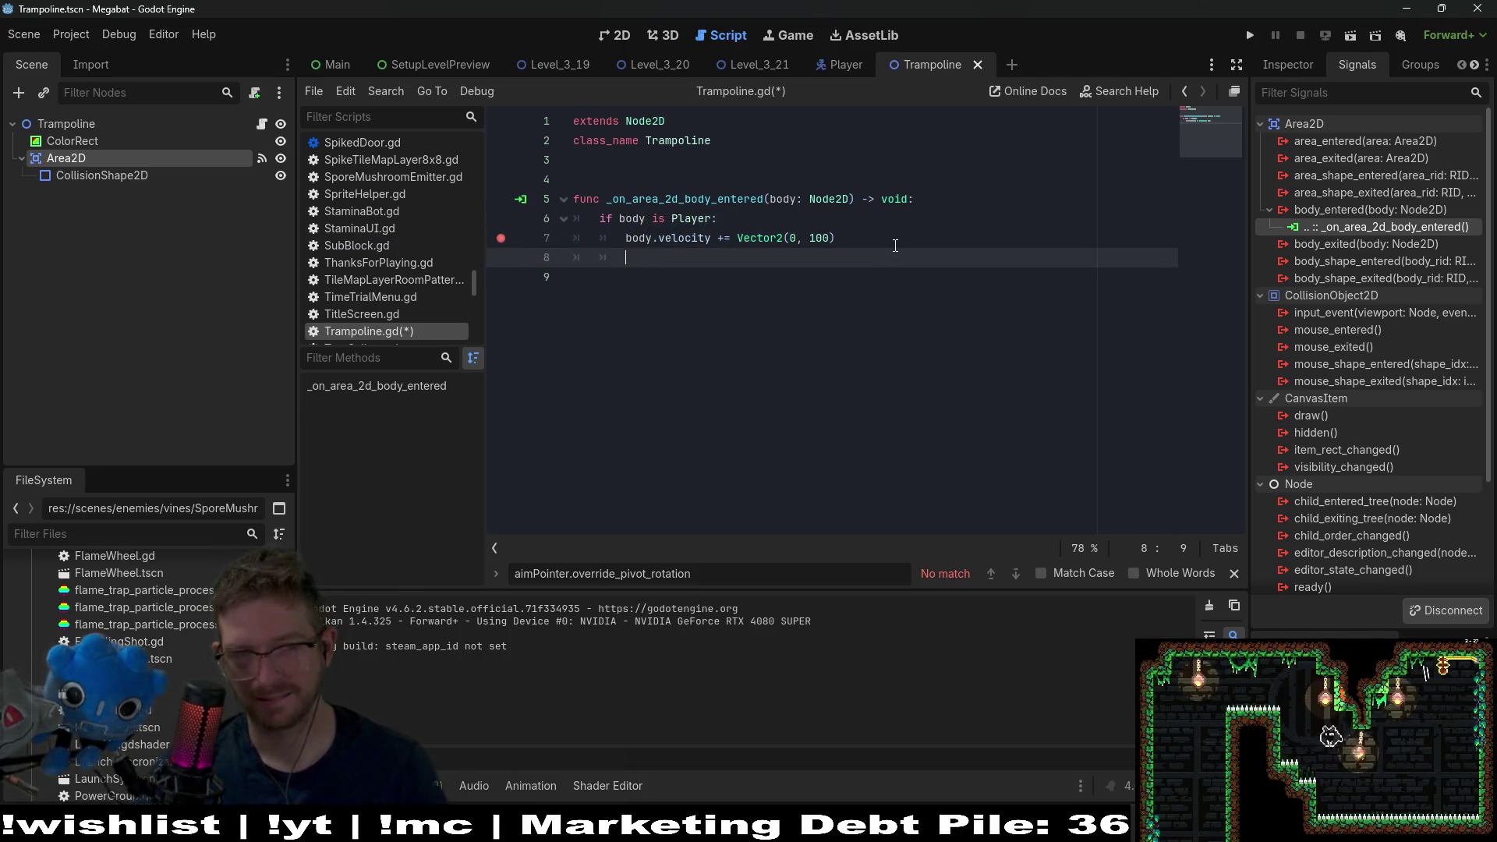
text(body.mov)
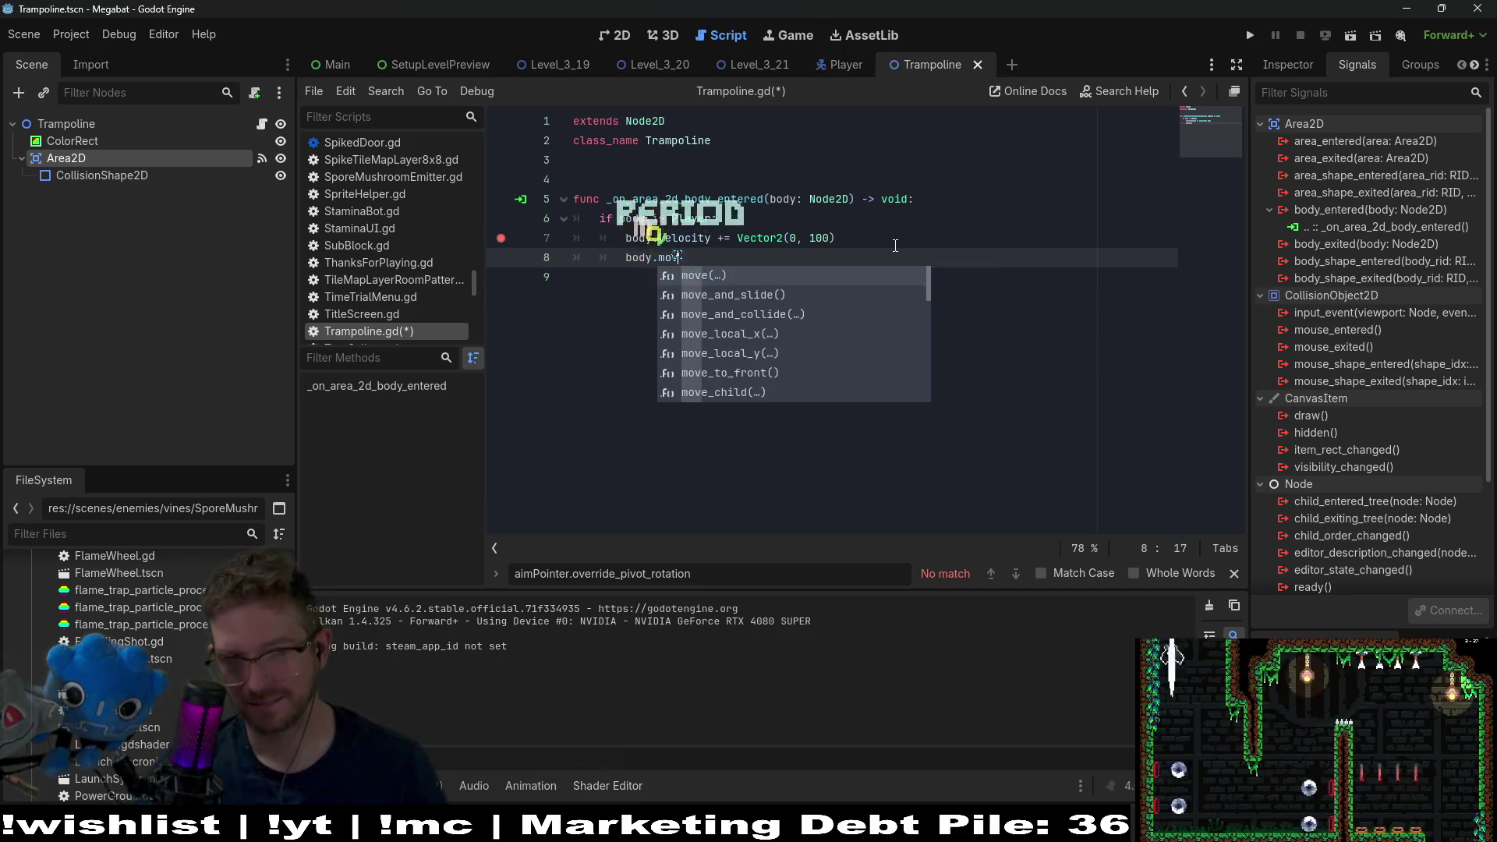
text(e_and_slide()
key(Return)
key(ctrl+s)
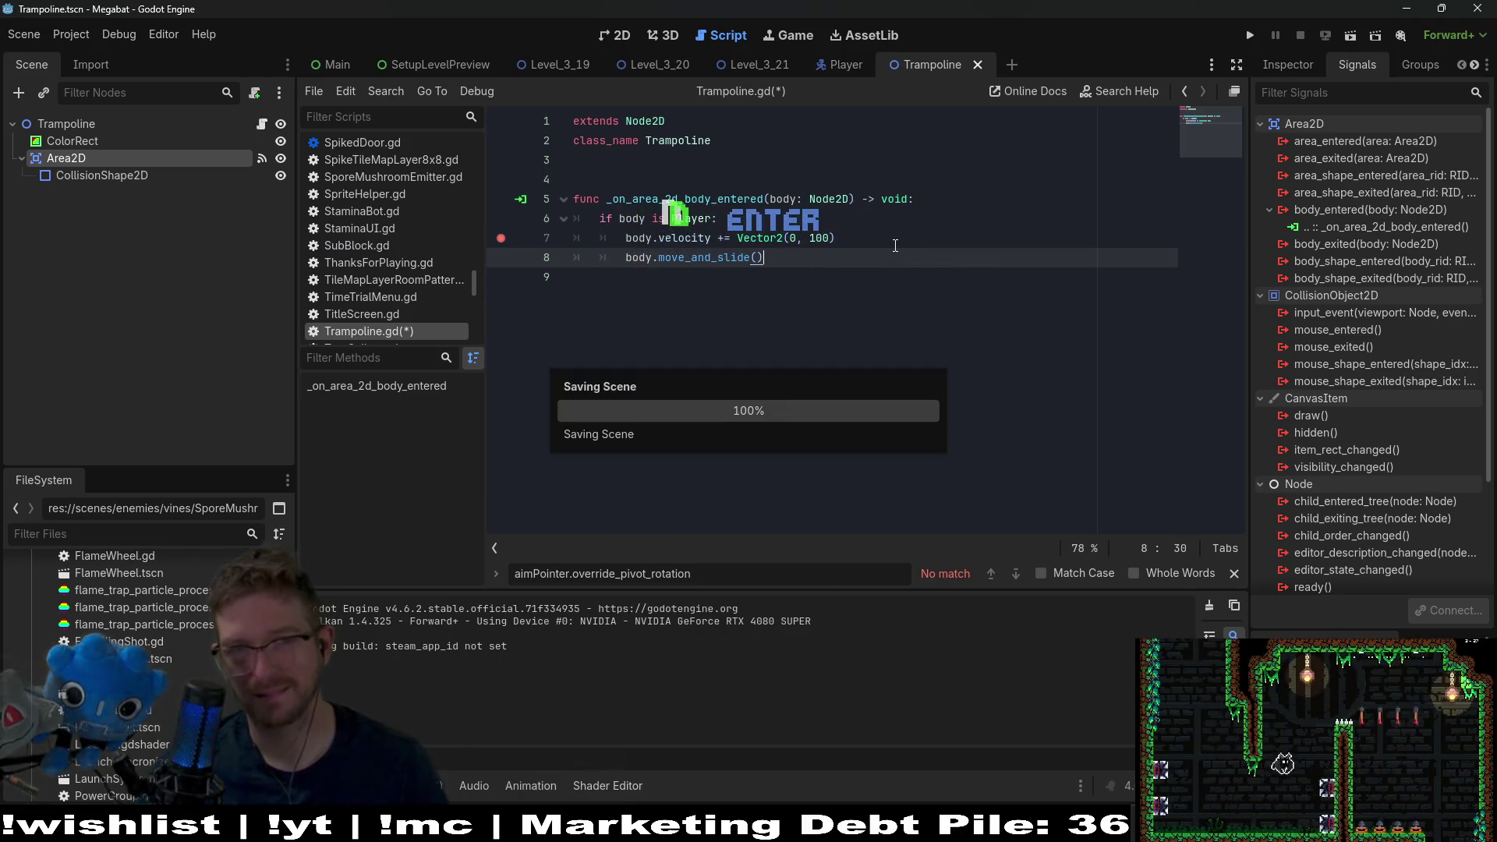
click(736, 63)
click(631, 35)
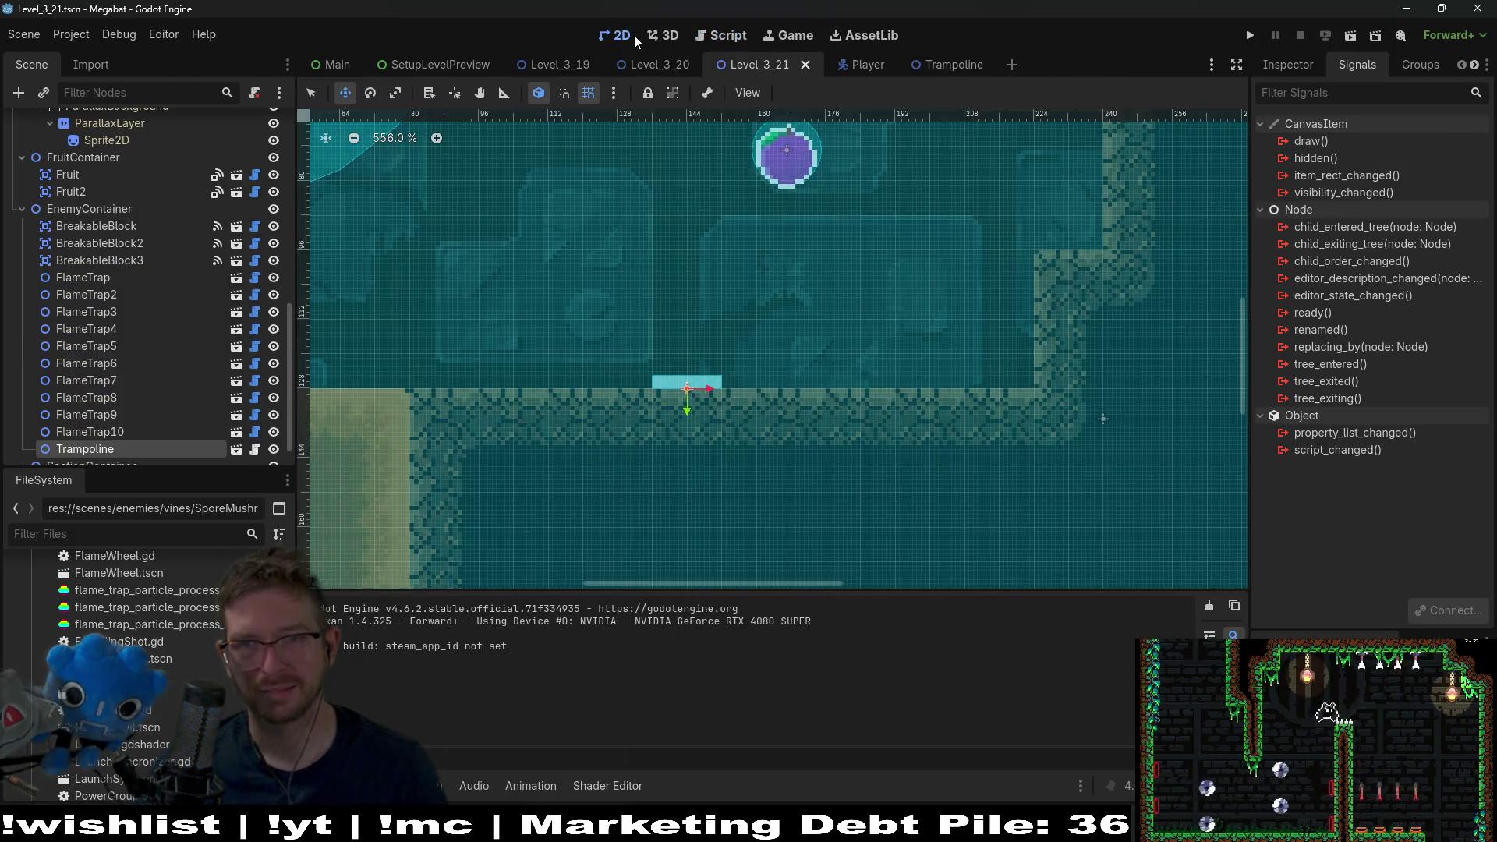
- Run Level_3_21, continue past the line 7 breakpoint, and close the game
click(1354, 43)
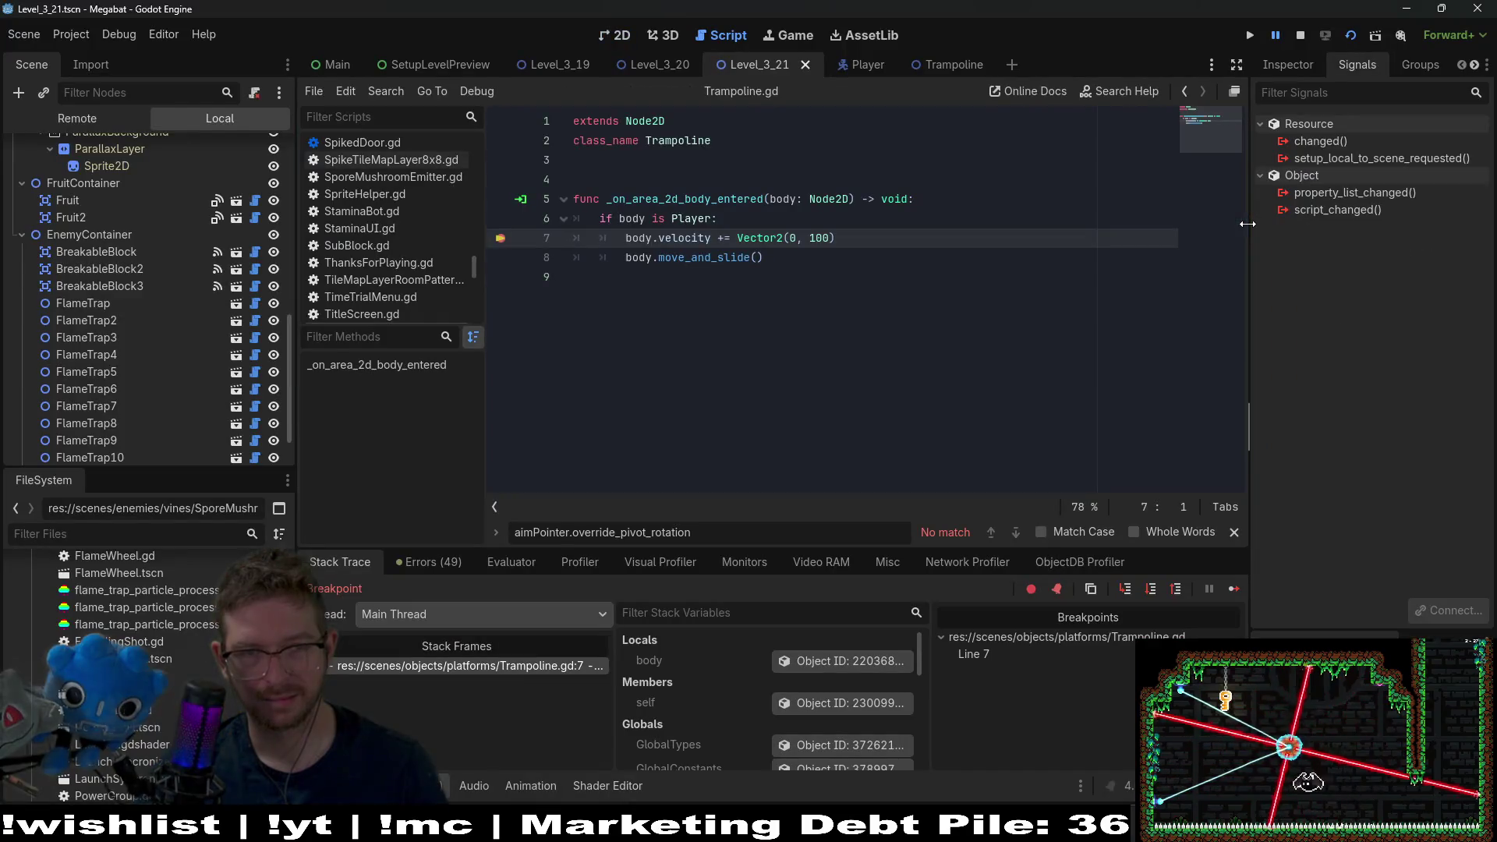
click(1233, 589)
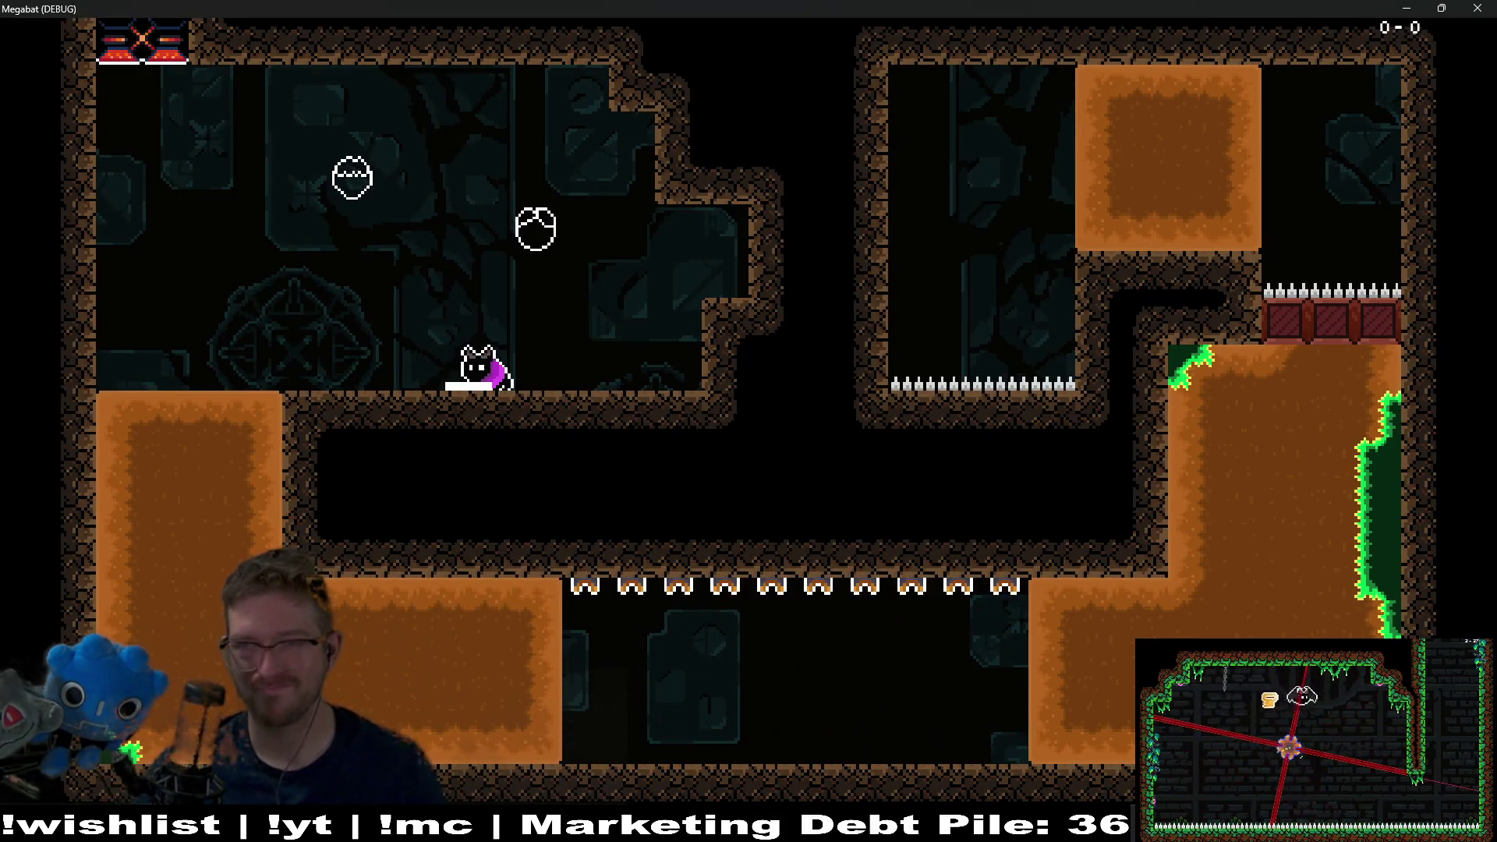
click(1478, 7)
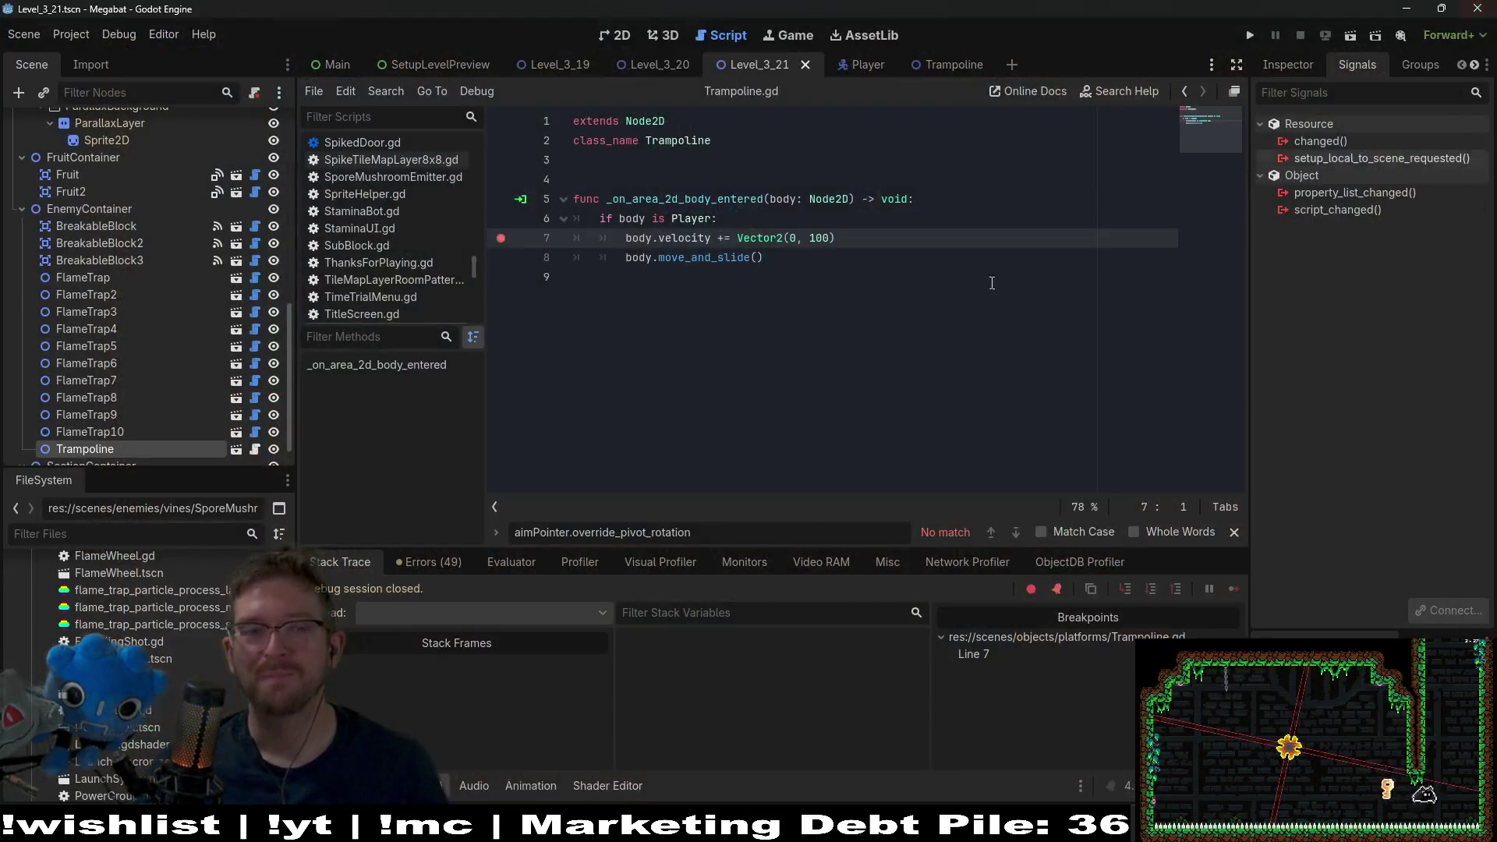
- Change the boost to Vector2(0, -100), save, and test a trampoline bounce past the breakpoint
click(809, 238)
text(-)
key(ctrl+s)
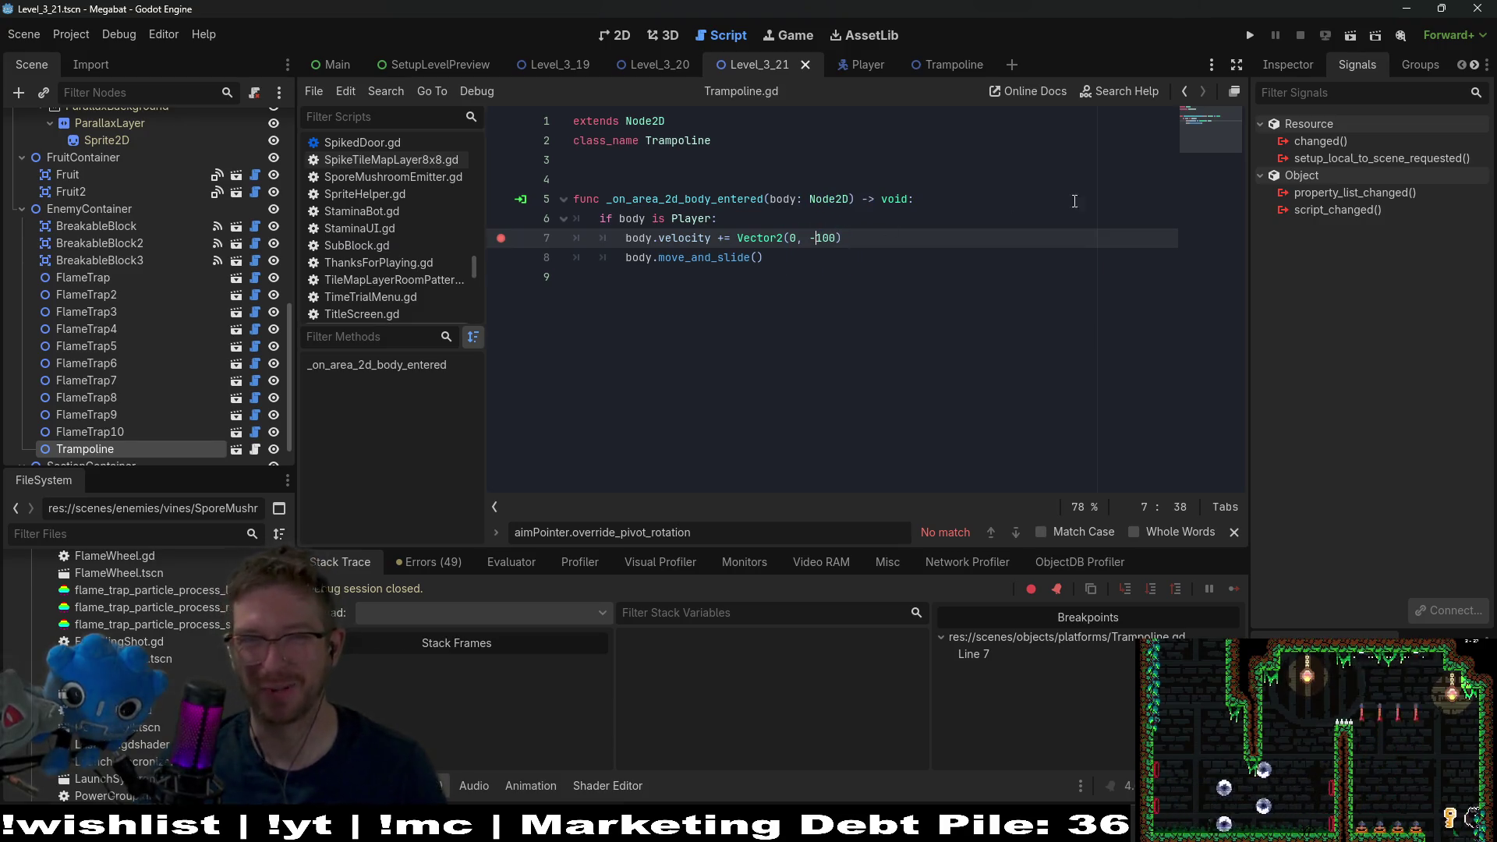
click(1350, 36)
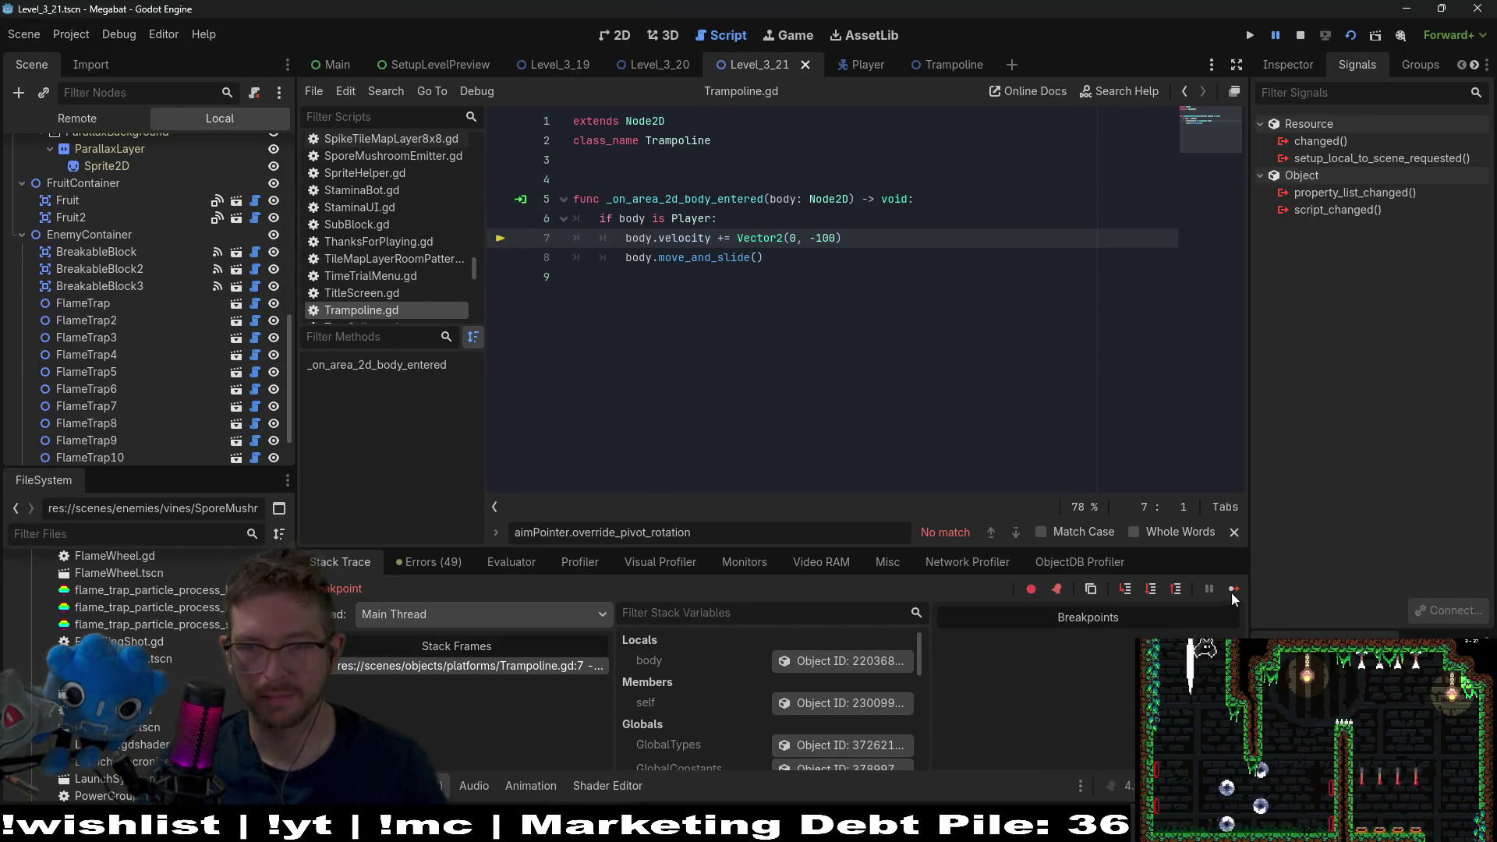
key(F12)
key(Left)
key(space)
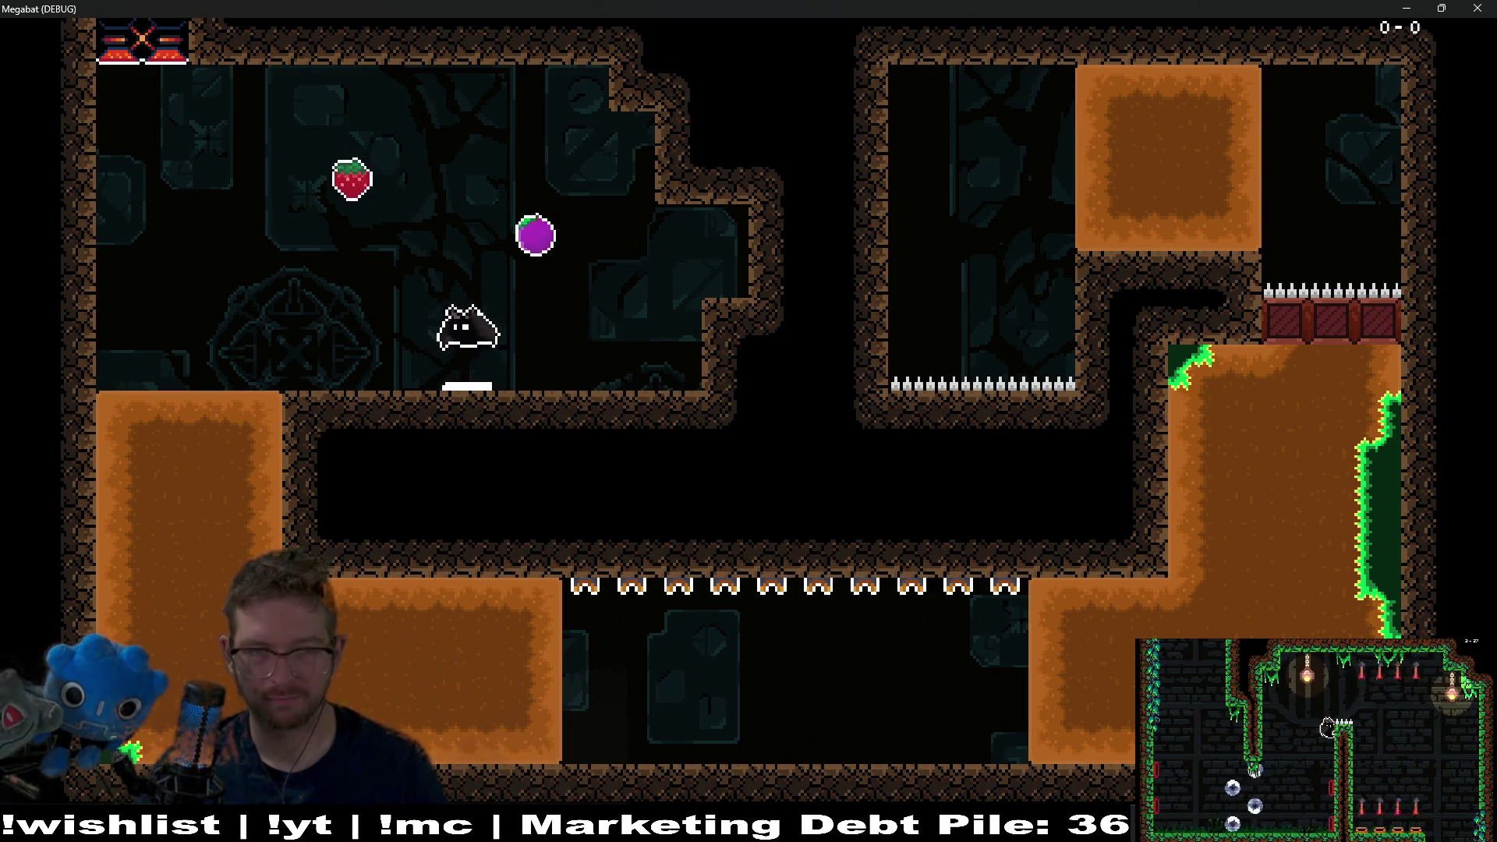
key(Right)
key(Left)
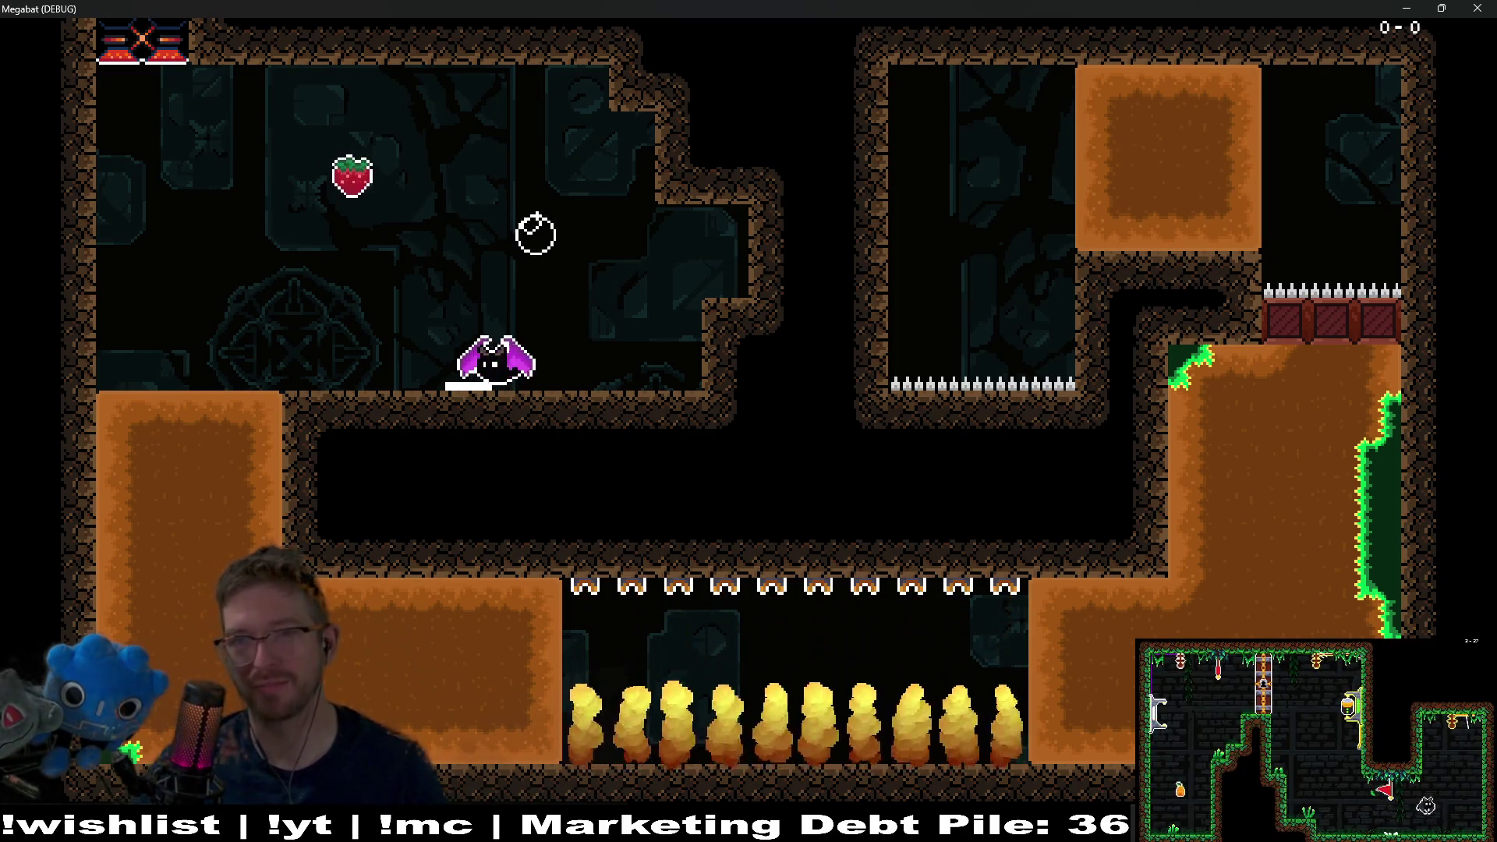
key(F8)
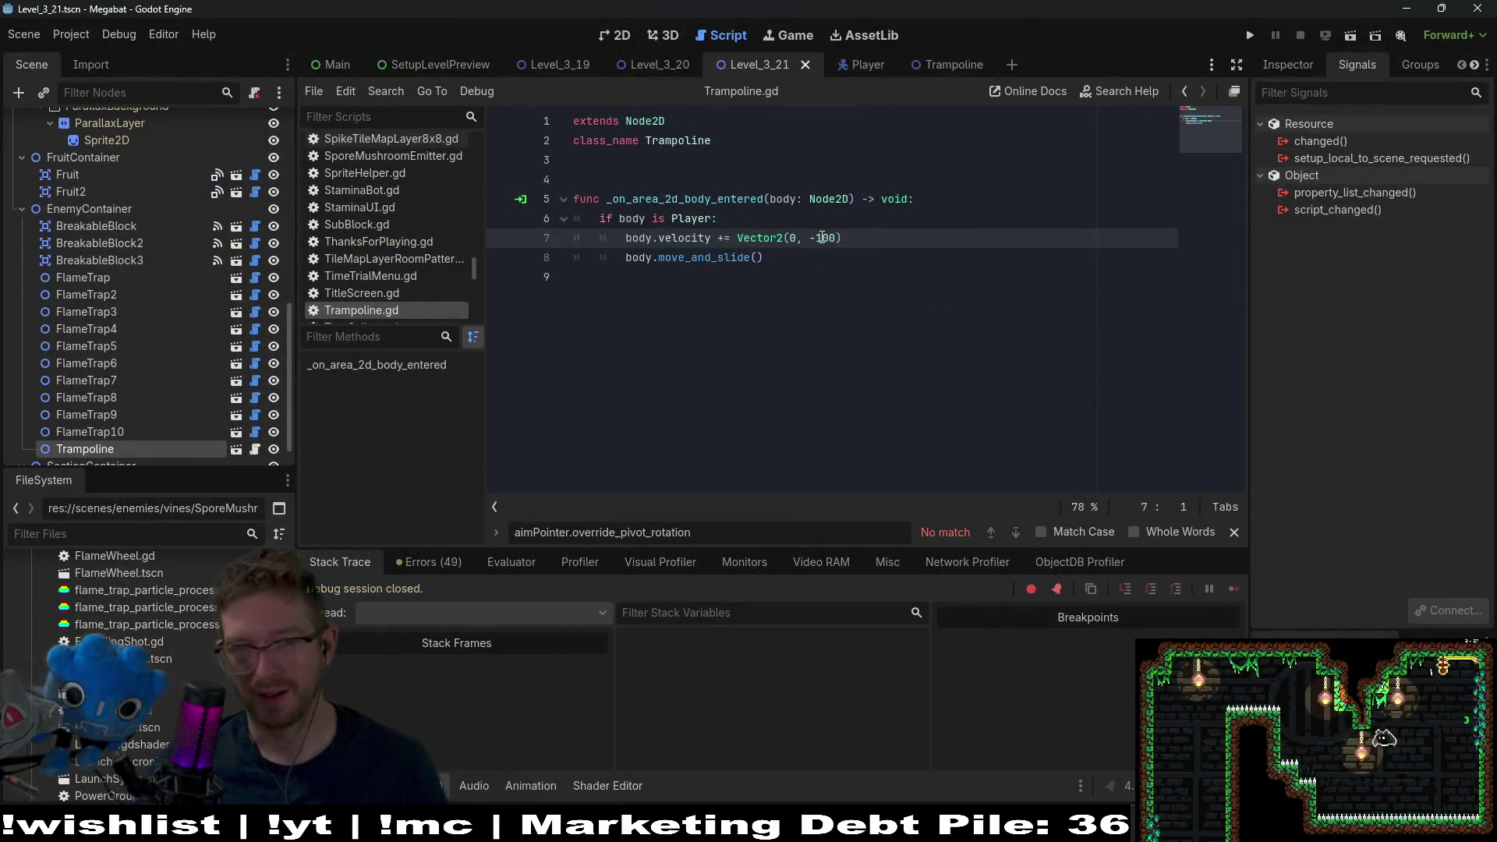
- Change the boost to -200, remove the extra move_and_slide() line, and run the level briefly
text(2)
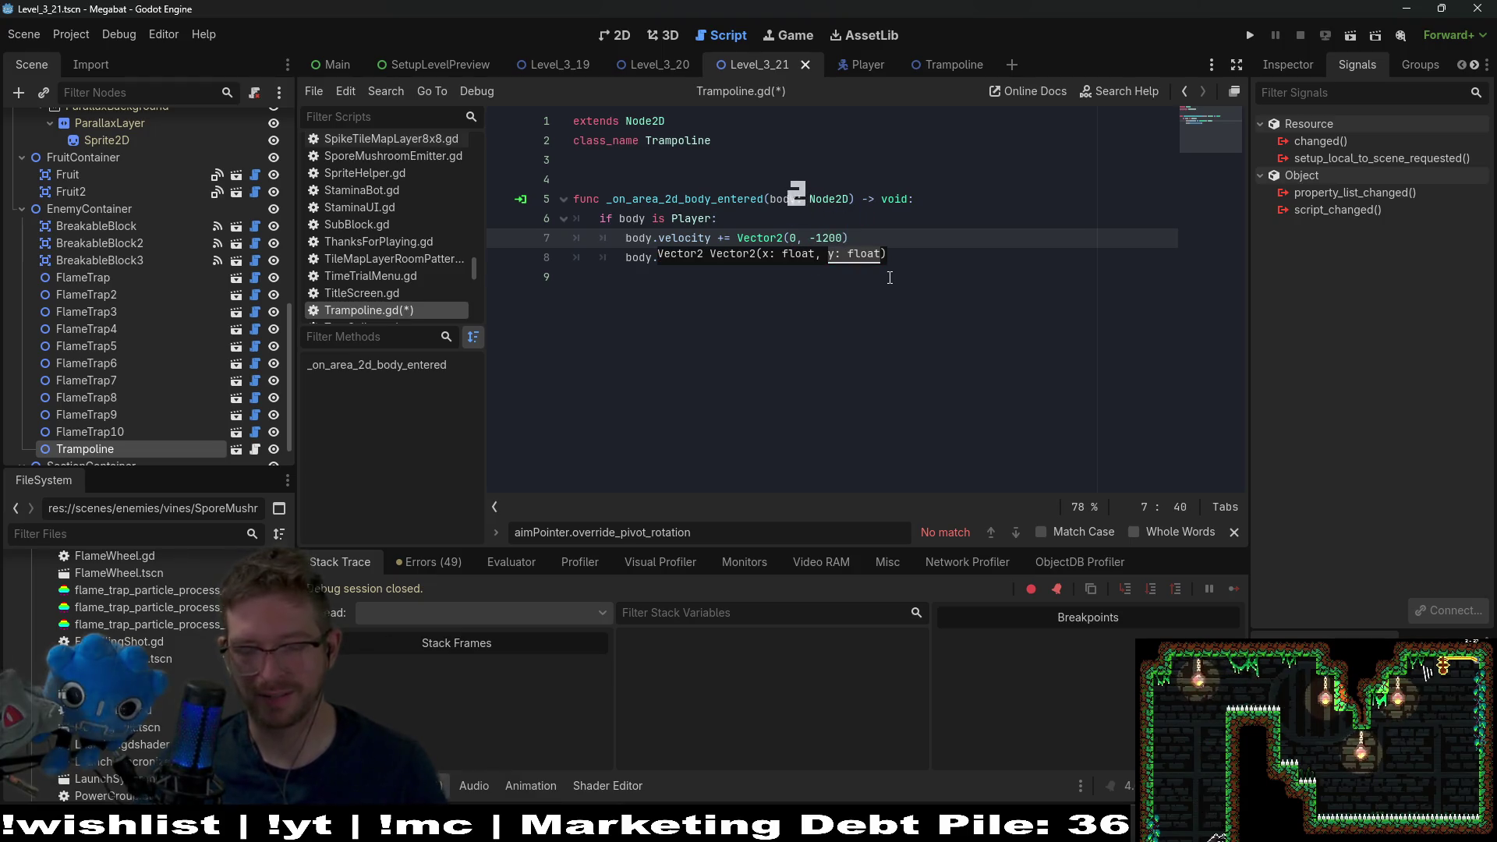
key(BackSpace)
key(ctrl+s)
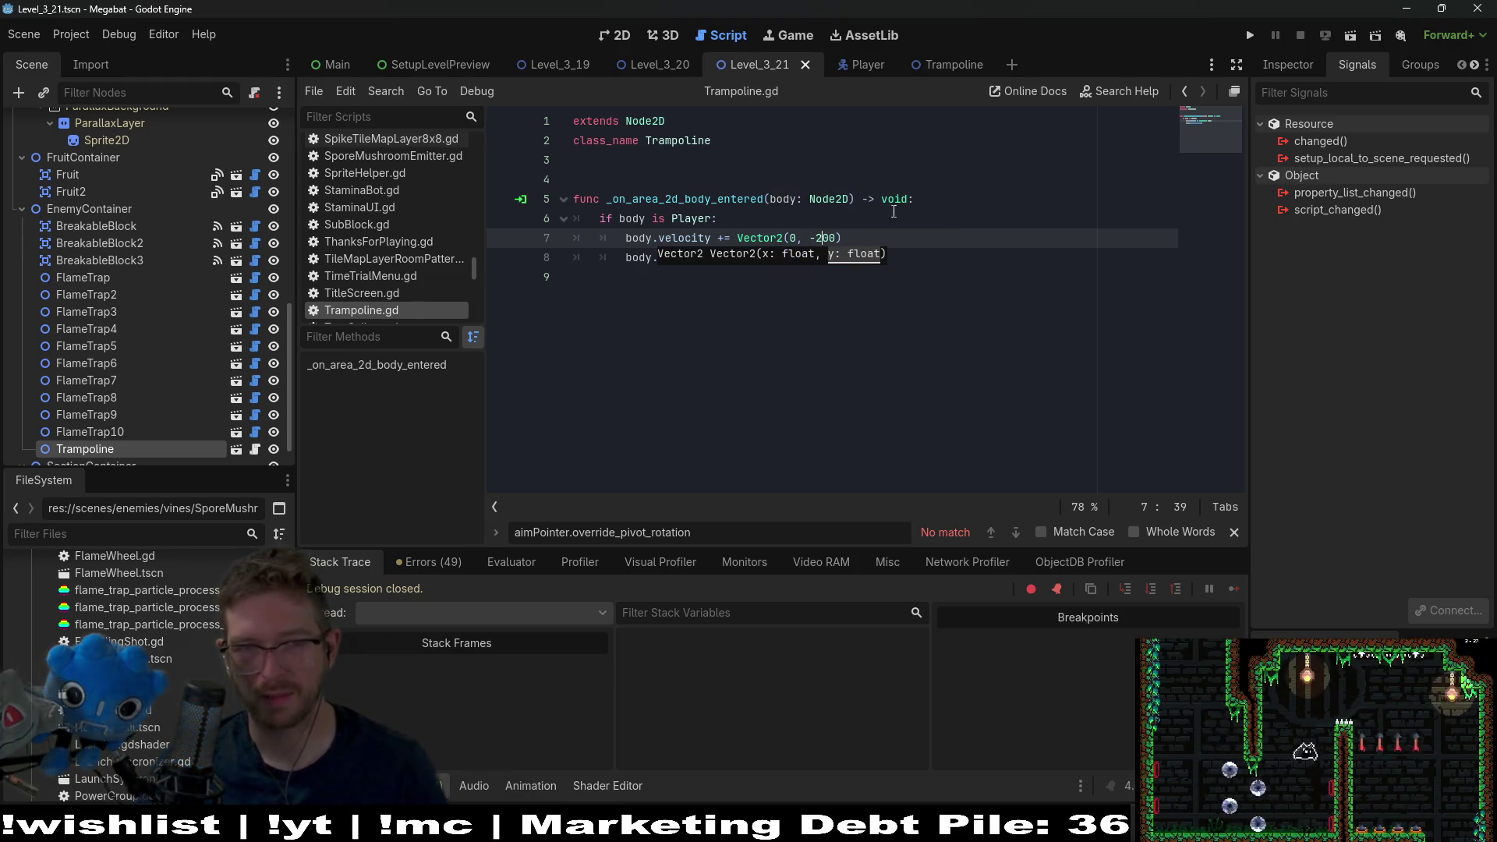
text(move_and_slide())
key(BackSpace)
key(BackSpace)
key(BackSpace)
click(1379, 34)
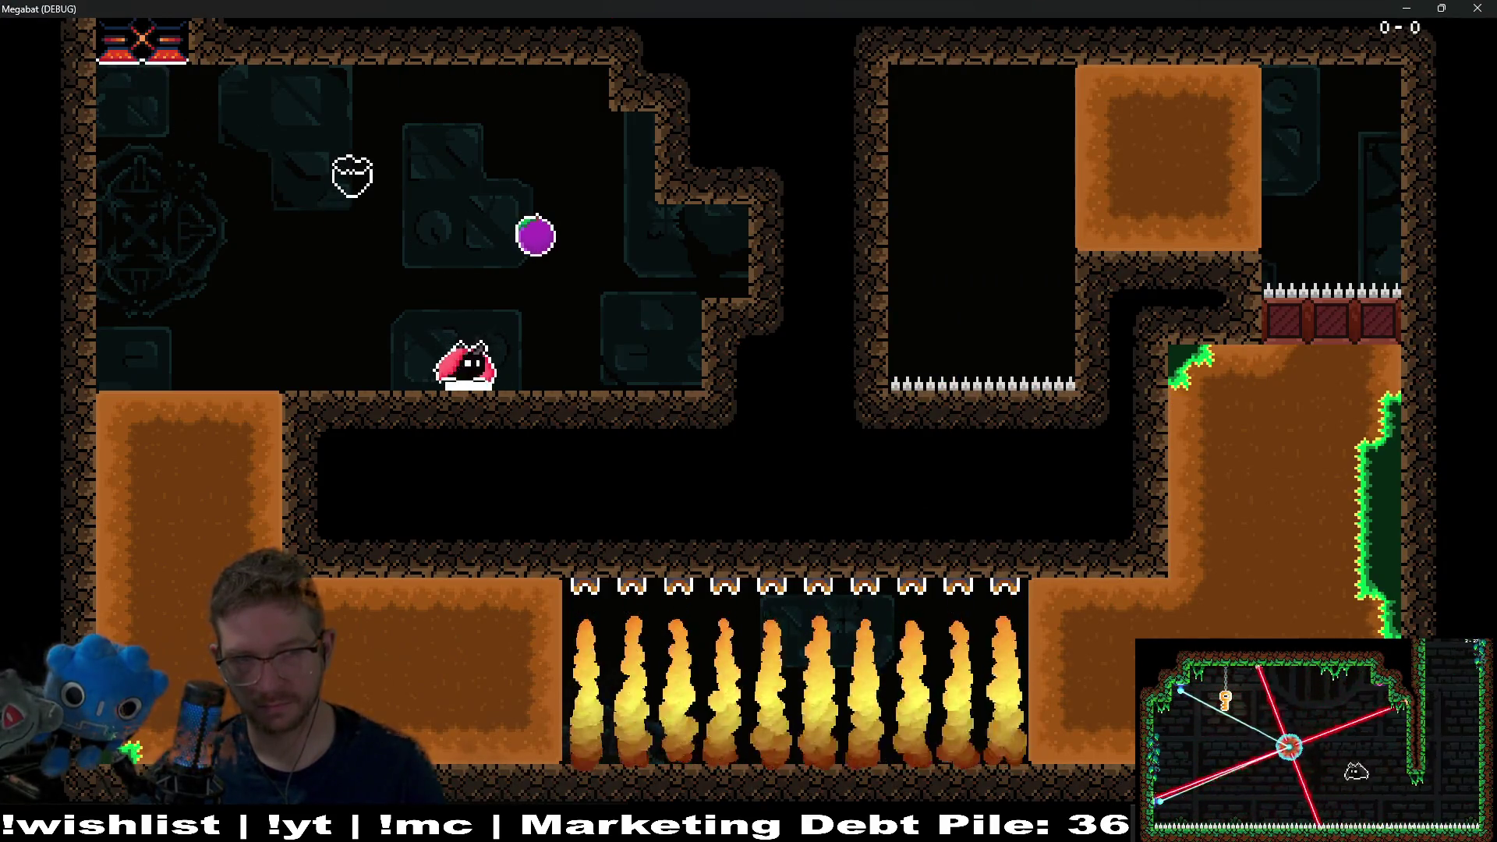
key(F8)
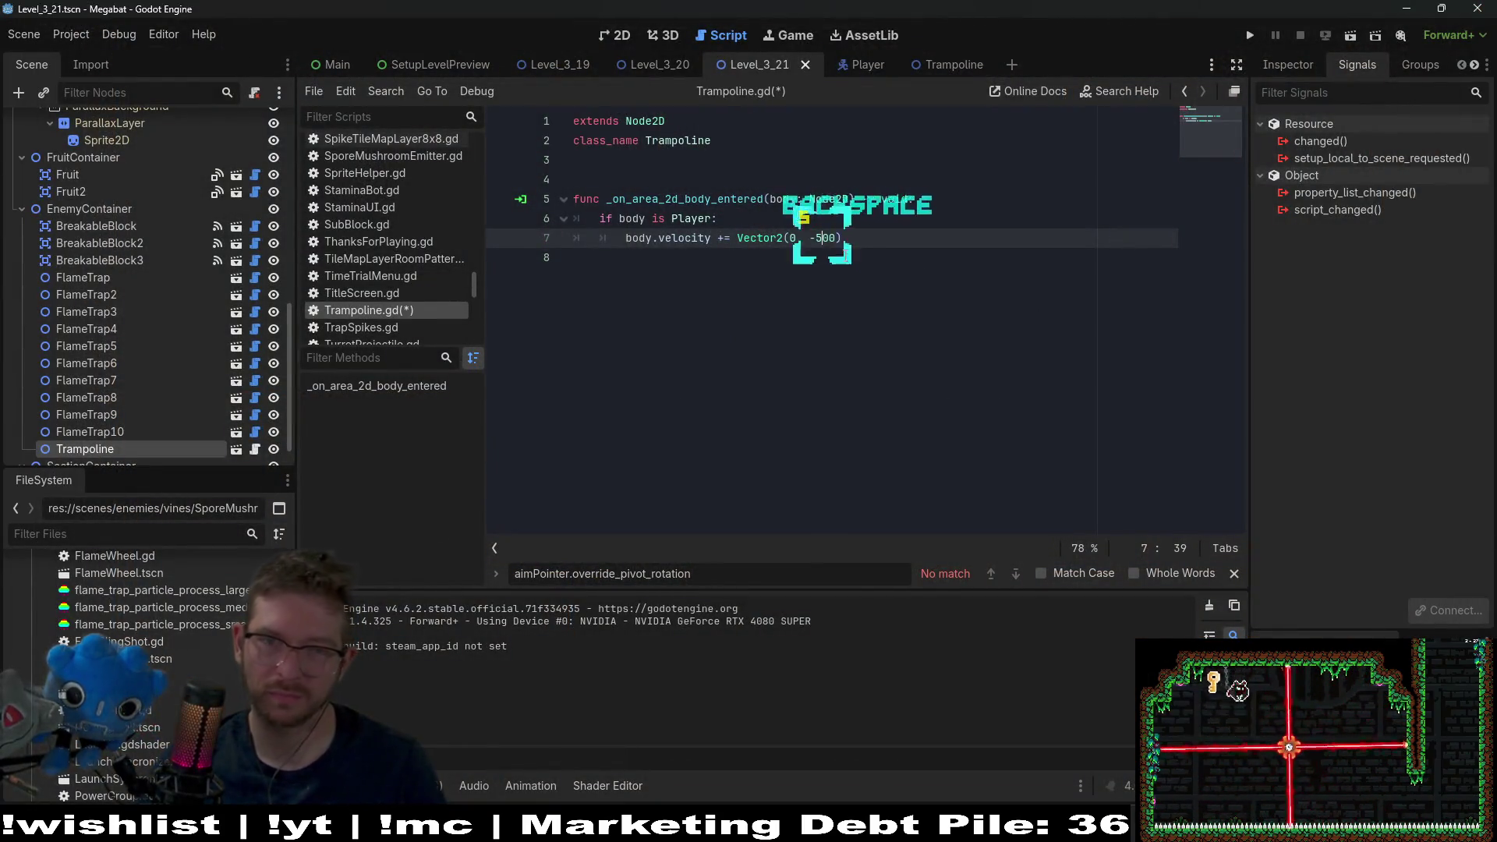
- Set the boost to Vector2(0, -500) and playtest the room, flying and digging with the bat
text(5)
key(F6)
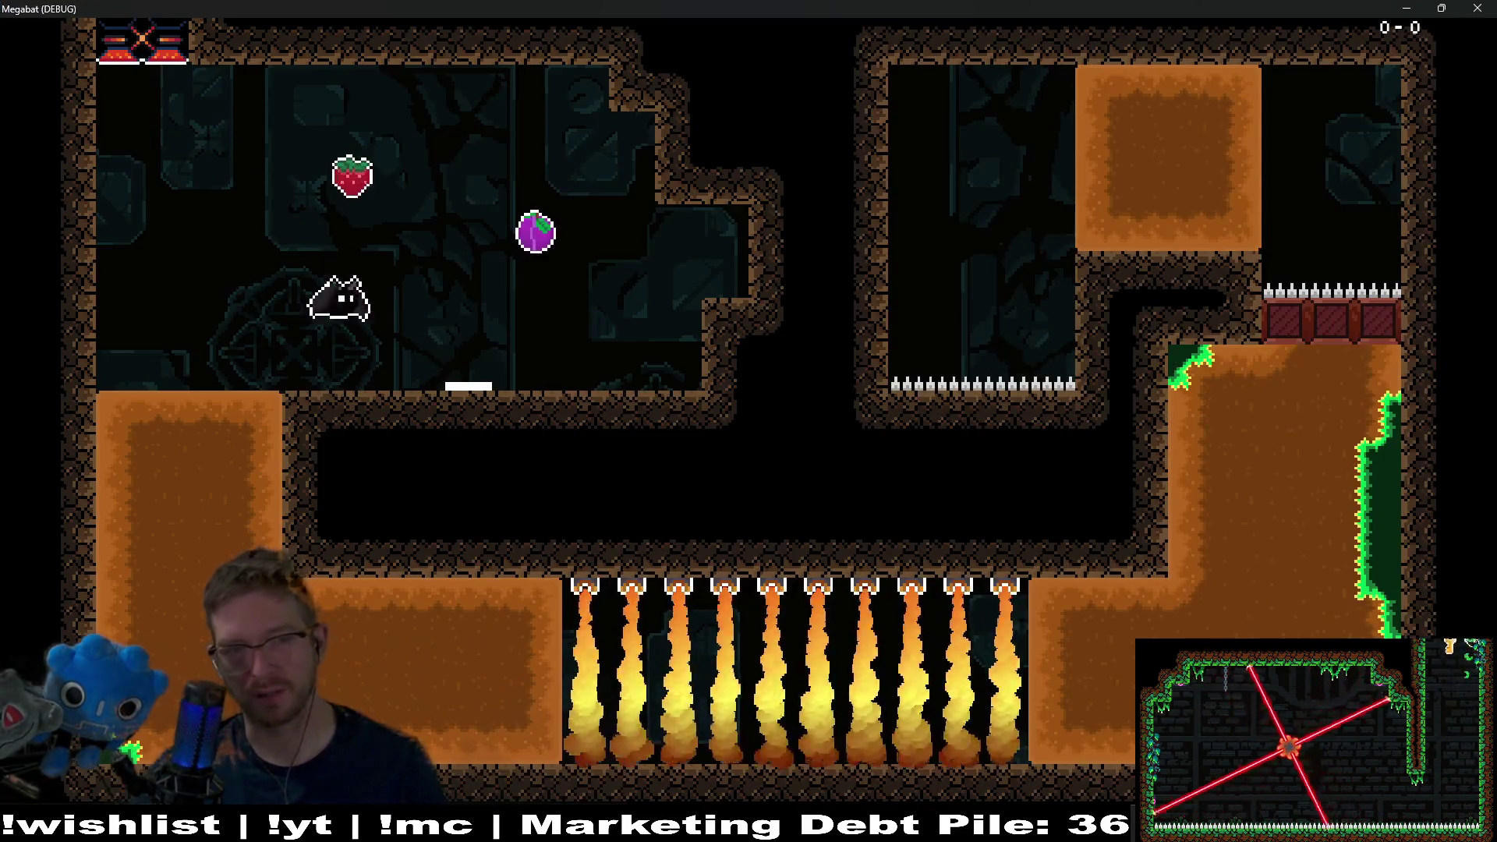
key(space)
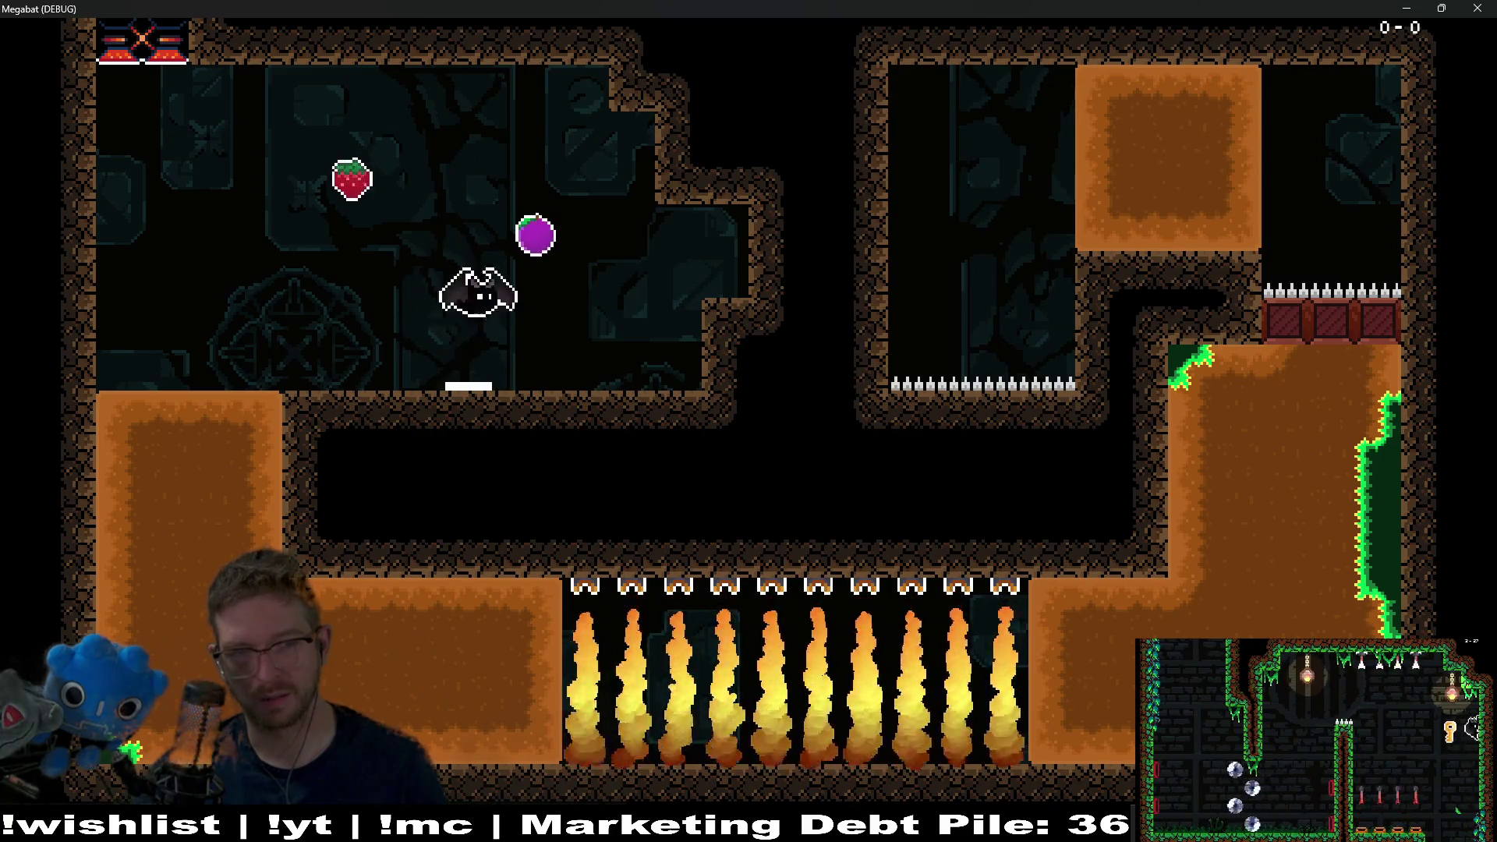
key(space)
key(space)
key(space)
key(space)
key(space)
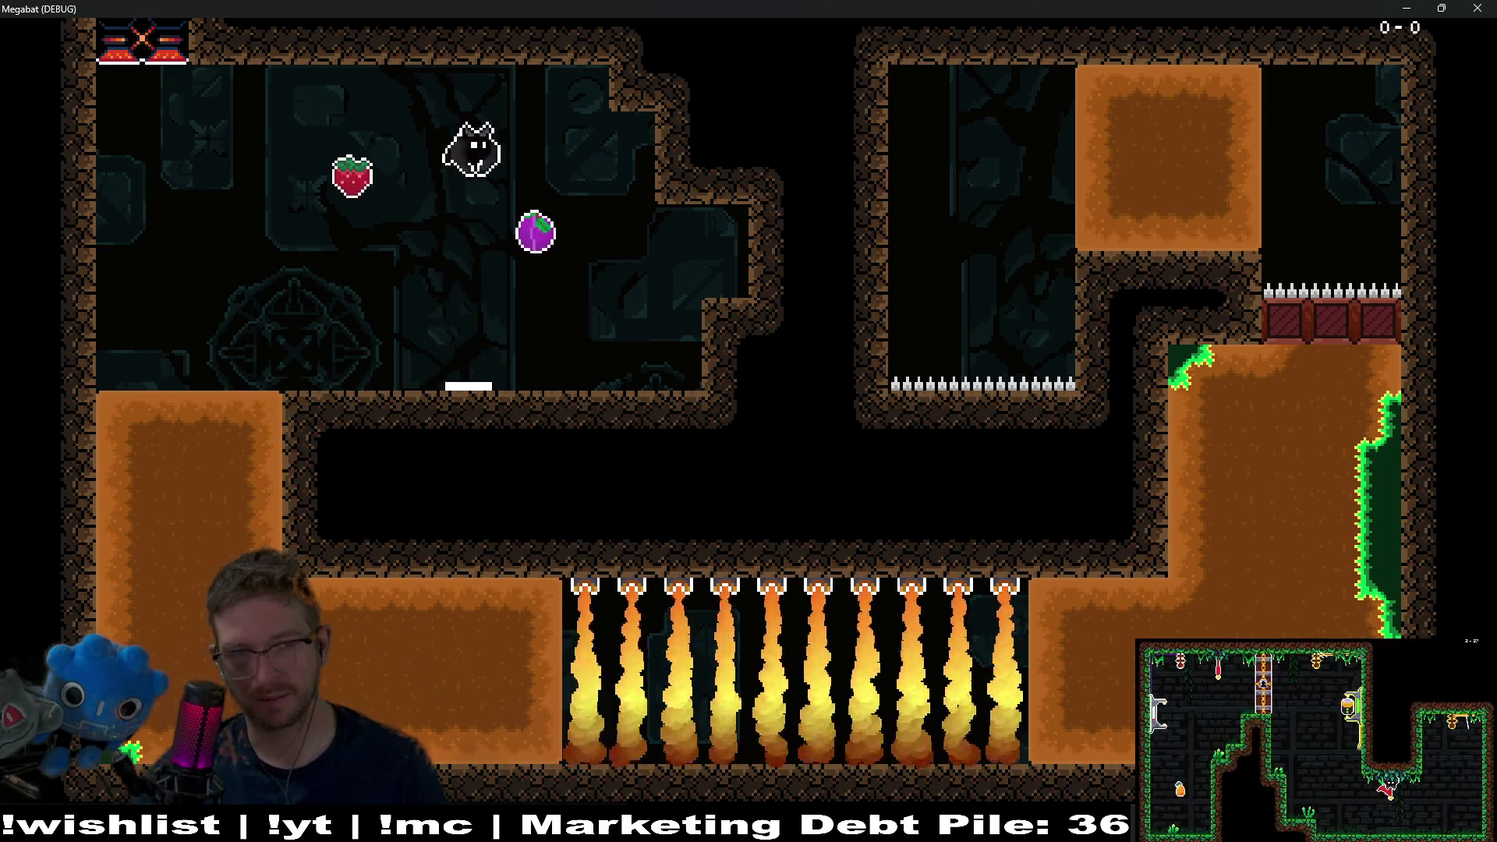
key(space)
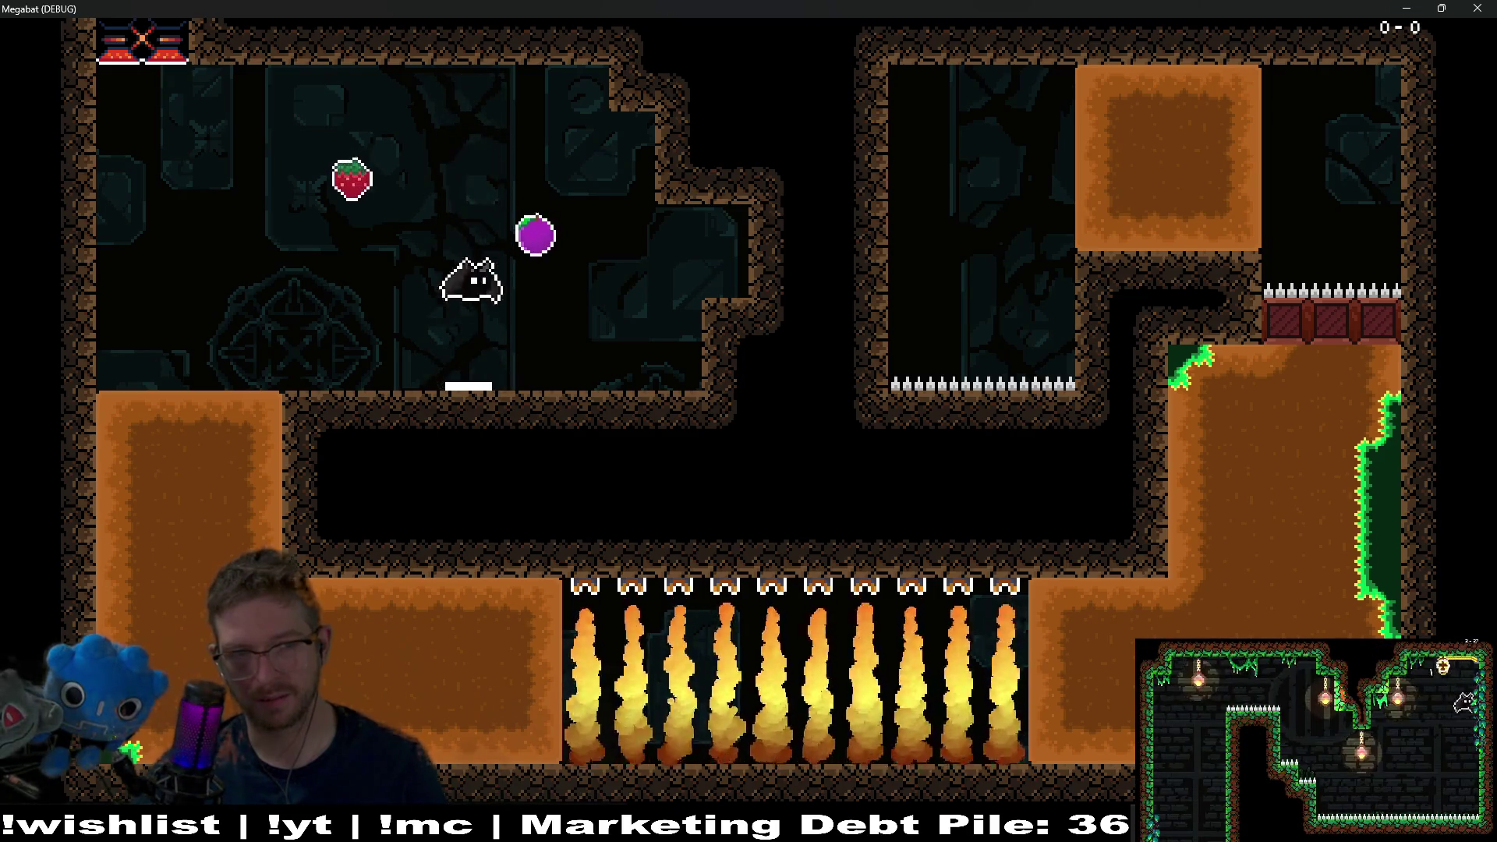
key(space)
key(space)
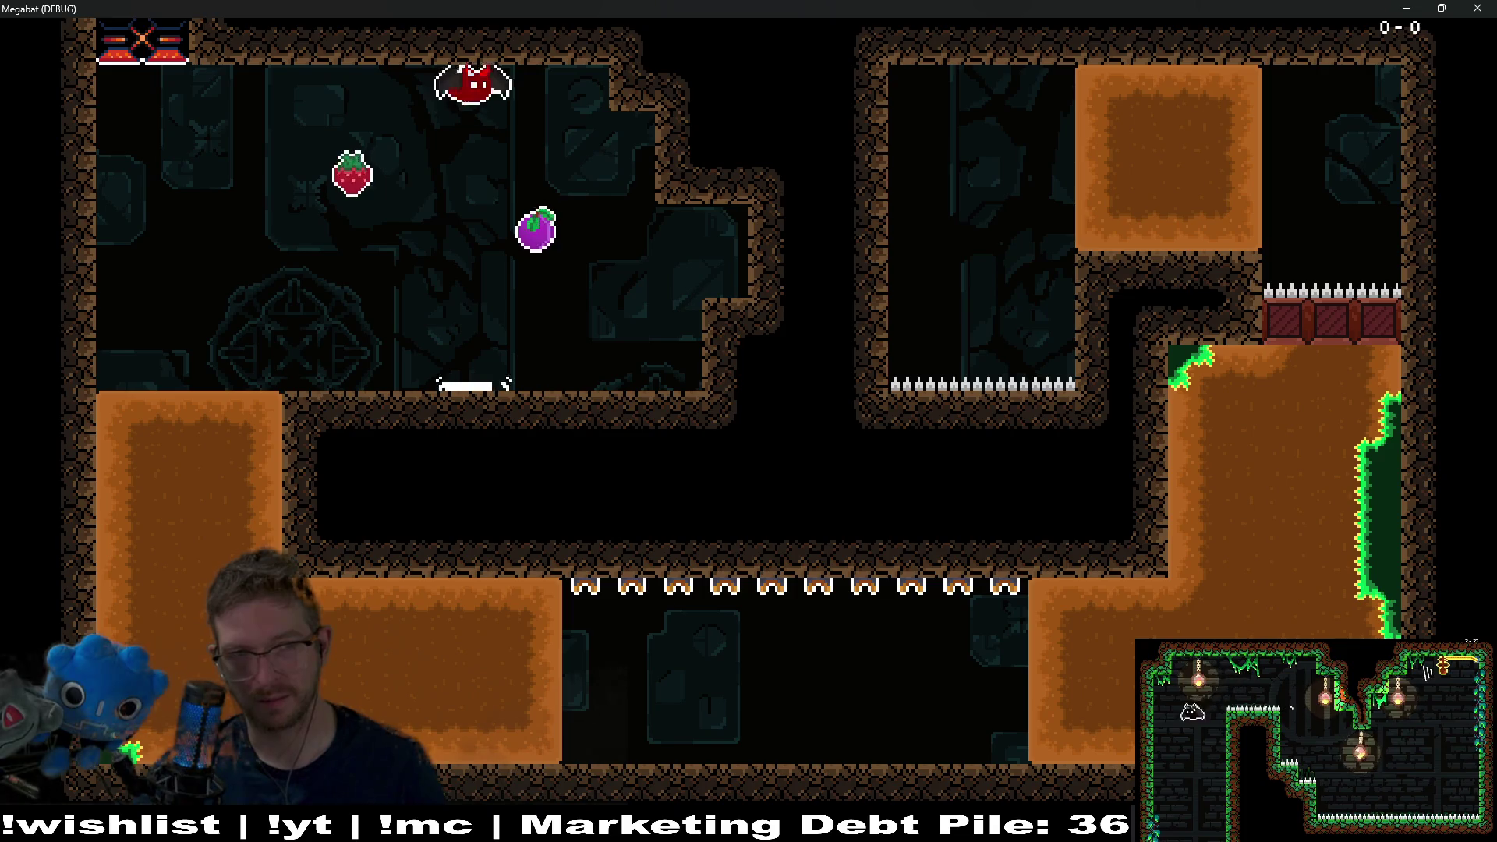
key(Left)
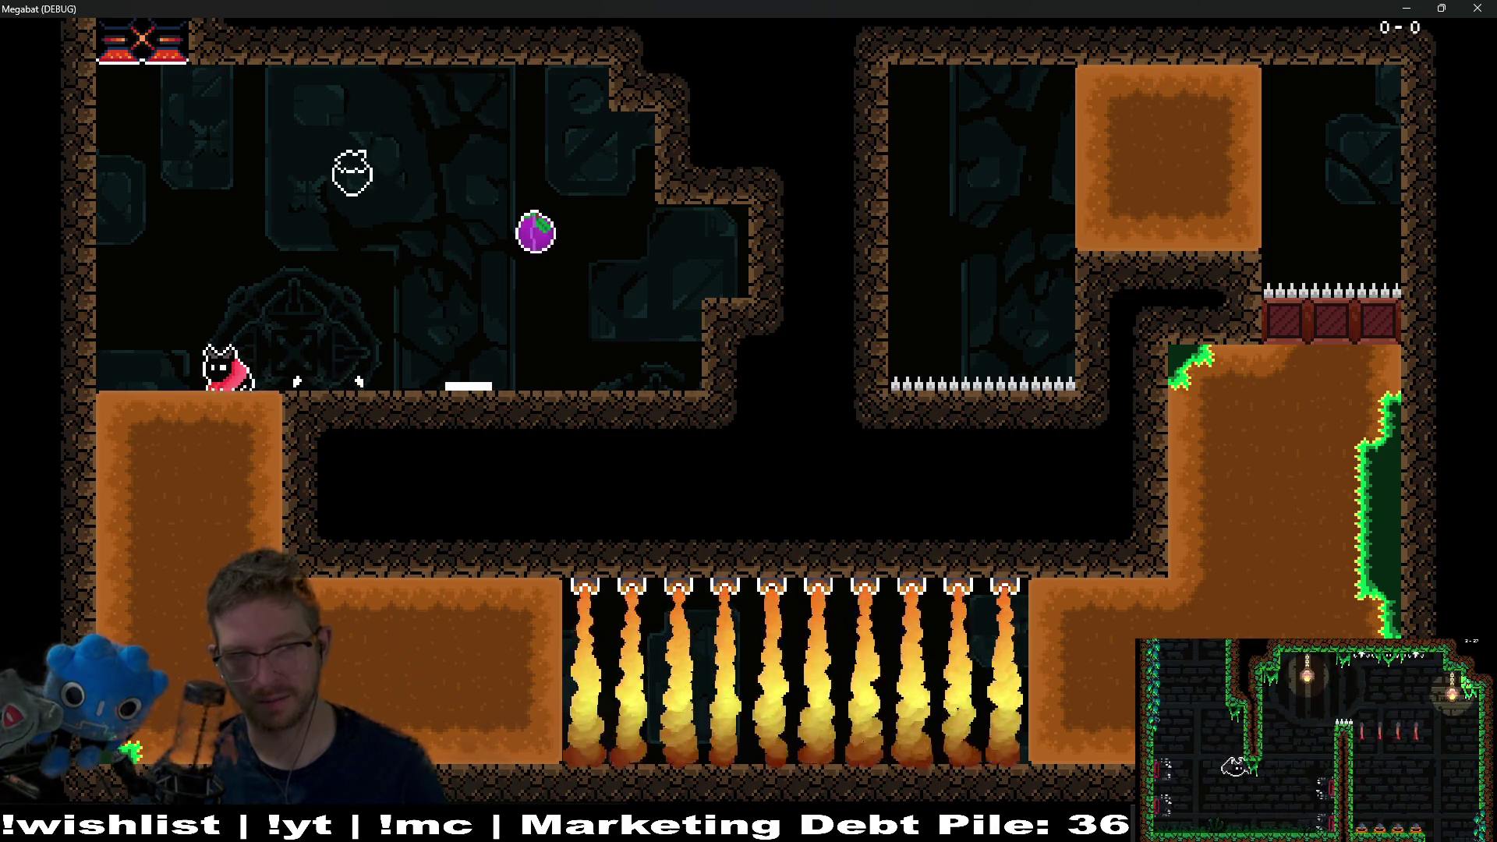
key(Down)
key(space)
key(Right)
key(Right)
key(Left)
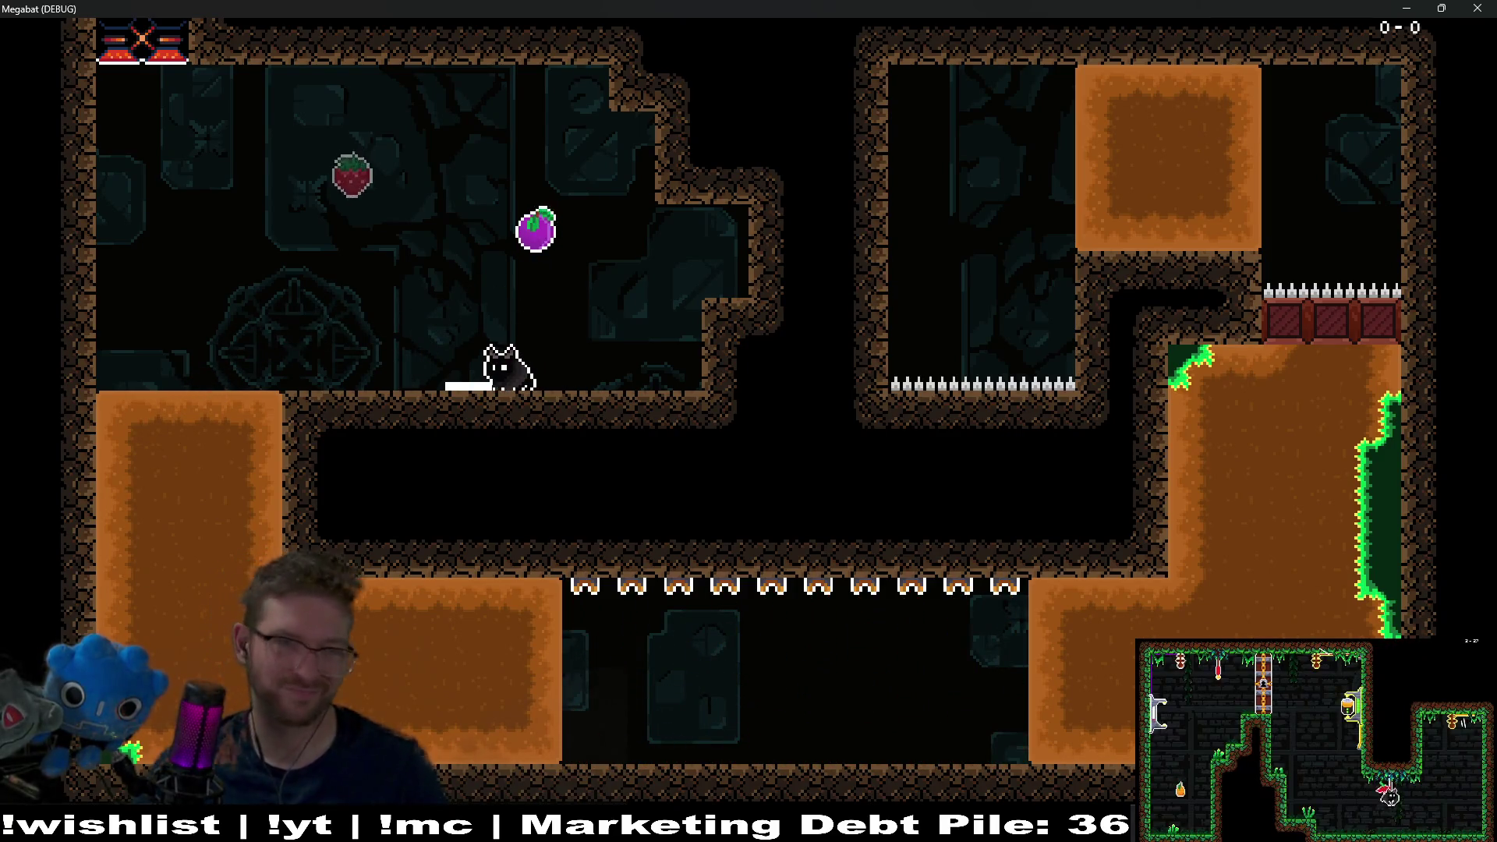
click(1478, 8)
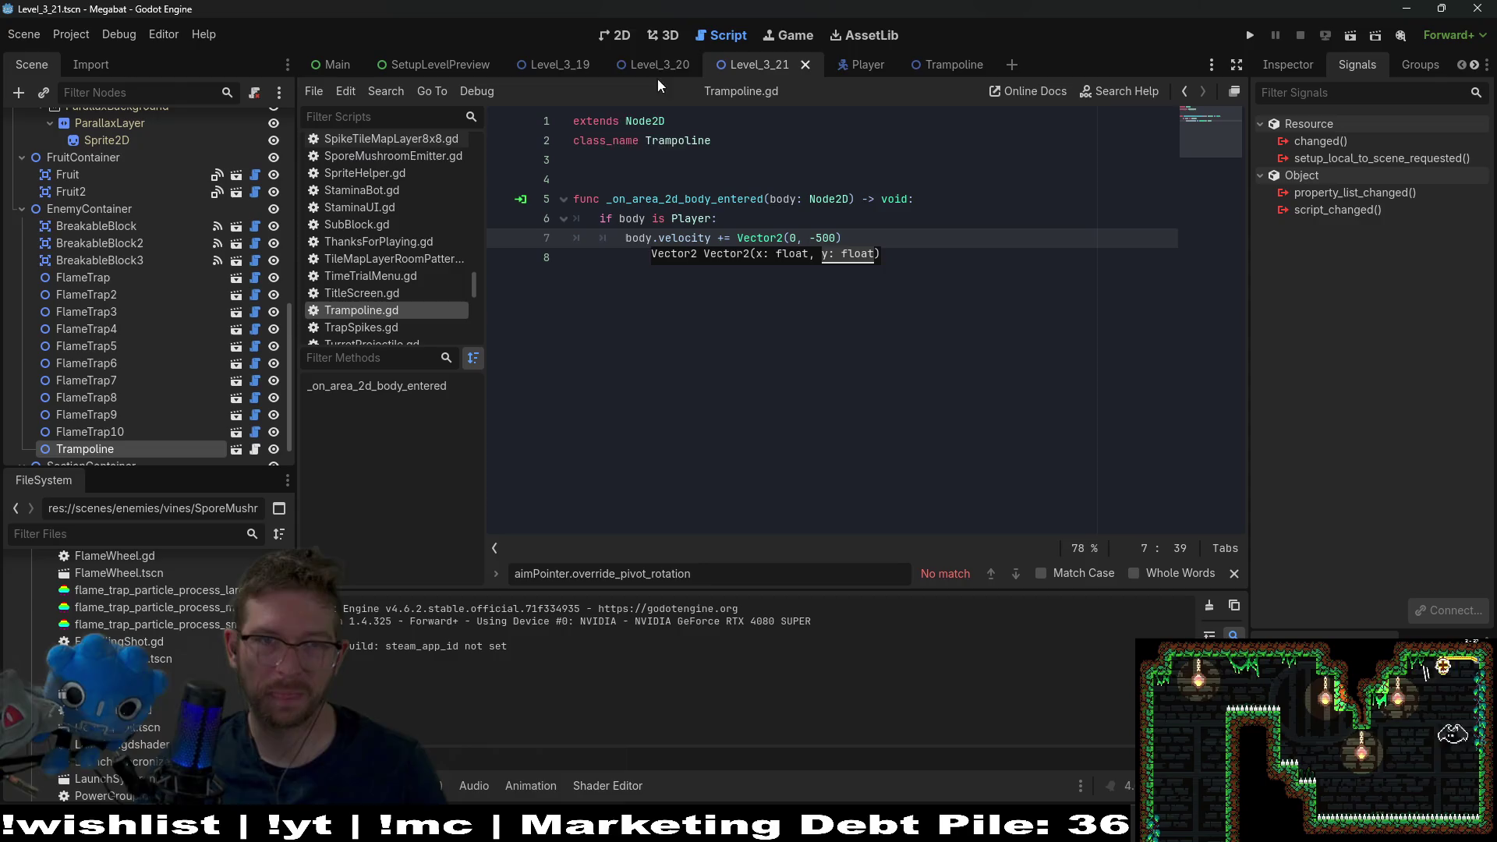
- Shift the trampoline left along the ledge floor in the 2D view
click(614, 35)
mouse_move(689, 390)
mouse_down()
mouse_move(885, 375)
mouse_move(762, 367)
mouse_up()
scroll(705, 386, up, 3)
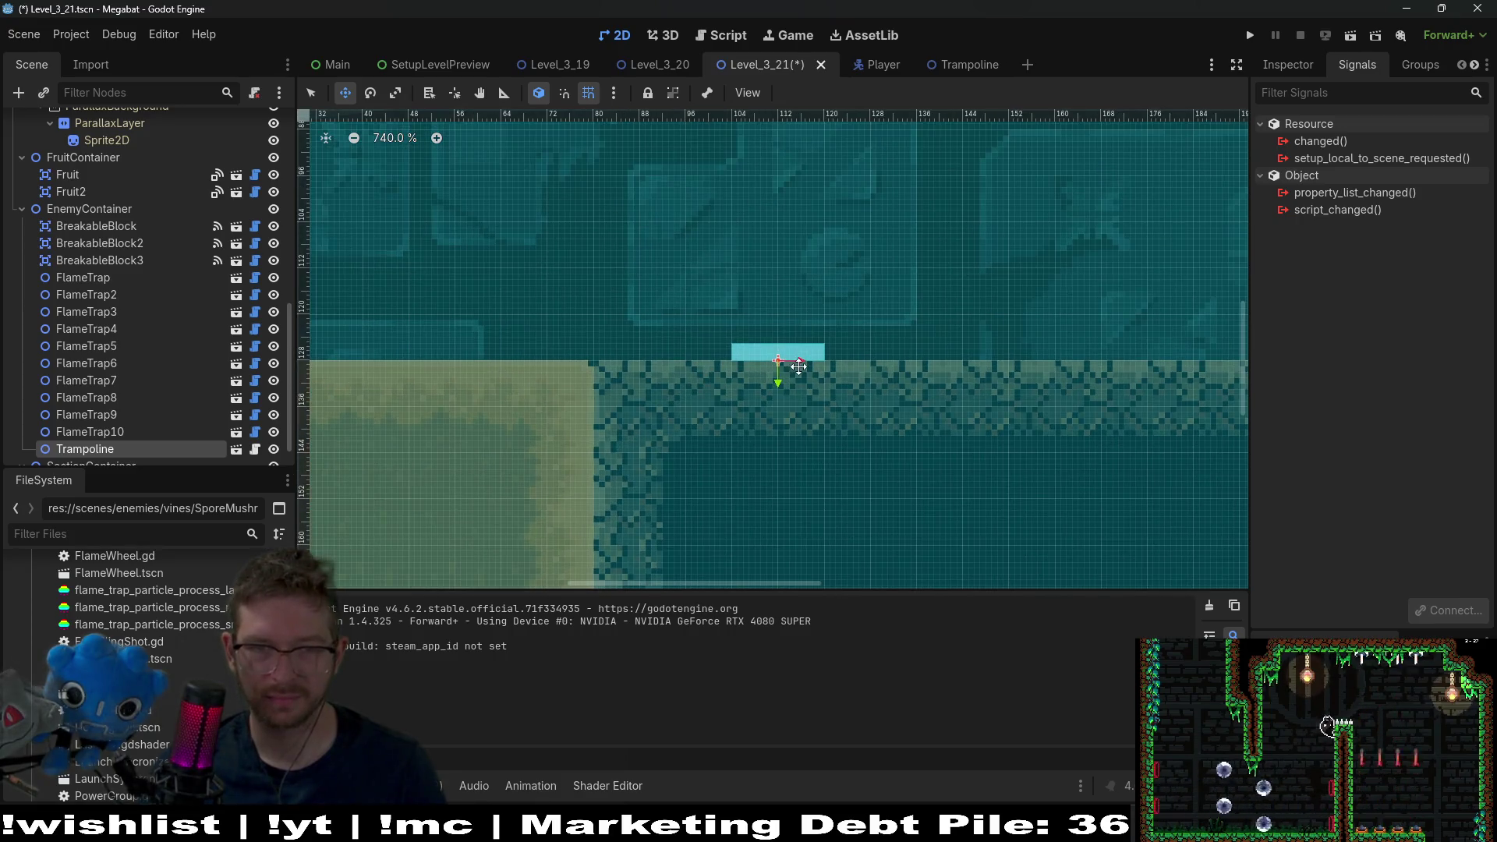
- Playtest the new trampoline position, bouncing the bat up toward the fruit, then close the game
click(1353, 36)
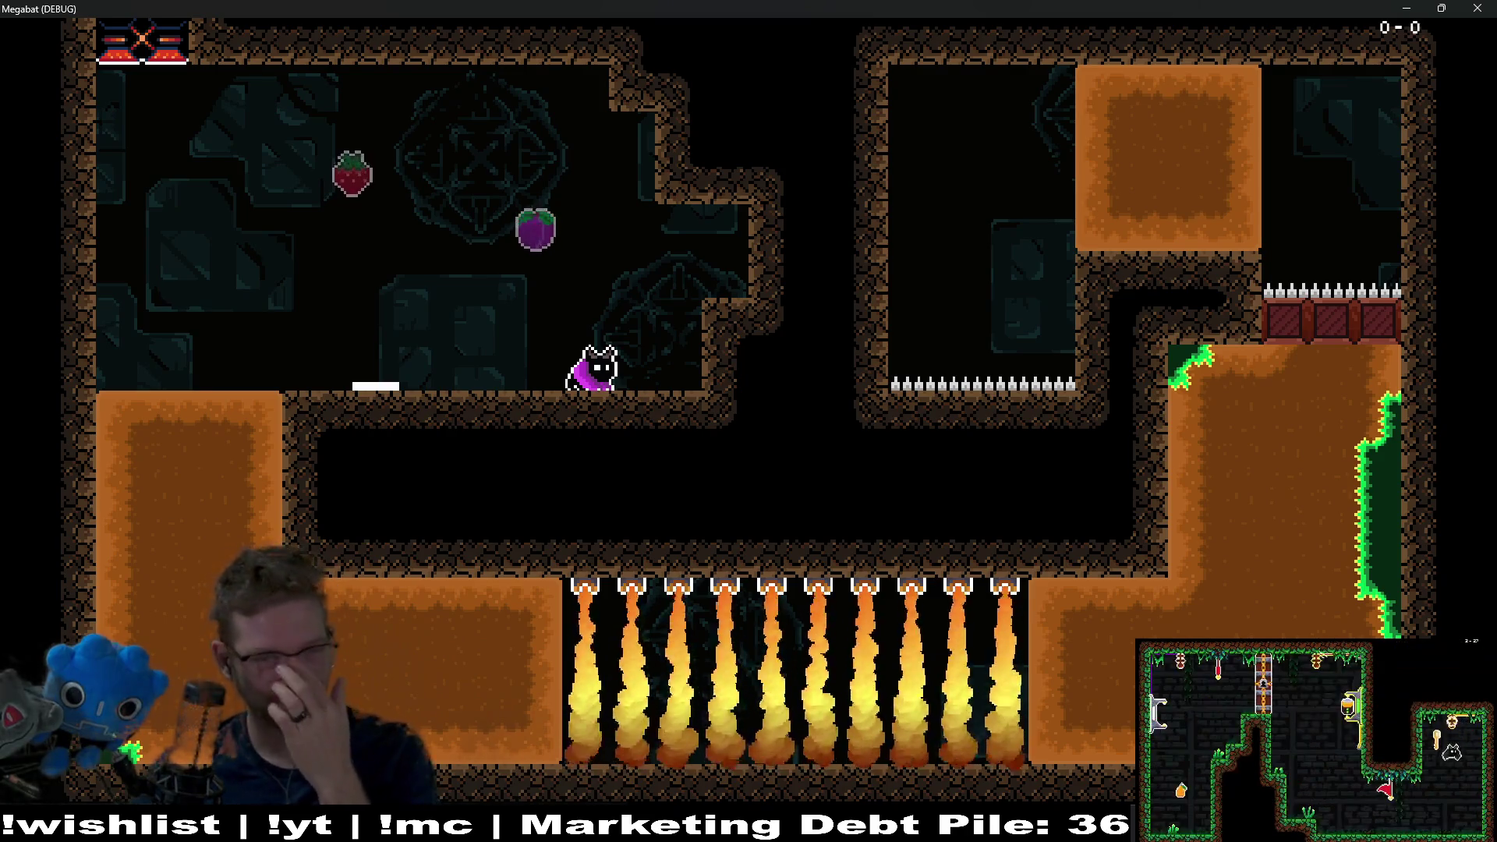
key(space)
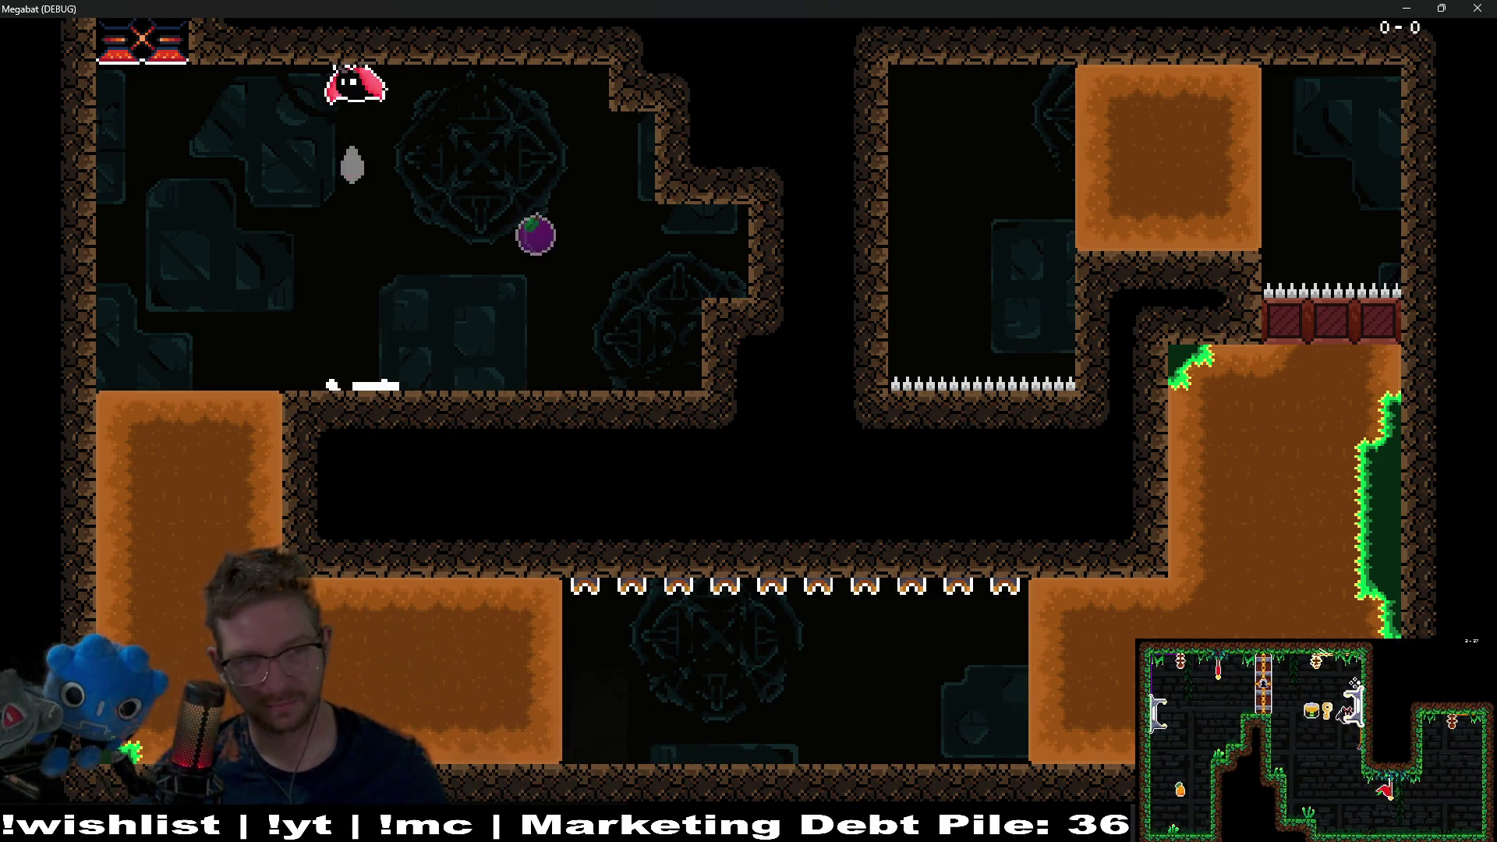
key(Right)
key(Left)
key(space)
key(Left)
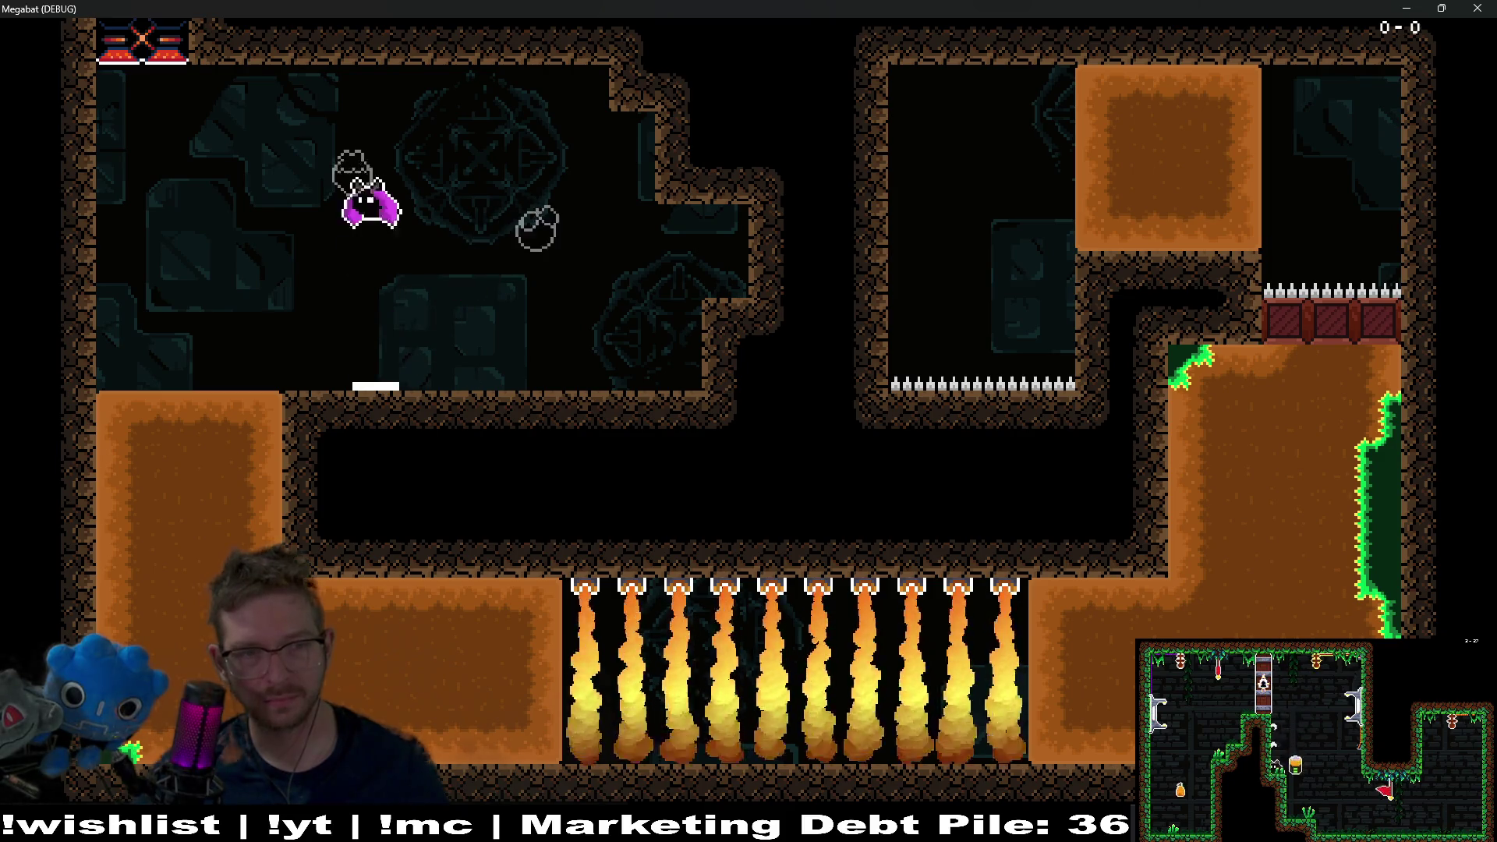
key(space)
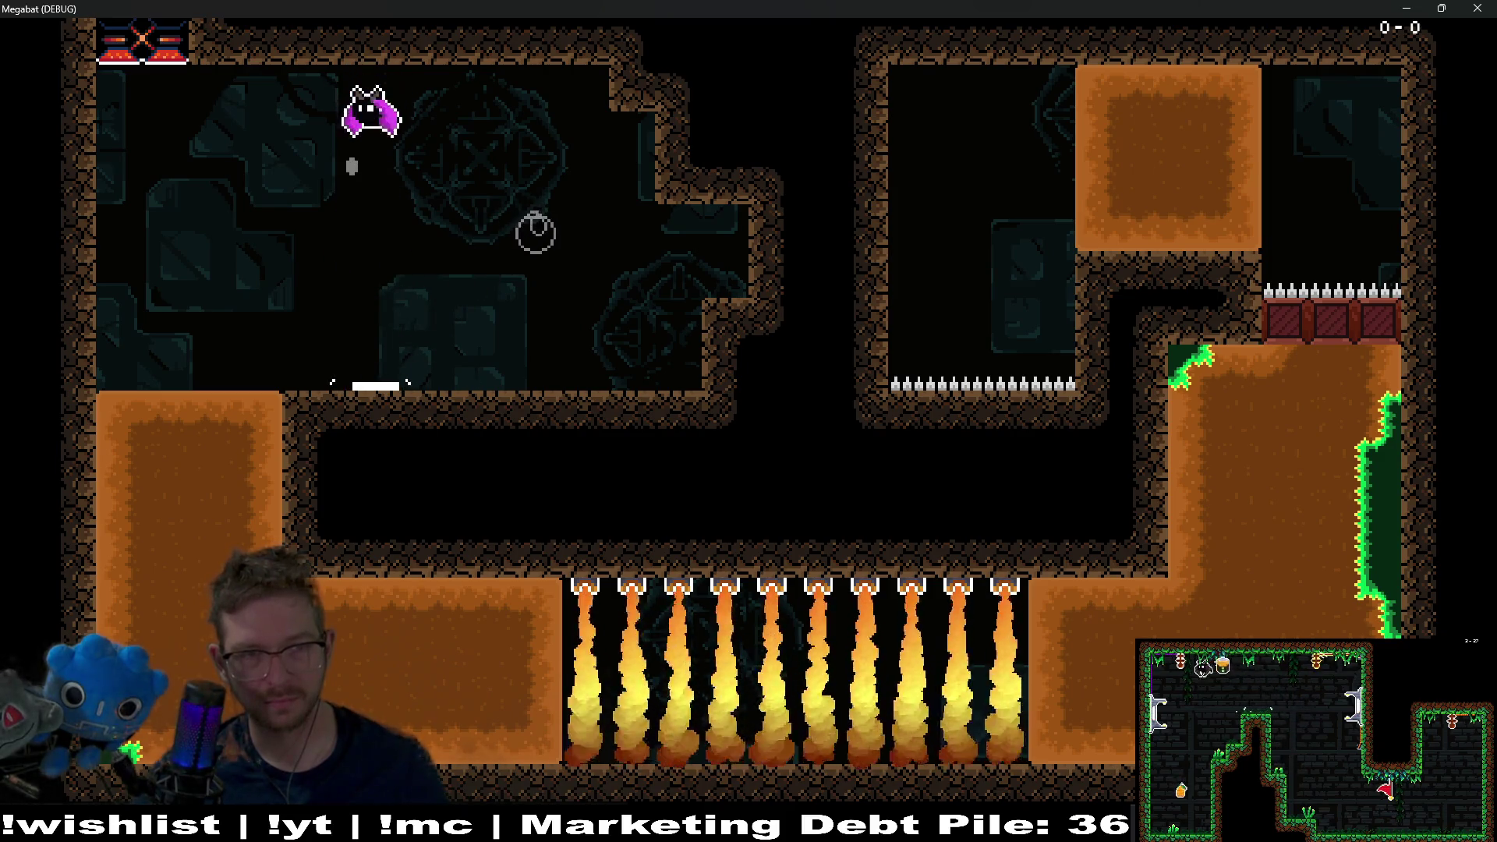
key(space)
key(space)
key(space)
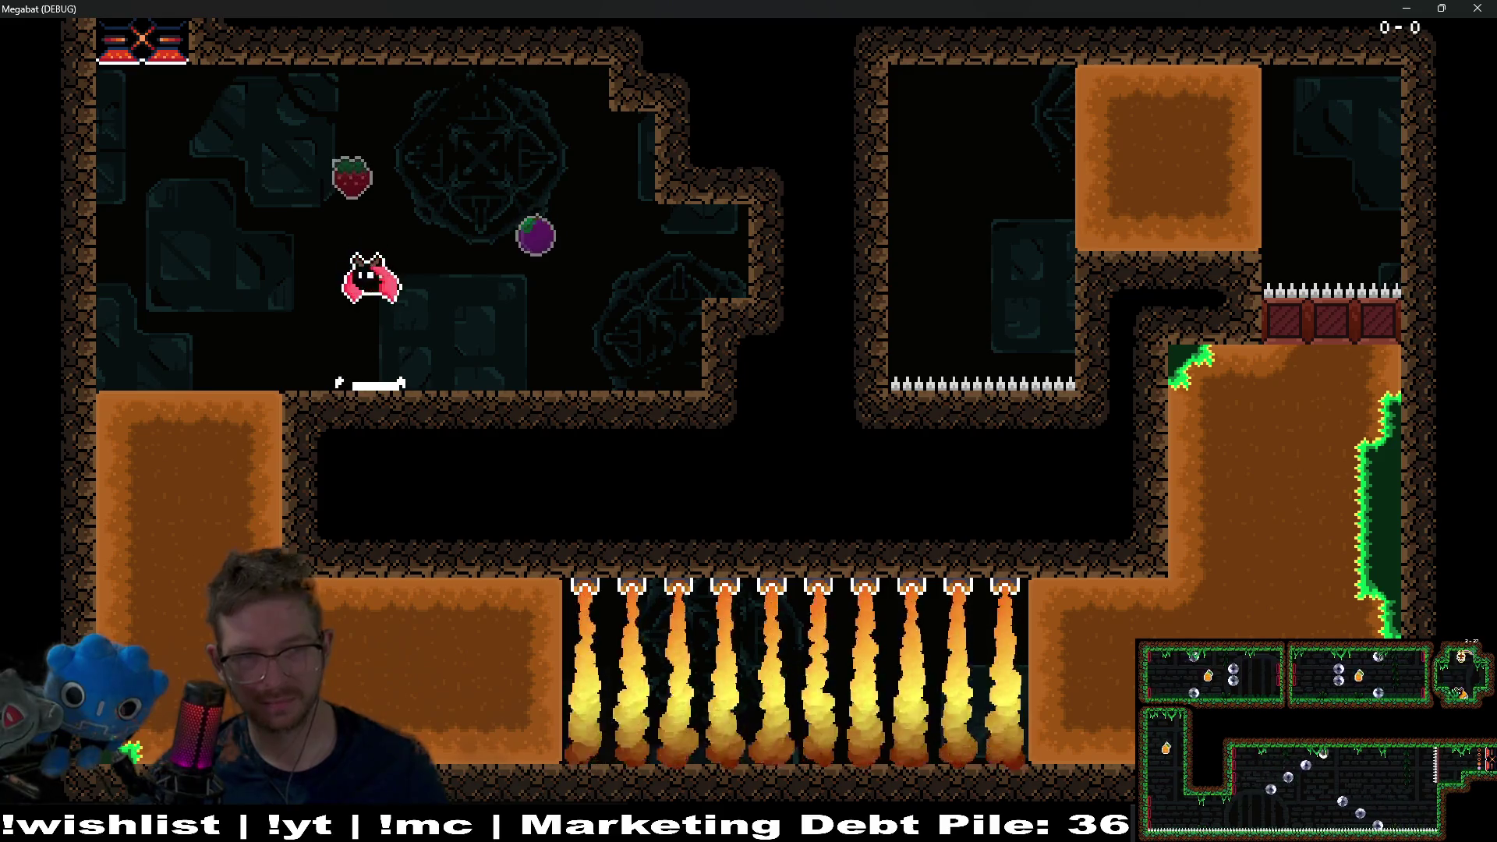
key(Right)
key(Left)
key(space)
key(space)
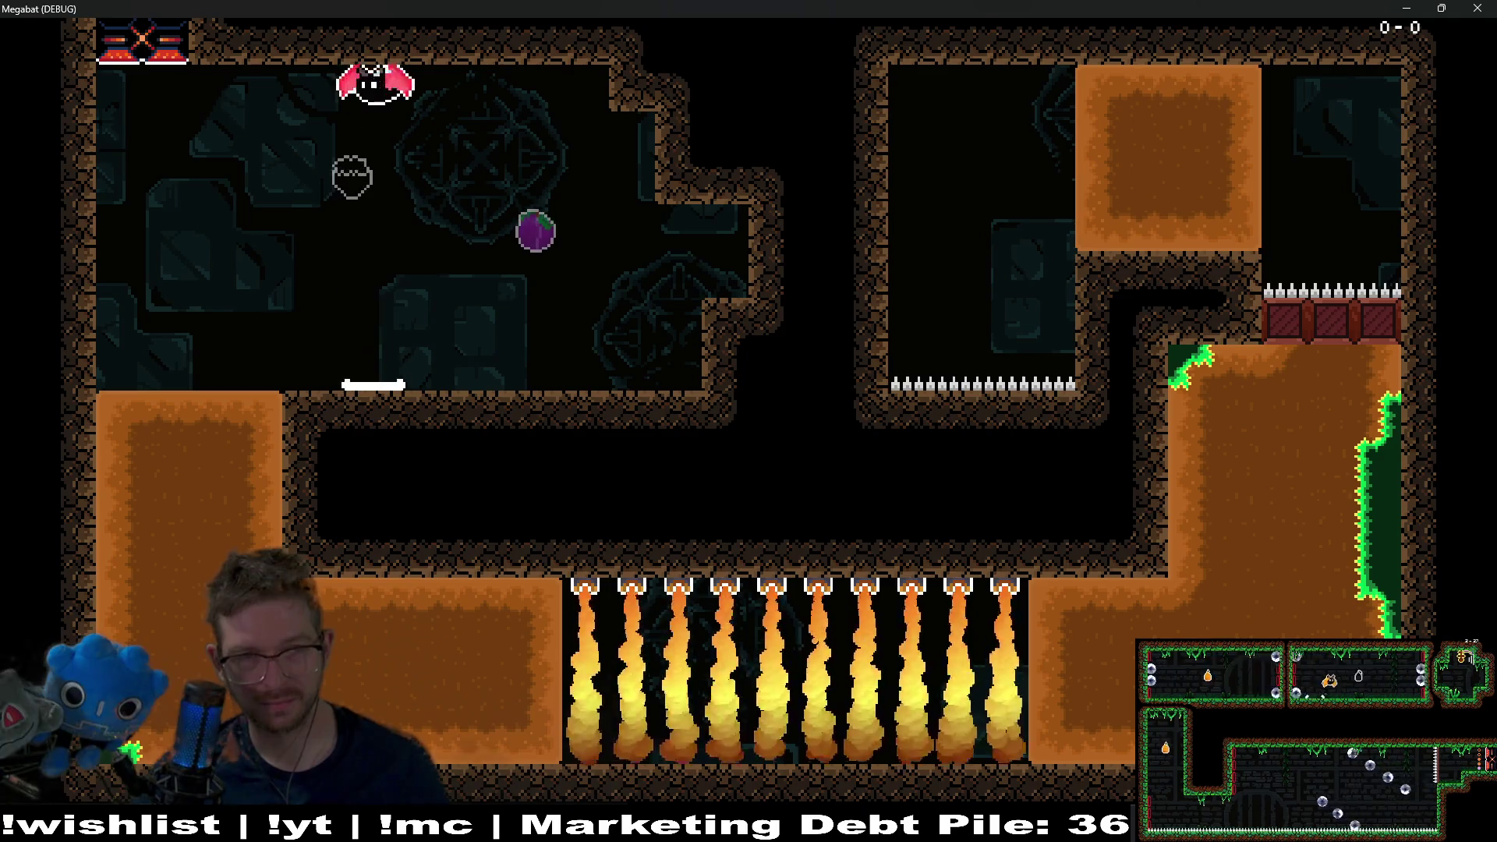
key(Right)
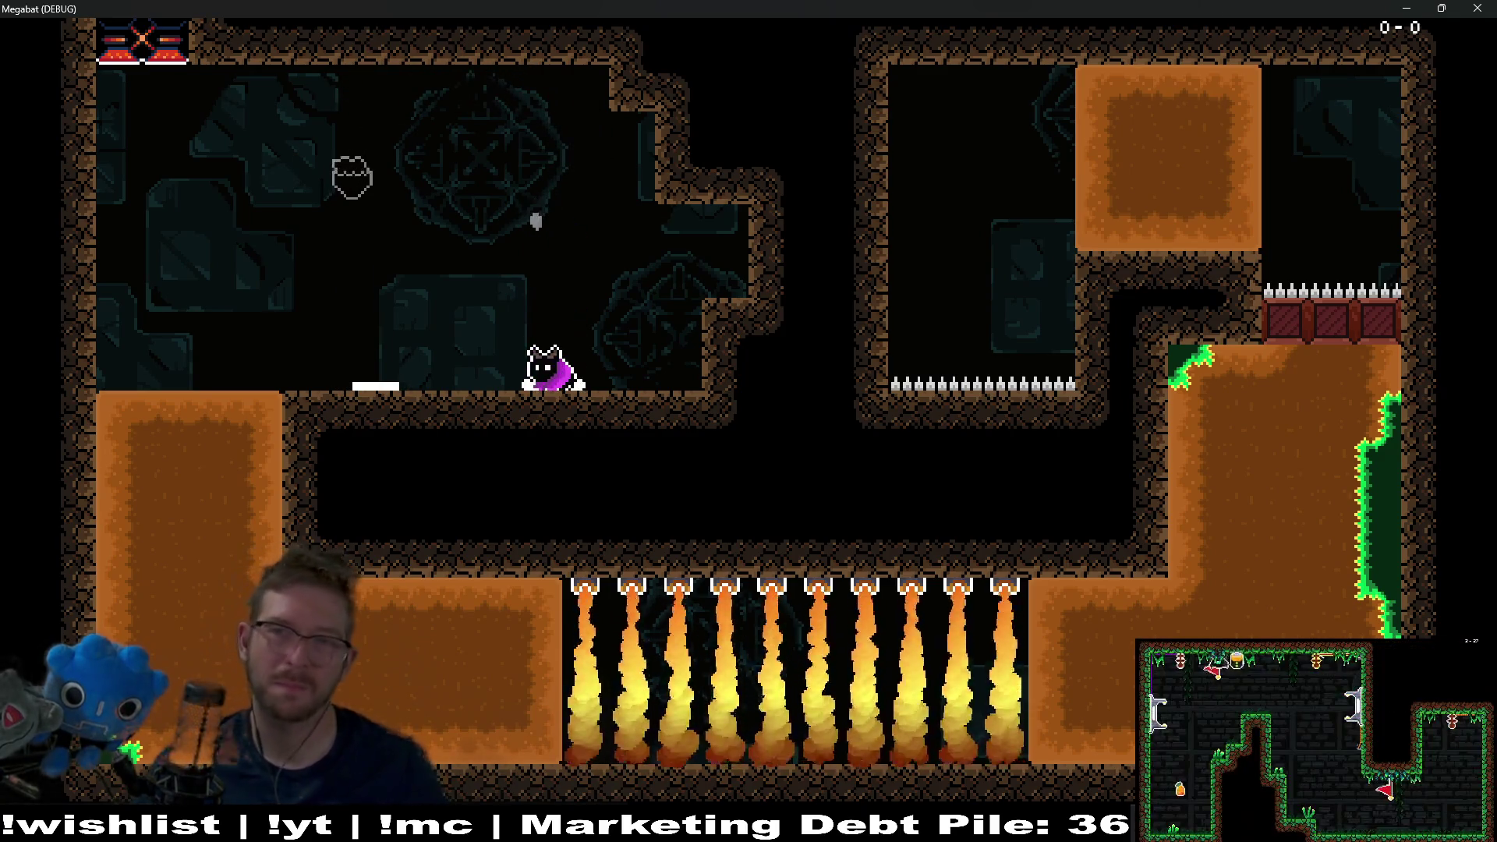
key(F8)
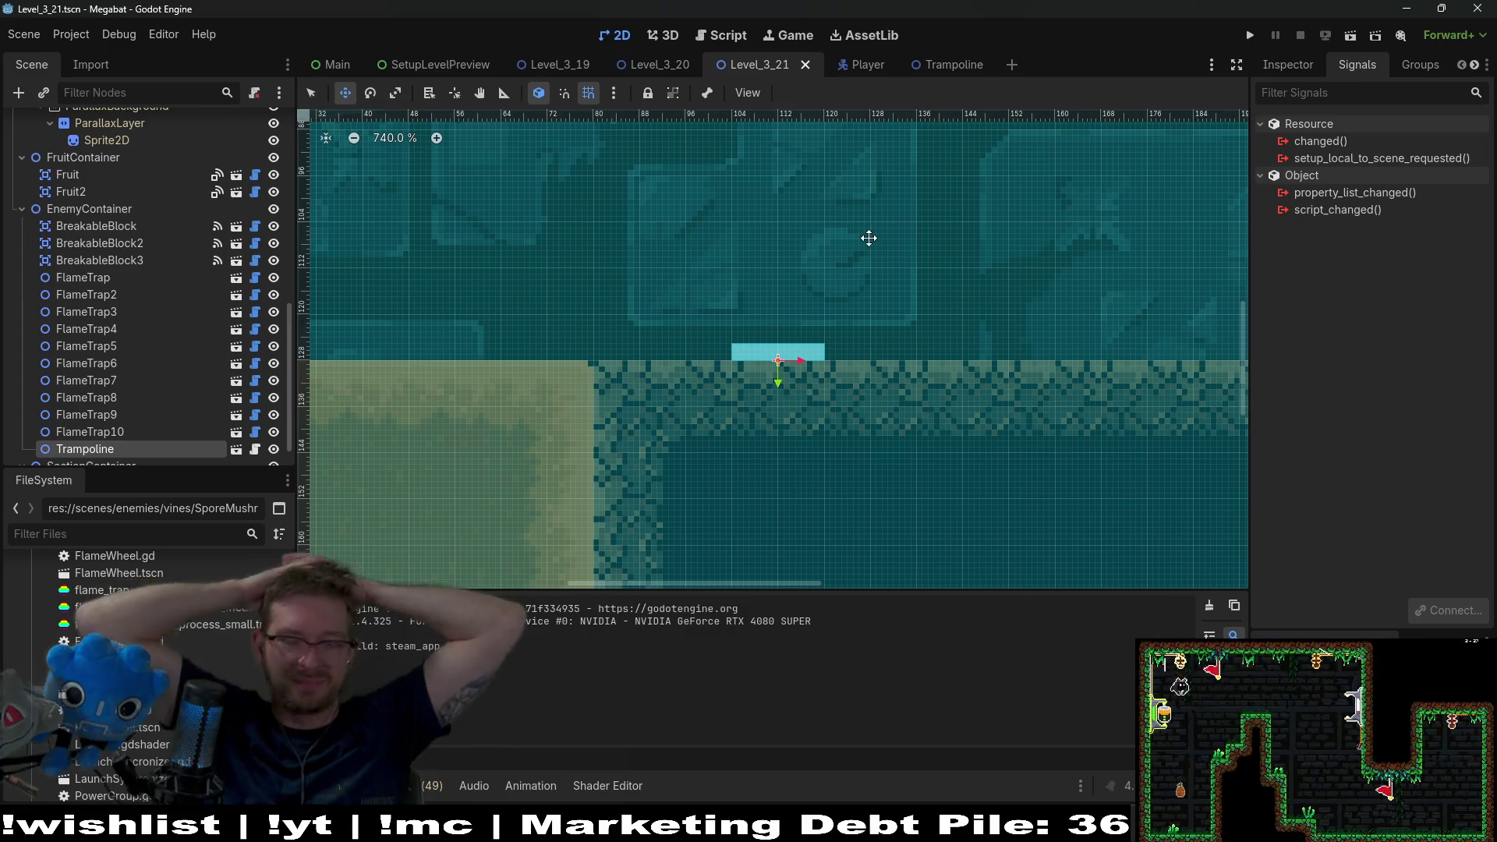
- Add body.move_and_slide() after the velocity line in Trampoline.gd and save
click(931, 68)
click(714, 39)
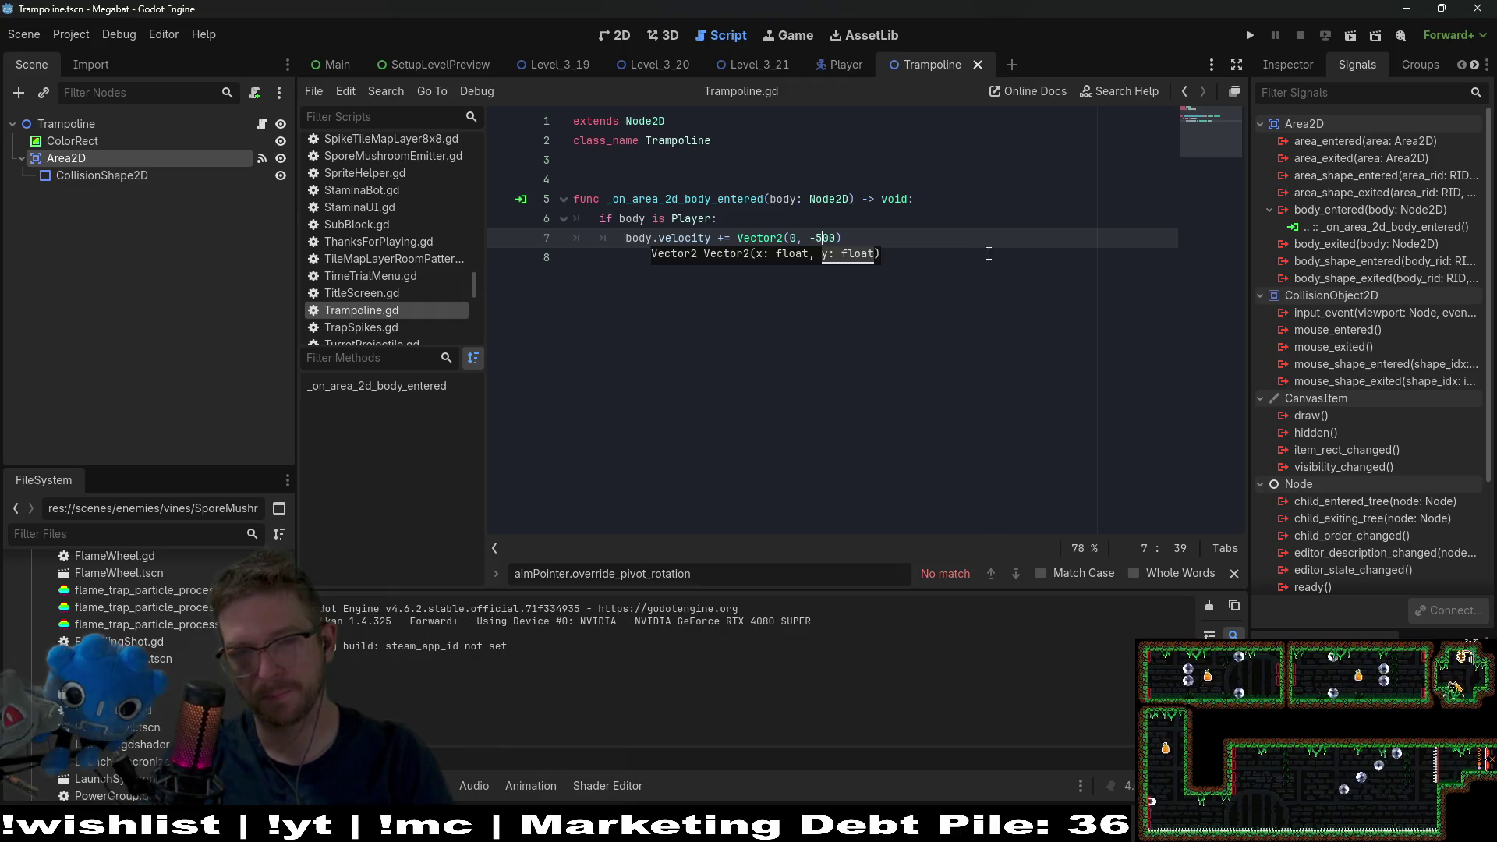
key(Return)
text(body)
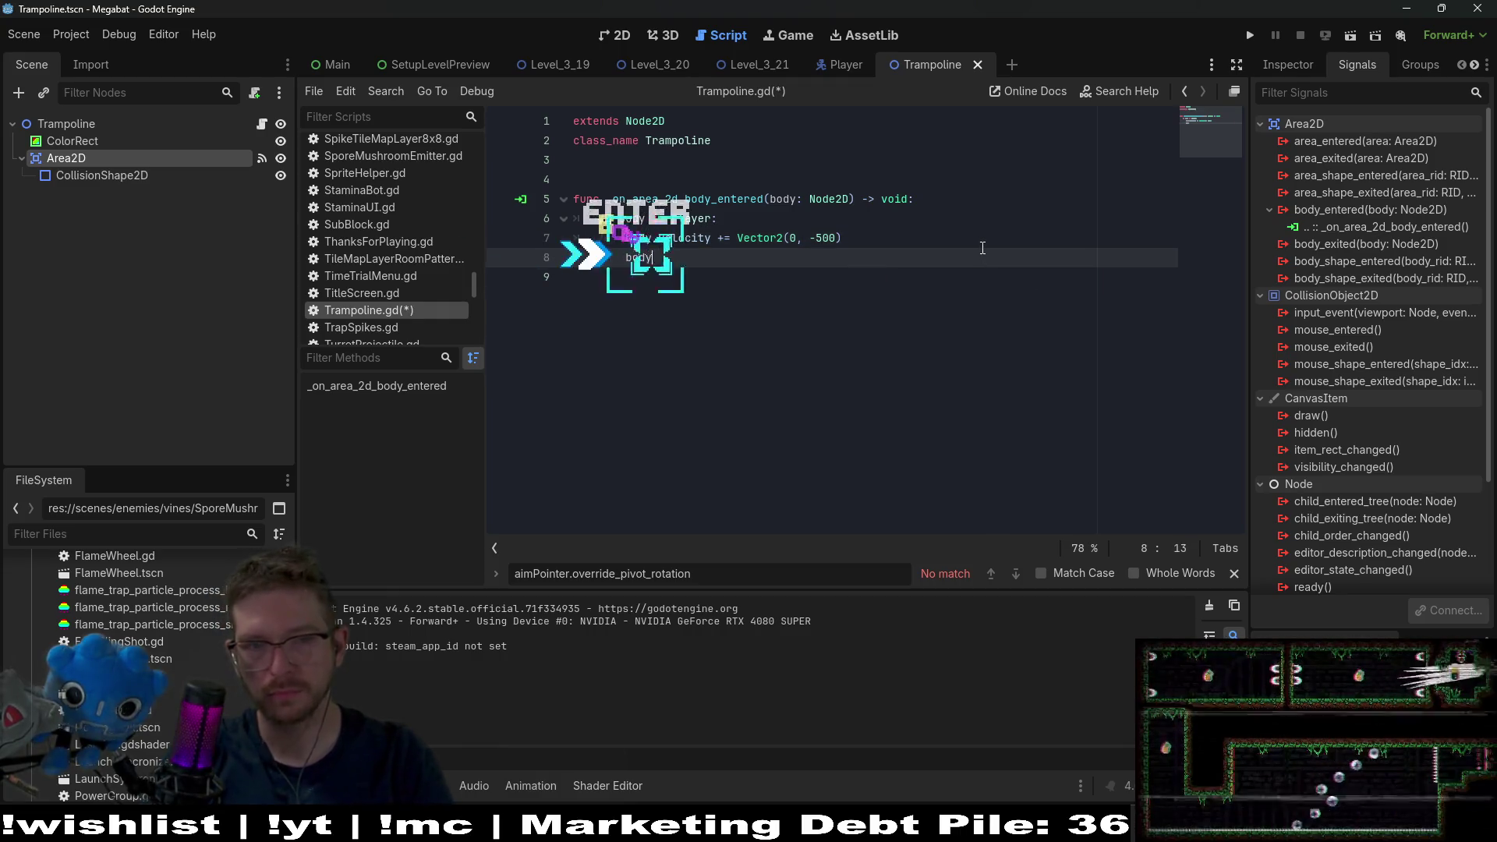
text(.move)
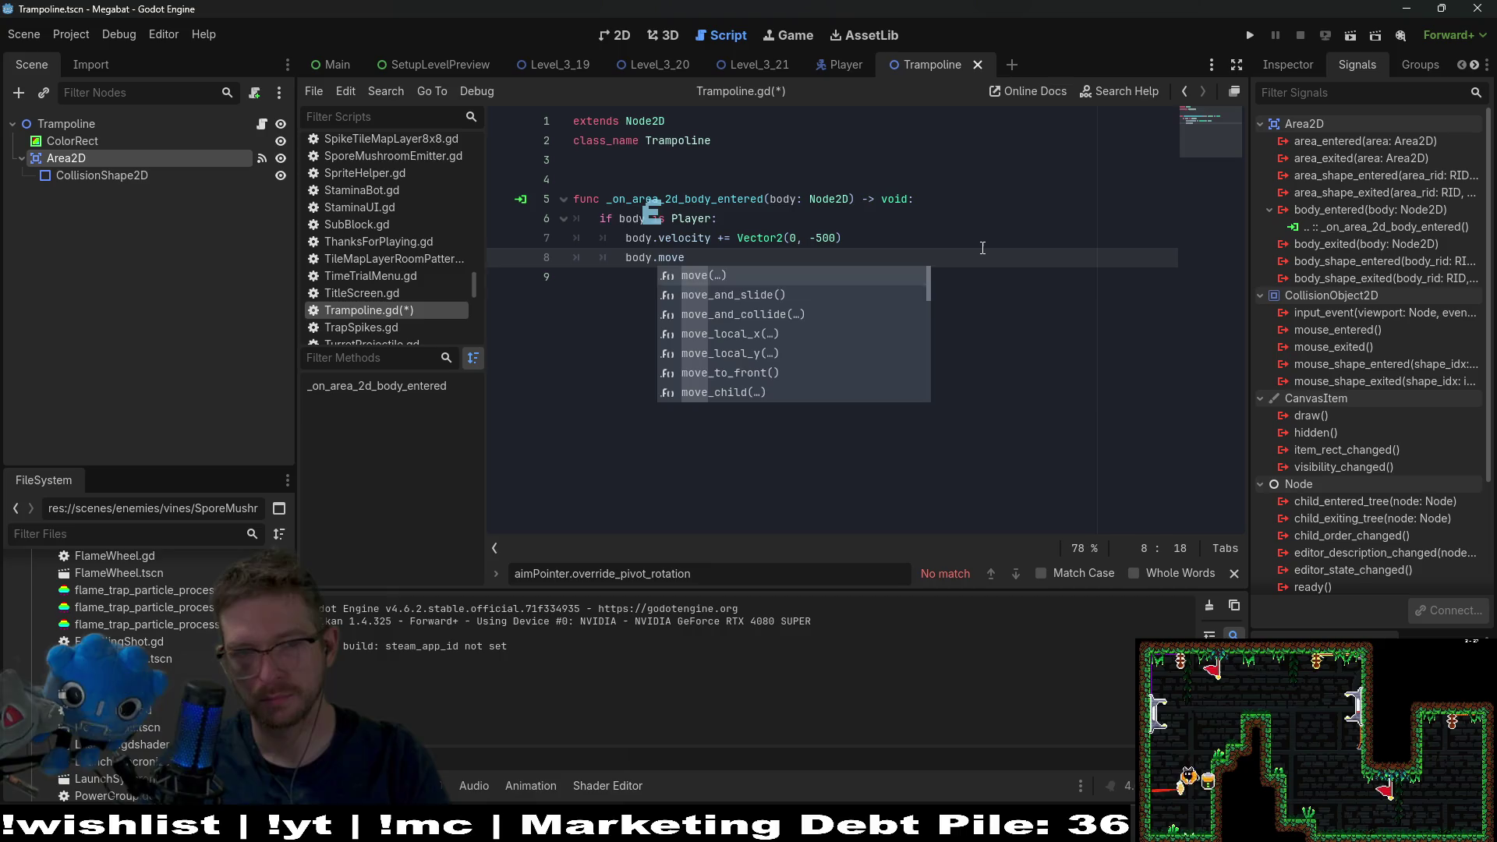
key(Down)
key(Return)
key(ctrl+s)
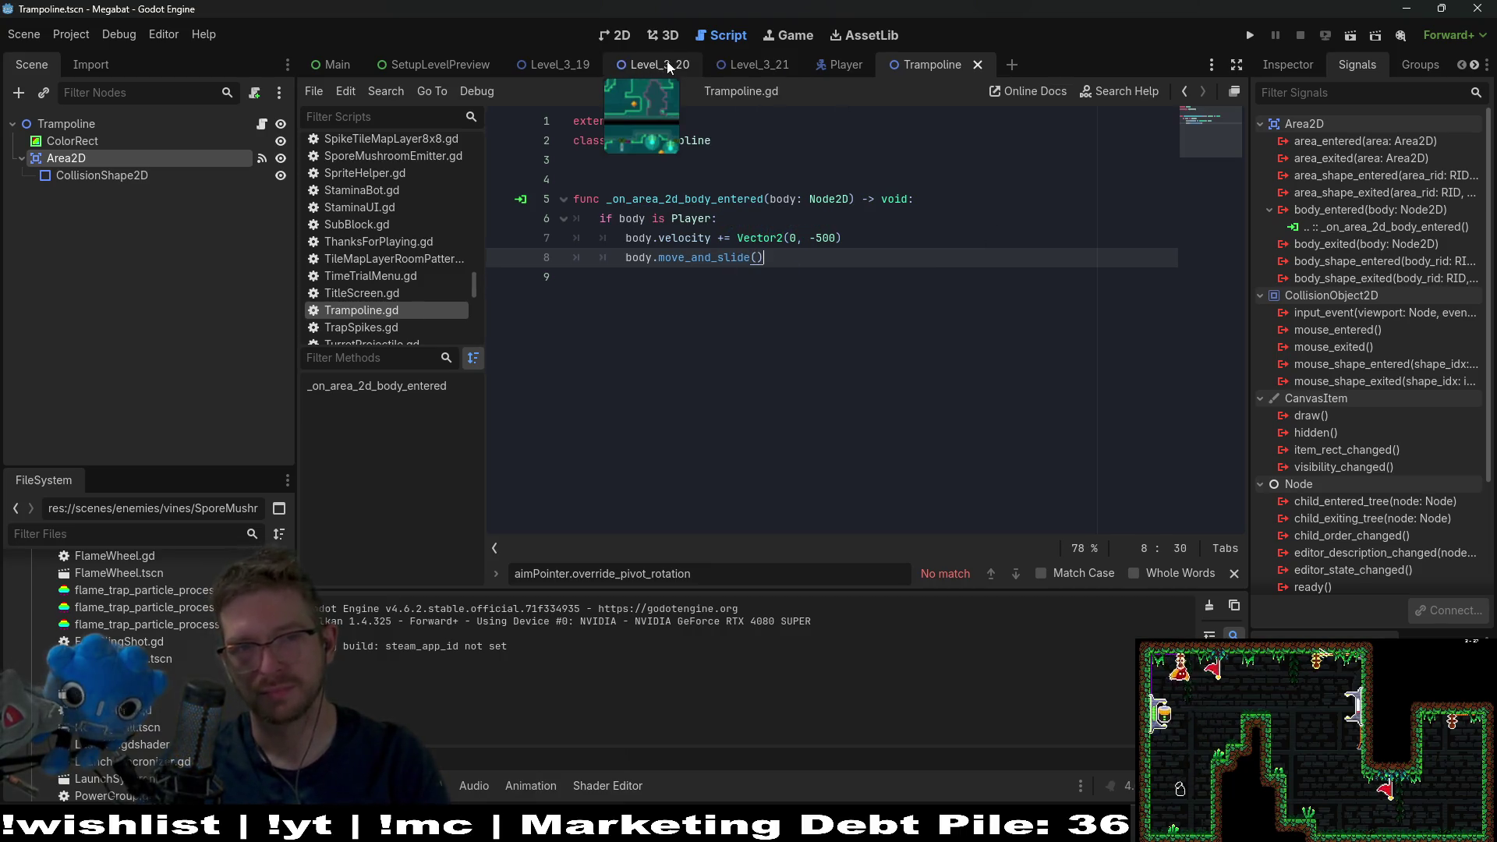
- Run Level_3_21 from its 2D view, fly the bat around the trampoline, then stop the game
click(733, 69)
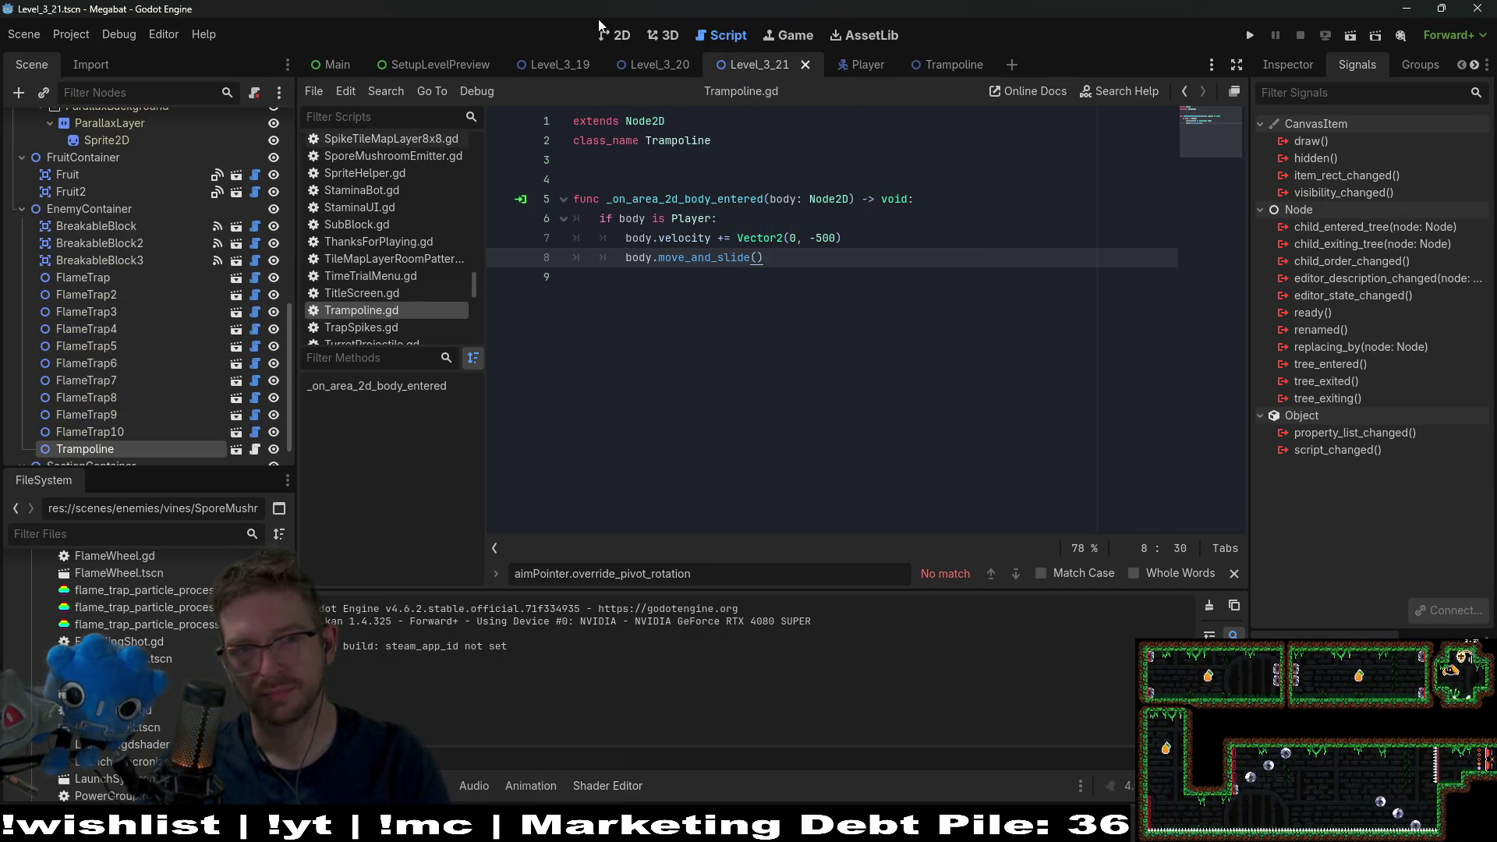
click(615, 35)
click(1351, 41)
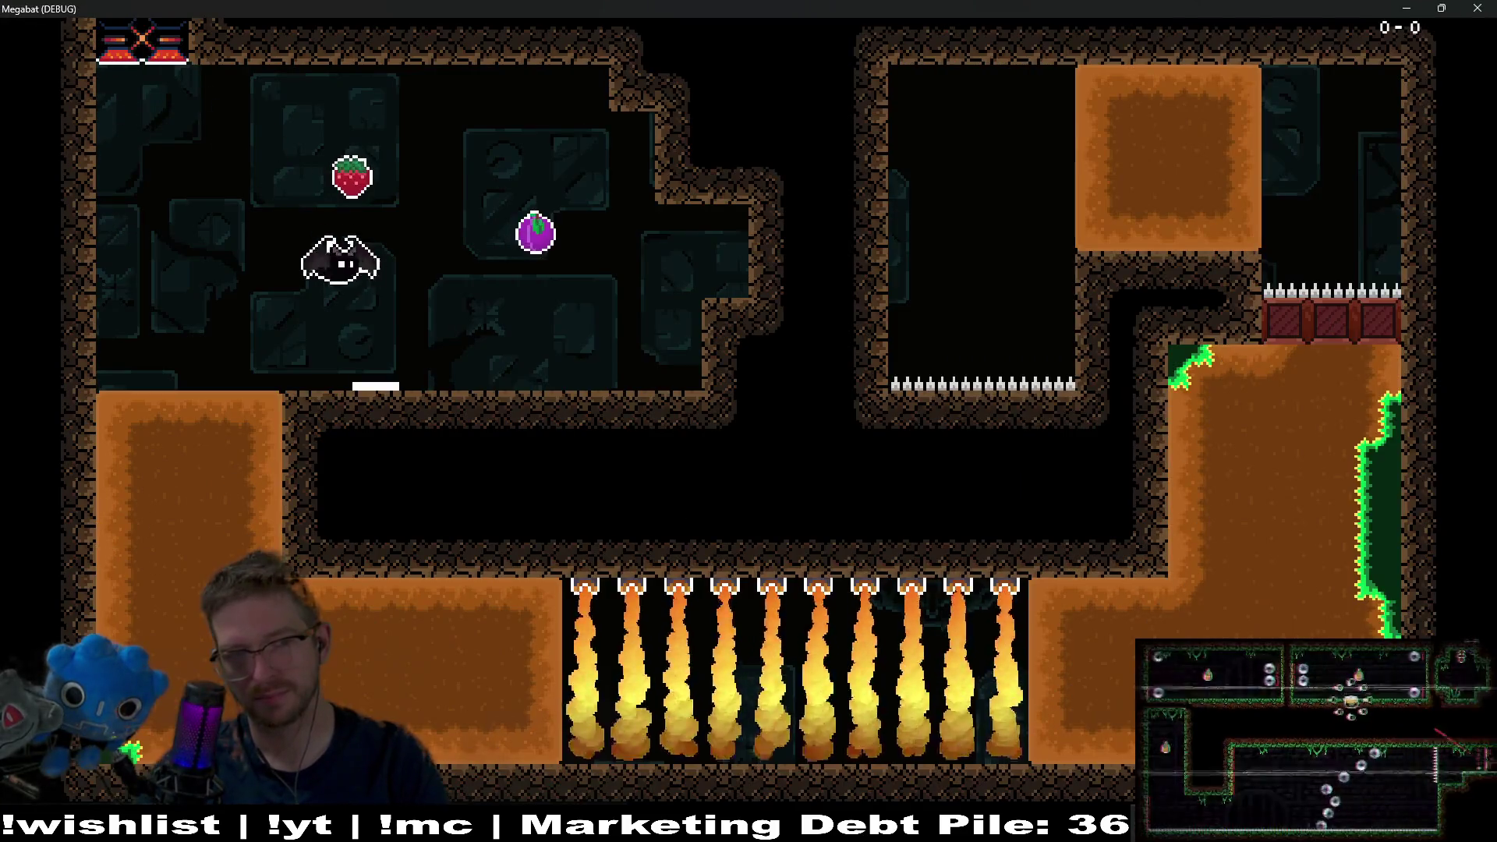
key(space)
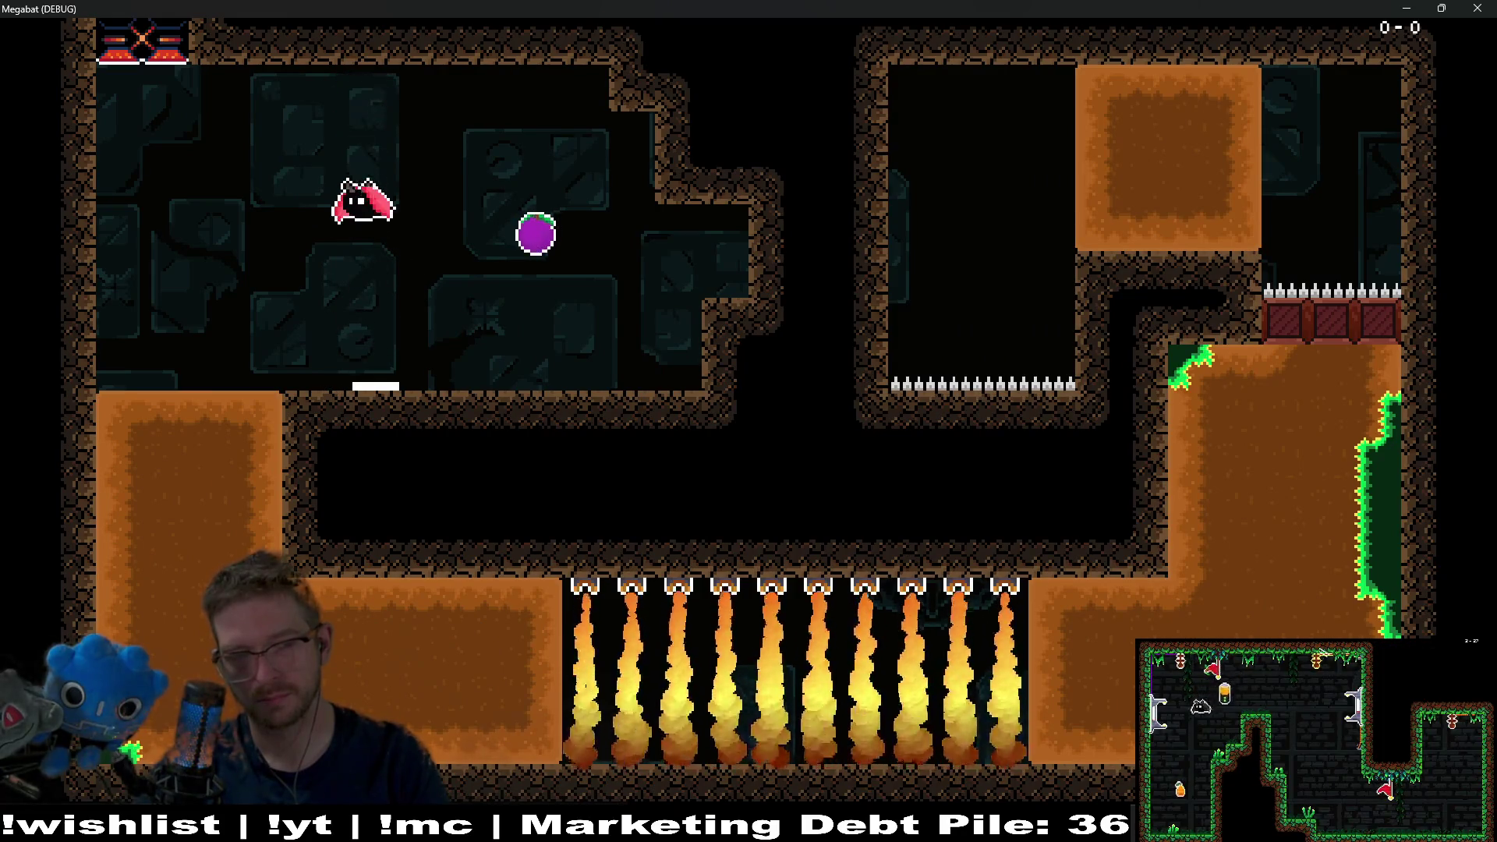
key(space)
key(Right)
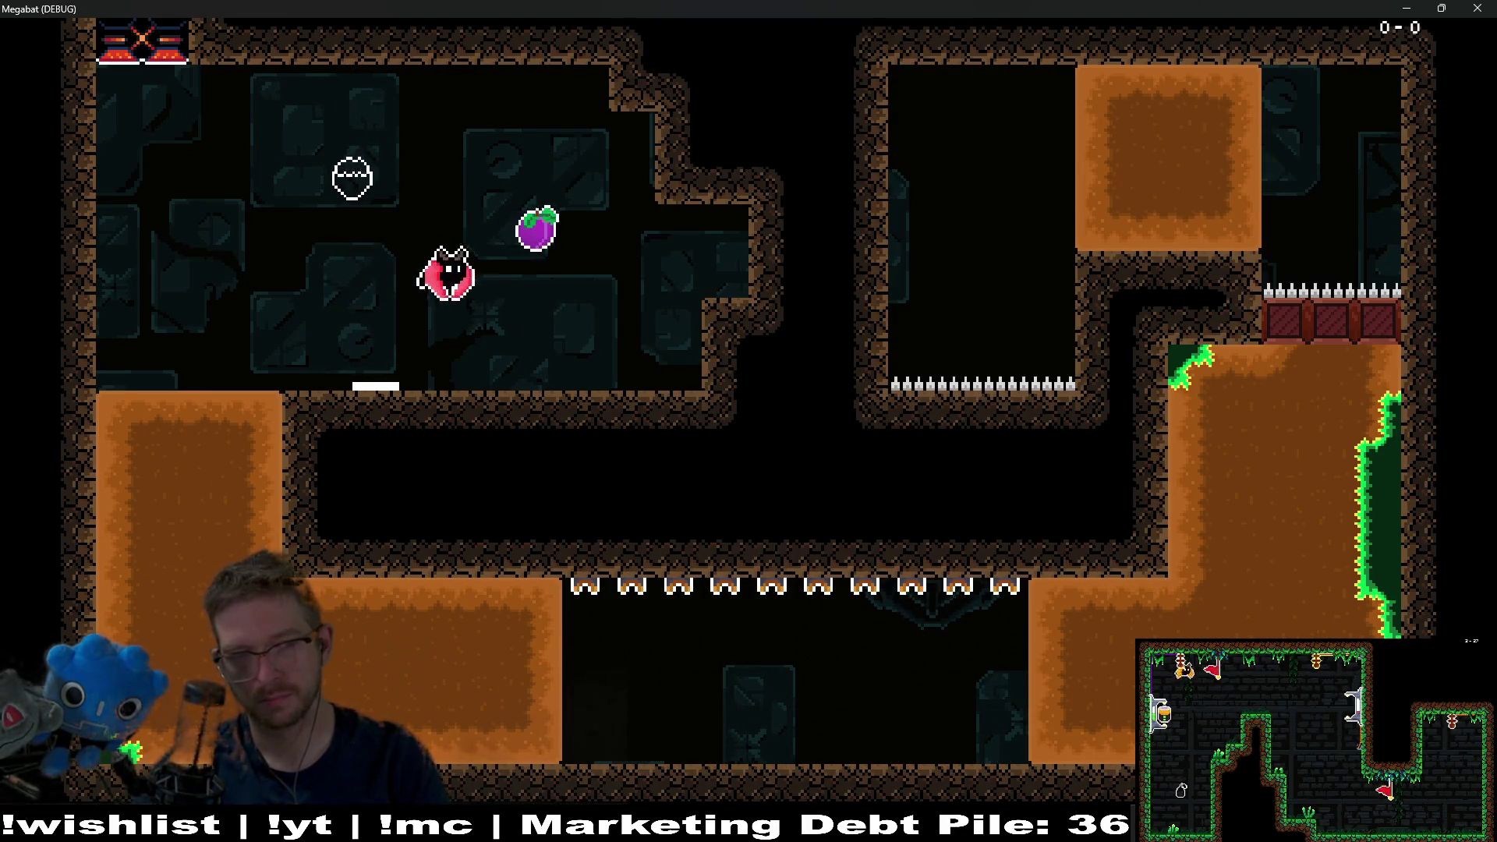
key(Left)
key(space)
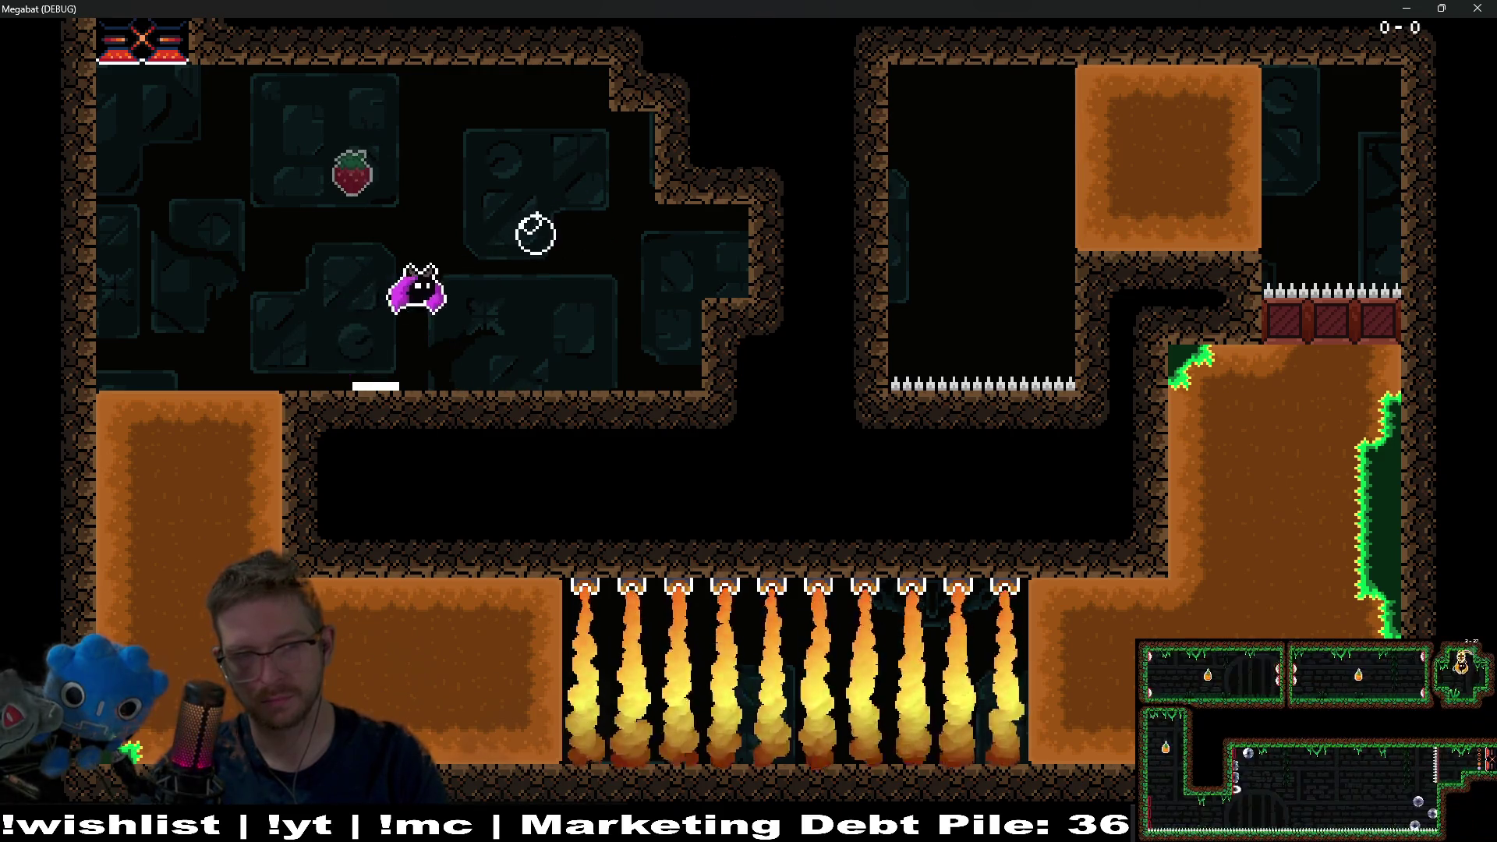
key(space)
key(Right)
key(Right)
key(F8)
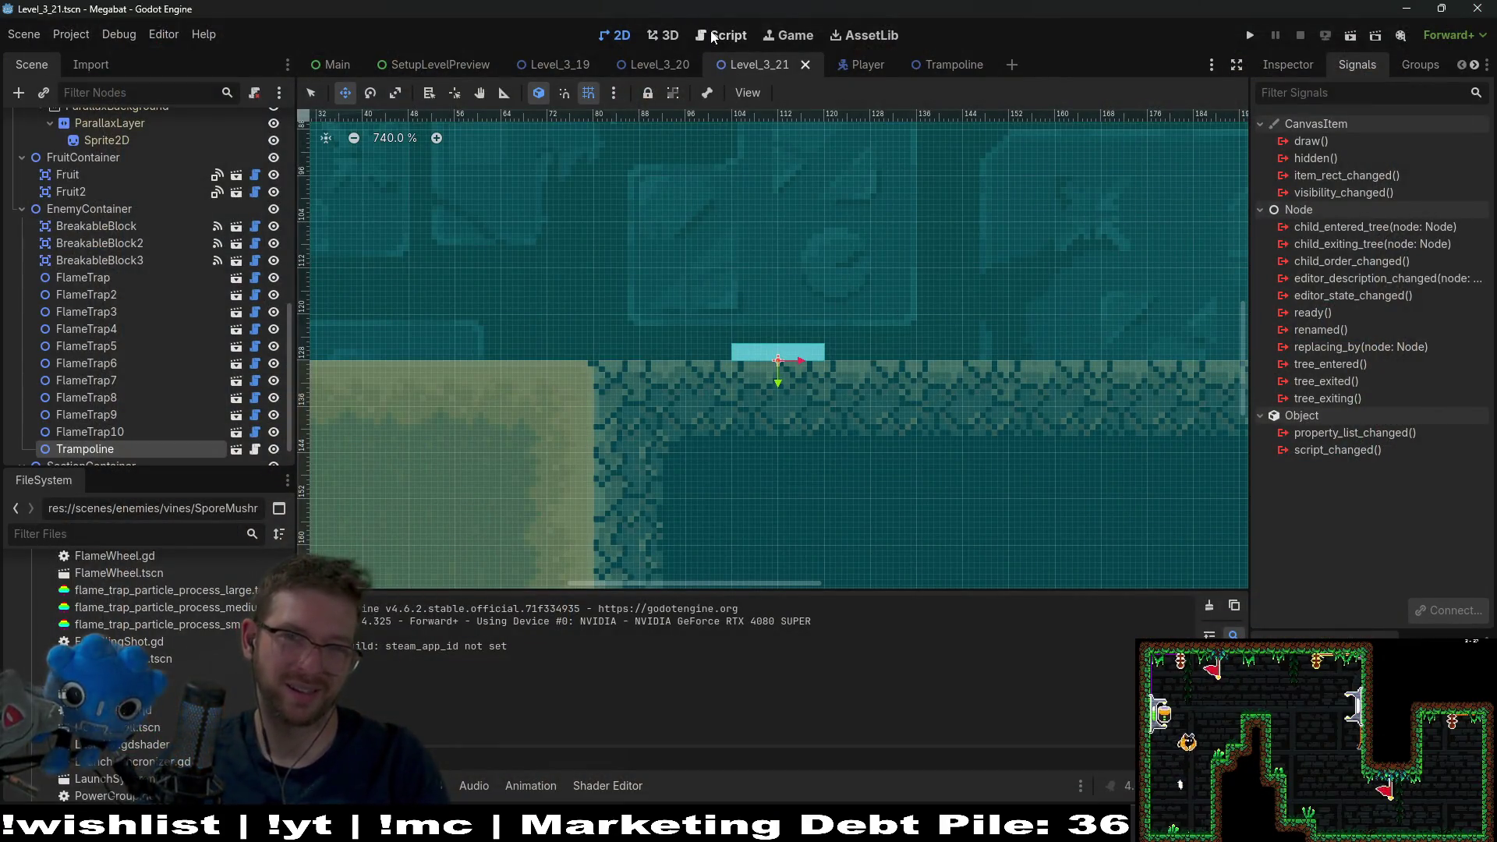
- Change the boost on line 7 from Vector2(0, -500) to Vector2(-500, 0) and save
click(714, 37)
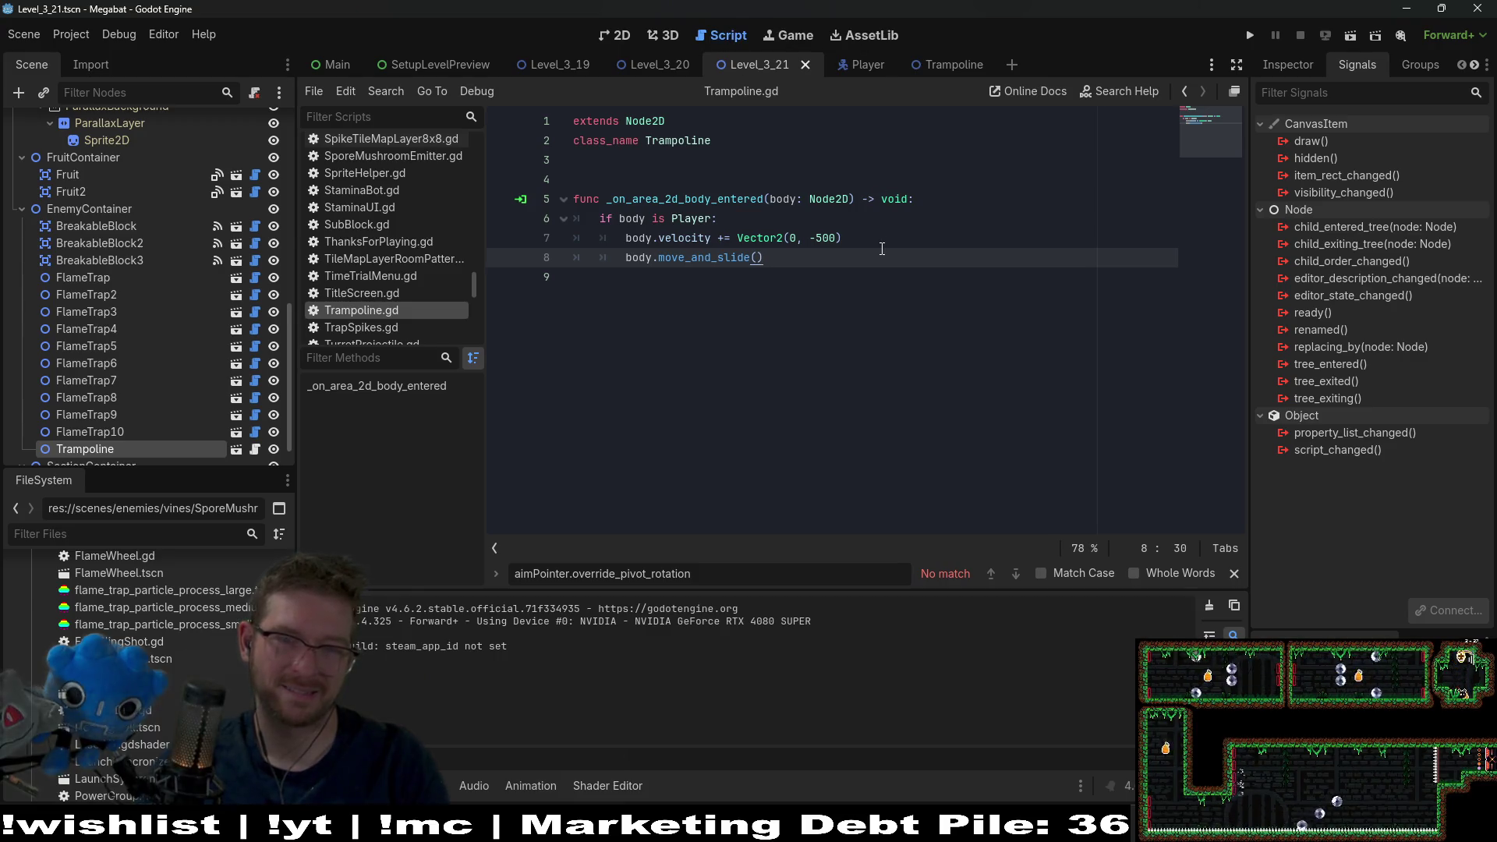
double_click(825, 237)
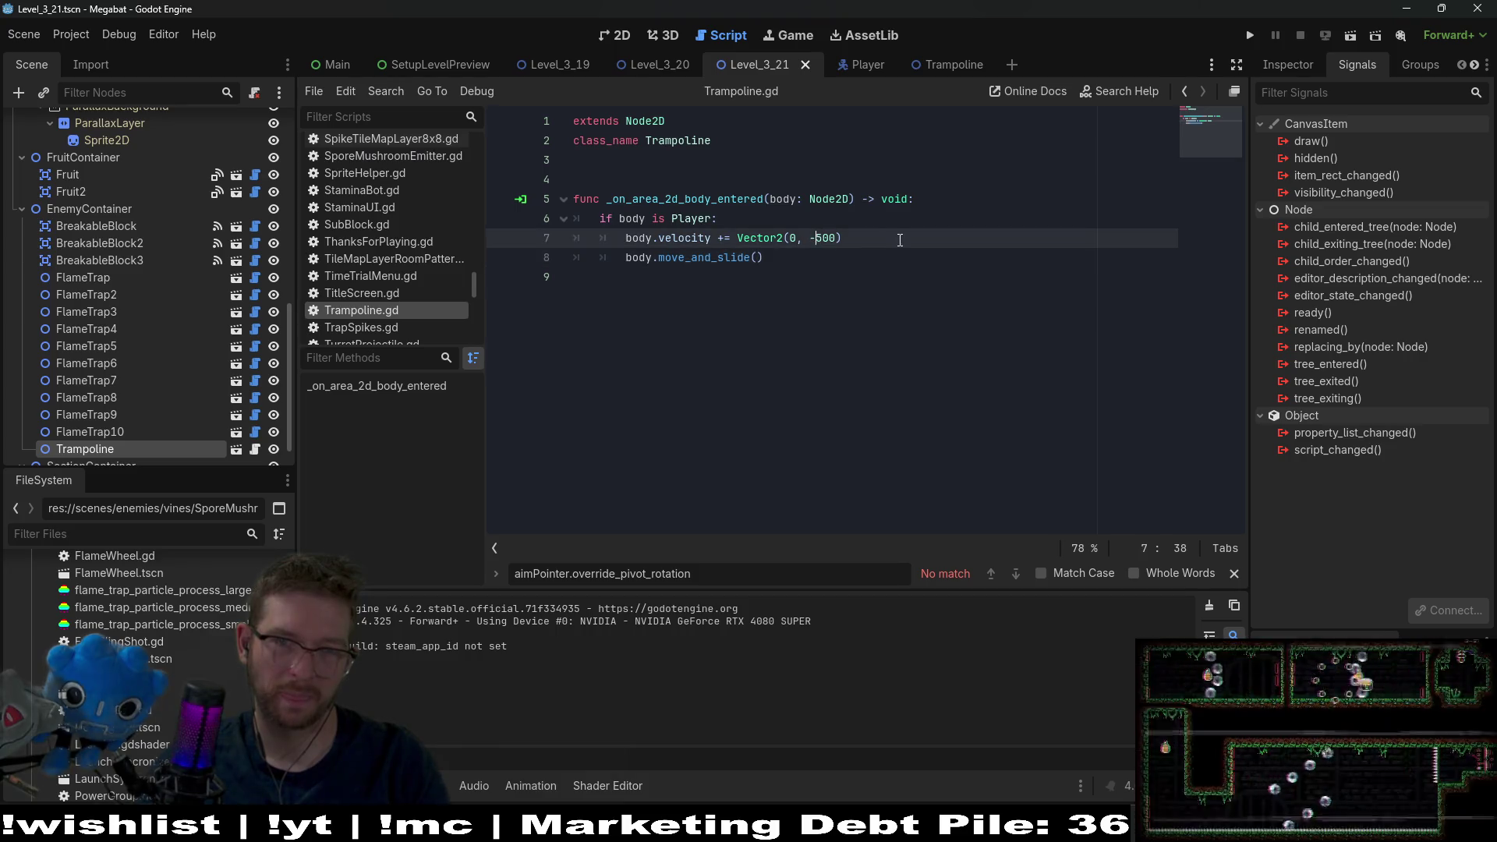
key(BackSpace)
key(BackSpace)
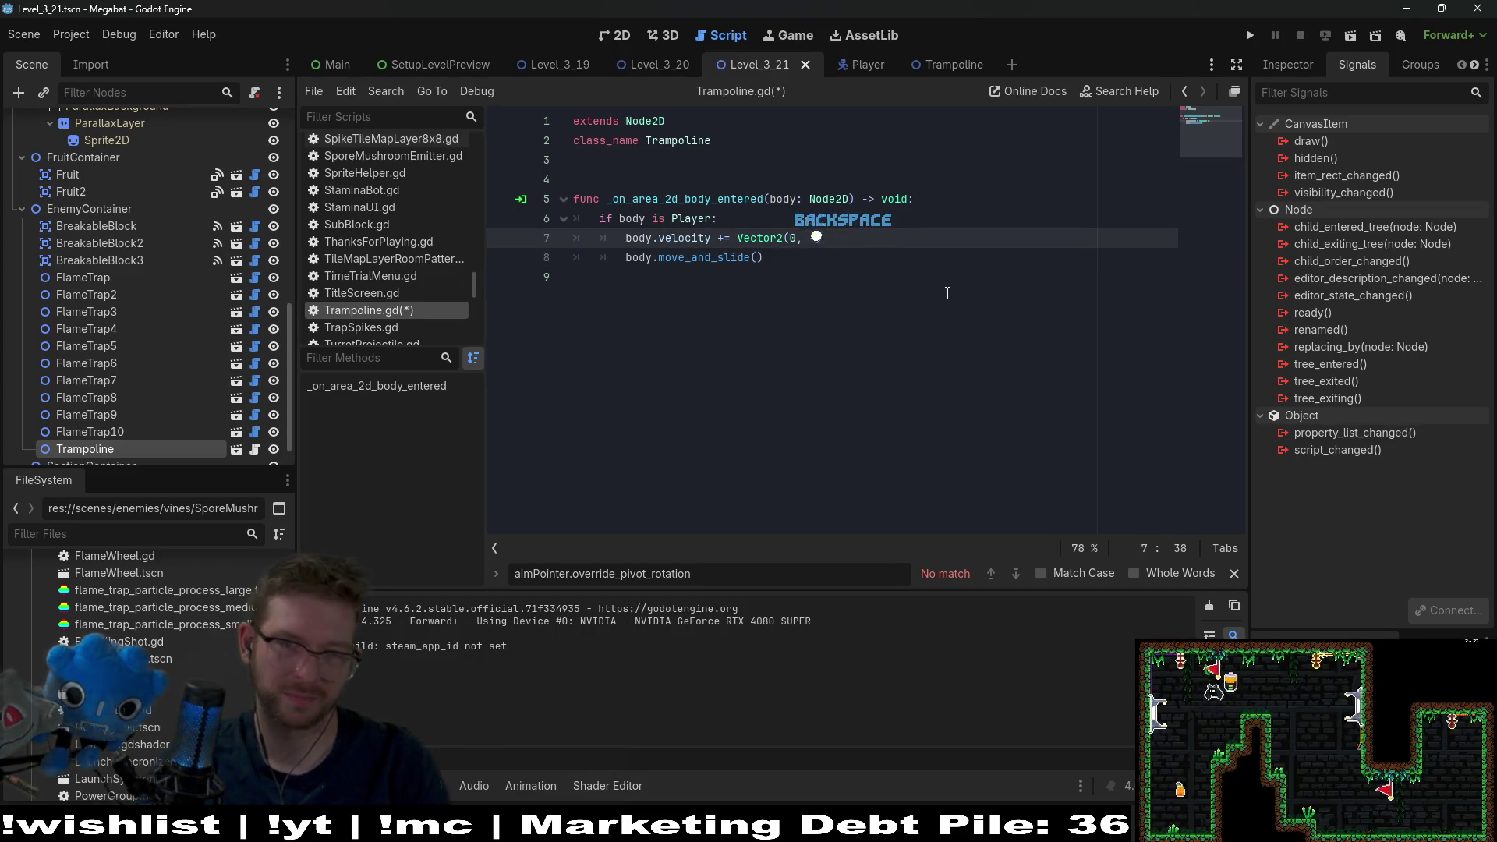
text(0)
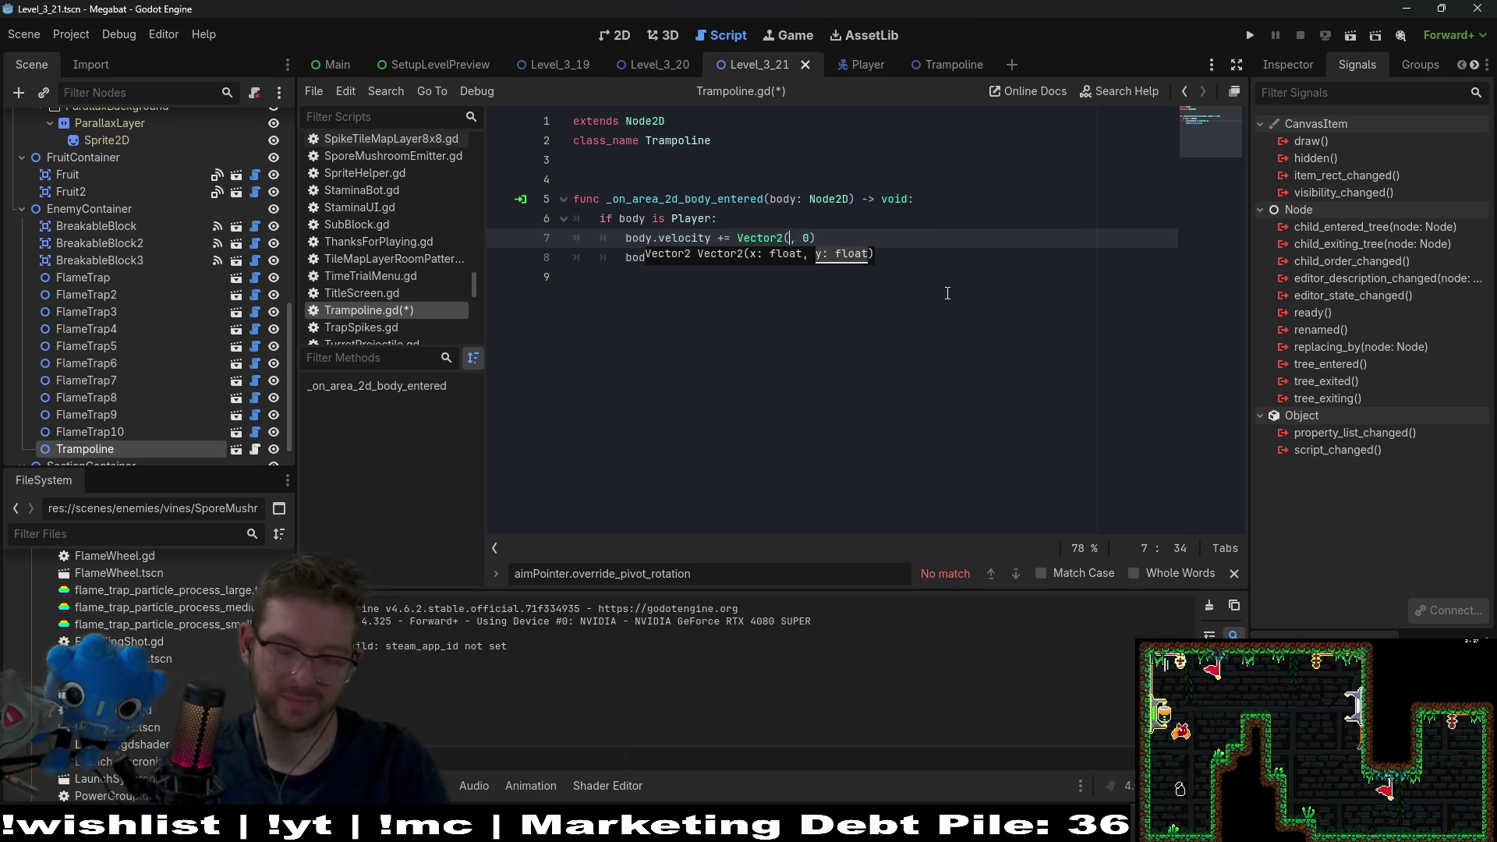
key(BackSpace)
key(BackSpace)
key(BackSpace)
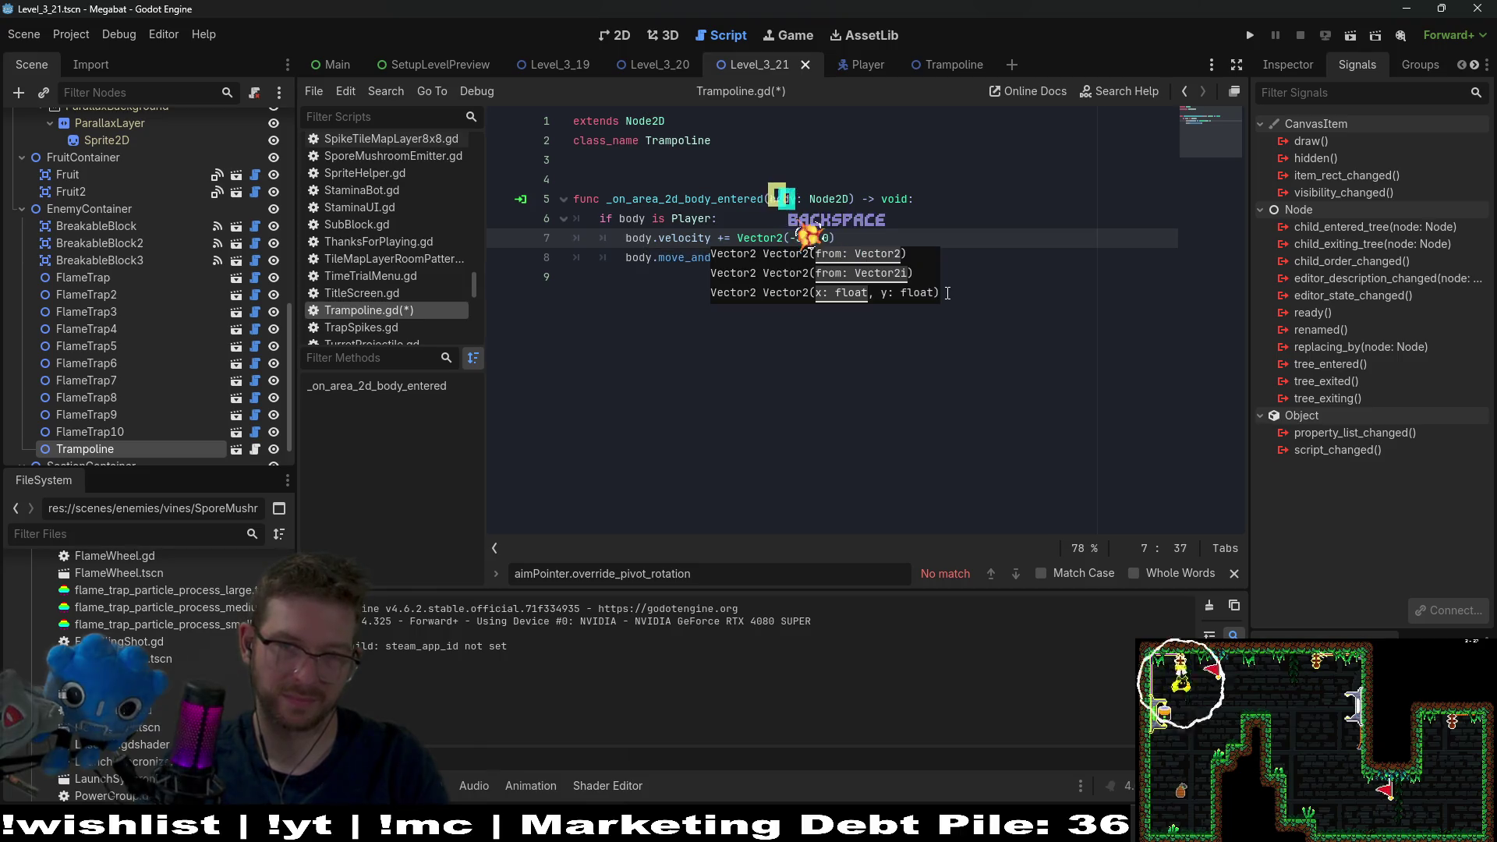
text(500)
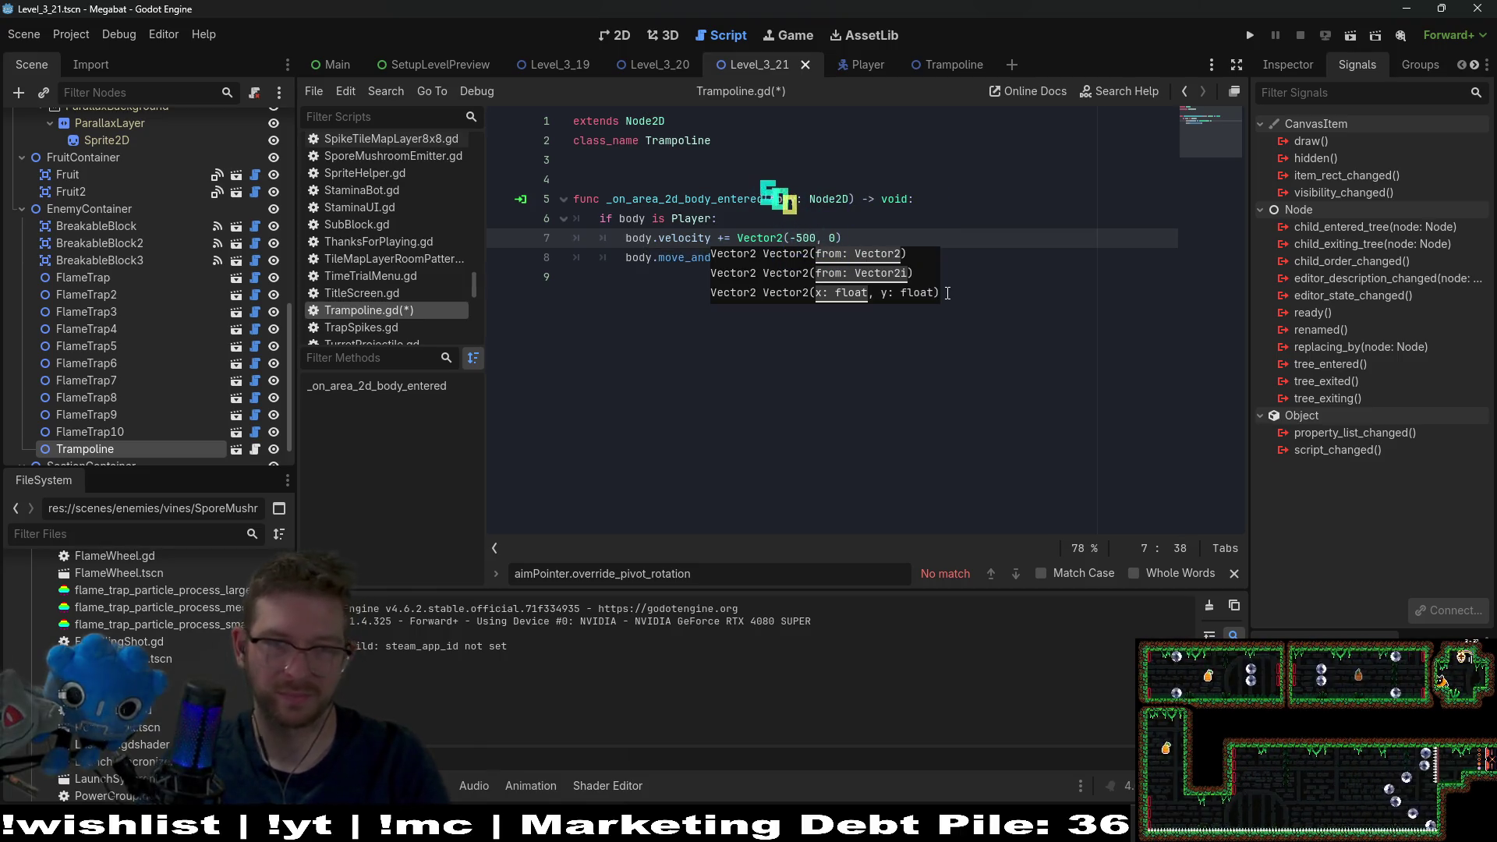
key(ctrl+s)
- Drag the trampoline up beside the right wall of Level_3_21
key(ctrl+F1)
scroll(813, 329, down, 8)
mouse_move(712, 391)
mouse_down()
mouse_move(642, 356)
mouse_move(966, 230)
mouse_up()
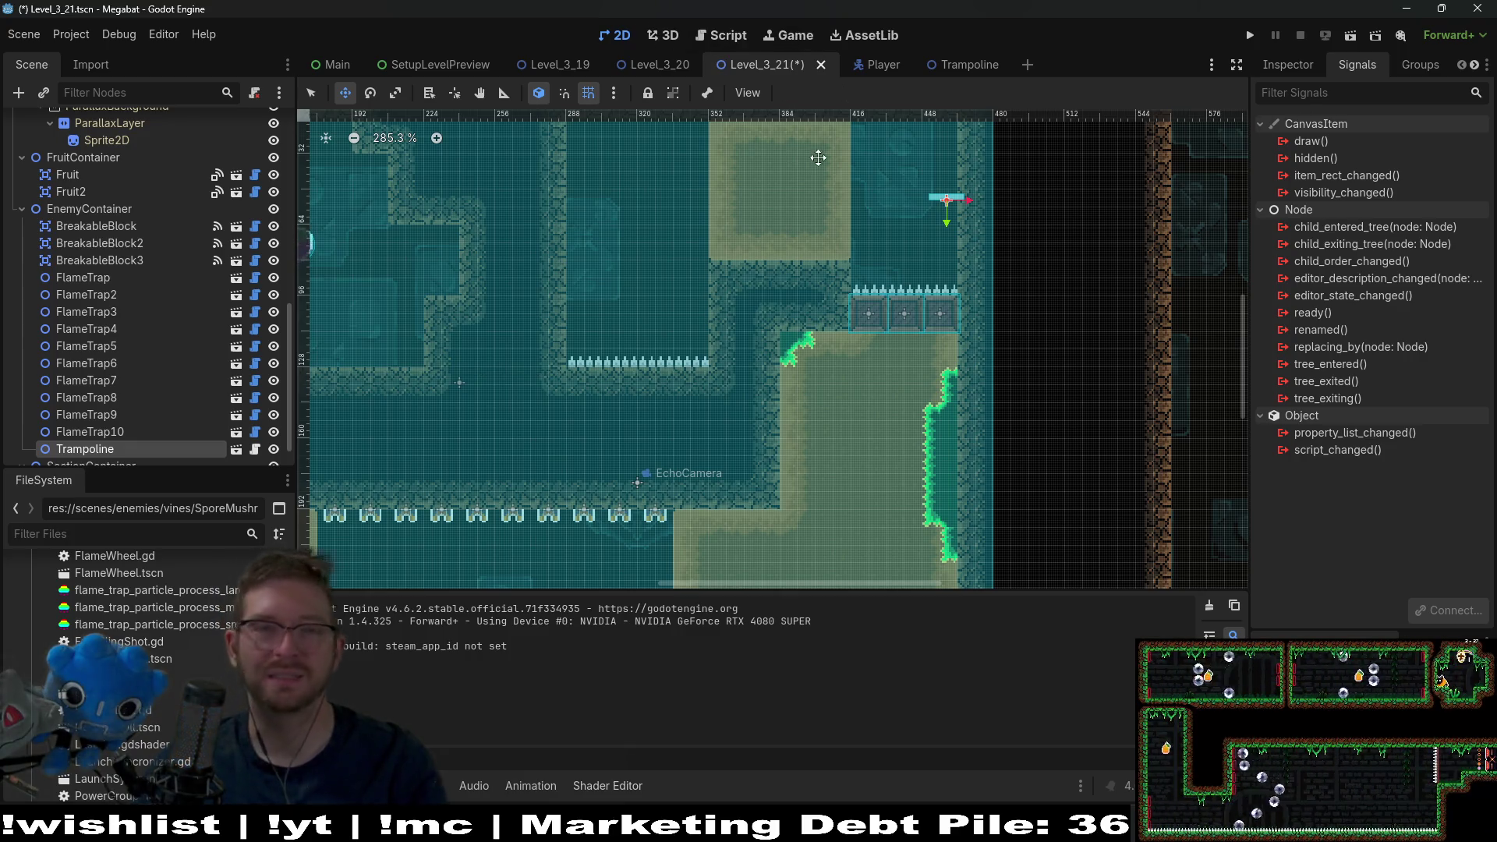
- Set the trampoline's Transform rotation to 270° in the Inspector
scroll(952, 196, up, 5)
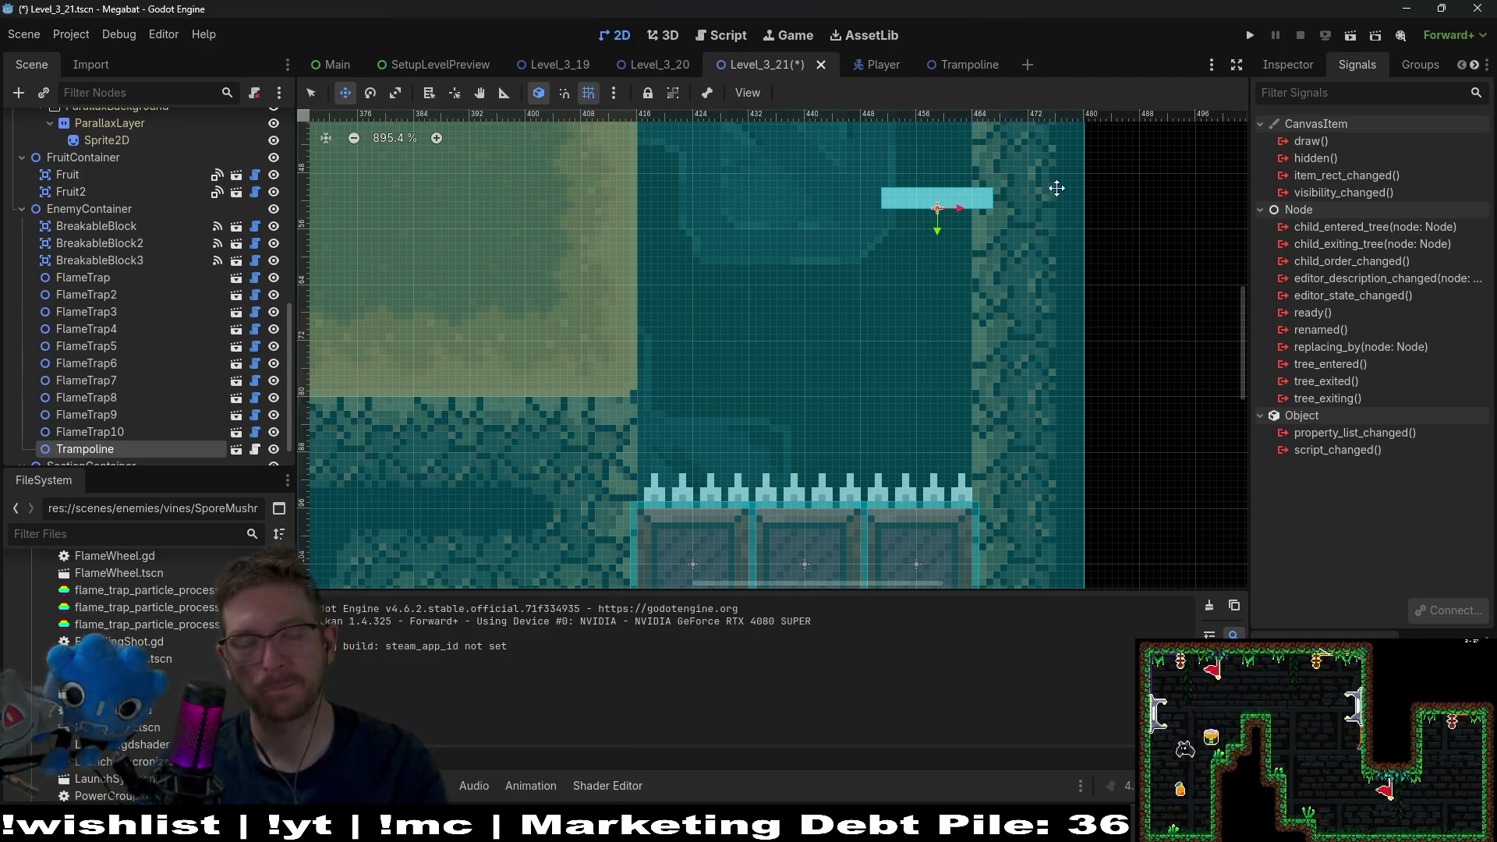
click(1304, 64)
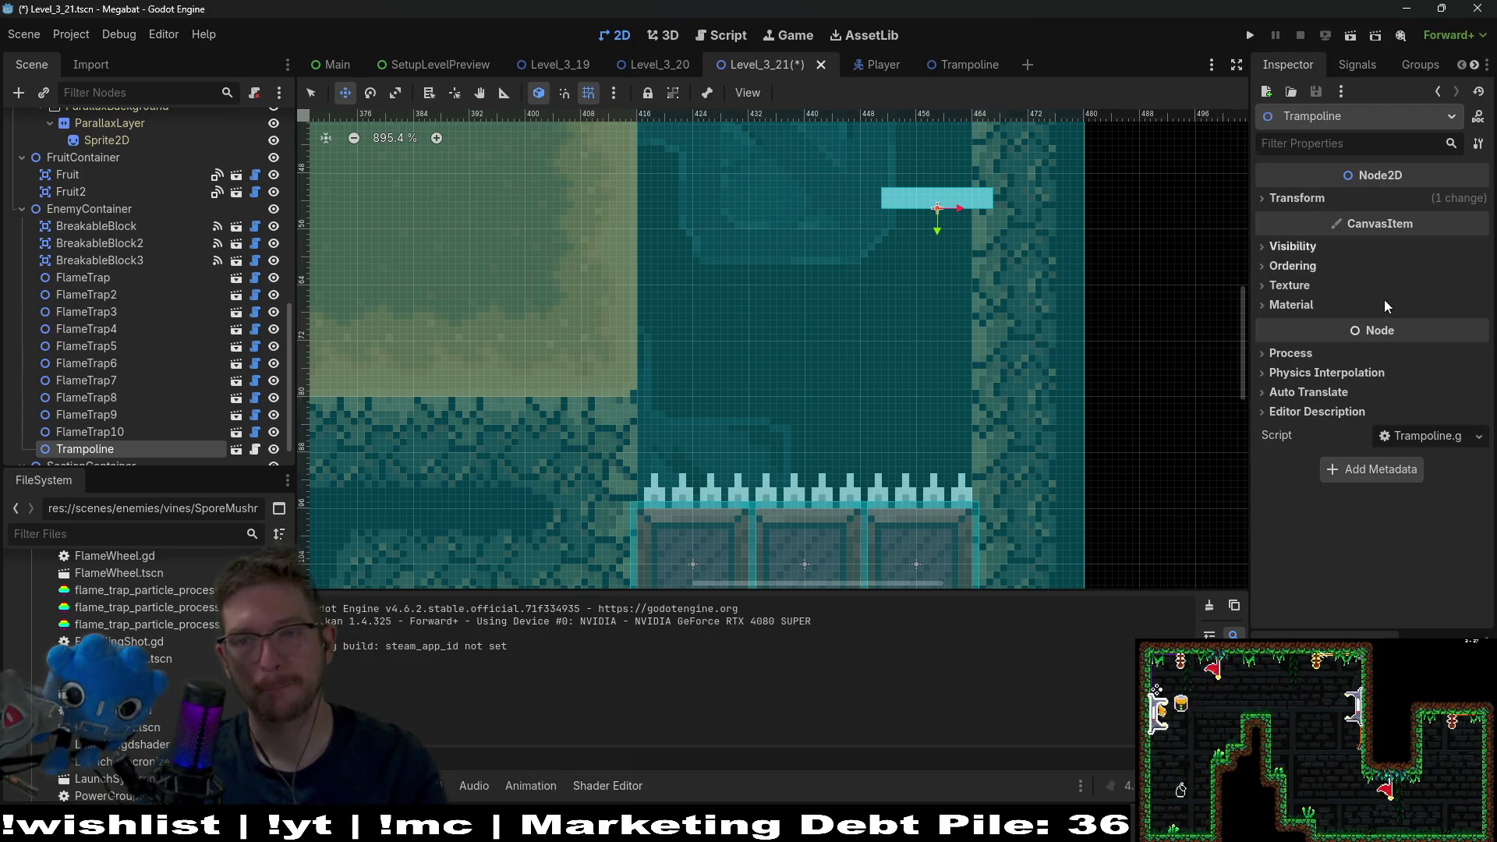
click(1353, 198)
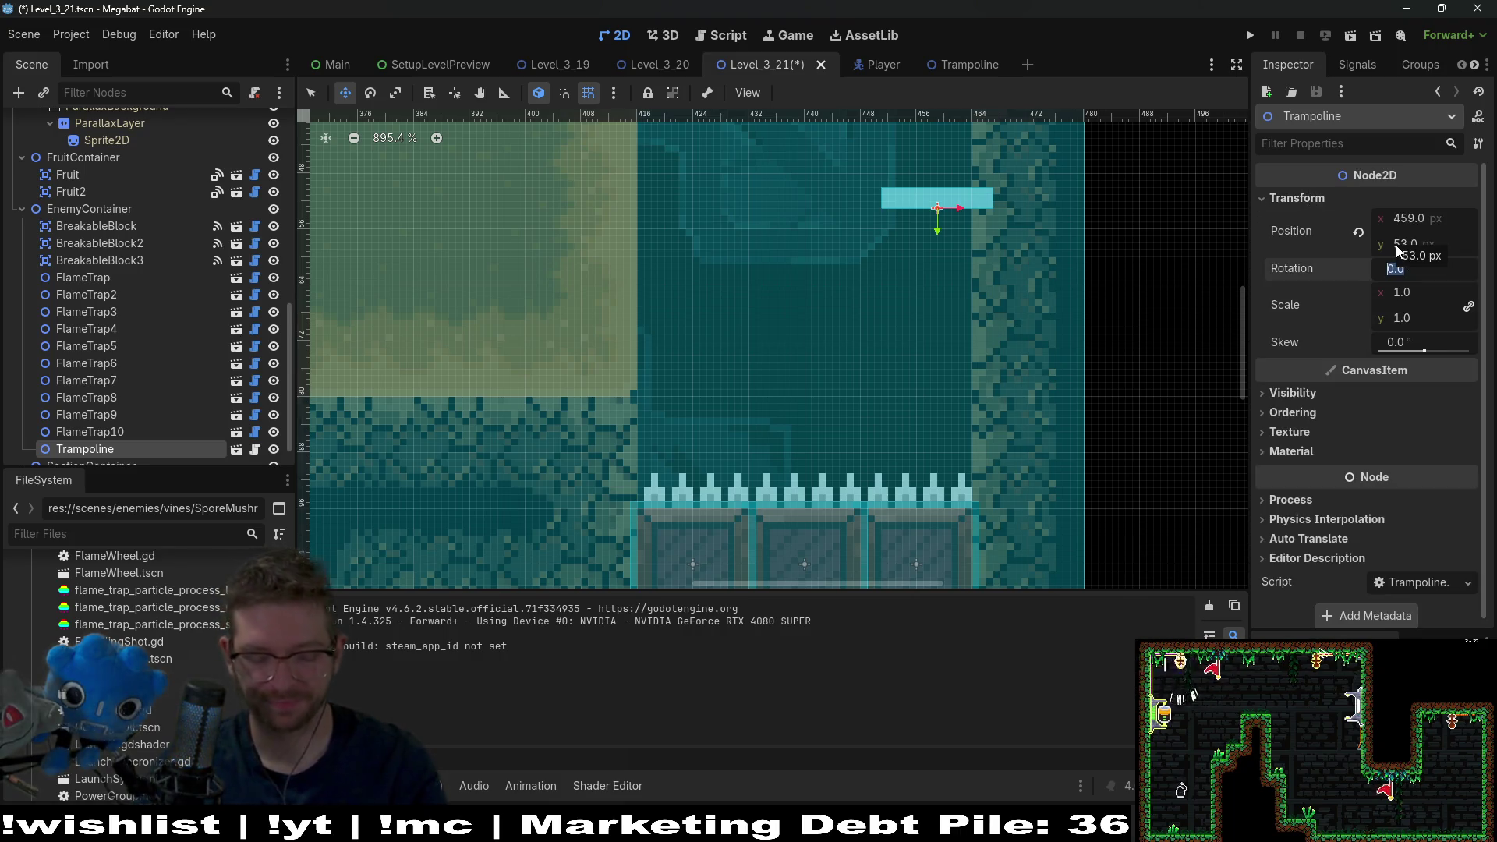
text(270)
key(Return)
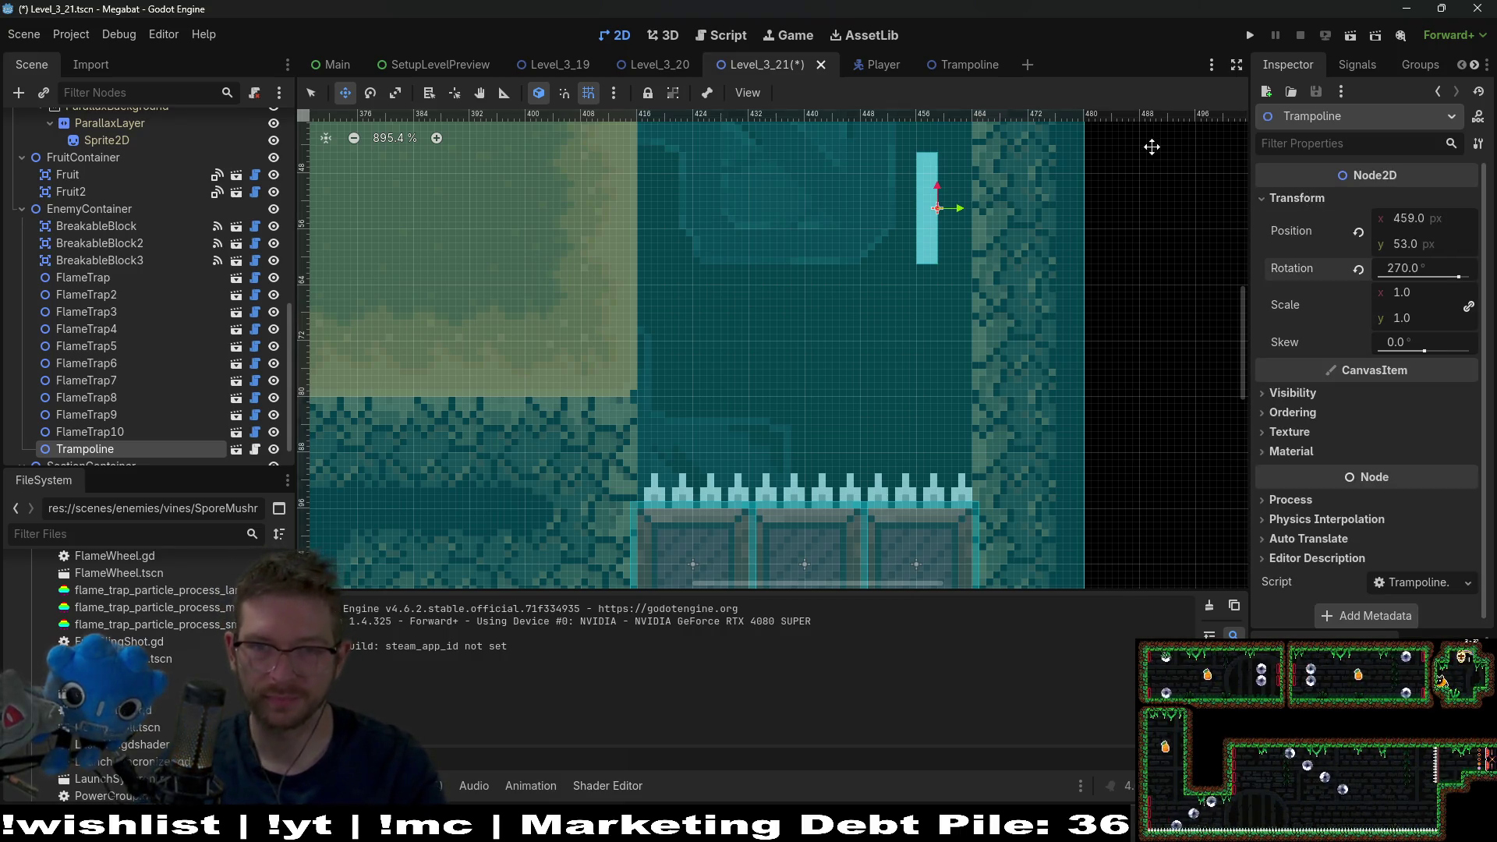
- Nudge the upright trampoline flush against the right wall at (464, 64) and run the level
scroll(931, 254, up, 3)
mouse_move(966, 215)
mouse_down()
mouse_move(976, 243)
mouse_move(998, 236)
mouse_up()
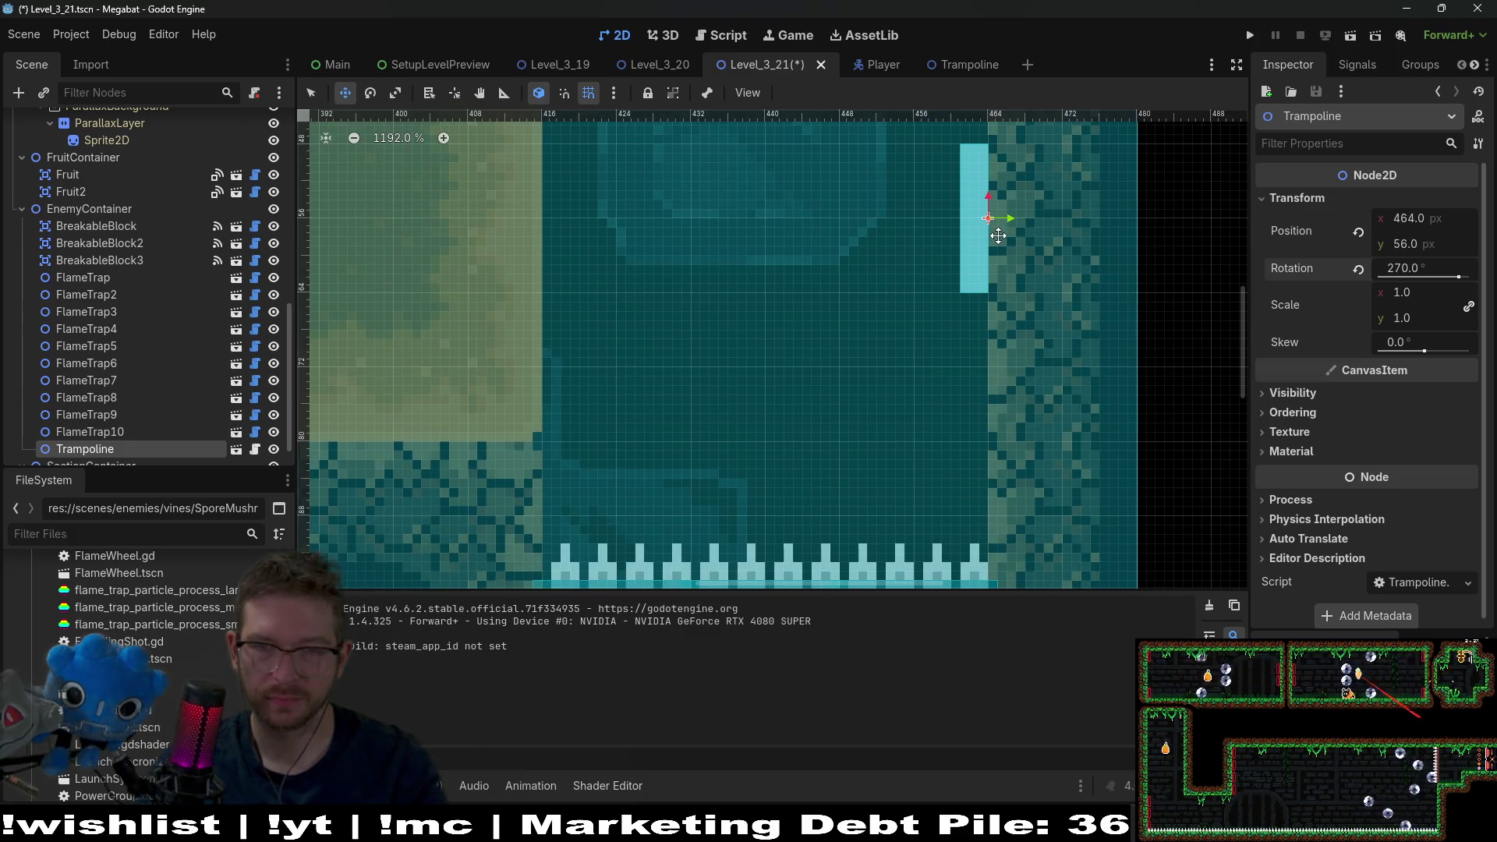
scroll(998, 236, down, 7)
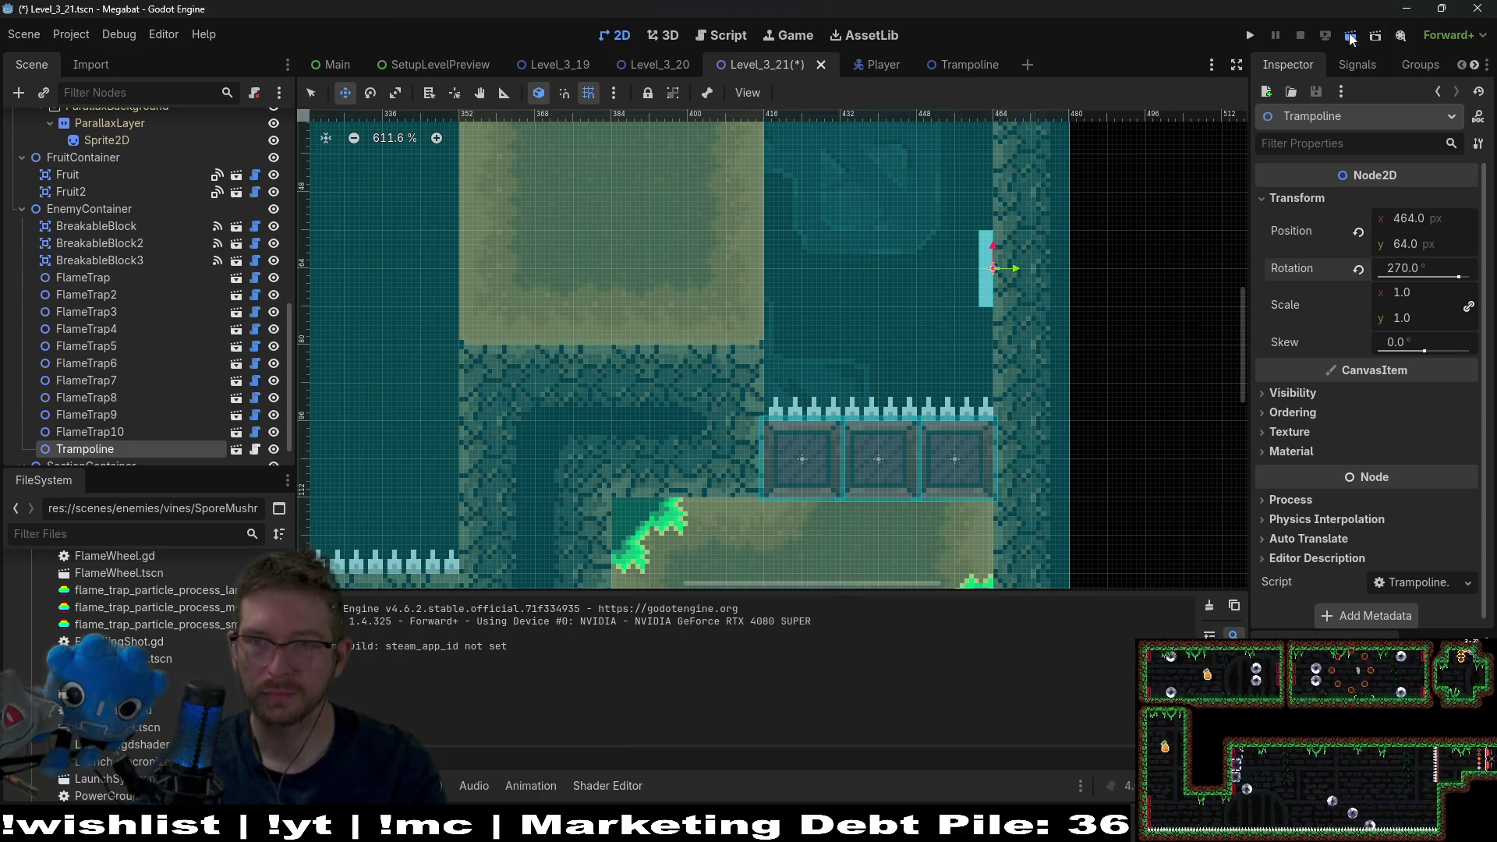
click(1375, 39)
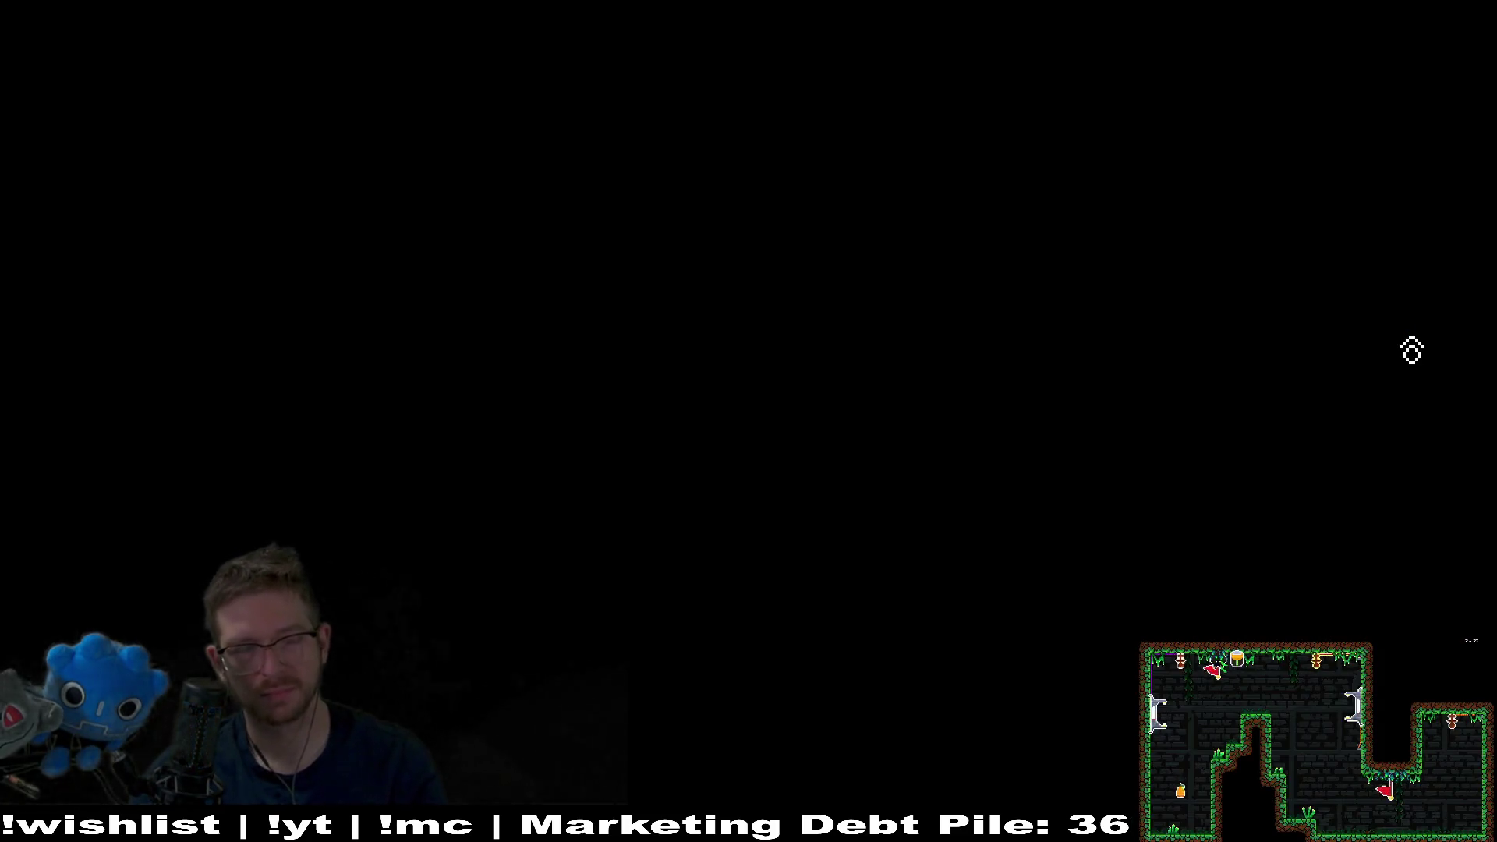
- Fly the bat through the lower chamber under the fire jets toward the wall trampoline, then close the game
key(Left)
key(Right)
key(Right)
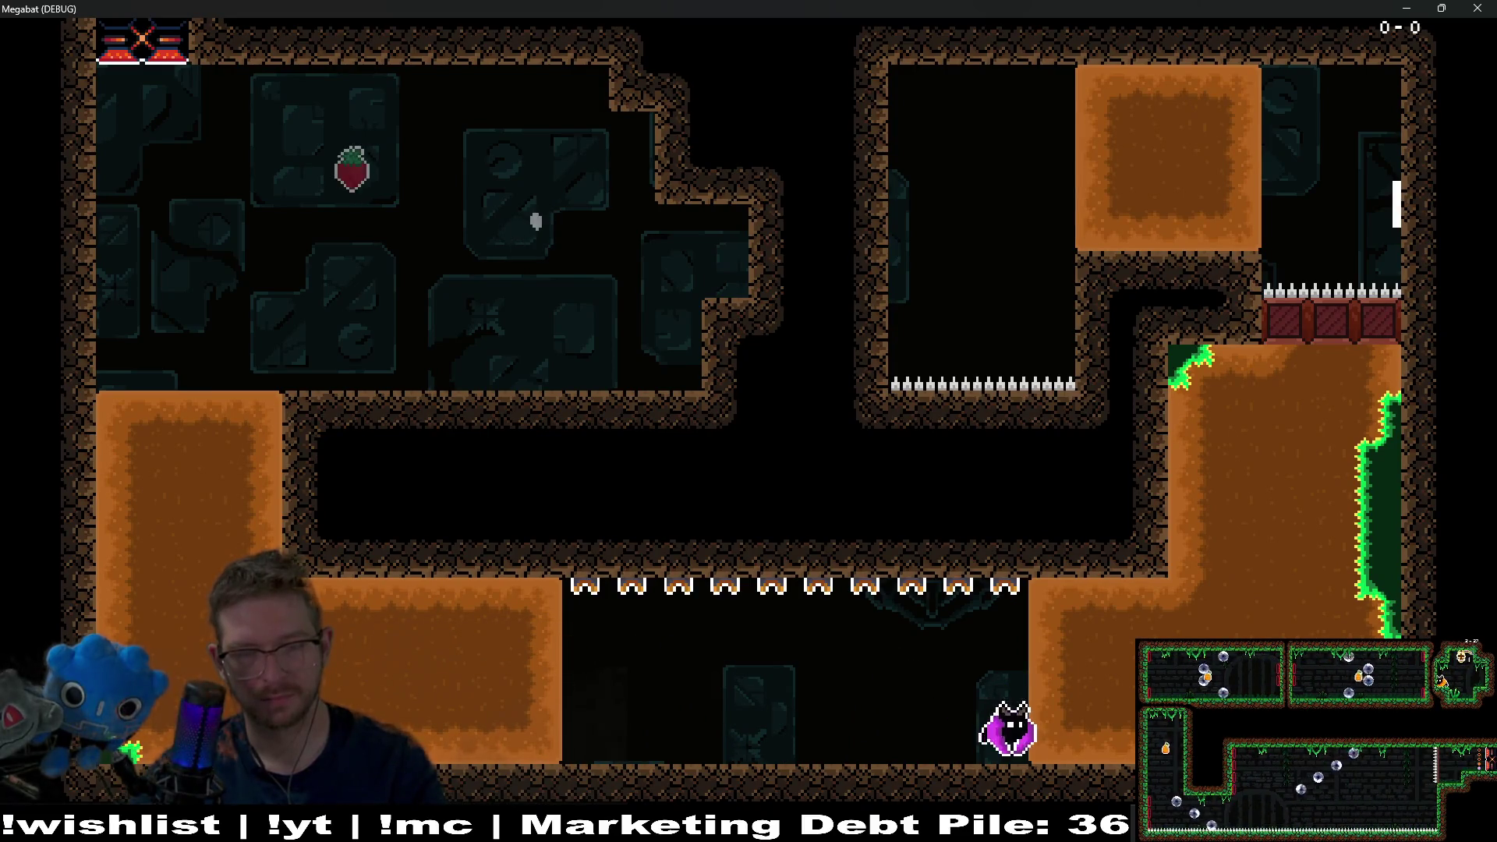
key(Left)
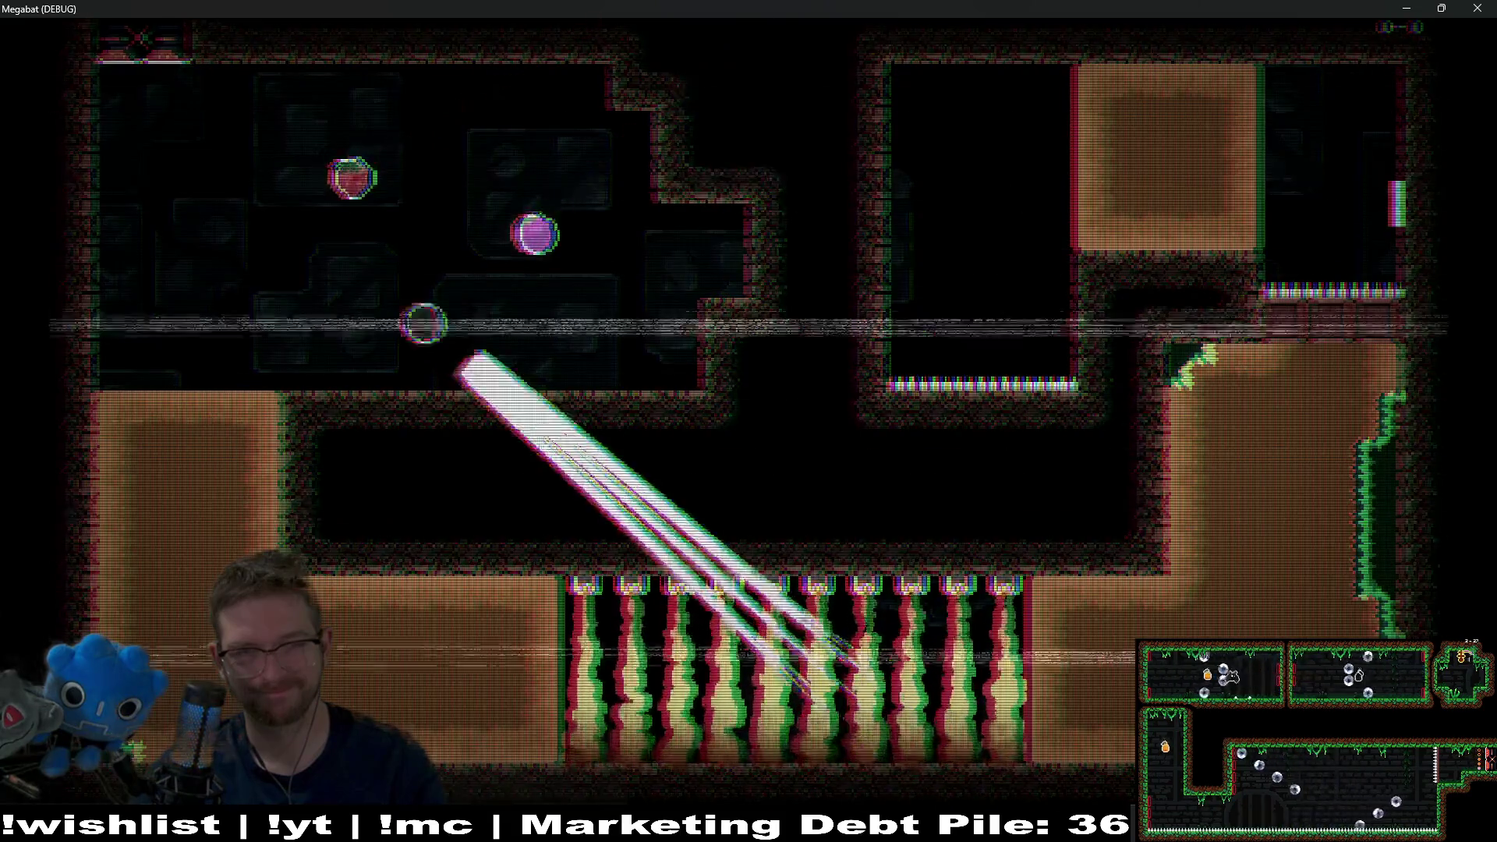
key(Right)
key(Left)
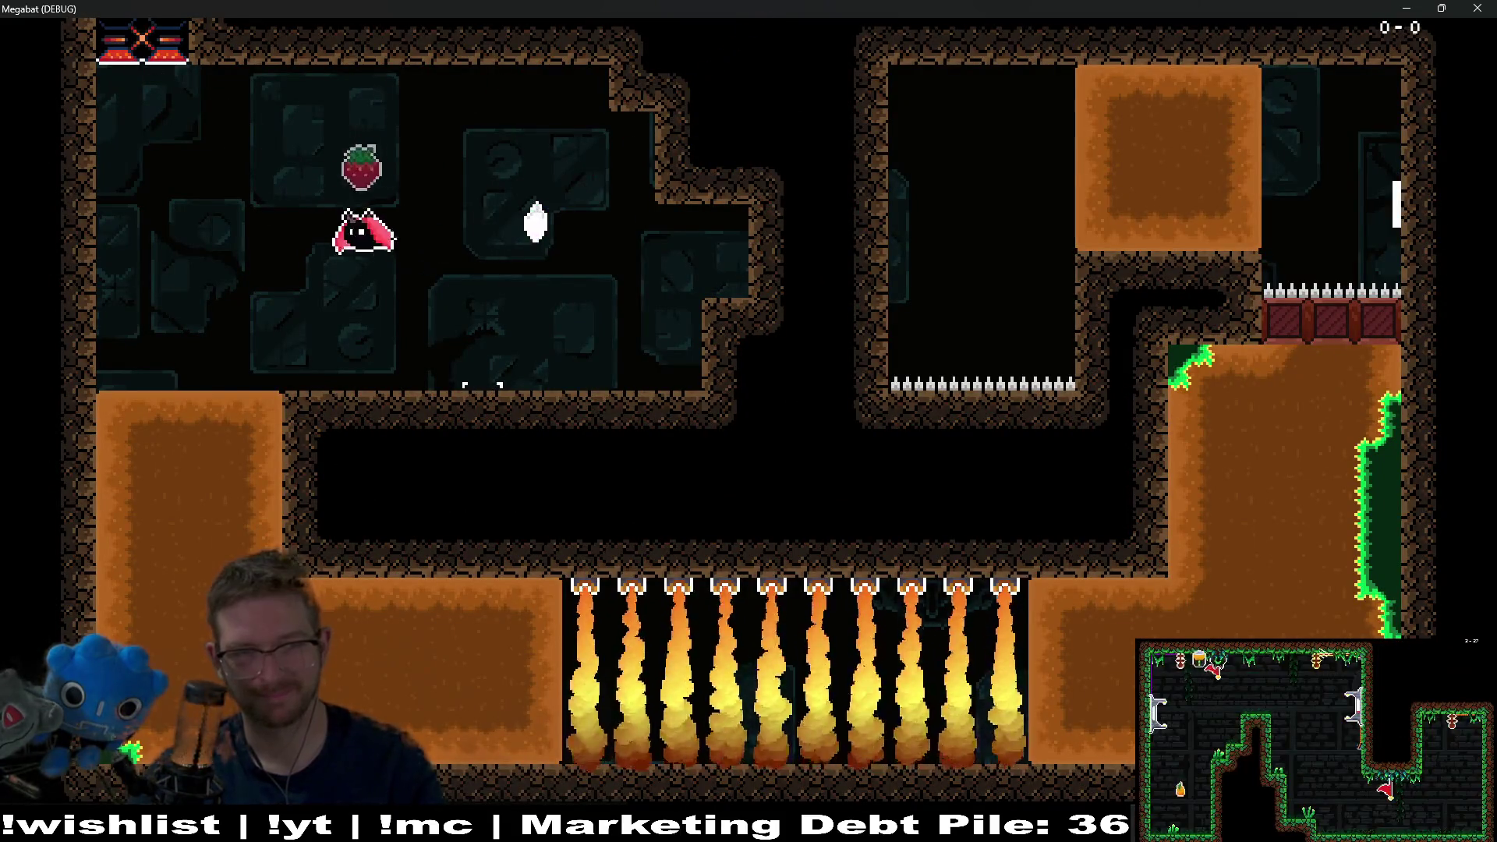
key(Down)
key(Right)
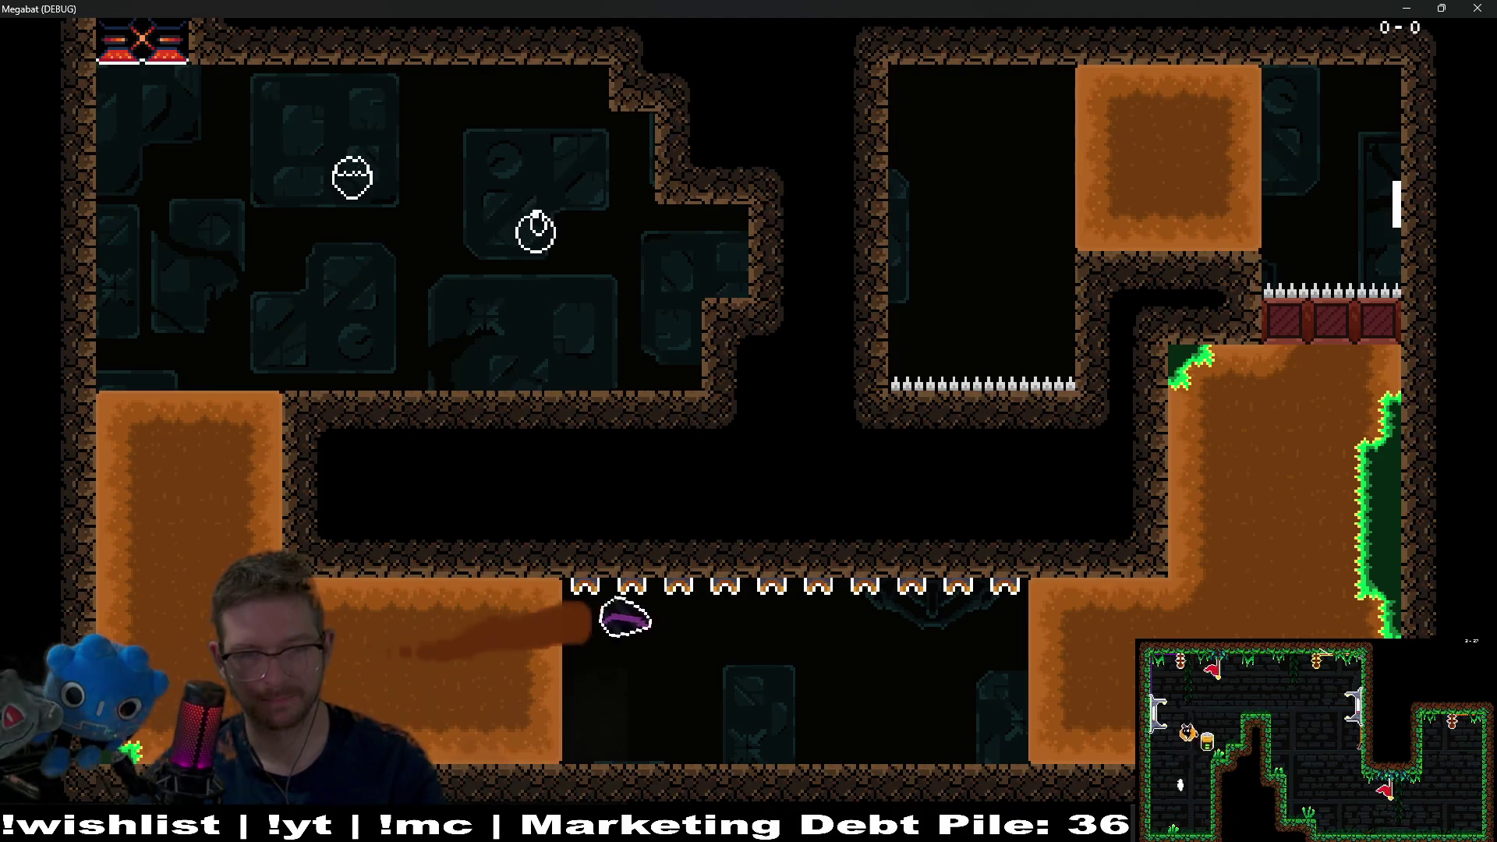
key(Up)
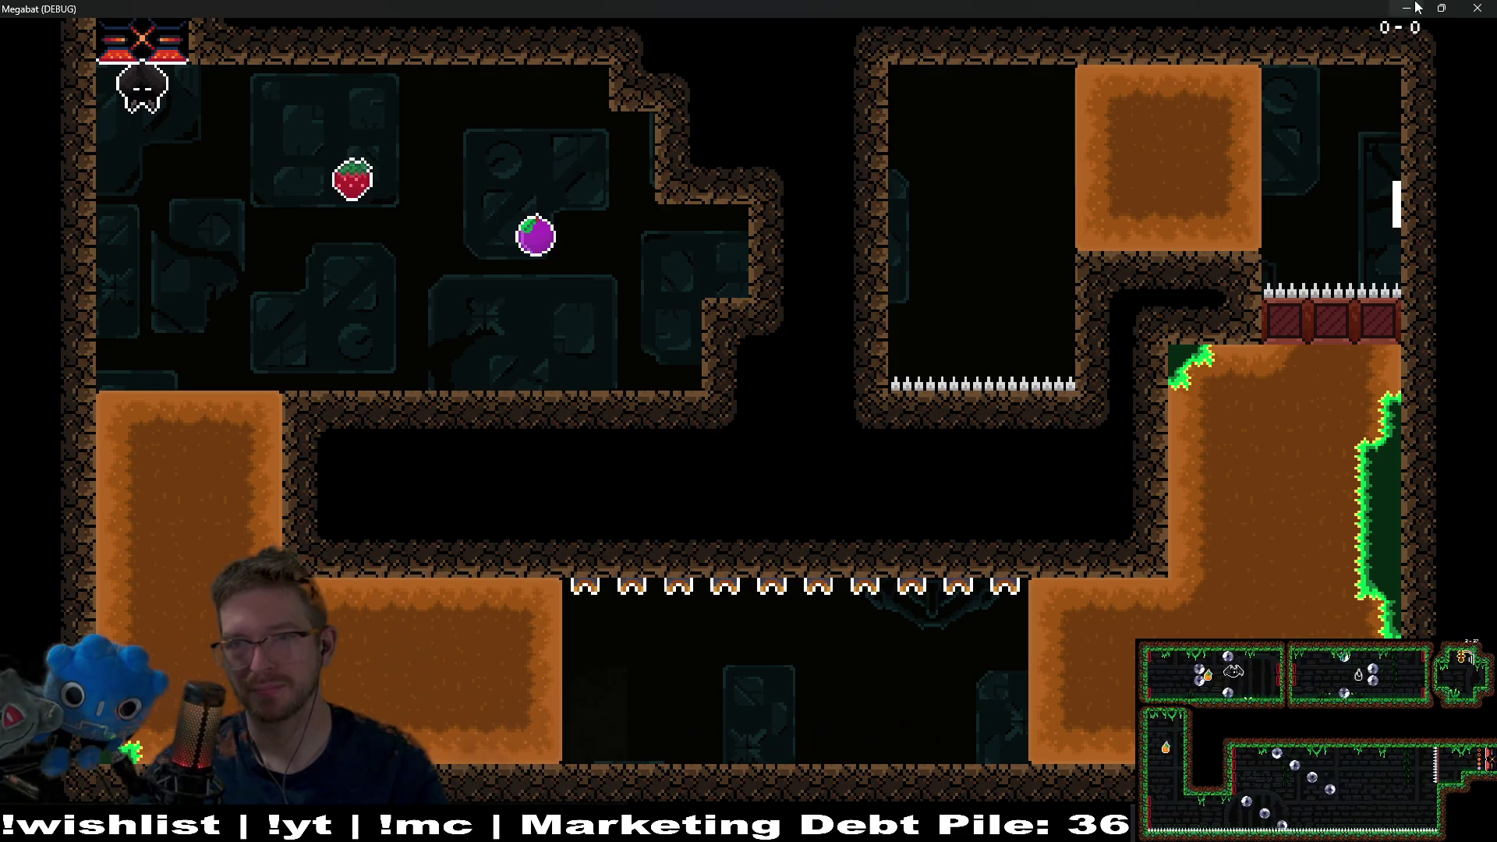
key(alt+F4)
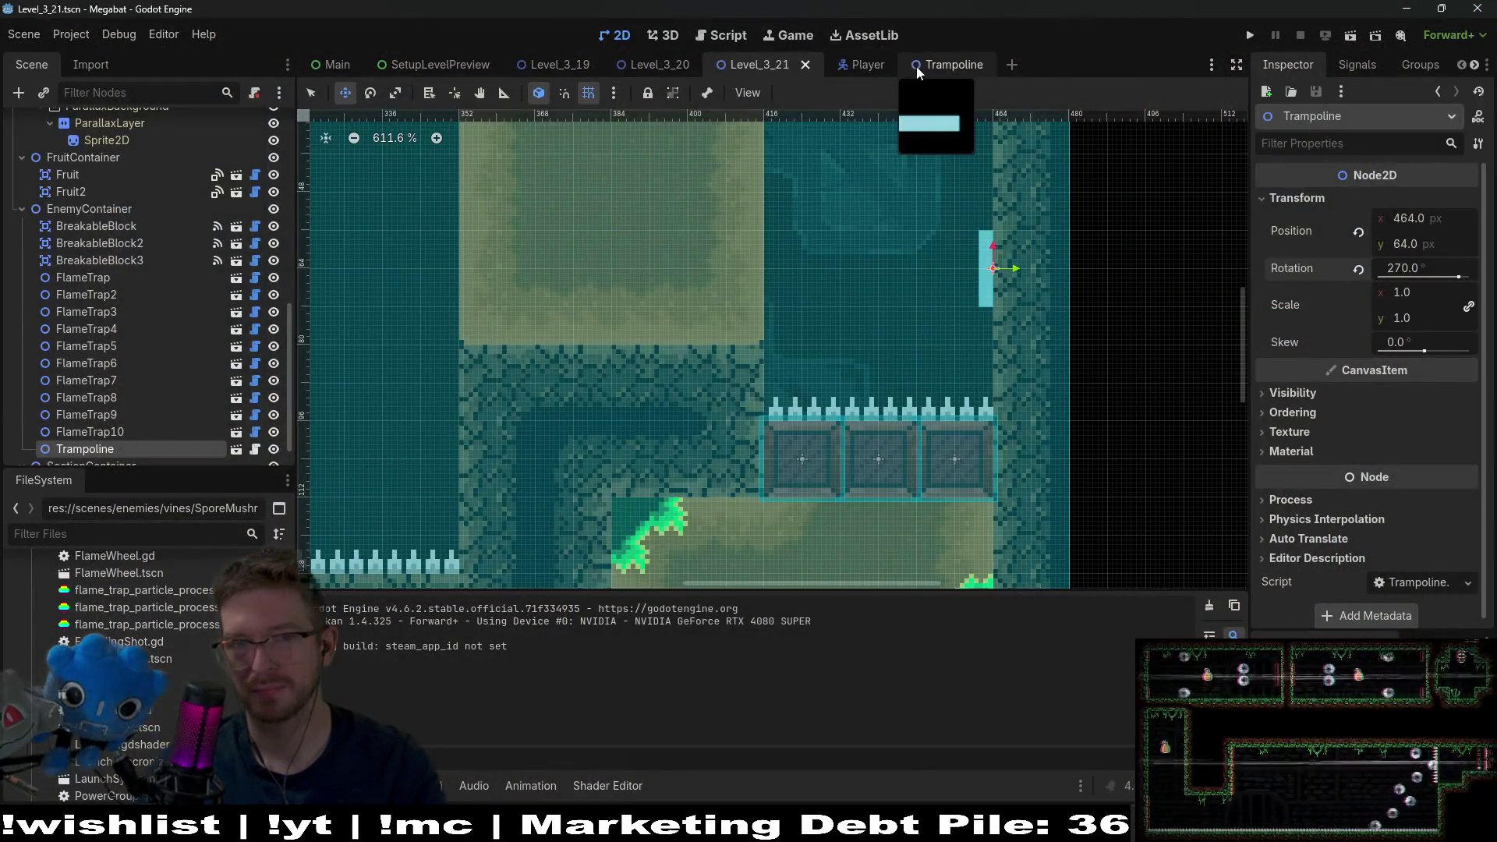
- Widen the Trampoline's CollisionShape2D rectangle to the right
click(917, 65)
click(104, 177)
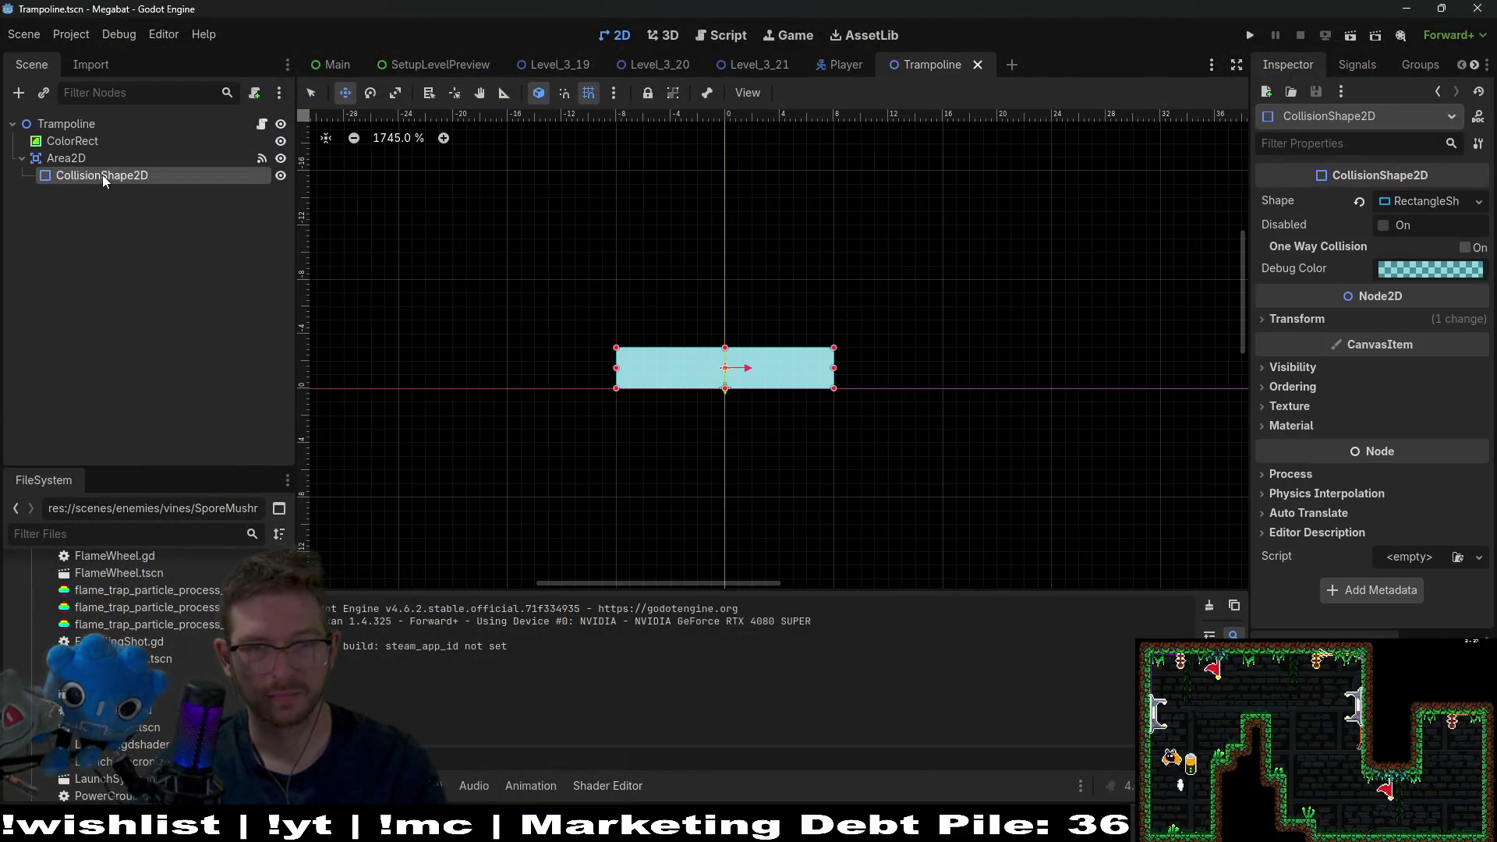
scroll(830, 420, down, 5)
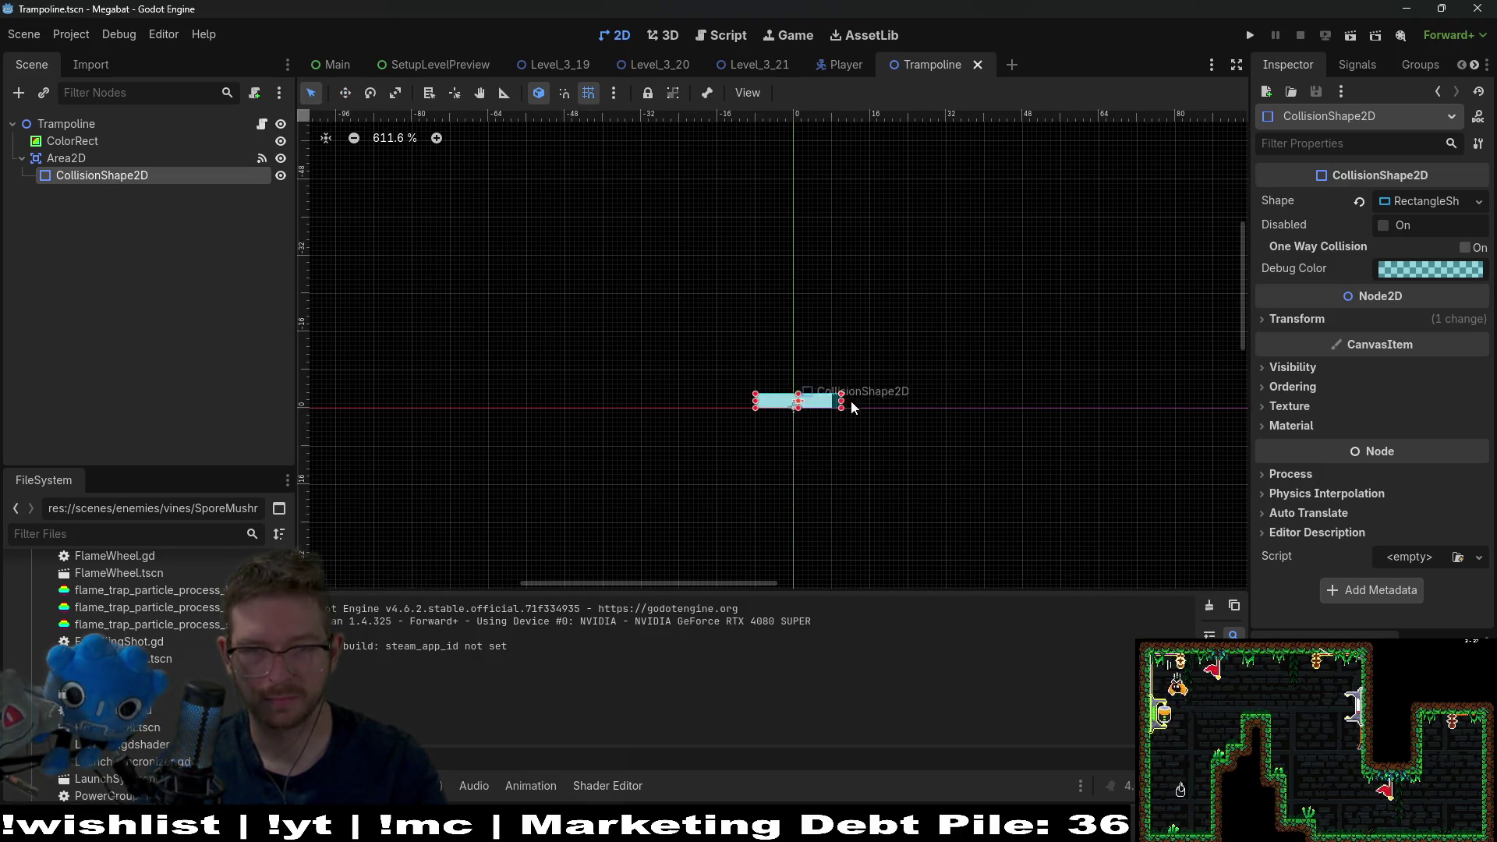
drag(938, 406, 946, 406)
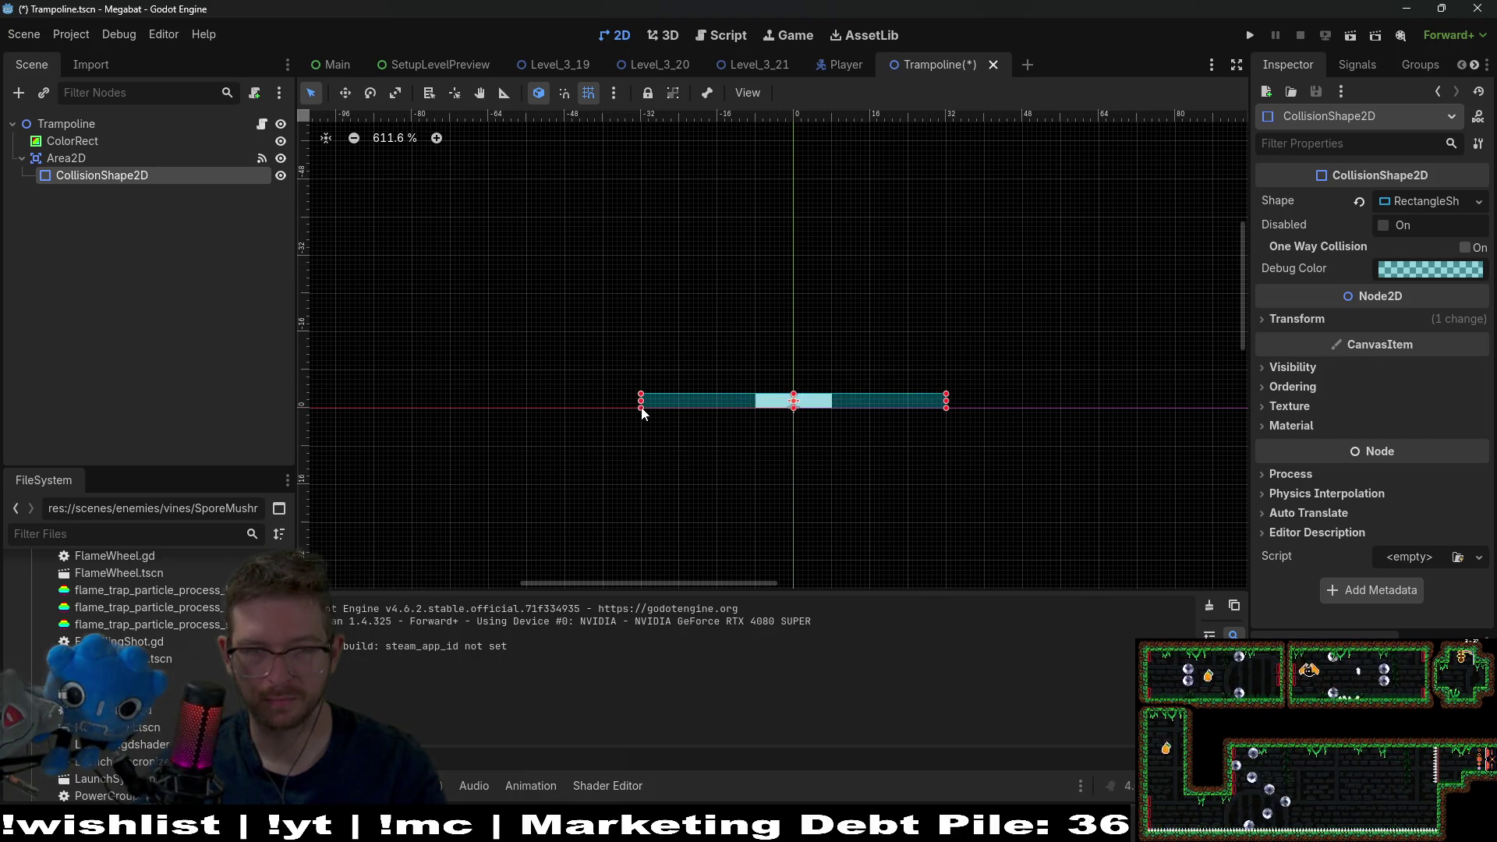
- Stretch the ColorRect across the collision shape to span -32 to 32, and save Trampoline.tscn
click(73, 141)
scroll(671, 348, up, 4)
drag(716, 441, 604, 446)
scroll(975, 452, right, 5)
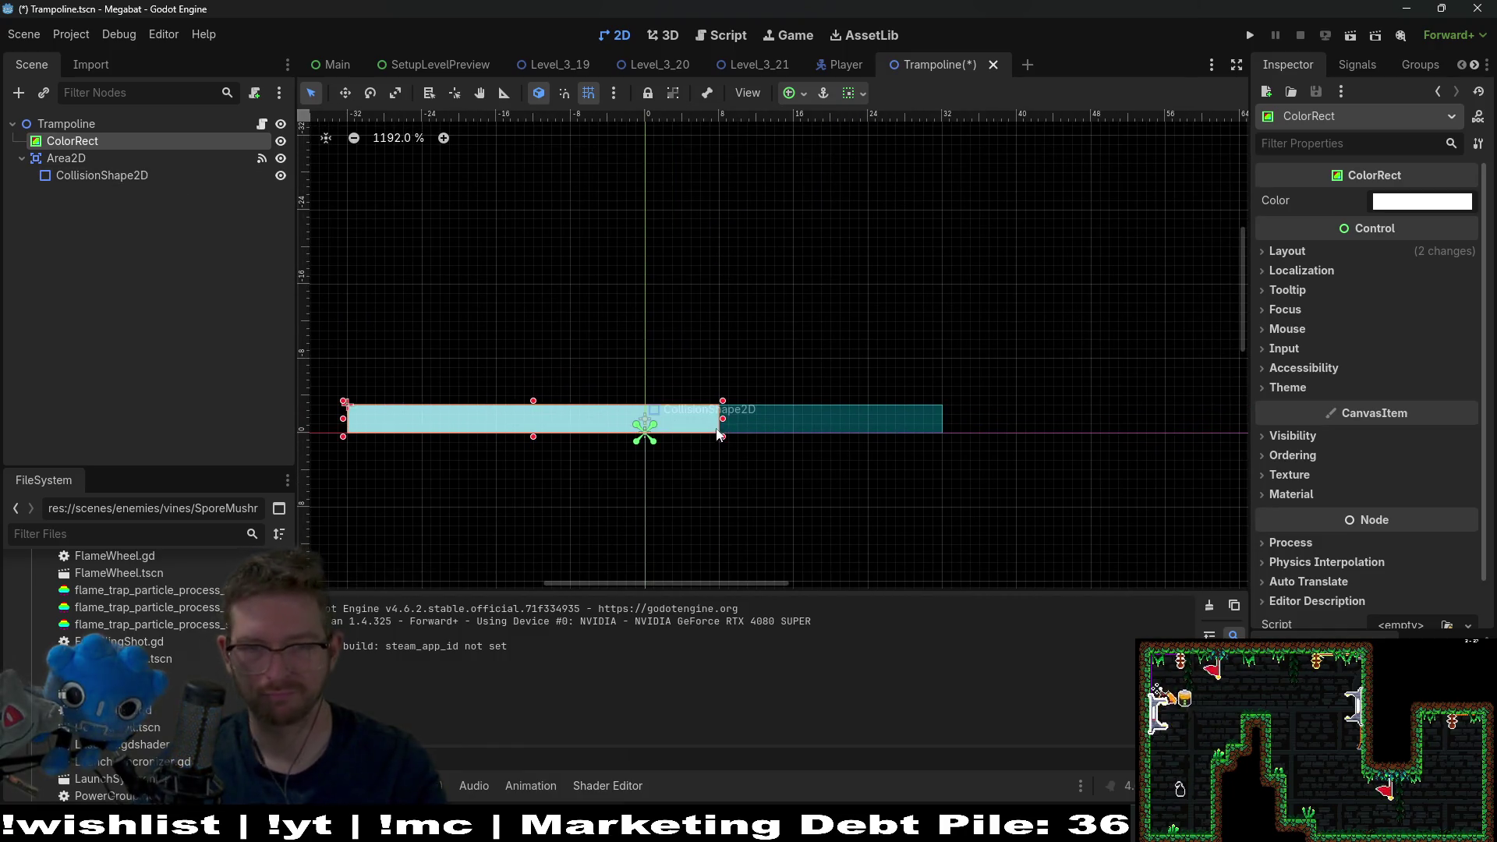
drag(745, 418, 950, 420)
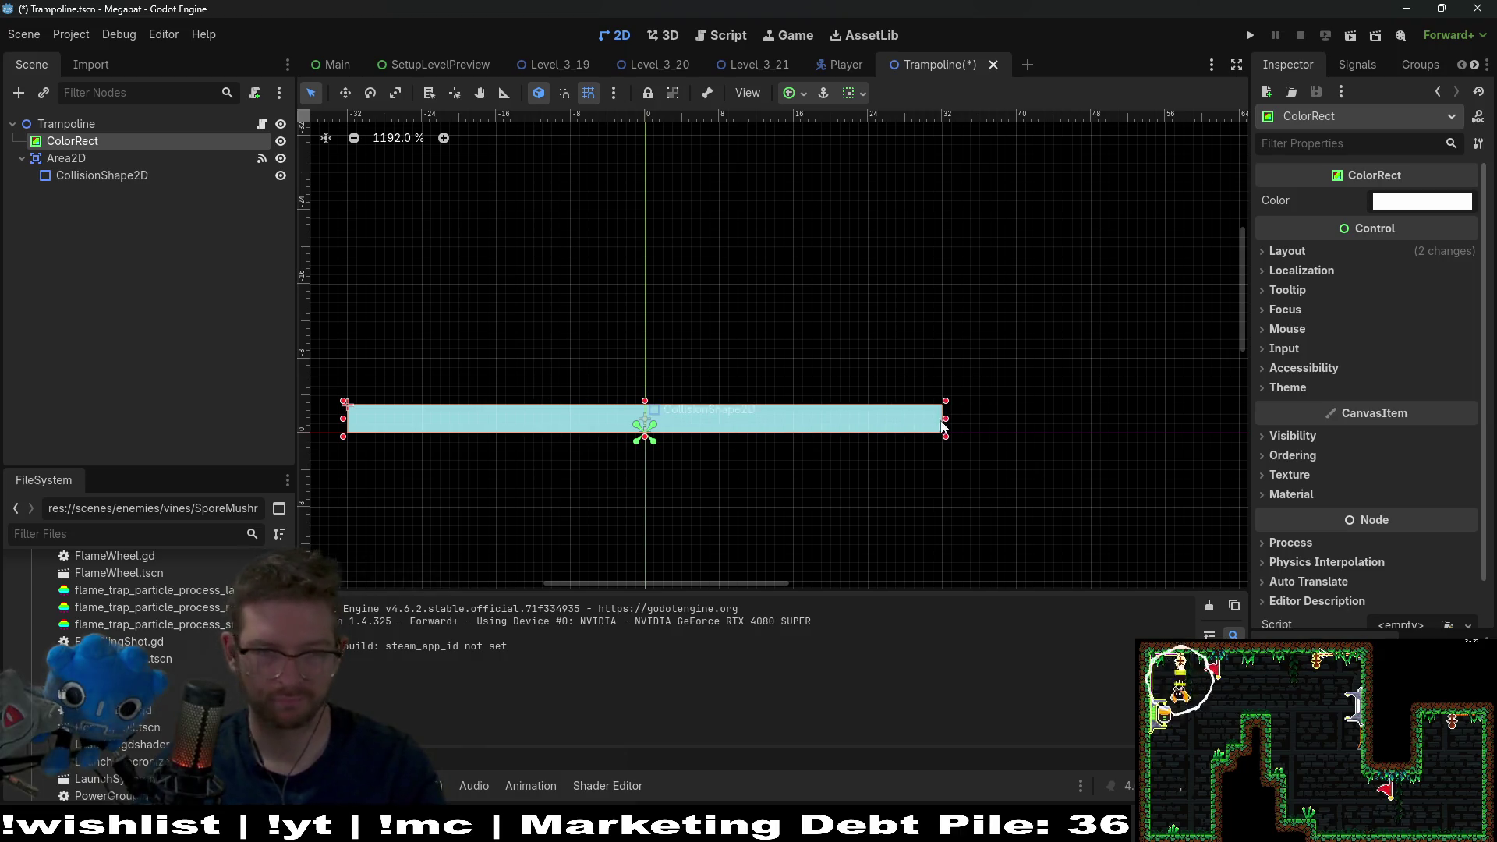
scroll(718, 374, down, 3)
key(ctrl+s)
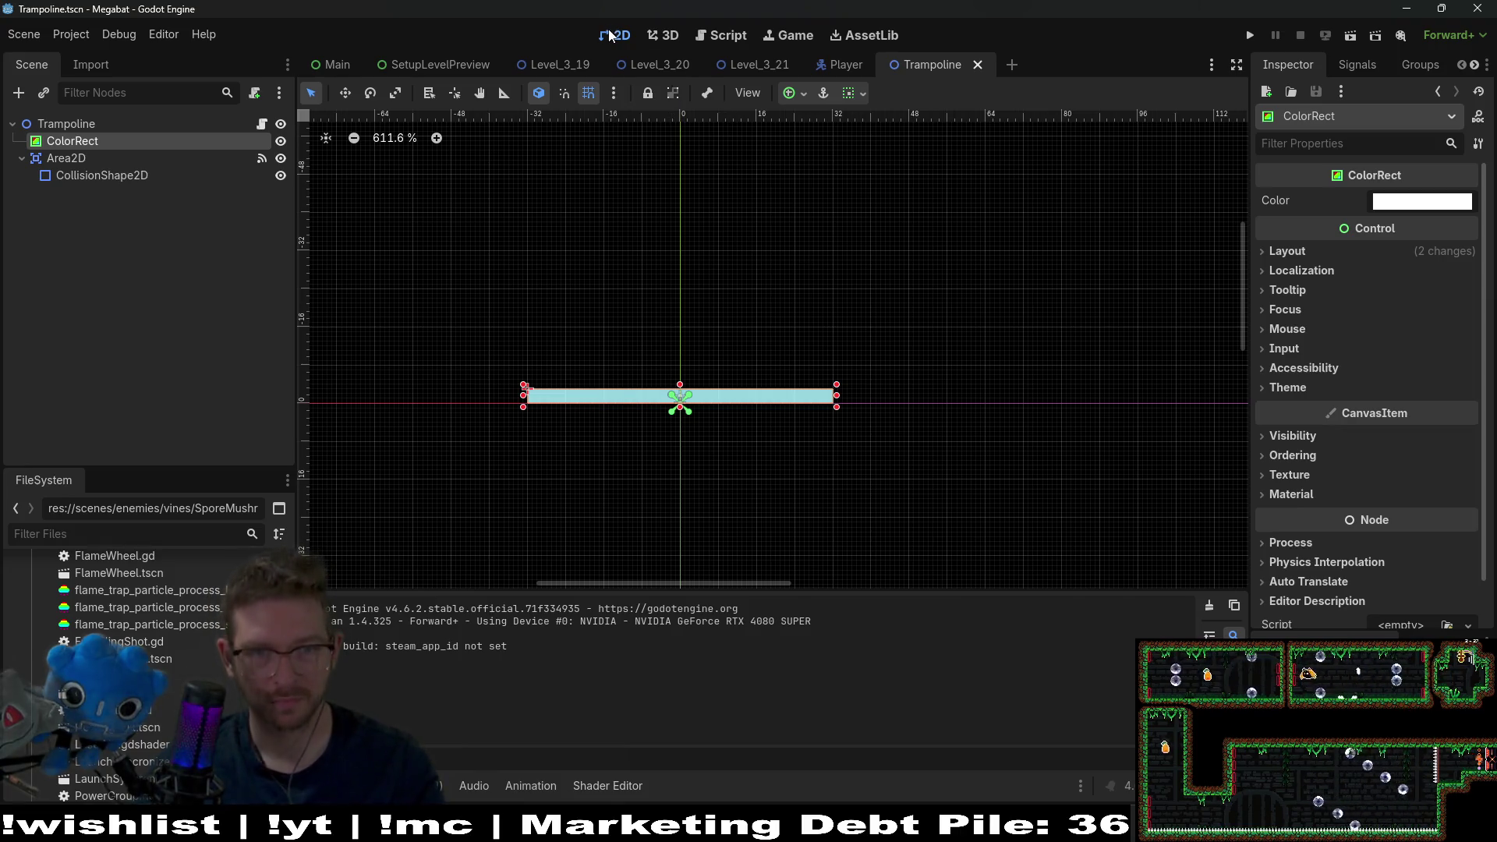
- In Level_3_21, move the Trampoline up to position (464, 56)
click(764, 70)
scroll(985, 256, down, 2)
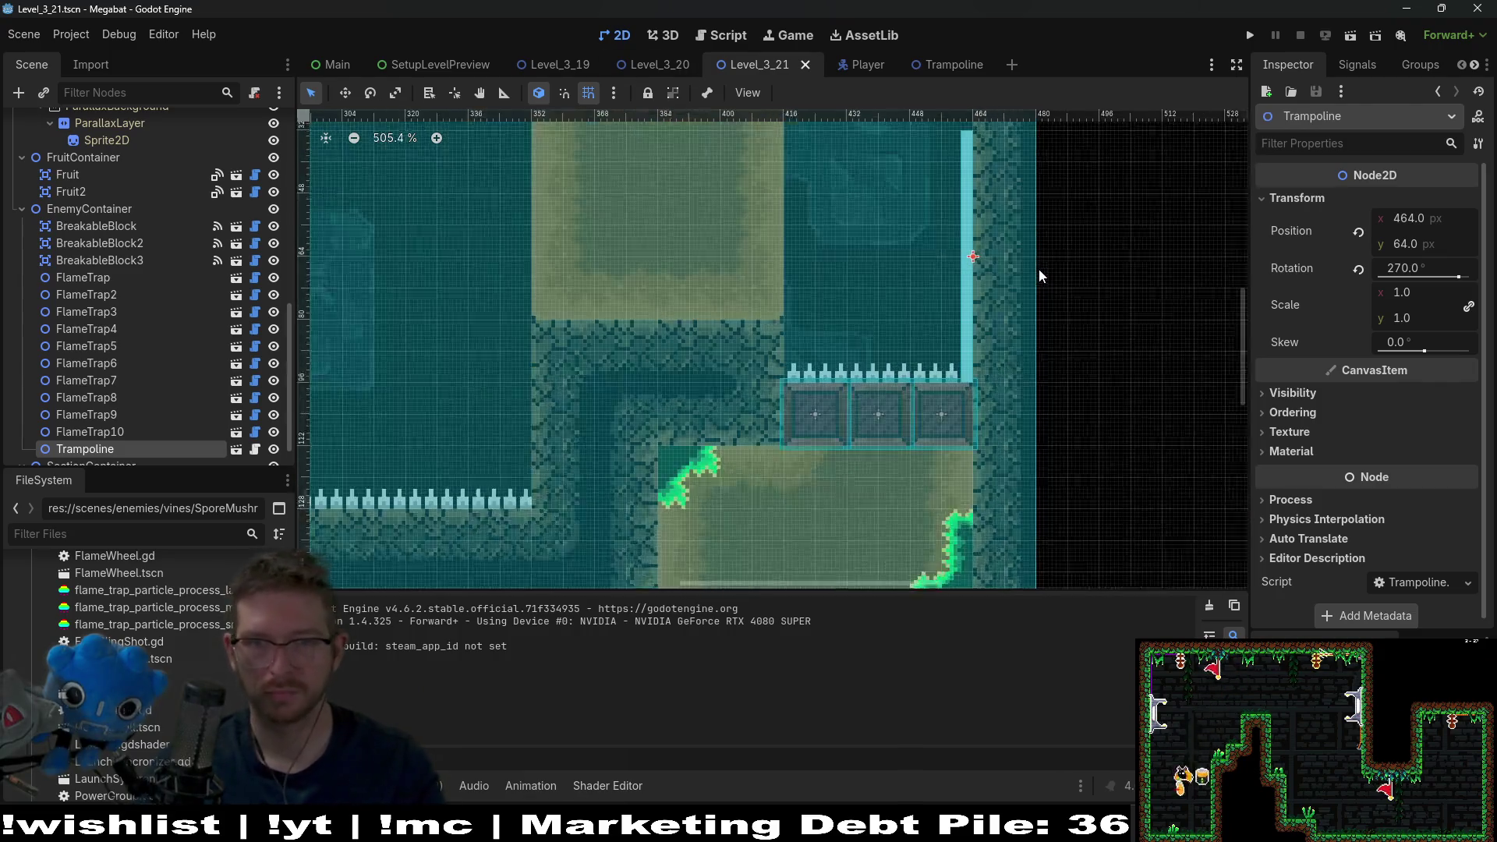
scroll(1041, 394, up, 2)
scroll(1041, 393, right, 2)
key(w)
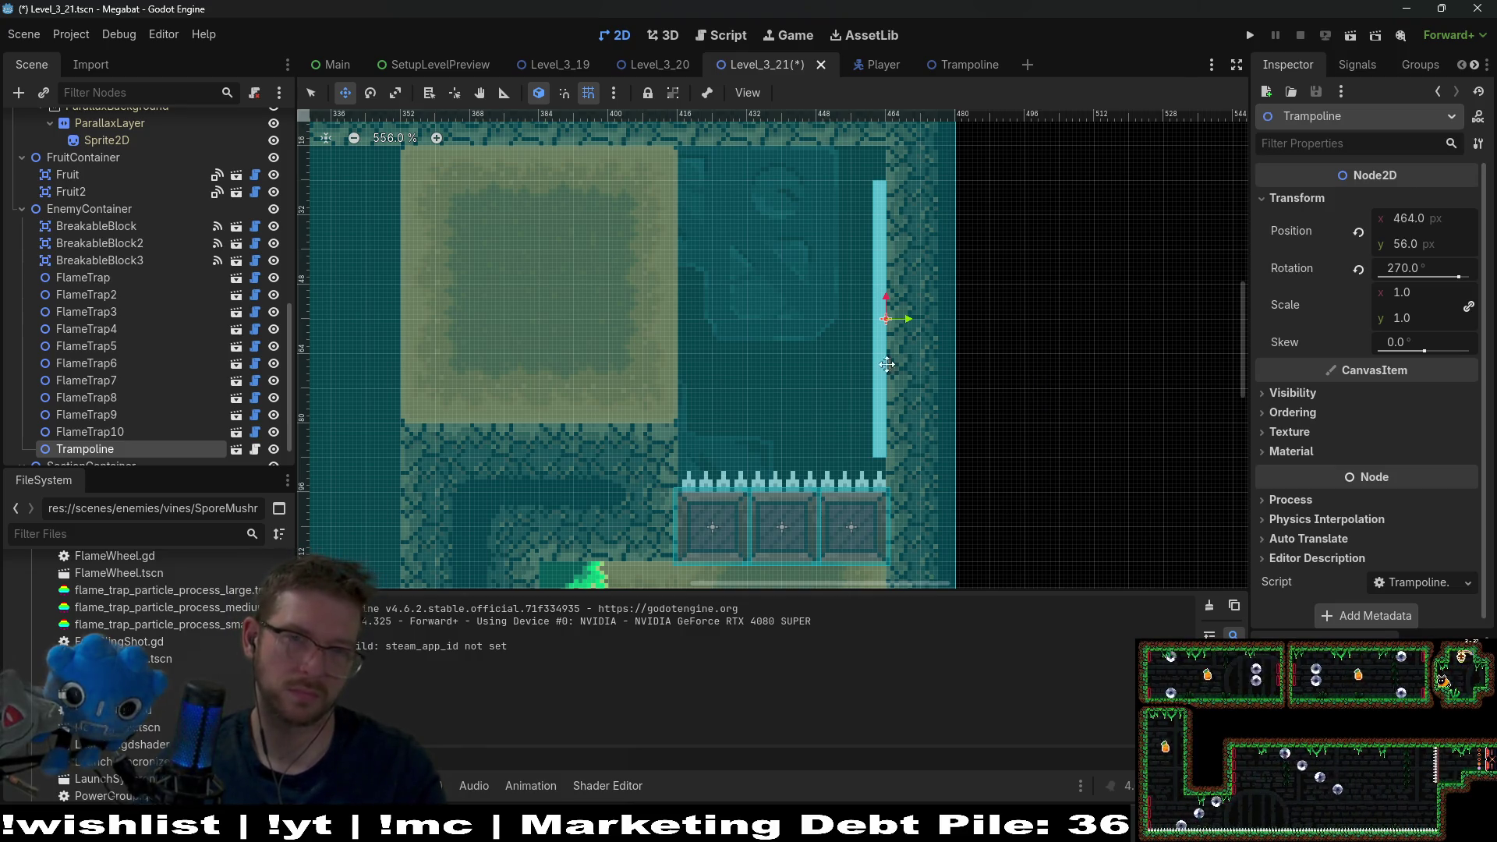
scroll(923, 365, down, 5)
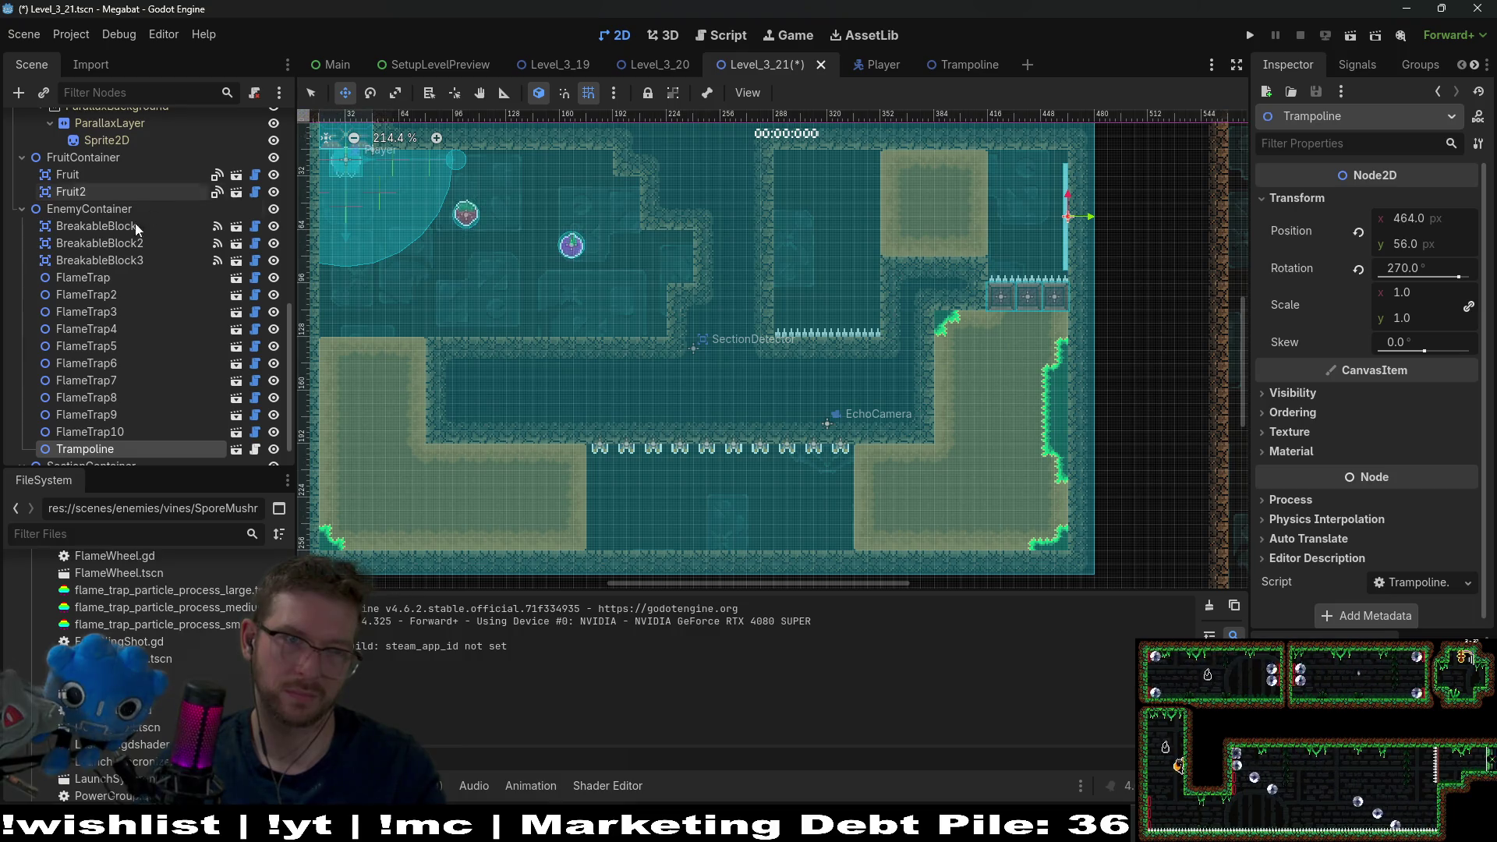
scroll(123, 231, up, 6)
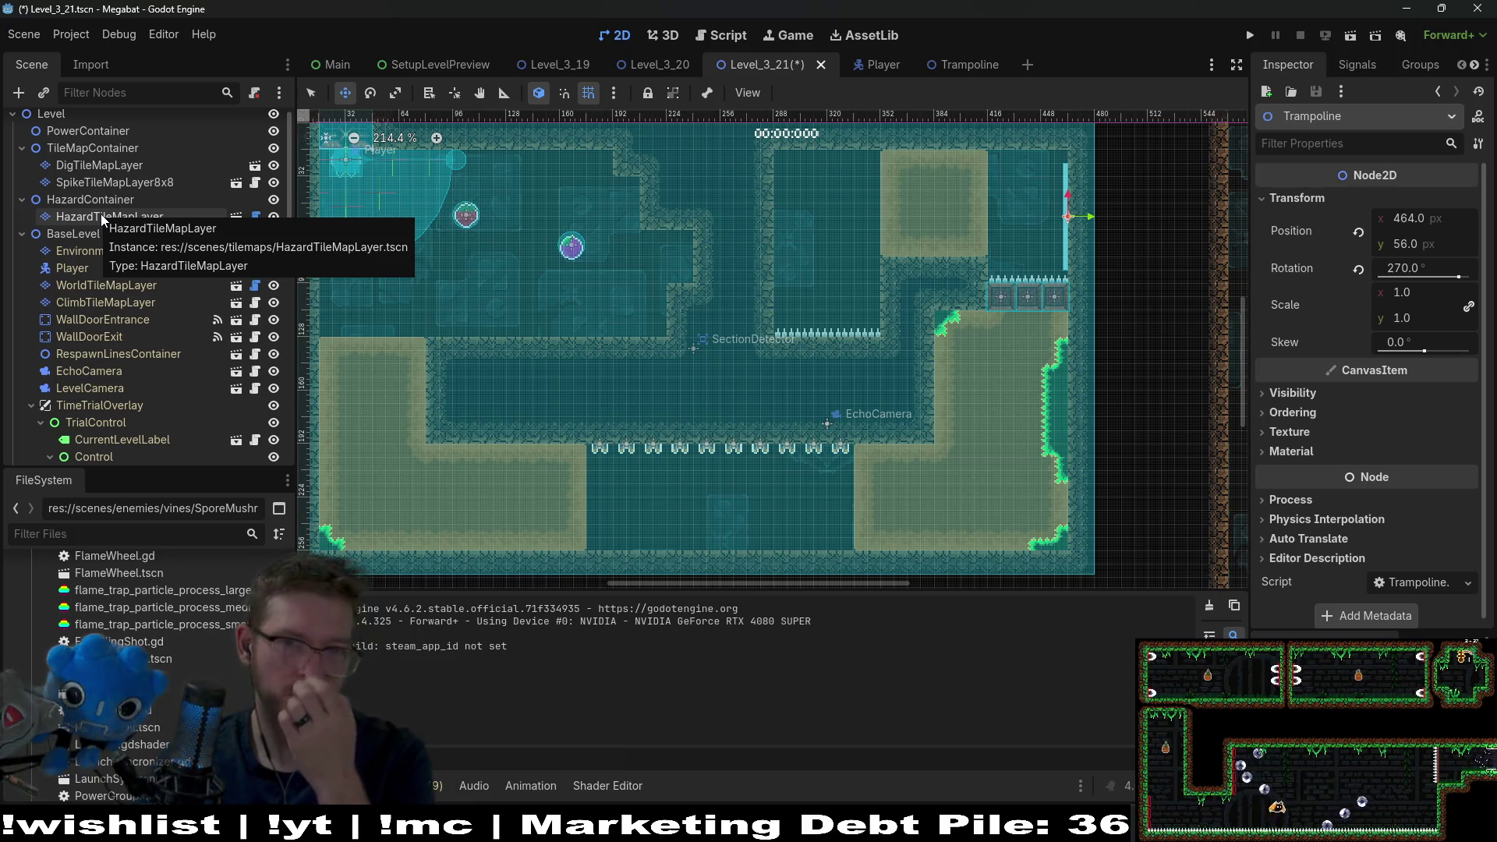
- Paint a Sand terrain rectangle on DigTileMapLayer in the upper room, then run the level
click(97, 165)
click(398, 637)
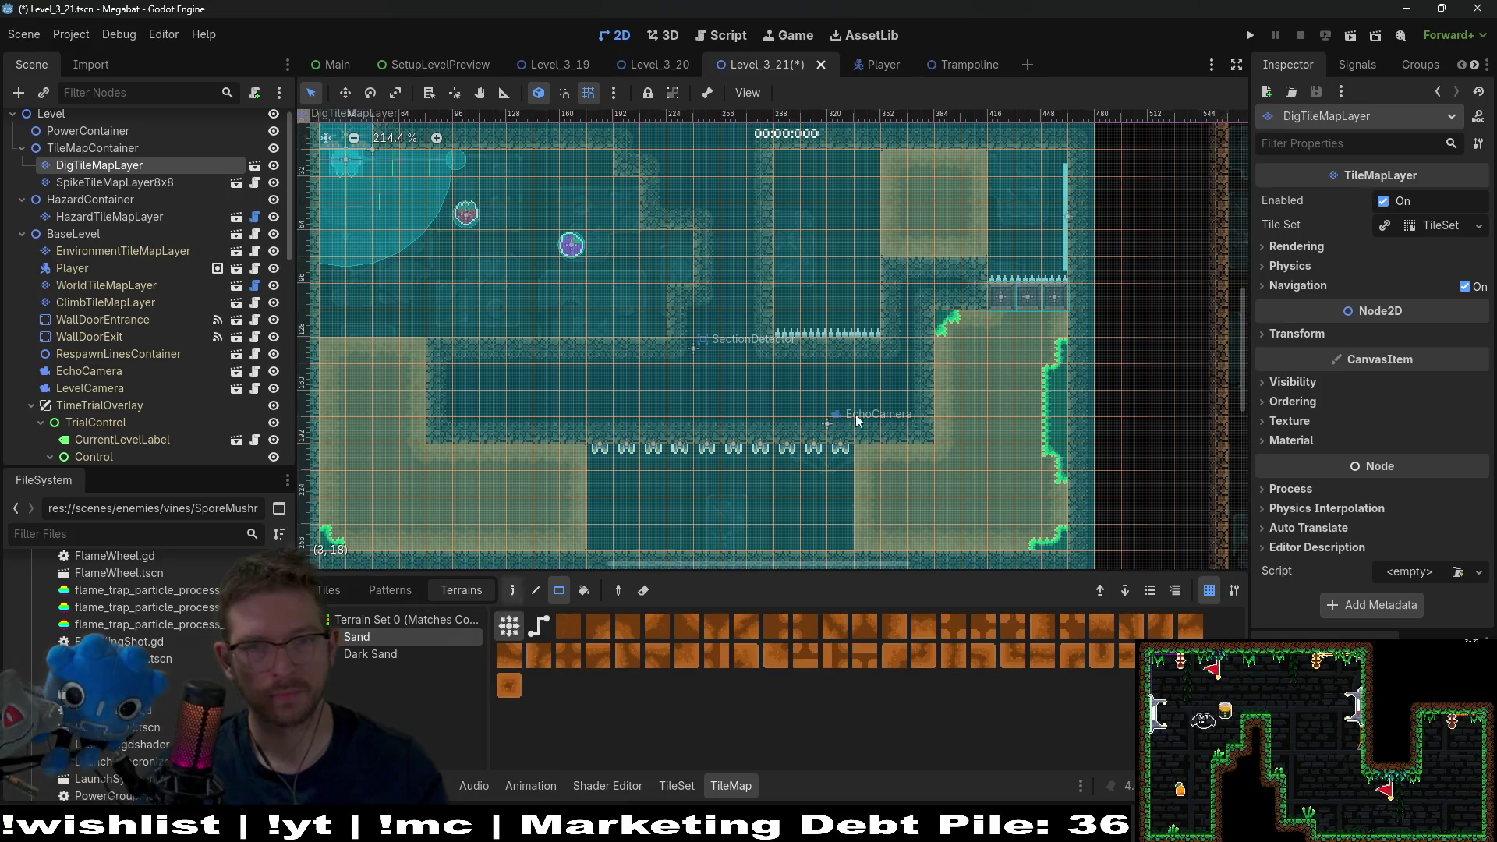
drag(831, 236, 781, 173)
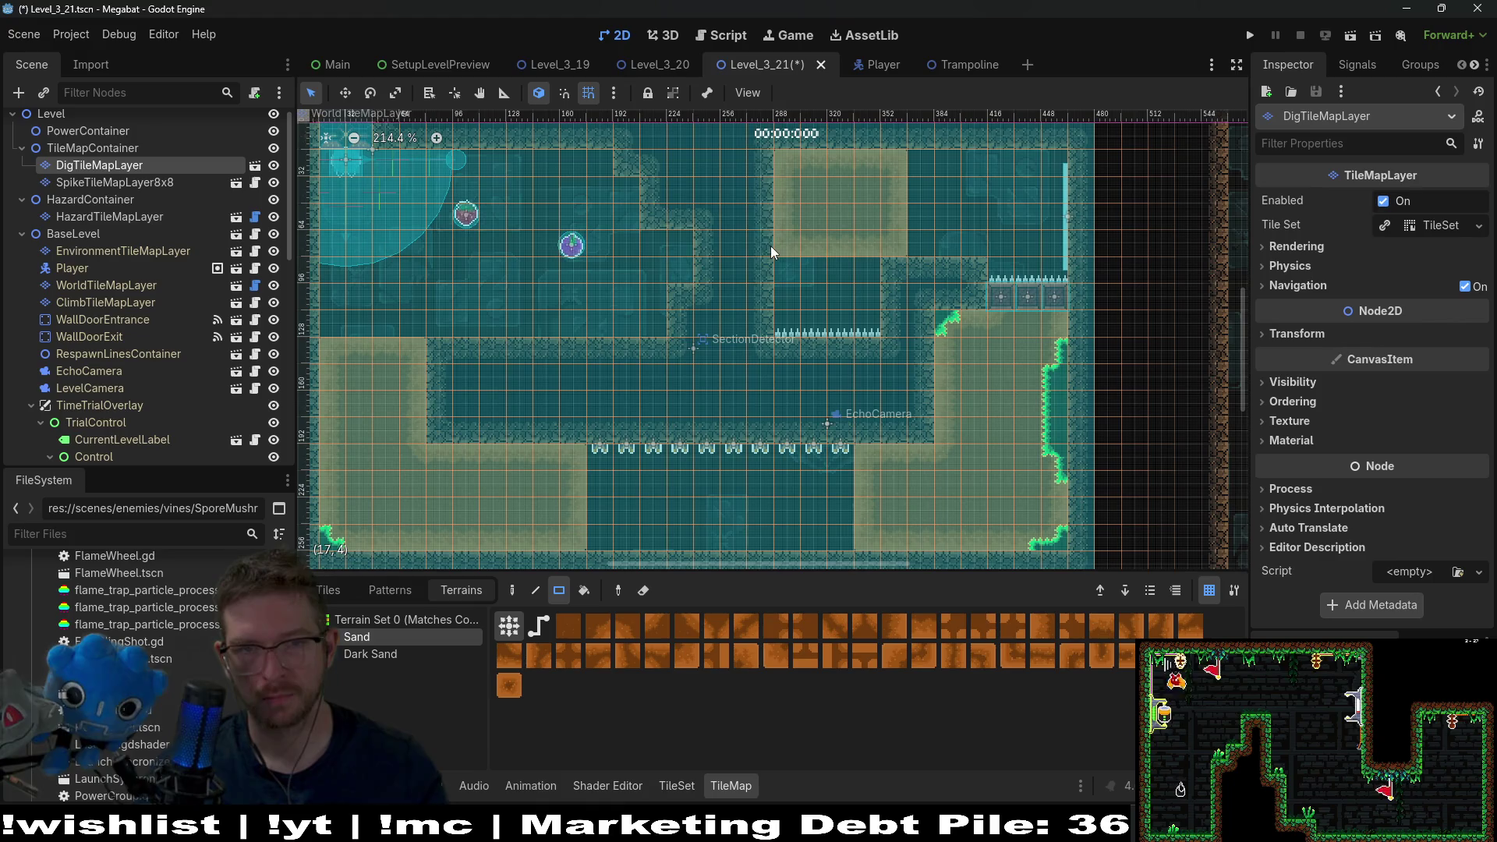
click(1350, 37)
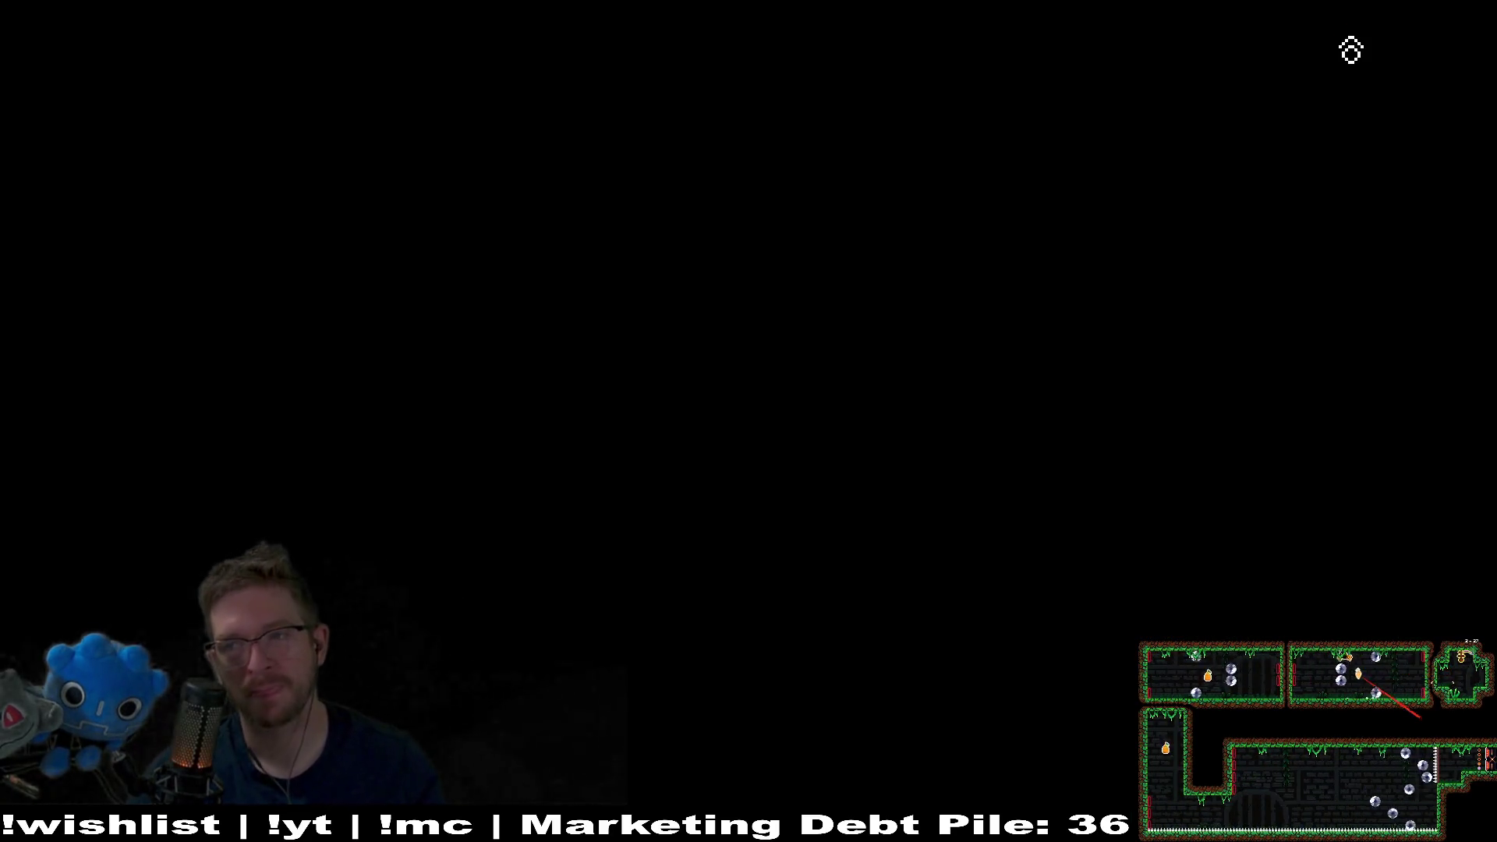
- Fly the bat along the lower passage, down the left shaft and dash under the spikes
key(Left)
key(Down)
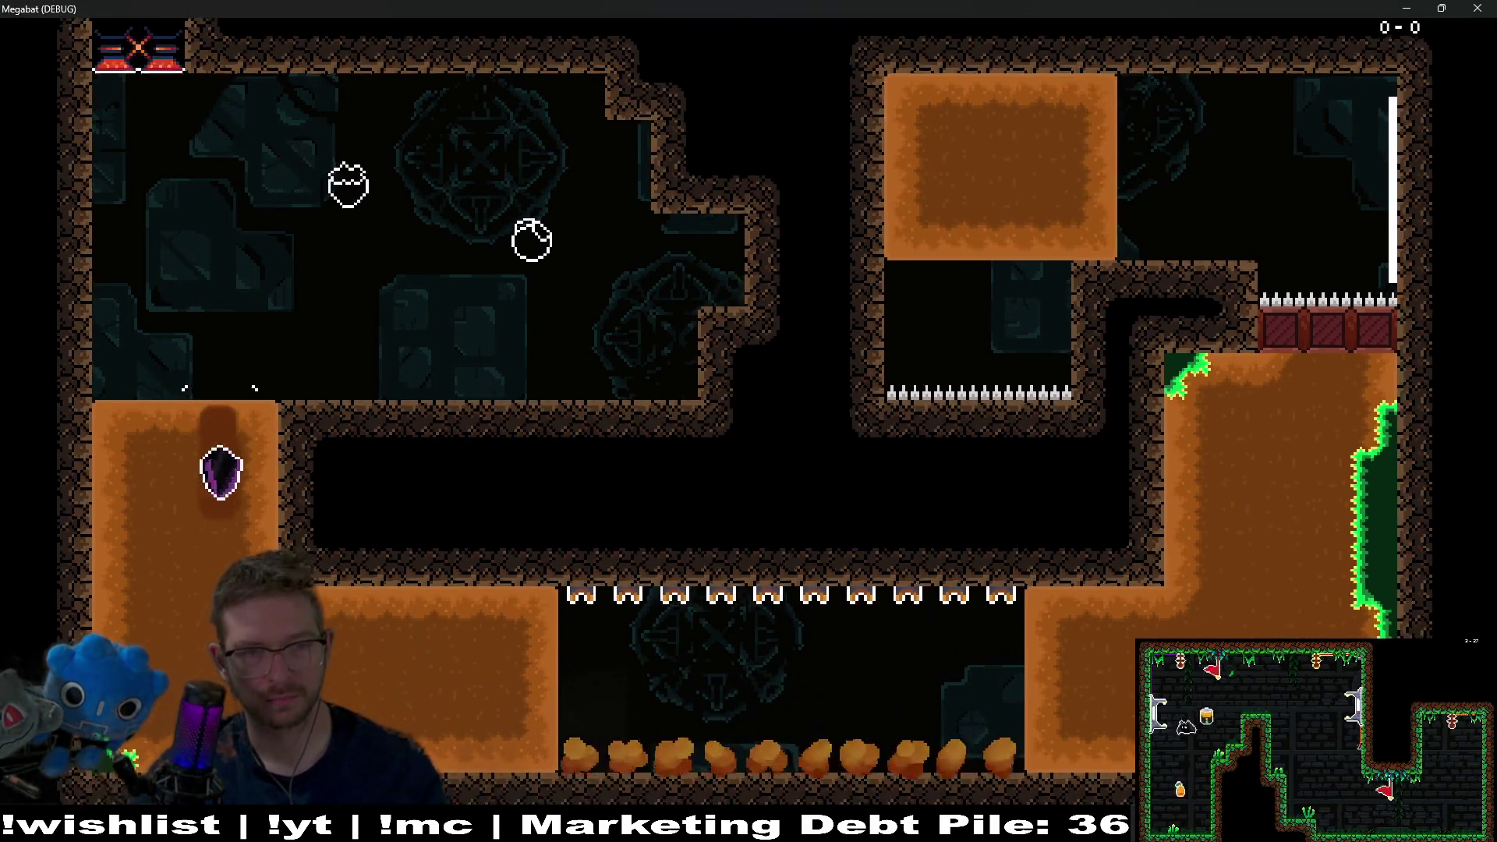
key(Right)
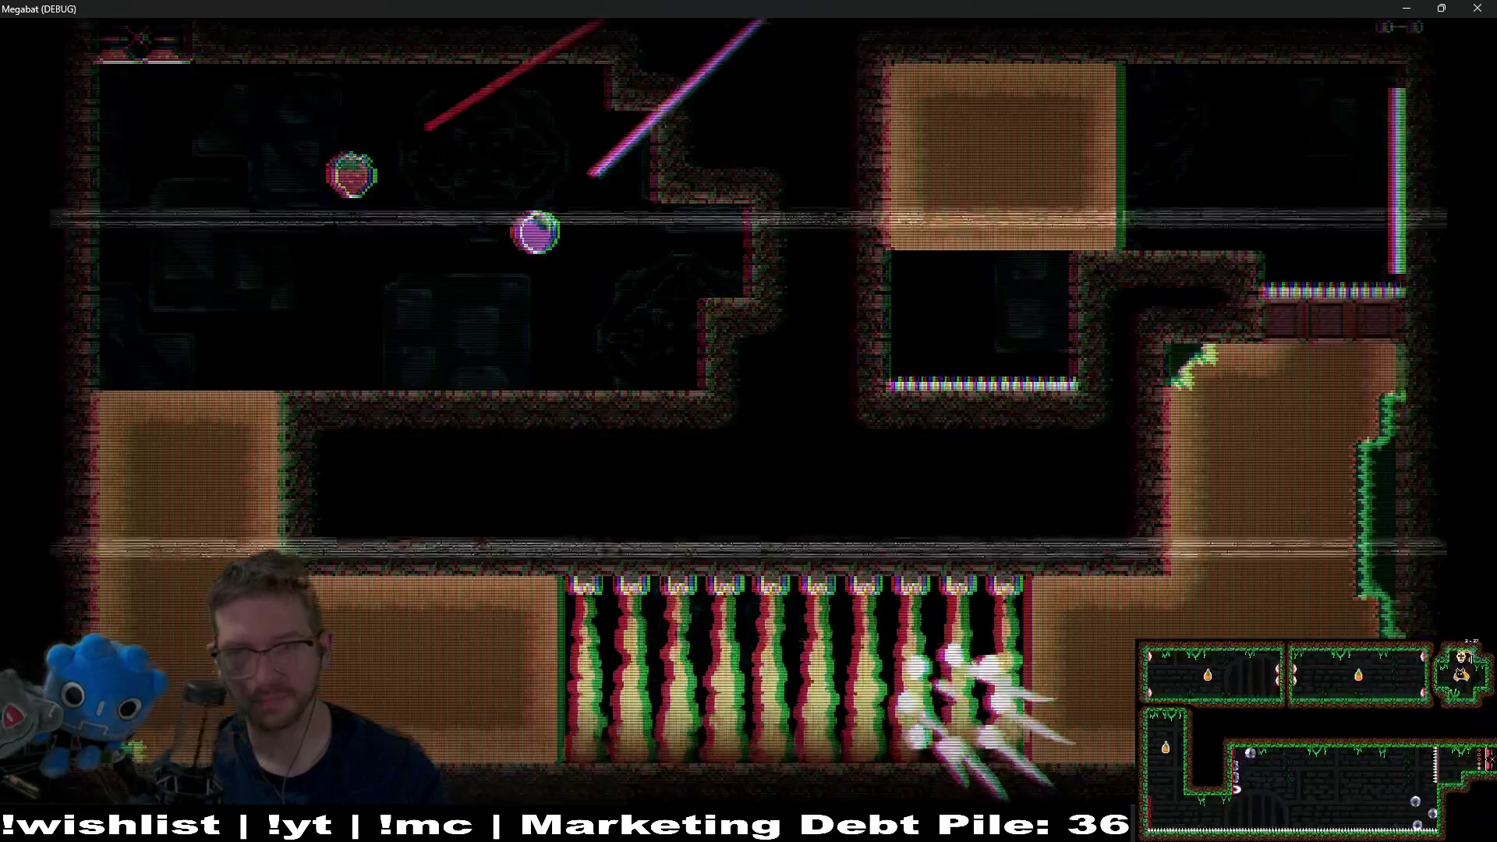
key(Left)
key(Down)
key(Right)
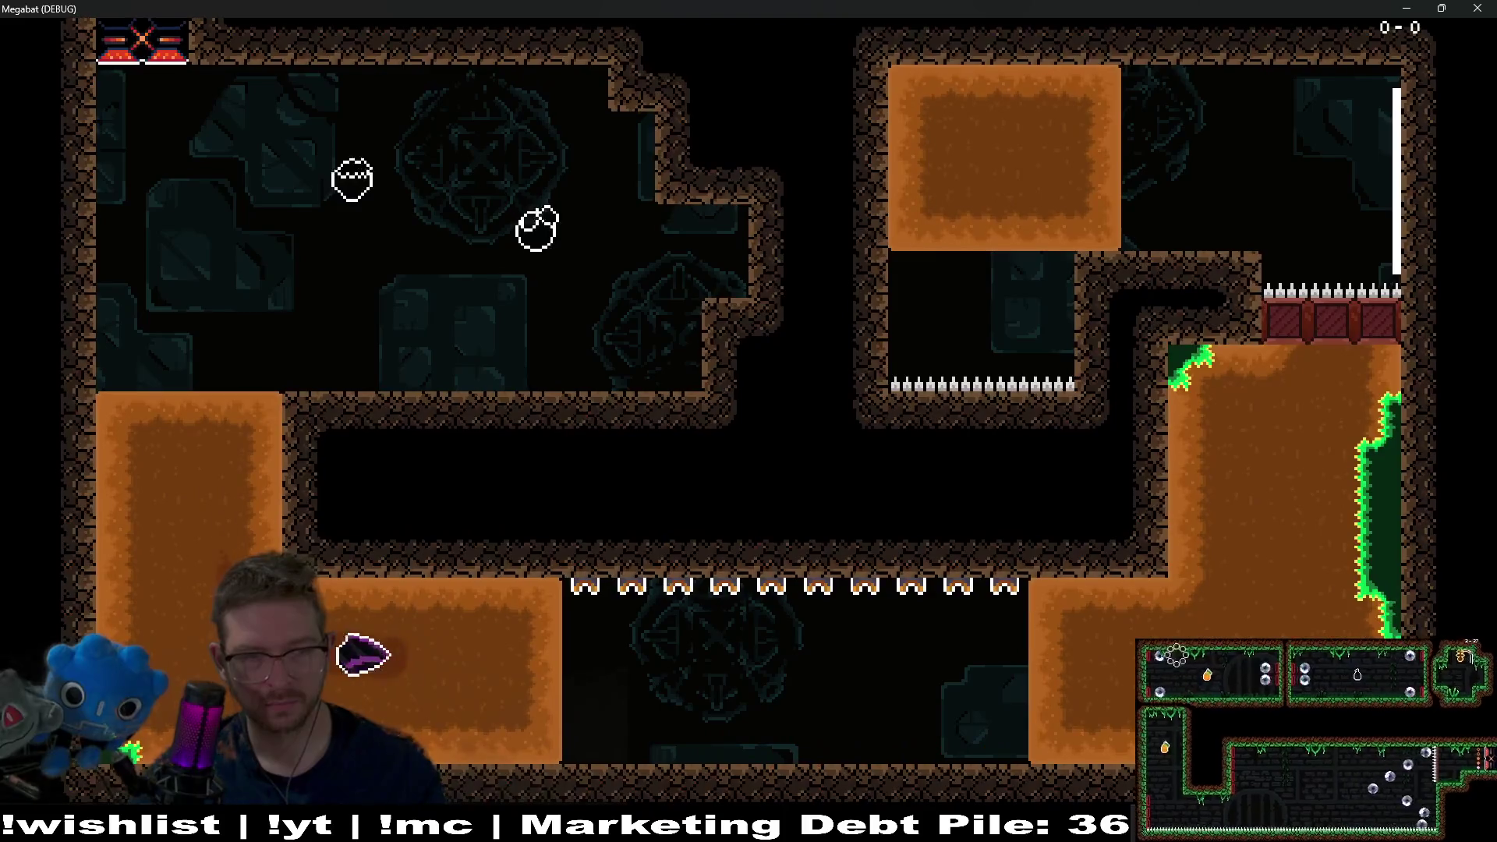
key(Right)
key(Up)
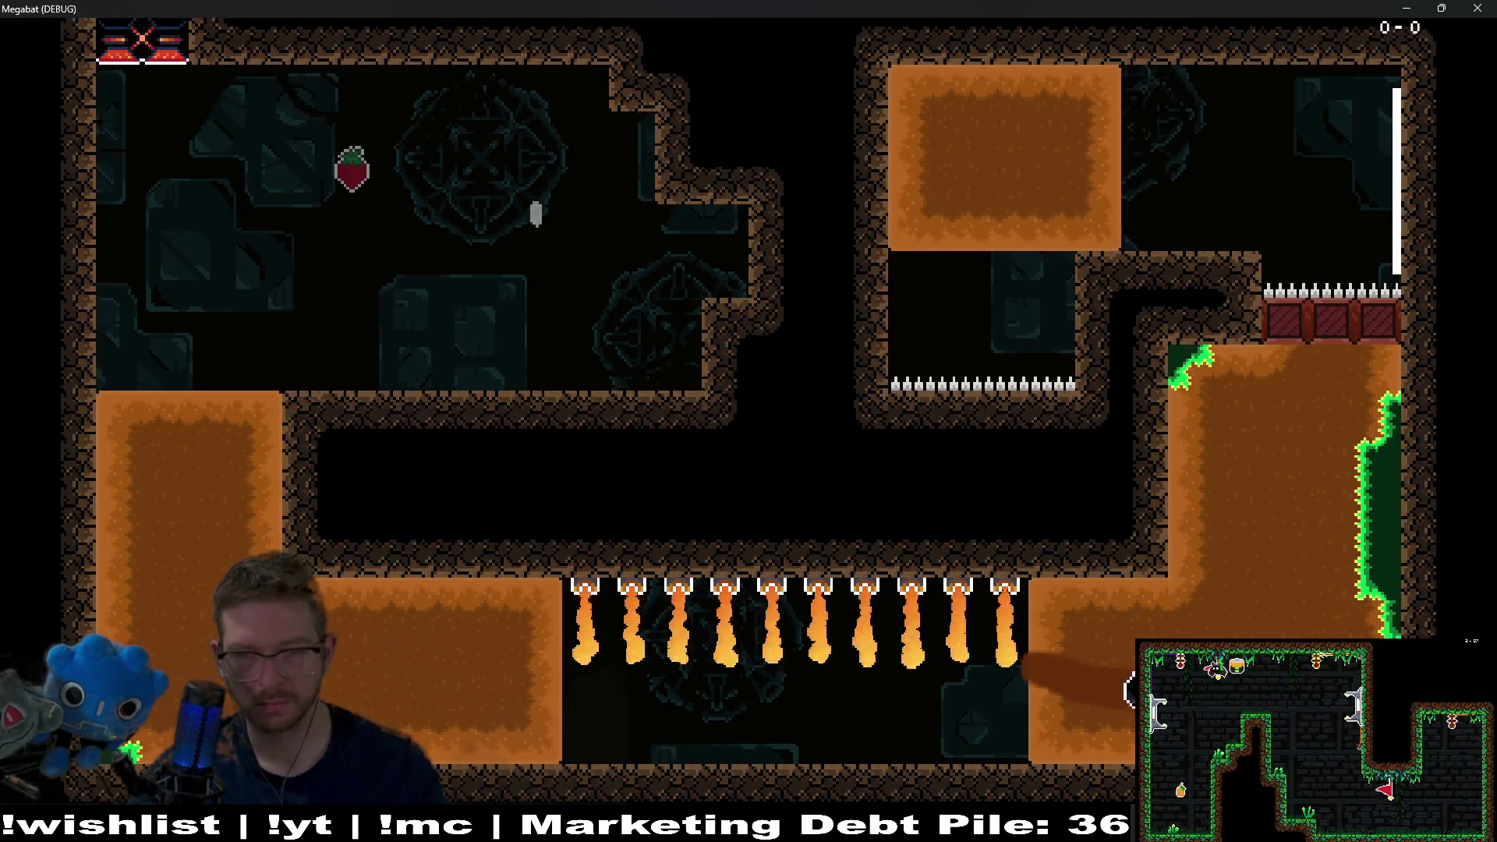
key(Up)
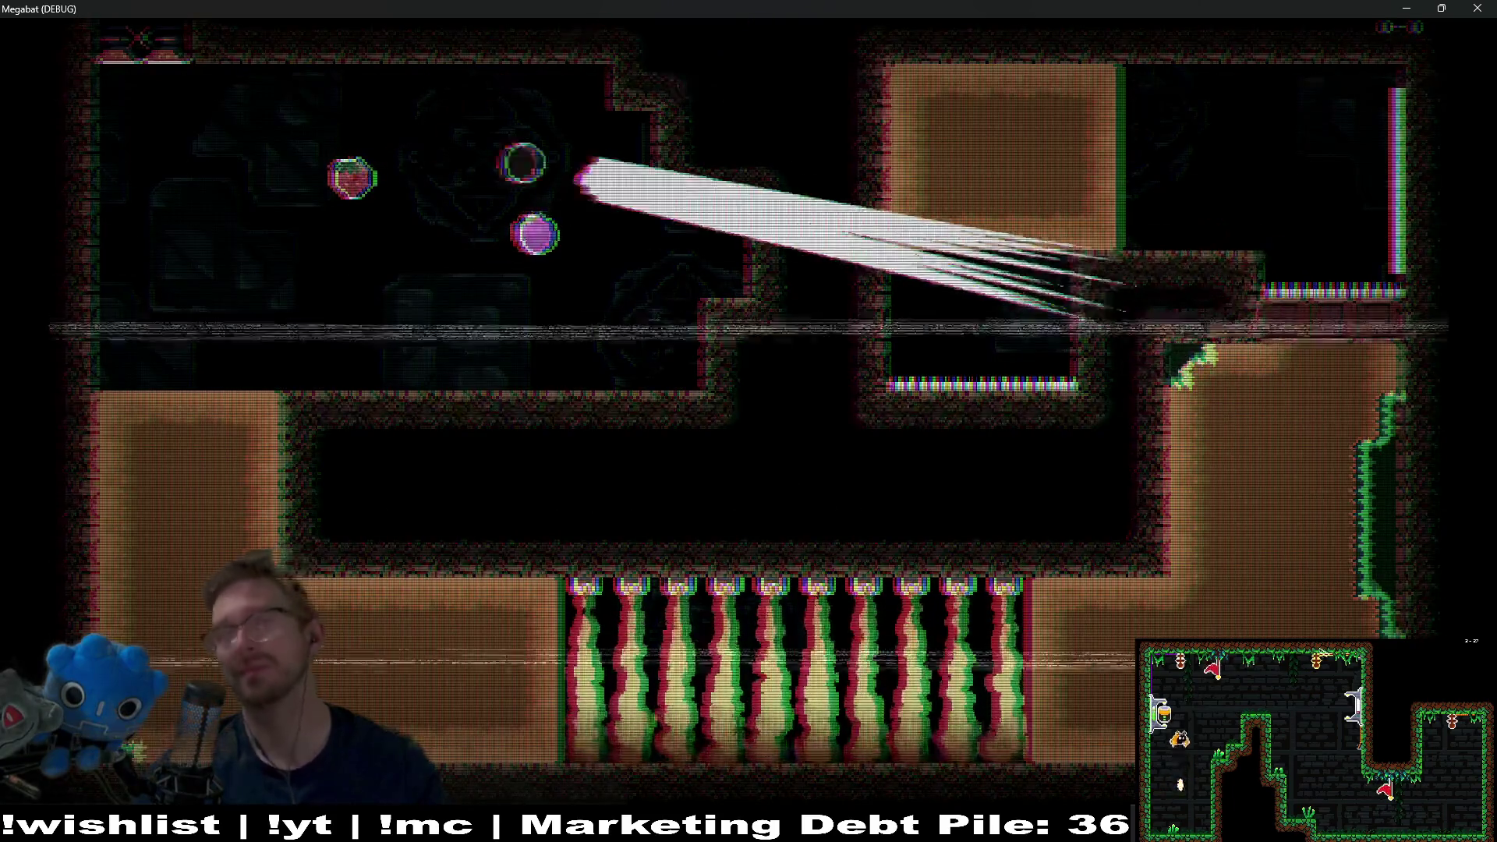
key(Down)
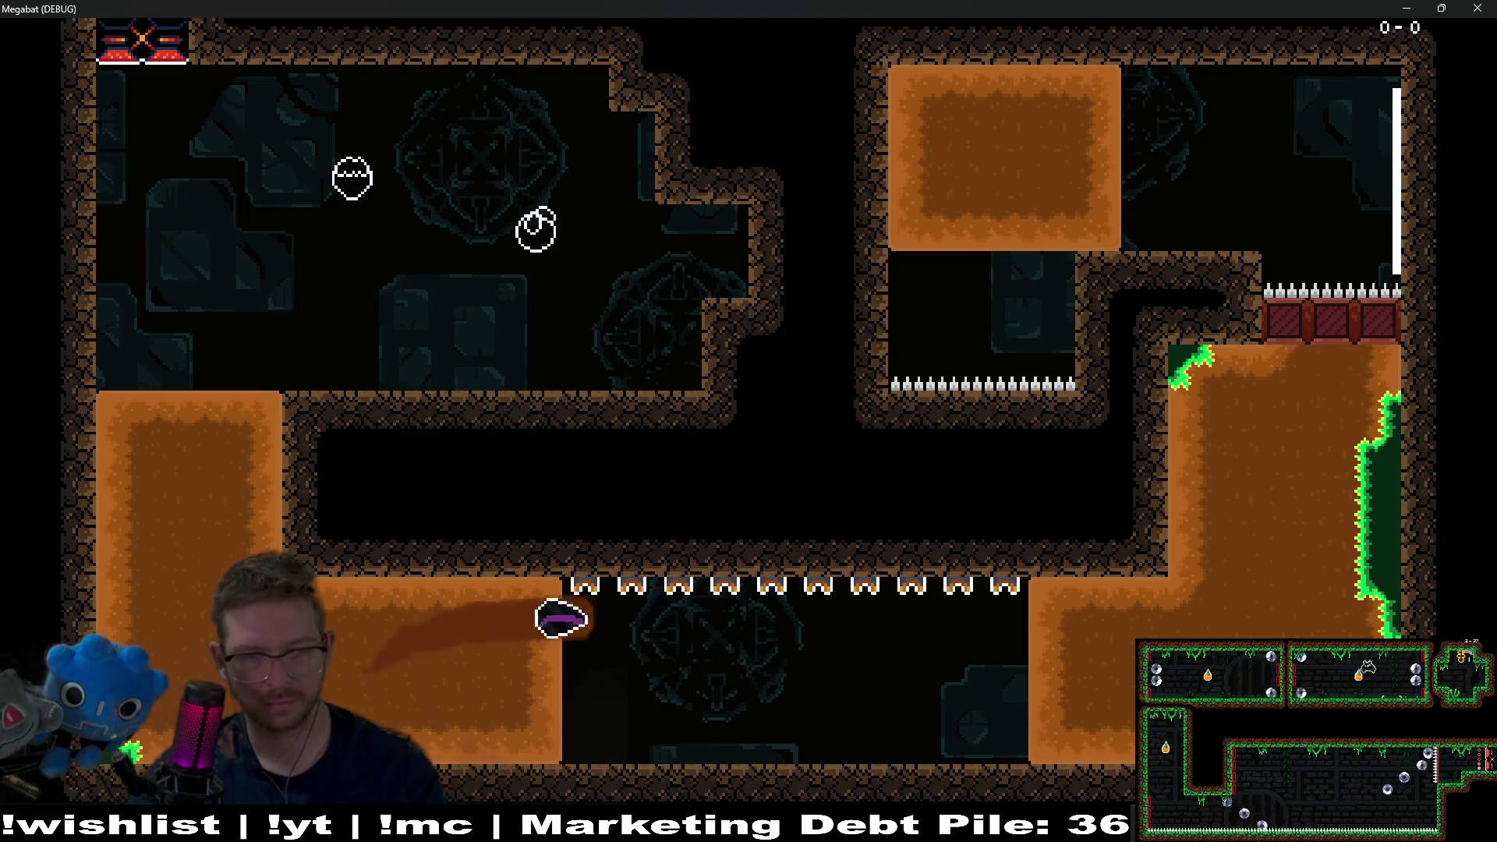
- Fly the bat up to the upper orange block and across the flame pit
key(Up)
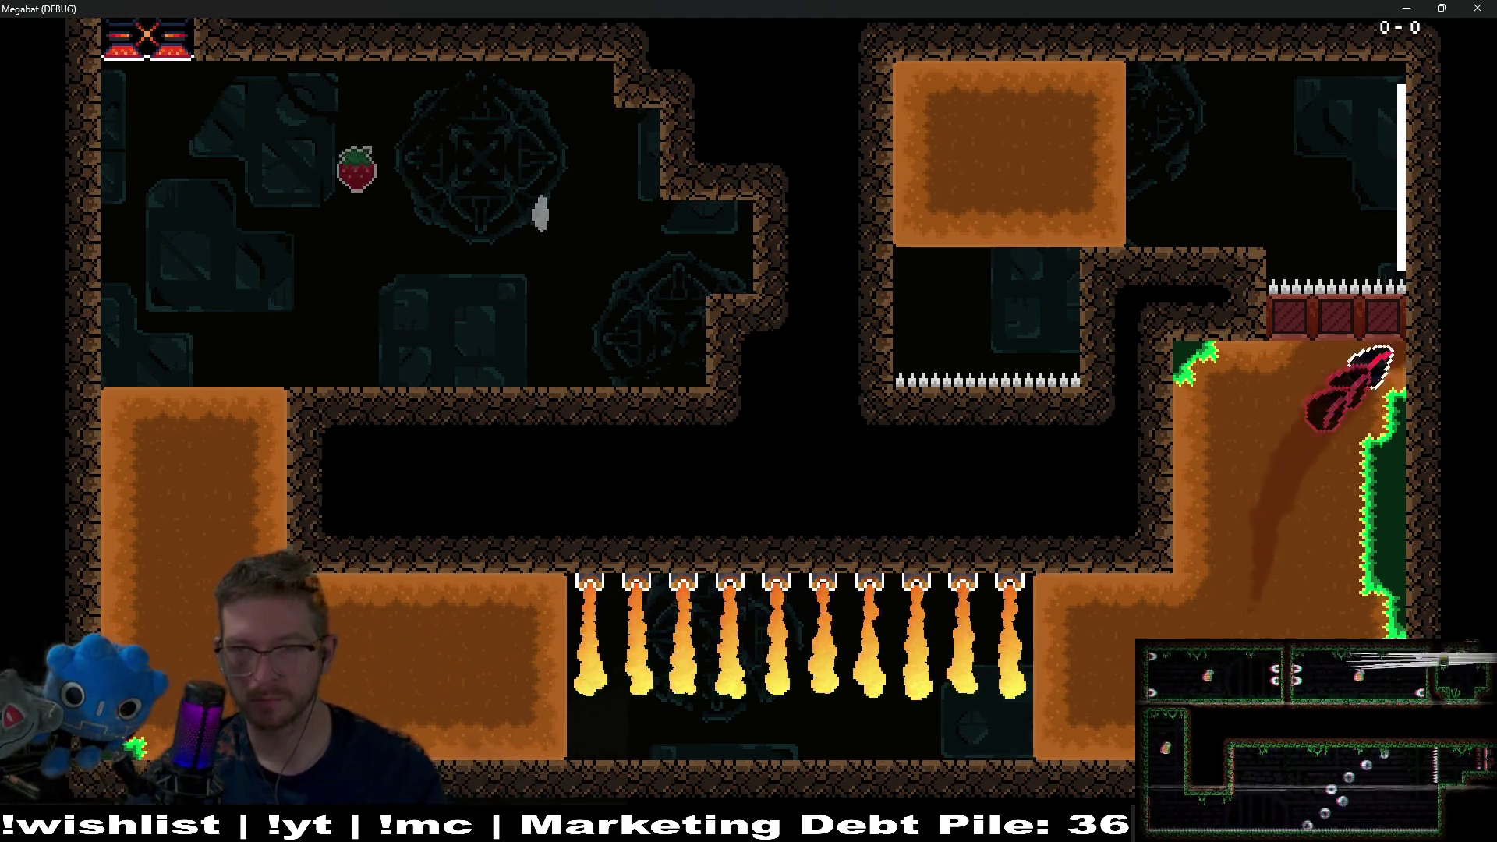
key(Left)
key(Right)
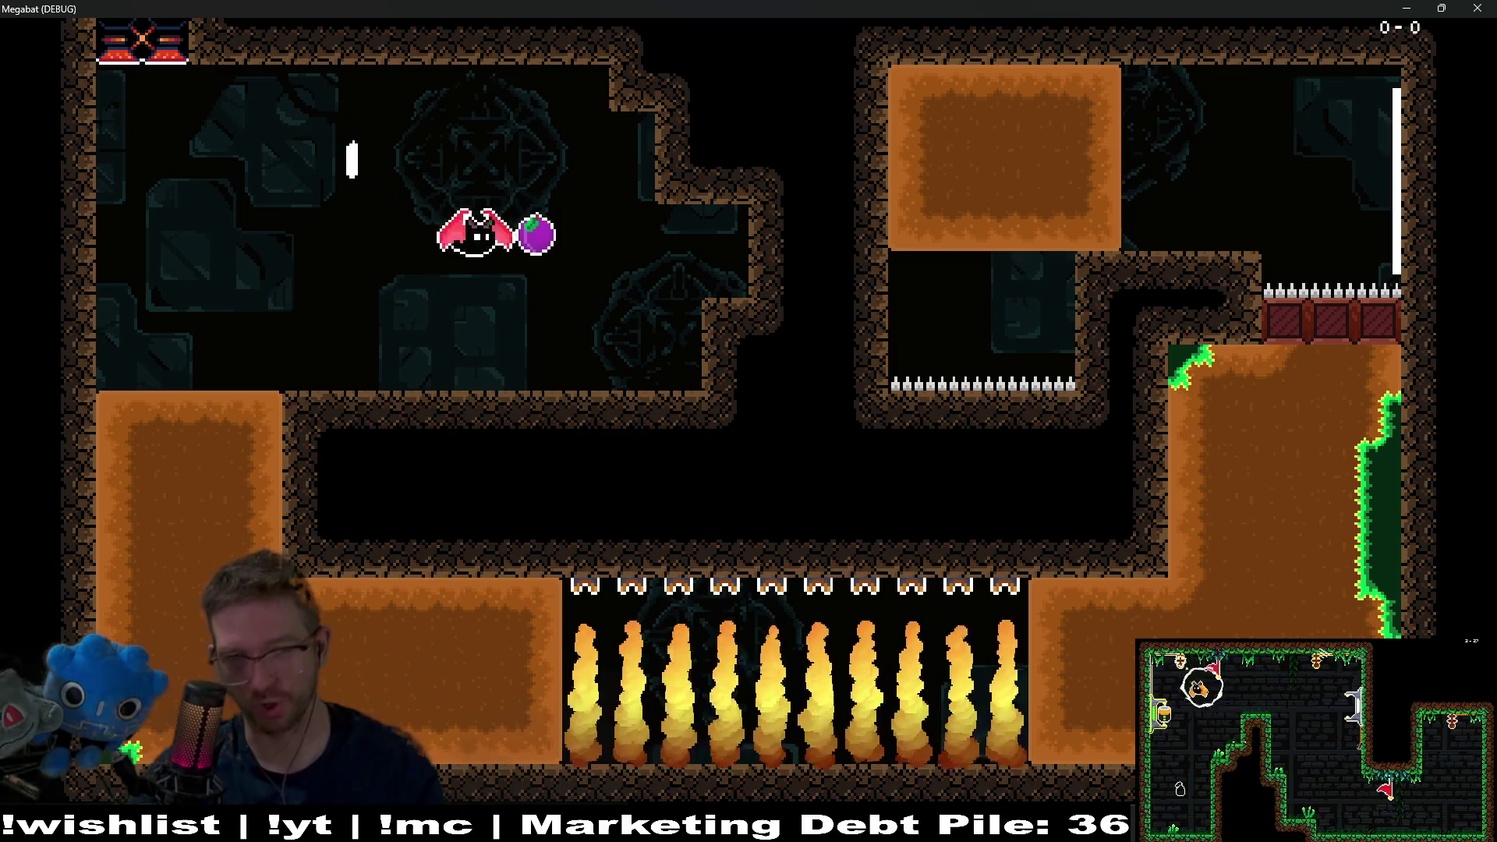
key(Left)
key(Down)
key(Right)
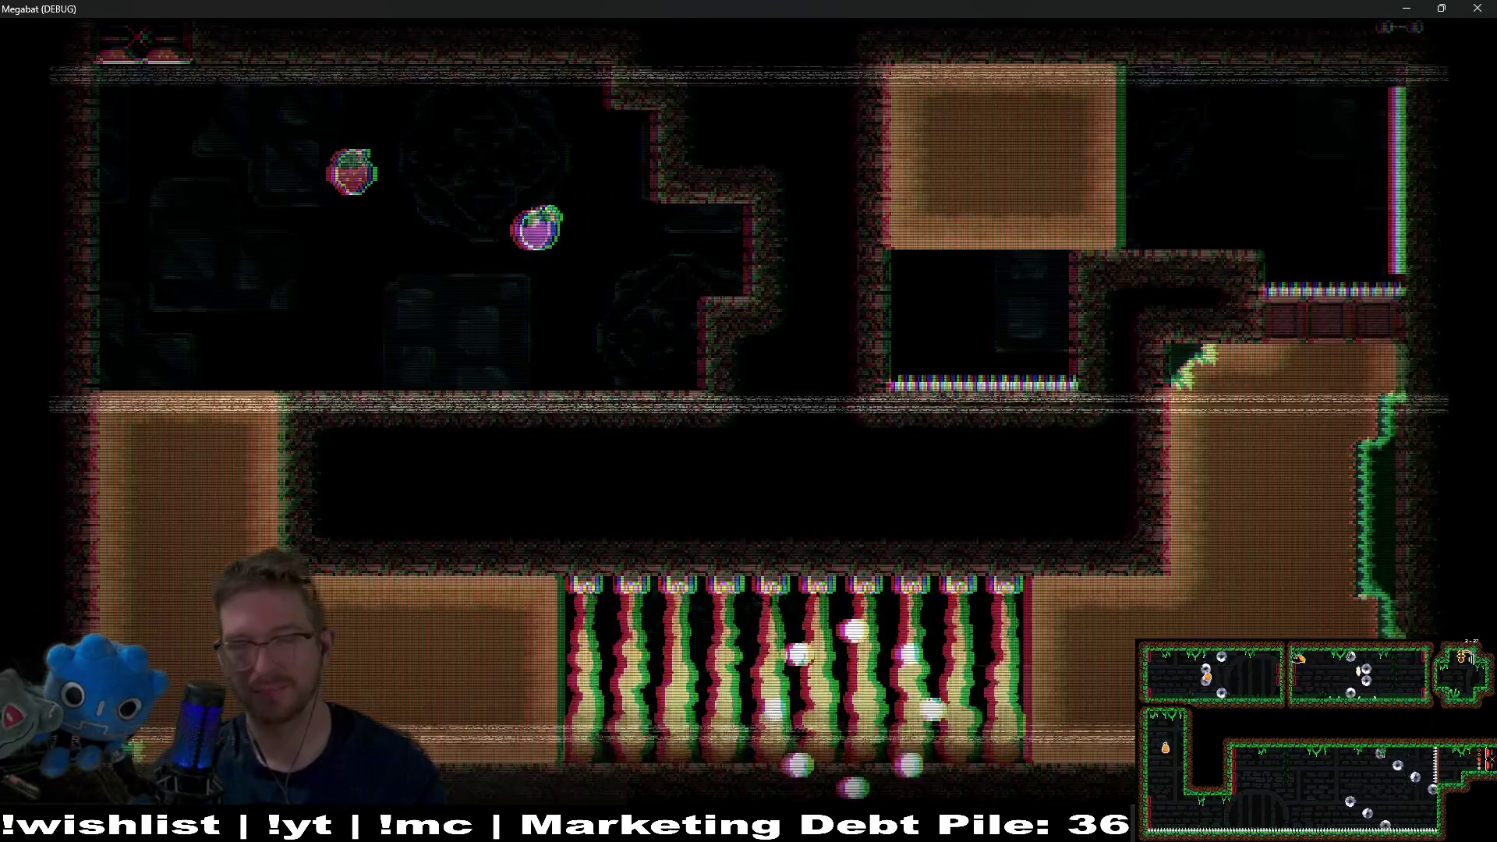
- After respawning, break into the upper room, collect the strawberry and purple fruit, then close the game
key(Right)
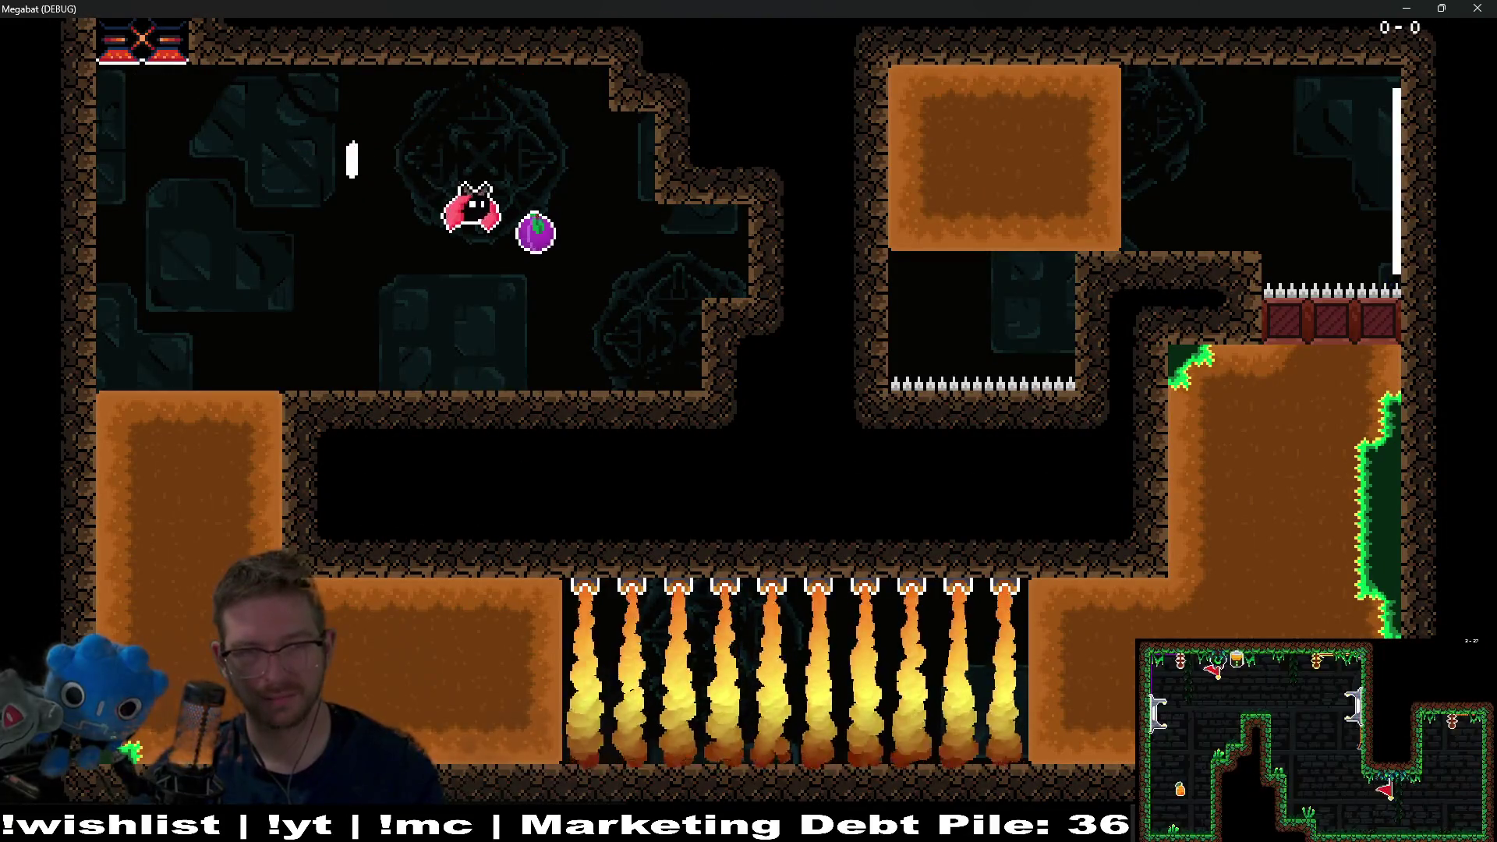
key(Right)
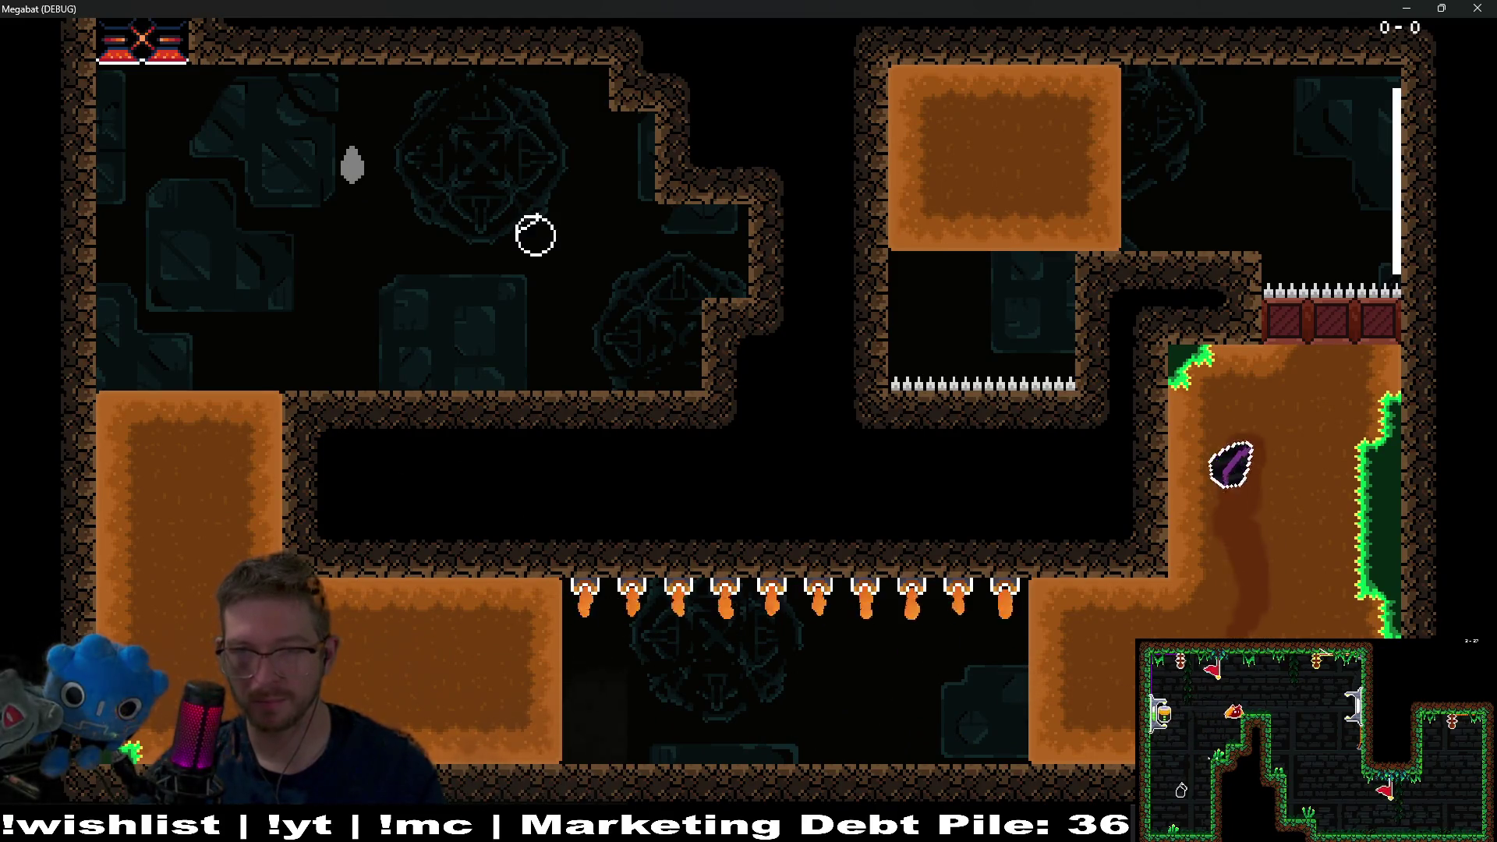
key(Up)
key(Left)
key(Right)
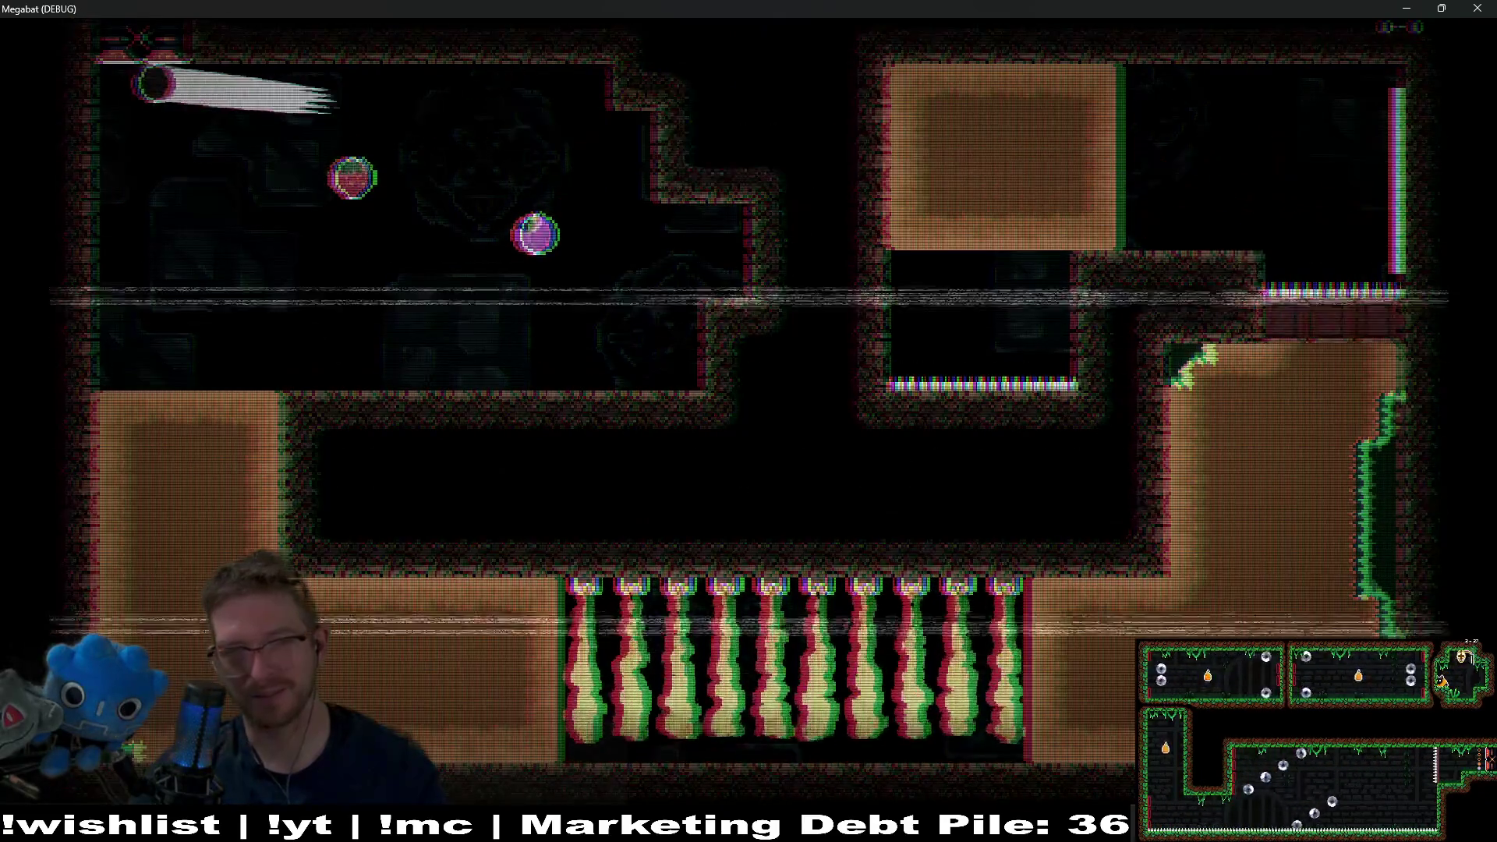
key(Right)
key(Left)
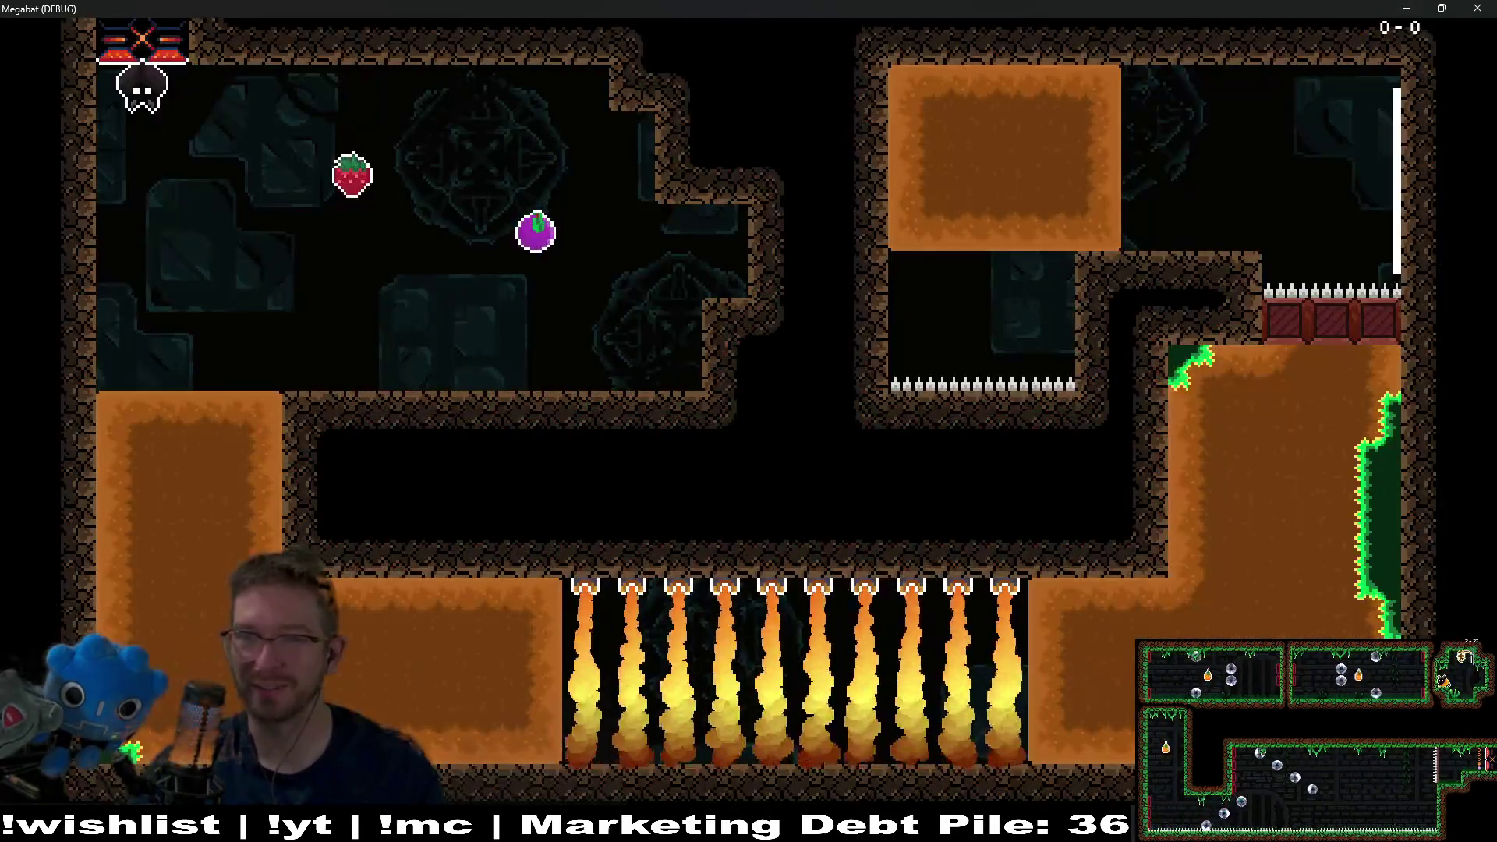
key(F8)
scroll(930, 290, up, 10)
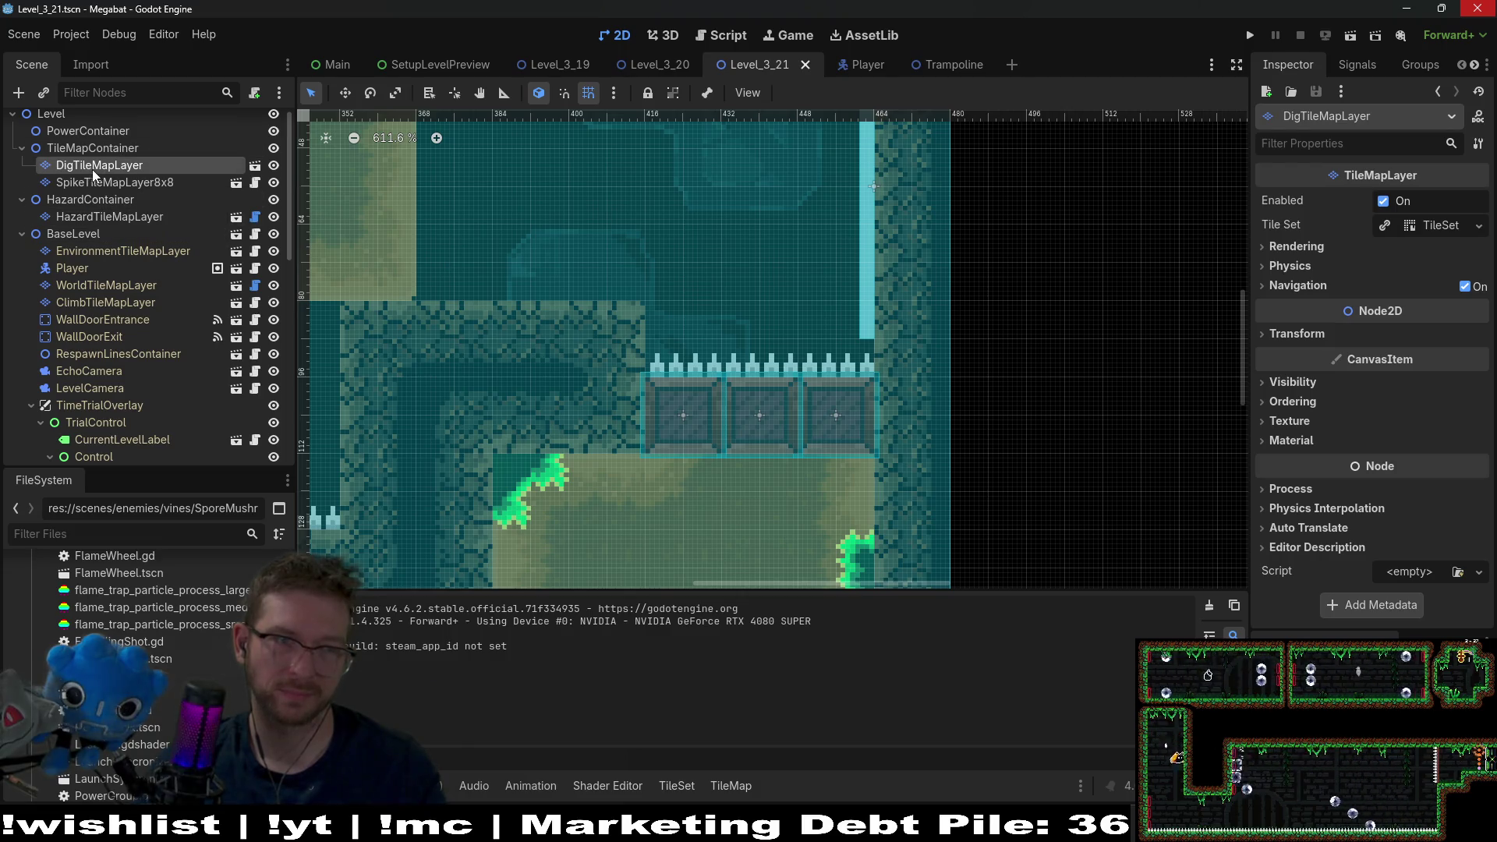
- Lower the Trampoline to y 70 and relaunch Level_3_21, starting to fly toward the plum
scroll(141, 389, down, 10)
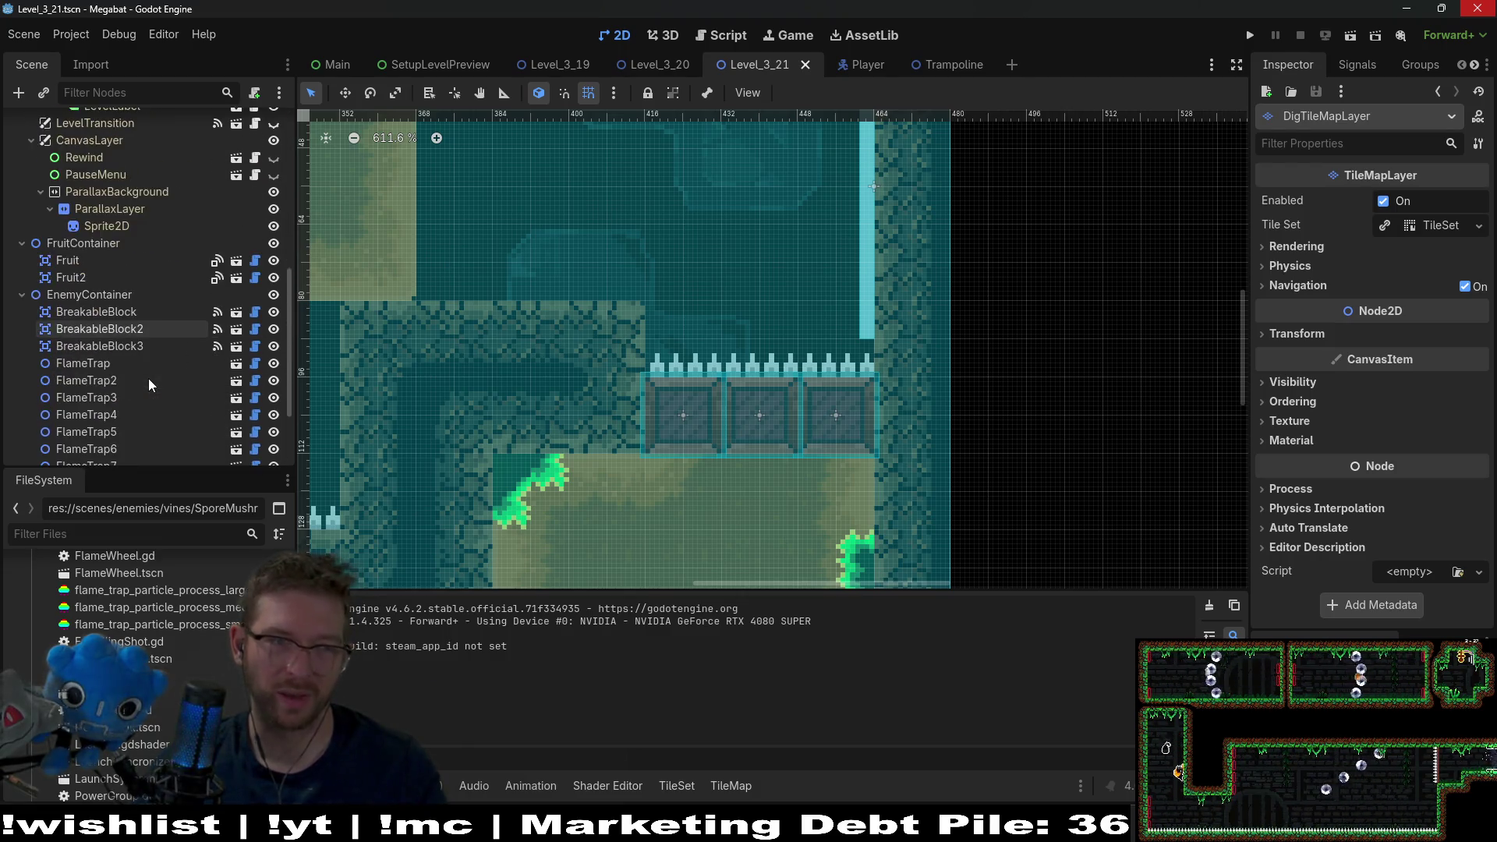
click(117, 414)
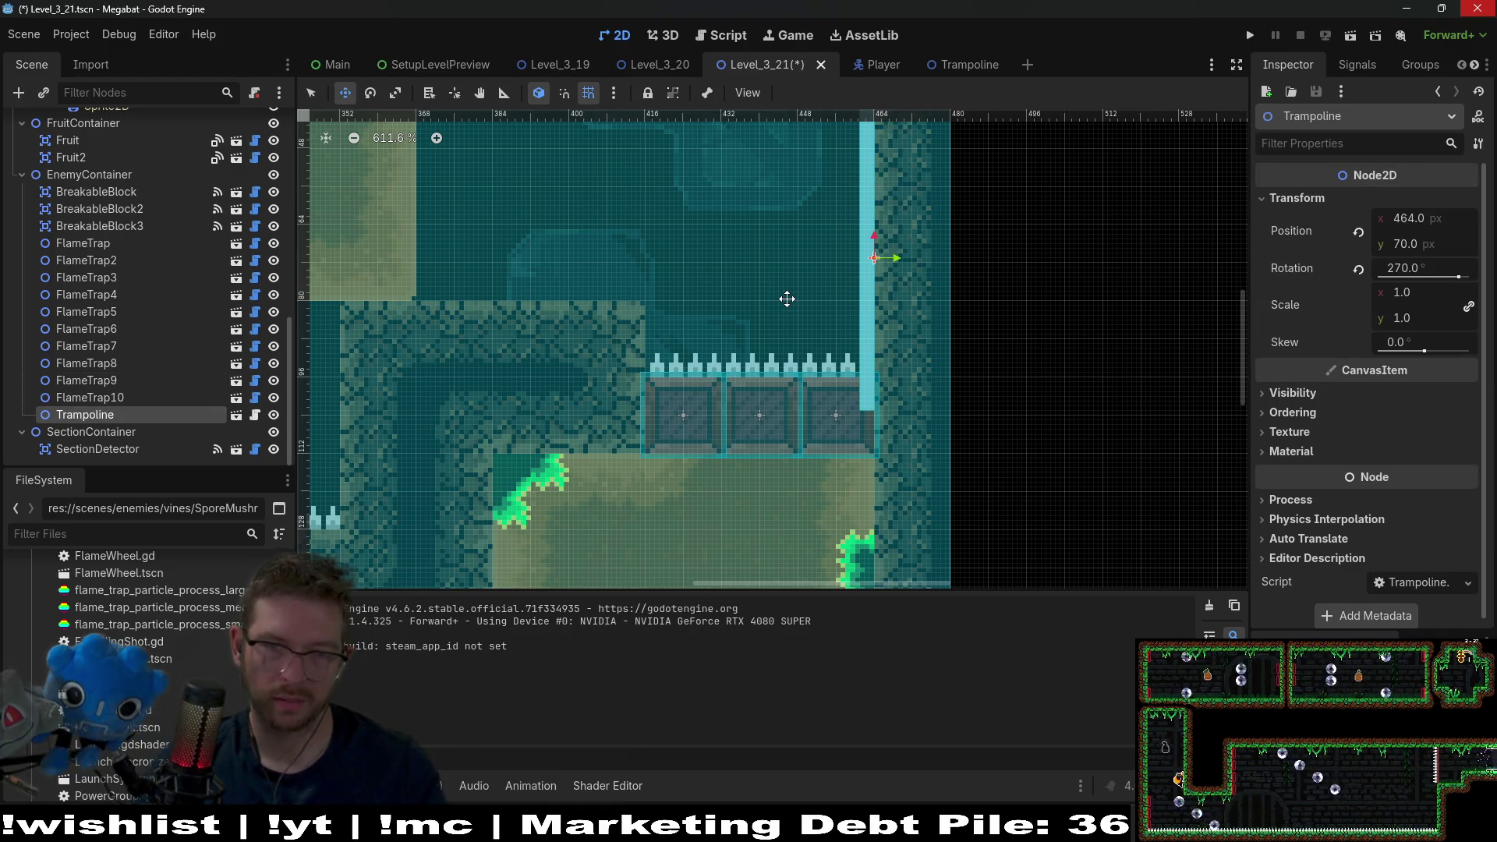
click(1352, 37)
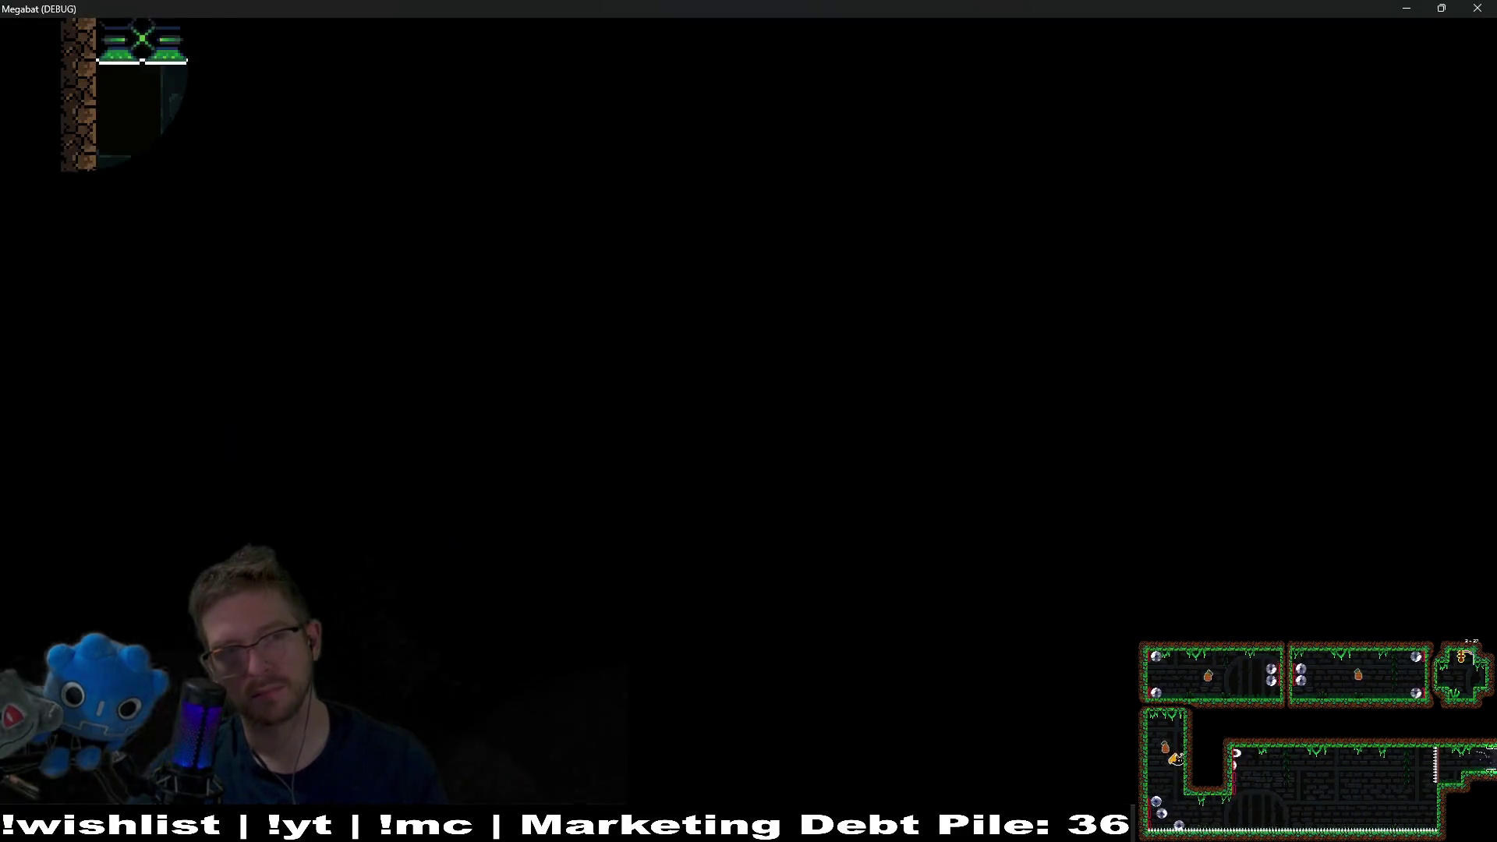
key(Left)
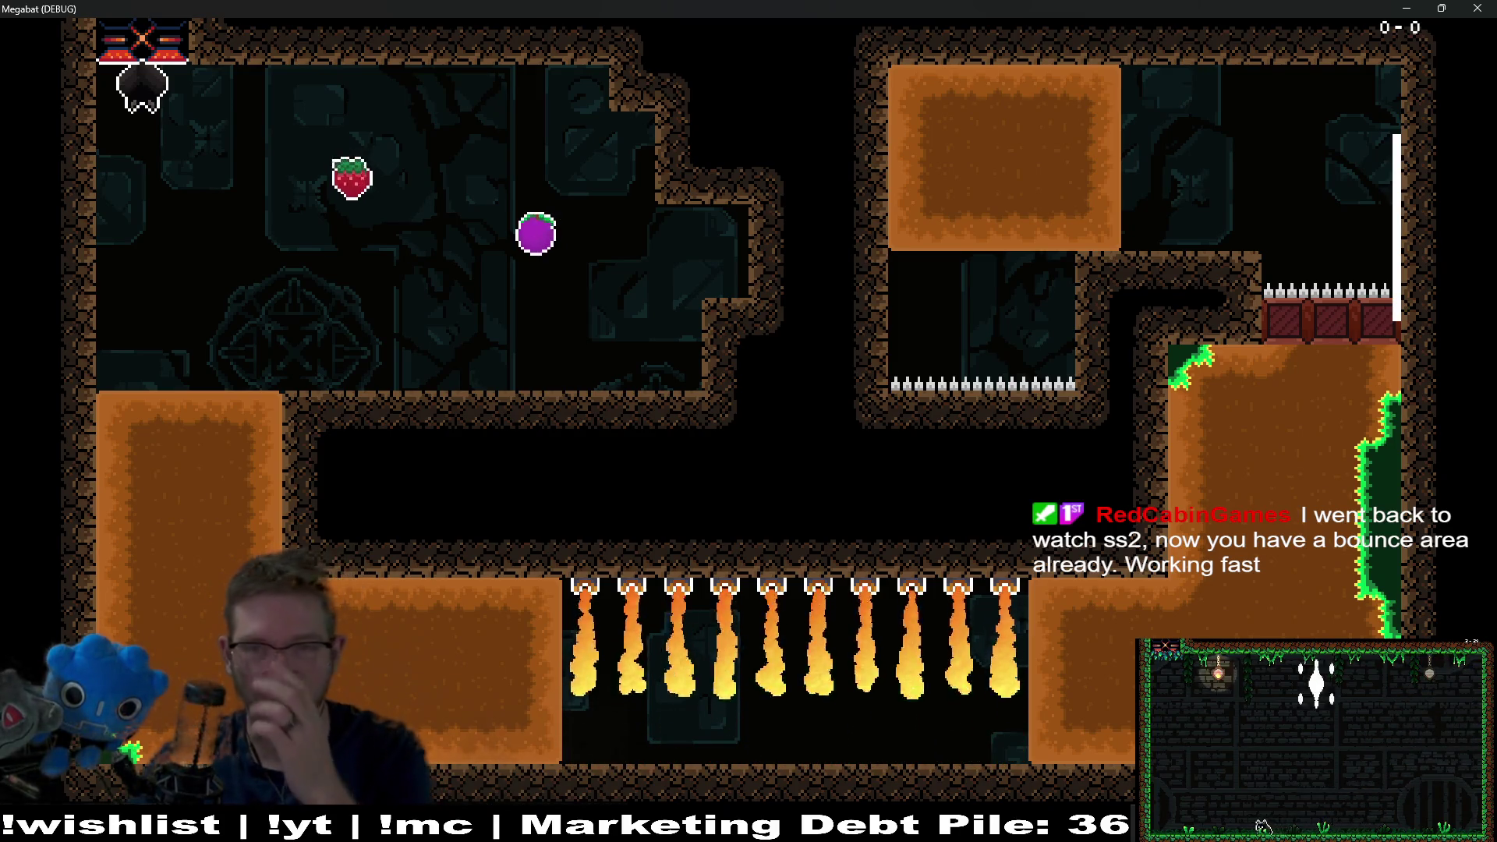
- Return to the editor and centre the view on the Trampoline wall
click(1477, 8)
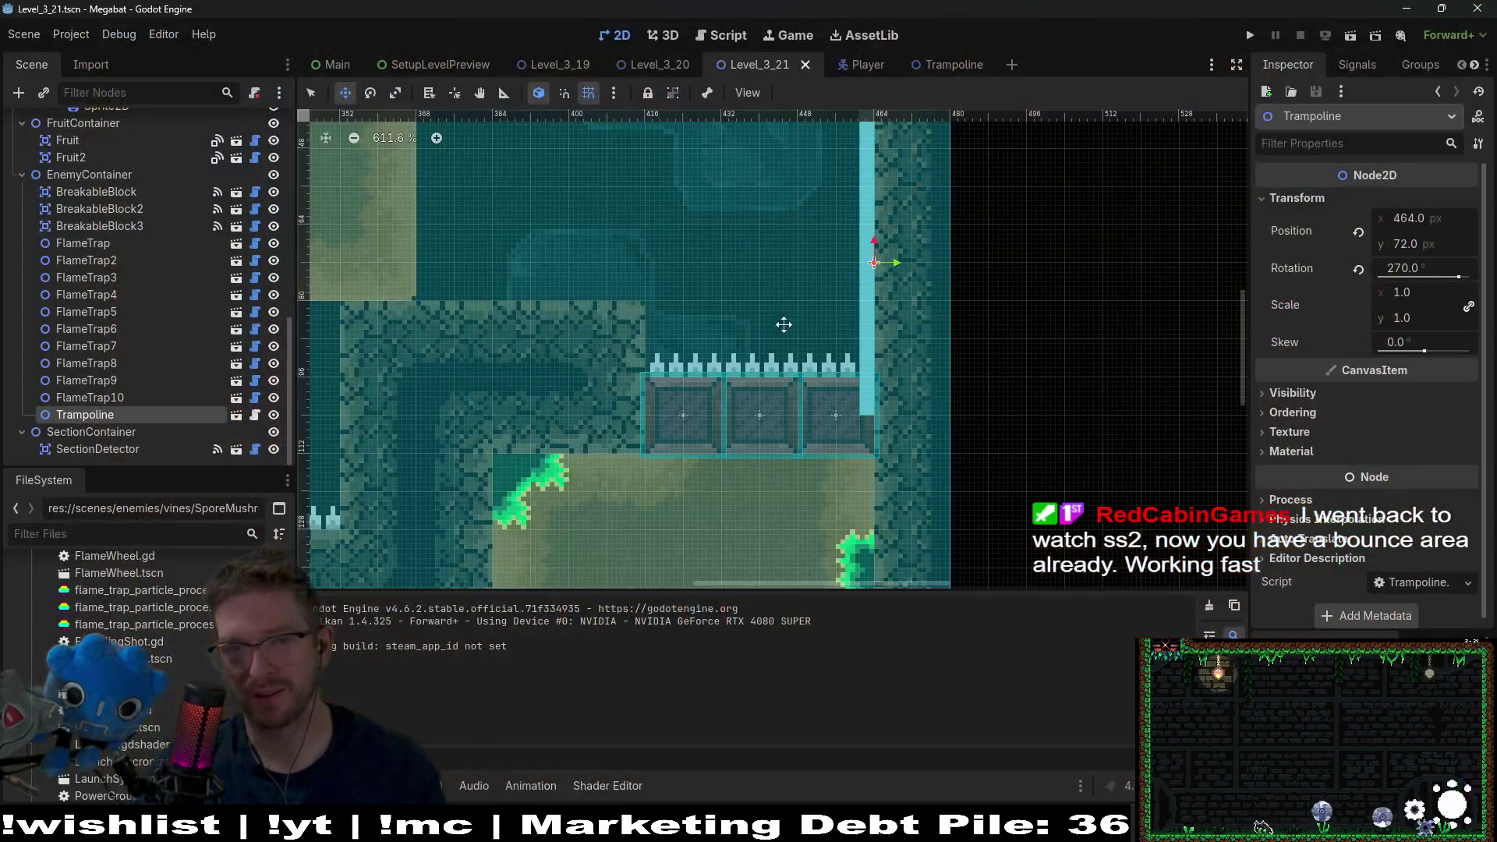
drag(799, 305, 946, 300)
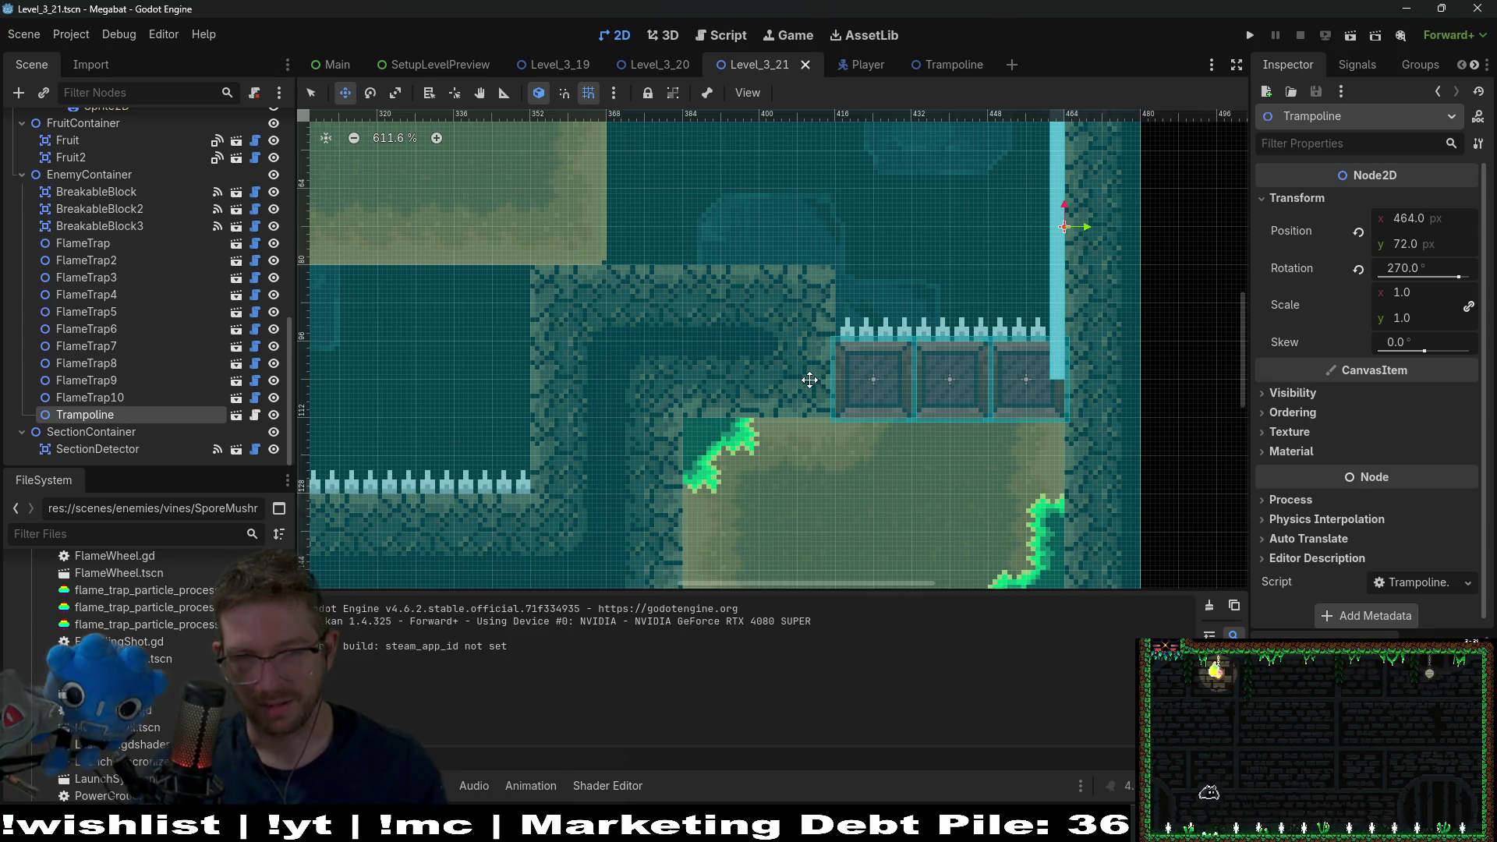
scroll(747, 334, down, 3)
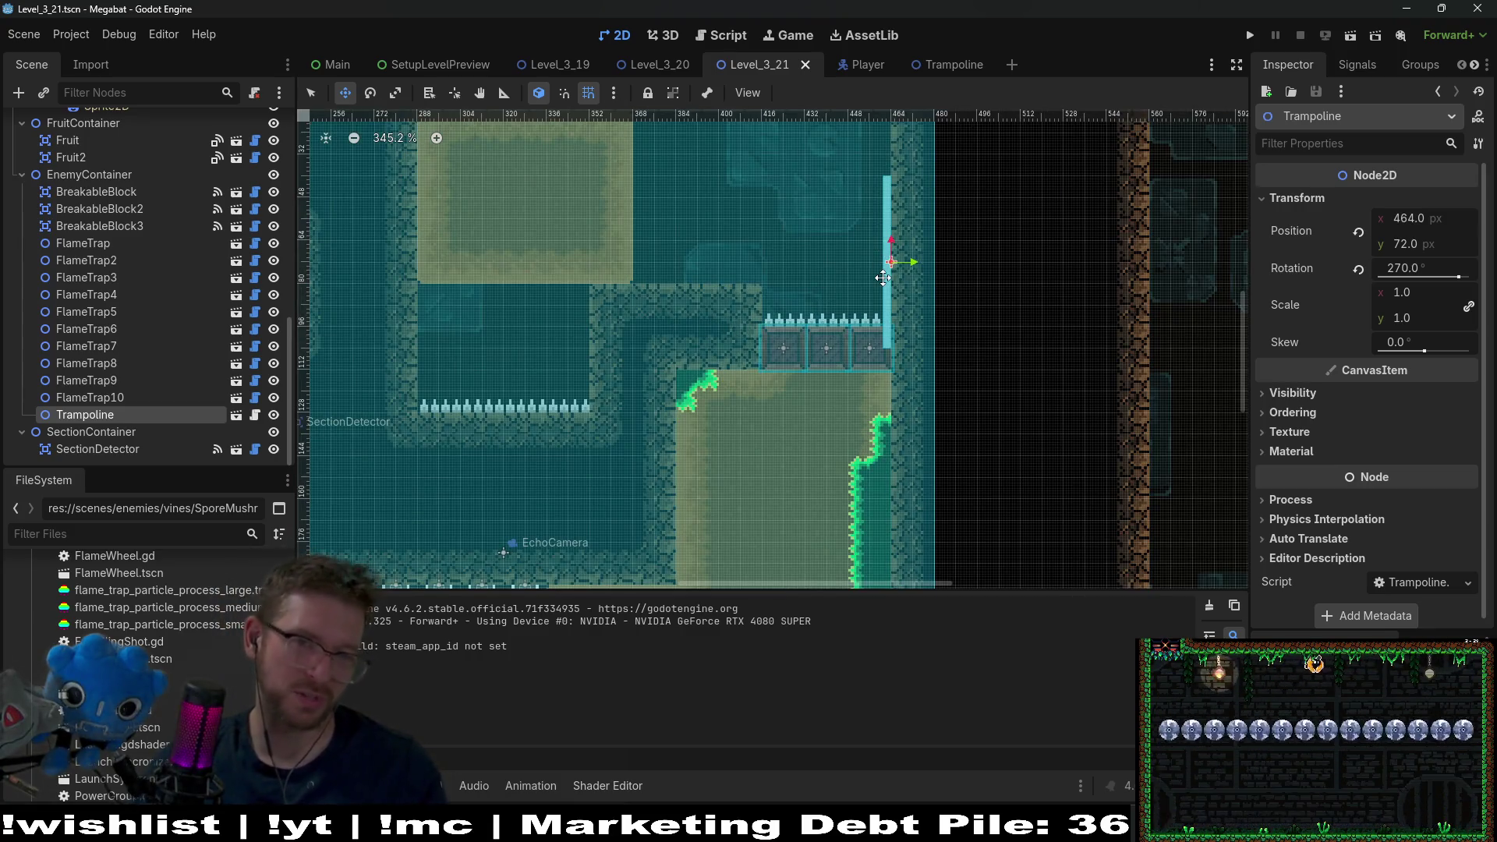
scroll(883, 278, up, 2)
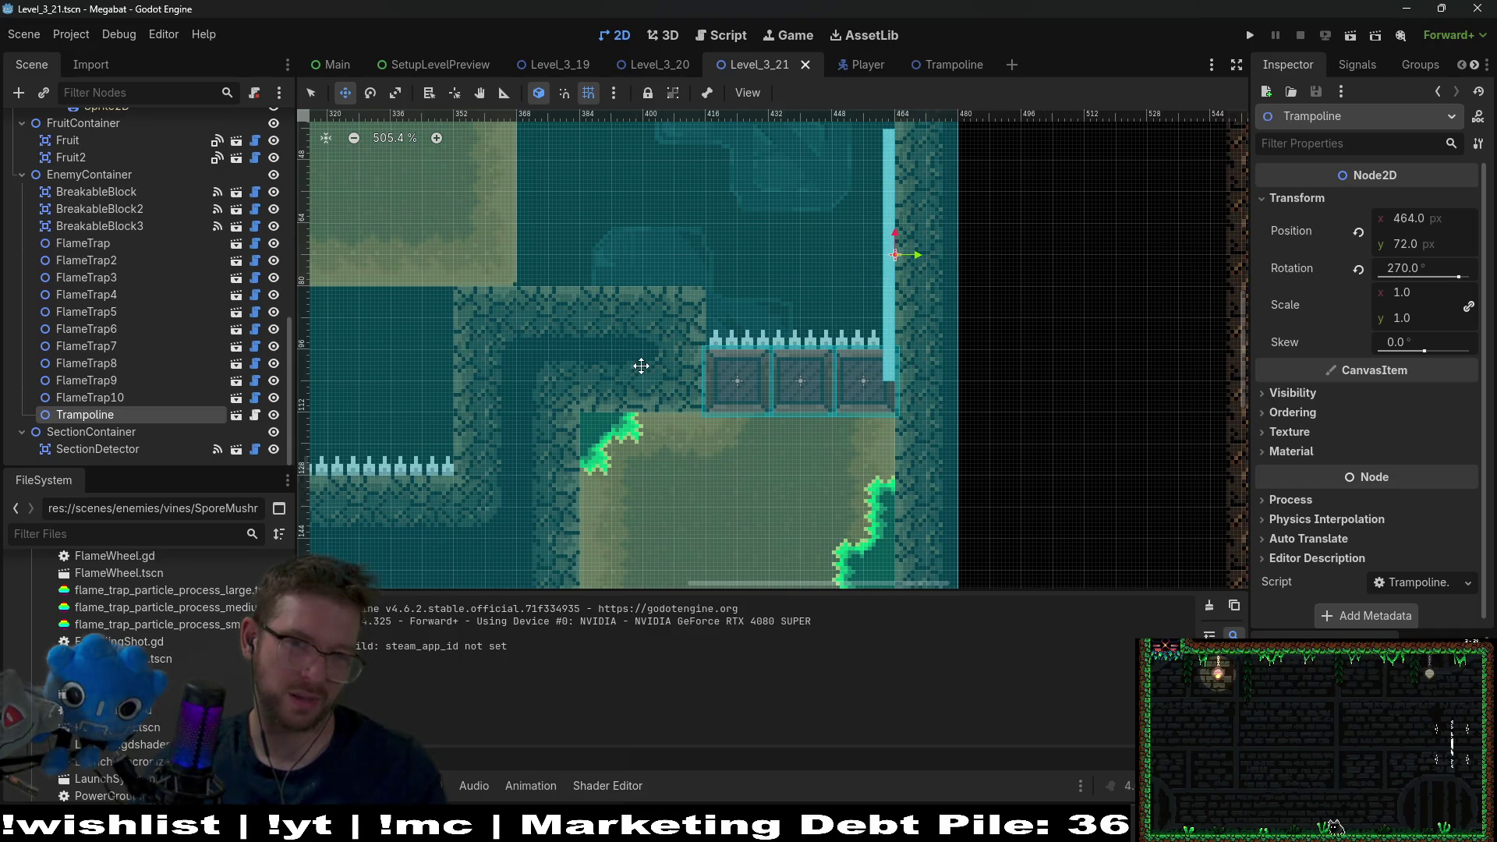
scroll(132, 245, up, 10)
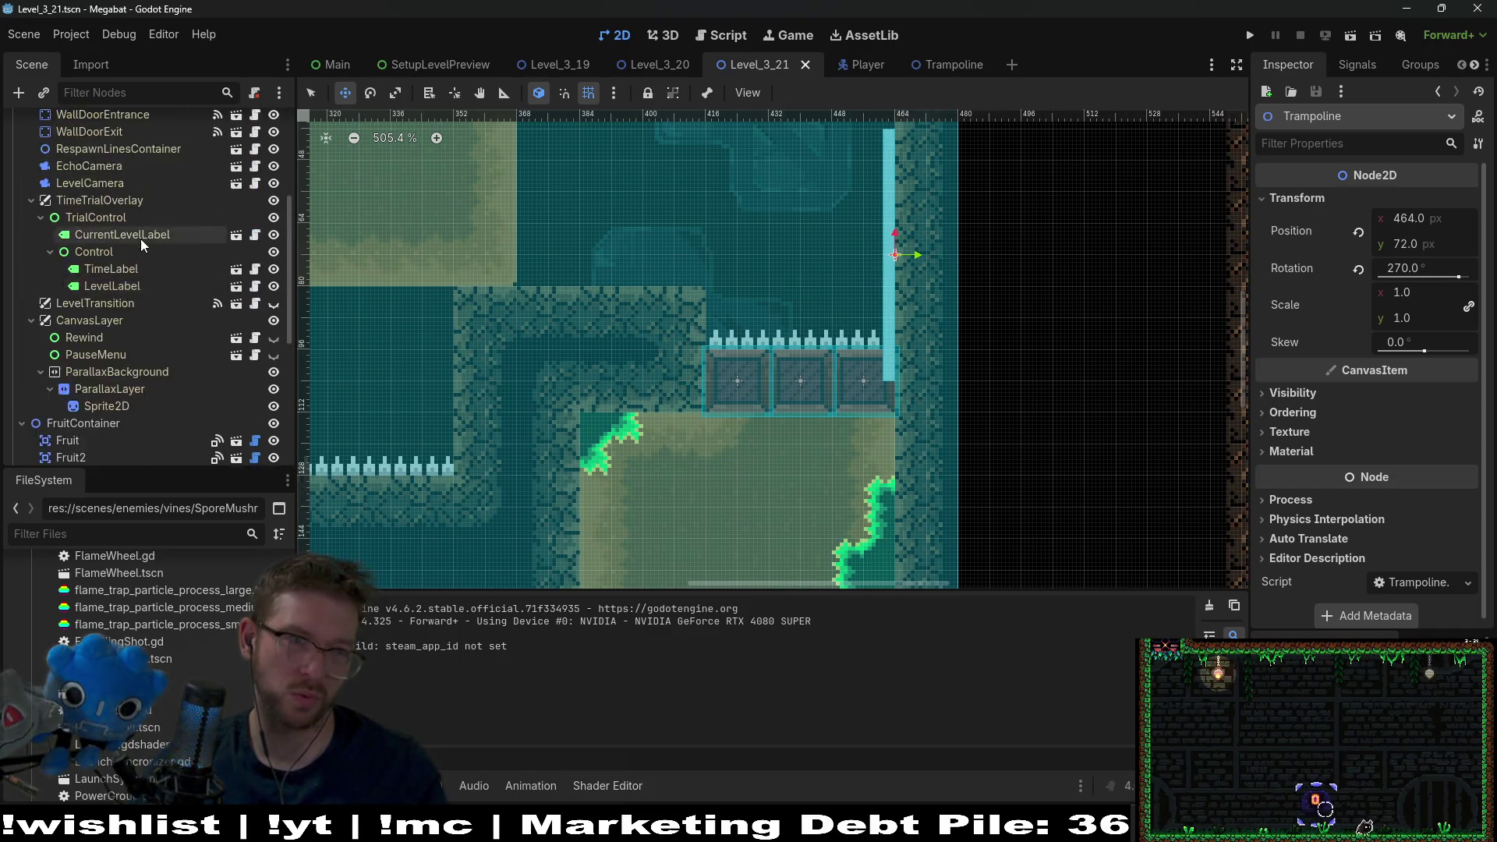
- Repaint the vine-edged ledge beside the spiked blocks higher using FOREST terrain on WorldTileMapLayer
click(106, 208)
click(413, 654)
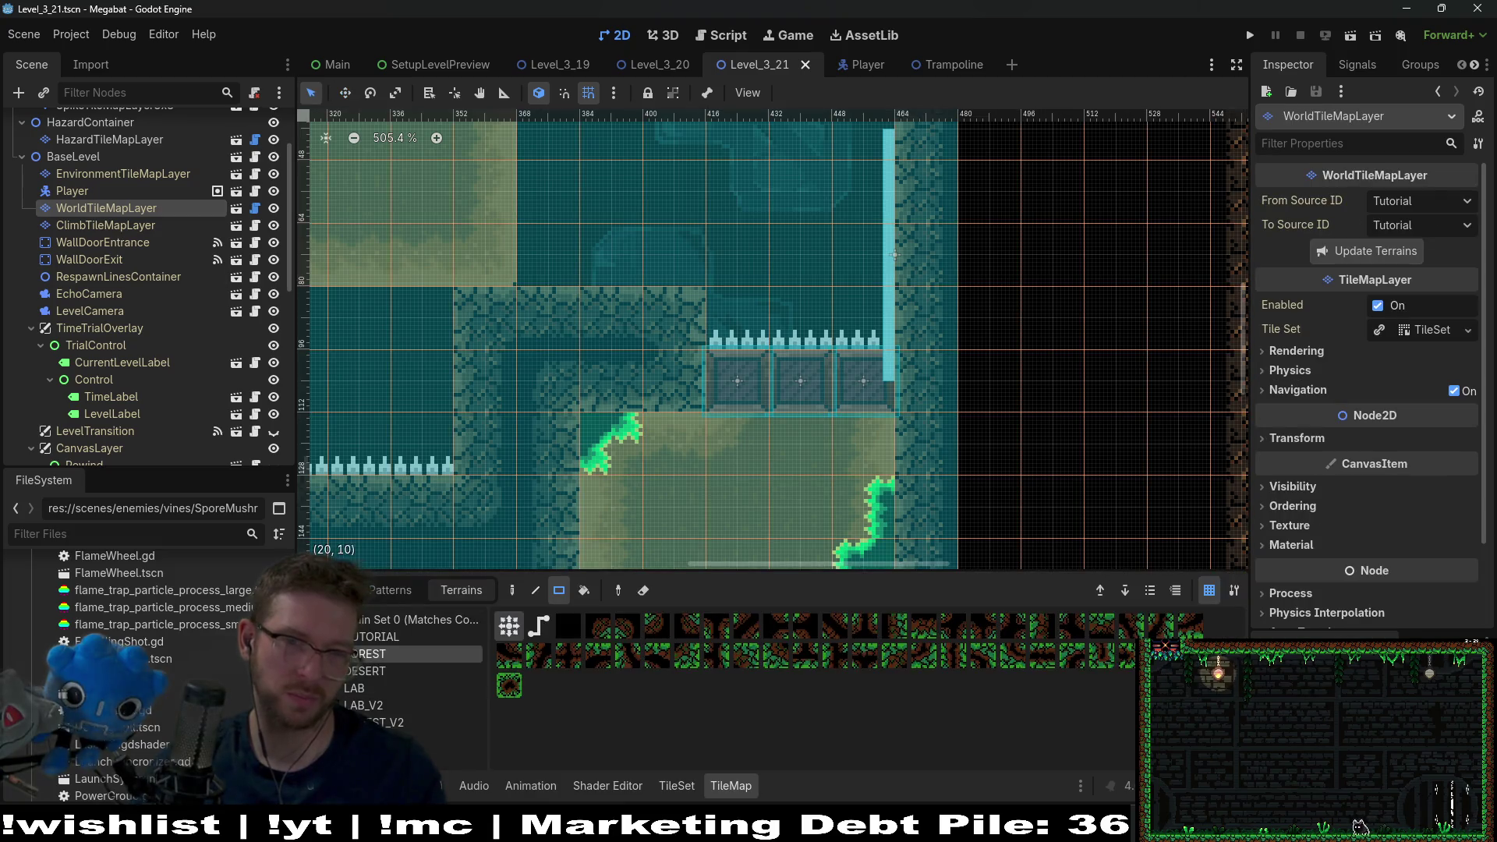
drag(660, 327, 670, 401)
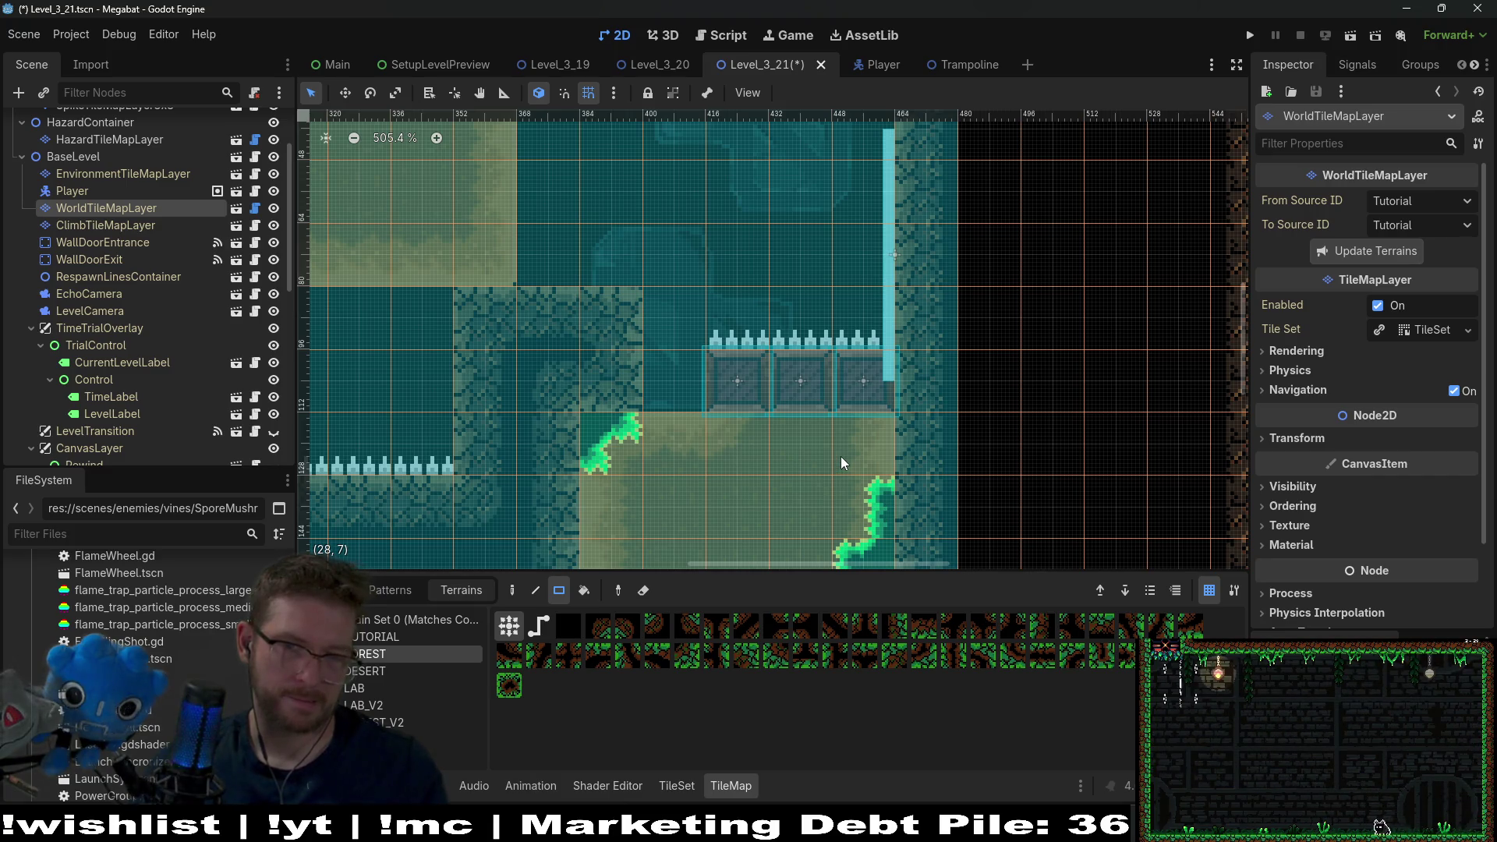
drag(616, 304, 629, 398)
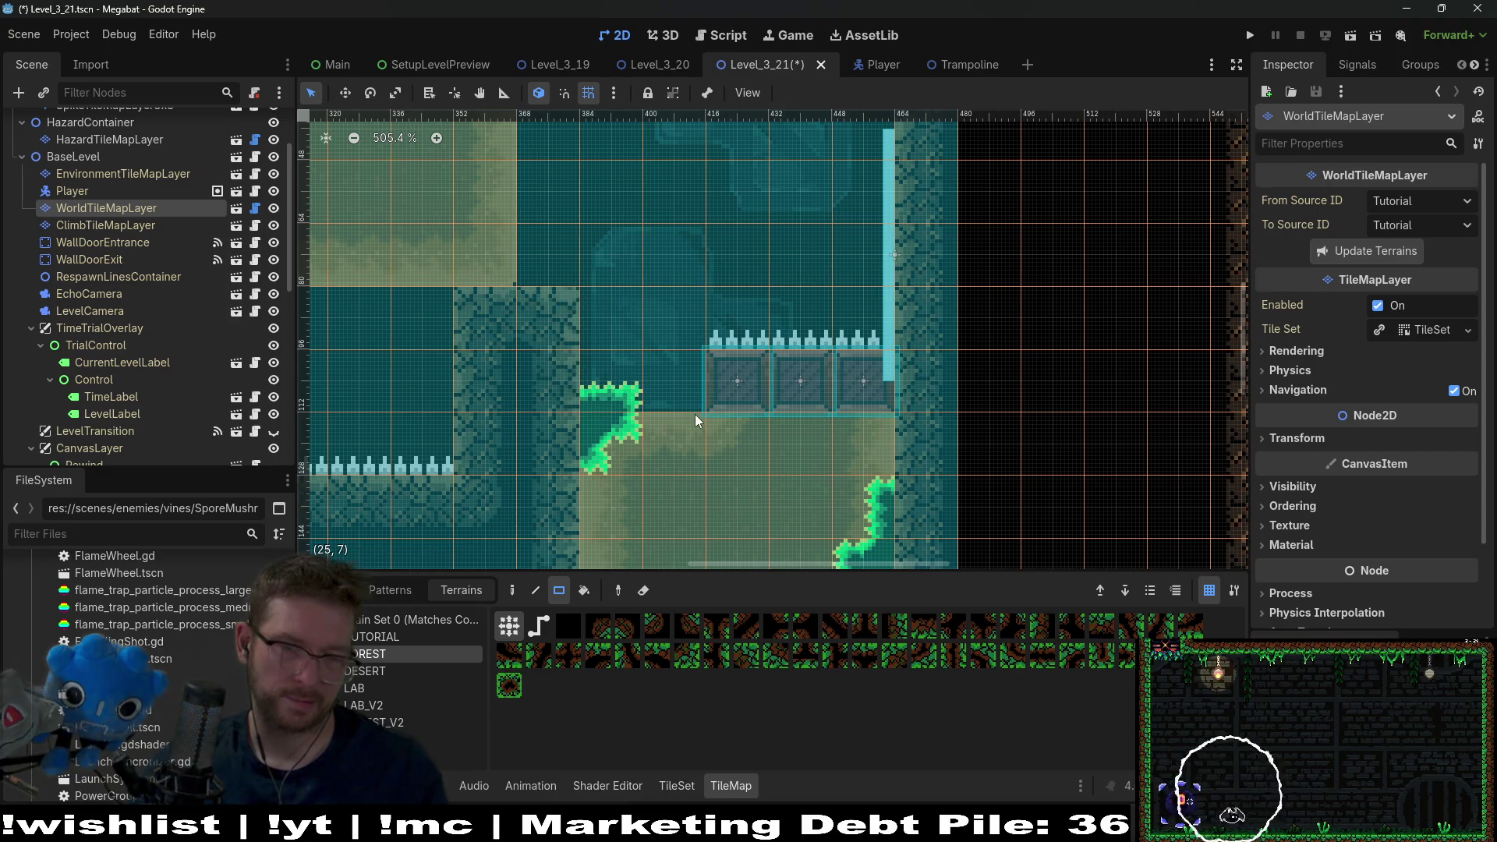
scroll(697, 421, down, 3)
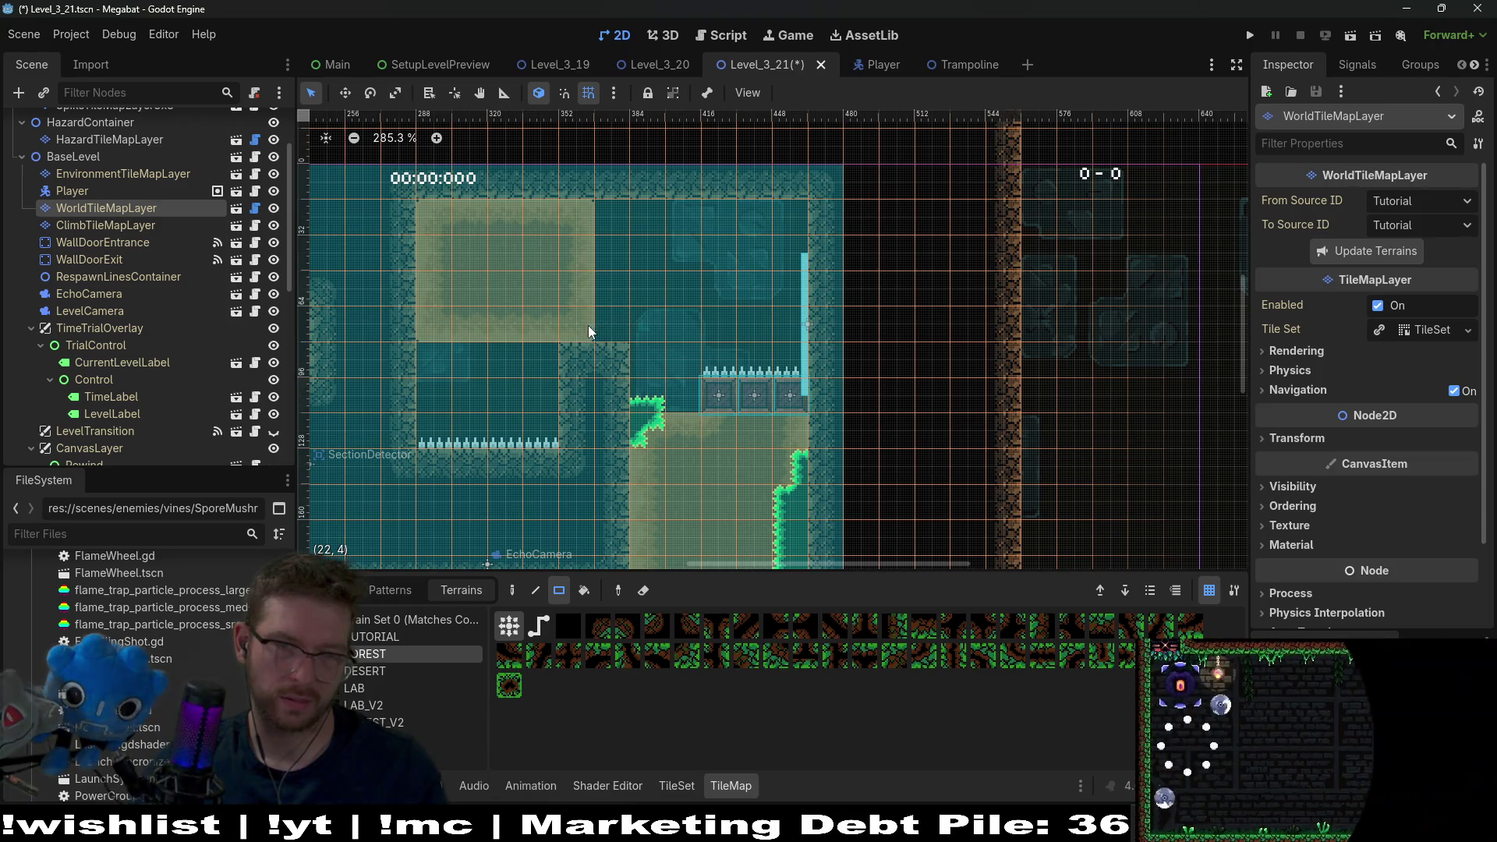
drag(581, 326, 609, 336)
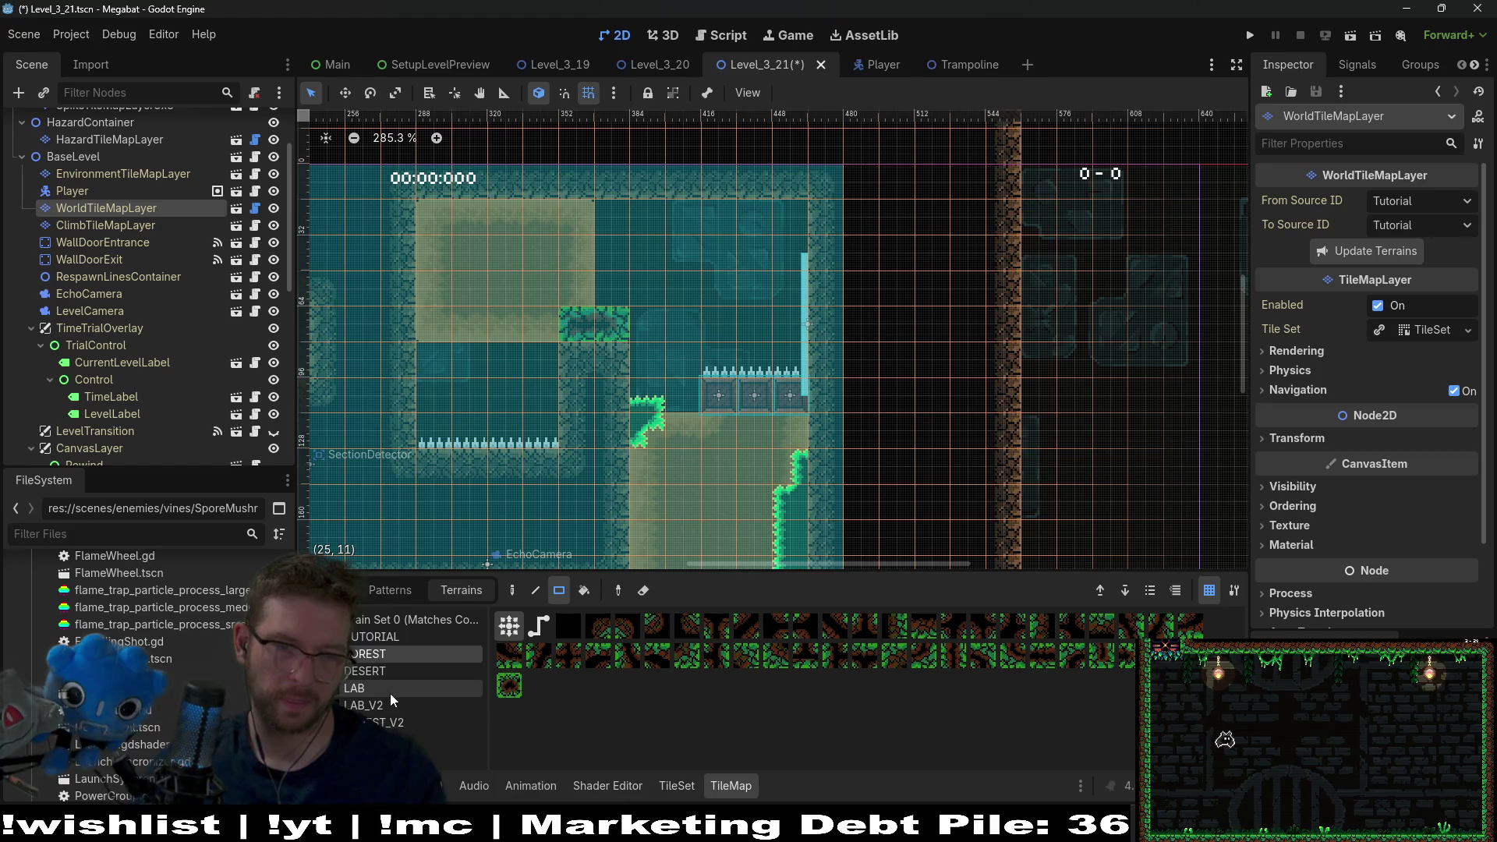
- Switch the painting terrain back to DESERT and launch the level again
click(390, 672)
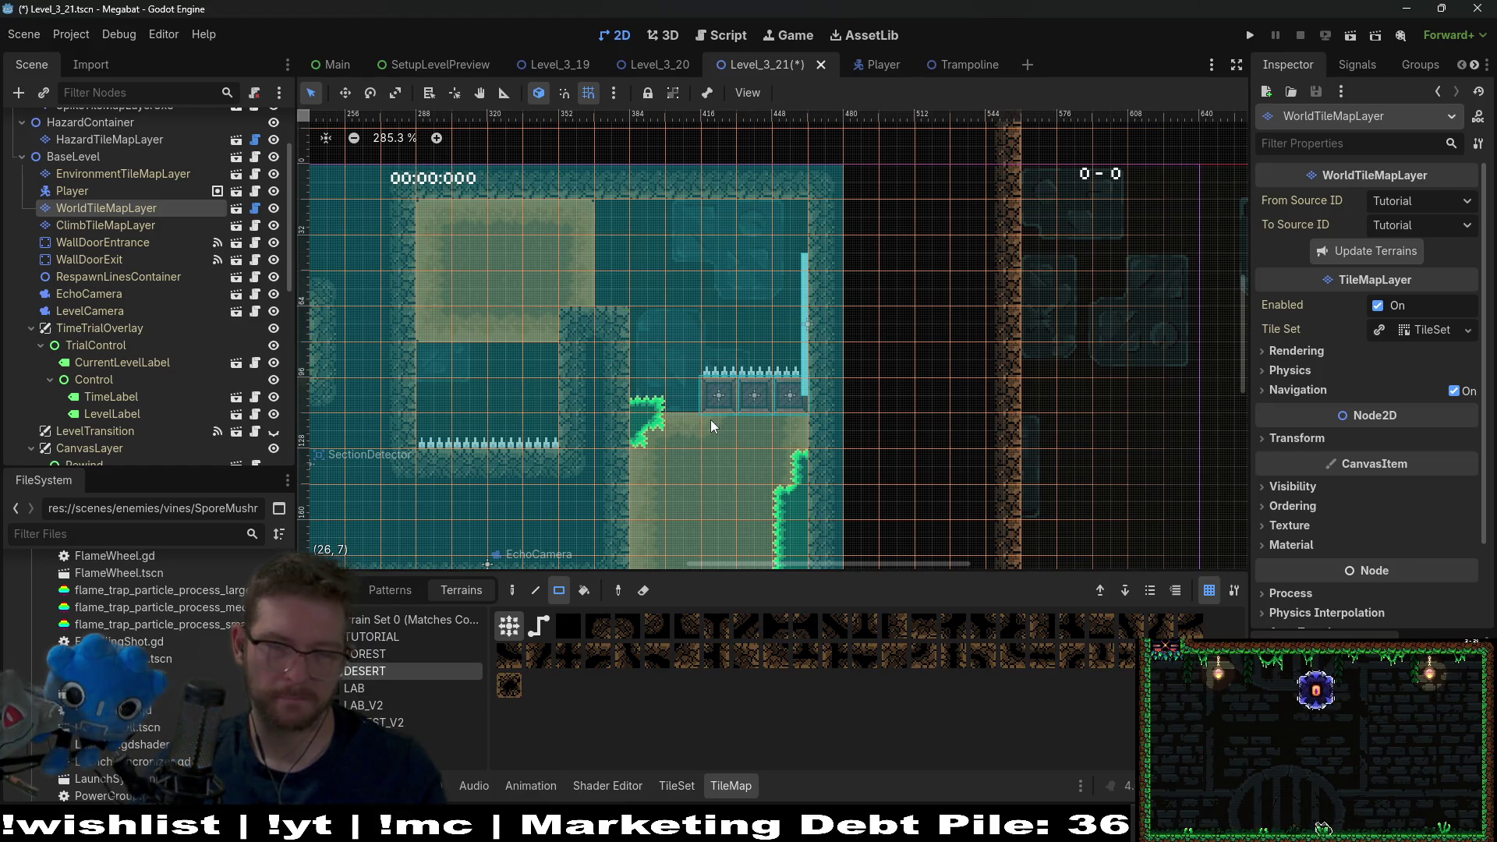
scroll(717, 433, down, 3)
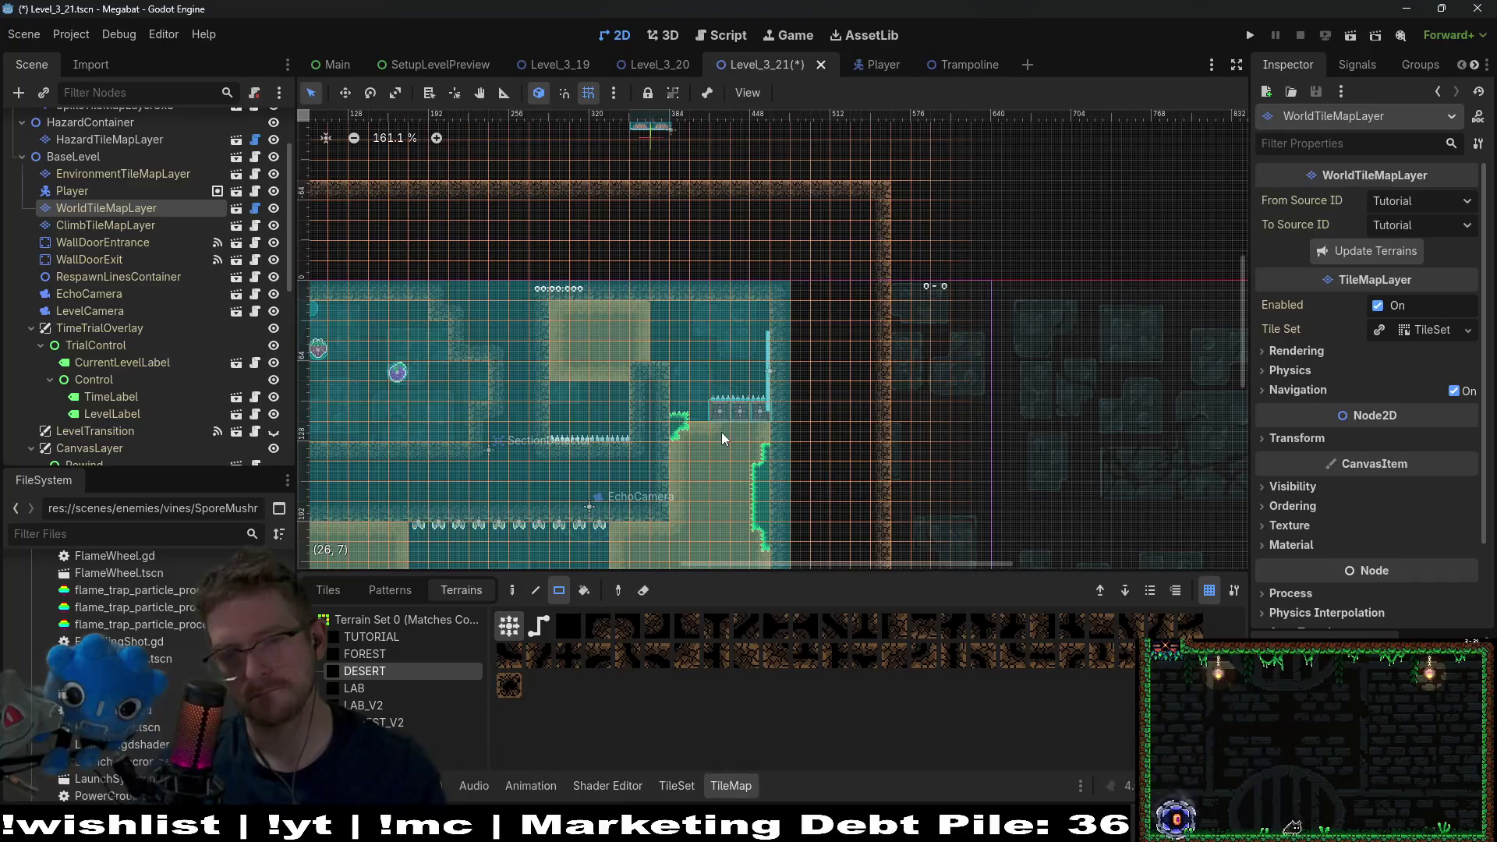
click(1351, 36)
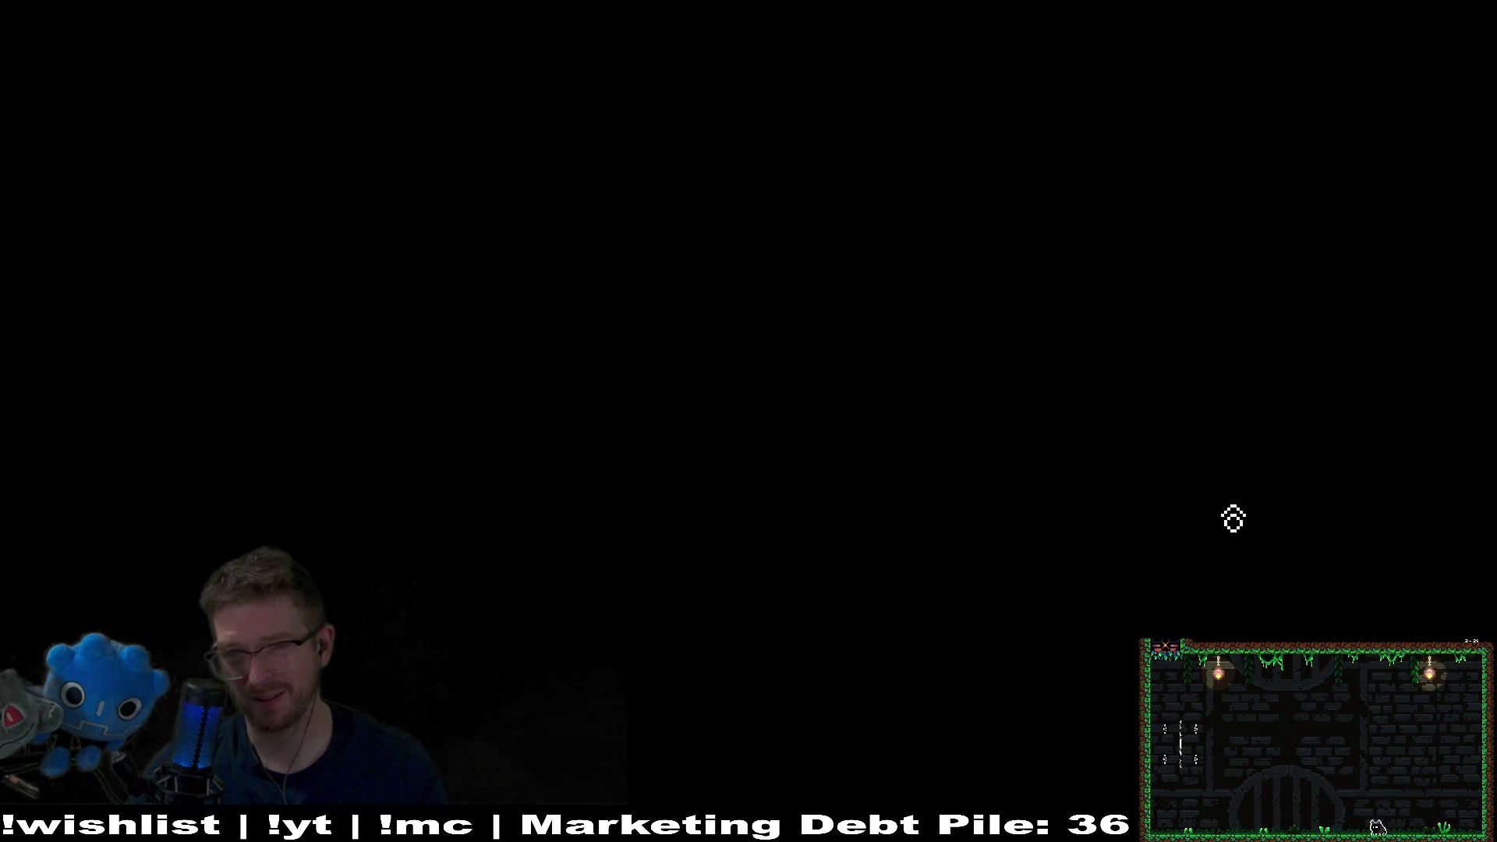
- Fly the bat through the cave and lower pit below the spikes, then up the right shaft
key(d)
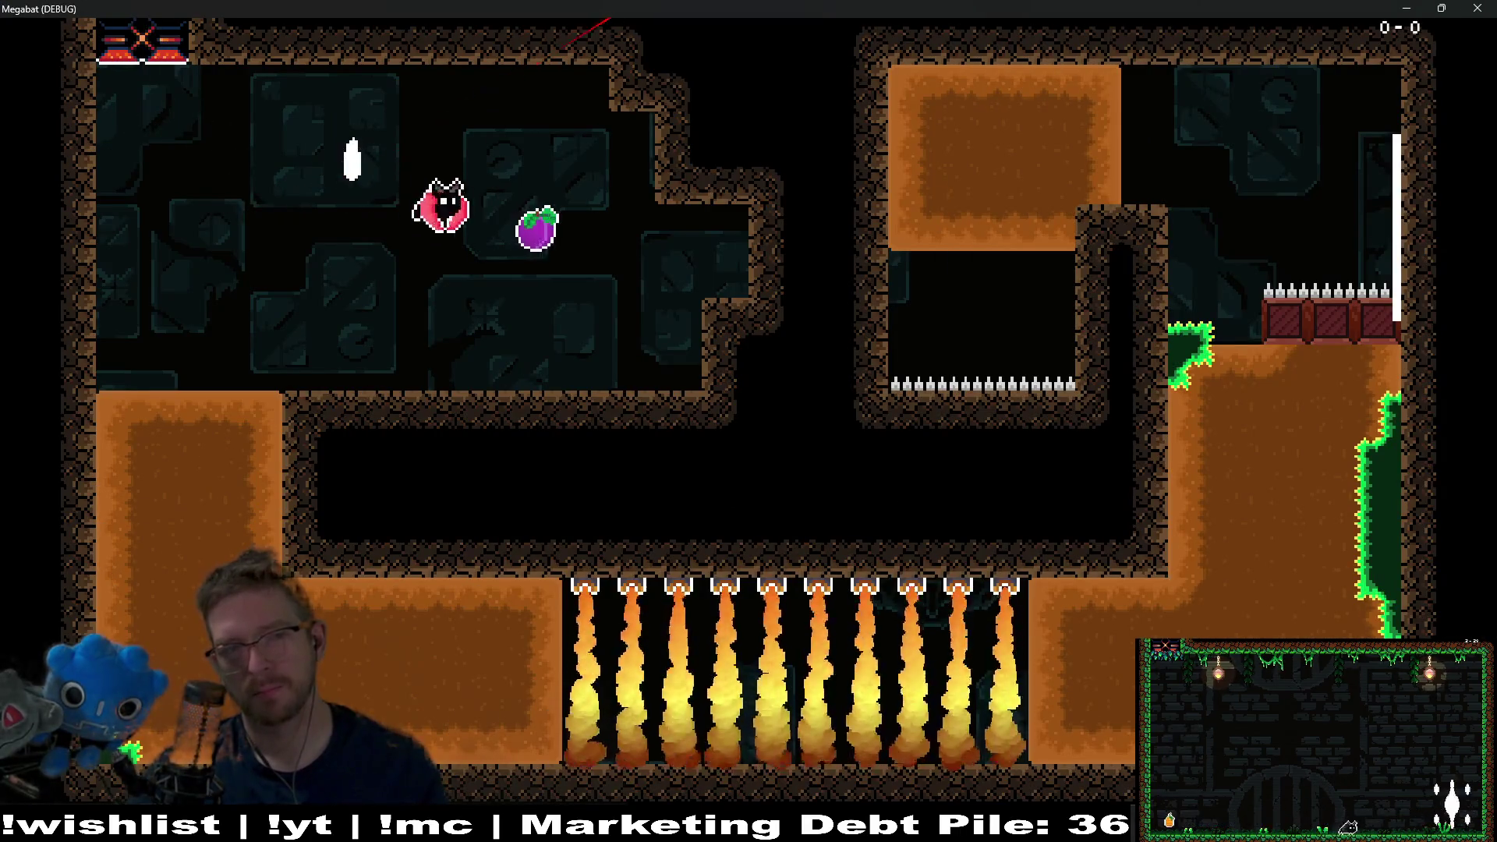
key(a)
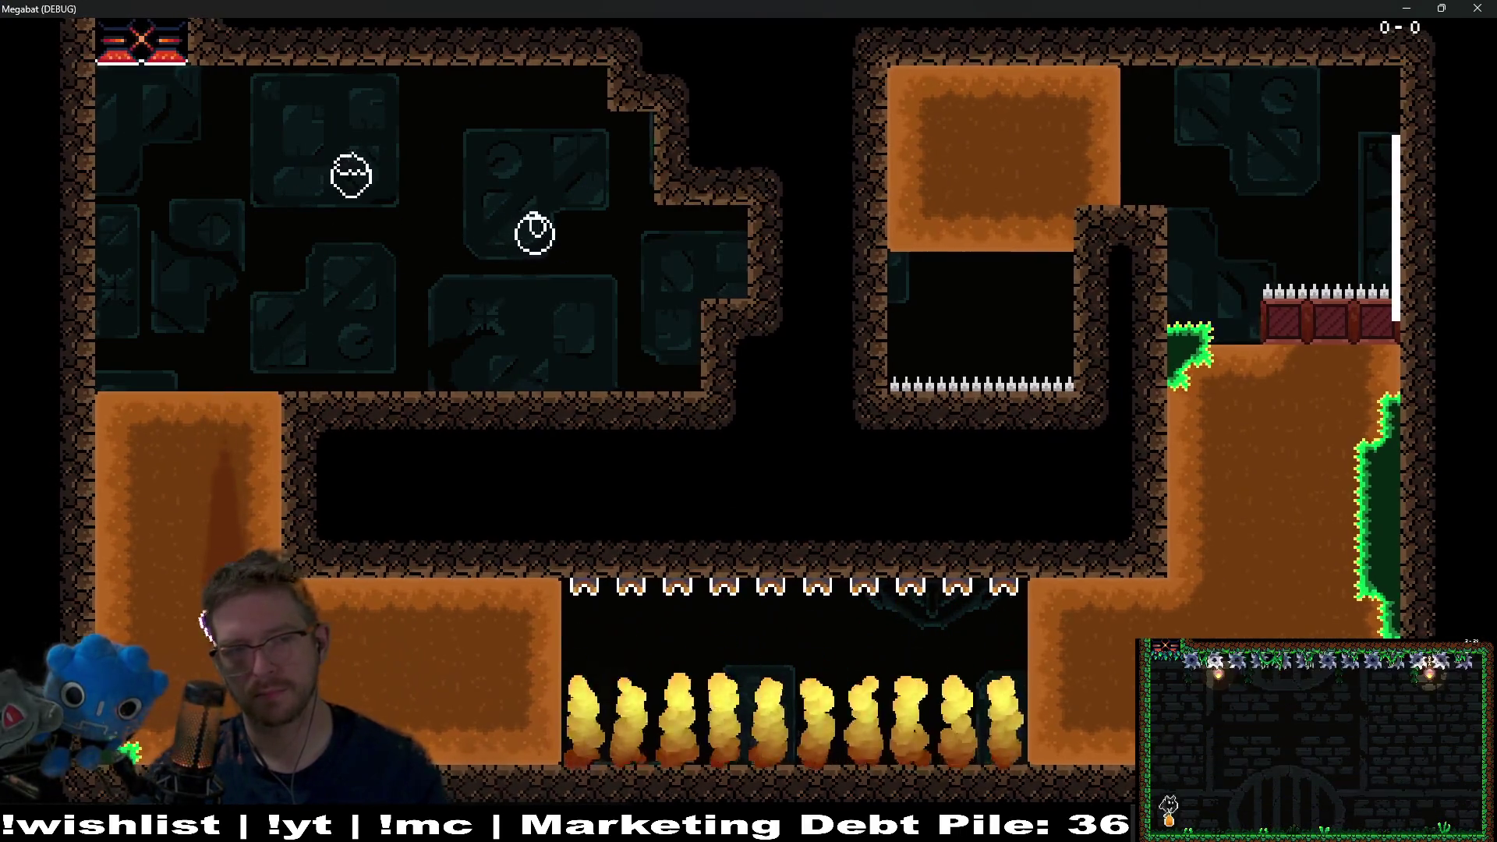
key(d)
key(d)
key(a)
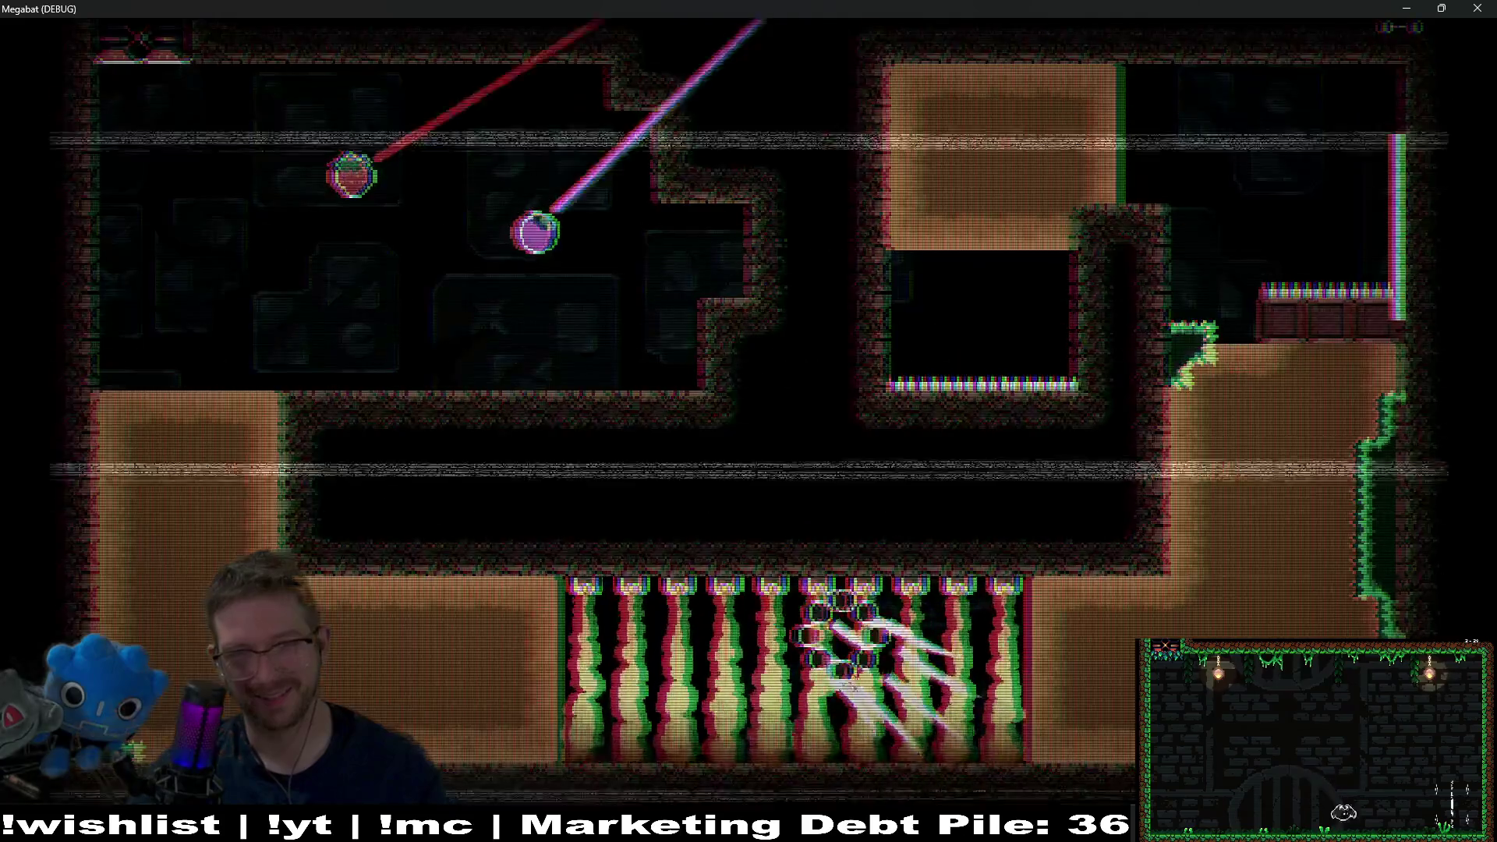
key(a)
key(d)
key(w)
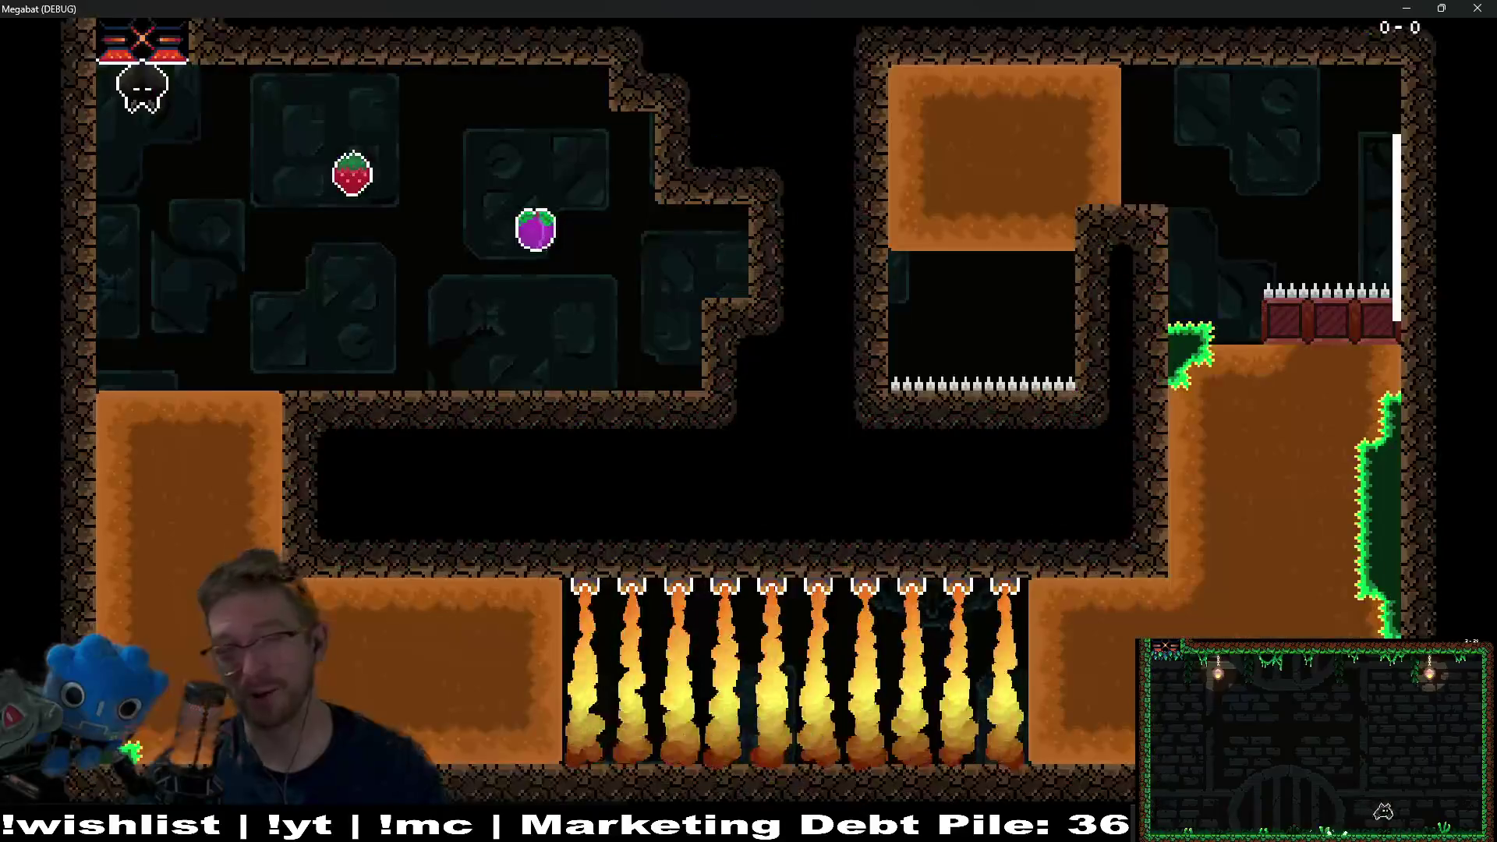
- Burrow the bat through the left dirt, along the lower corridor and up the right dirt column
key(a)
key(s)
key(d)
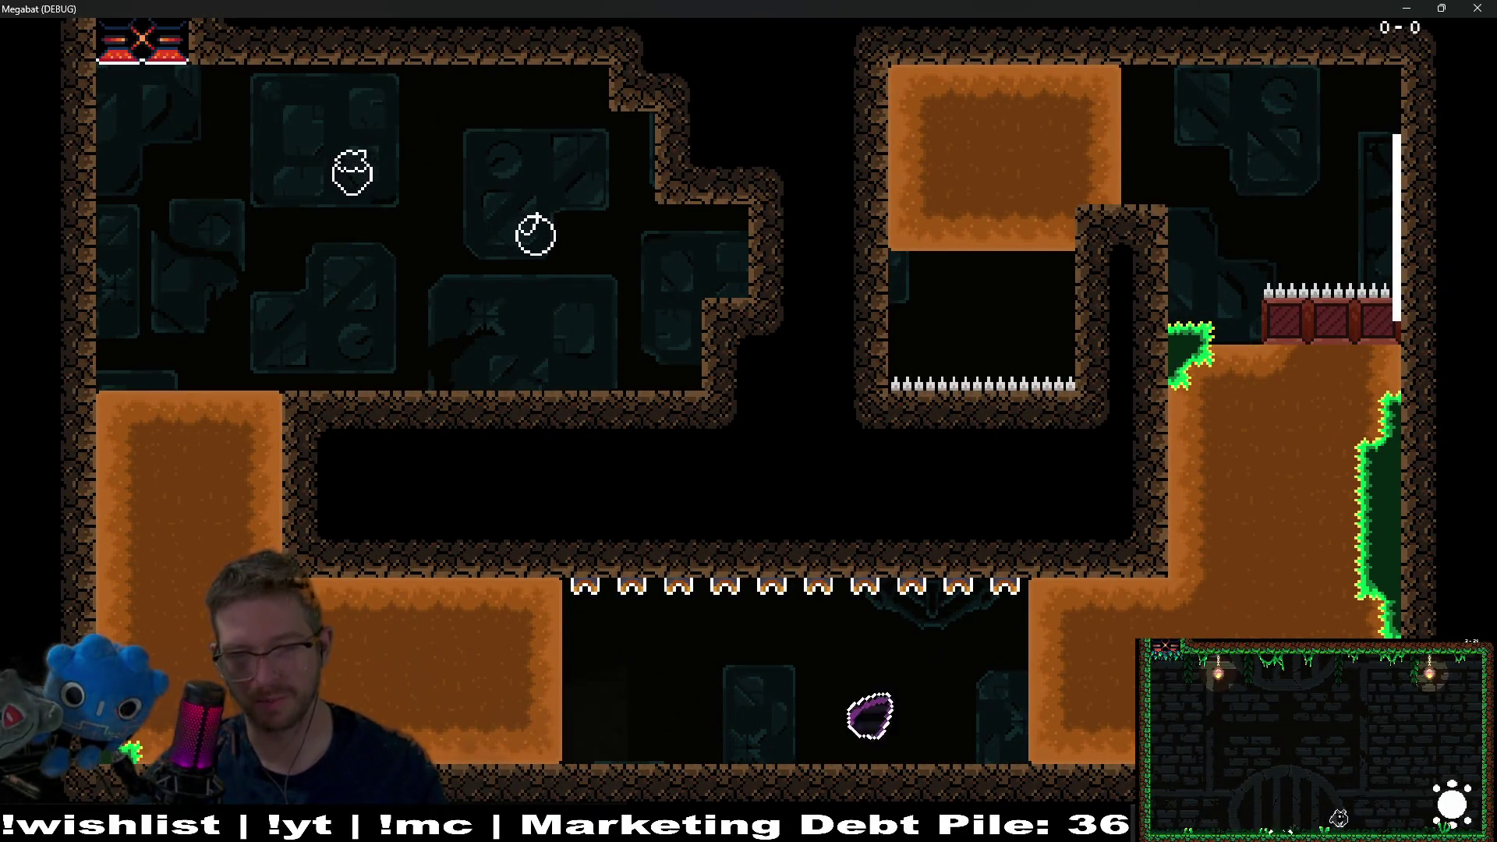
key(w)
key(a)
key(d)
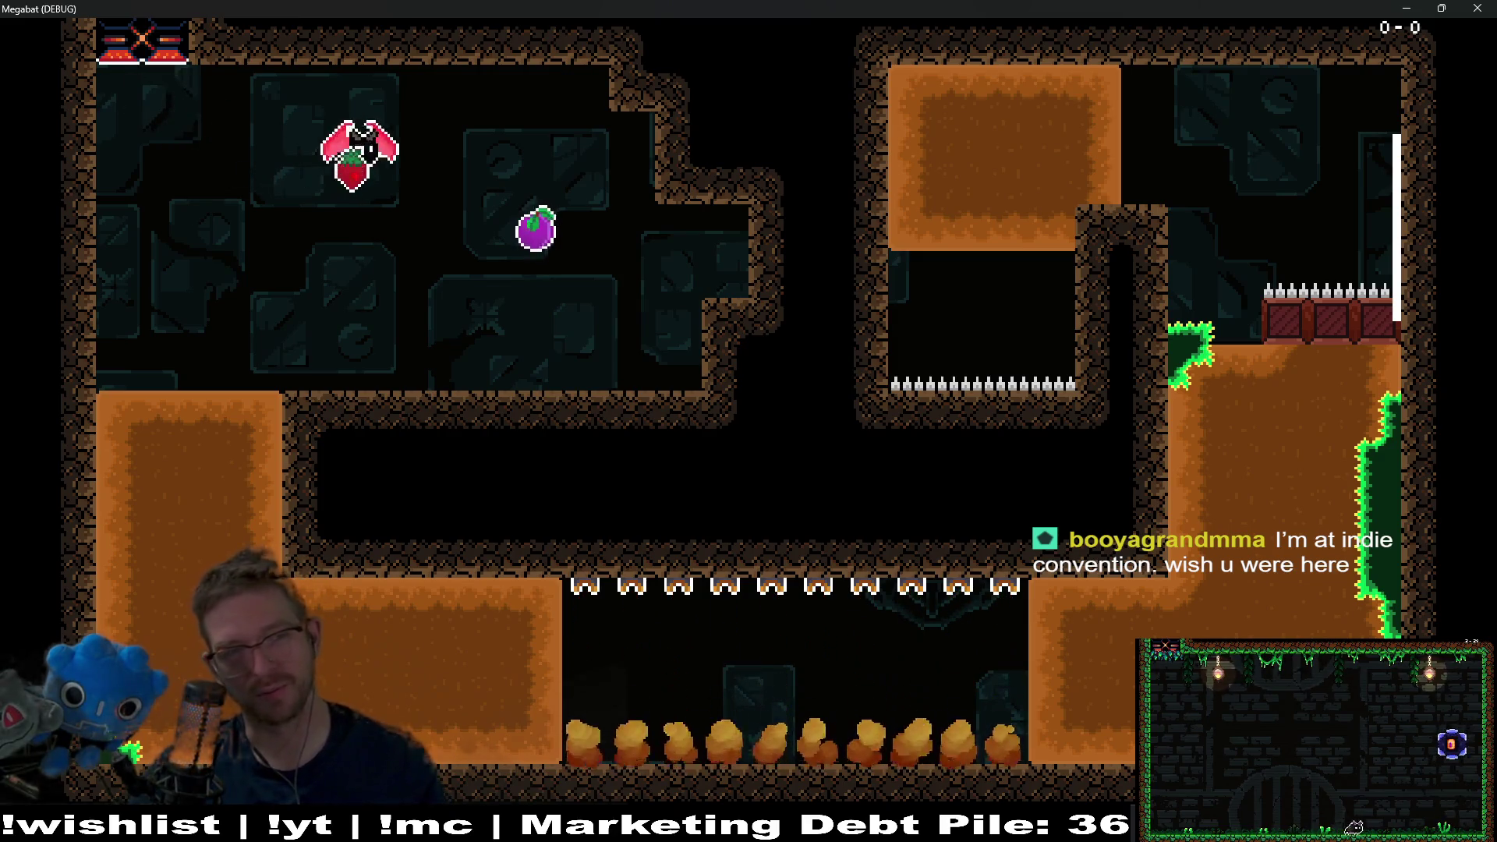
- From the spawn, fly down-left, along the lower corridor and break through the red blocks
key(Left)
key(Down)
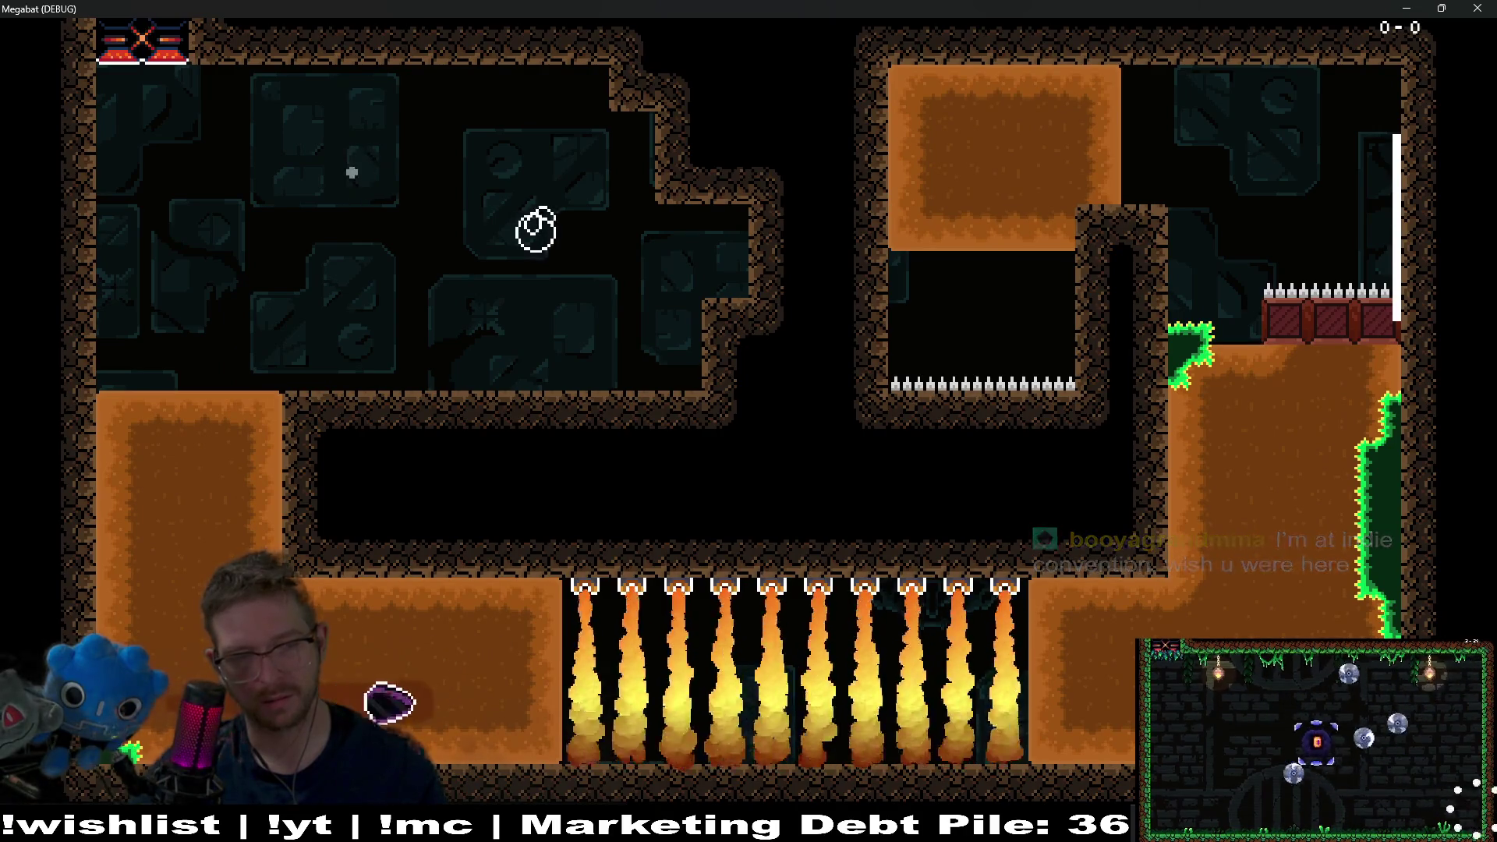
key(Right)
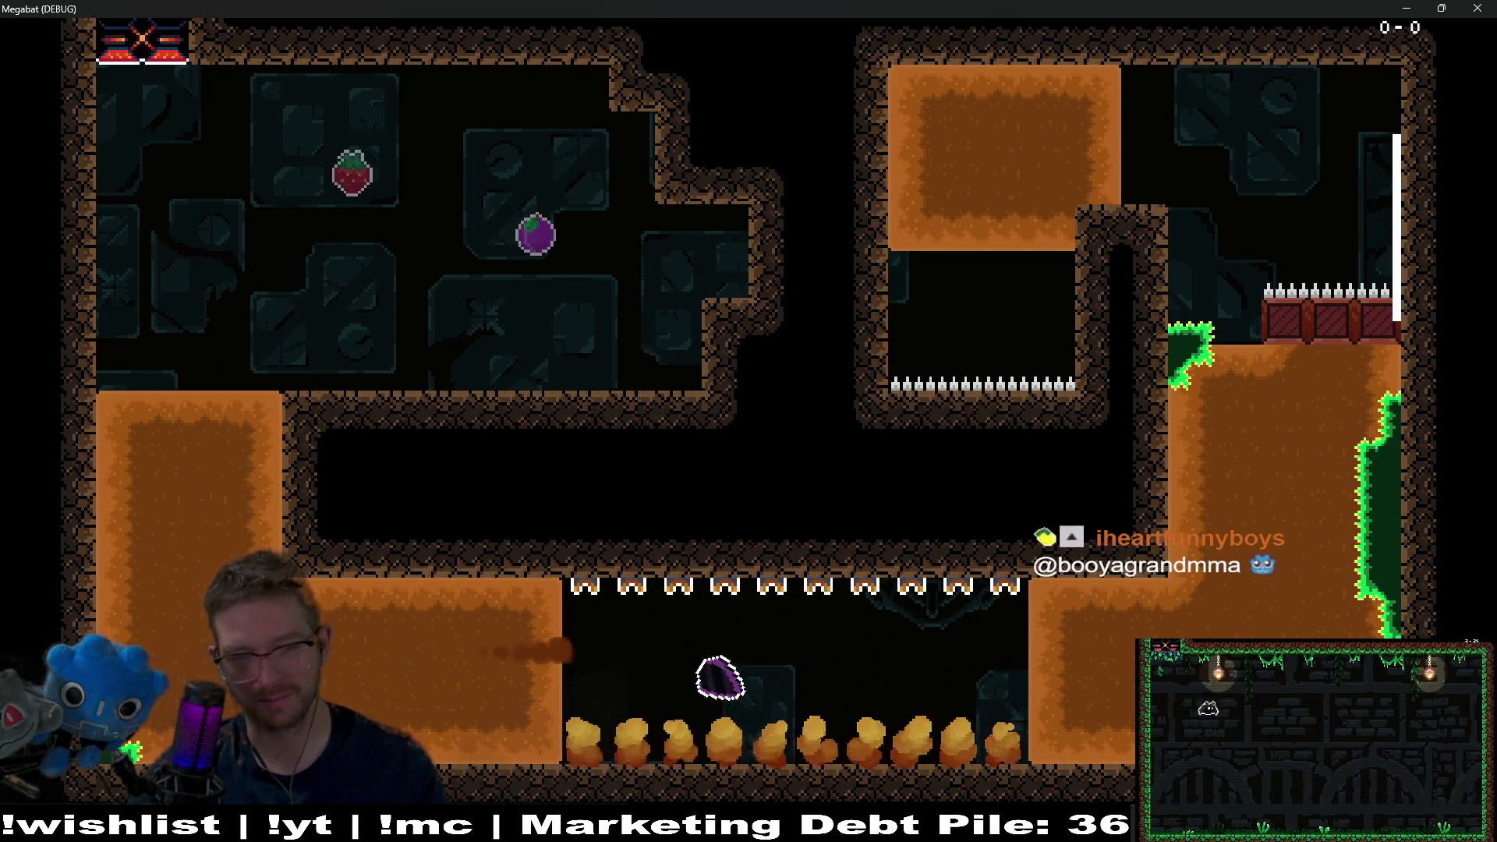
key(Up)
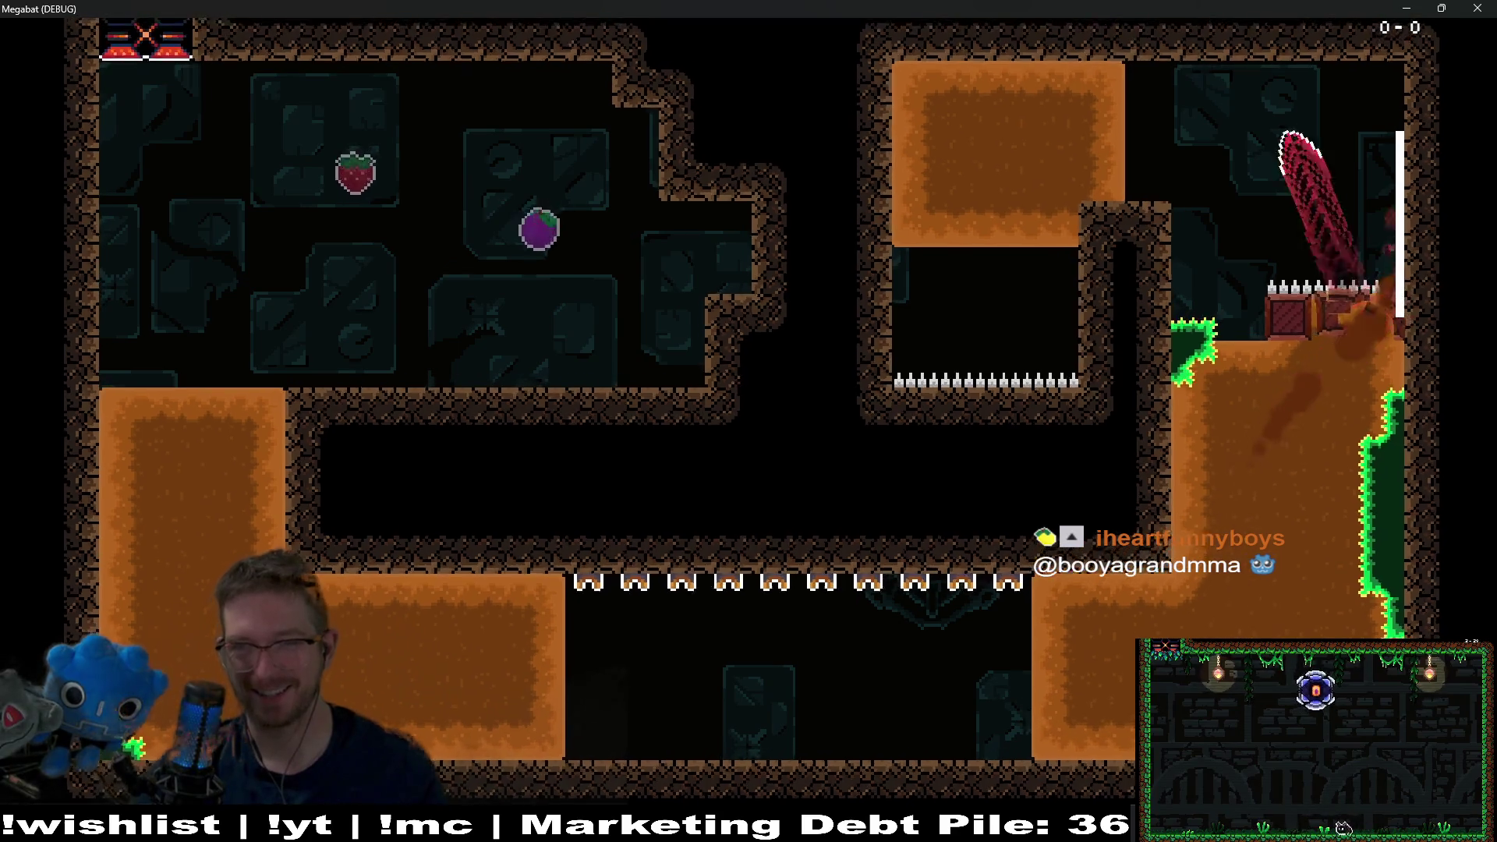
key(Left)
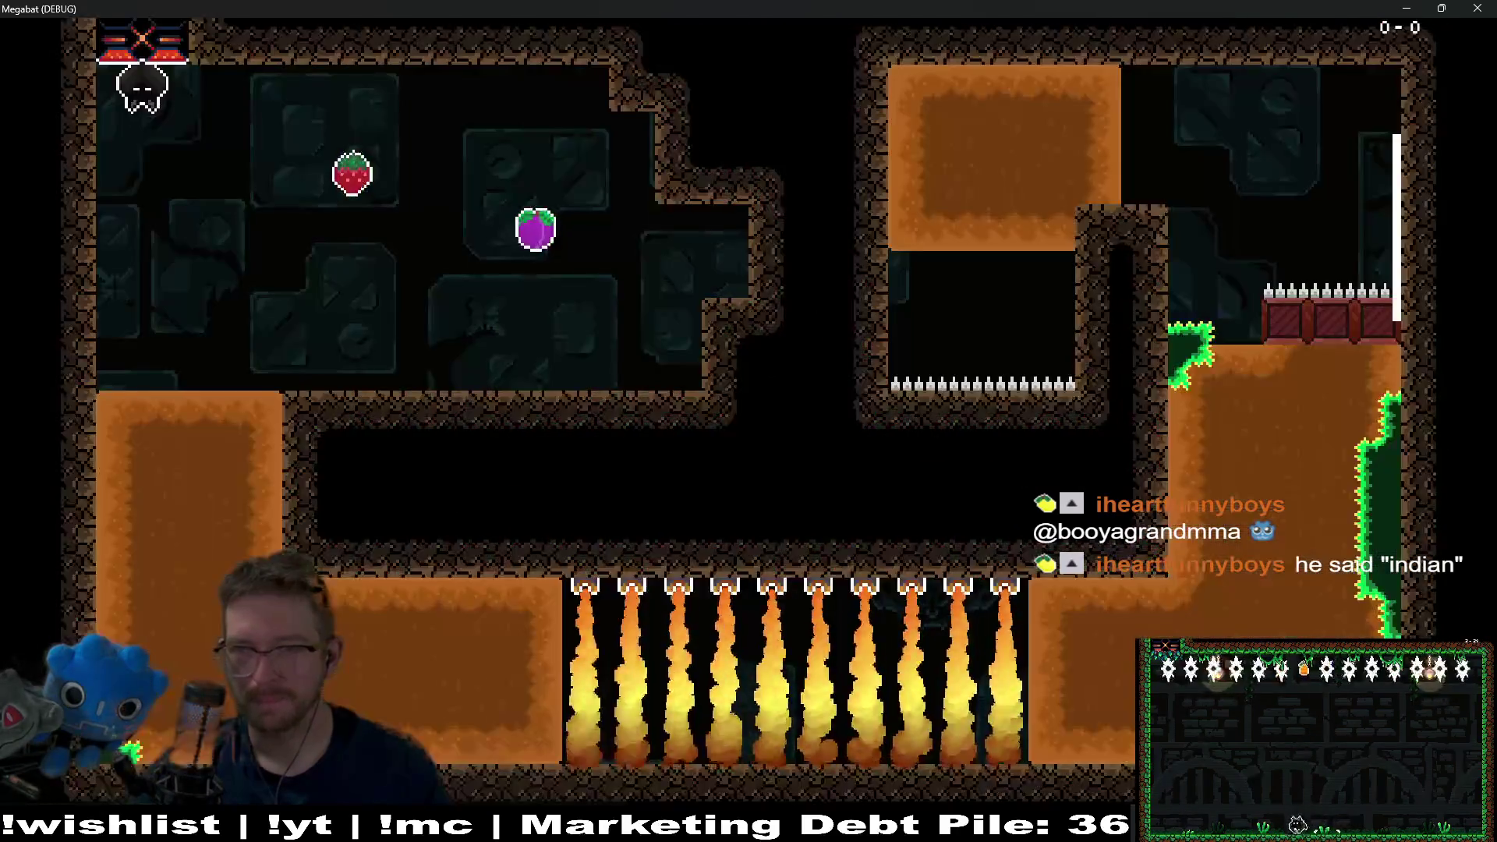
- Reach the strawberry, pass under the fire traps toward the spiked pit, then close the game
key(Right)
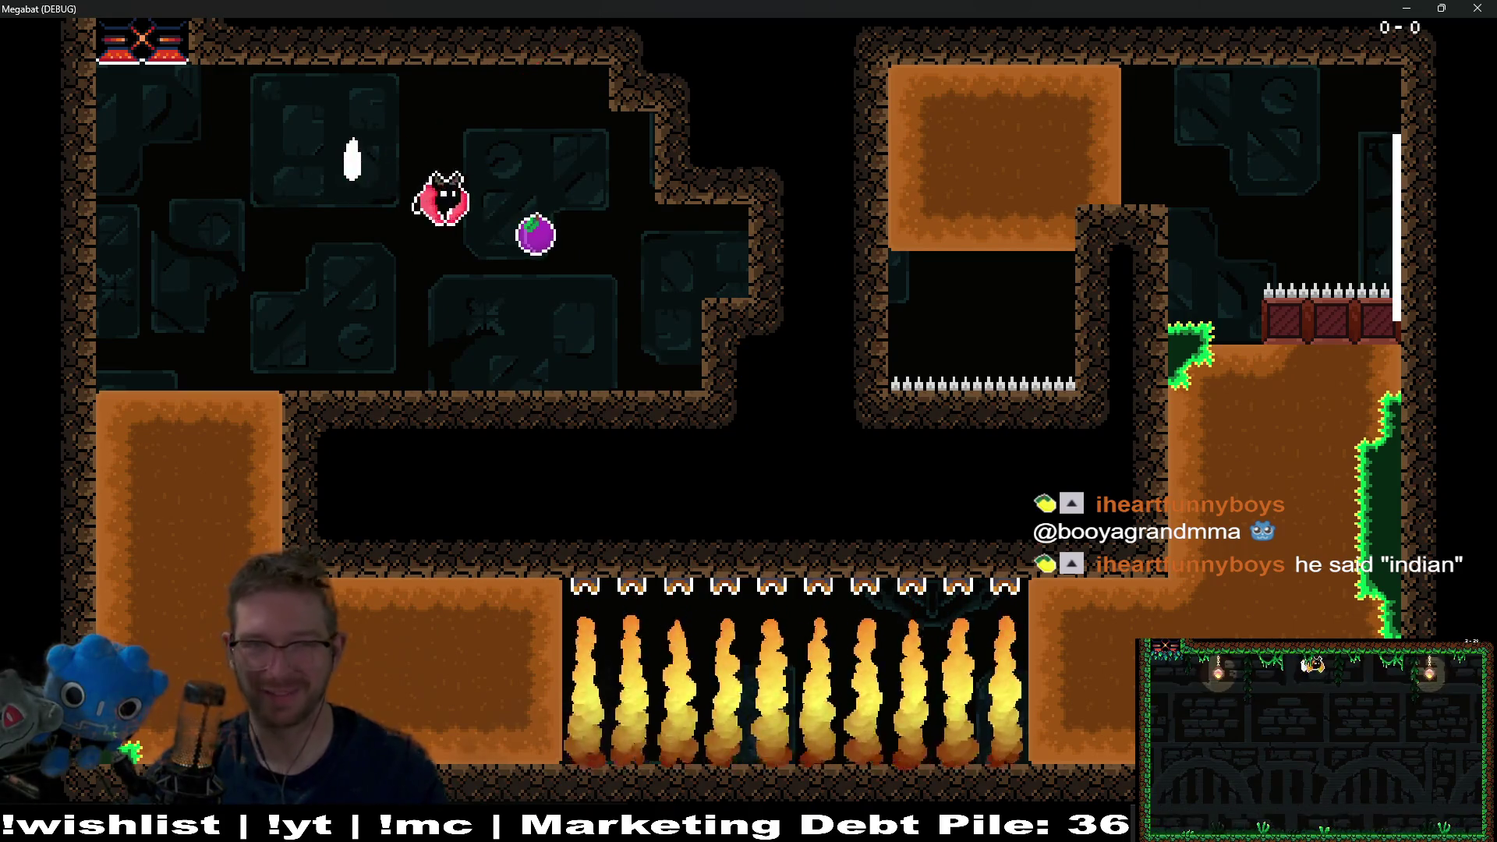
key(Left)
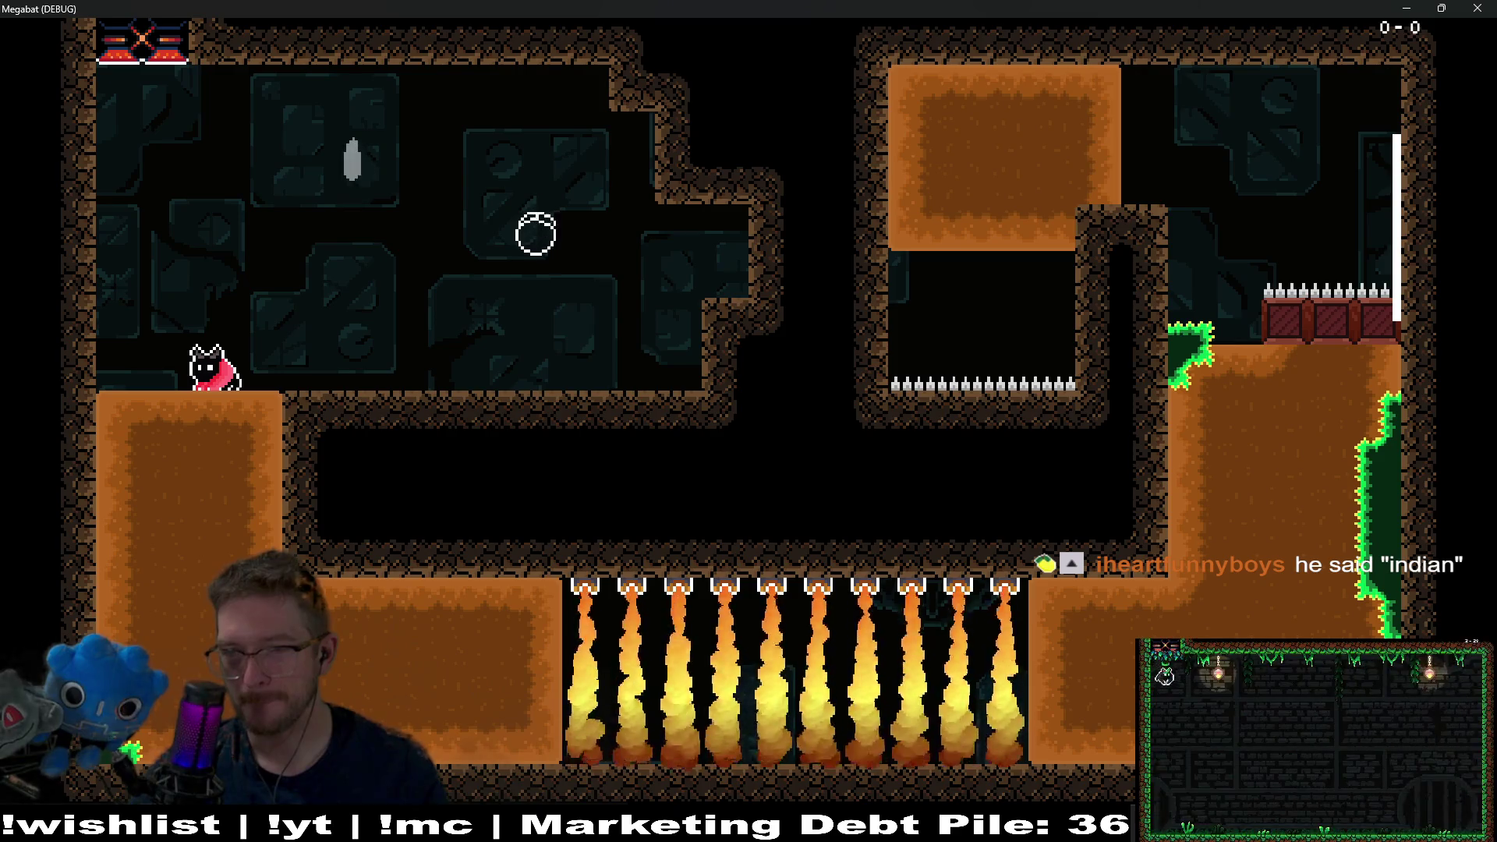
key(Right)
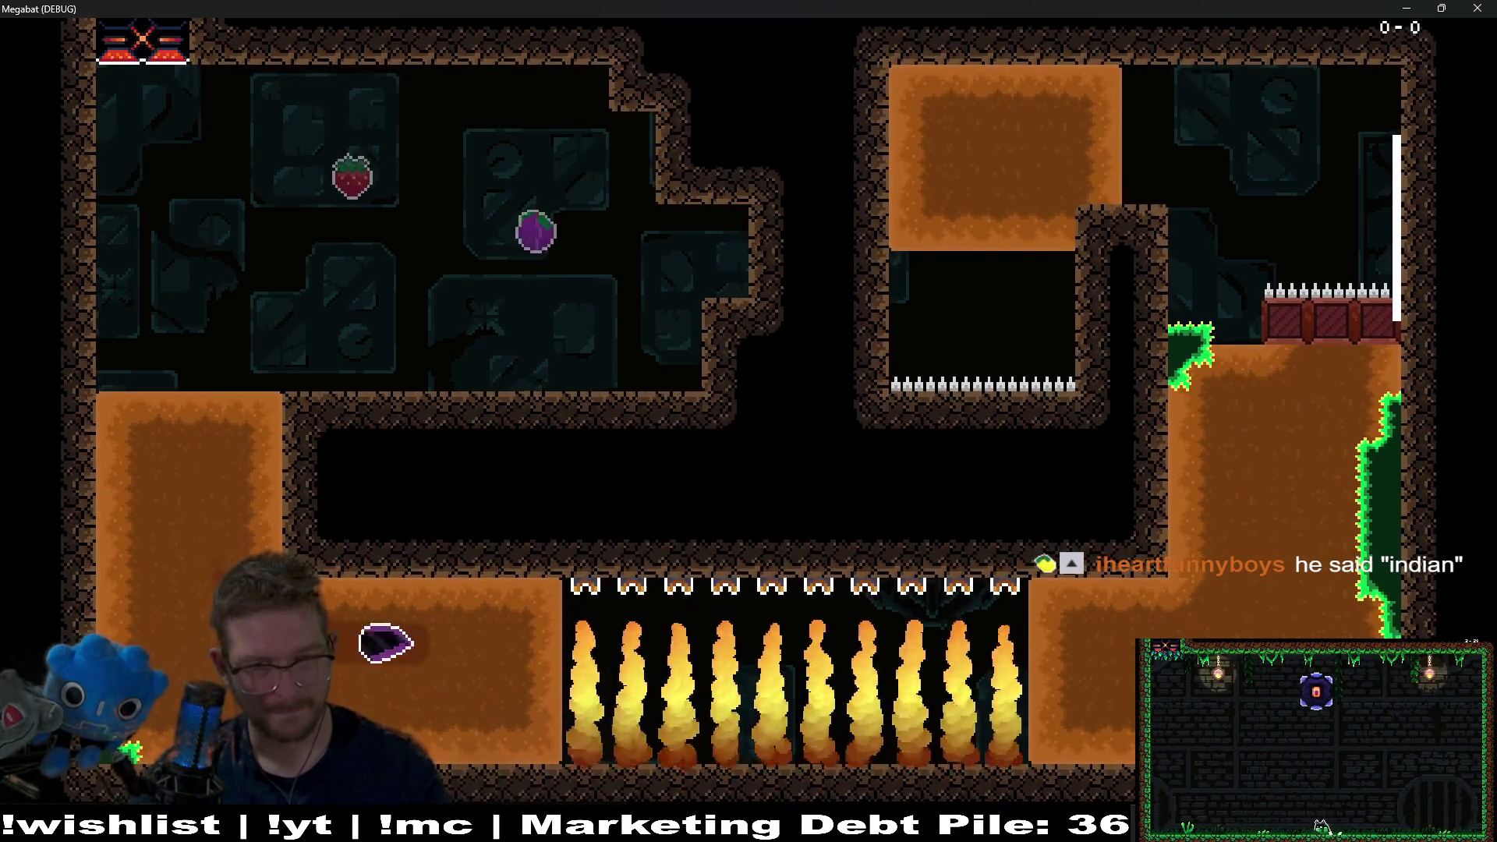
key(Right)
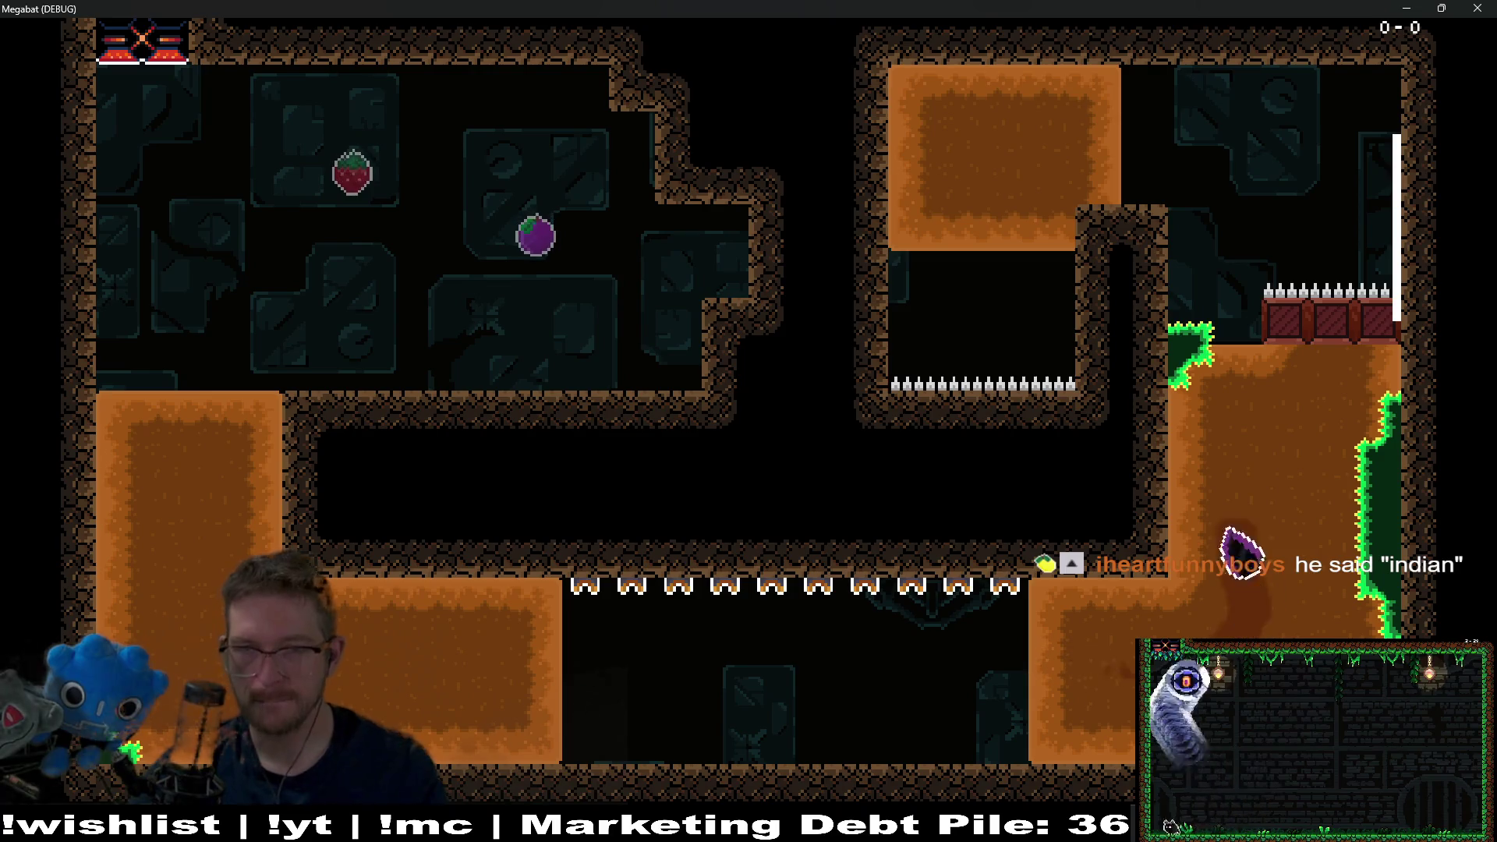
key(Left)
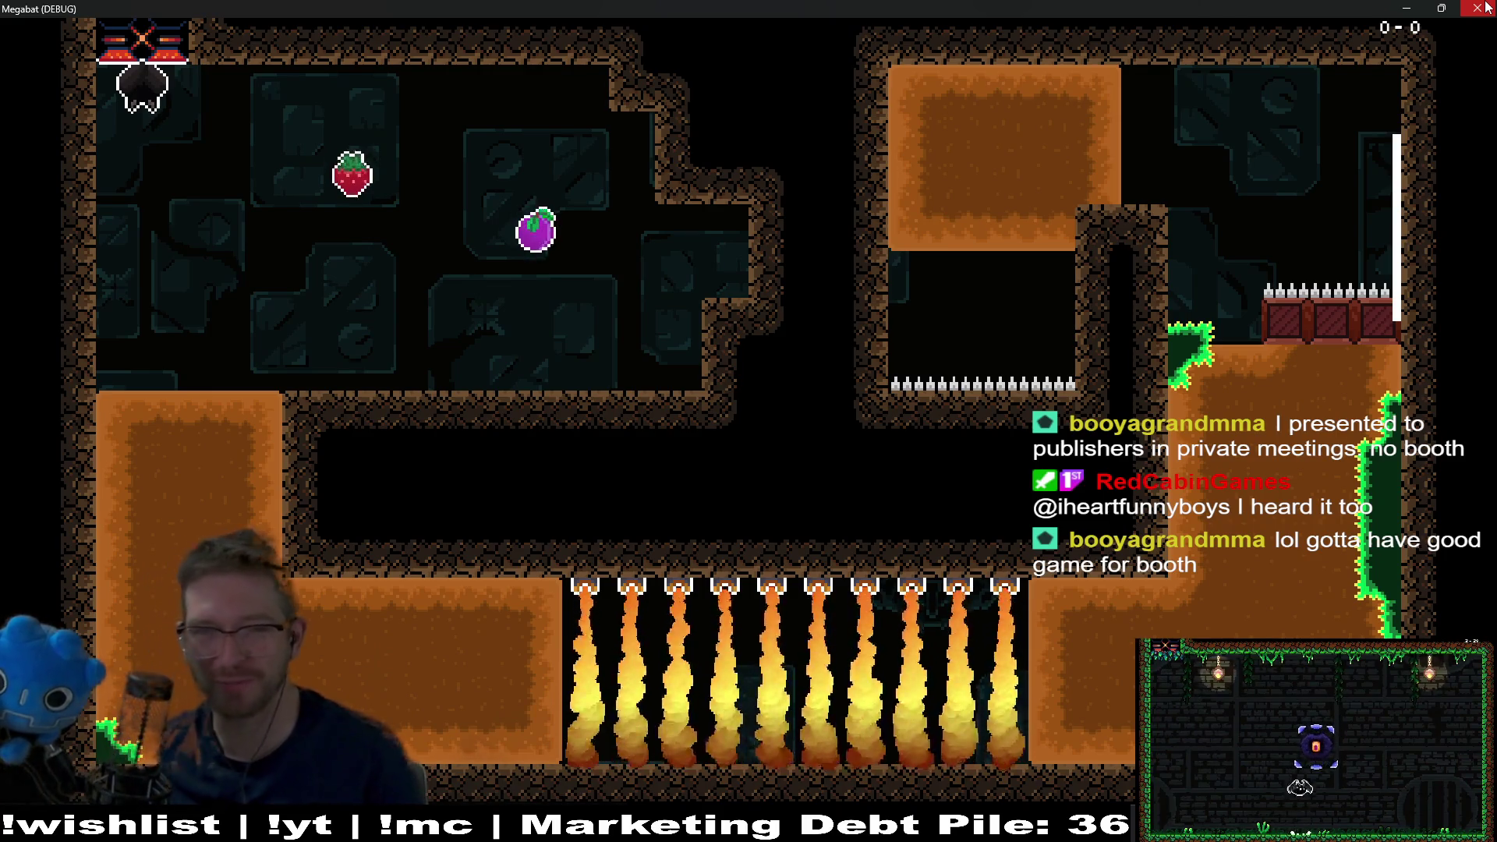
click(1486, 7)
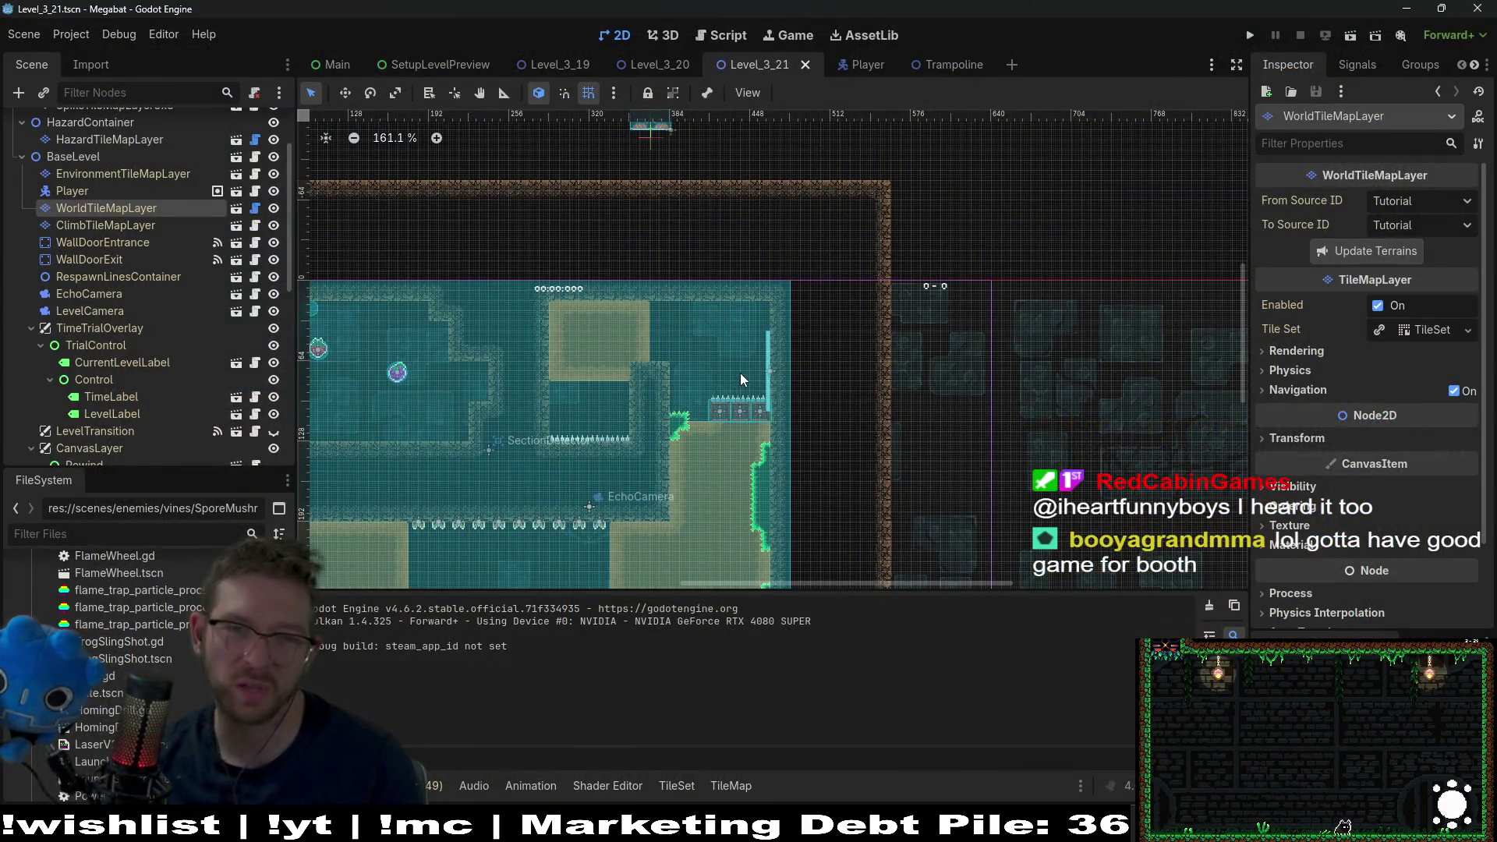
- Open the Trampoline scene and its Trampoline.gd script
scroll(982, 293, up, 1)
scroll(943, 304, up, 10)
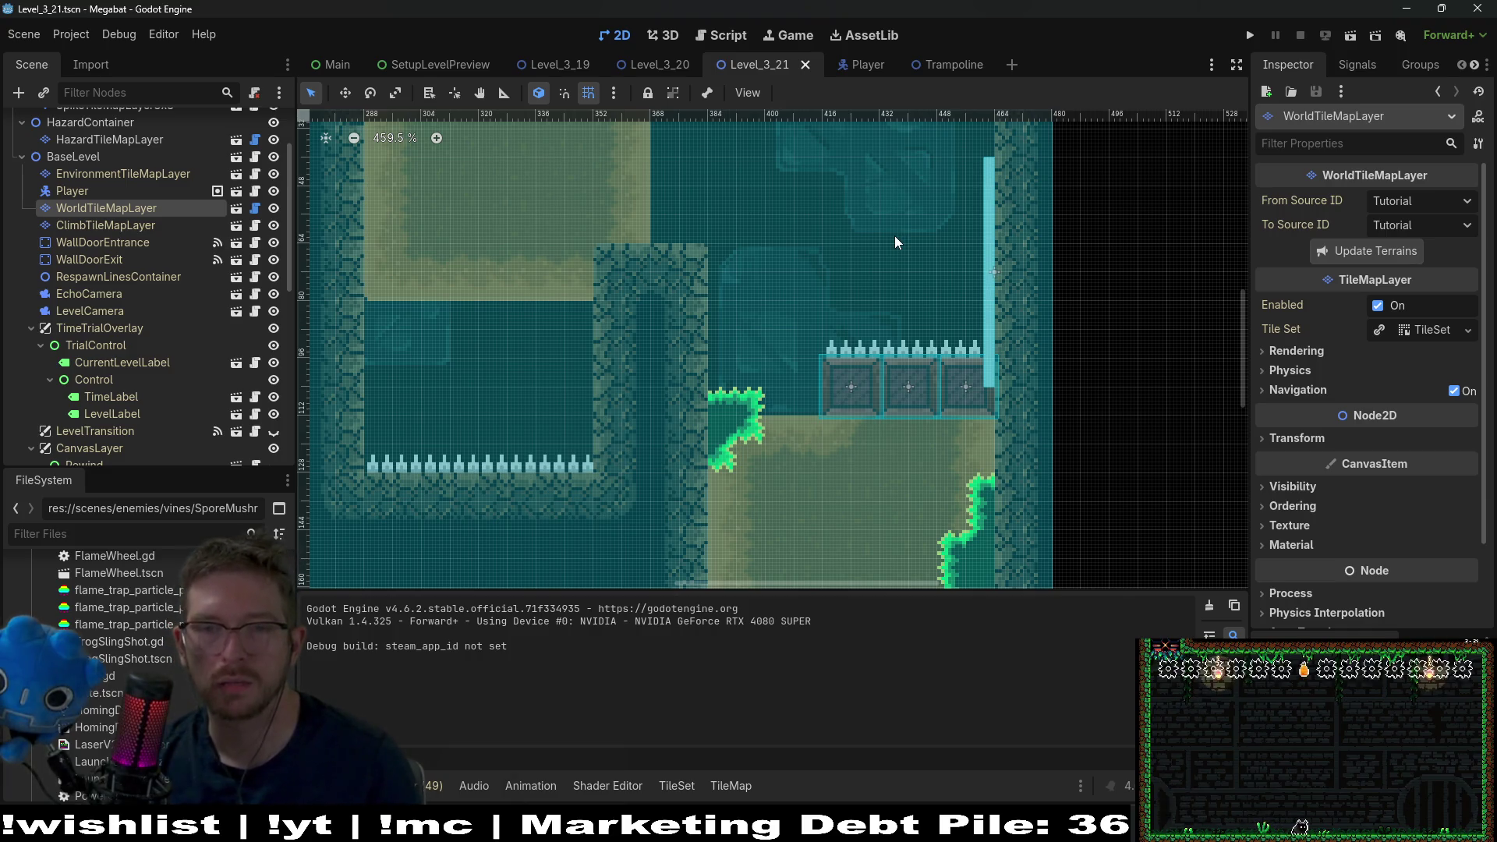
click(932, 68)
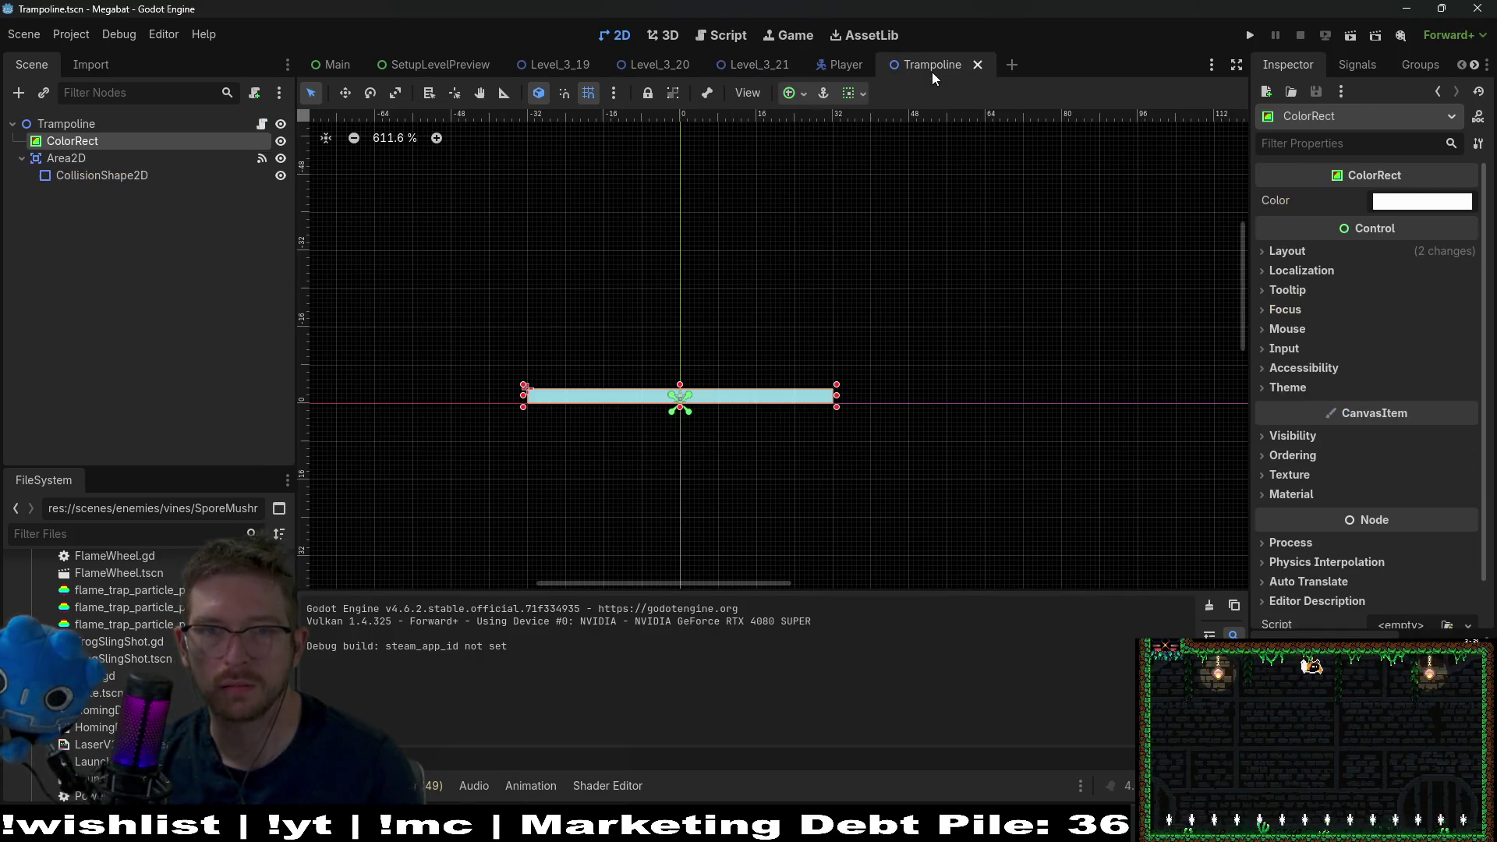
click(262, 125)
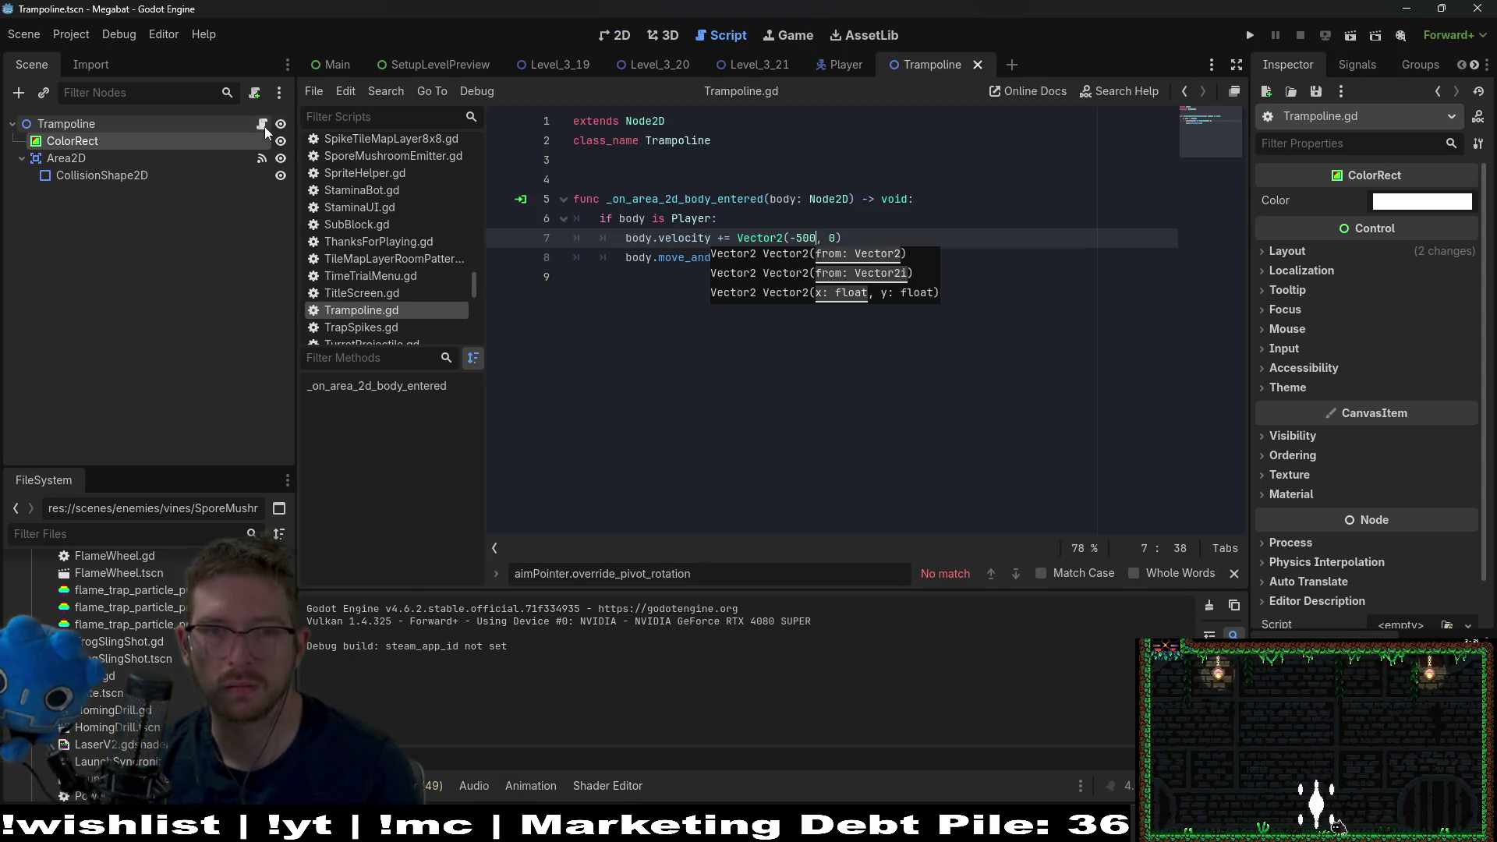
click(809, 296)
- Delete the body.move_and_slide() call, save the script, and return to Level_3_21
drag(809, 264, 900, 247)
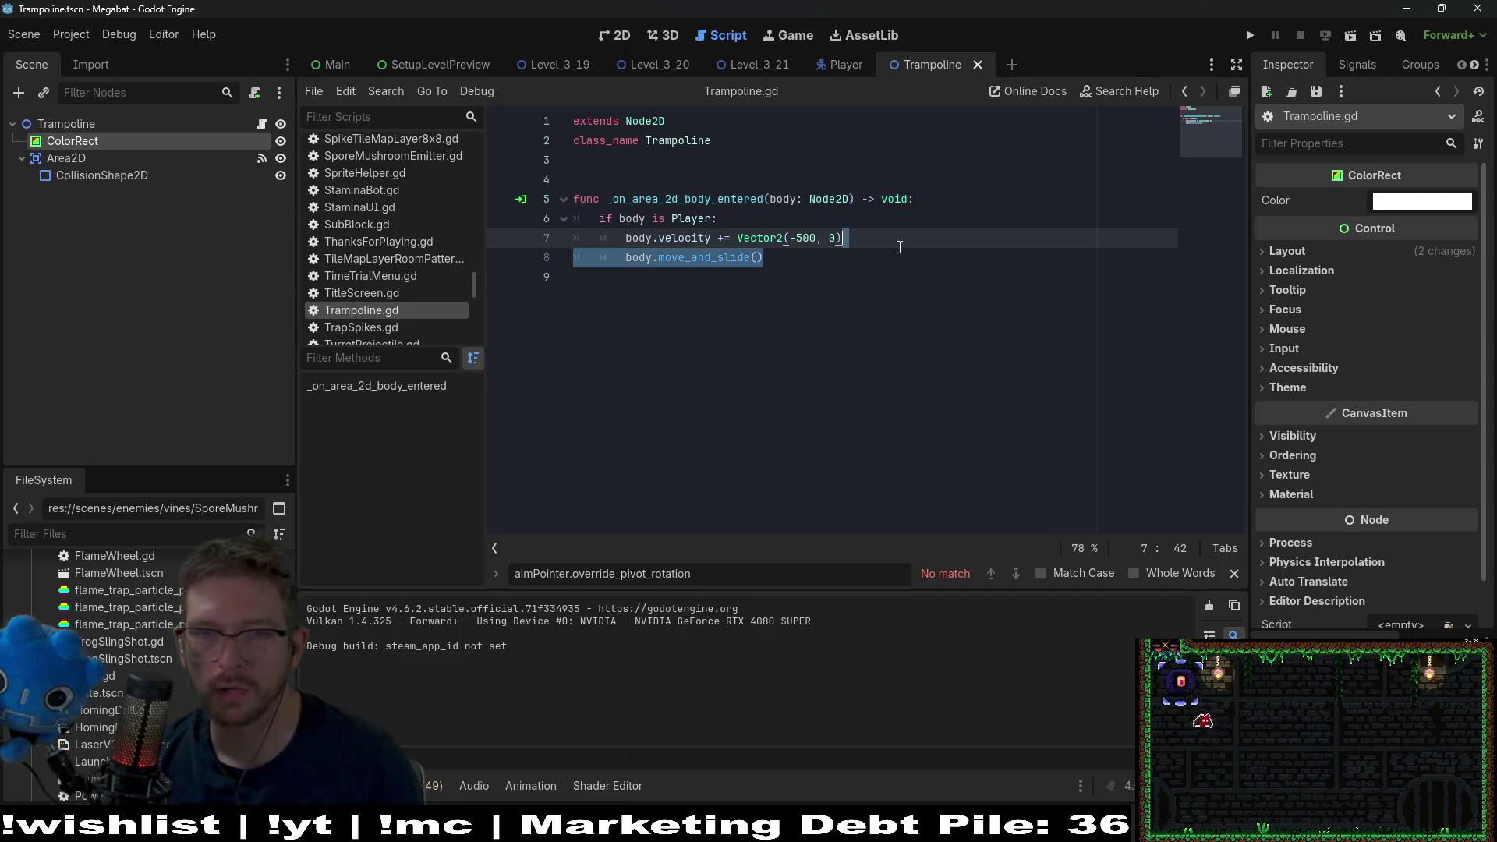
key(BackSpace)
key(ctrl+s)
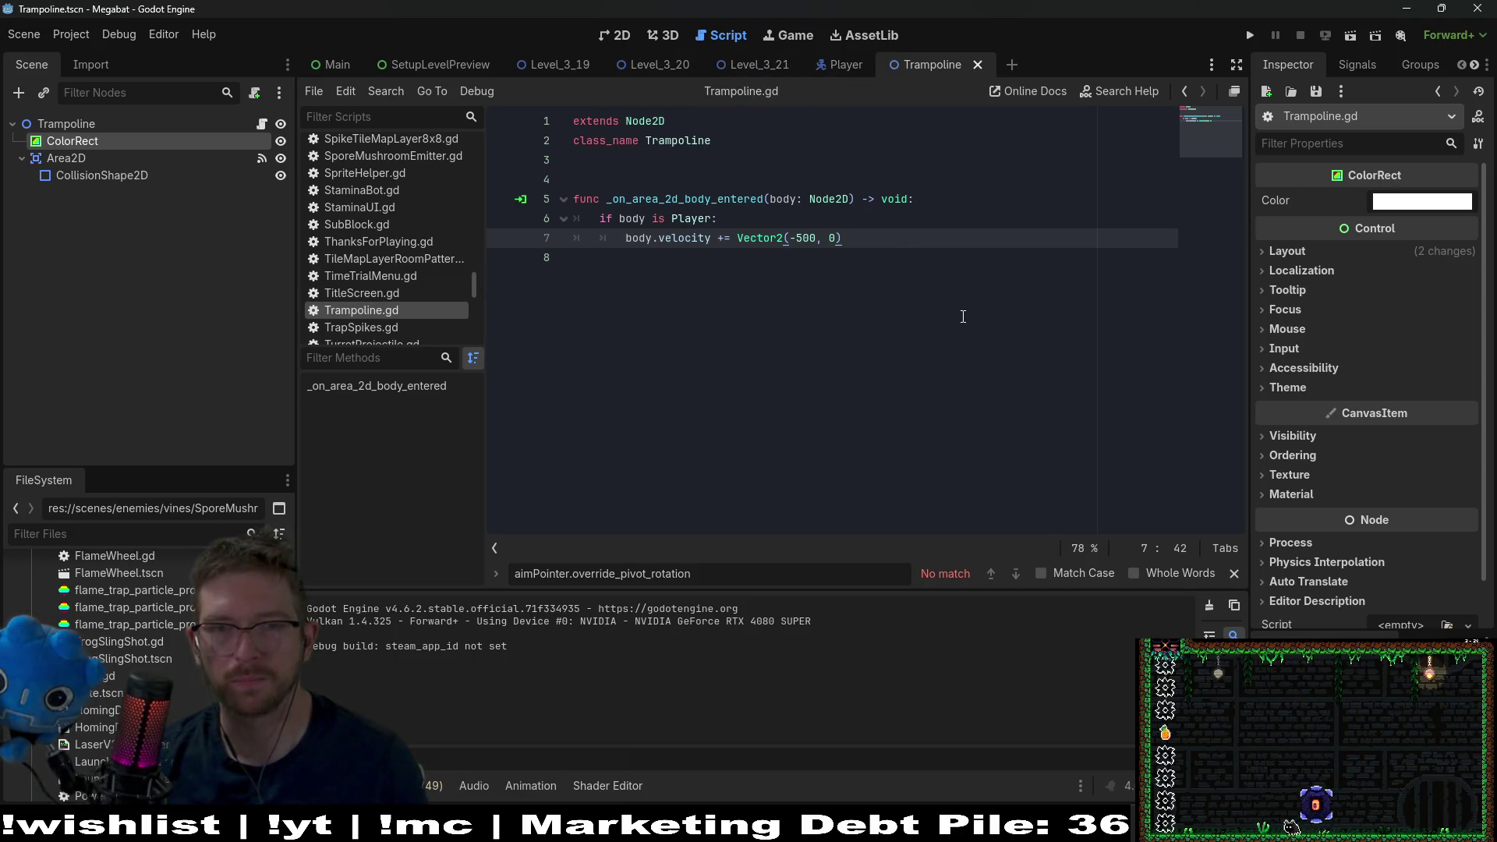
click(762, 64)
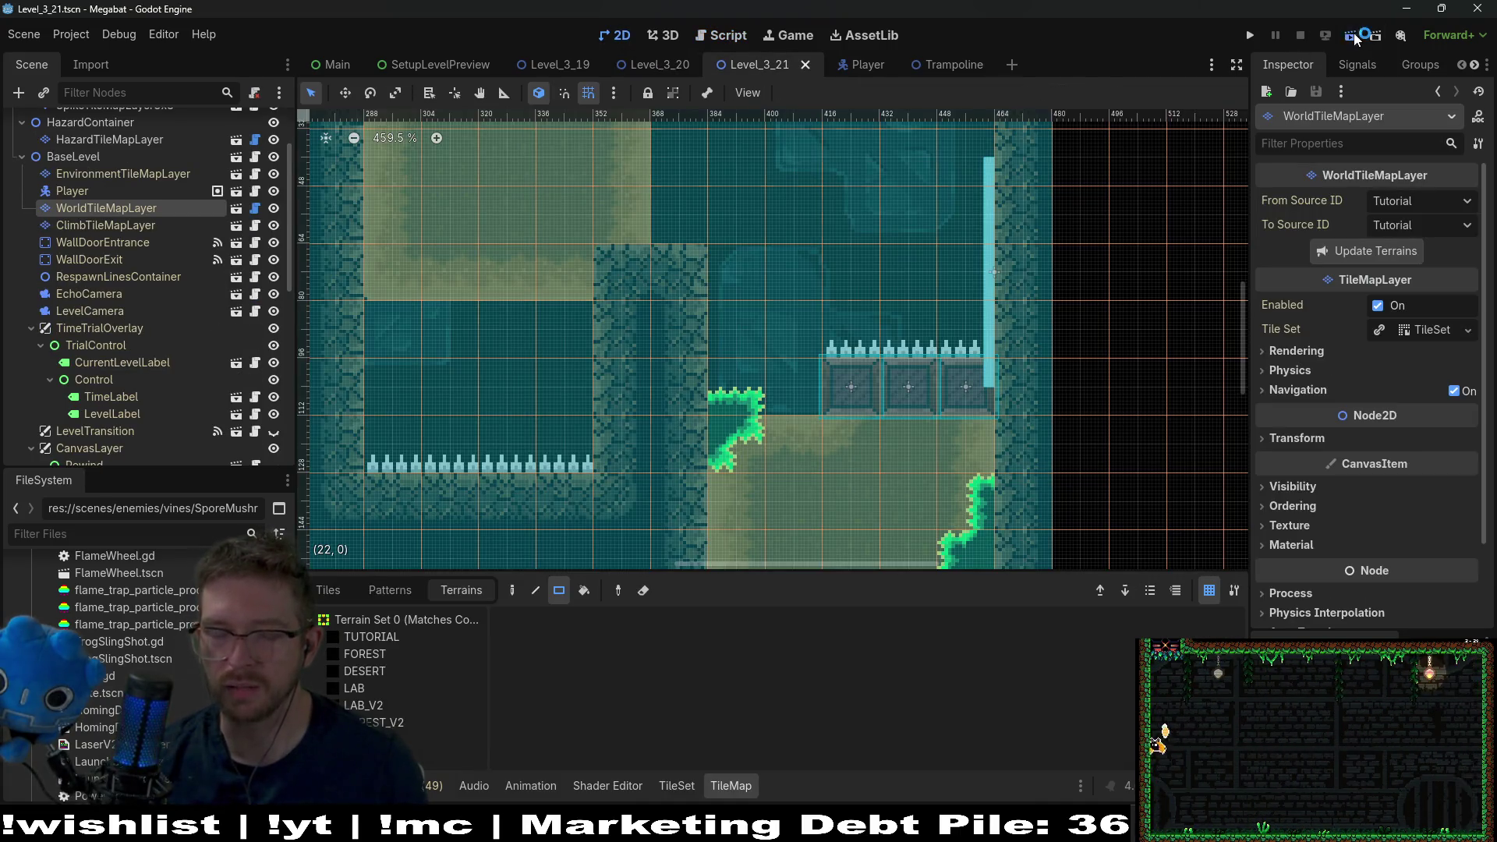
- Run Level_3_21 in the Megabat debug window to test the trampoline, then close the game
click(1352, 36)
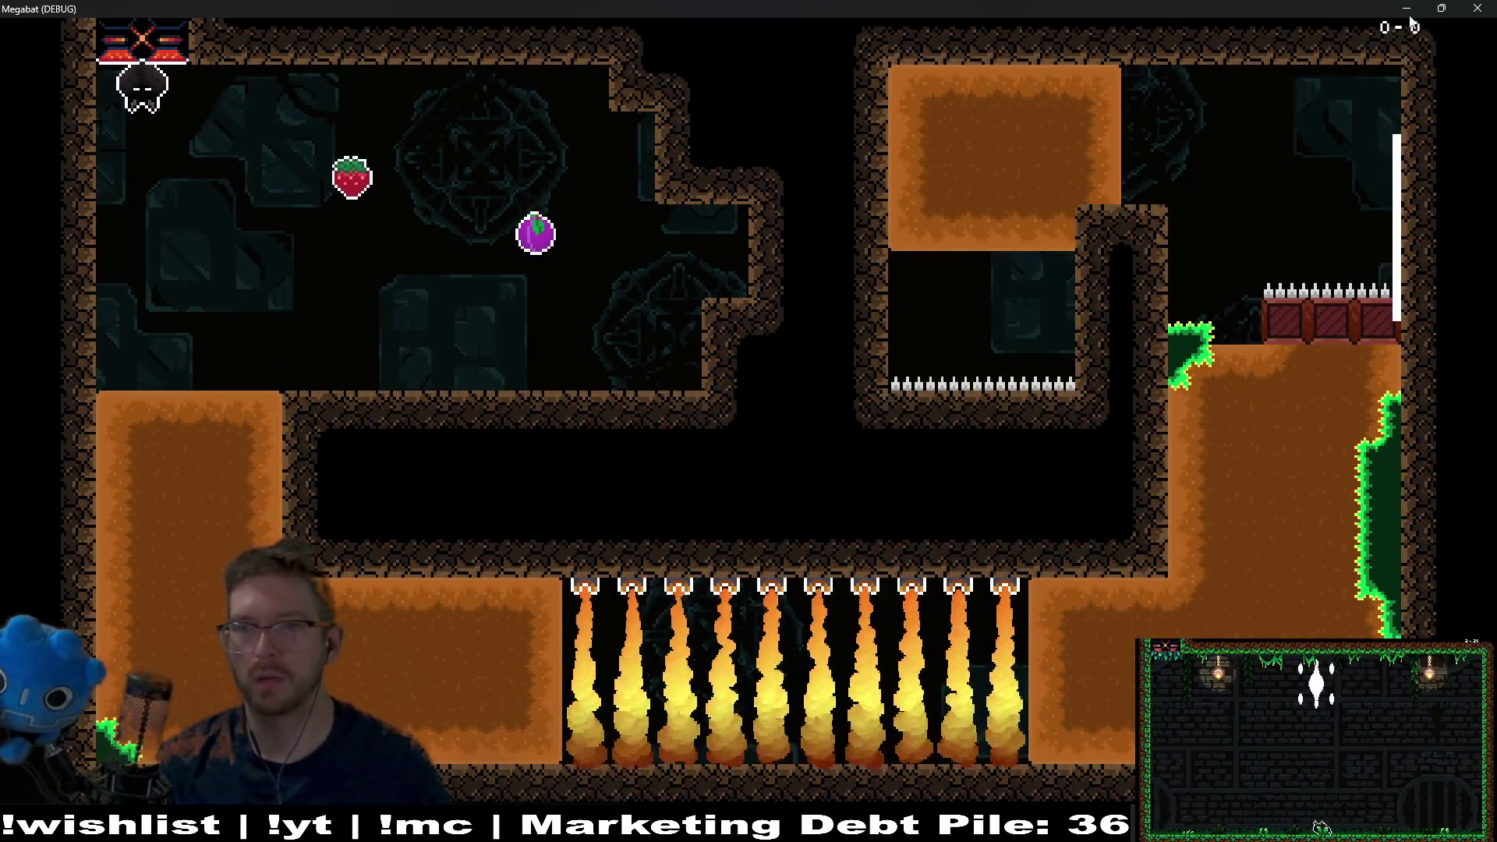
click(1477, 9)
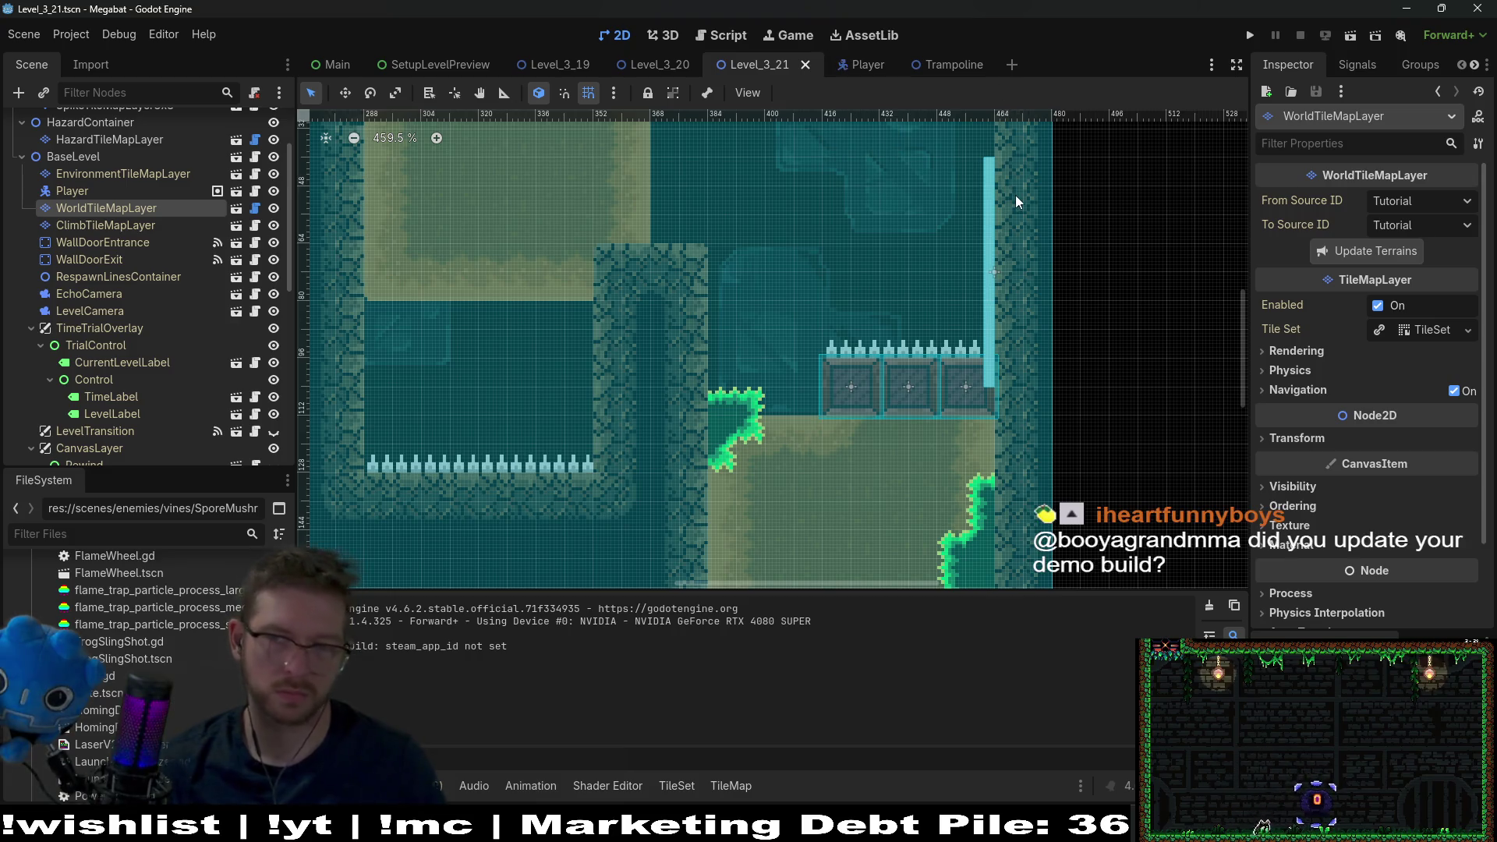
- Review the Trampoline scene and Trampoline.gd, then relaunch Level_3_21 and start flying the bat left
click(953, 64)
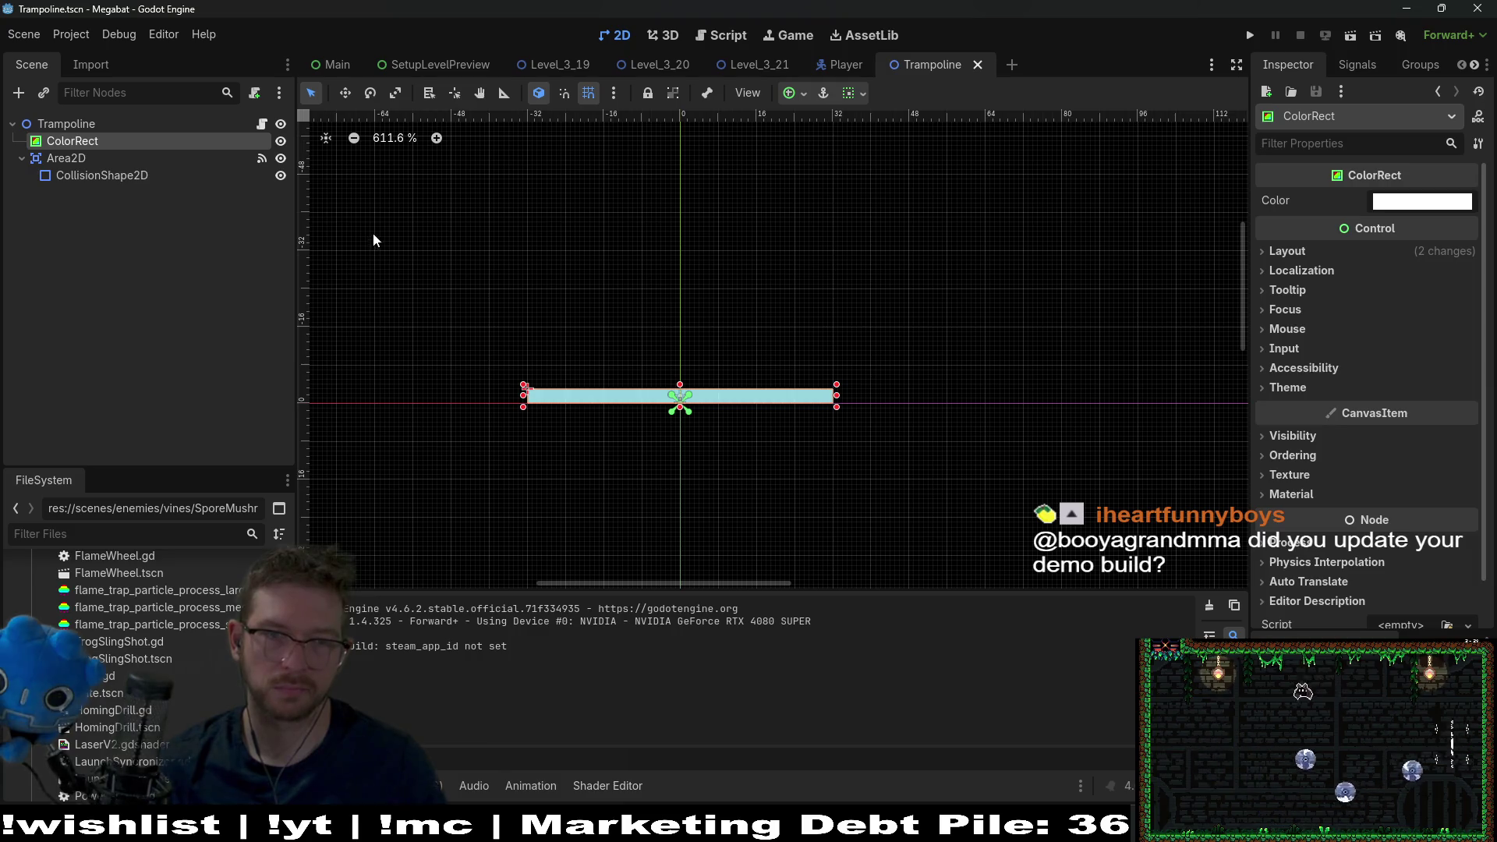
click(262, 123)
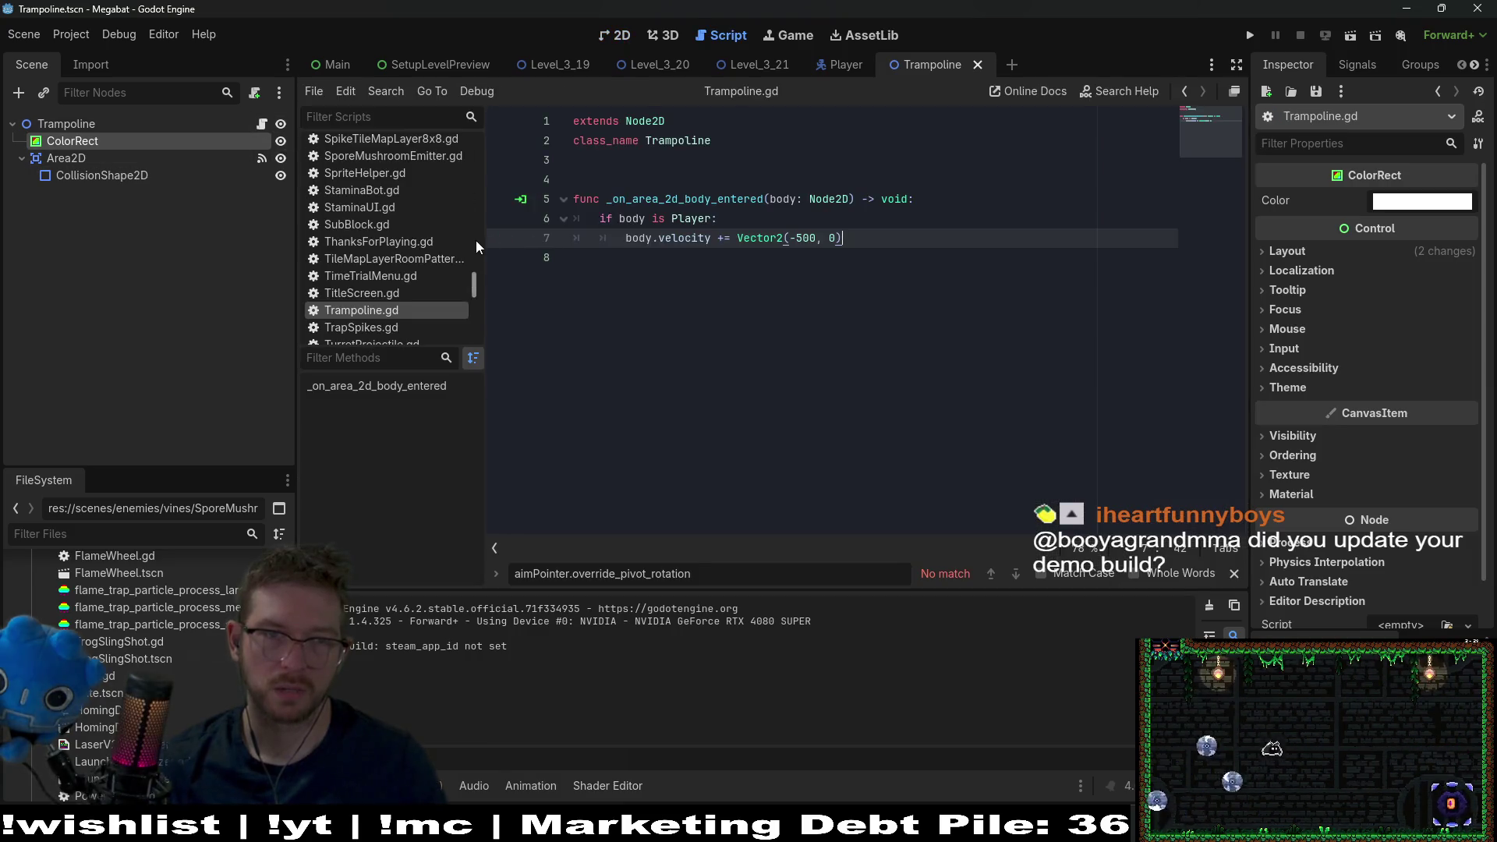
click(616, 36)
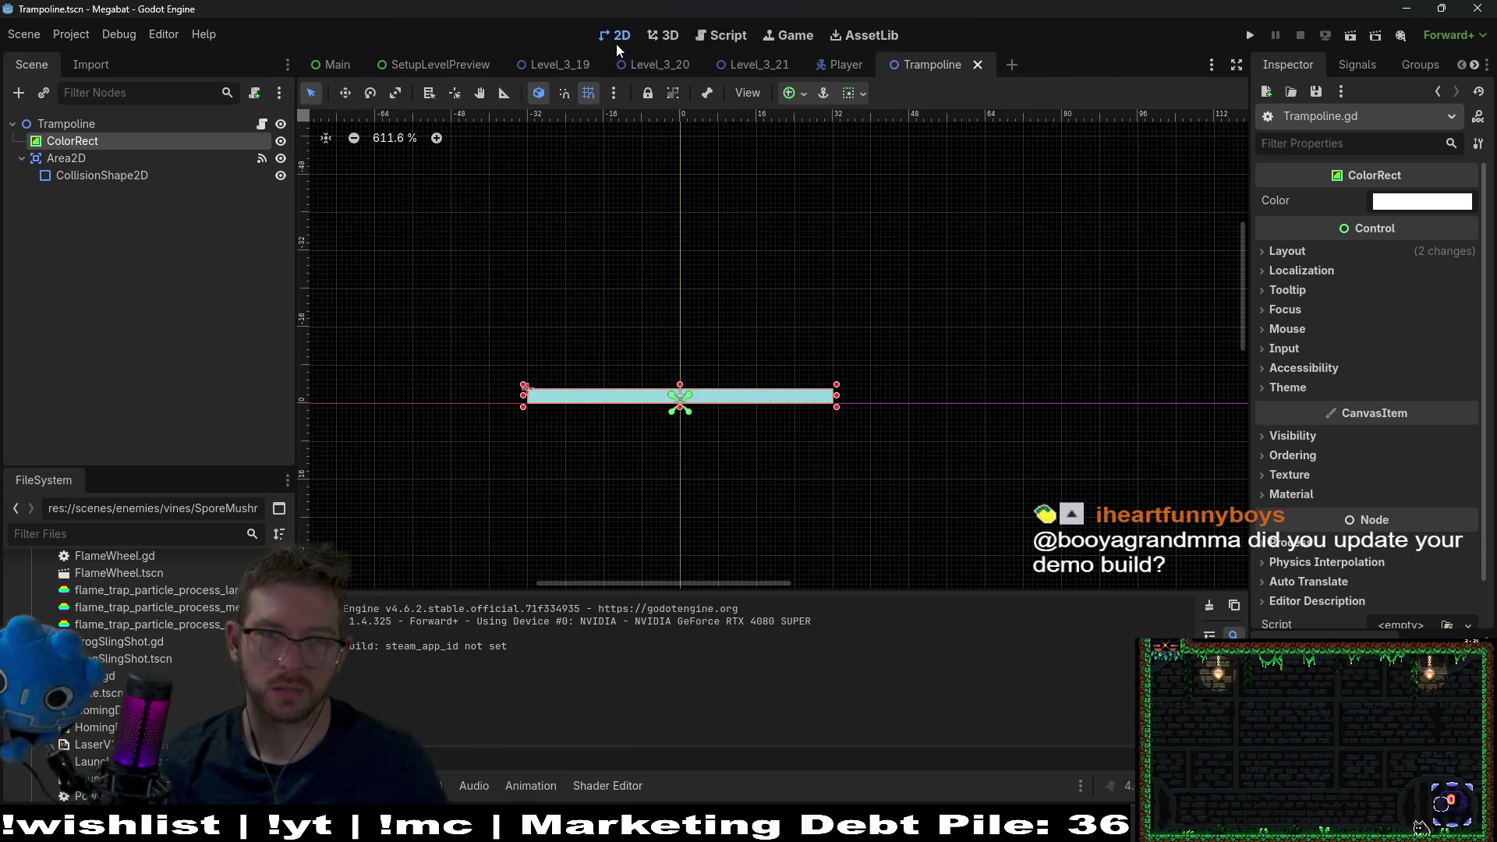
click(777, 66)
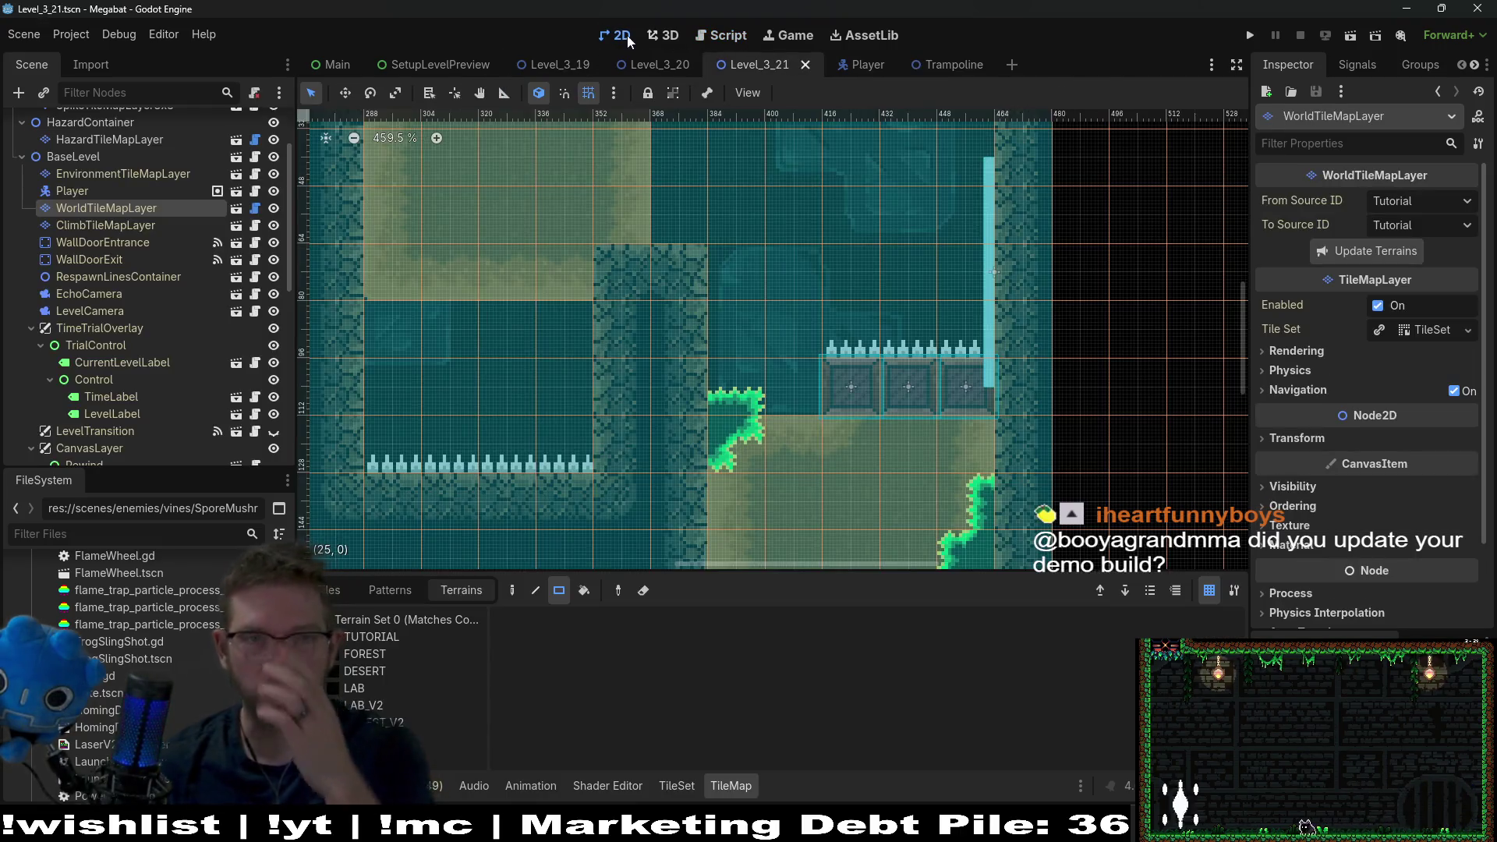
click(1346, 39)
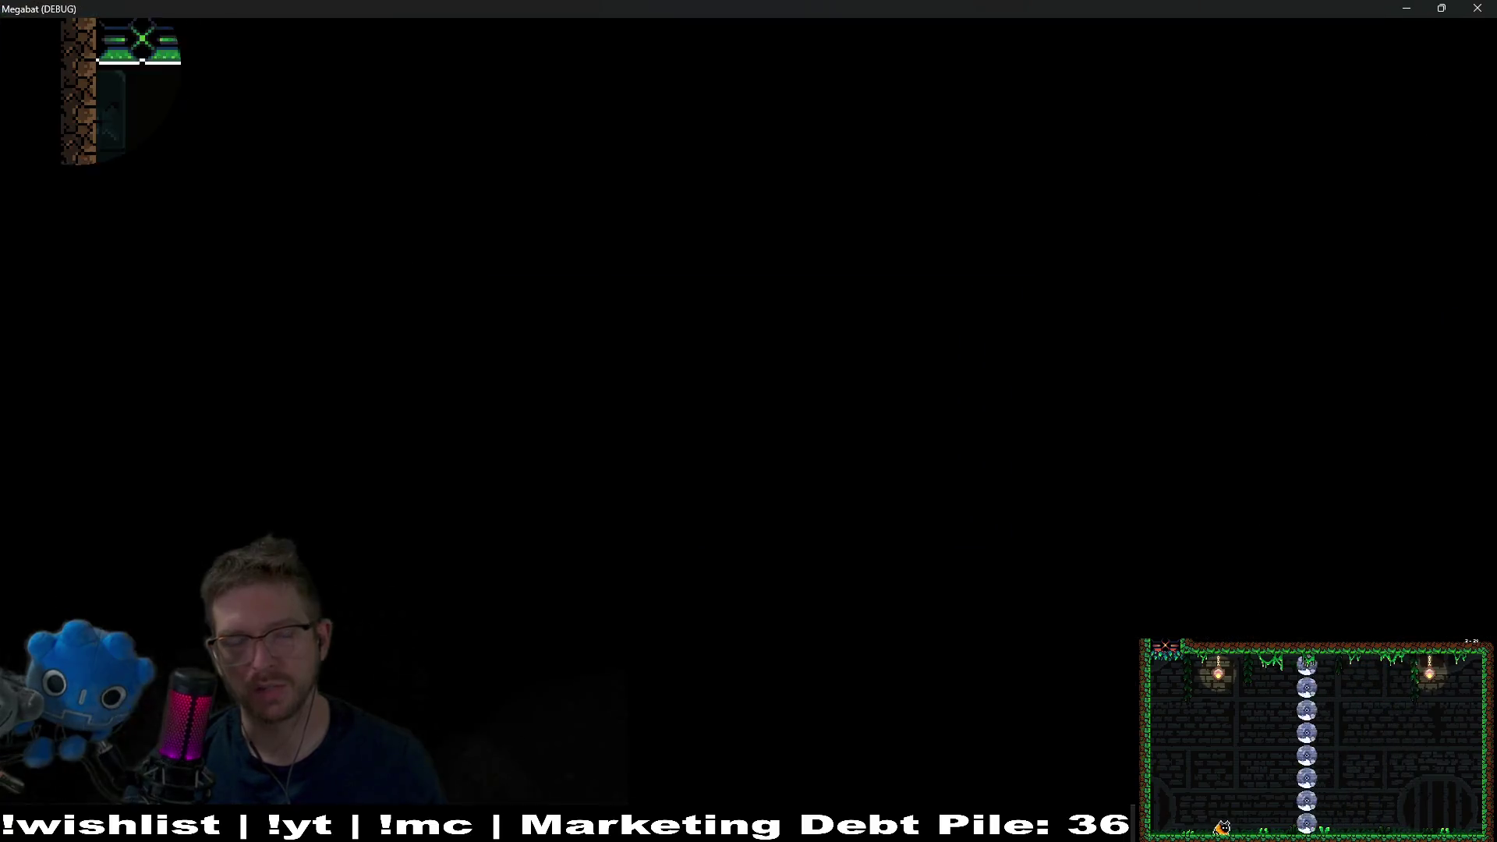
key(Left)
- Fly the bat into the Trampoline.gd line 7 breakpoint, open Player.gd near line 789, and continue execution
key(Down)
key(Right)
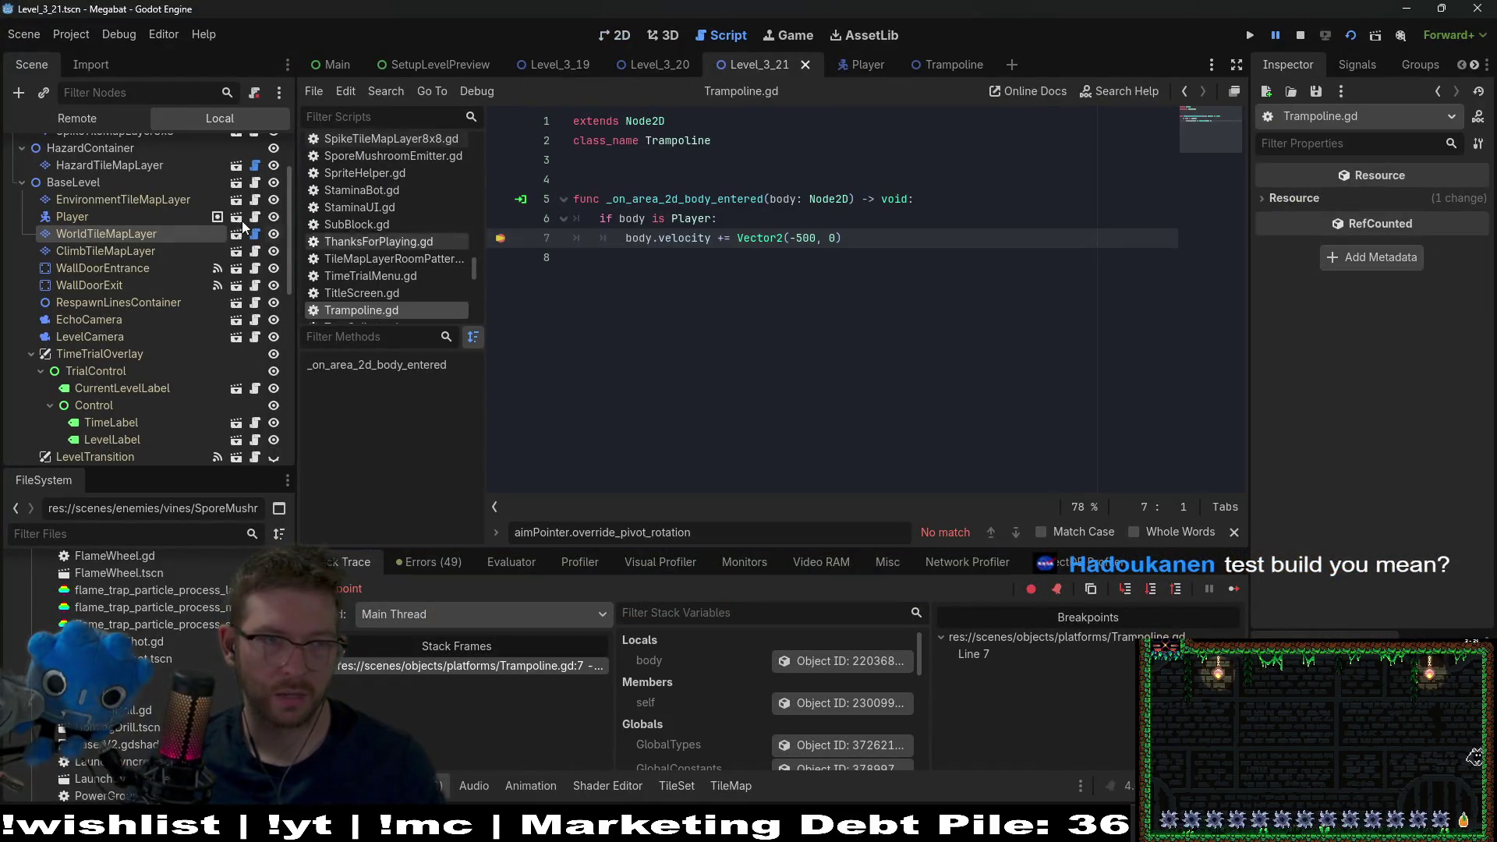
scroll(188, 187, up, 3)
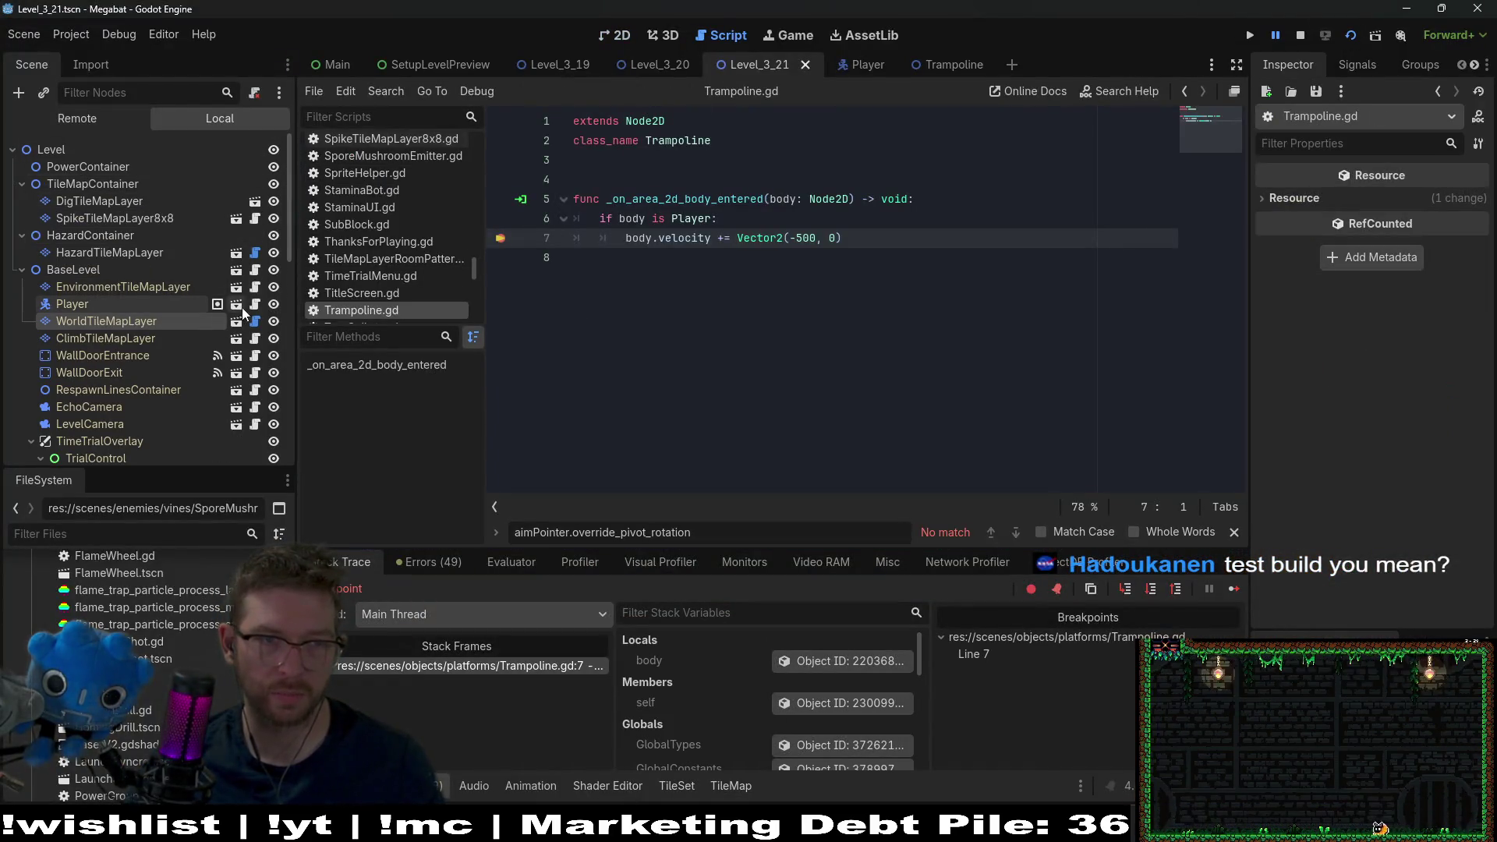
click(216, 303)
click(945, 355)
scroll(943, 354, down, 4)
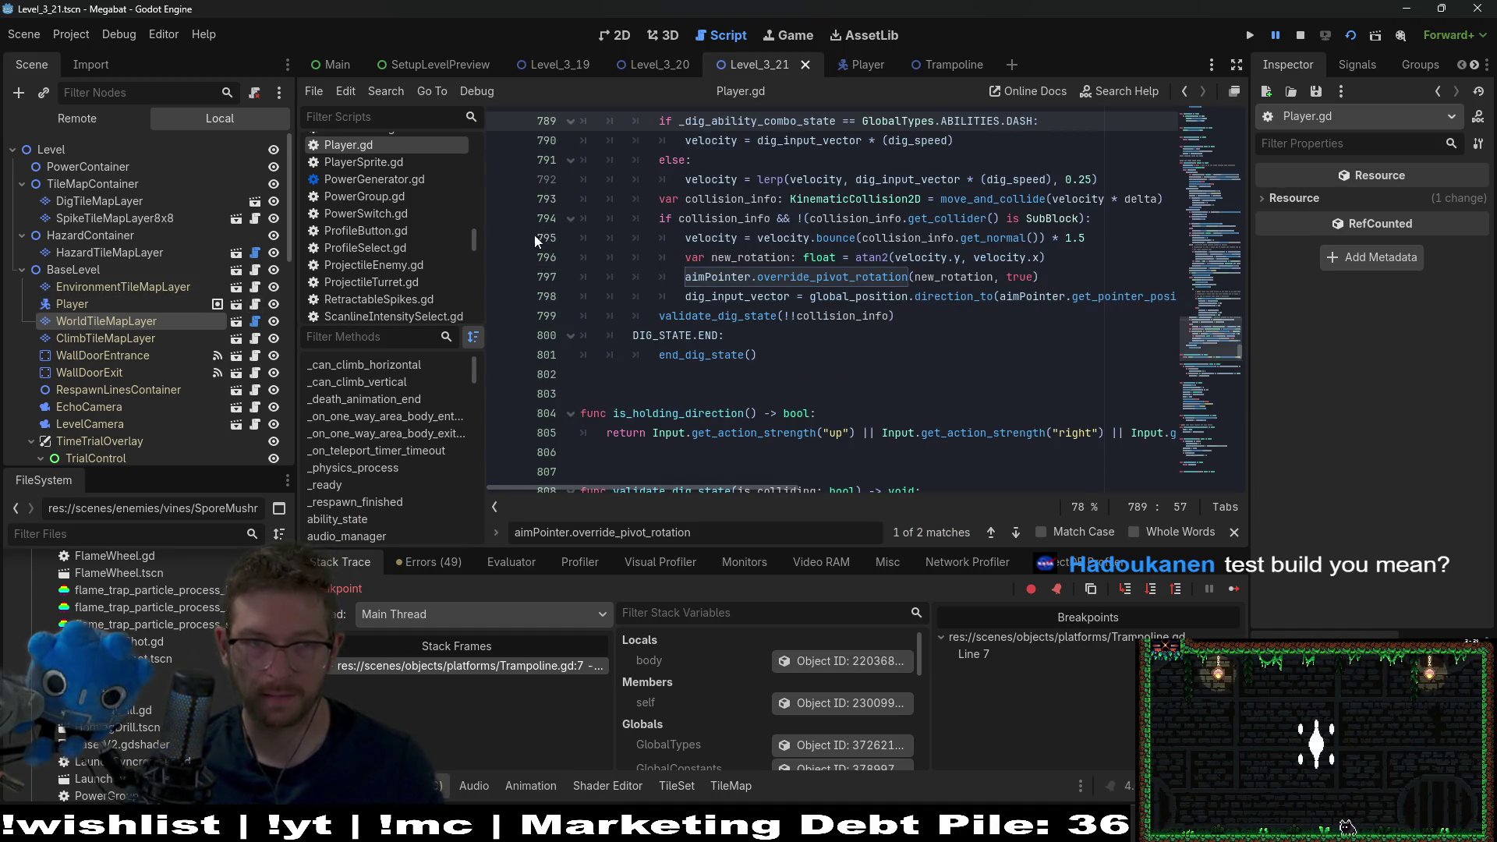
click(1230, 589)
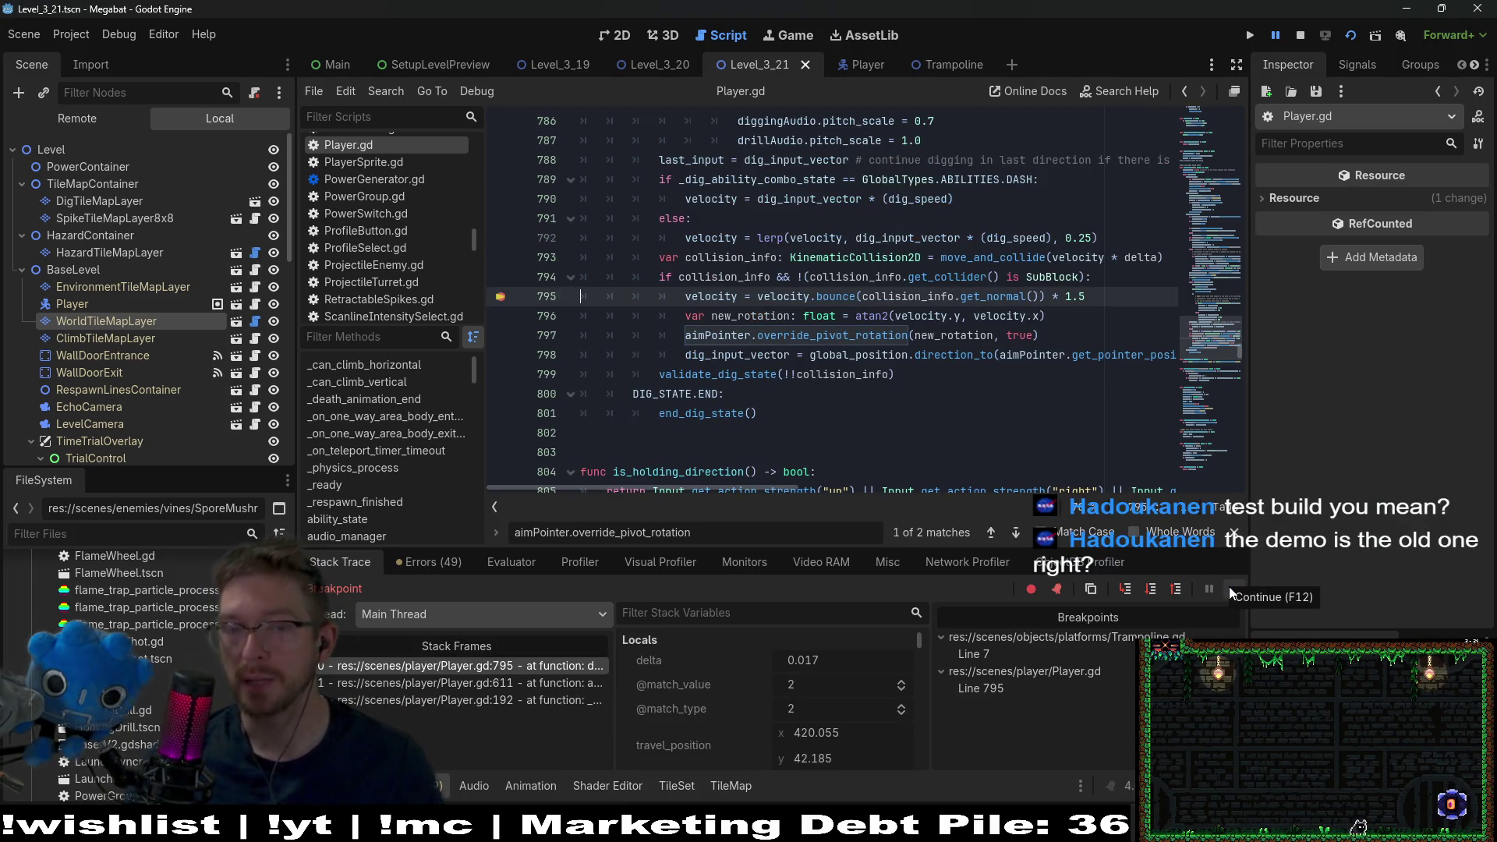
- Resume with F12 to stop at Player.gd line 795, inspect velocity and locals, and show the live scene tree
scroll(1059, 419, up, 2)
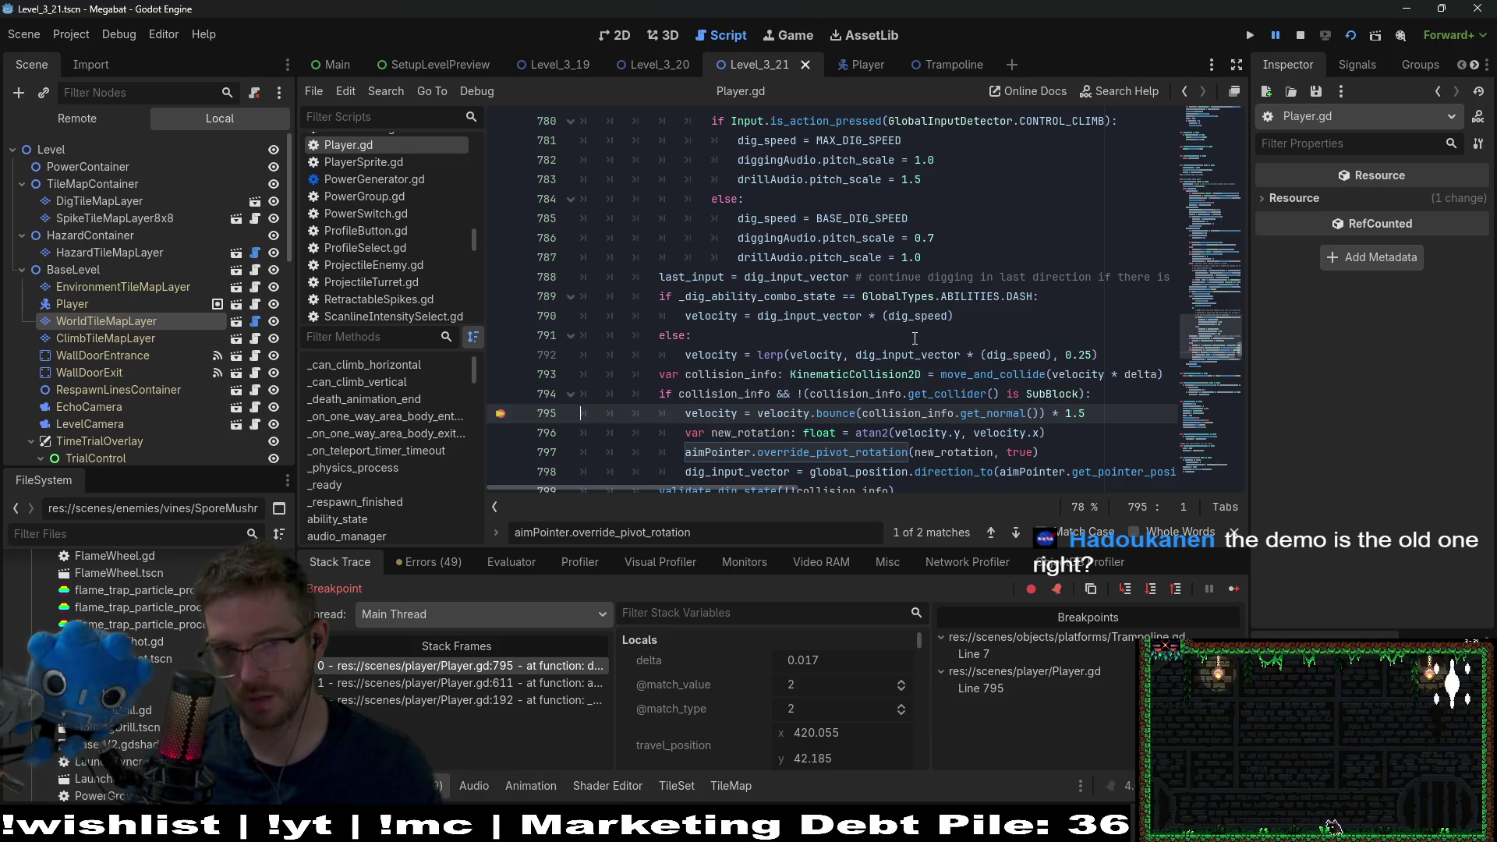
key(F12)
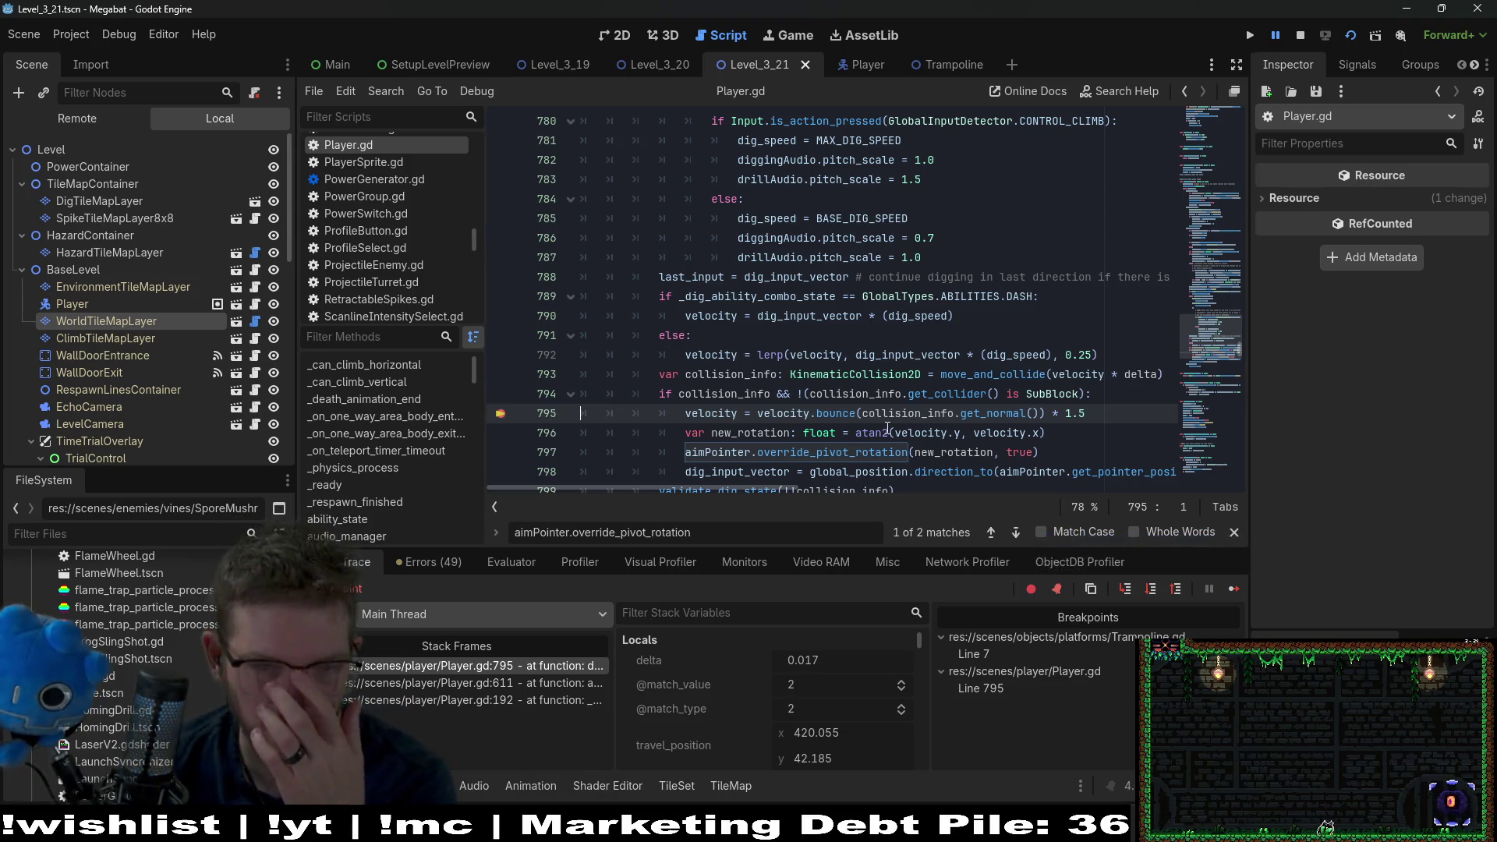
mouse_move(706, 413)
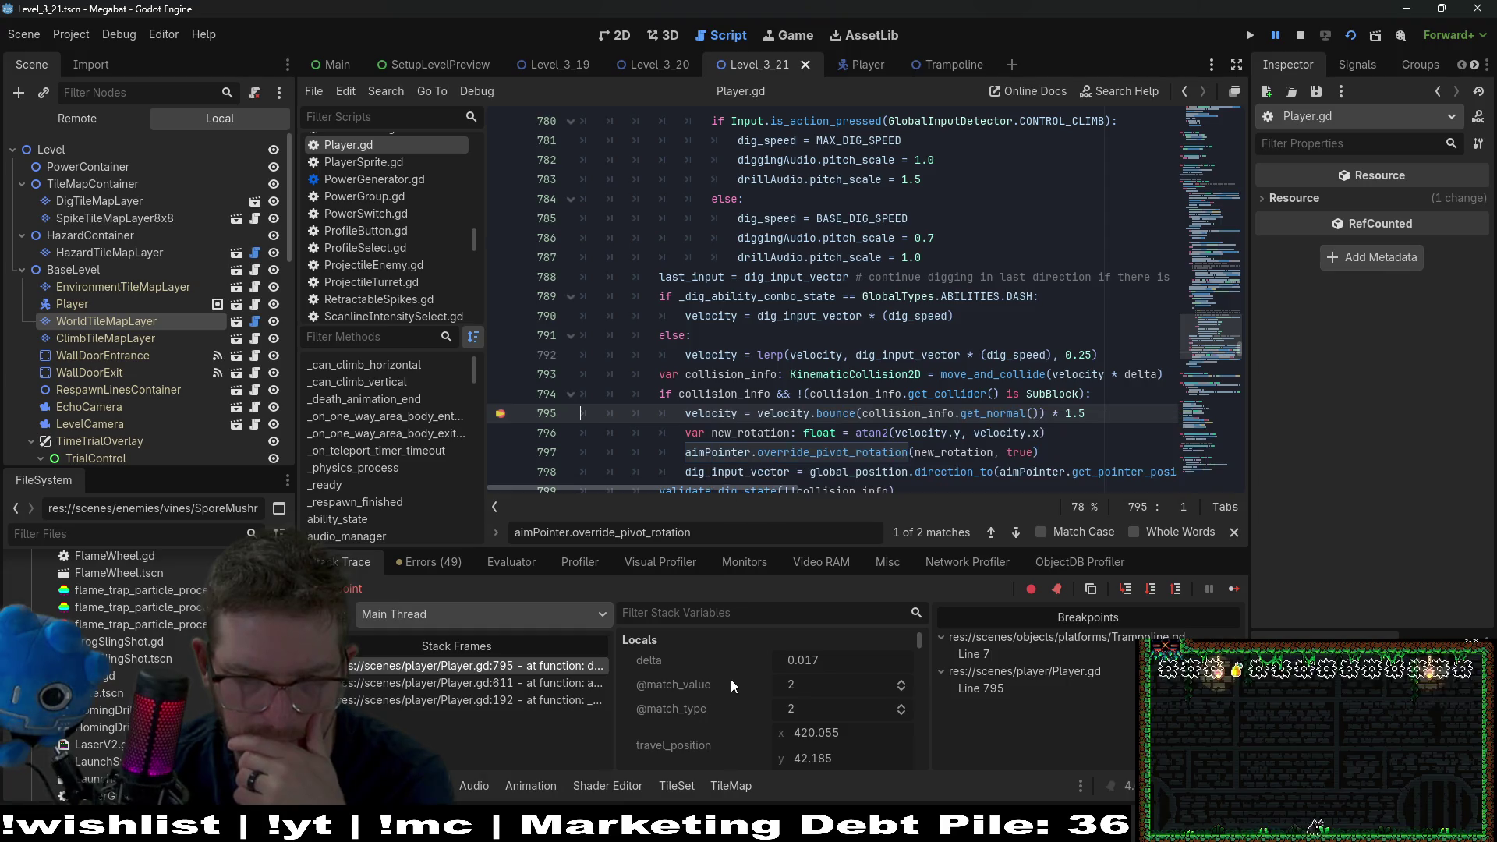
text(velocity)
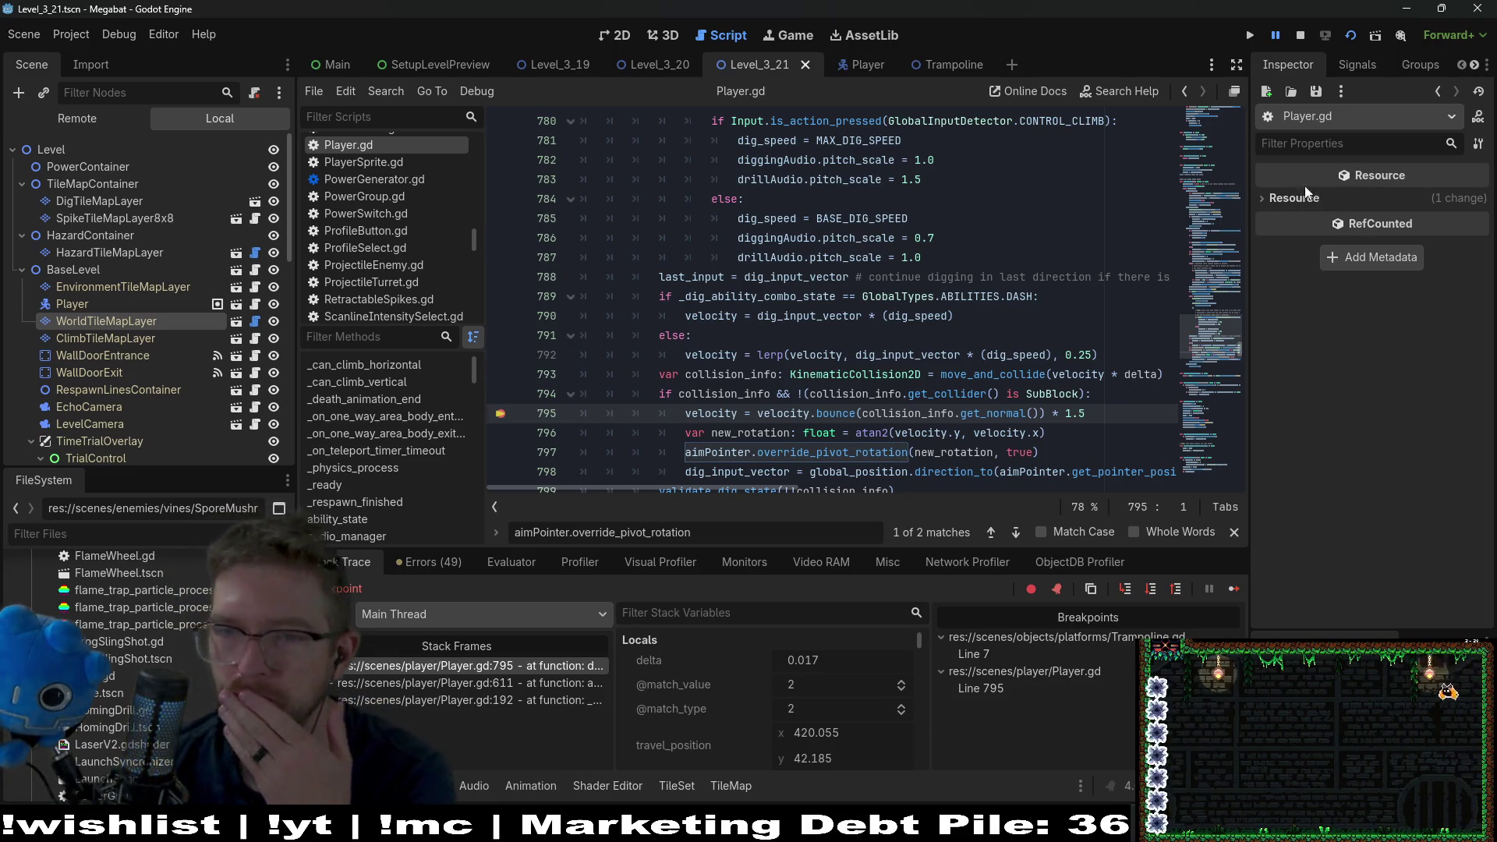
click(1284, 200)
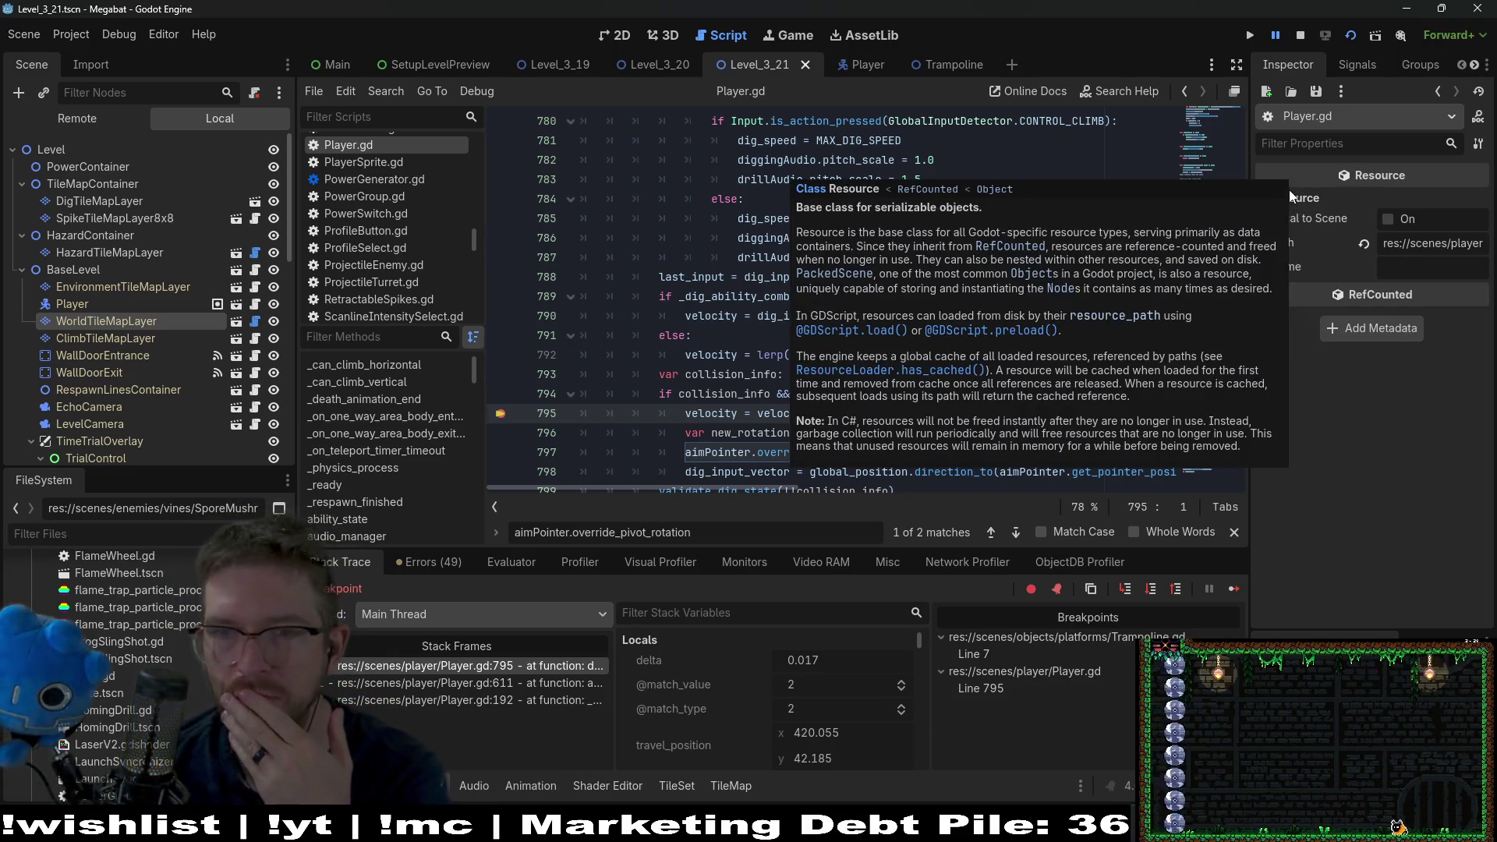
click(1293, 199)
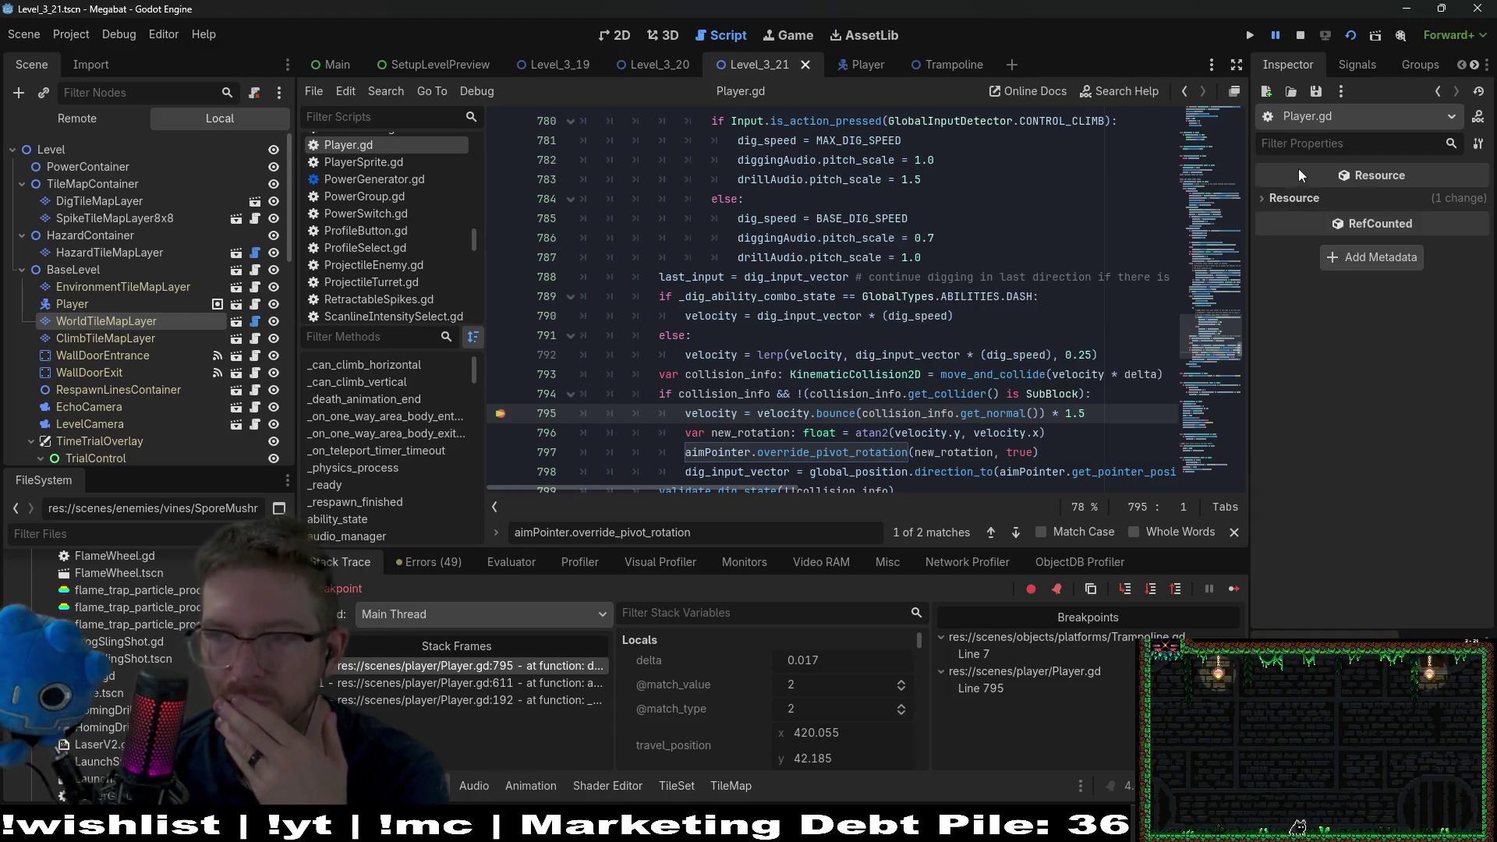
mouse_move(1289, 179)
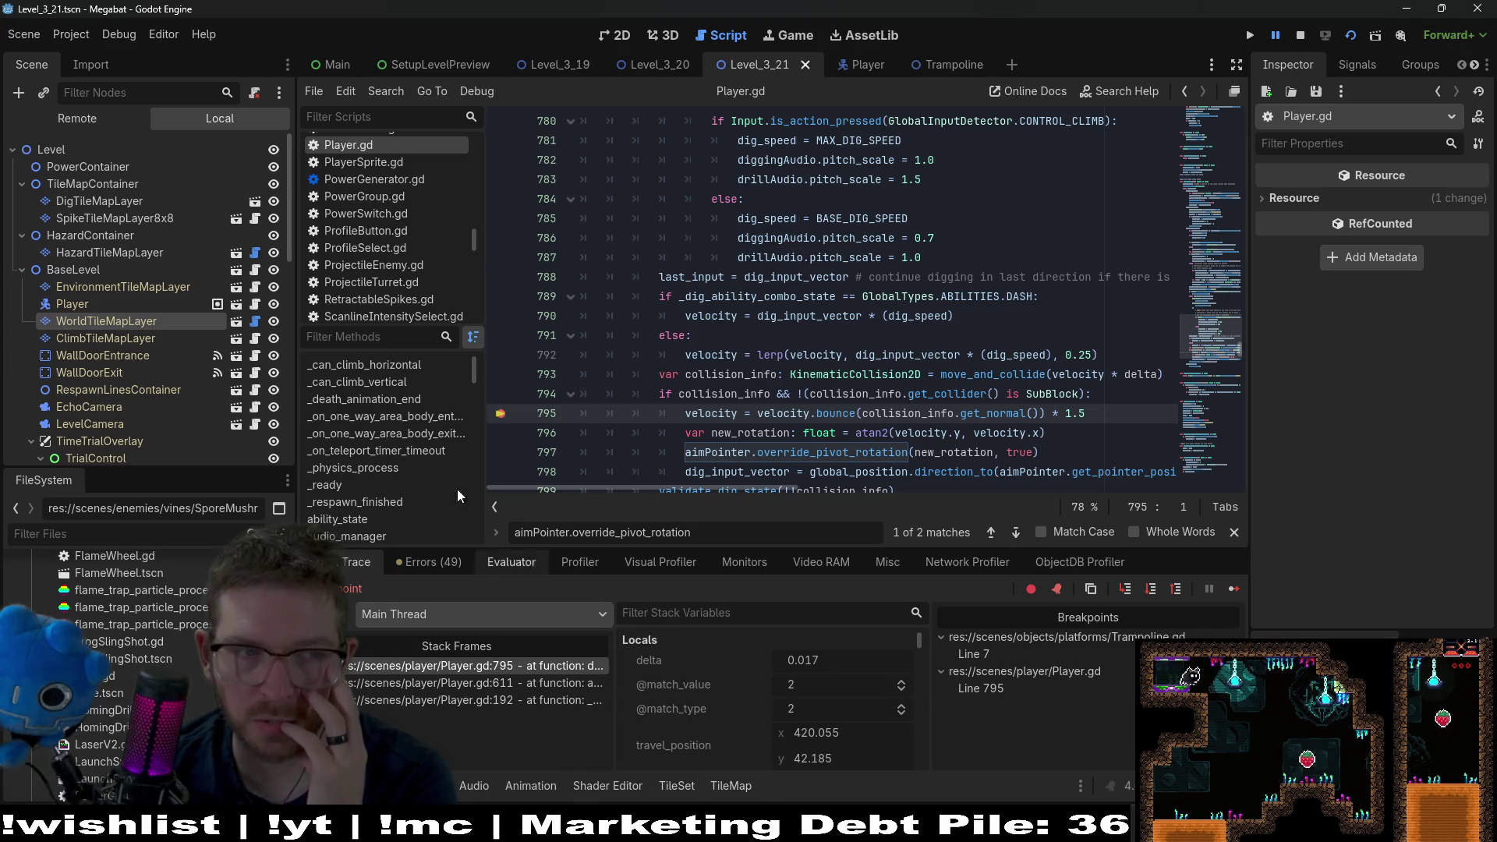
click(75, 116)
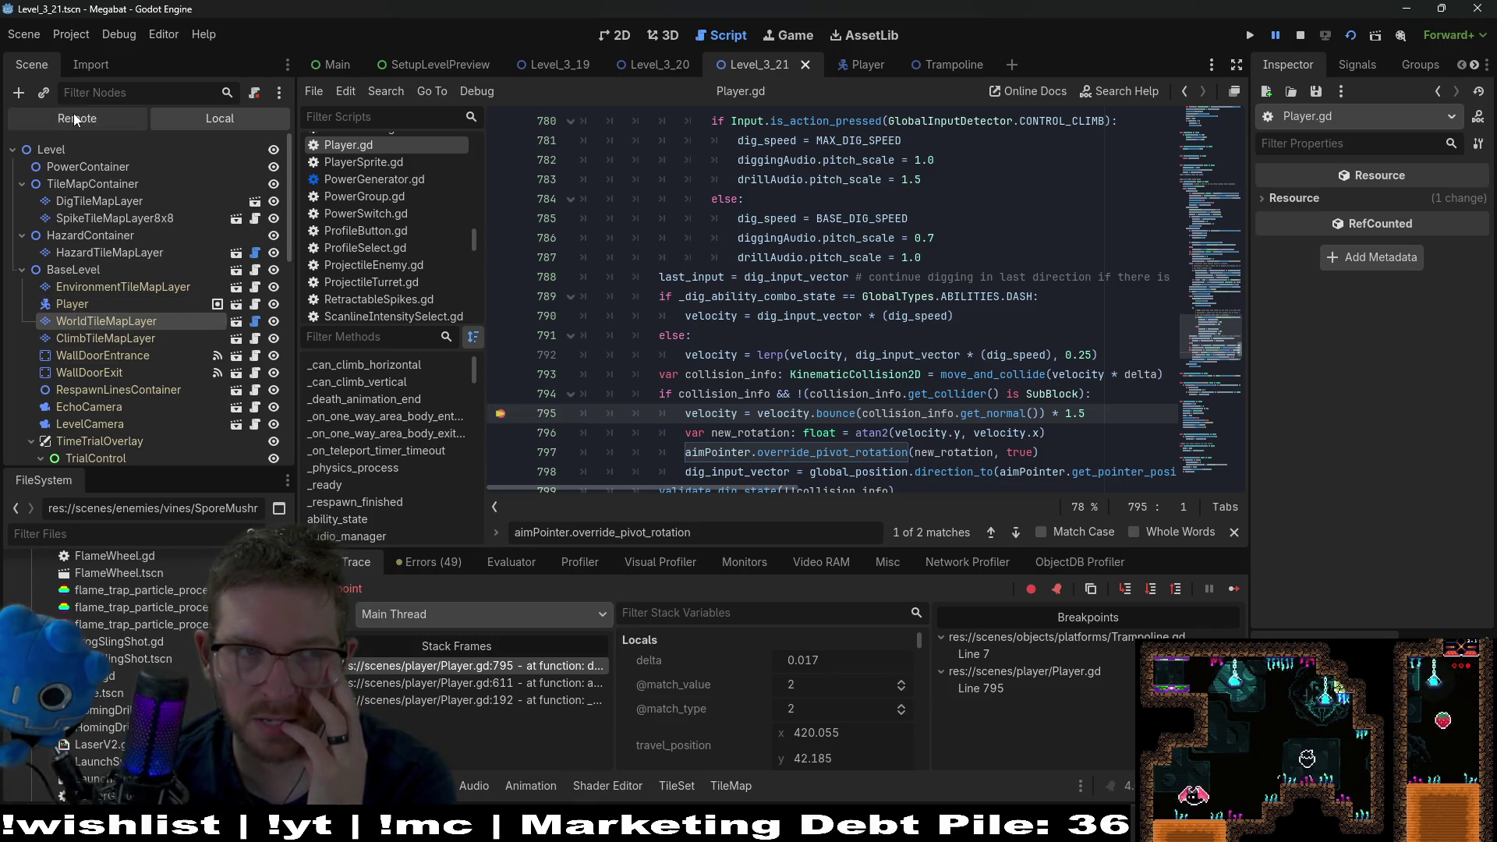
- Expand Level and BaseLevel in the remote tree and inspect the live Player node
click(23, 440)
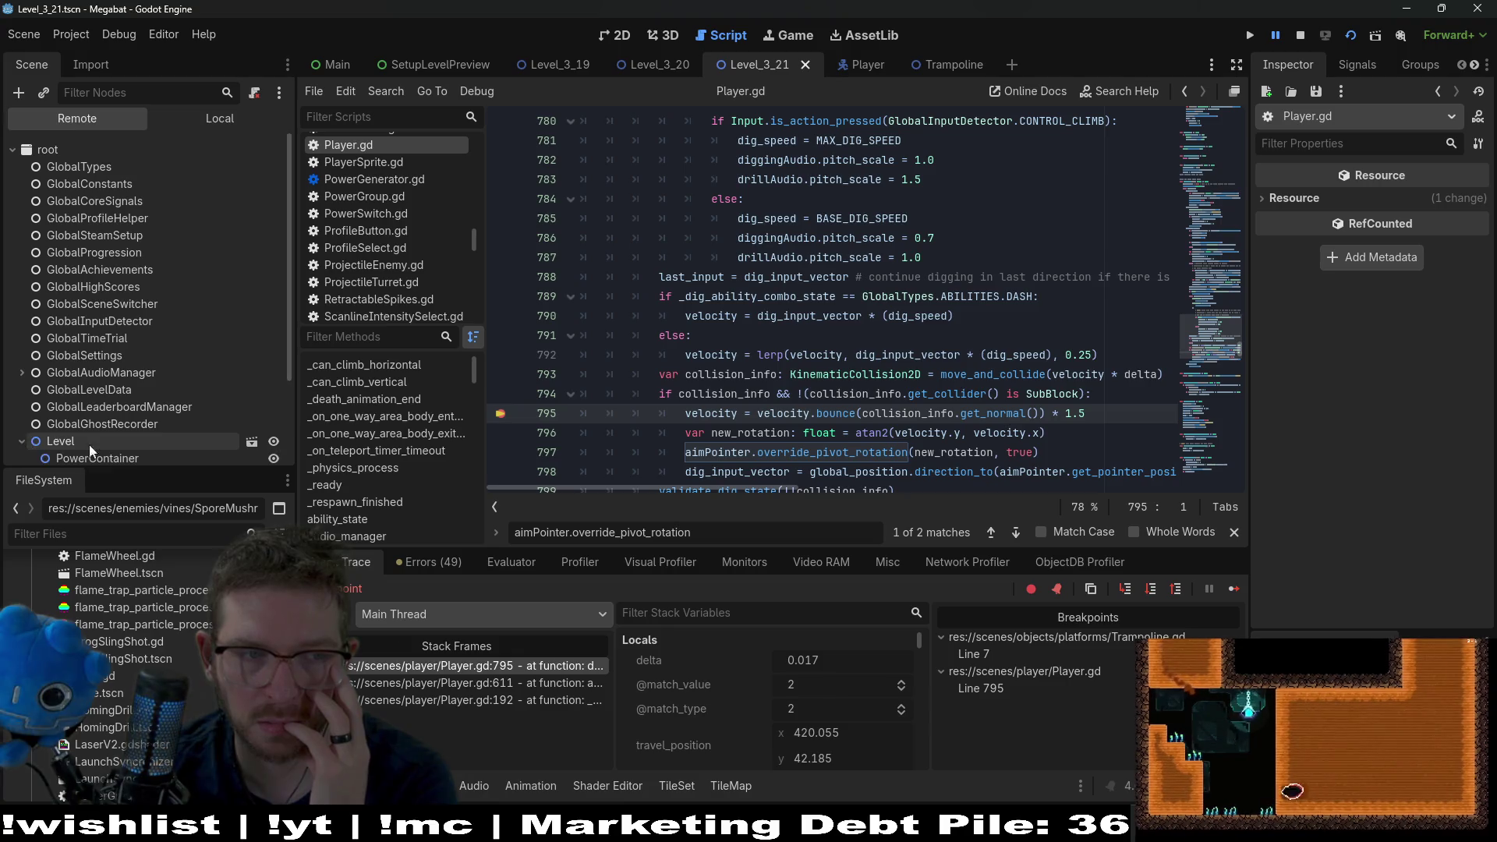
scroll(101, 434, down, 3)
click(33, 395)
scroll(48, 393, down, 5)
double_click(77, 274)
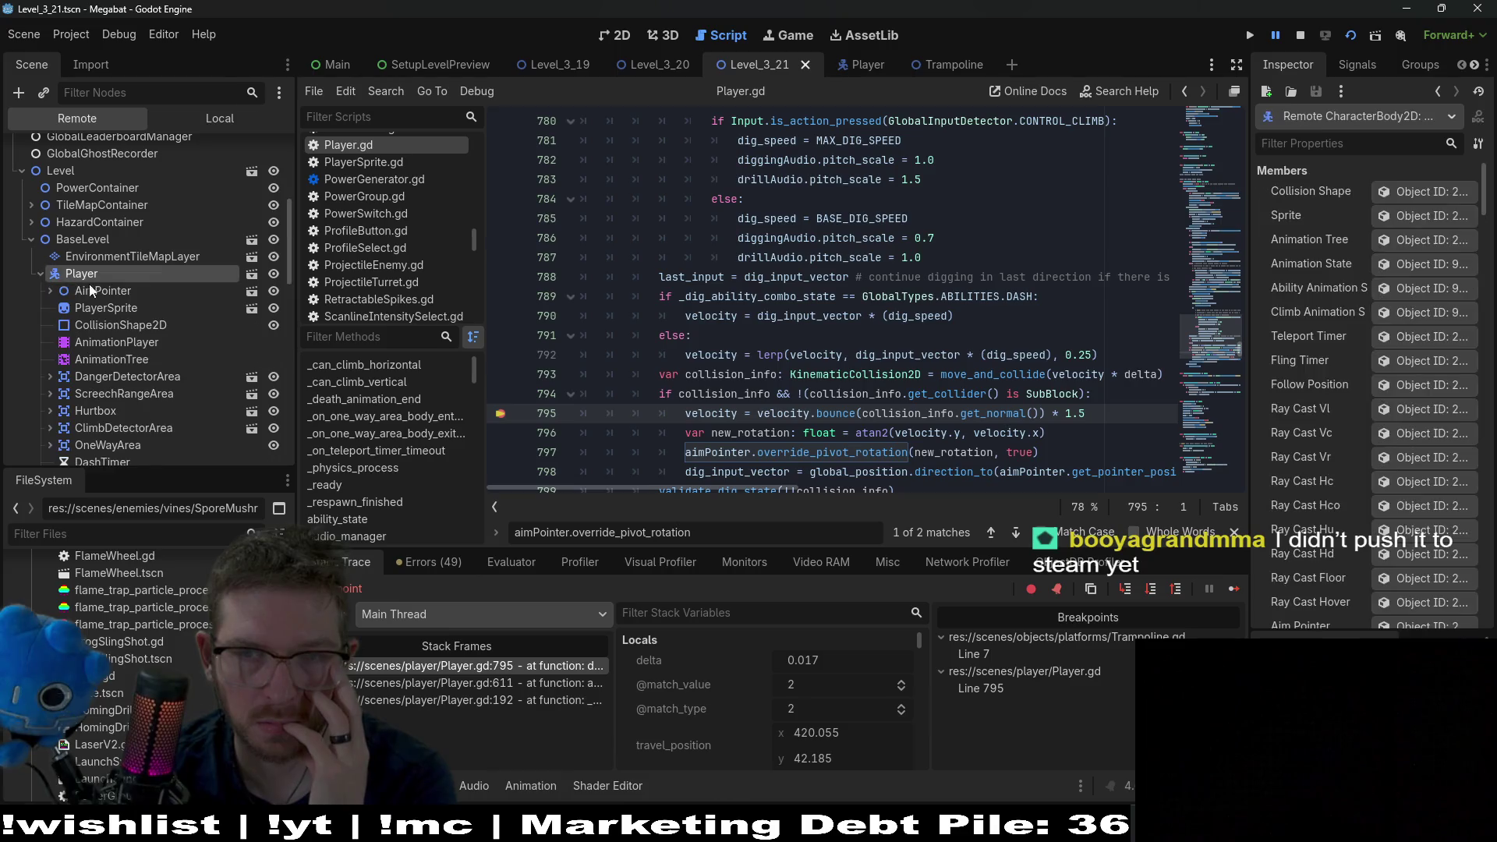
- Filter the Player's Inspector properties by 'velocity', then clear the filter
scroll(1336, 419, down, 10)
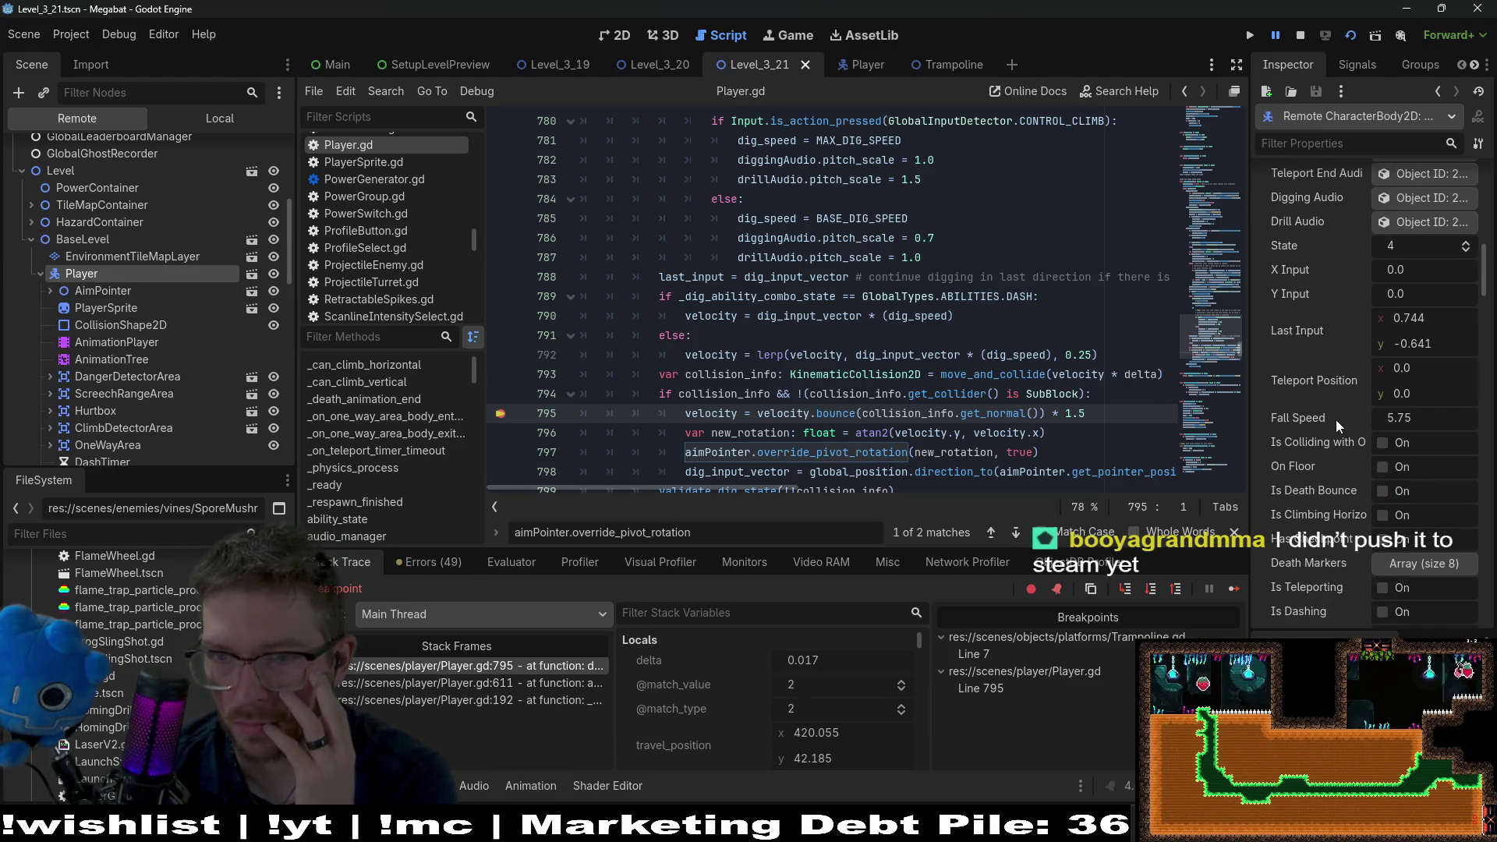
scroll(1335, 420, down, 5)
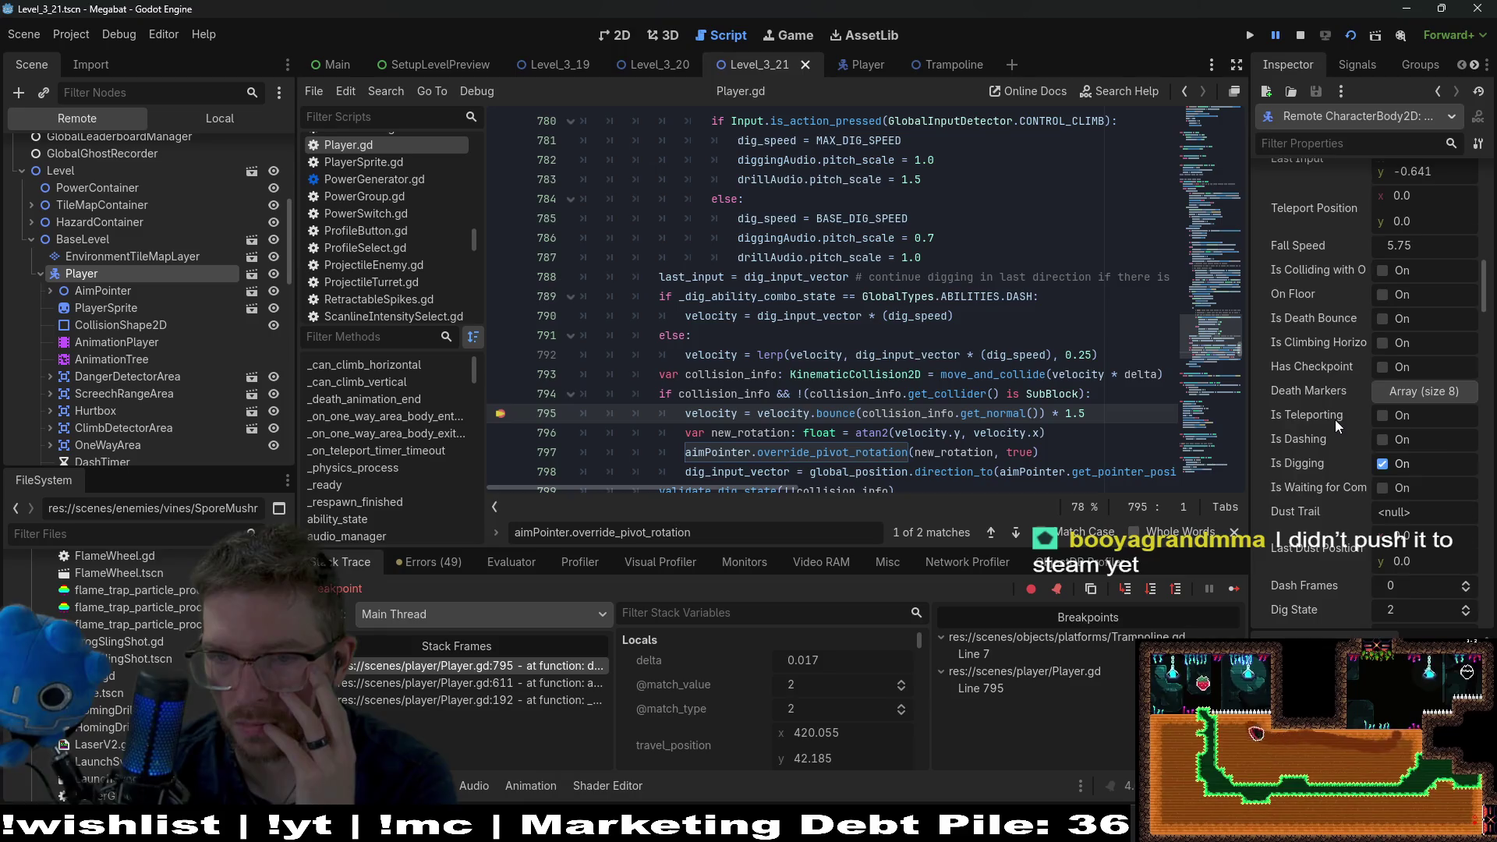
scroll(1335, 419, down, 3)
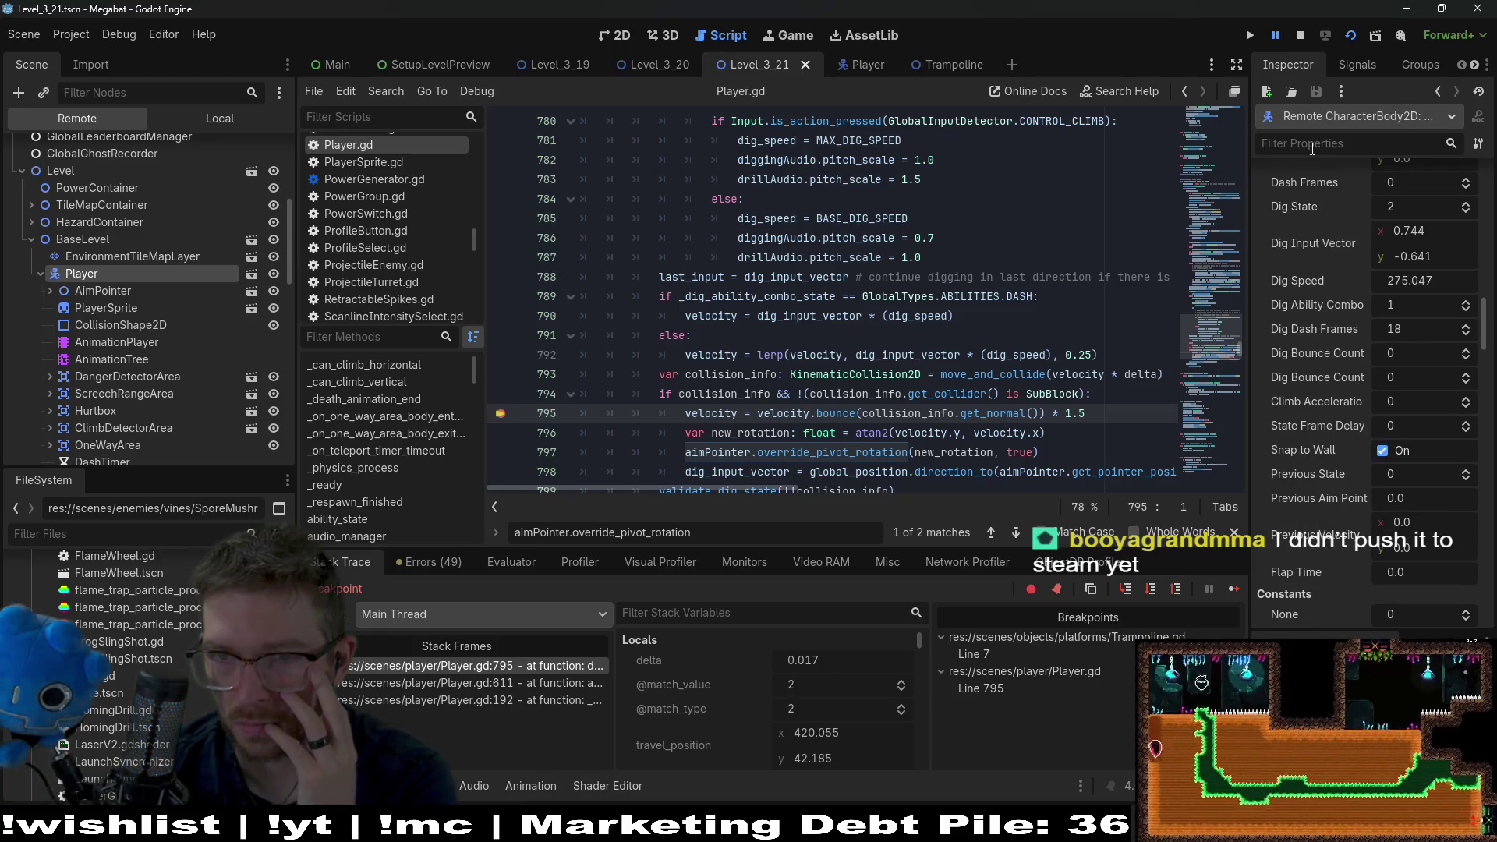
text(velocity)
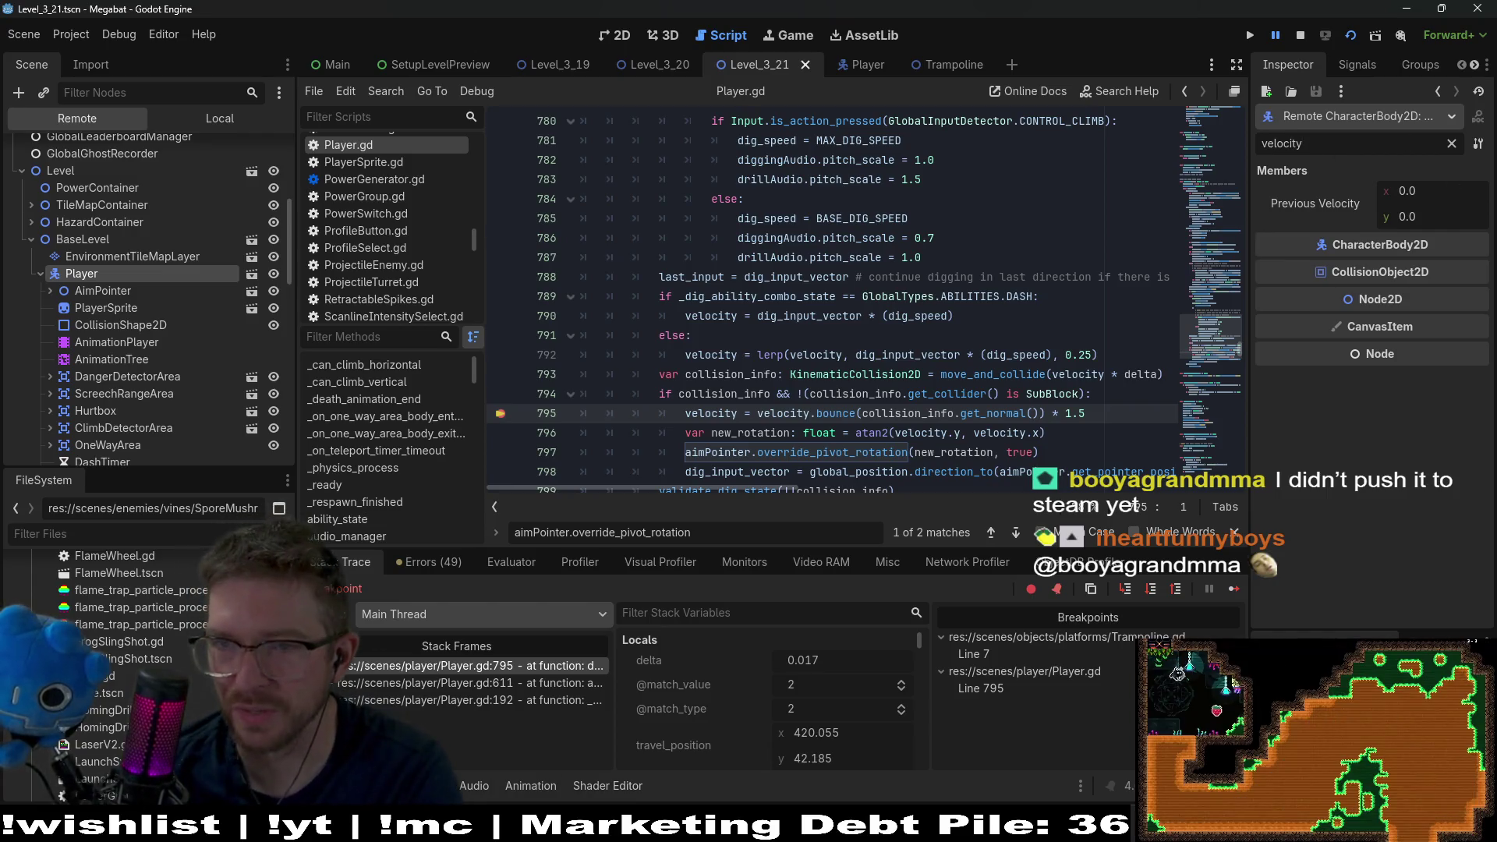
click(1451, 143)
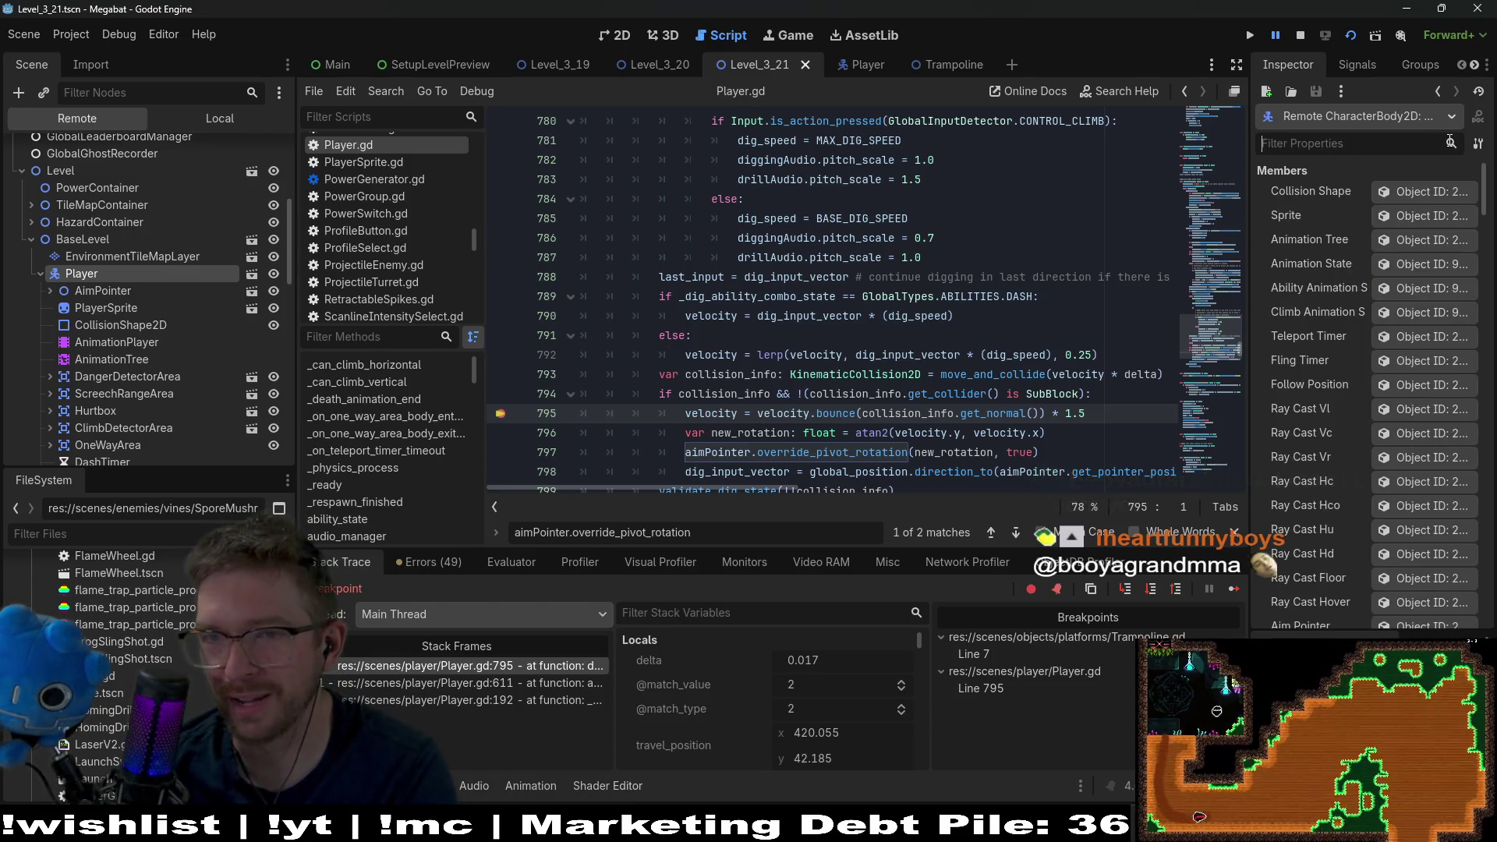
- Scroll up and down through the running Player's remaining Inspector properties
scroll(1327, 298, down, 10)
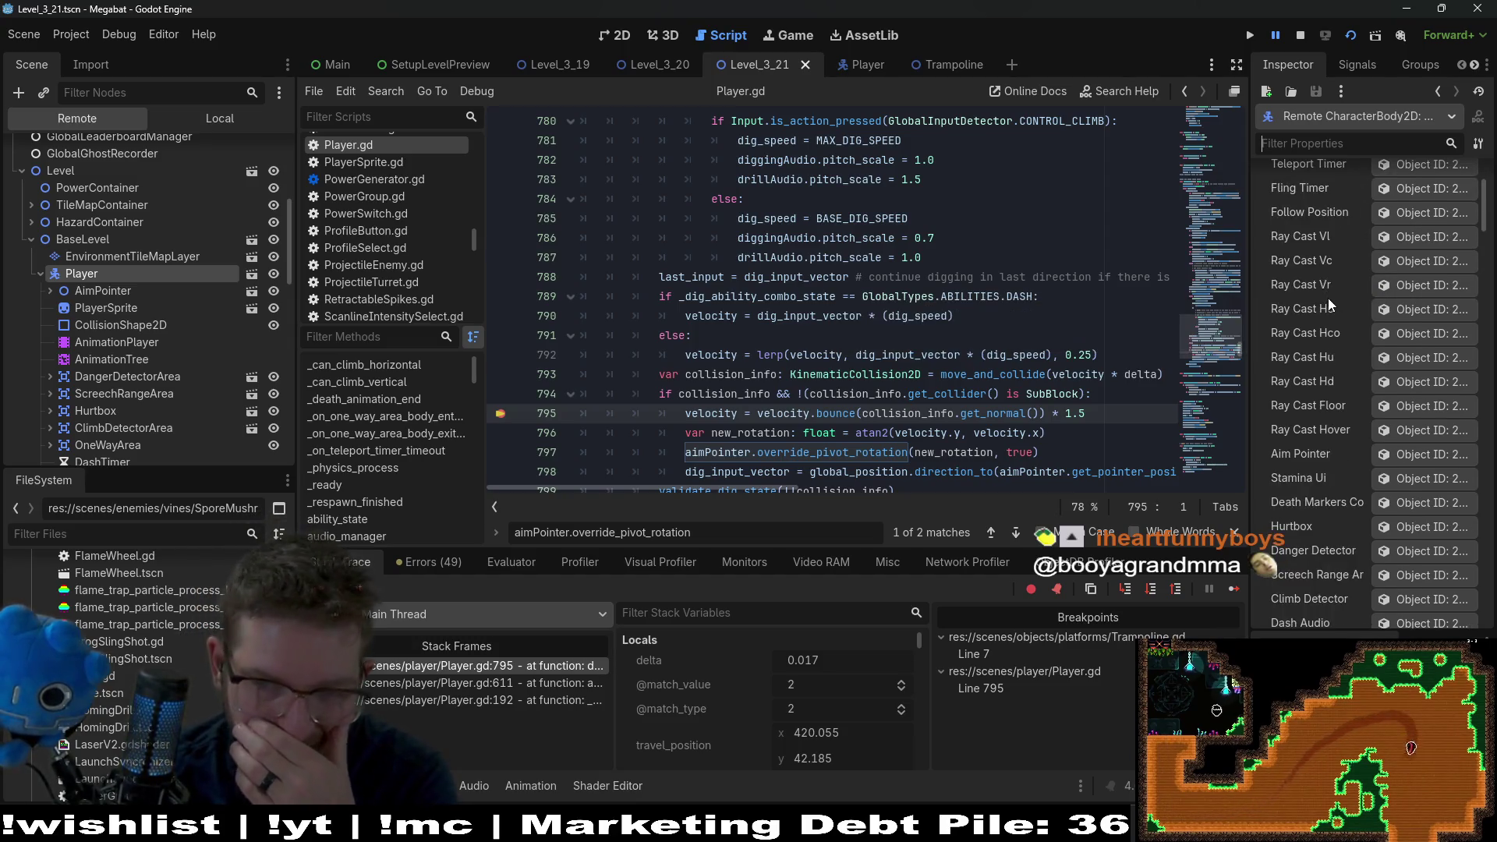
scroll(1328, 298, down, 4)
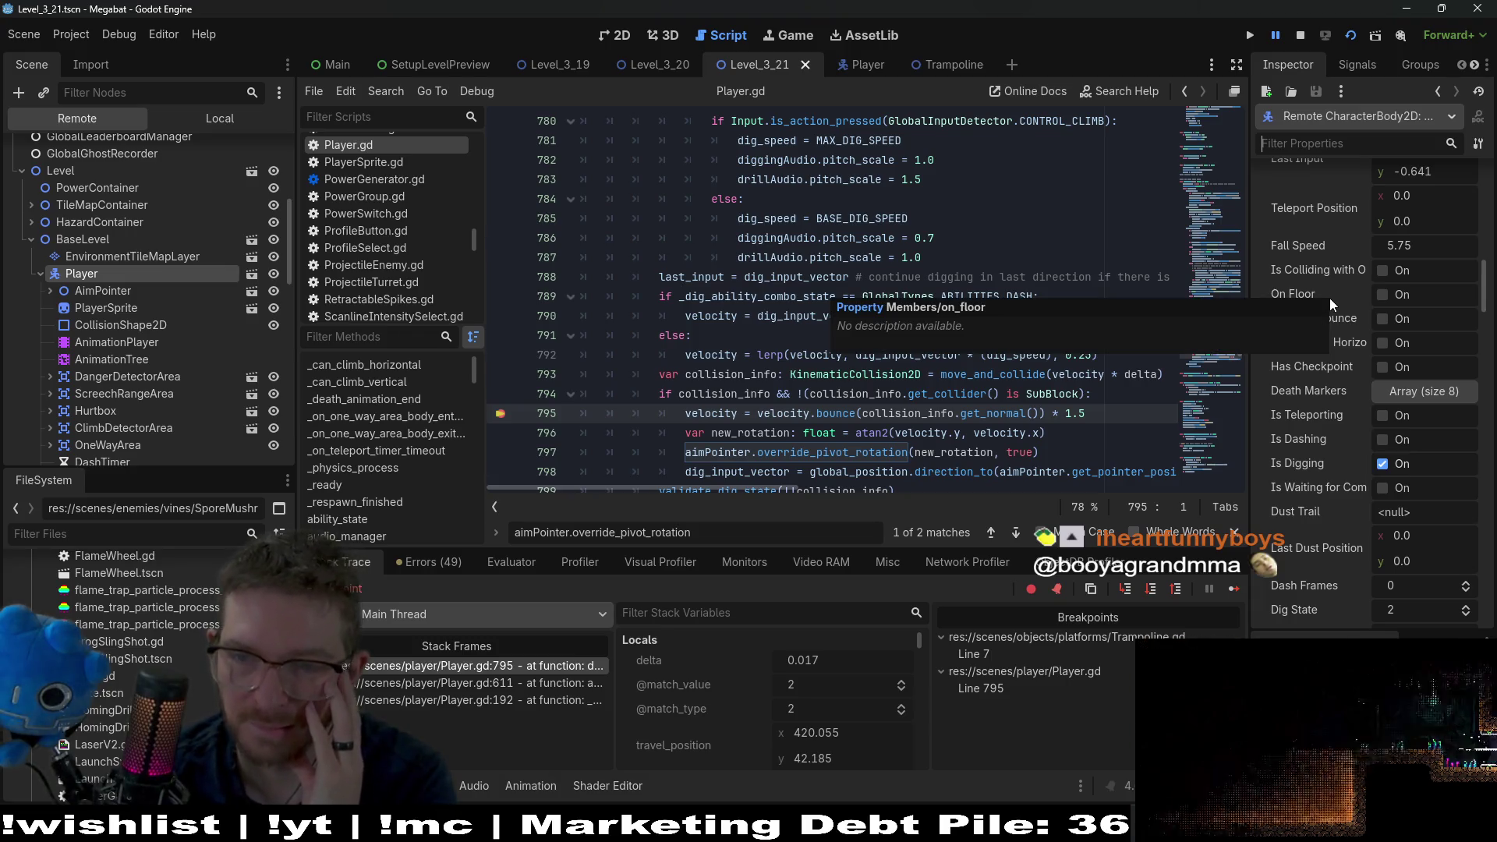
scroll(1331, 298, down, 5)
scroll(1330, 298, up, 5)
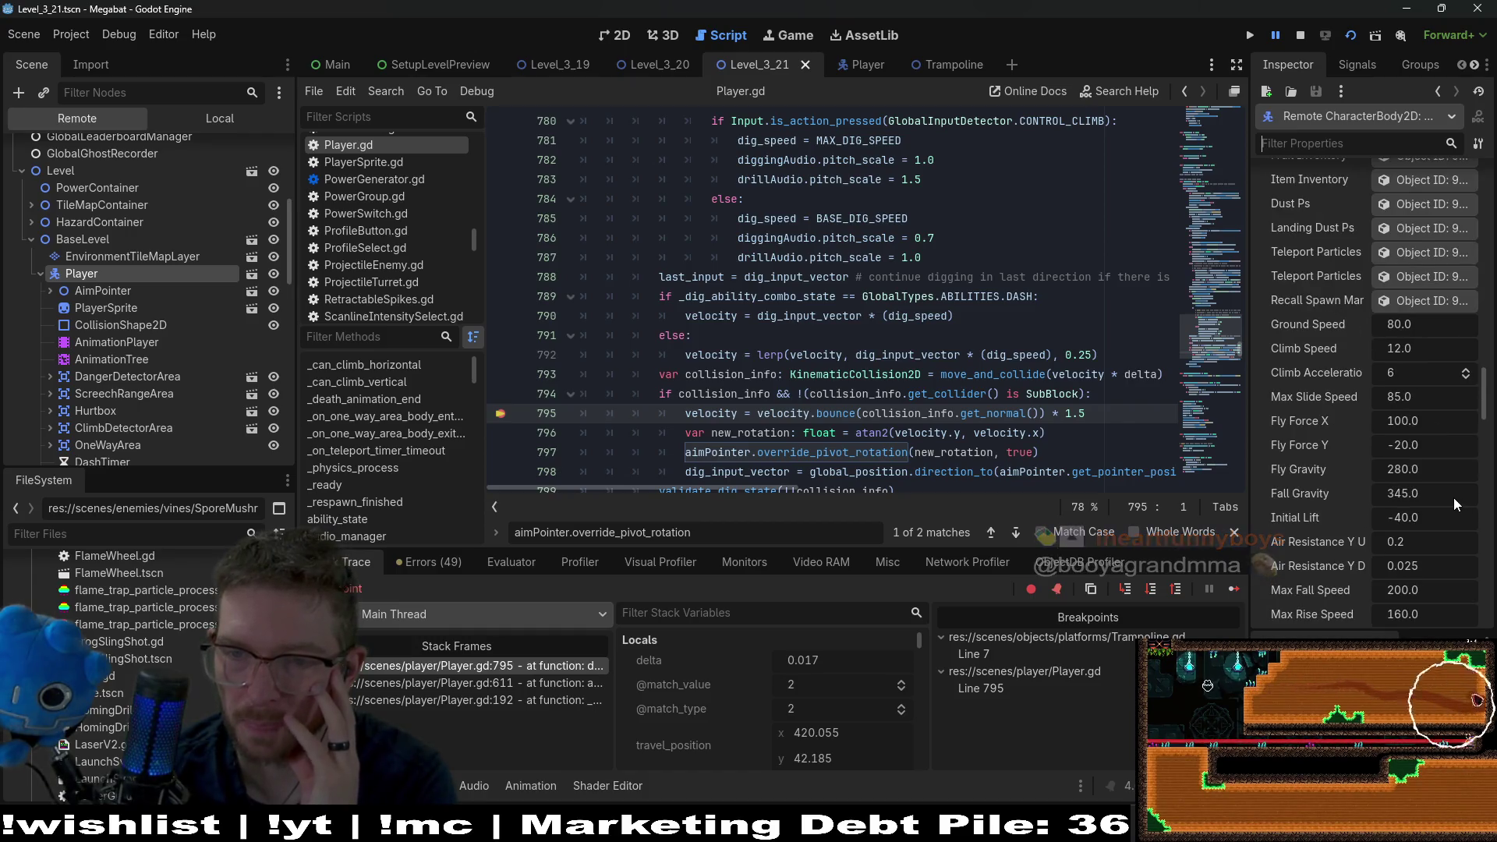
scroll(1454, 497, down, 10)
scroll(1456, 499, down, 4)
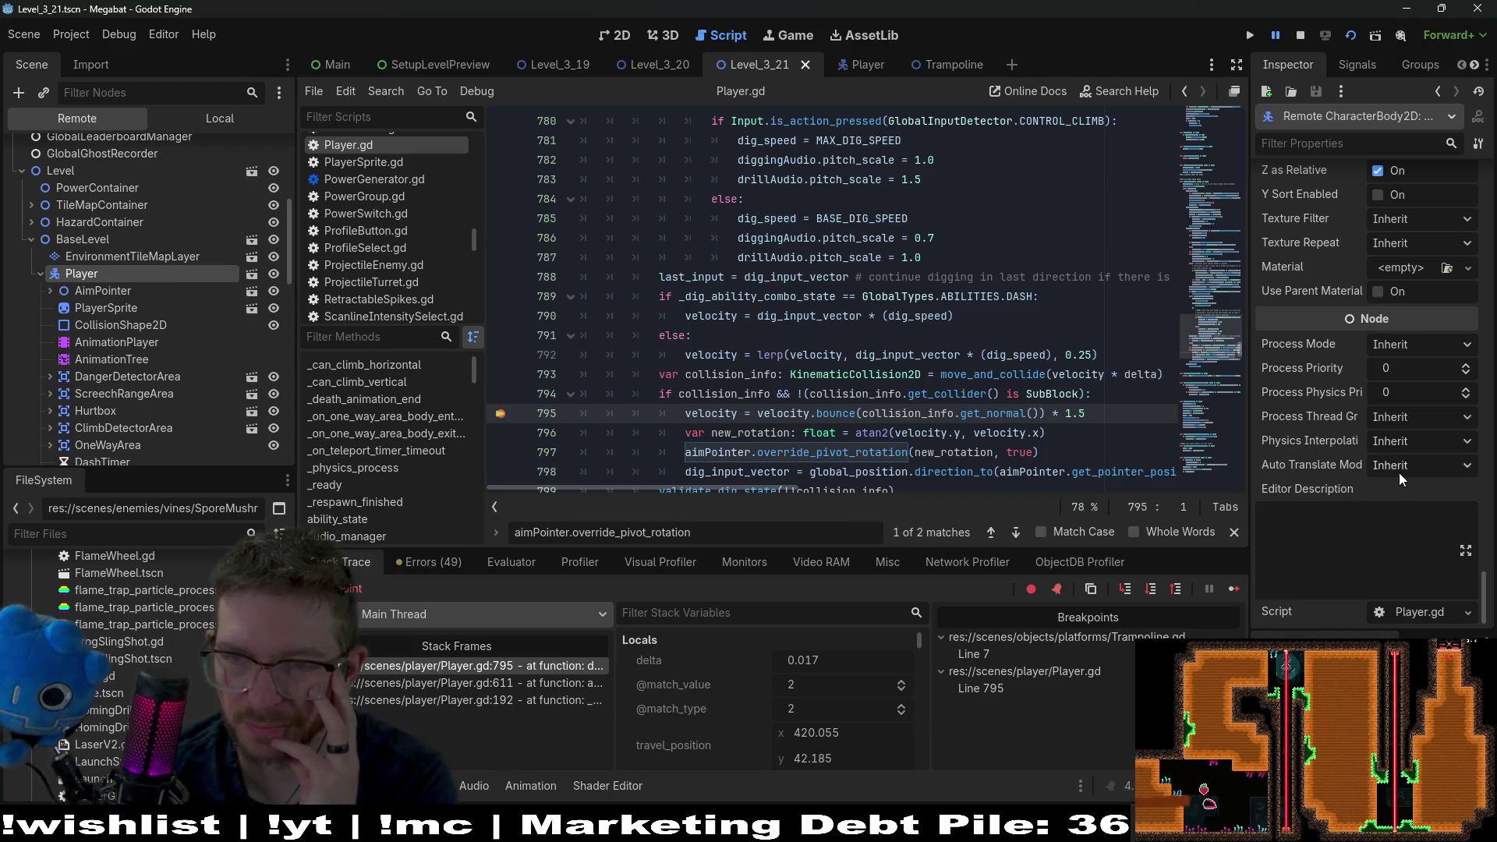
scroll(1397, 473, up, 3)
scroll(1396, 472, up, 2)
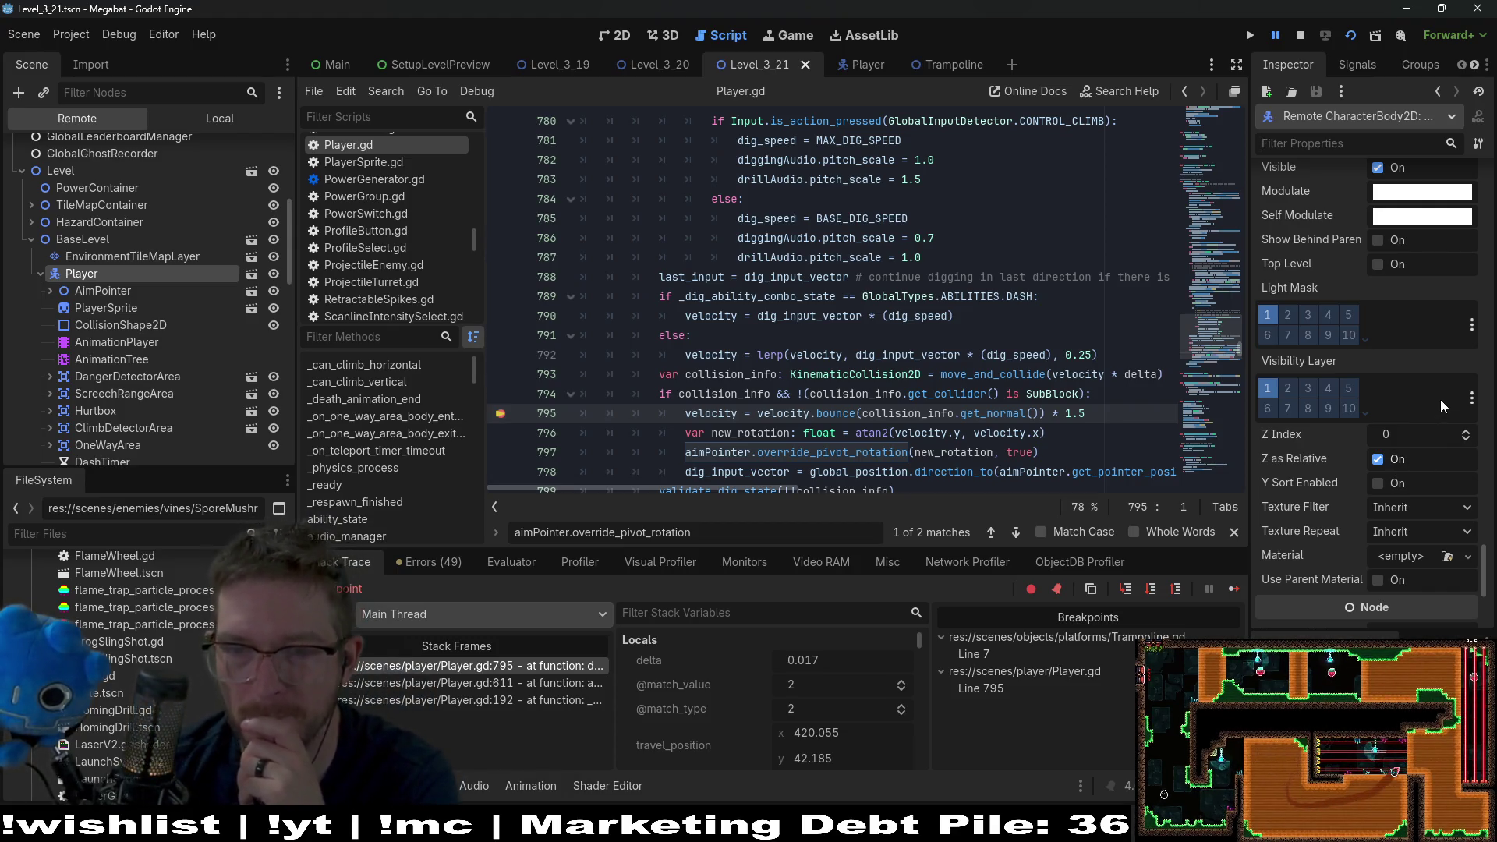
scroll(1440, 399, down, 5)
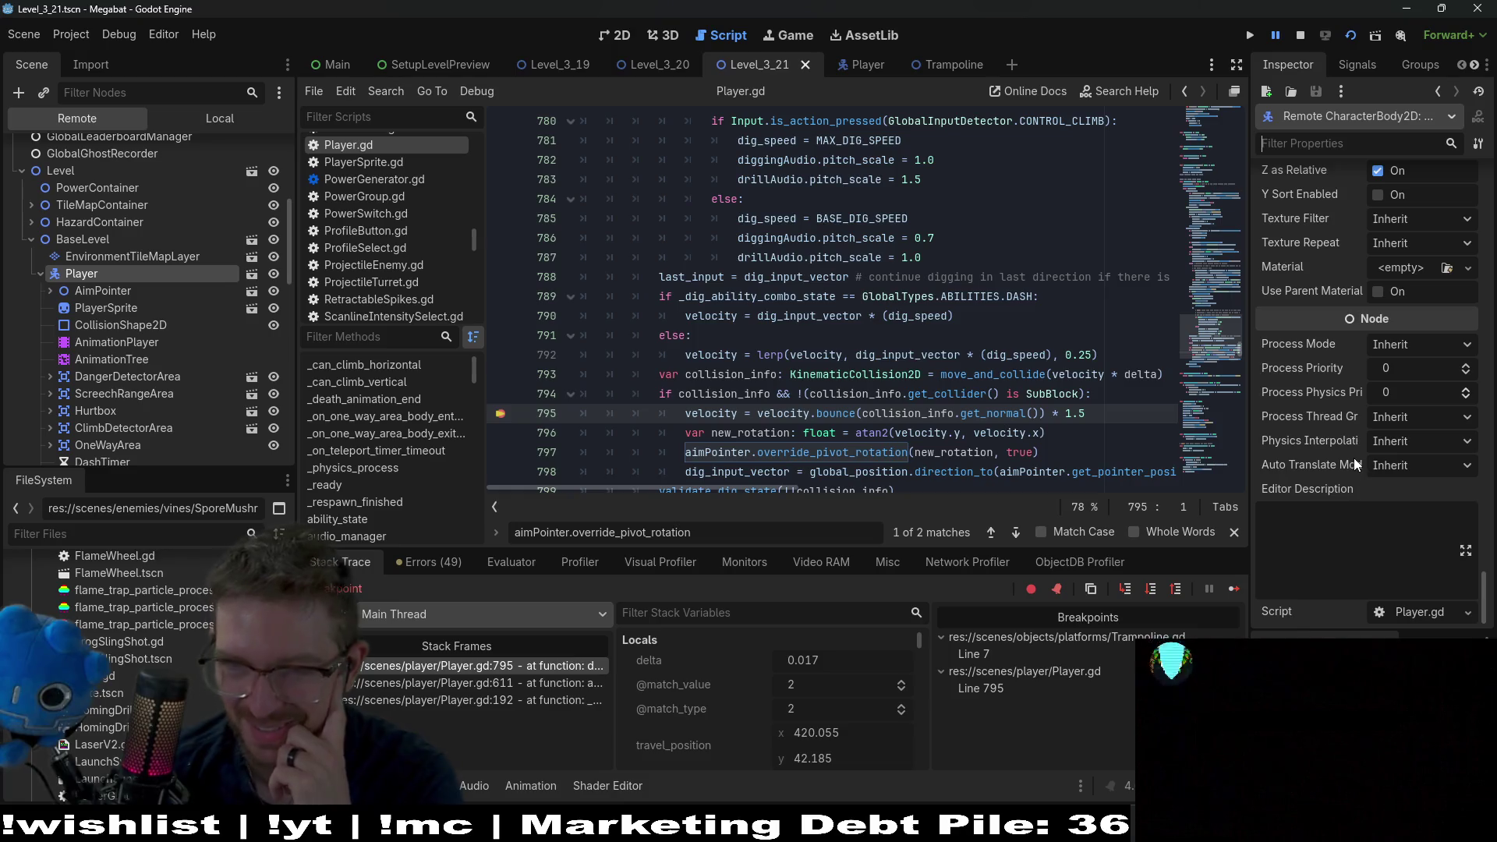
mouse_move(1350, 461)
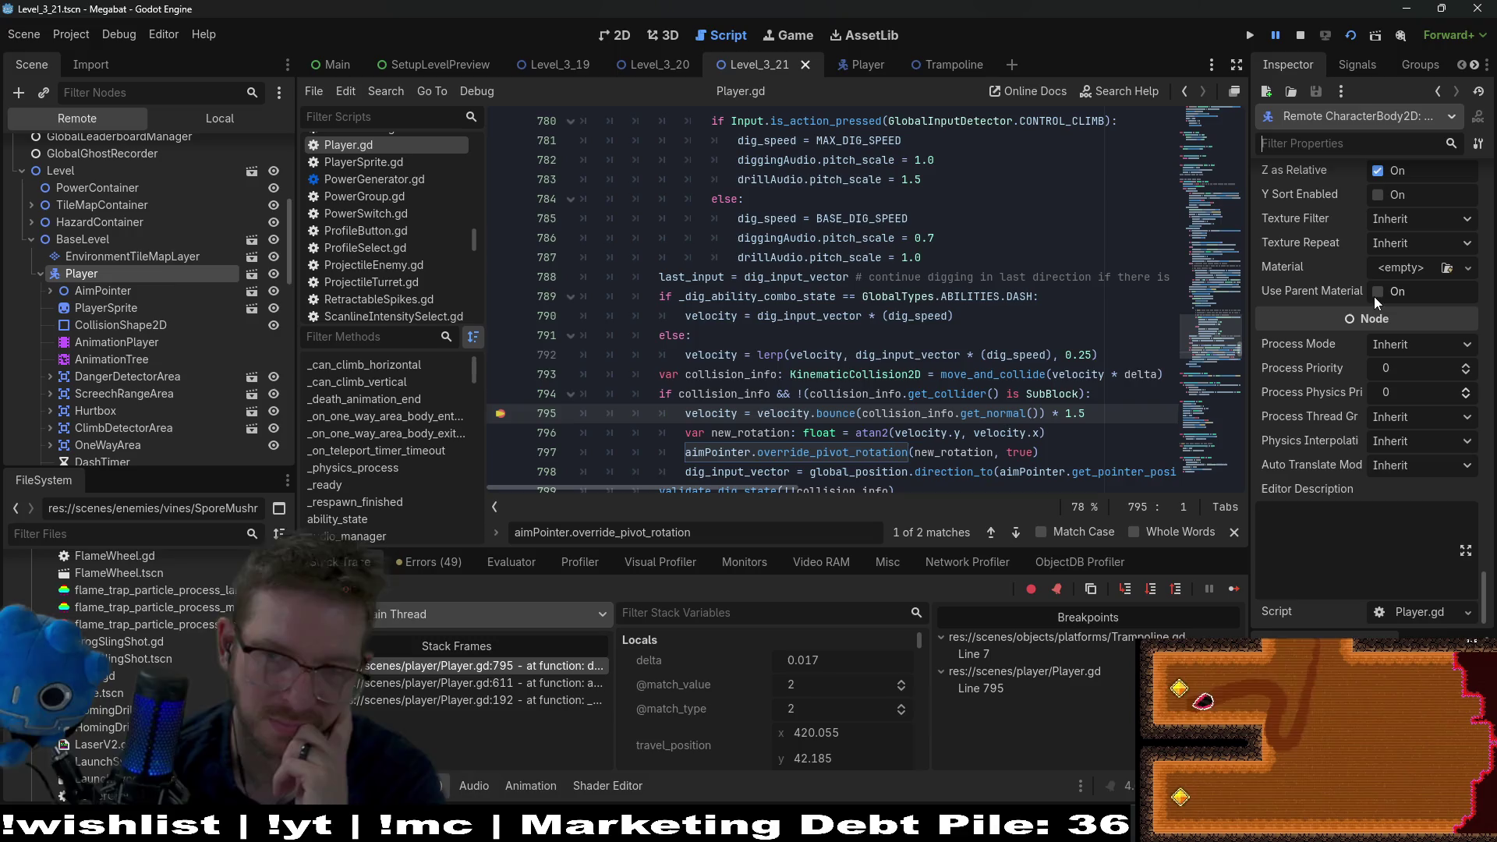
scroll(1365, 298, up, 4)
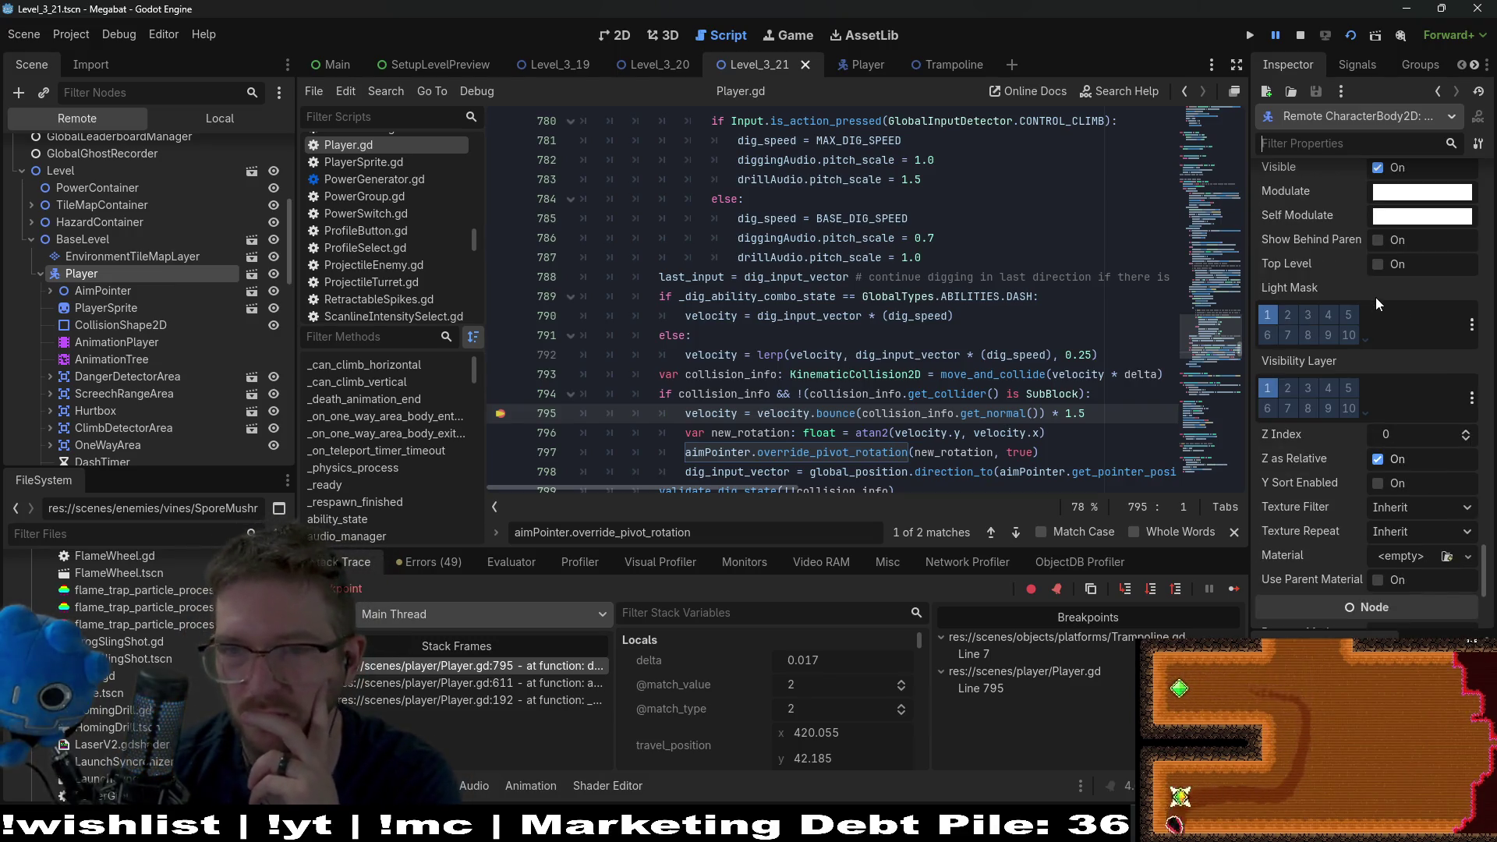
scroll(1374, 299, up, 3)
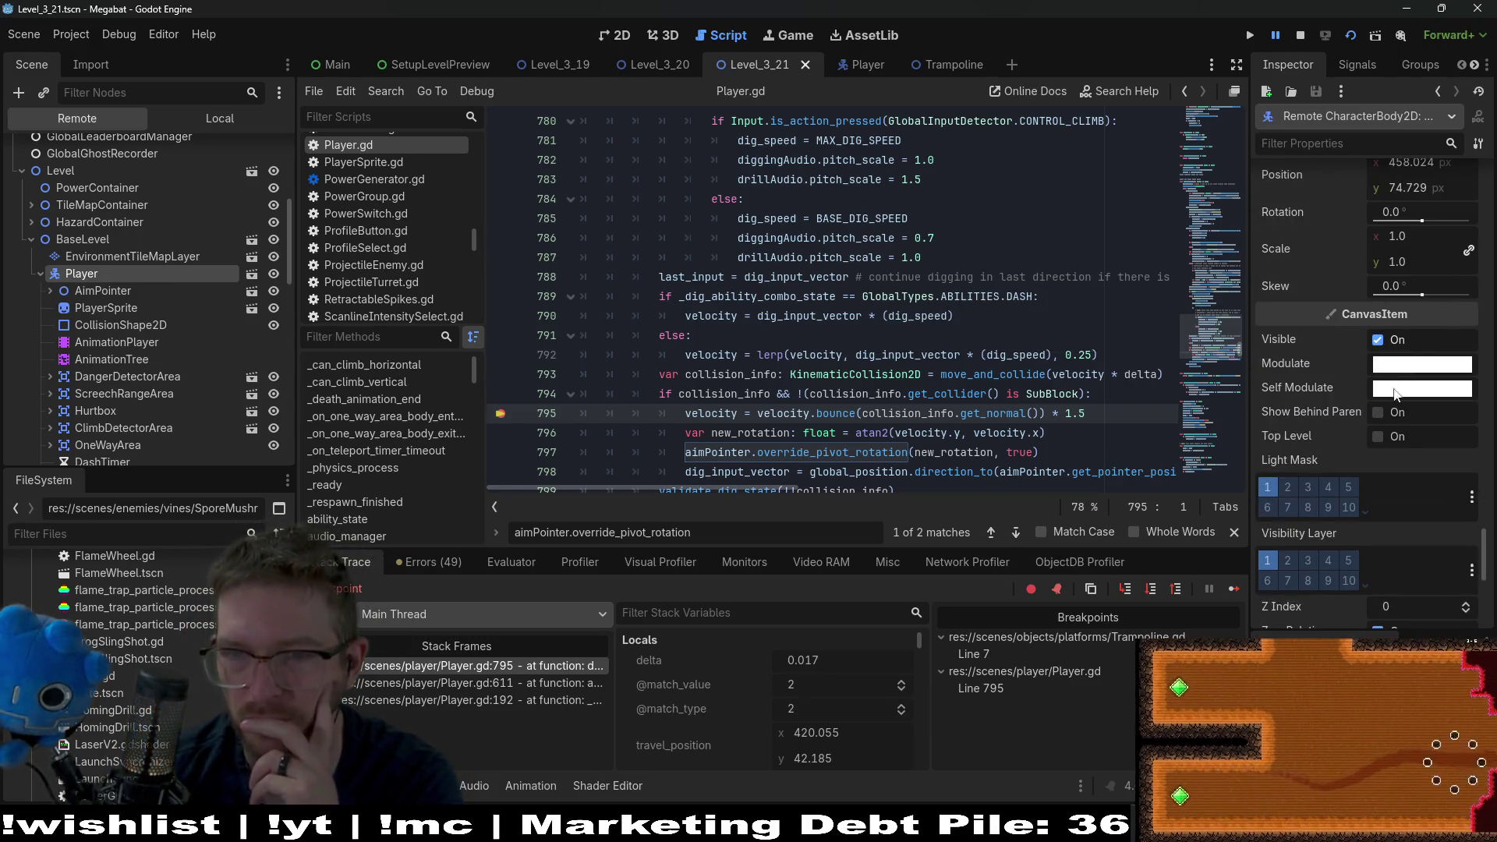
scroll(1374, 312, up, 3)
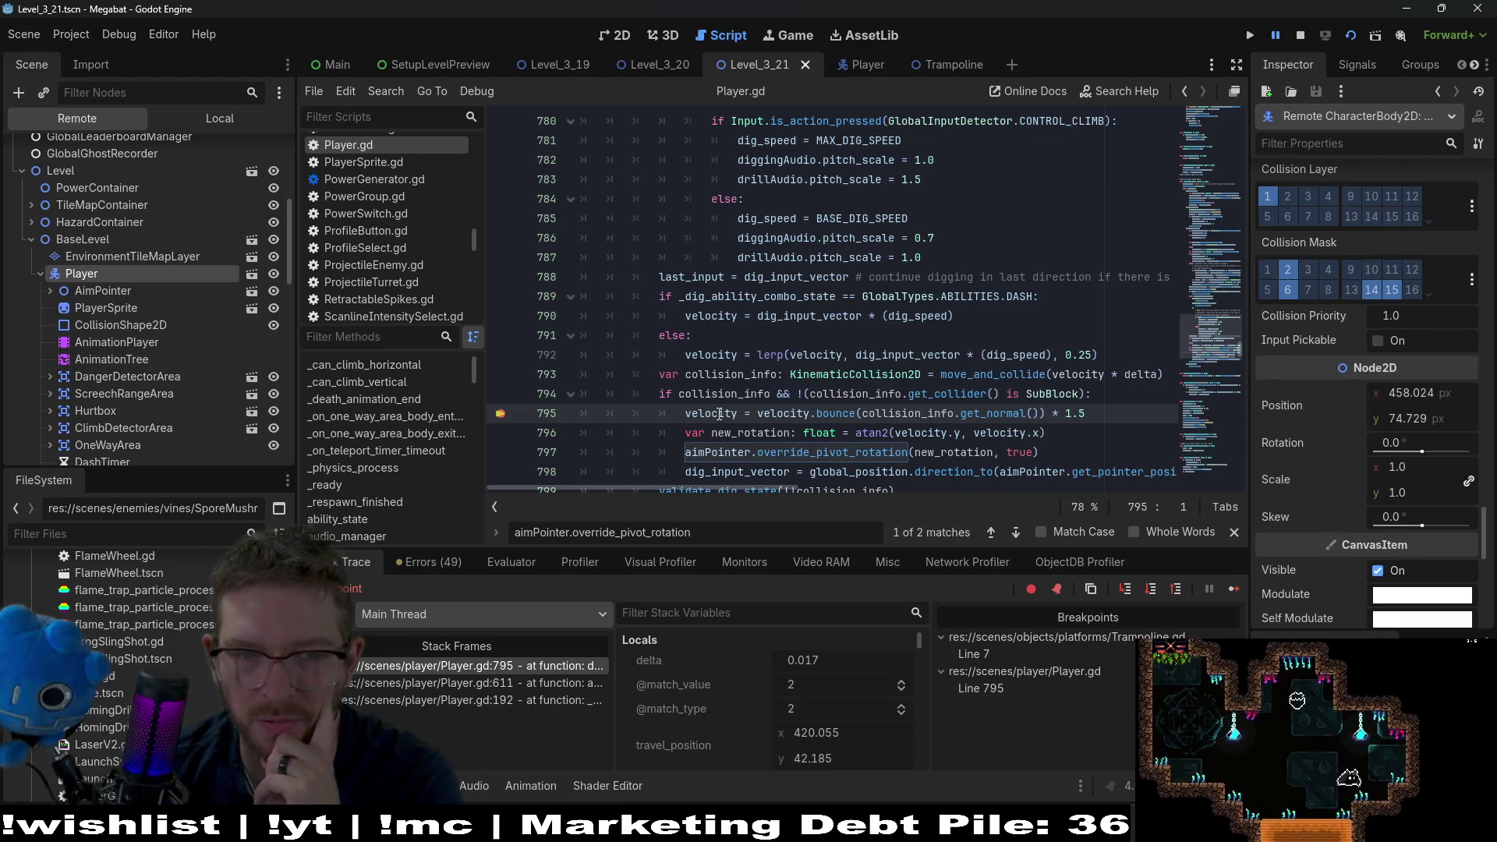
- Switch the Scene dock to the Local tree and place the cursor at the end of line 794
mouse_move(719, 415)
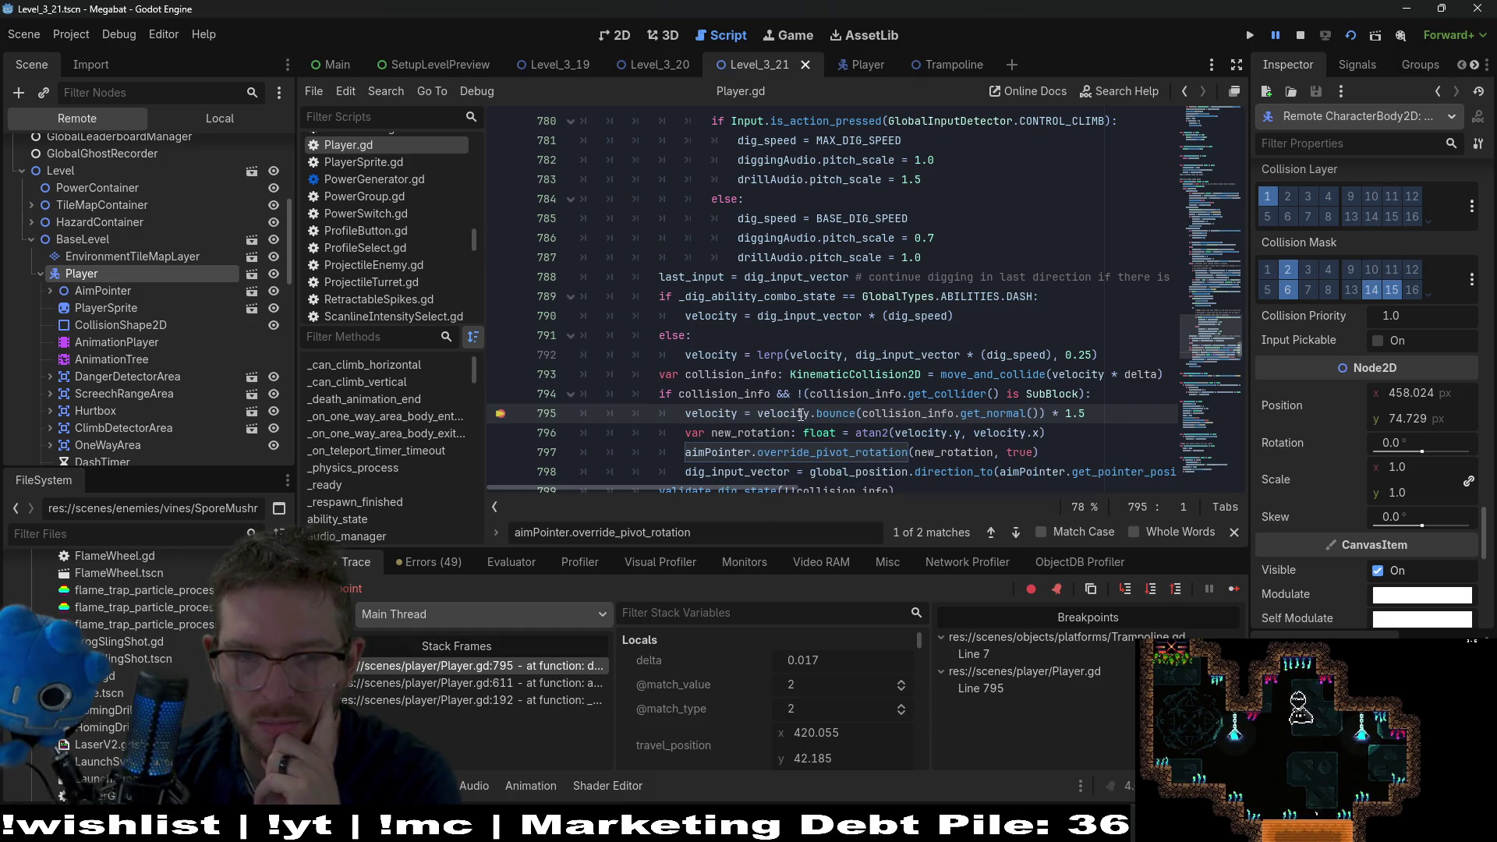
mouse_move(796, 415)
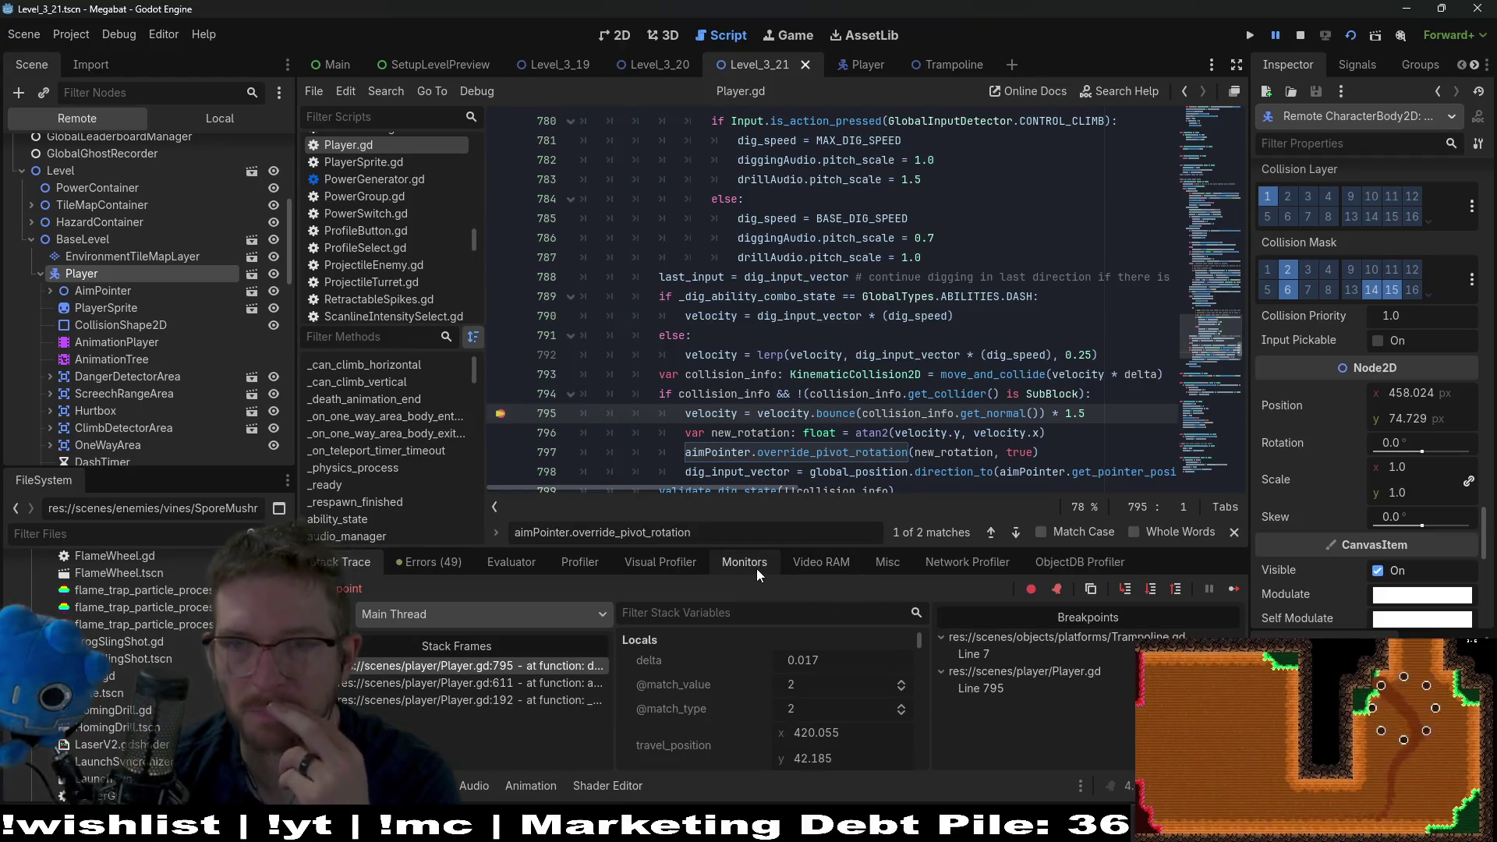
click(179, 123)
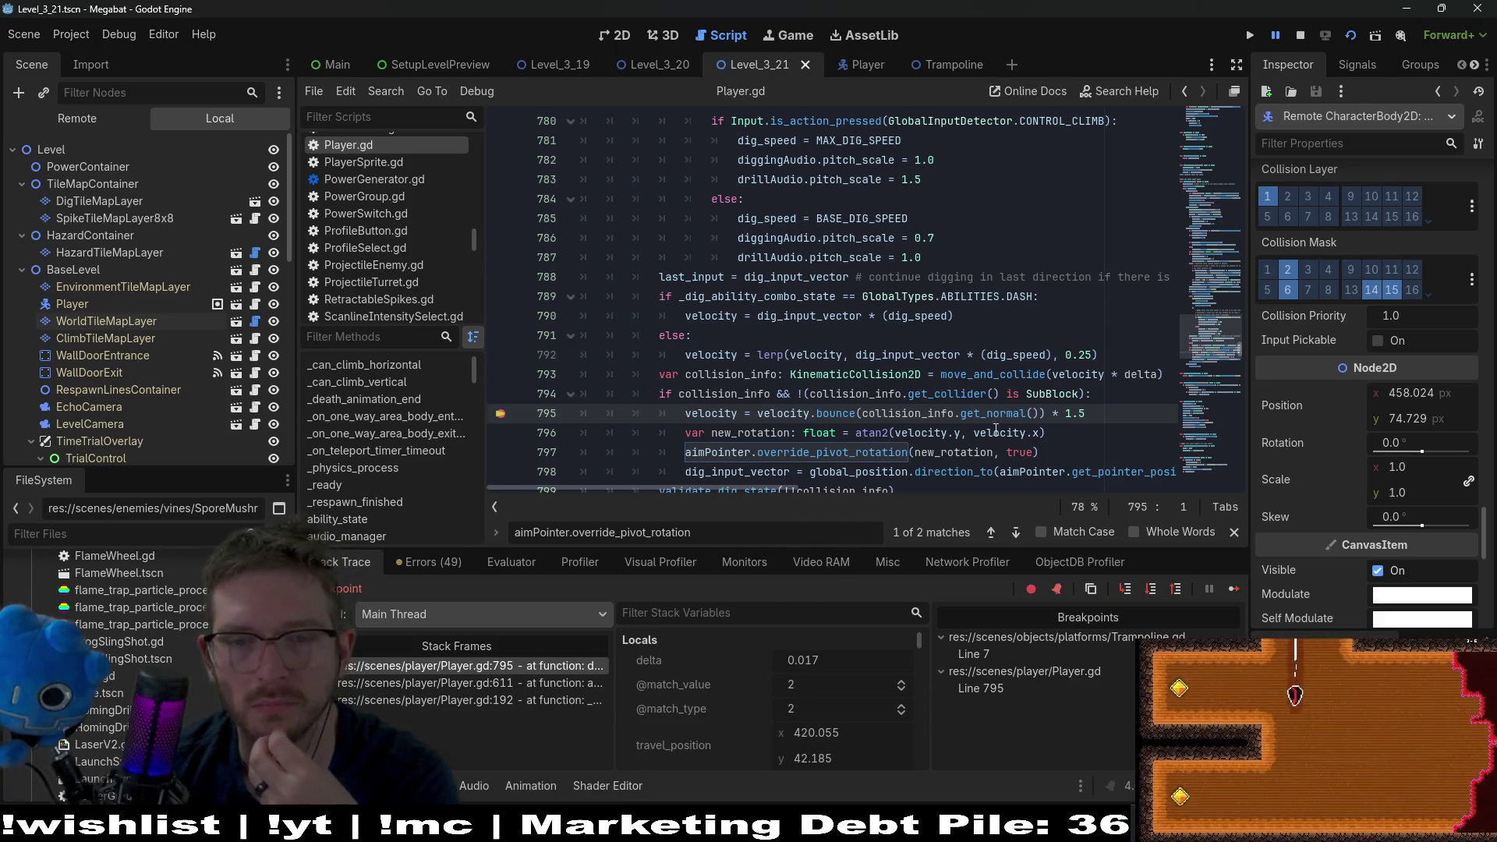
click(1102, 394)
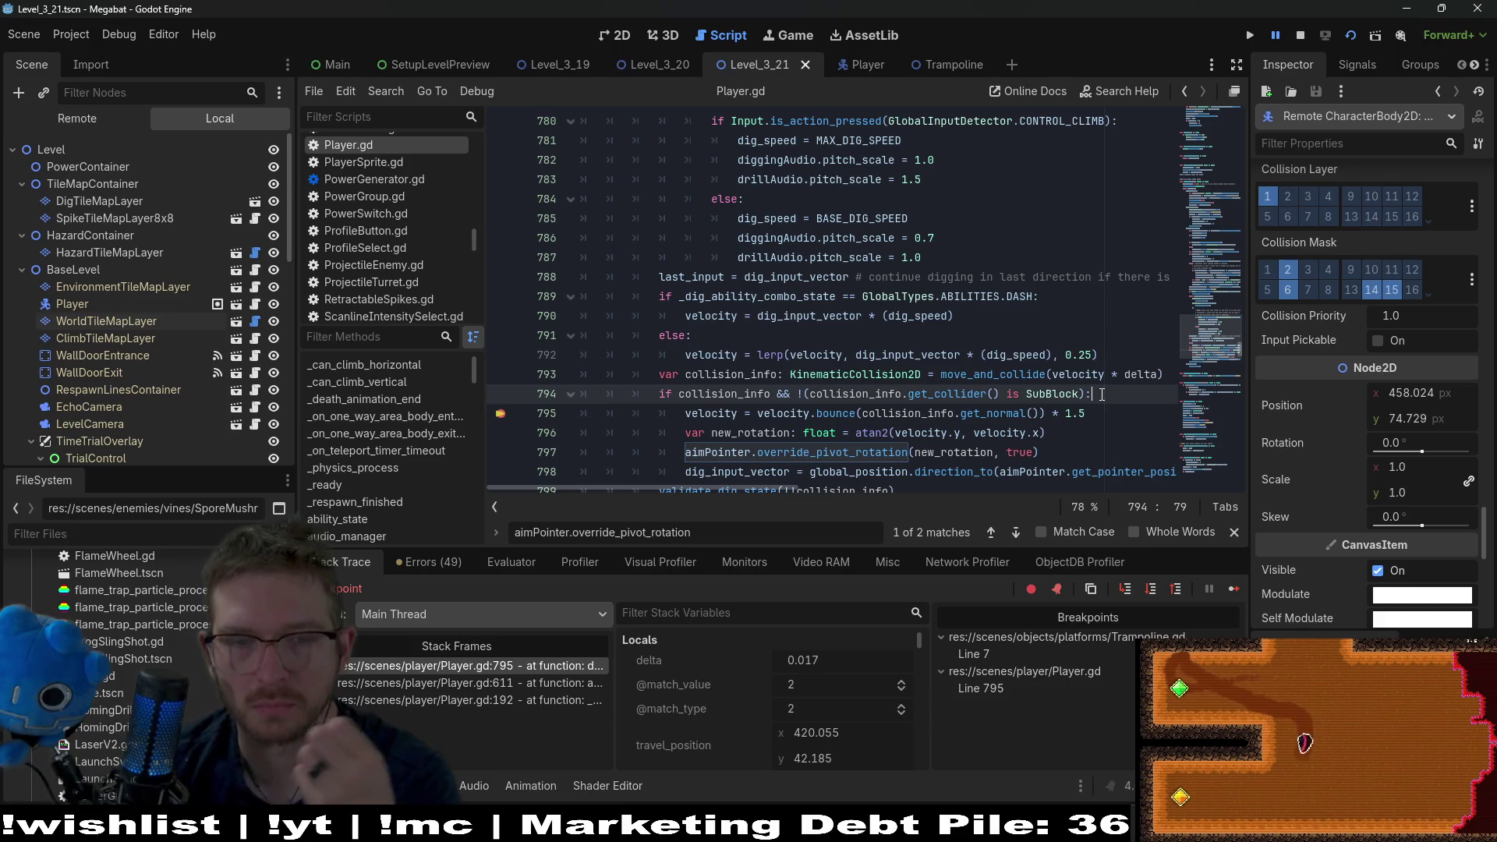
- Insert a print(velocity) line after line 794 of Player.gd, save, and rerun the project
key(Return)
text(pa)
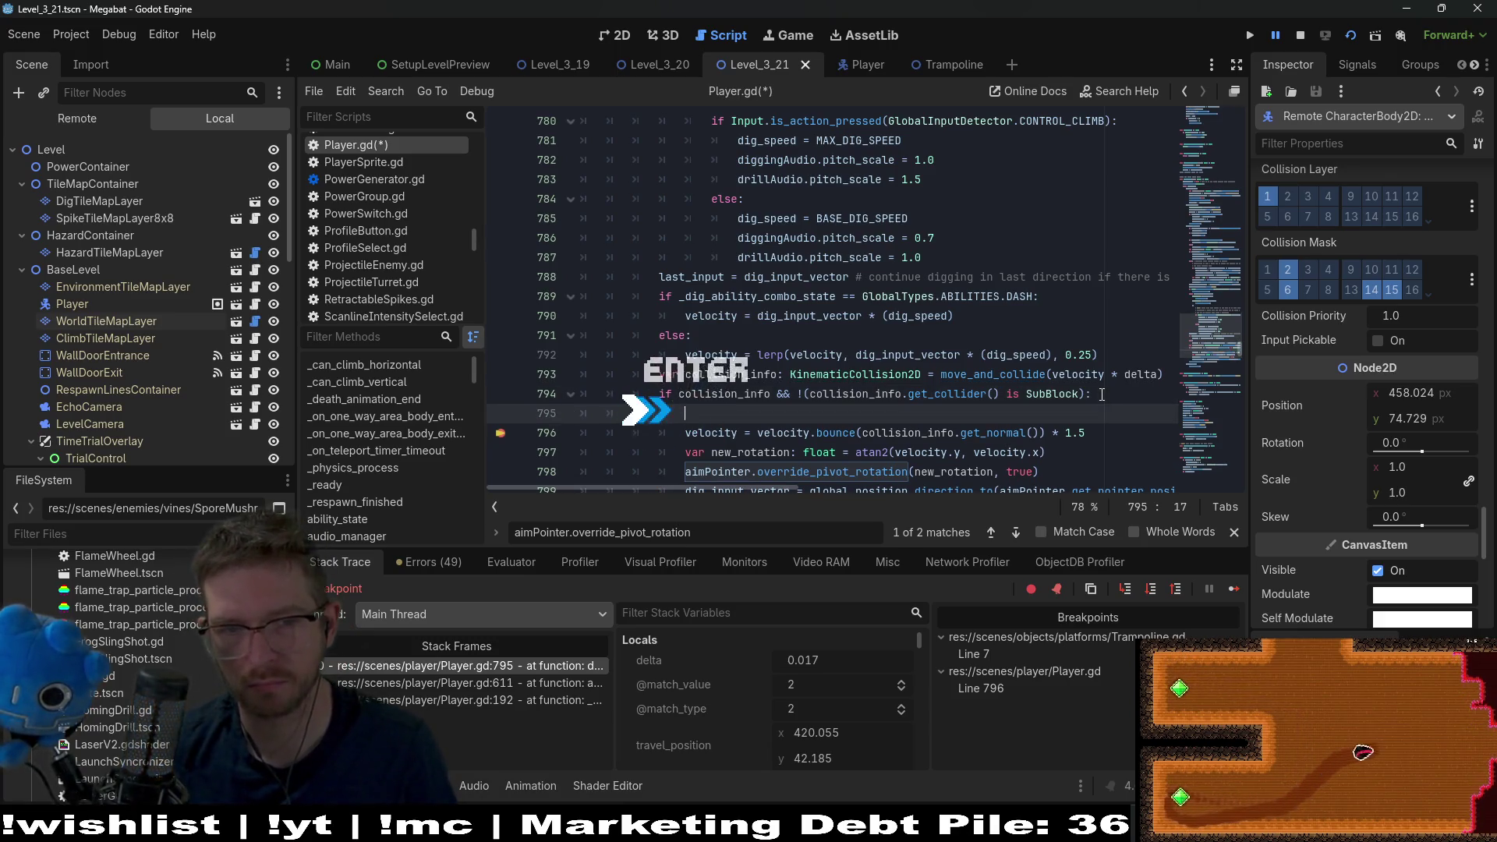
text(int)
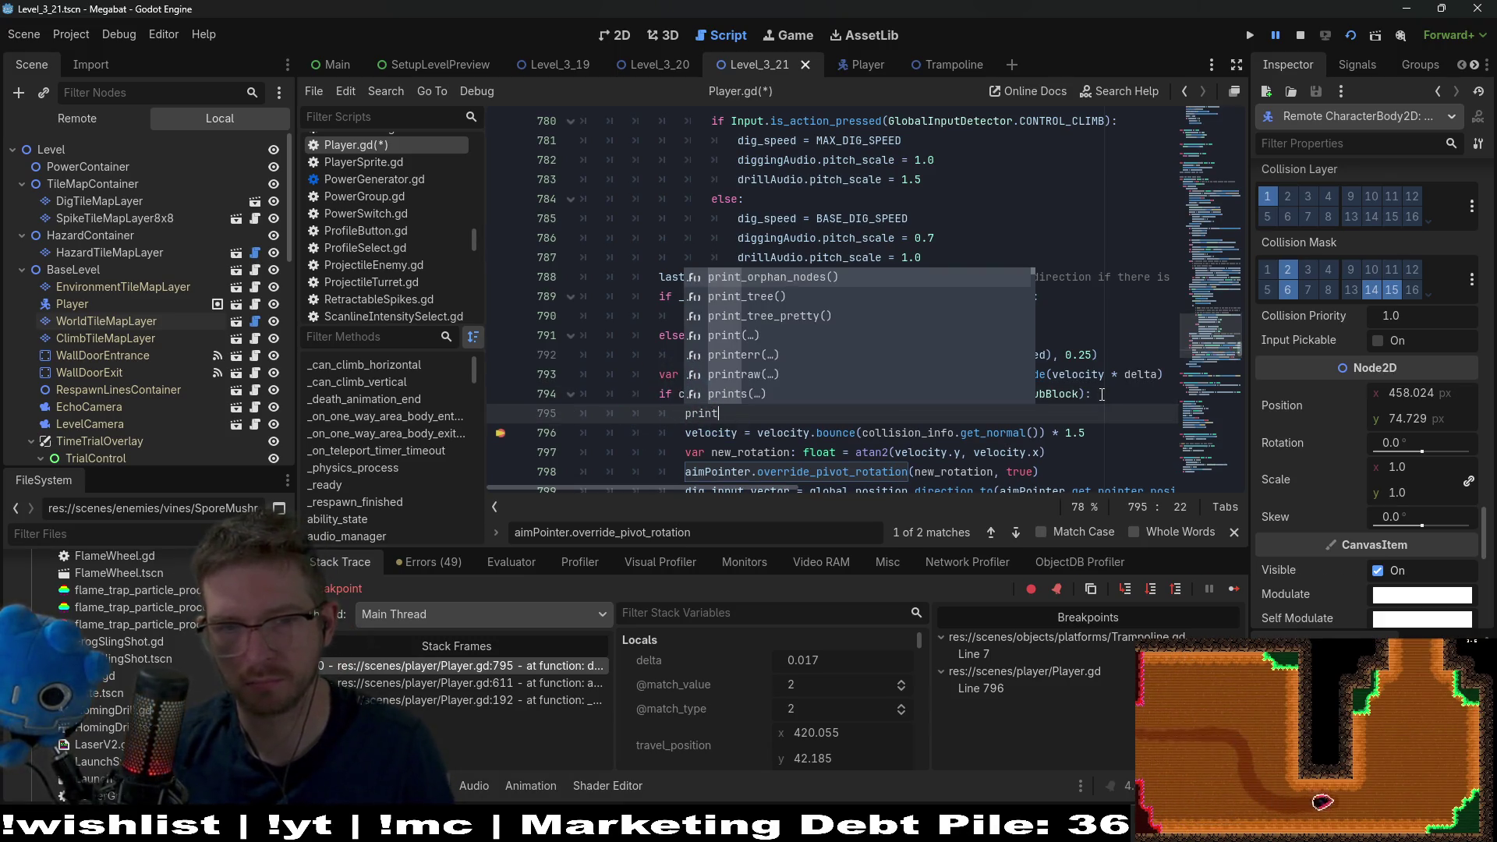
key(ctrl+z)
key(ctrl+z)
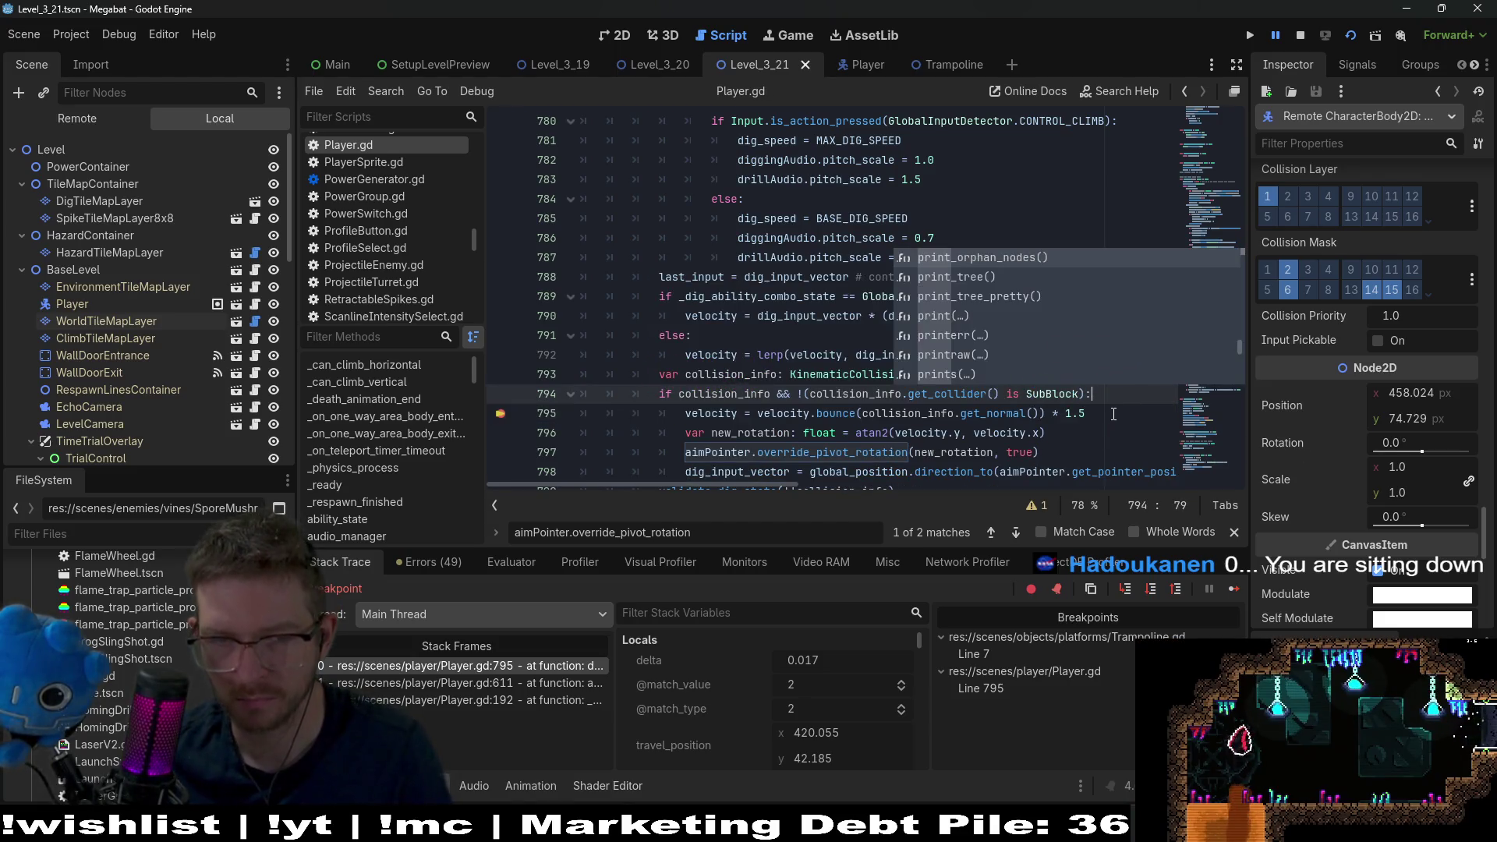
key(Escape)
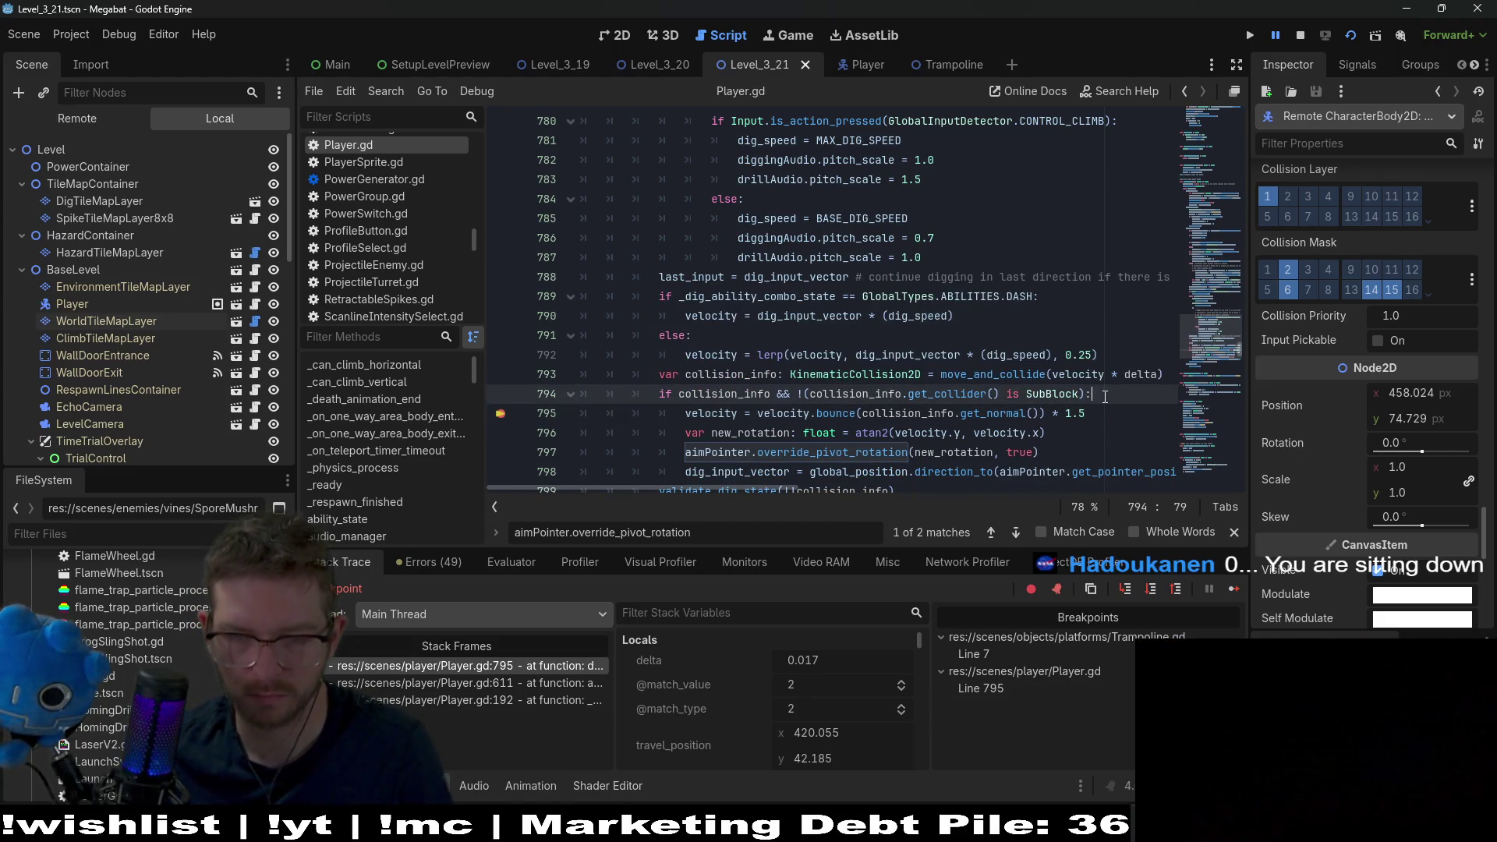
key(Return)
text(print(yes",vel)
key(ctrl+s)
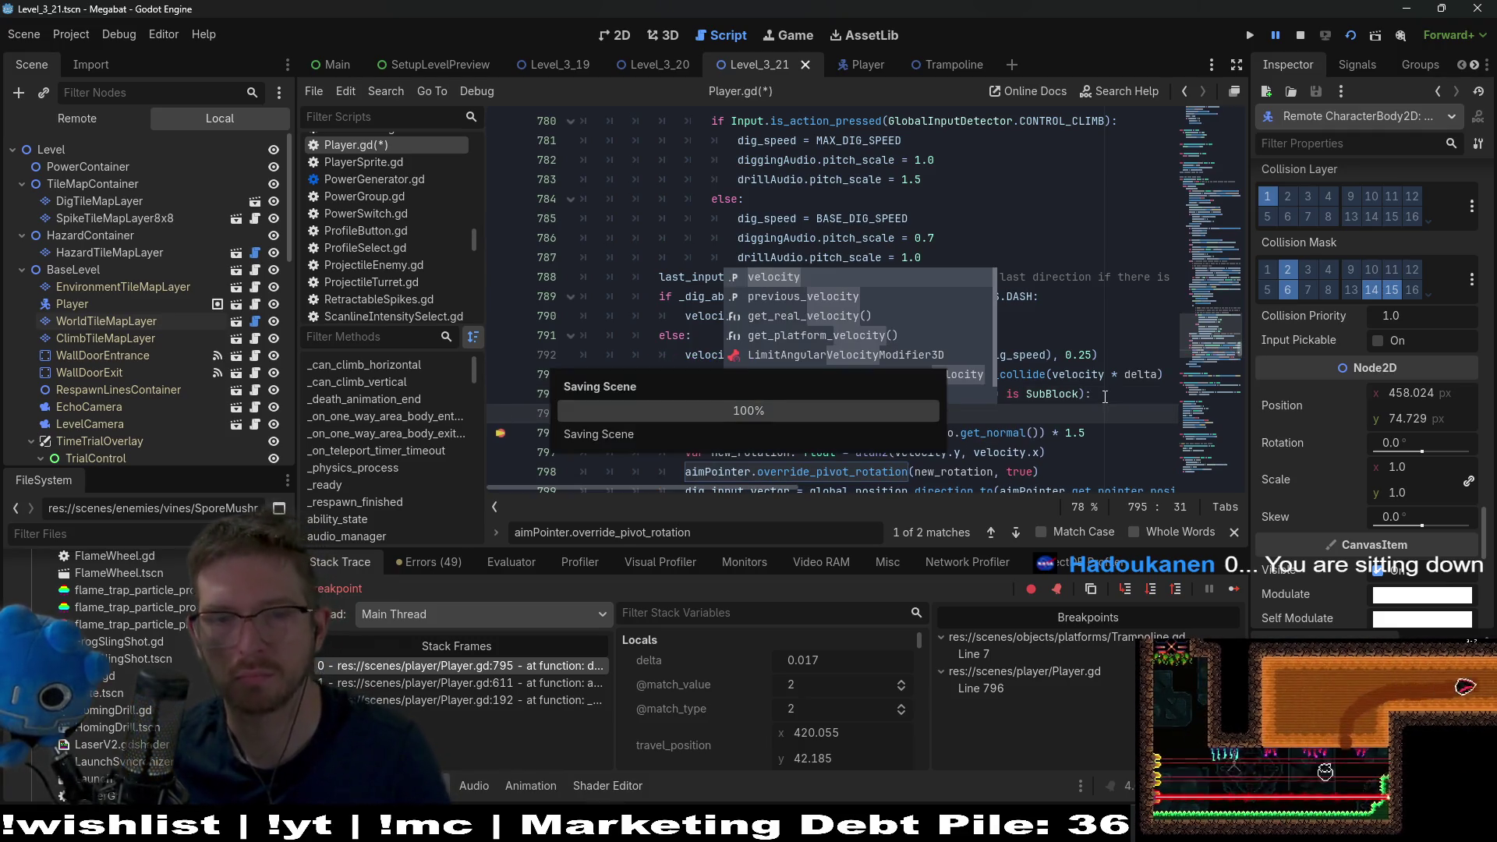
click(1352, 36)
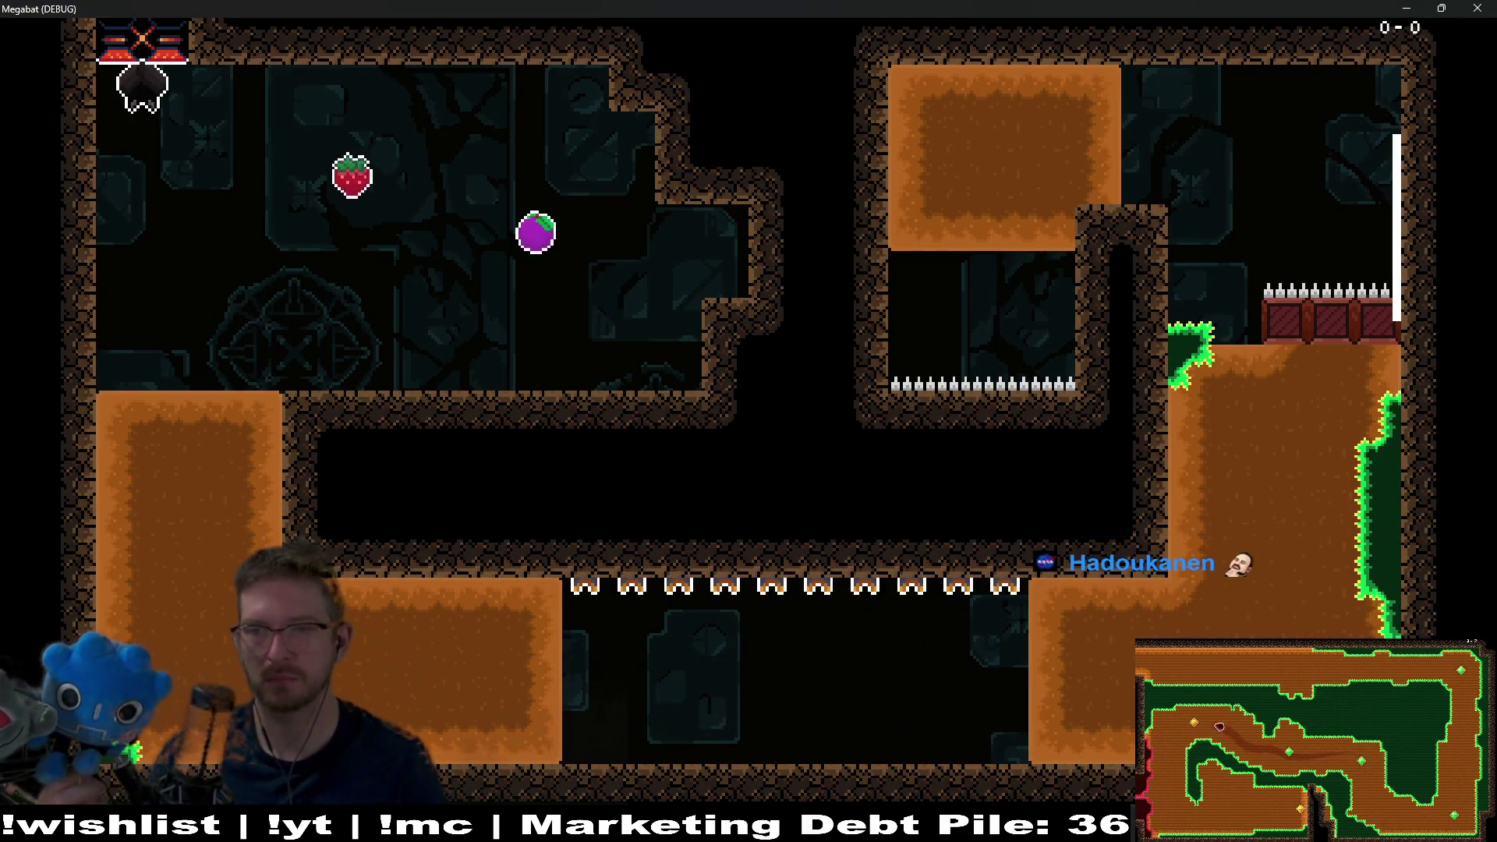
- Fly the bat toward the plum, resume from the breakpoint, and steer through the lower corridor
key(Right)
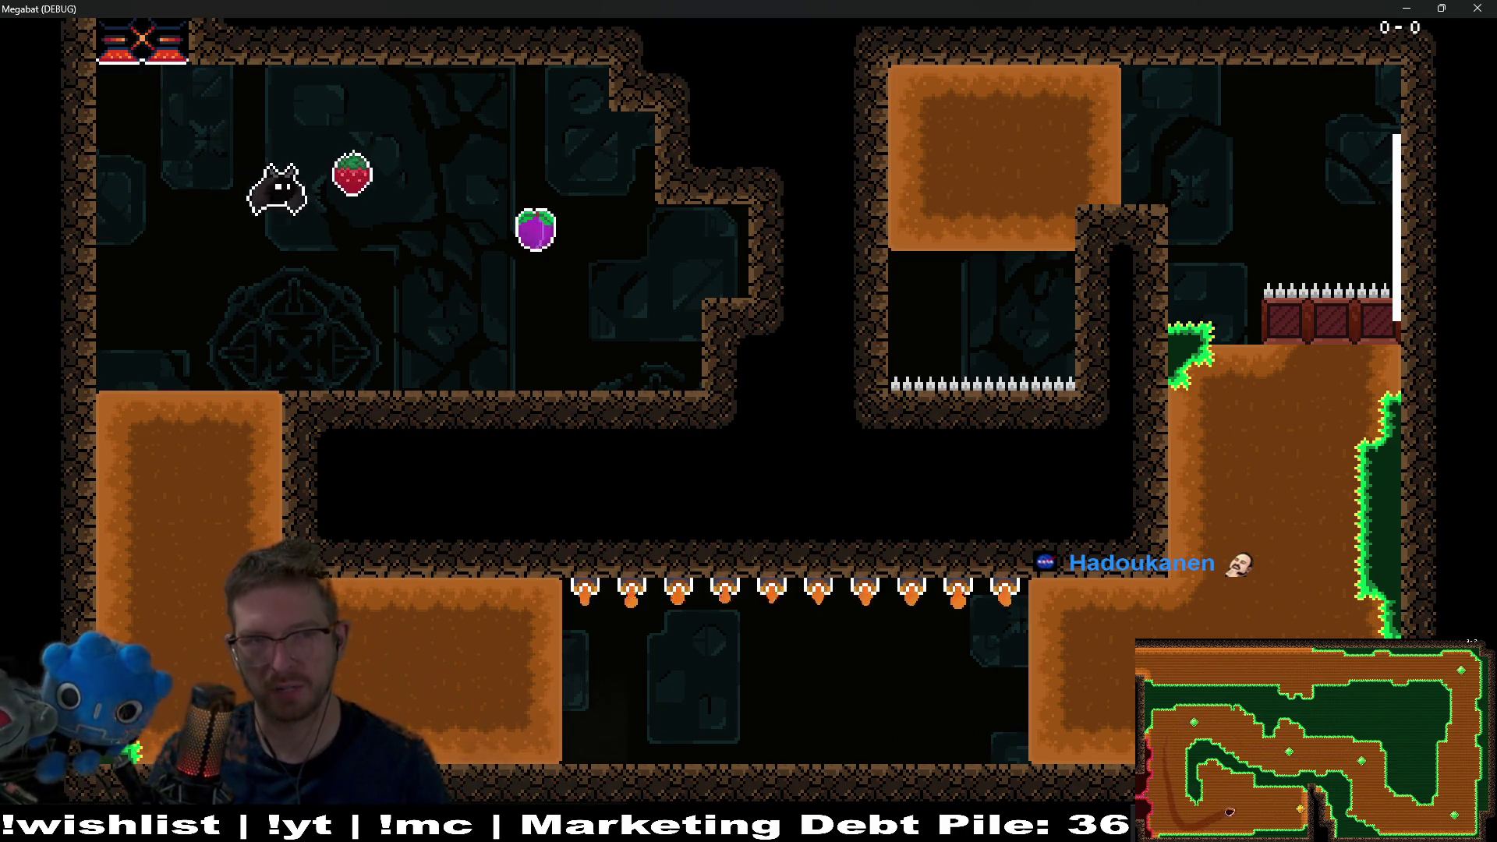
key(Left)
key(Left)
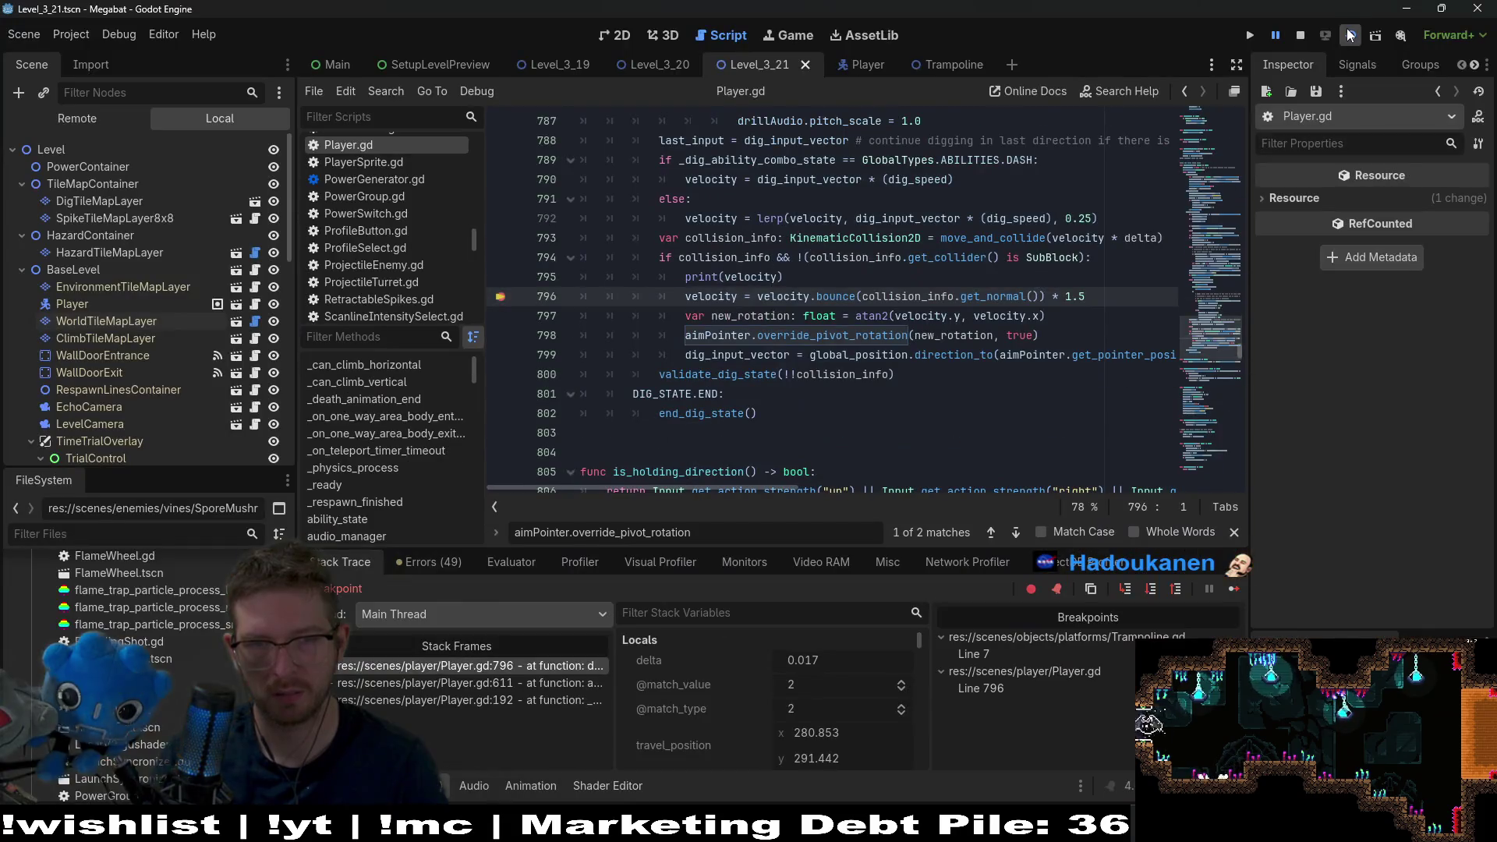
click(1351, 34)
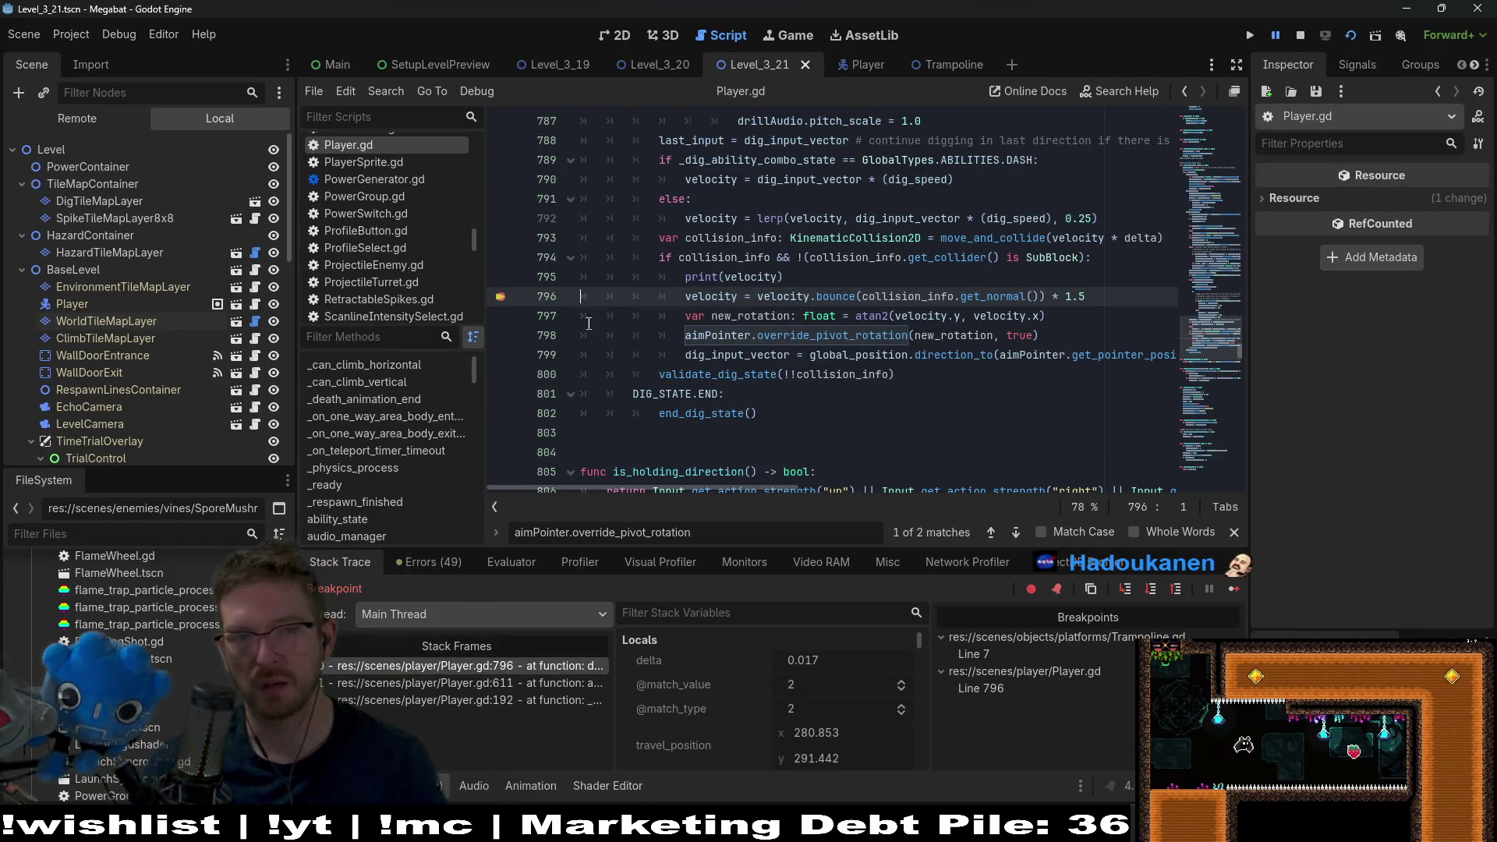
click(1233, 589)
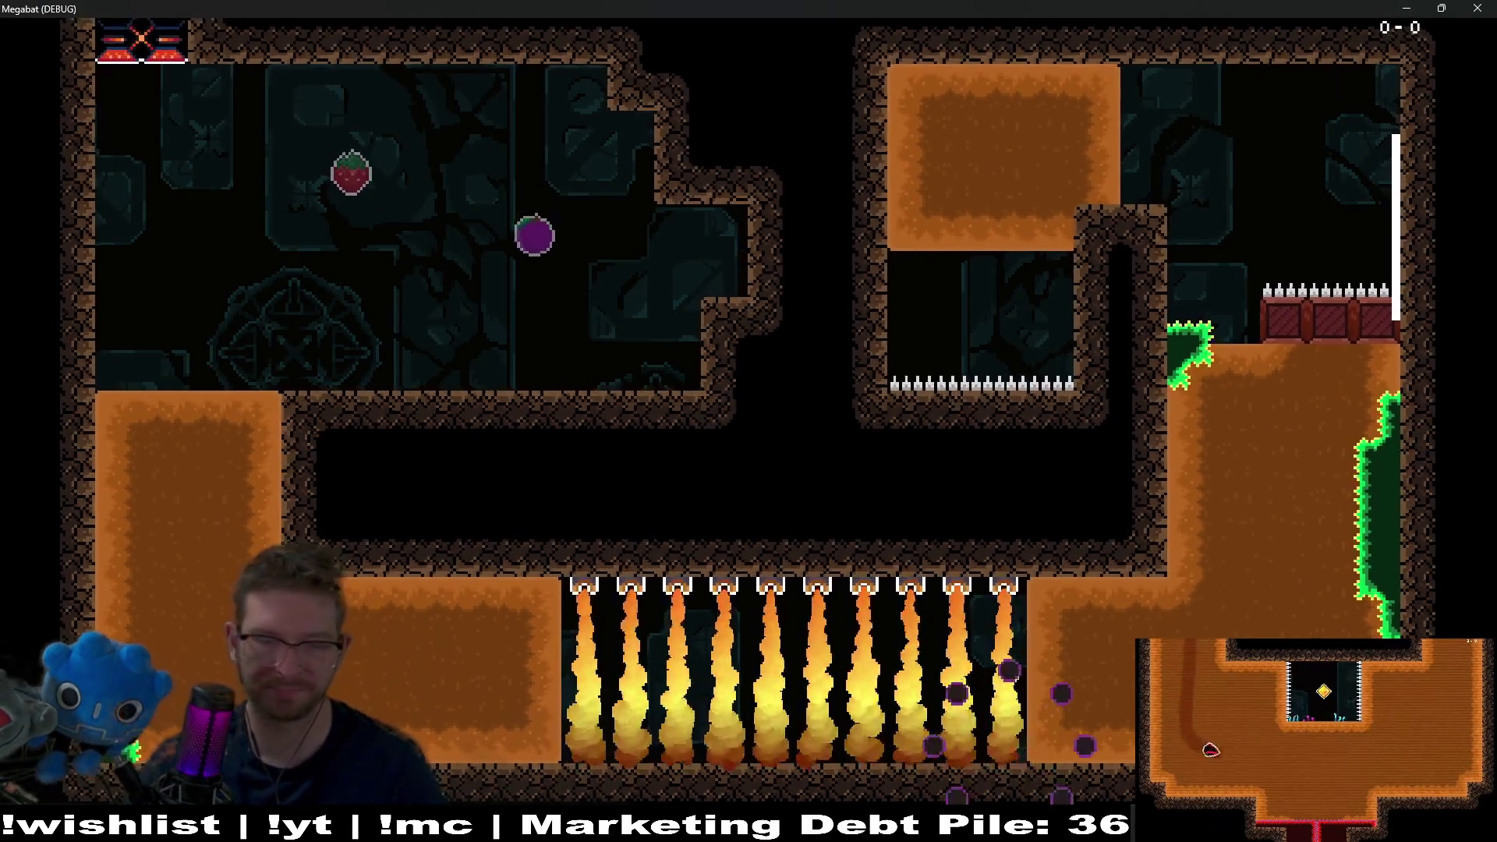
key(Right)
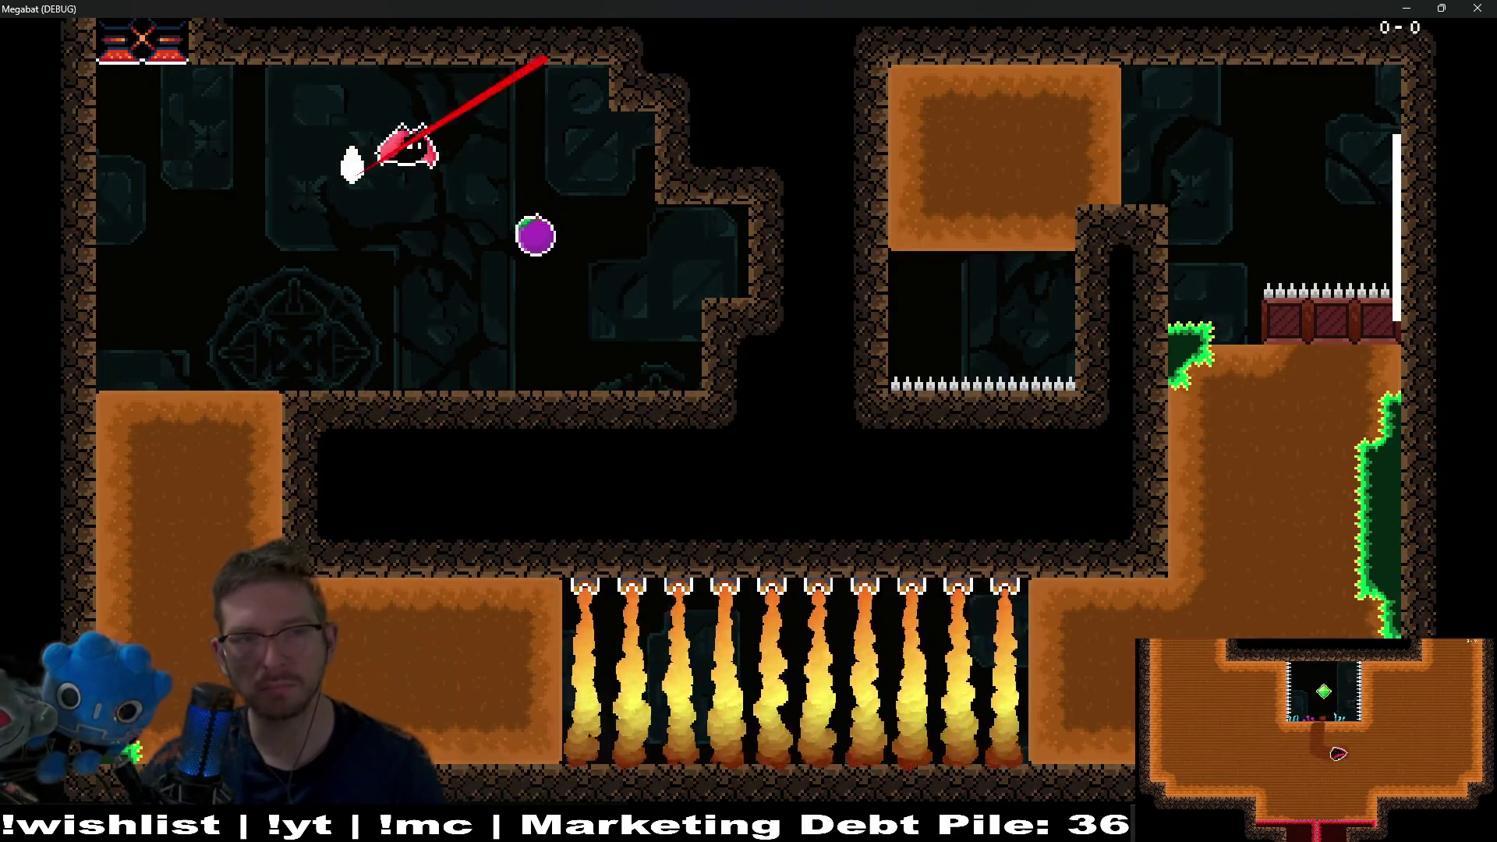
key(Left)
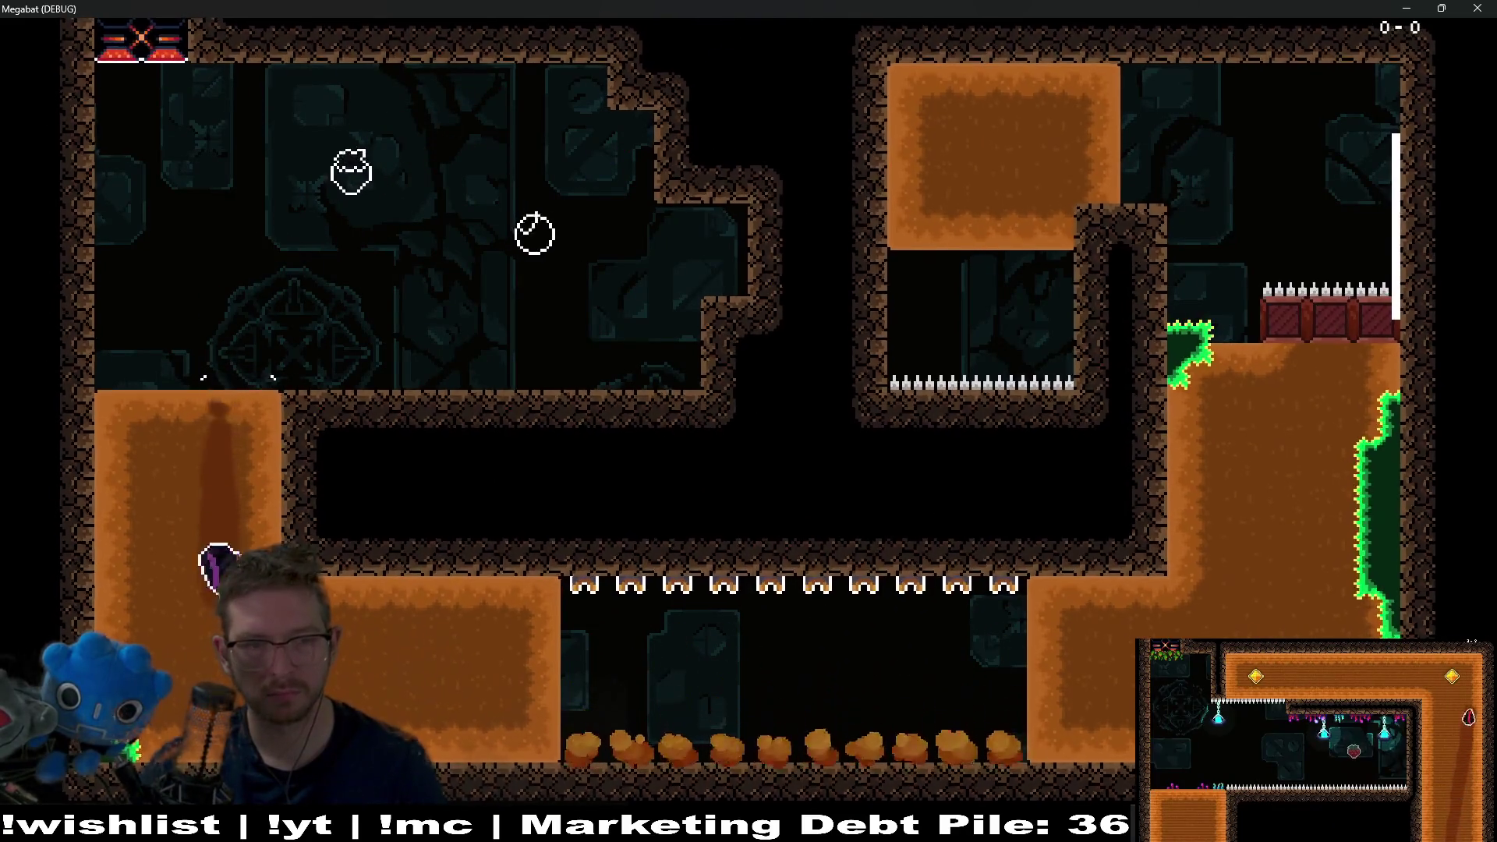
key(Right)
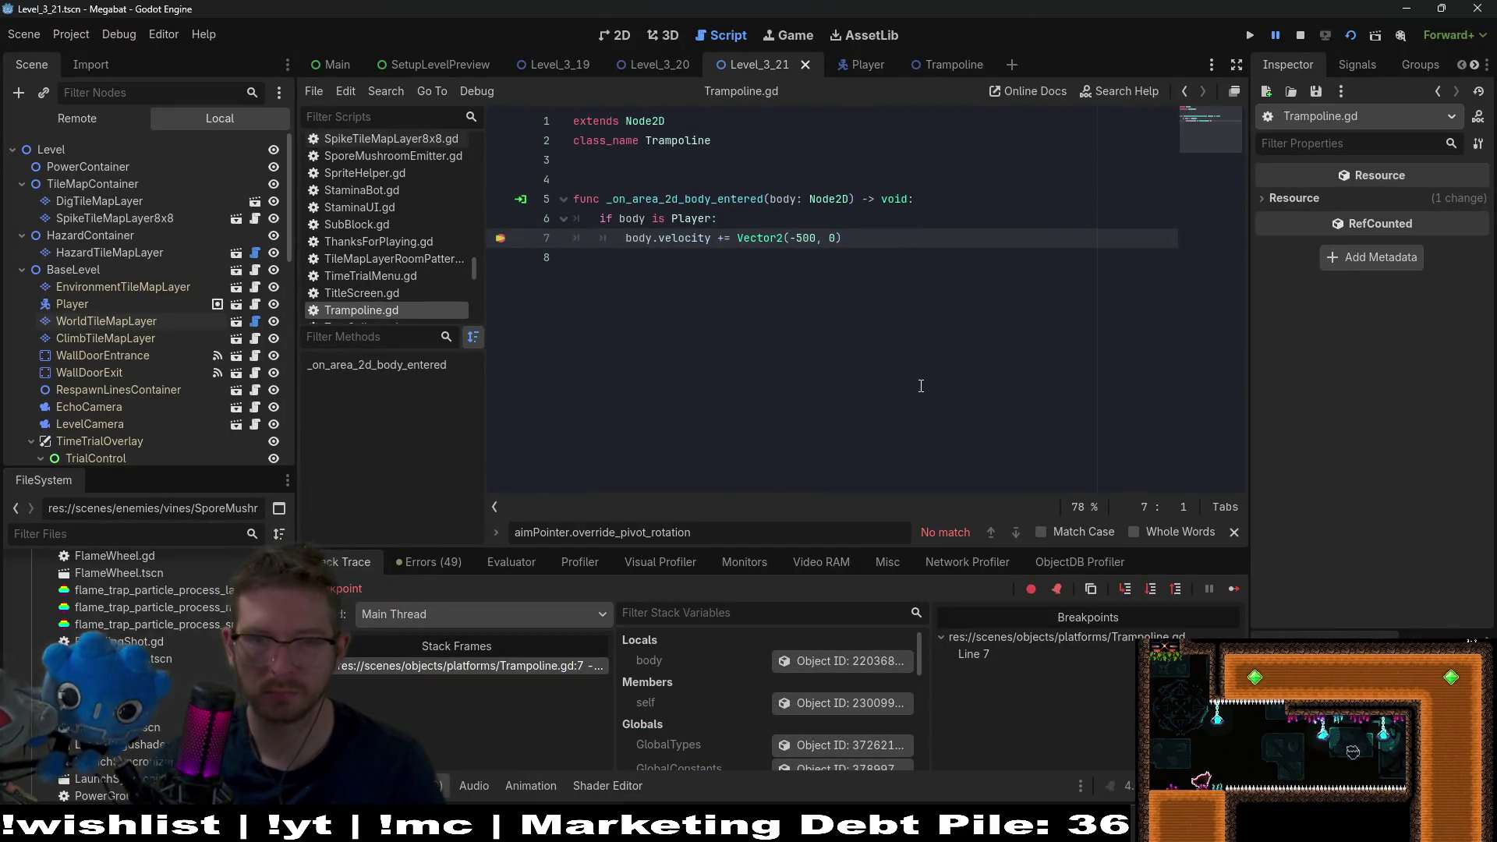
- Add a breakpoint on Player.gd line 796 and continue the game past the breakpoints
click(839, 64)
click(501, 296)
mouse_move(1084, 827)
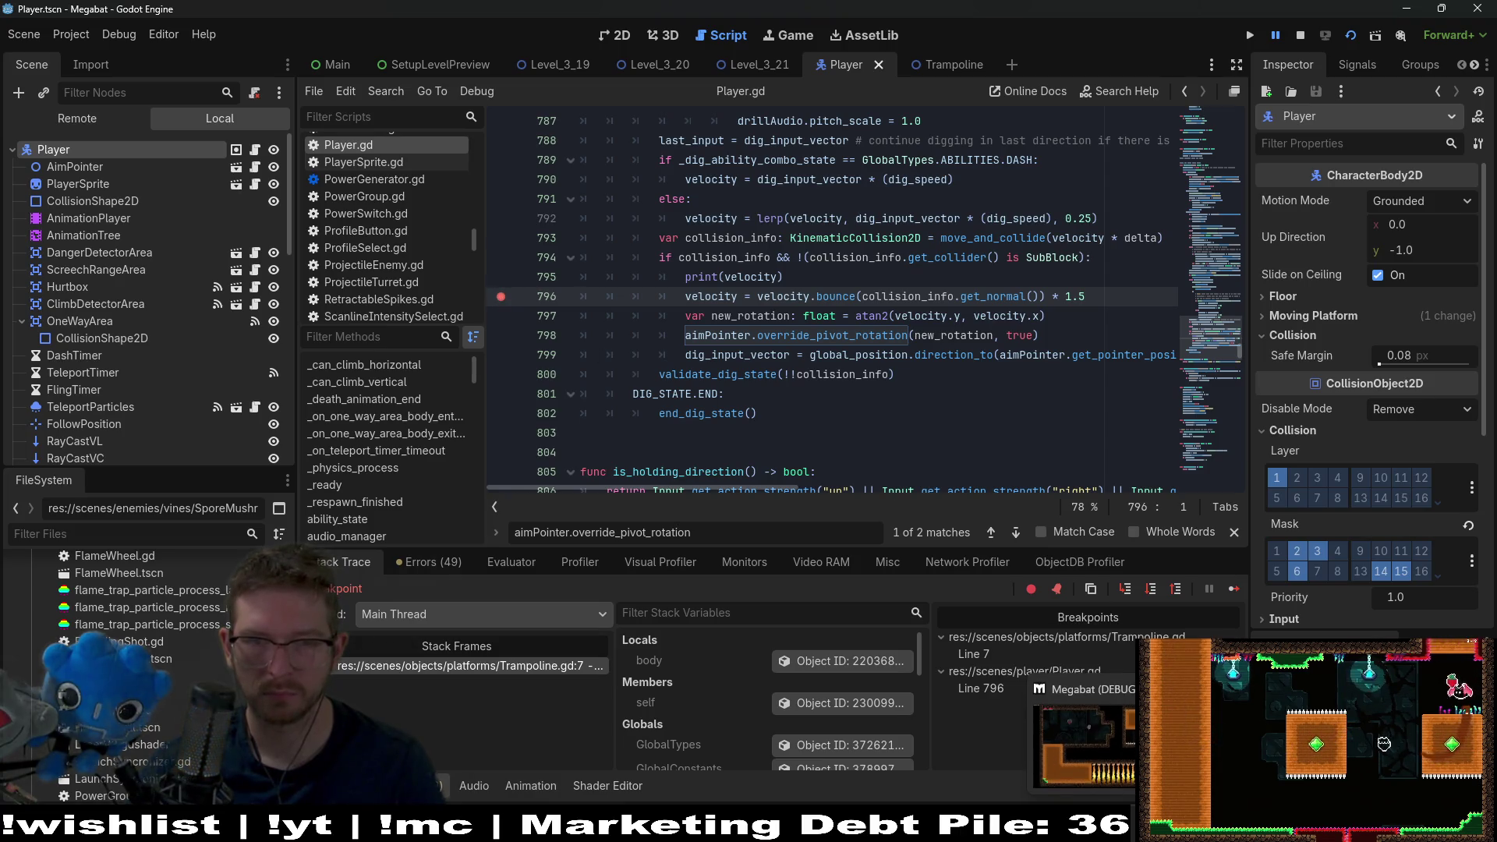
click(1084, 741)
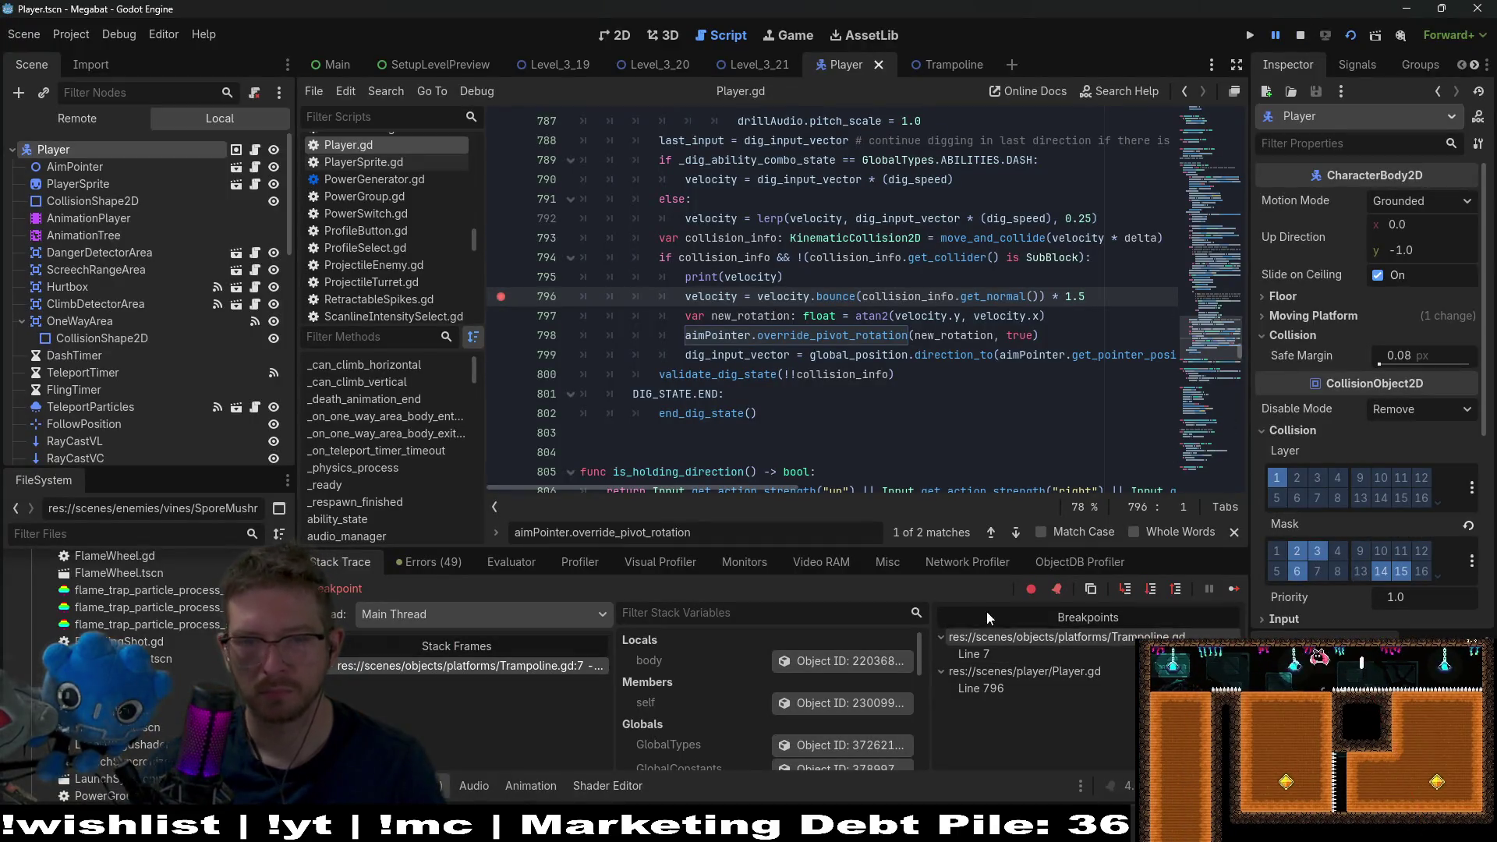
click(1233, 590)
click(1232, 591)
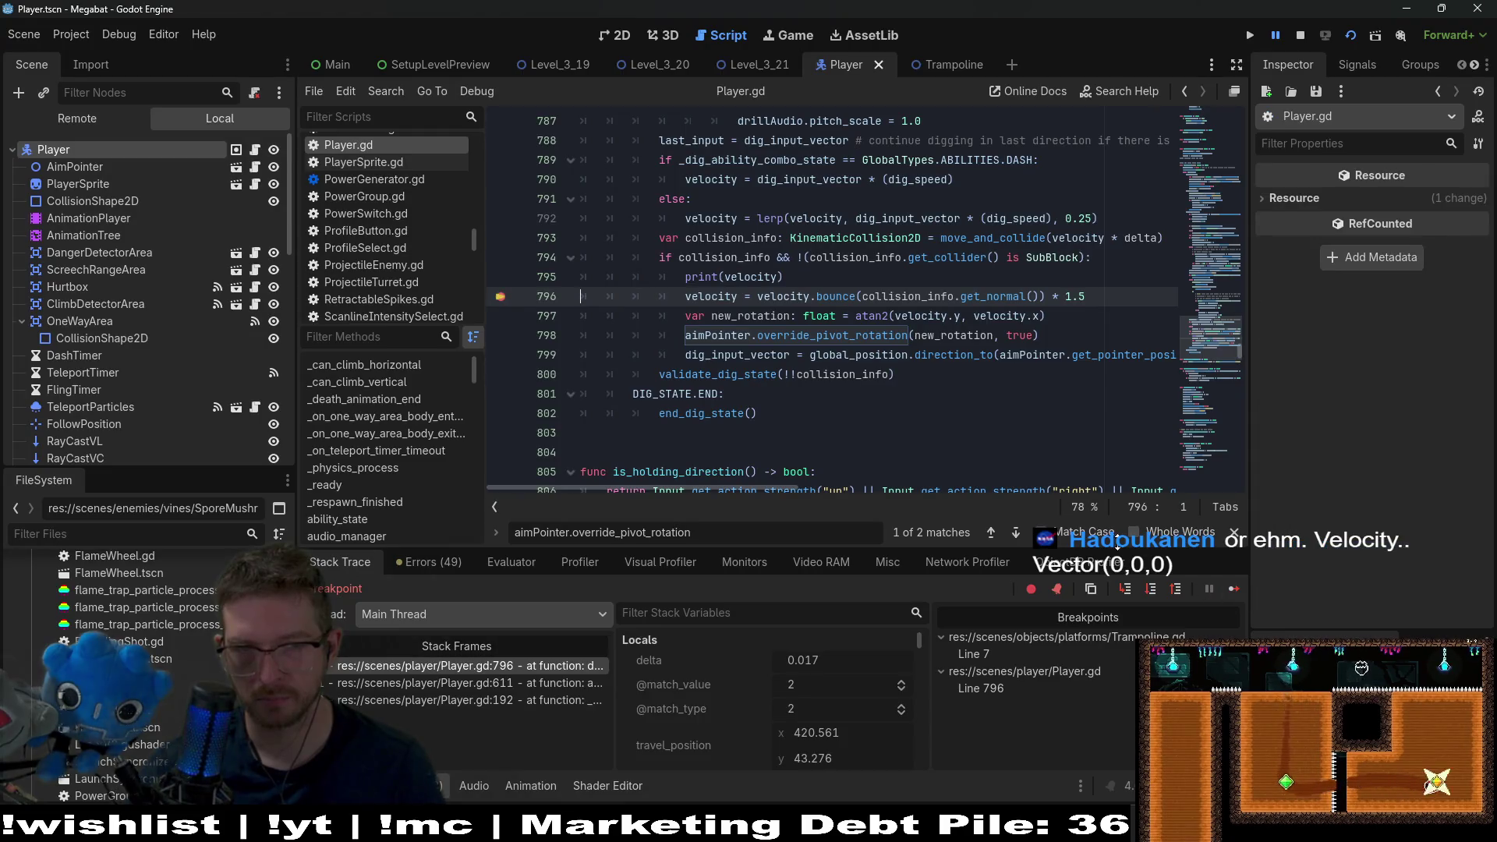
key(F12)
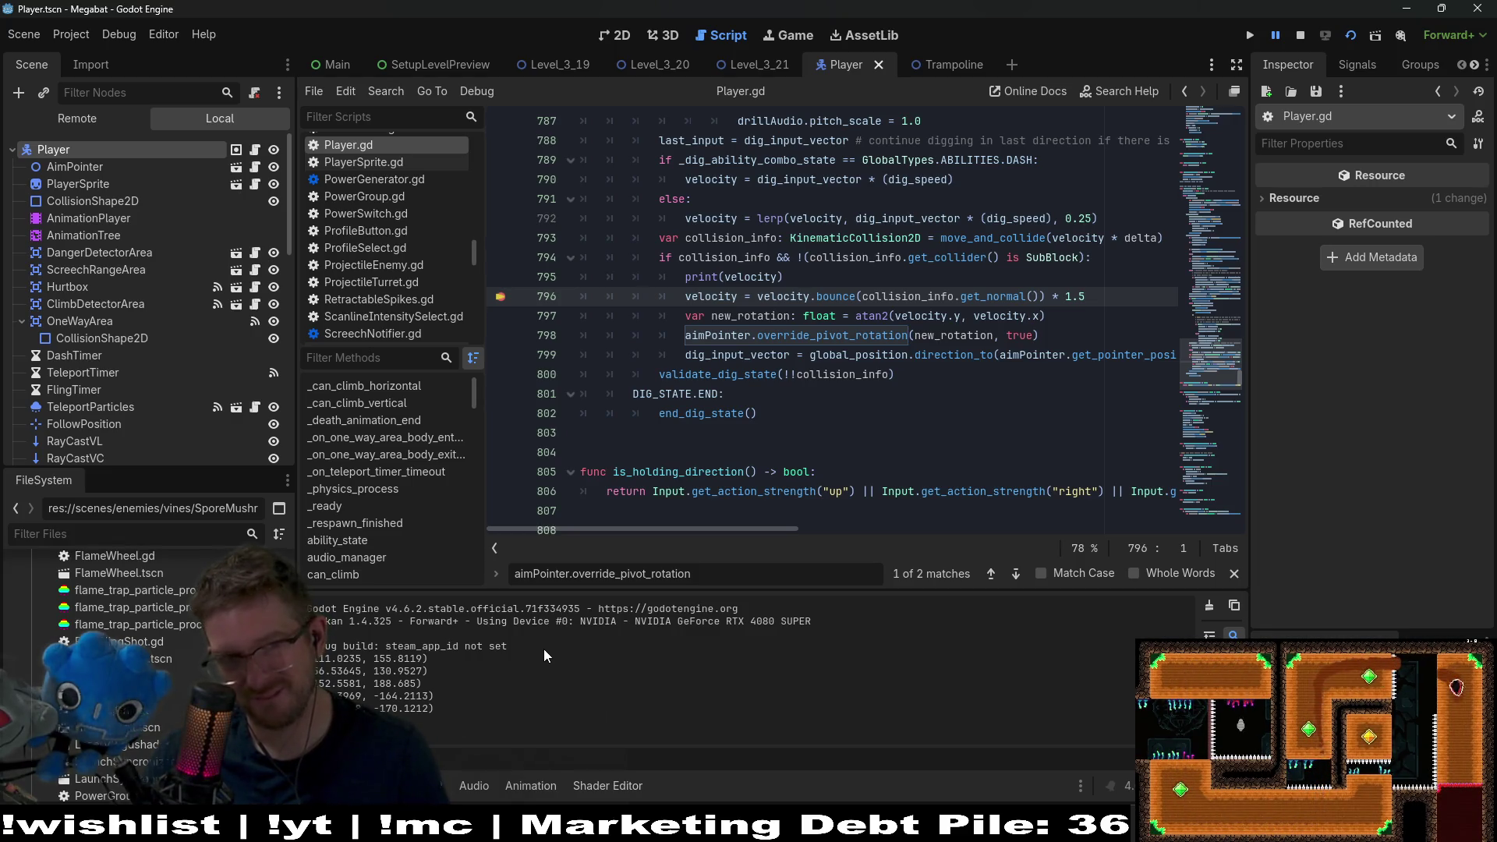
- Check the Stack Trace locals and the 49 Errors, then resume from the breakpoint
scroll(911, 333, up, 2)
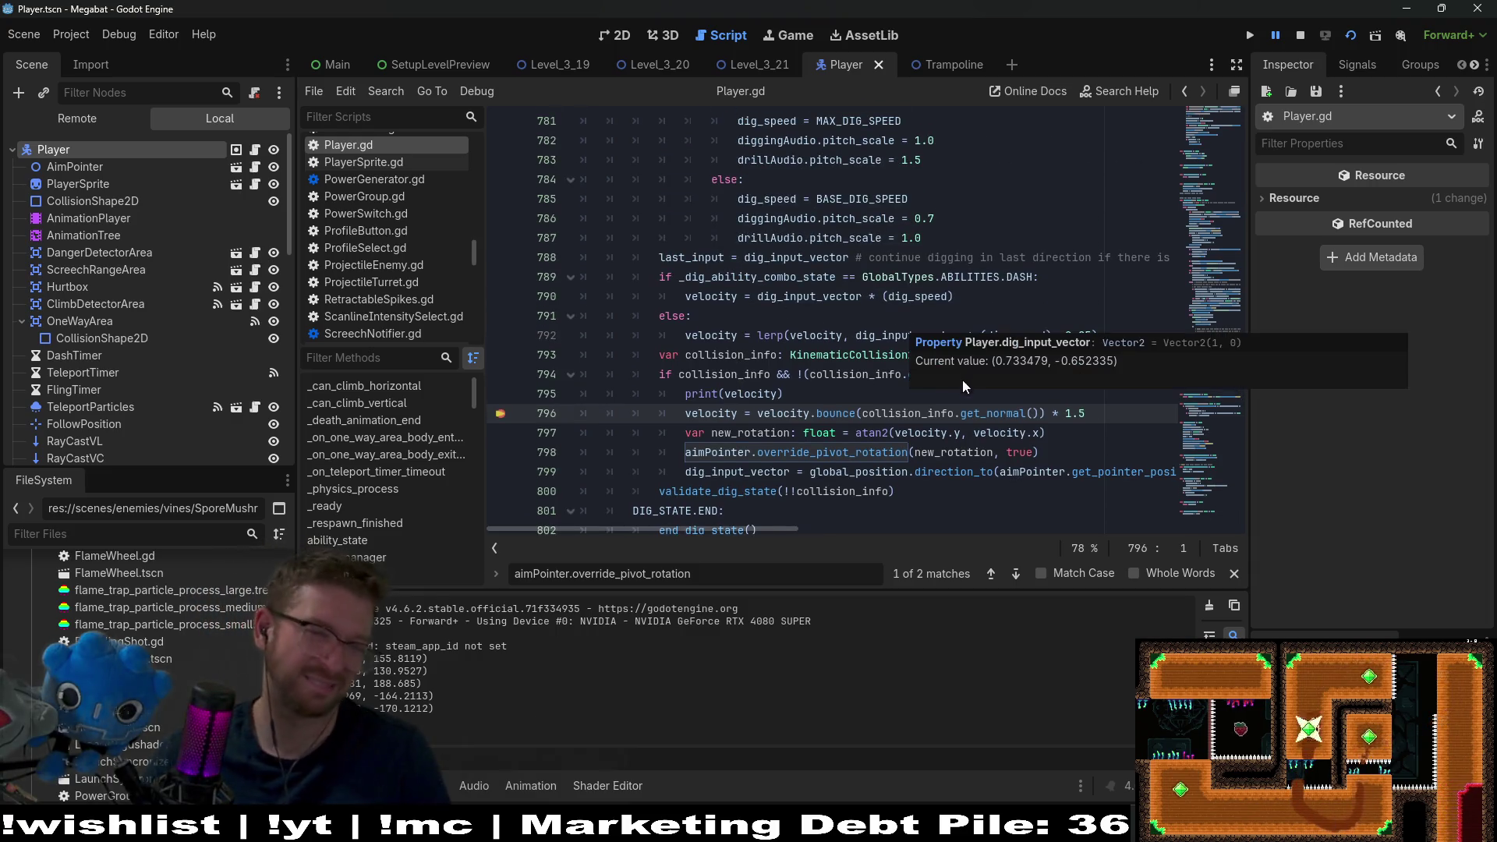
mouse_move(1127, 831)
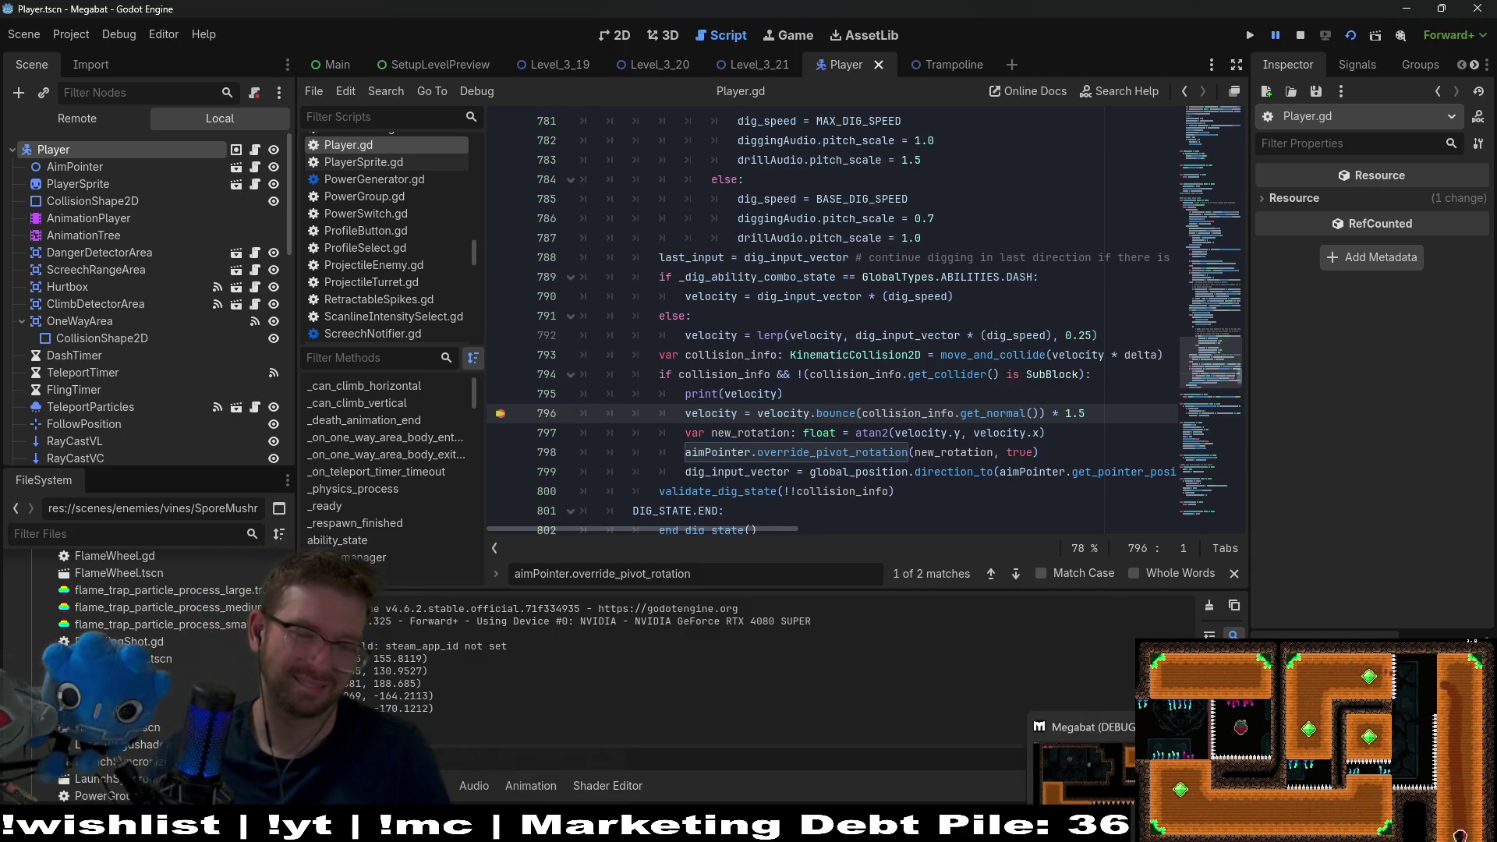
click(1084, 741)
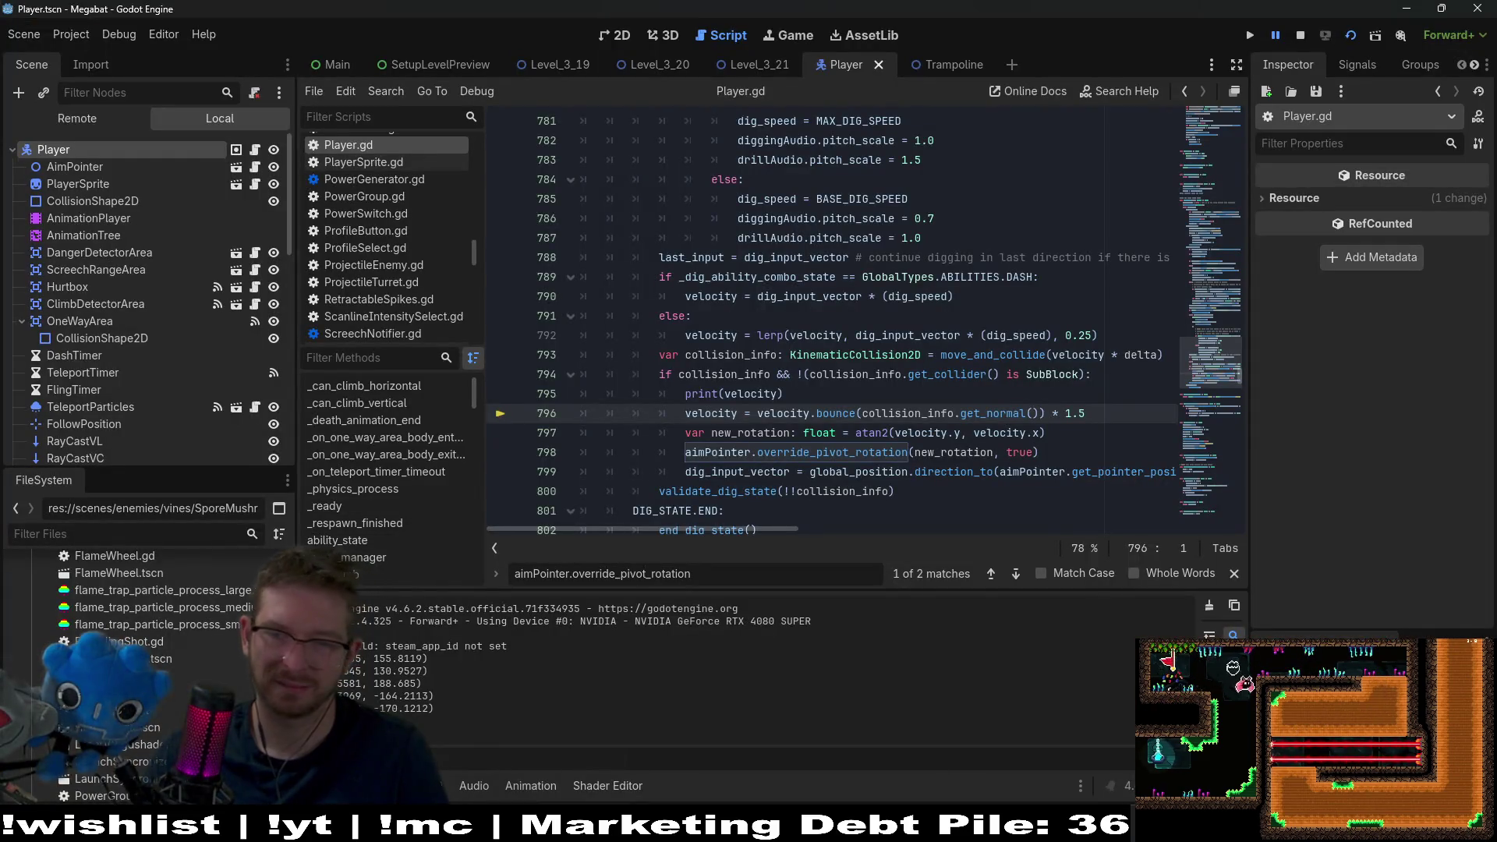
click(406, 786)
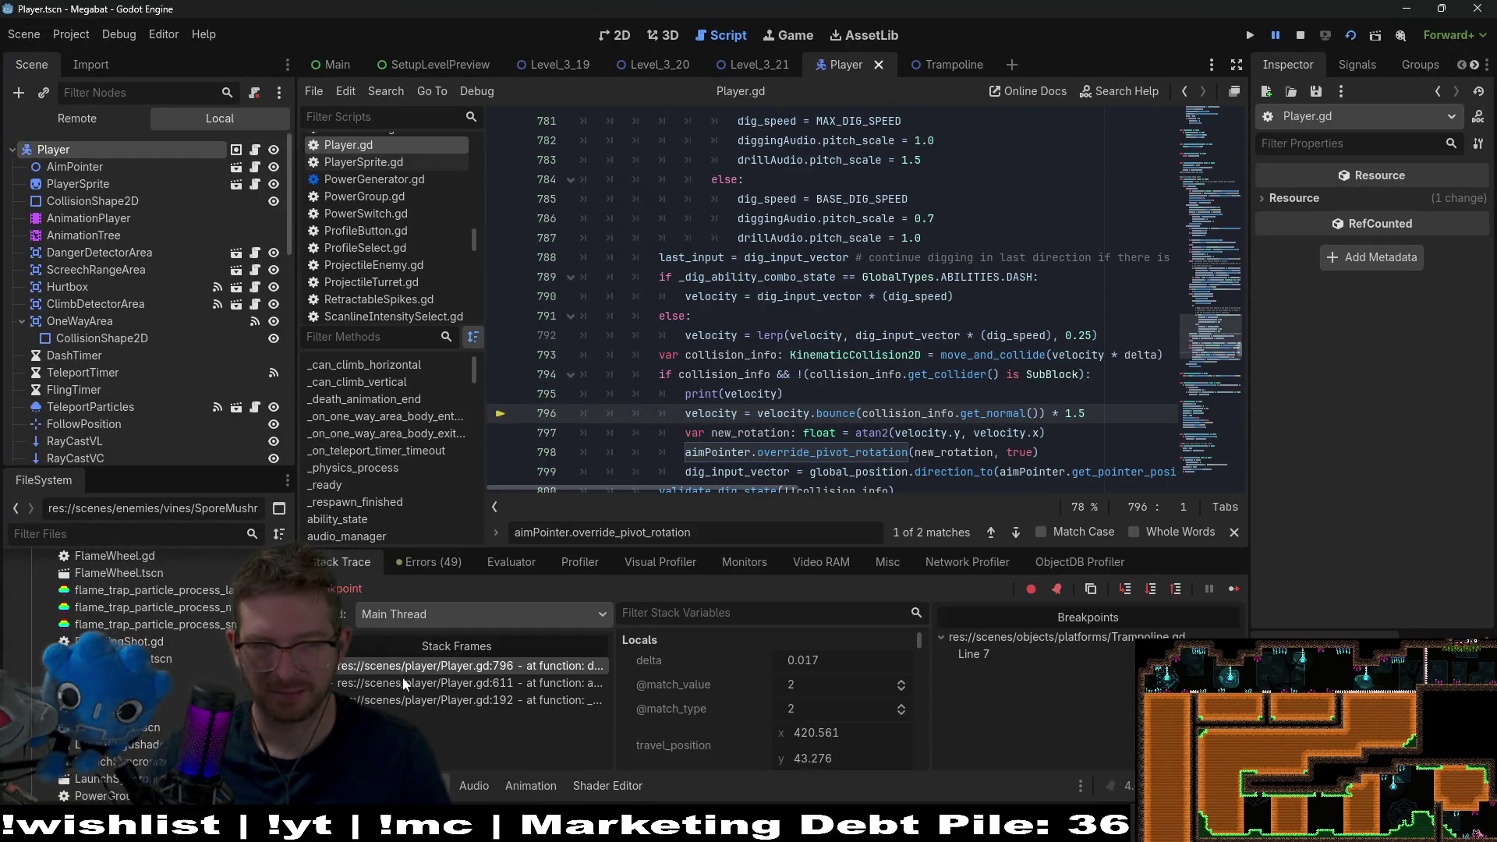
click(409, 563)
click(367, 568)
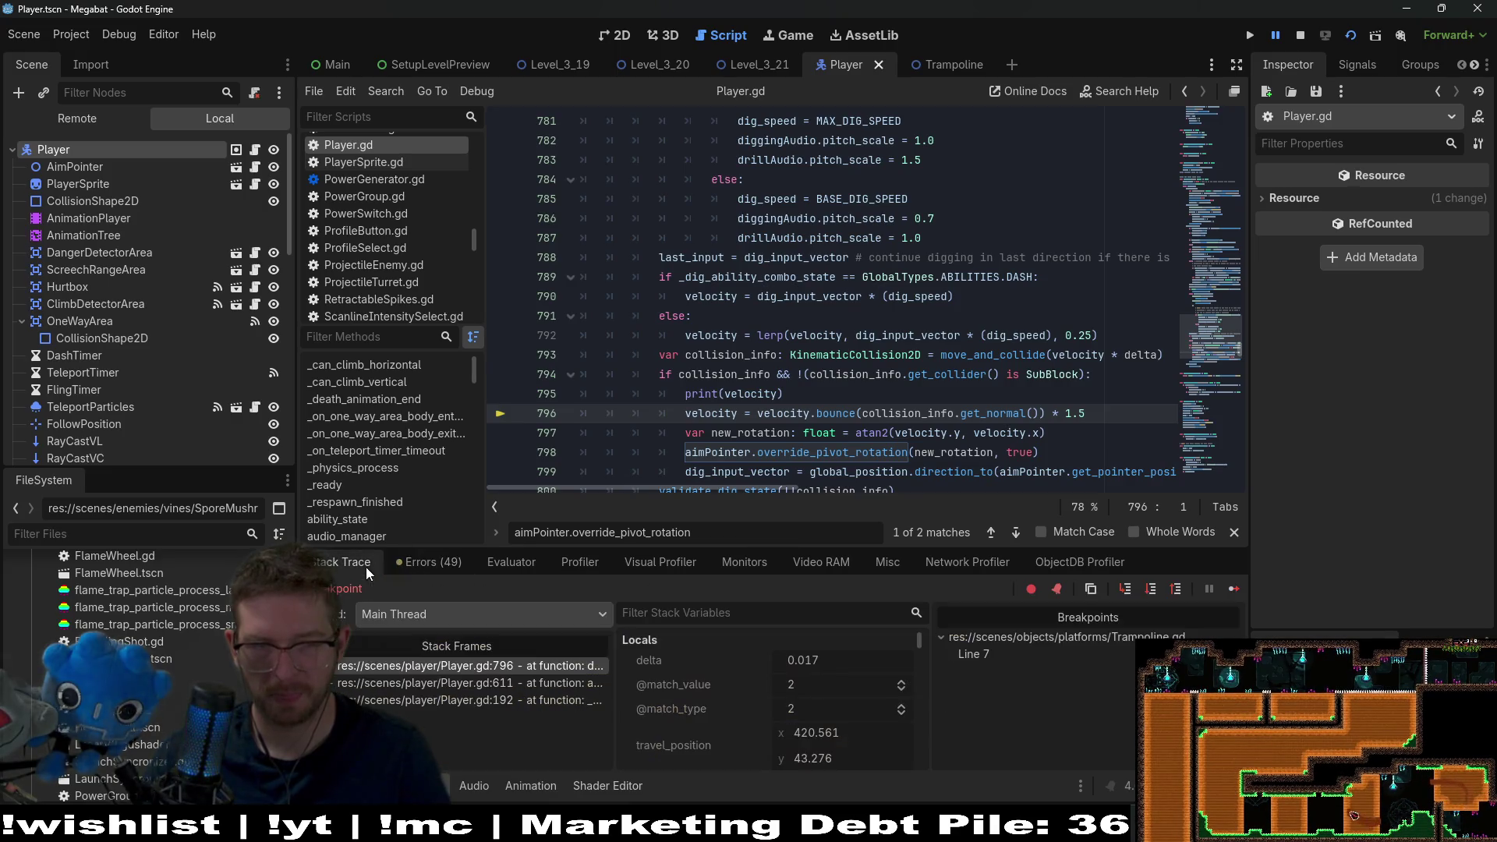
click(1232, 588)
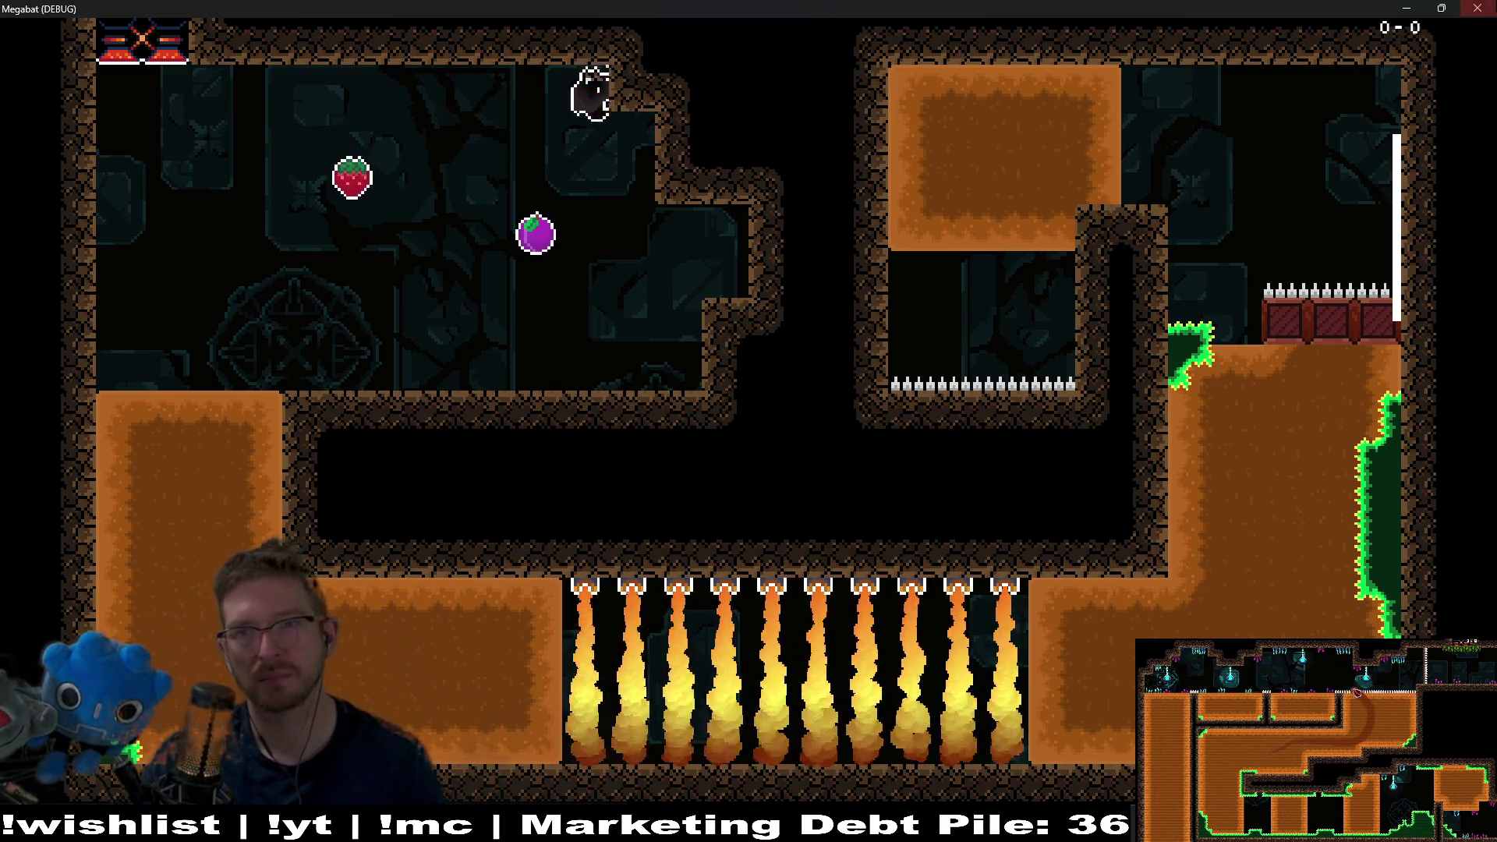
- Stop the debug game and scroll through Player.gd
key(Escape)
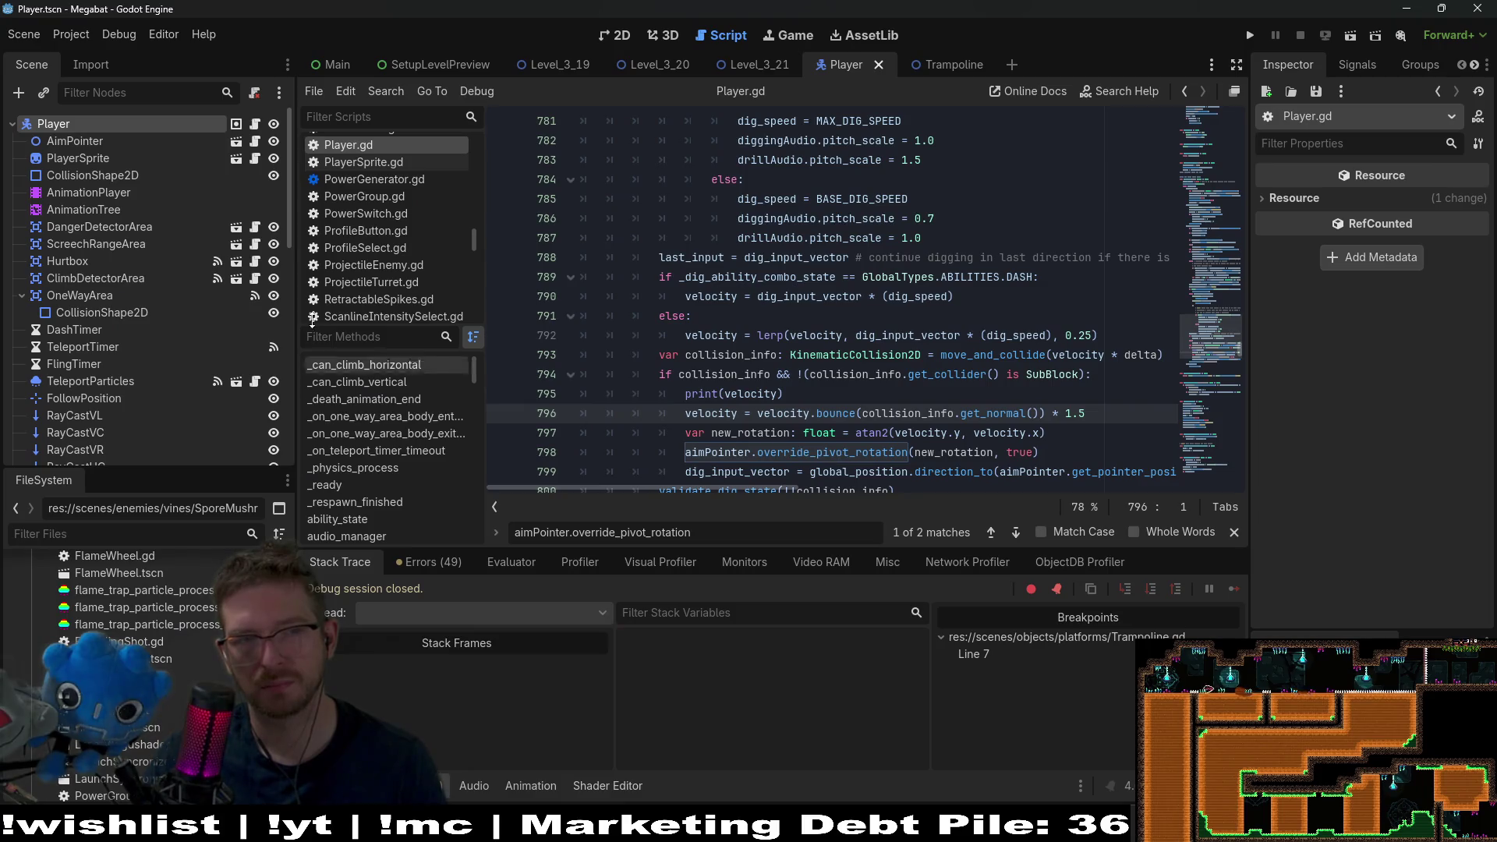
scroll(831, 394, down, 8)
scroll(831, 394, down, 12)
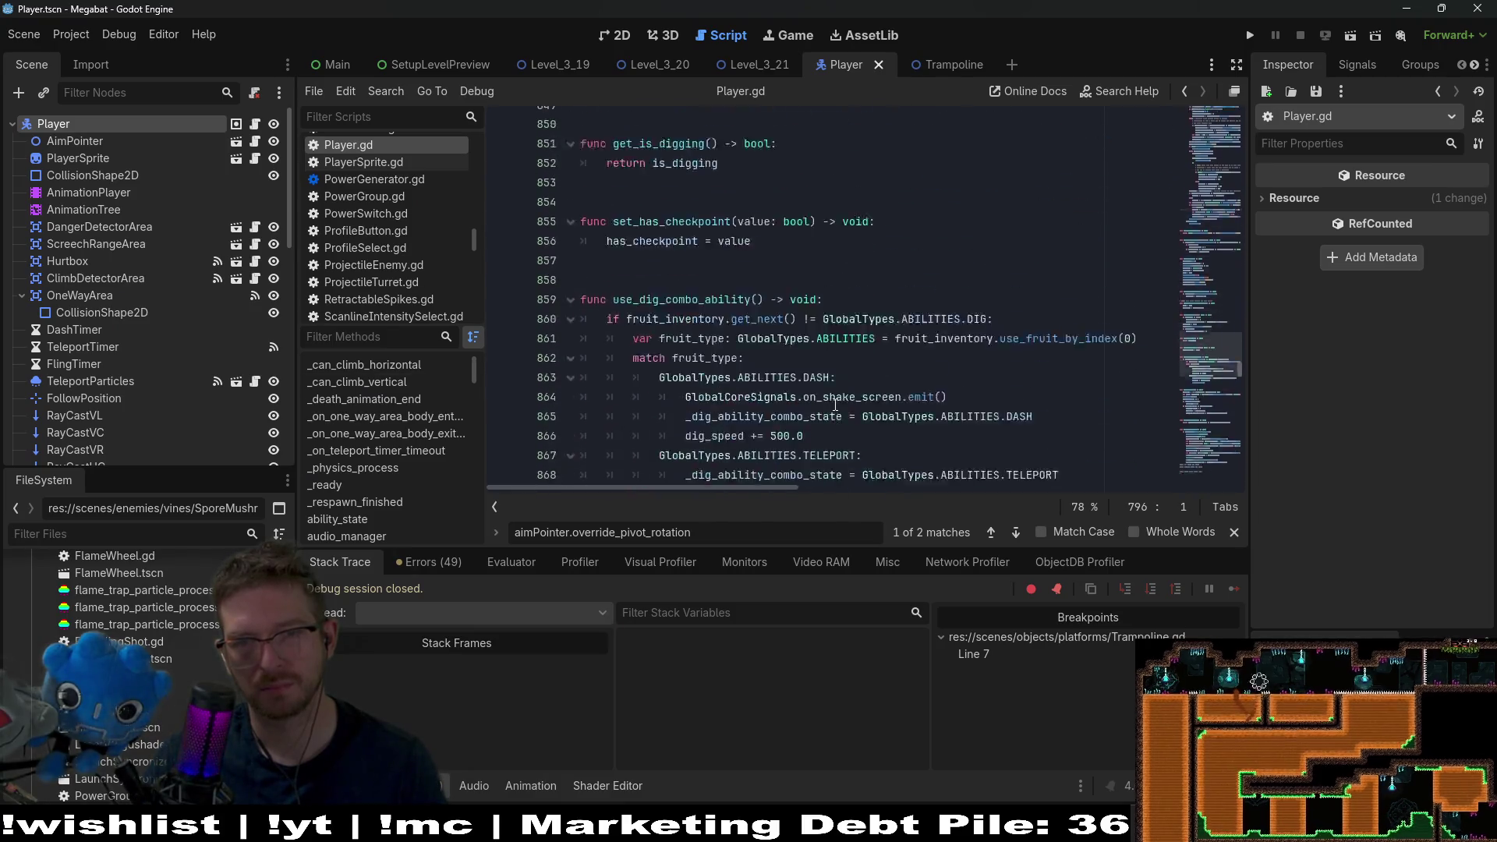
scroll(831, 401, up, 10)
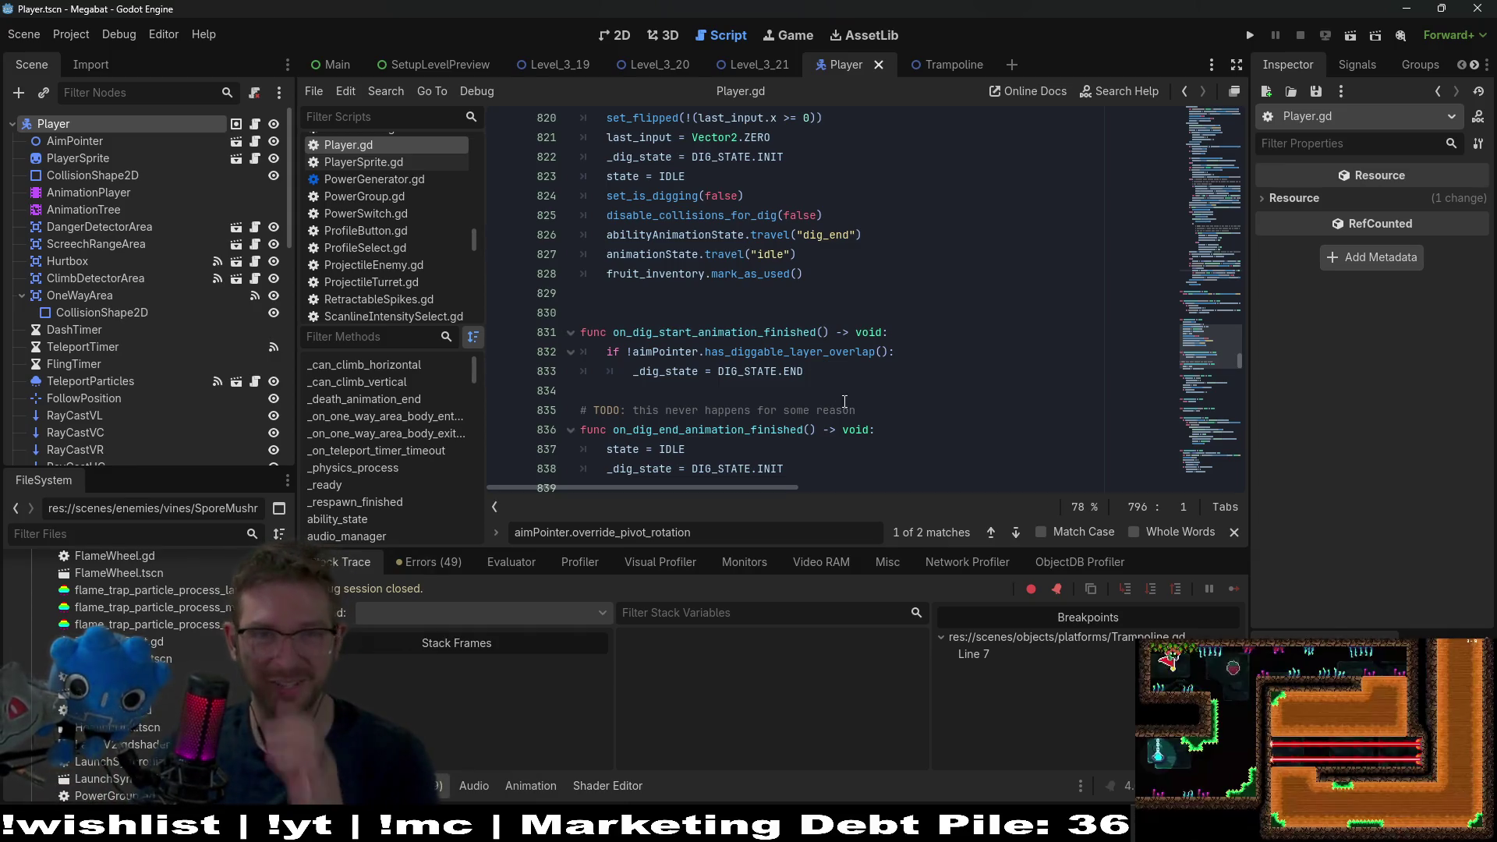
- Move through the Level_3_21 and Player tabs to reach the Trampoline scene and script
click(778, 72)
click(850, 70)
click(948, 64)
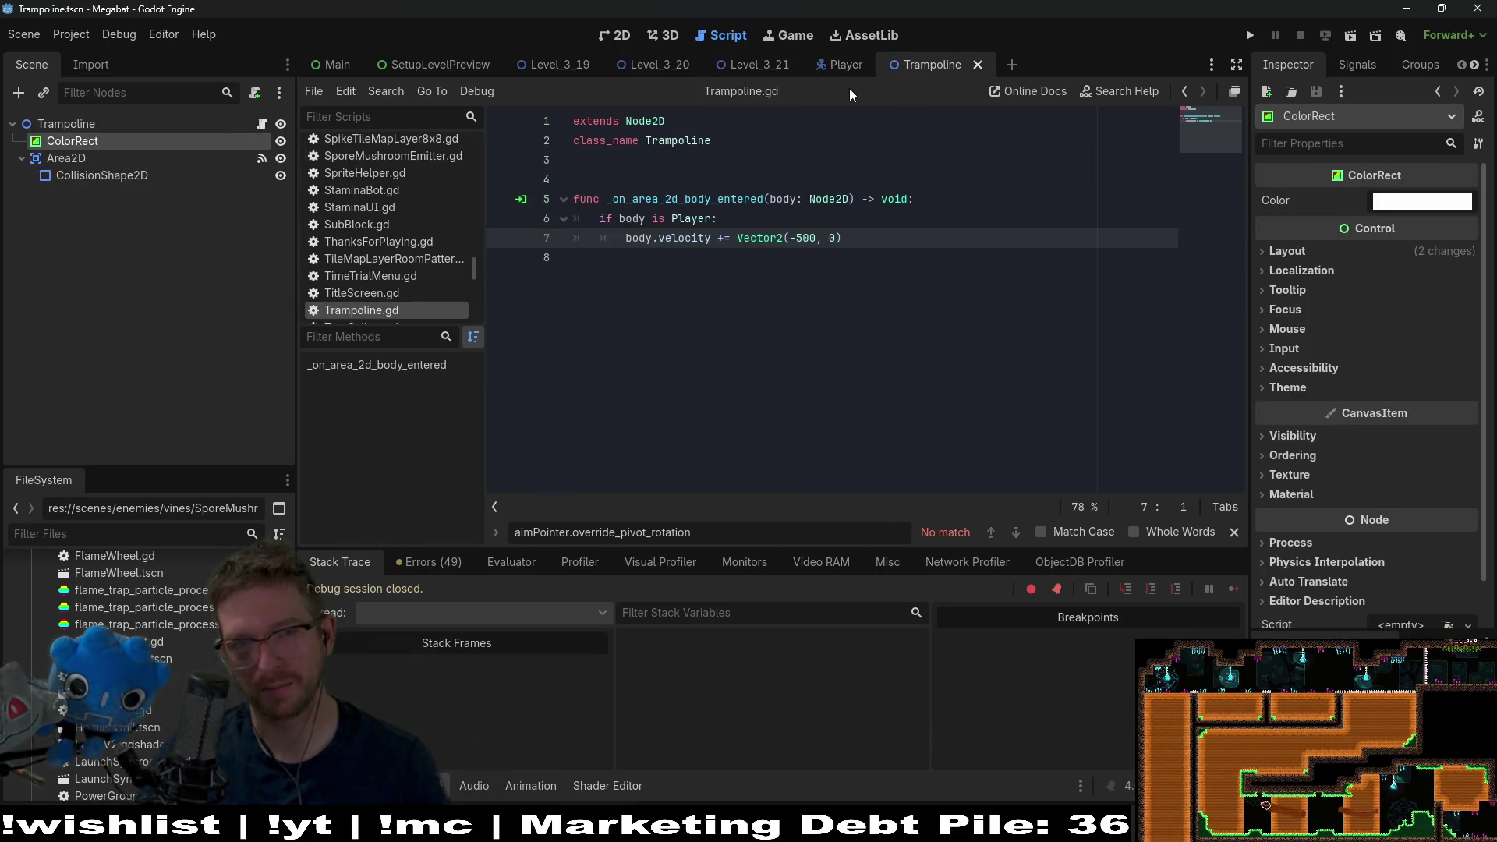
- Show Level_3_21 in the 2D view and run the current scene
click(846, 65)
click(616, 35)
click(760, 67)
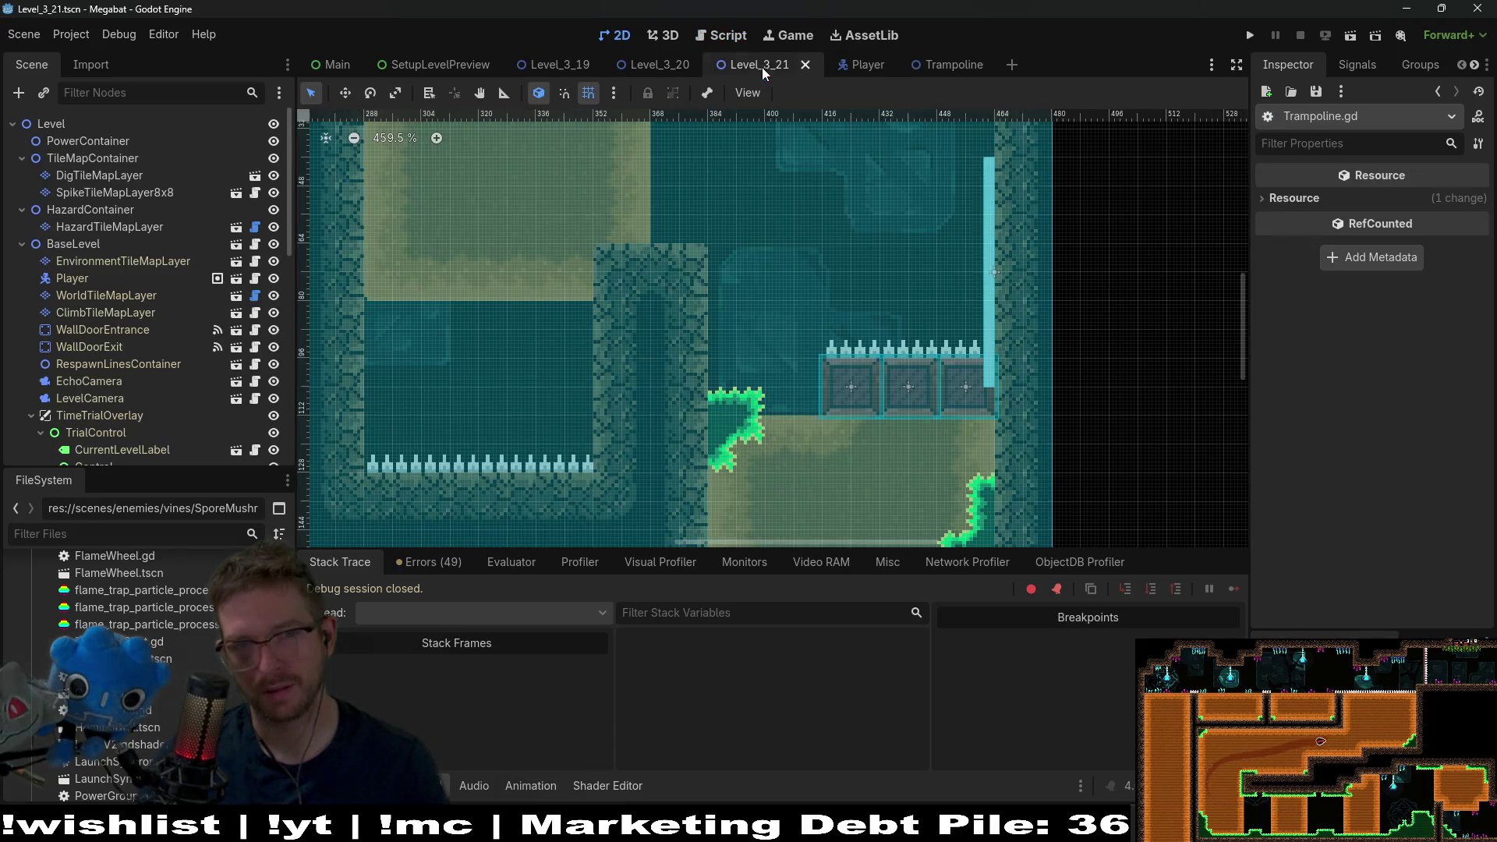
click(1346, 37)
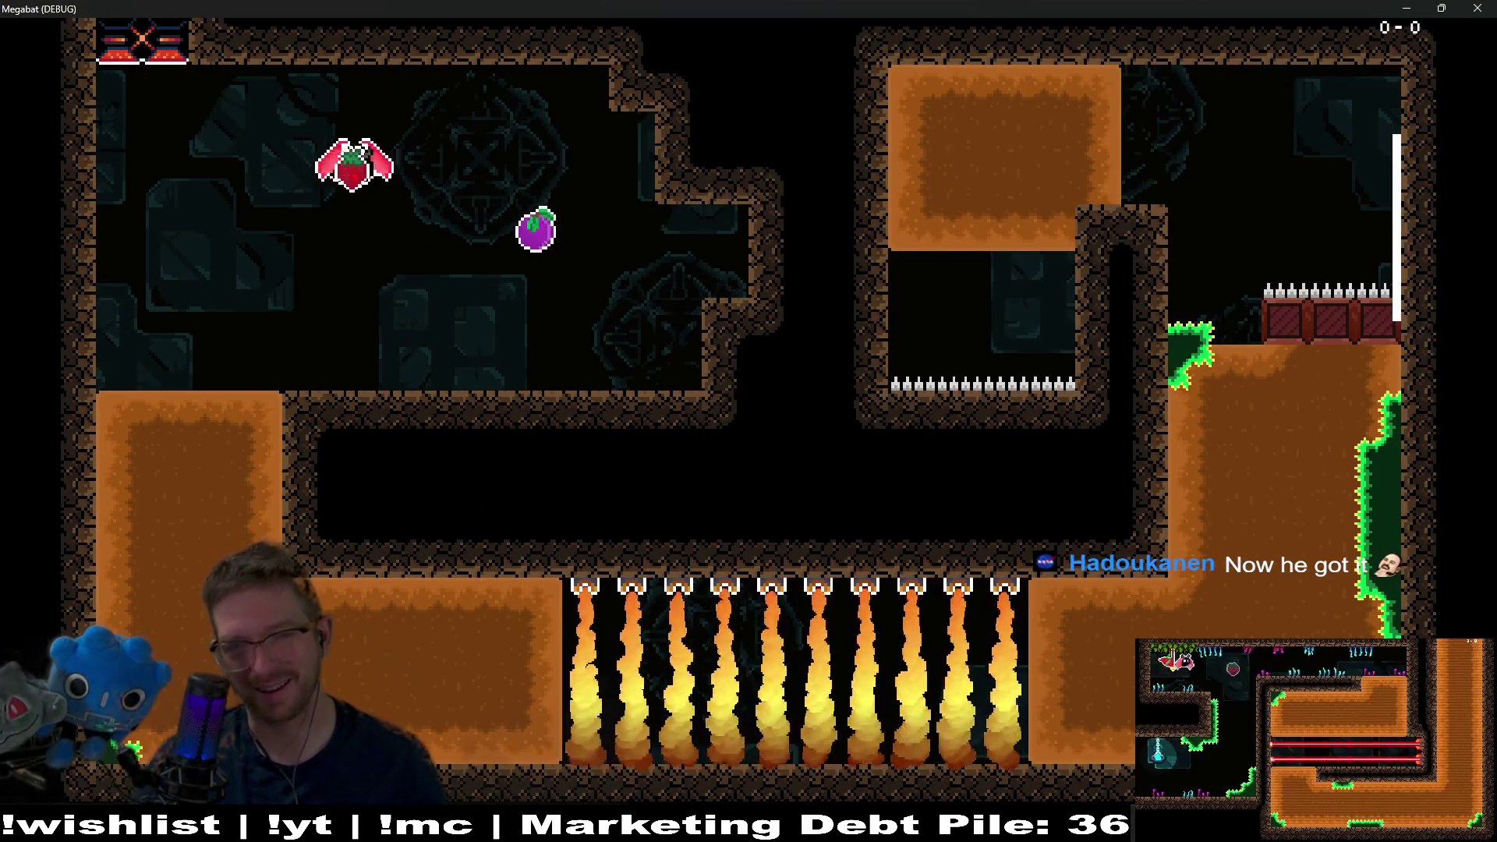
- Fly the bat through the corridors and shafts collecting fruit, then close the game window
key(Left)
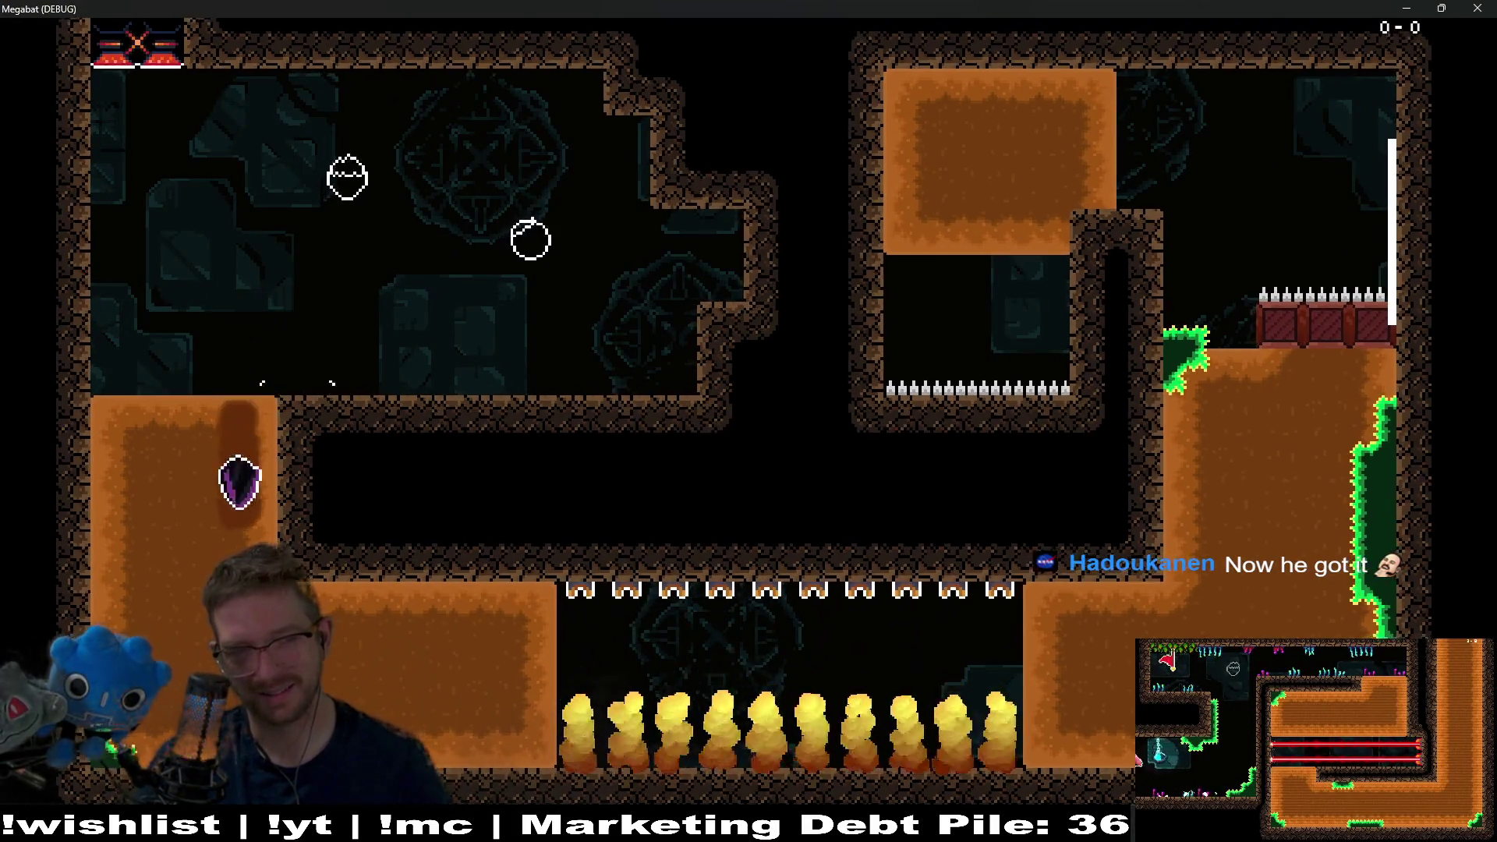
key(Right)
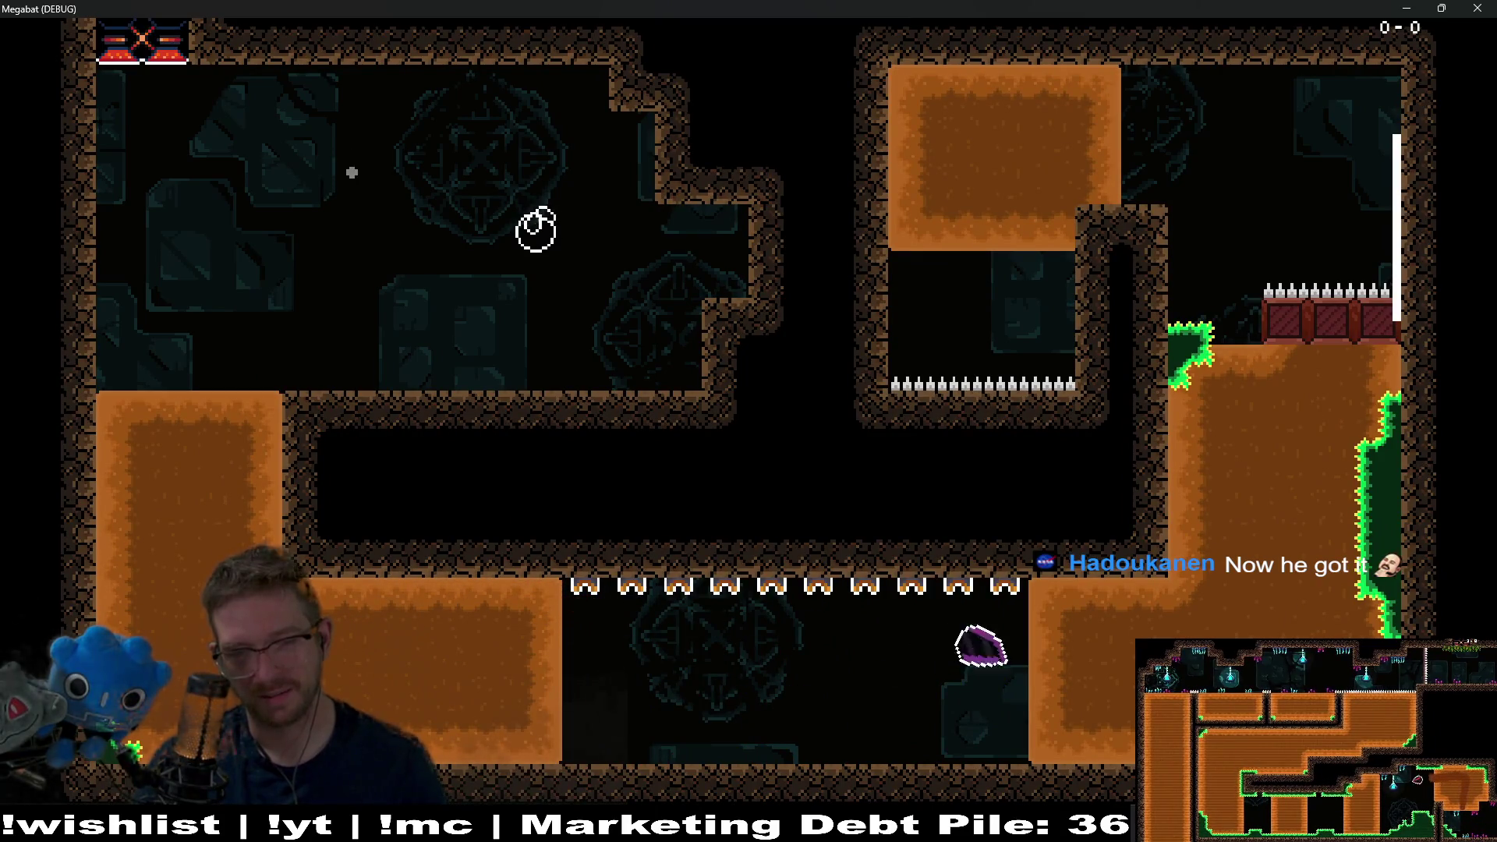
key(Up)
key(Left)
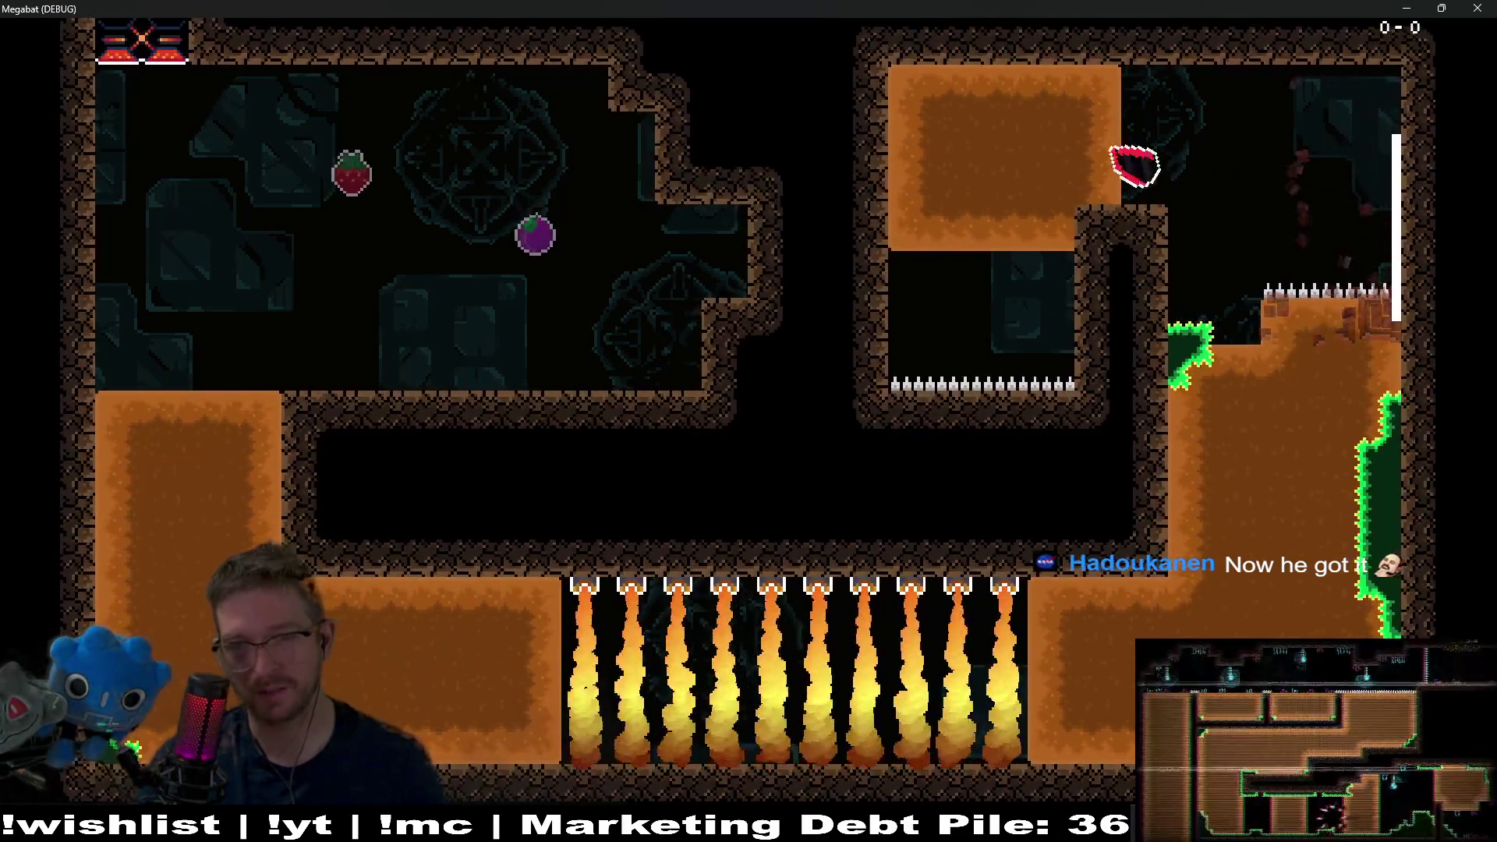
key(Down)
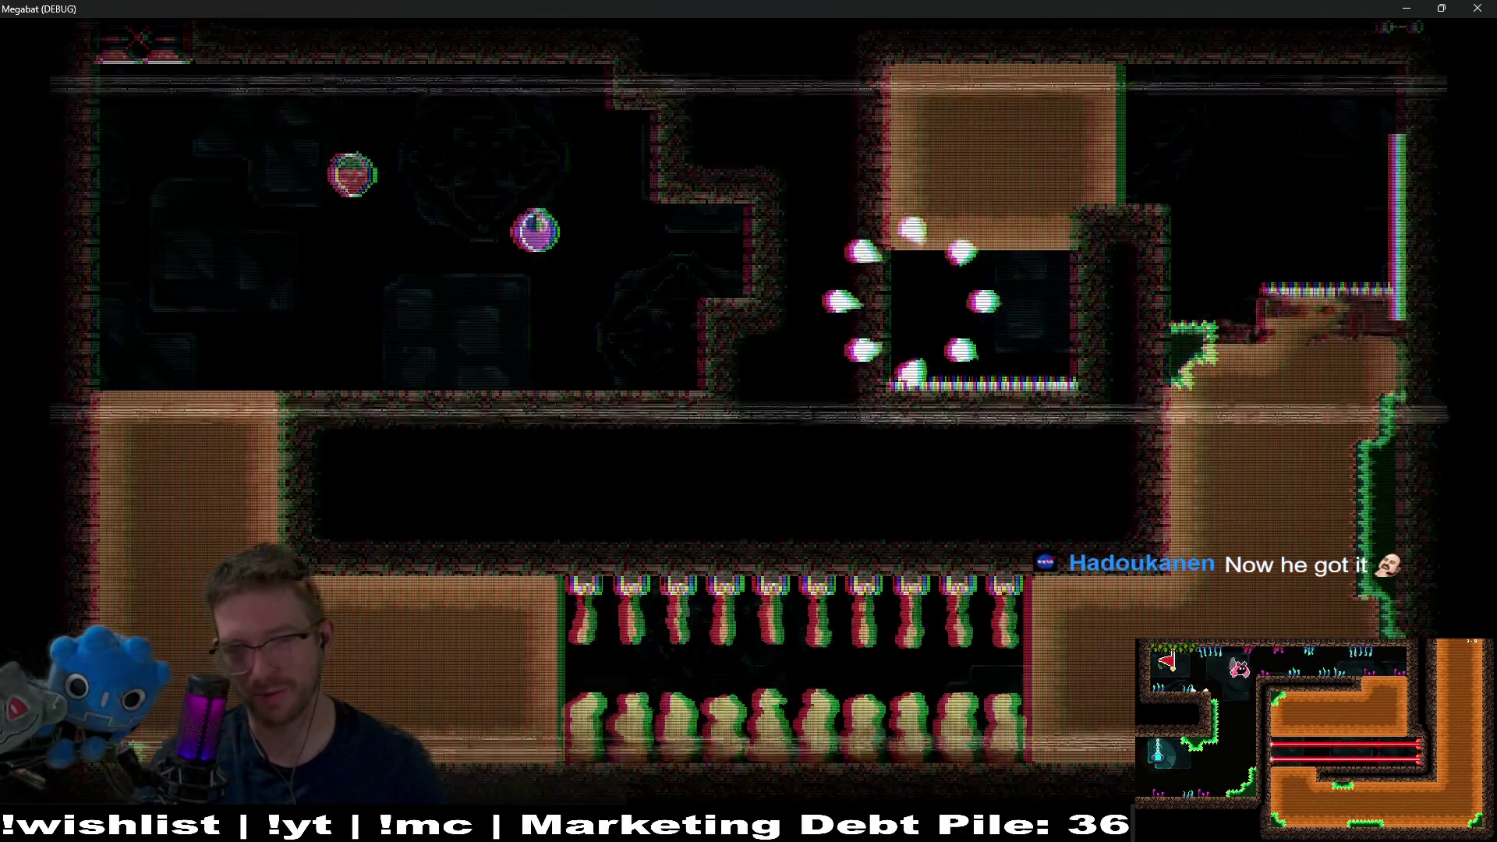
key(Right)
key(Left)
key(Down)
key(Right)
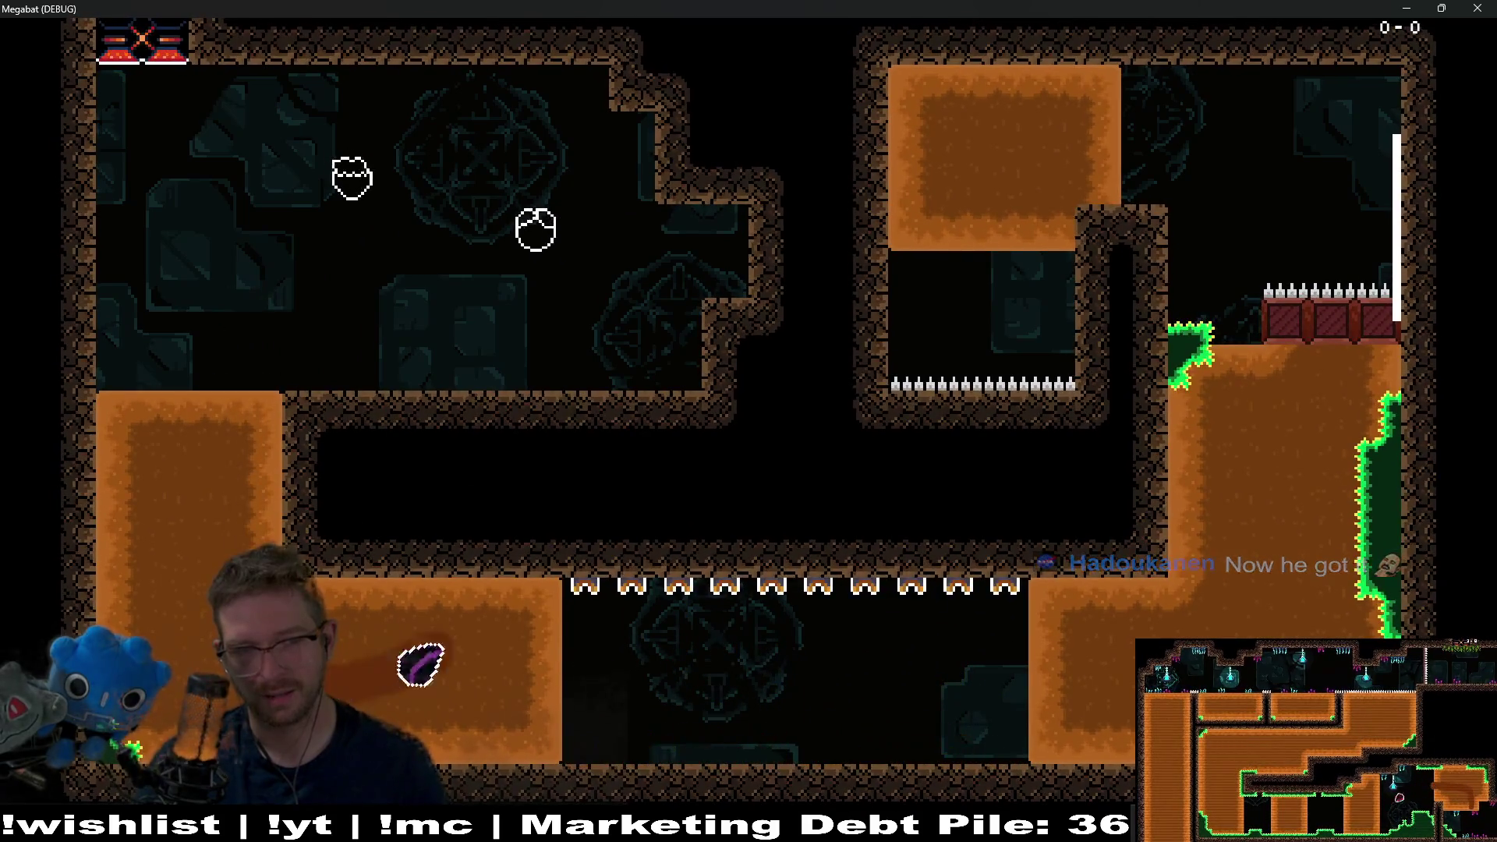
key(Up)
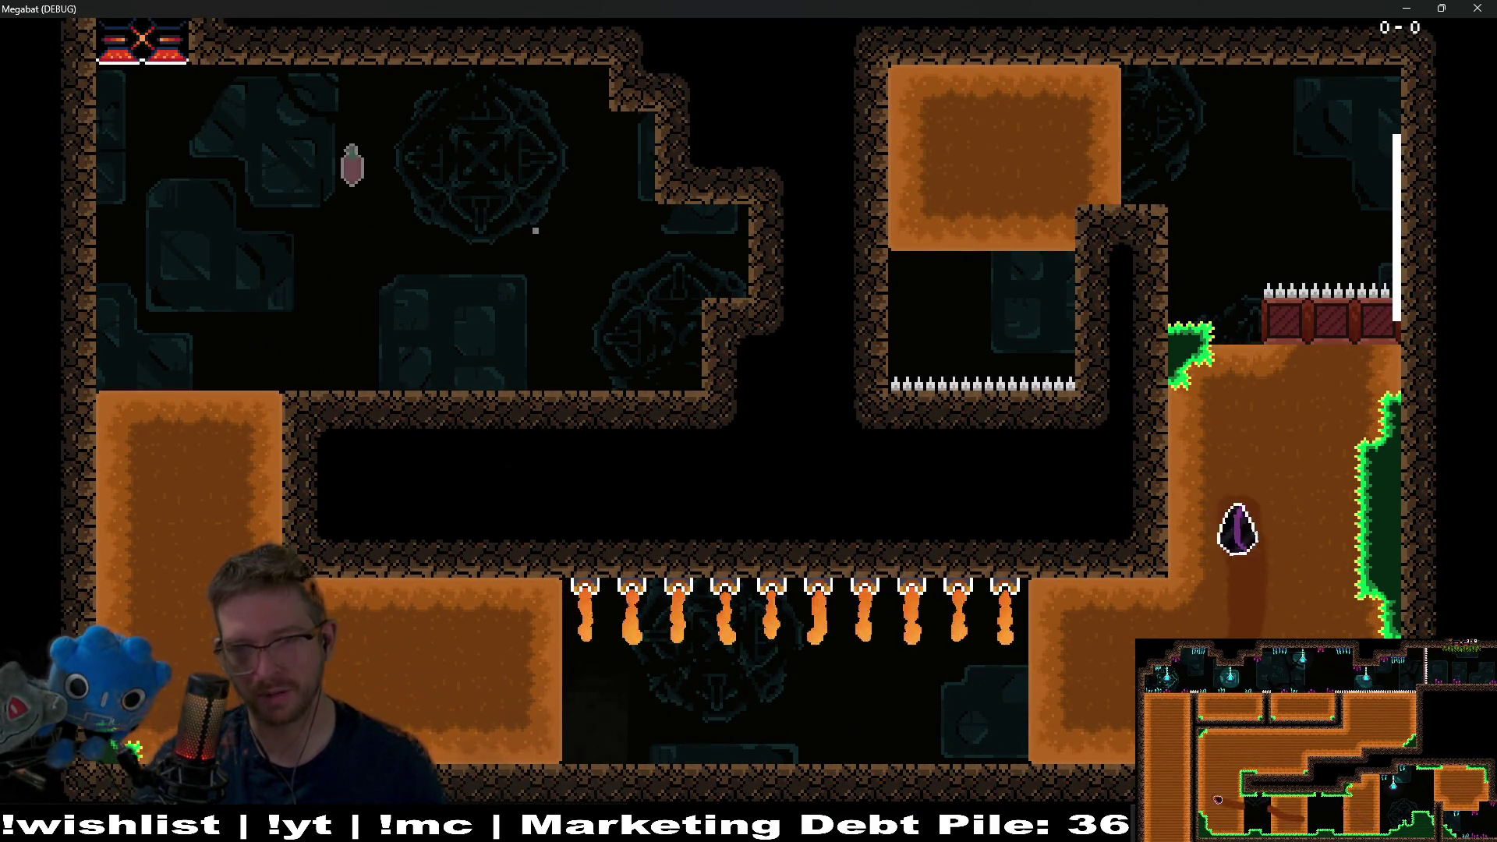
key(Left)
key(Down)
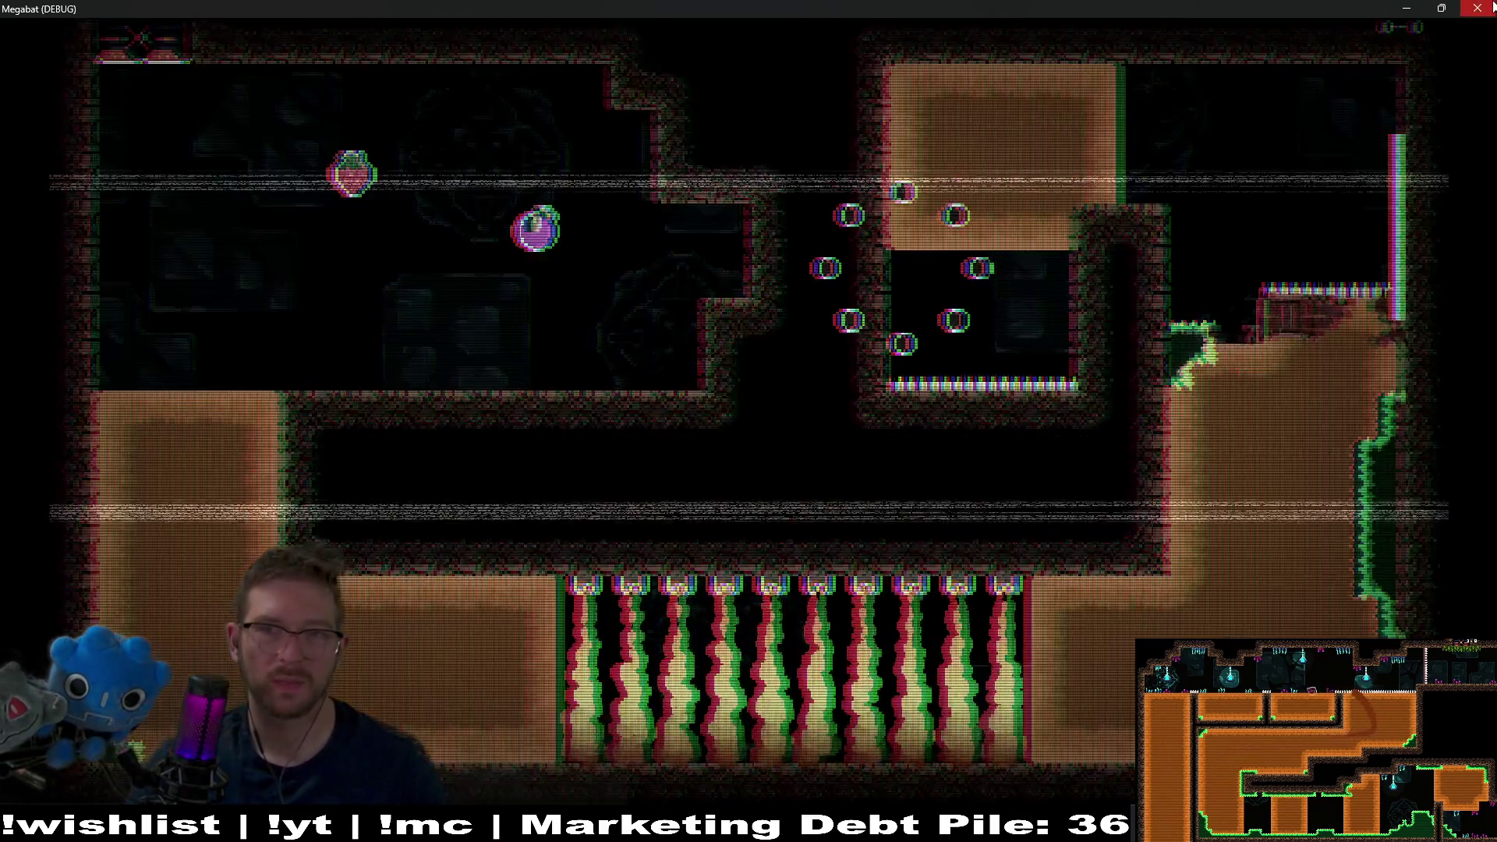
click(1492, 6)
scroll(188, 281, down, 10)
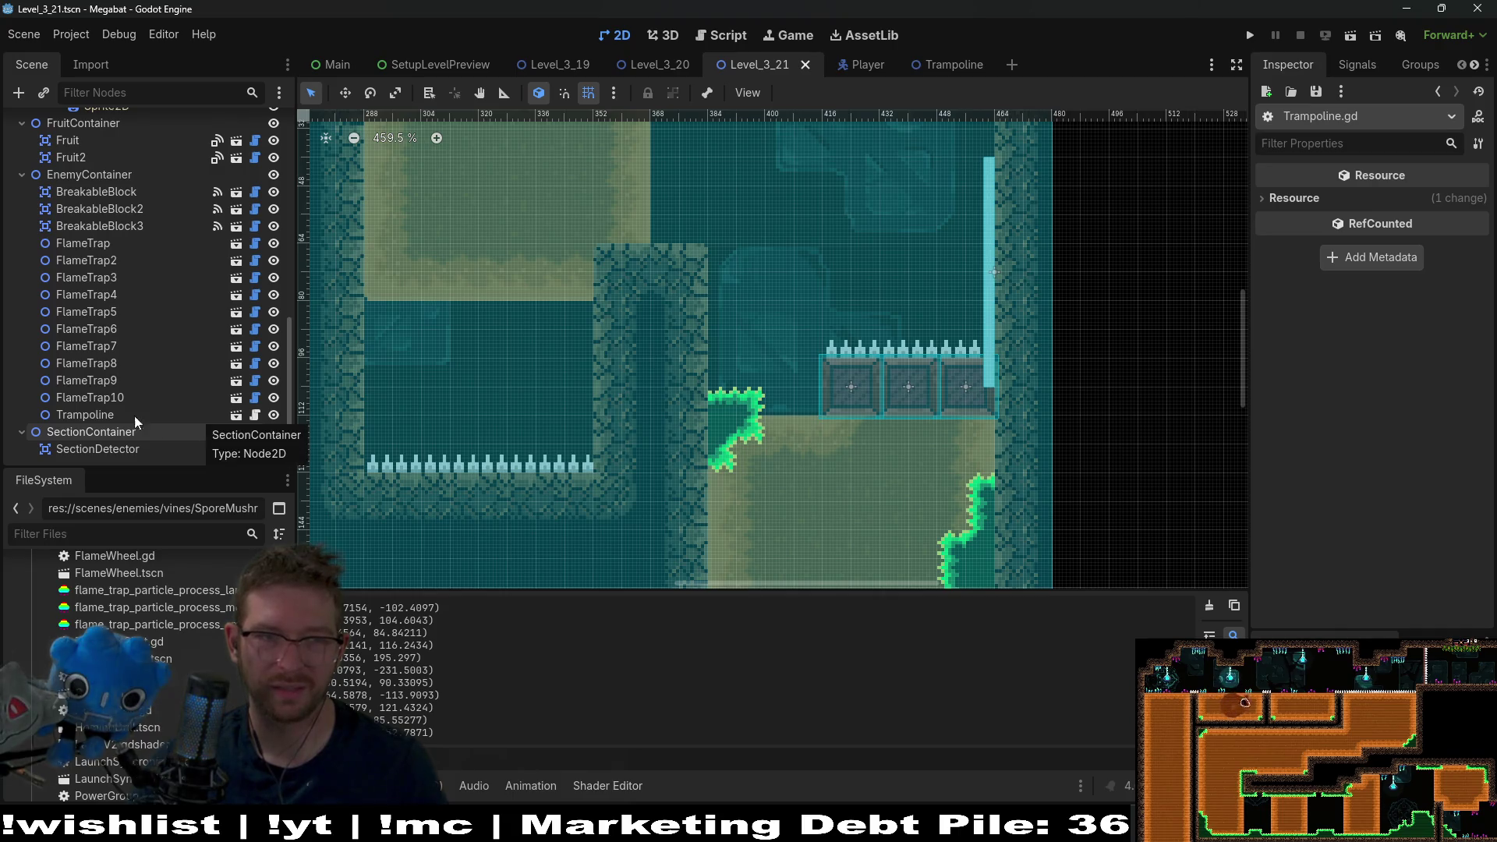
- Select the Trampoline node and drag it further right with the Move tool
scroll(109, 423, up, 3)
scroll(105, 423, down, 3)
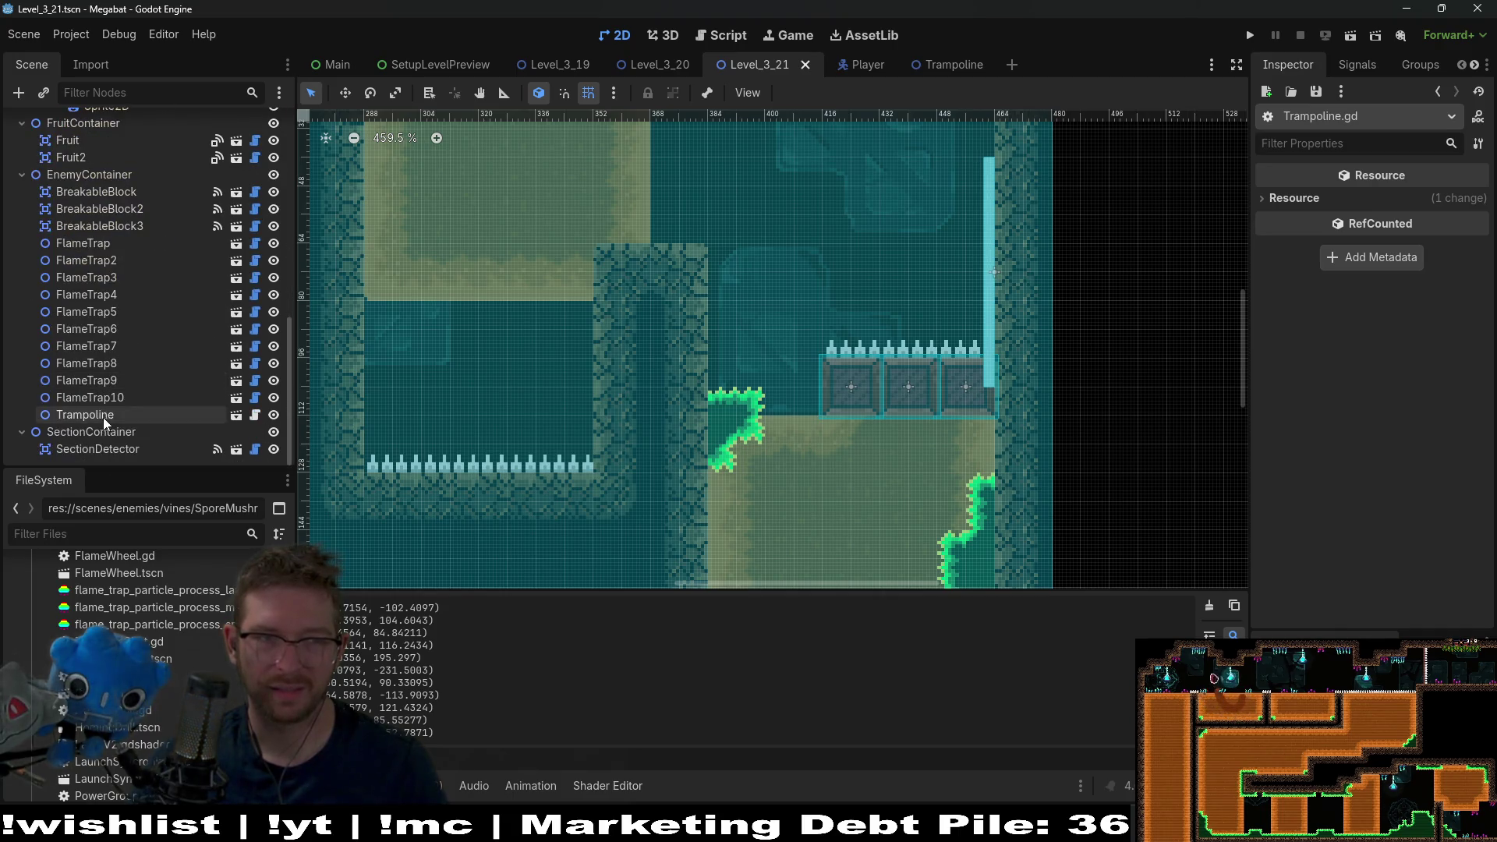
click(105, 423)
scroll(843, 295, down, 5)
key(w)
drag(899, 318, 1090, 318)
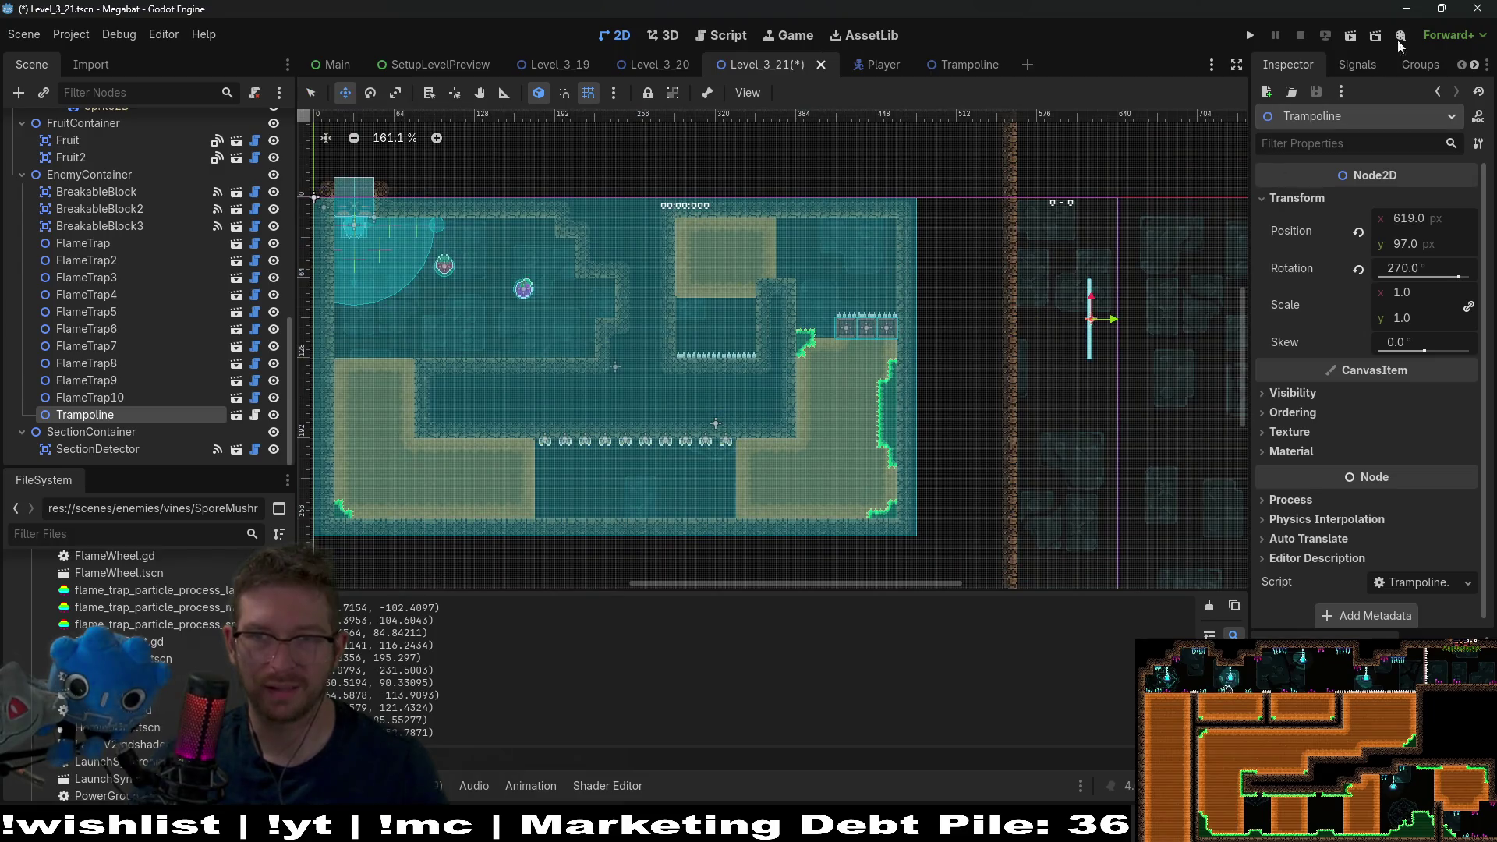
- Run Level_3_21 and fly the bat right, up, and left into the spike chamber
click(1354, 39)
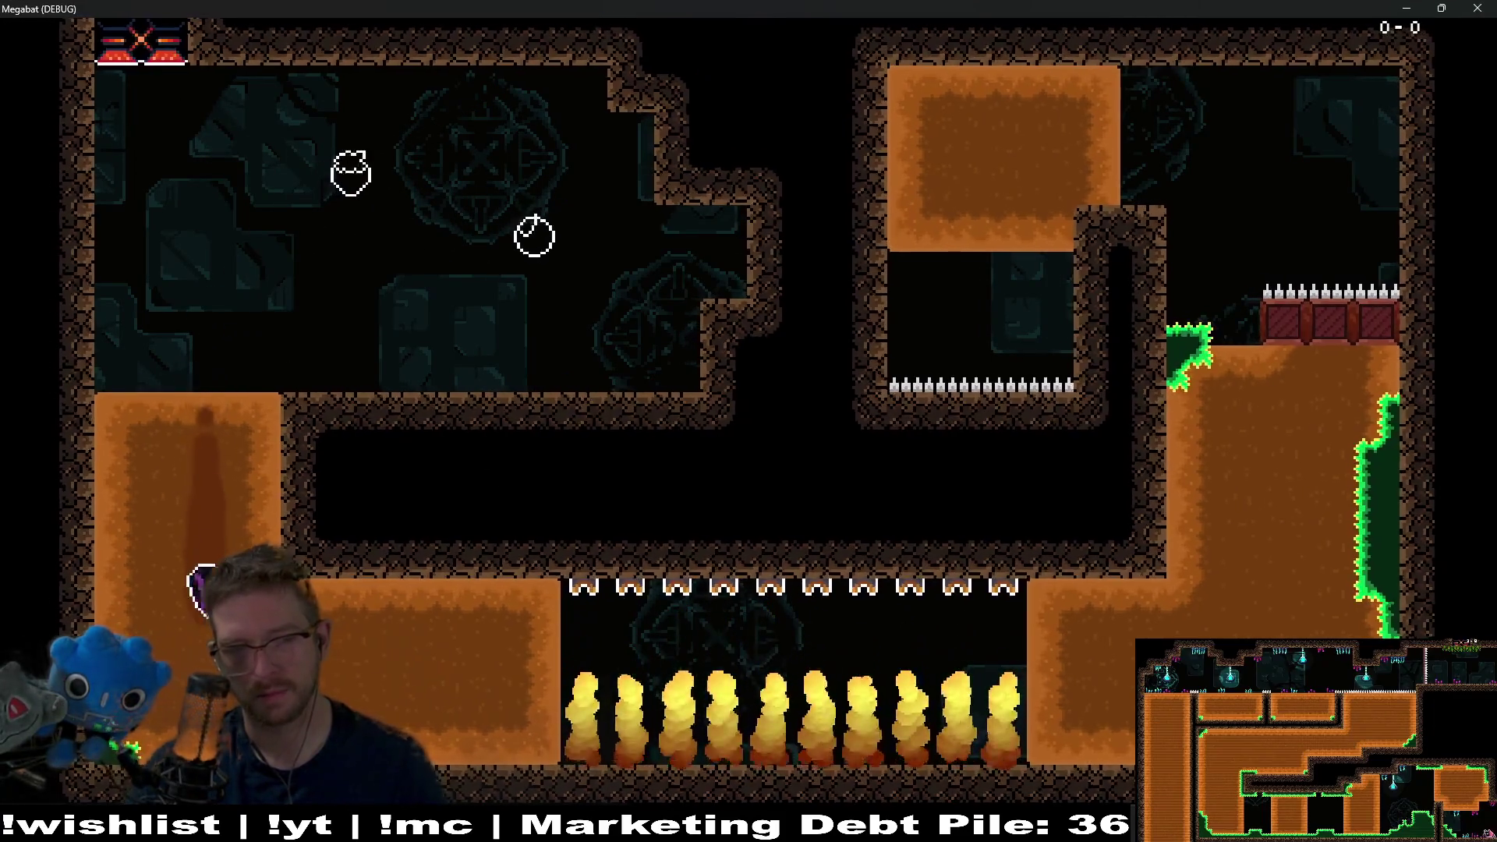
key(Right)
key(Up)
key(Up)
key(Left)
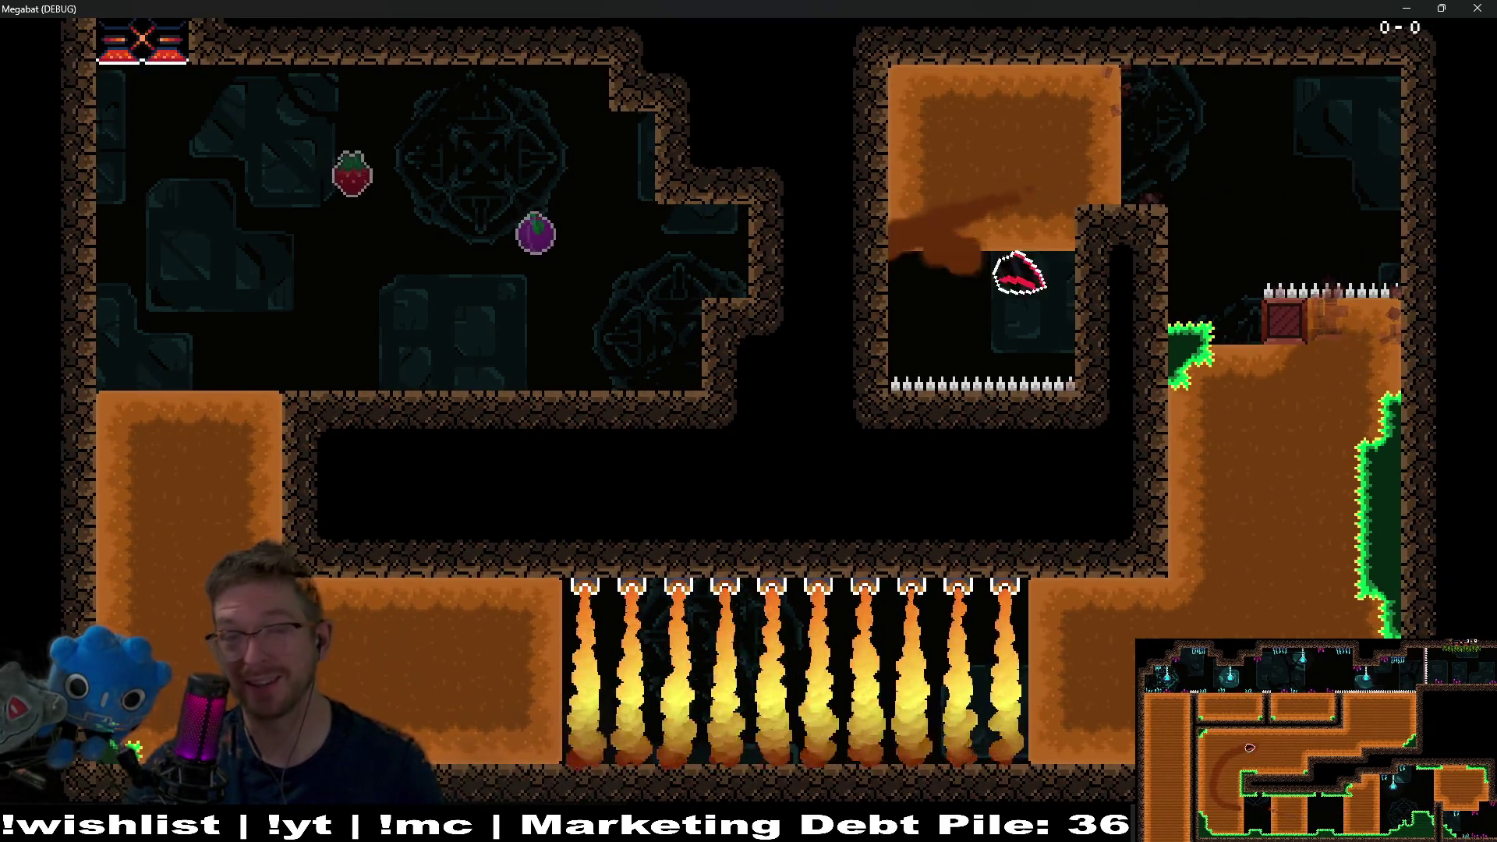
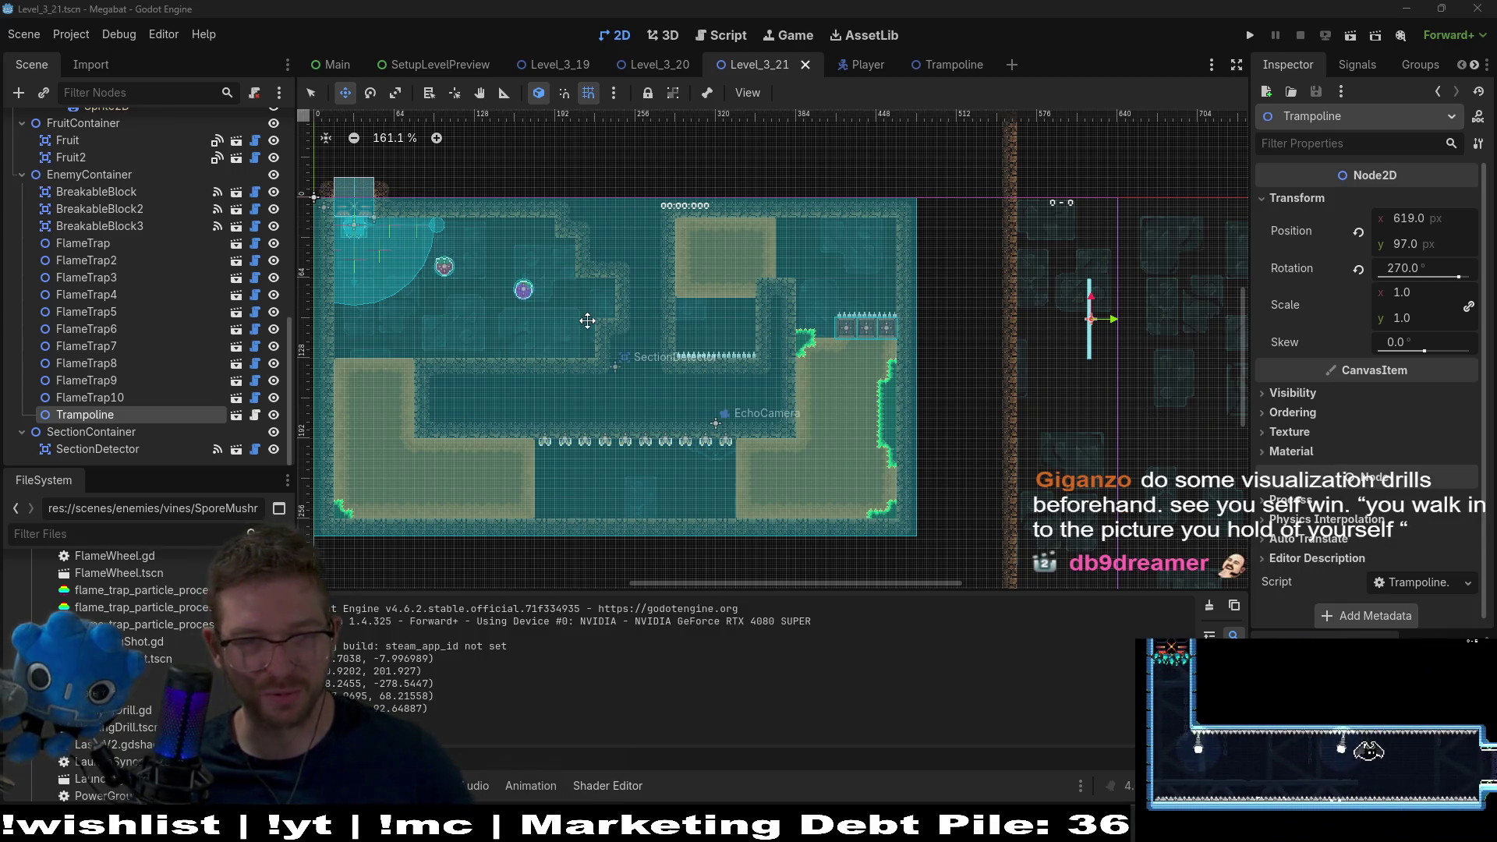
- Frame the whole level layout, then launch Megabat in debug mode from the editor
scroll(620, 305, down, 1)
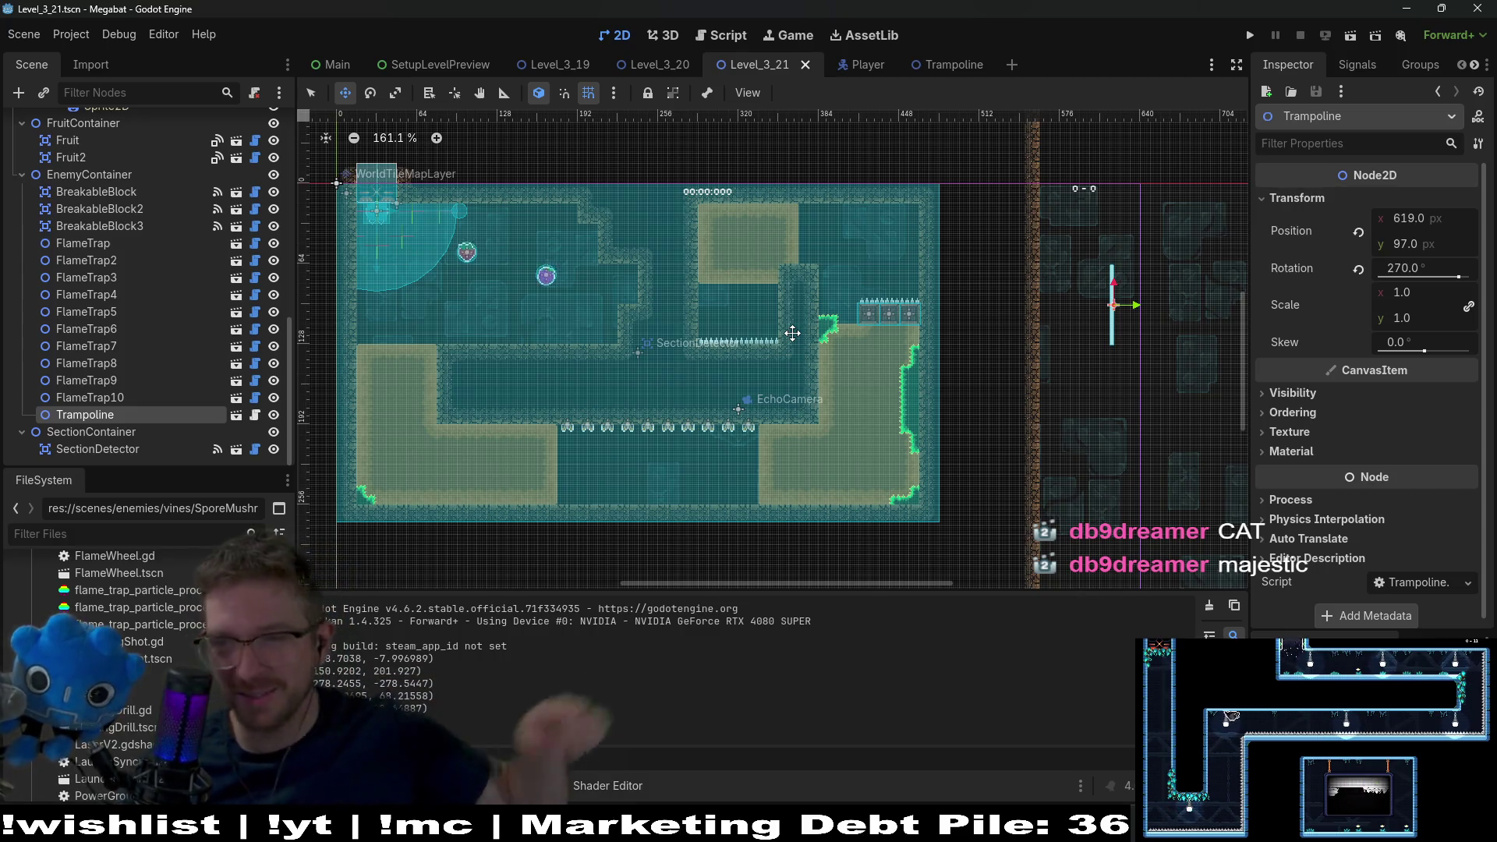
drag(599, 425, 764, 324)
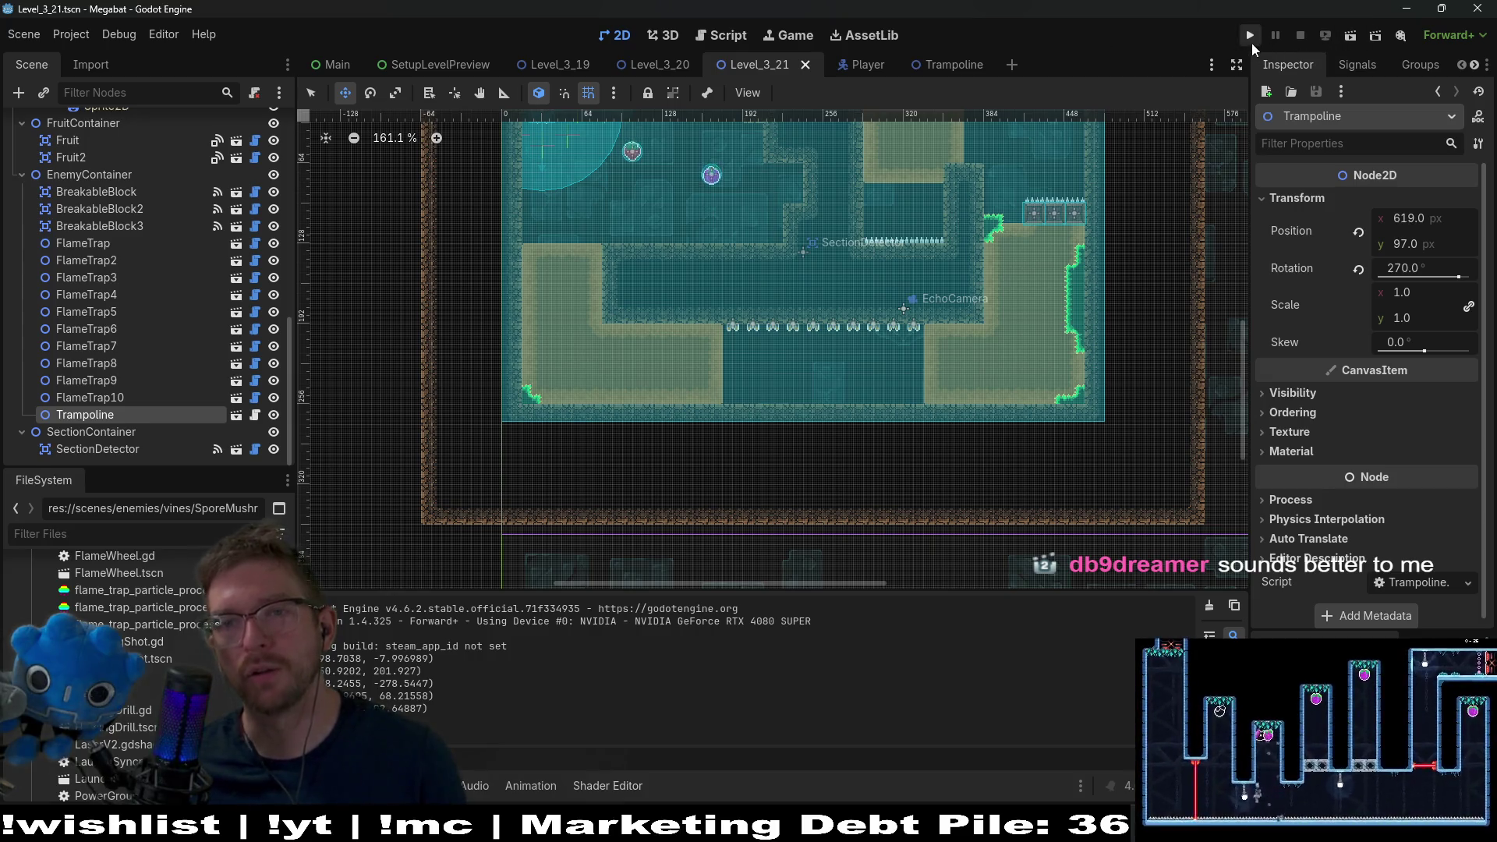
click(1252, 43)
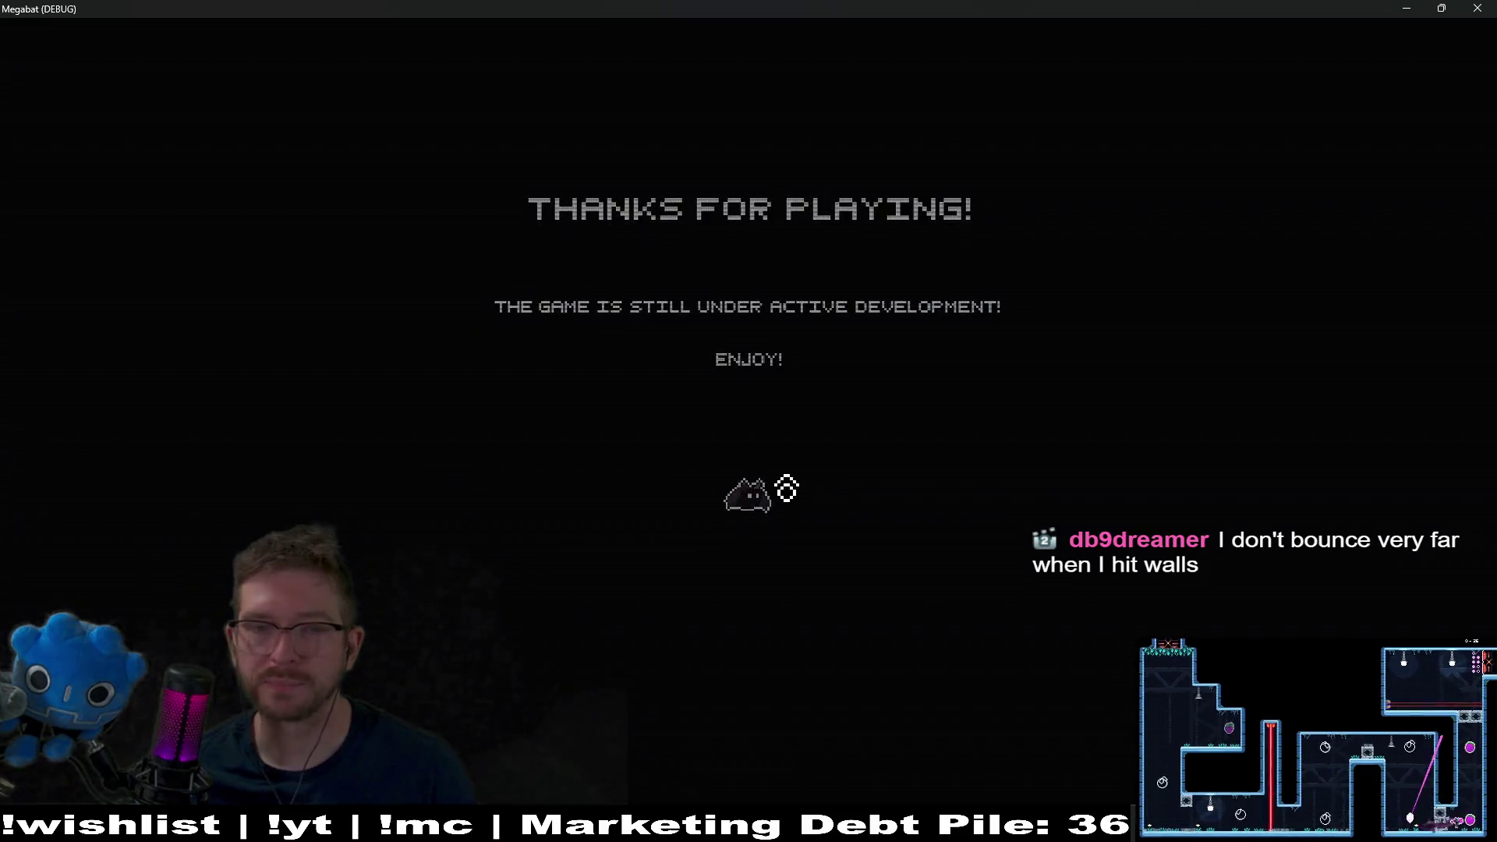
- Skip the intro, choose a save profile and open a world's 01–20 level grid
key(Return)
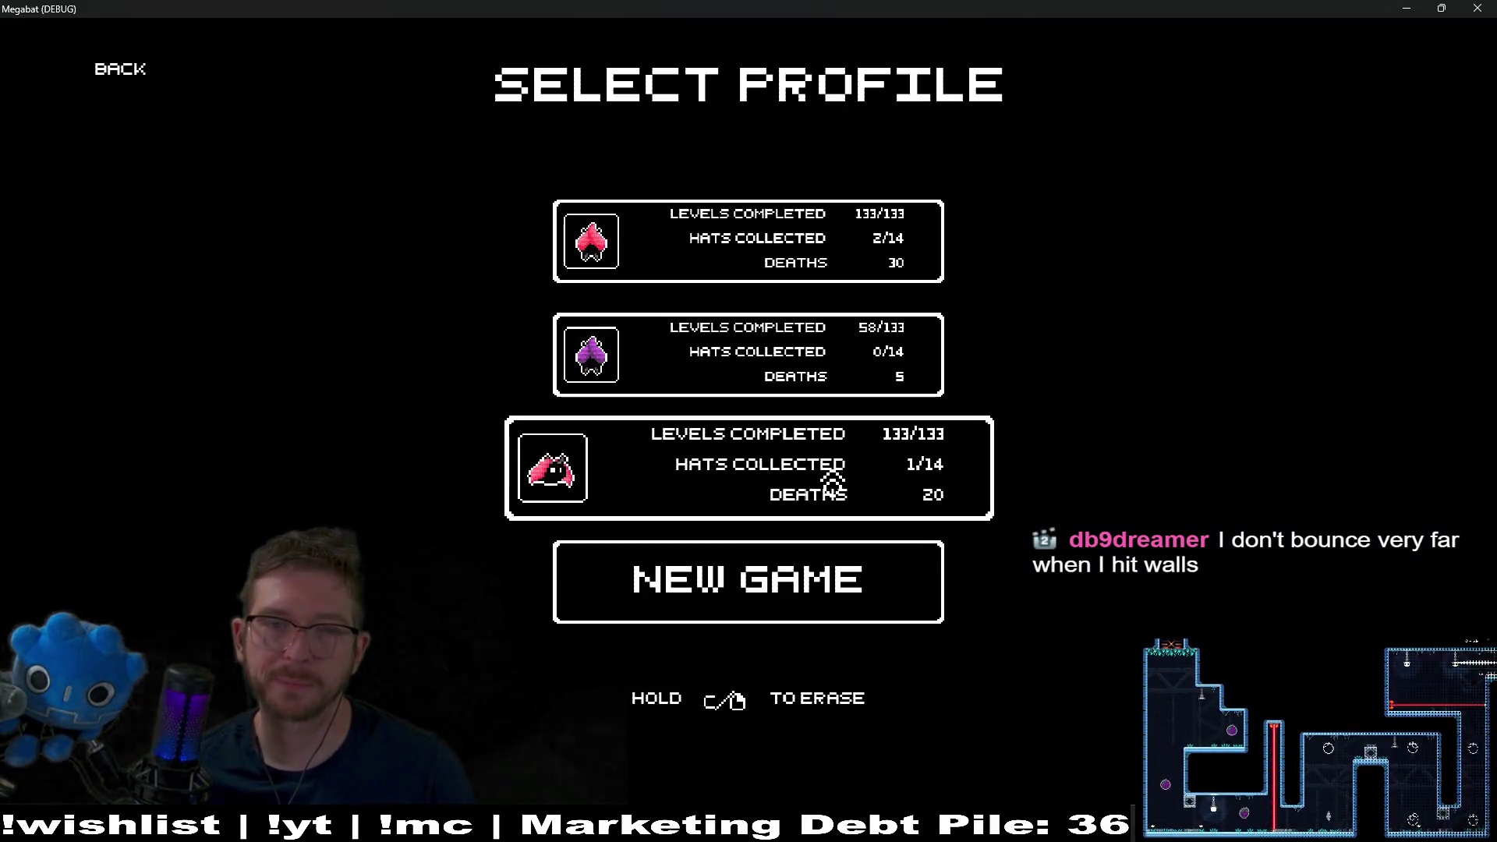
click(561, 234)
click(905, 374)
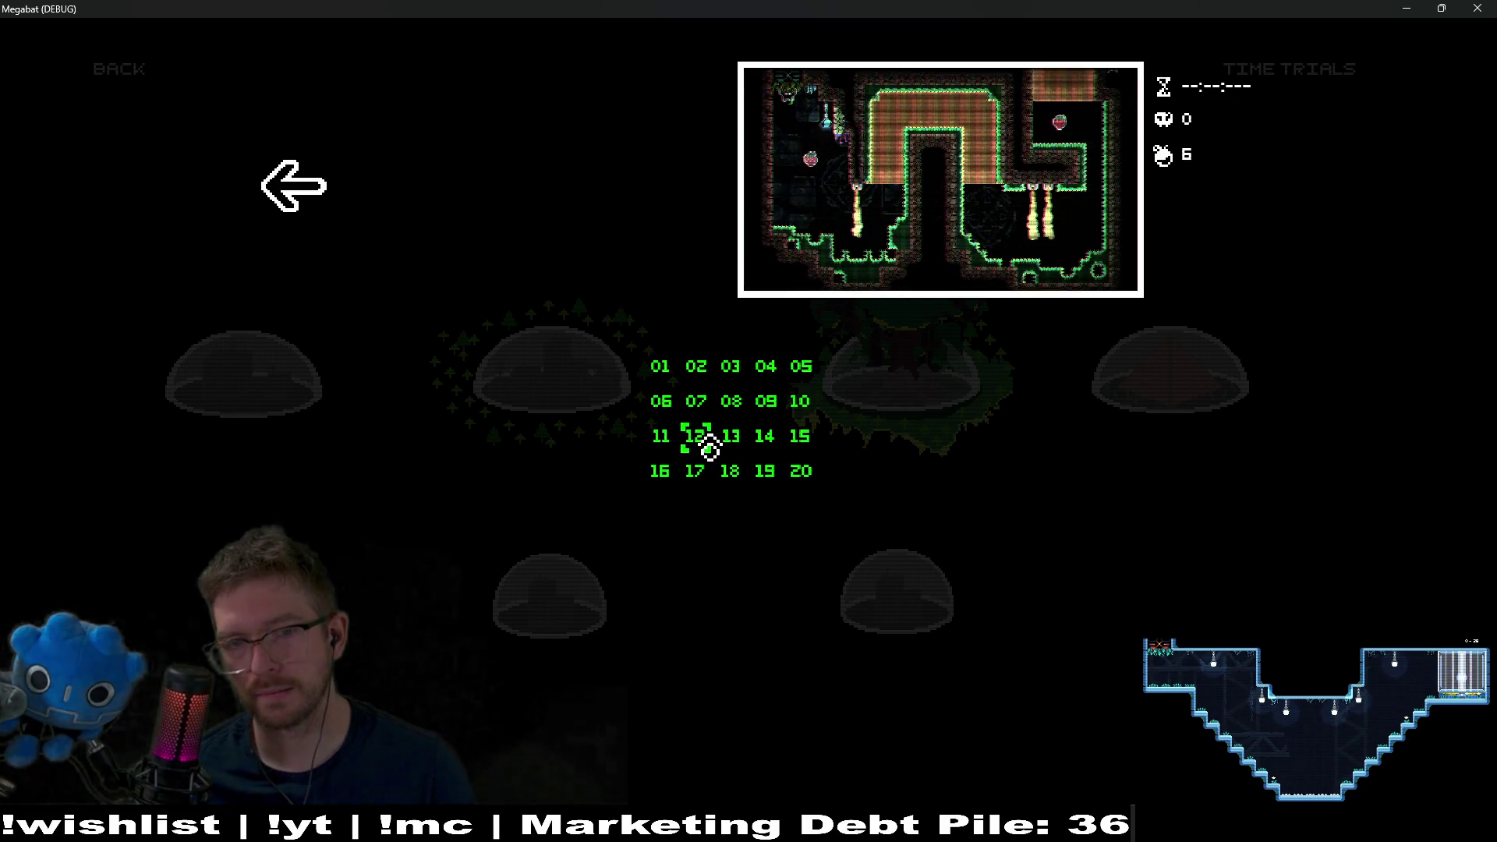
- Start level 3-11 and fly the bat through its rooms, collecting the strawberries and fruit
click(658, 453)
key(Right)
key(Left)
key(Down)
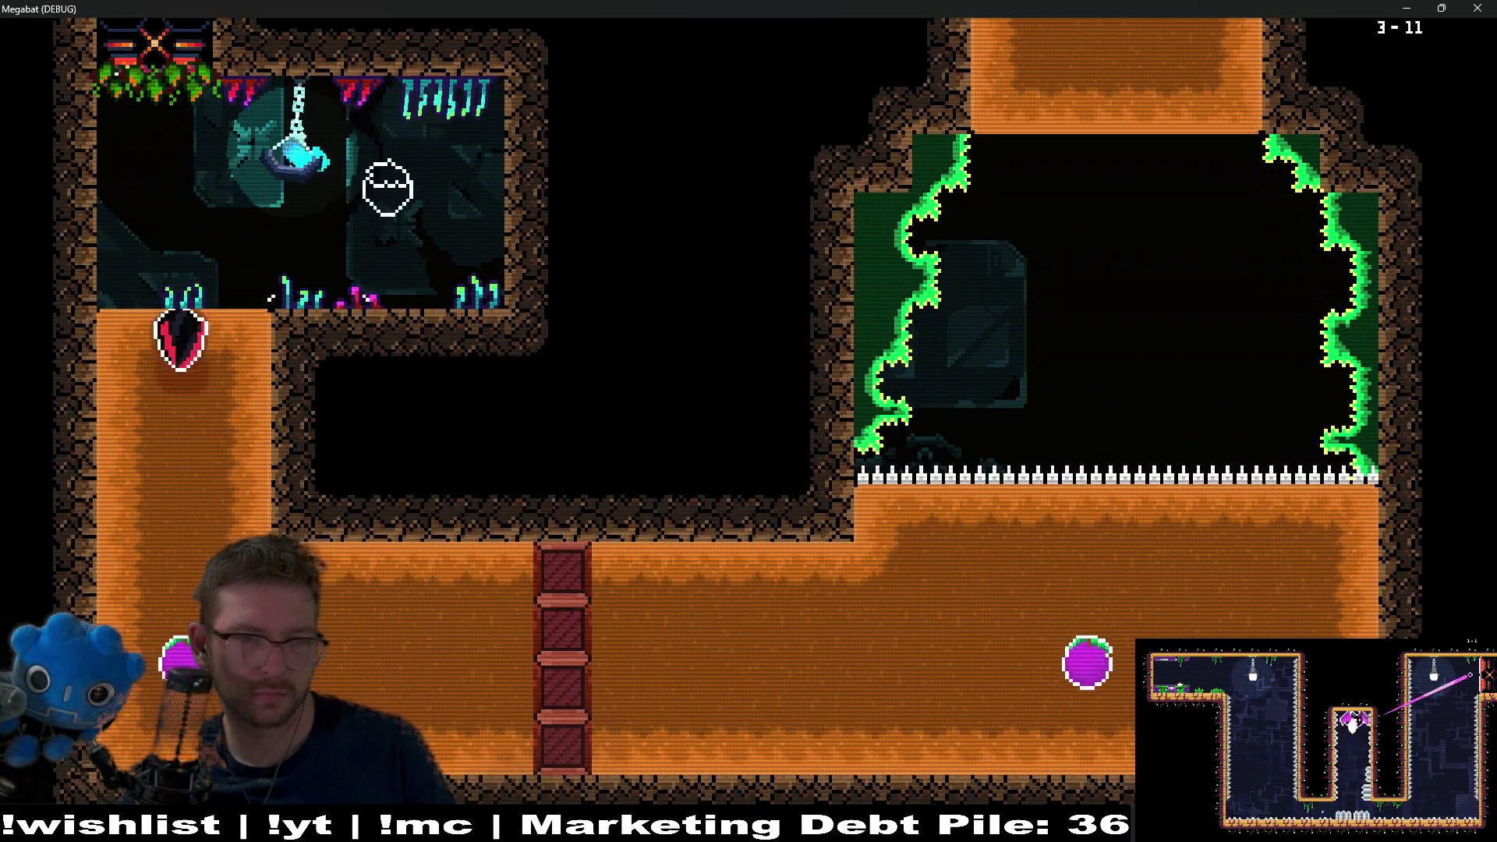
key(Right)
key(Up)
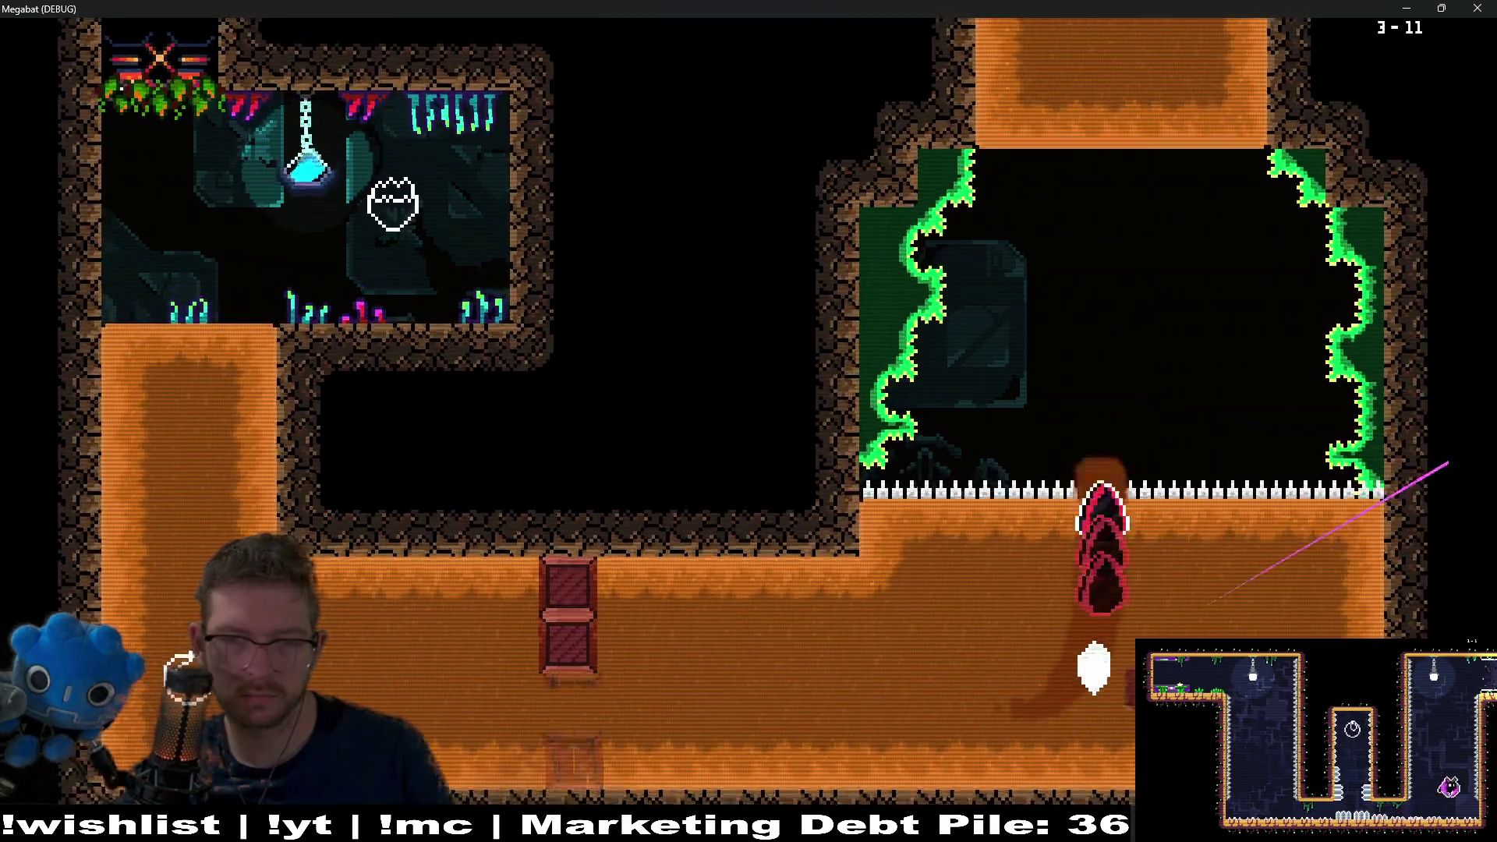
key(Right)
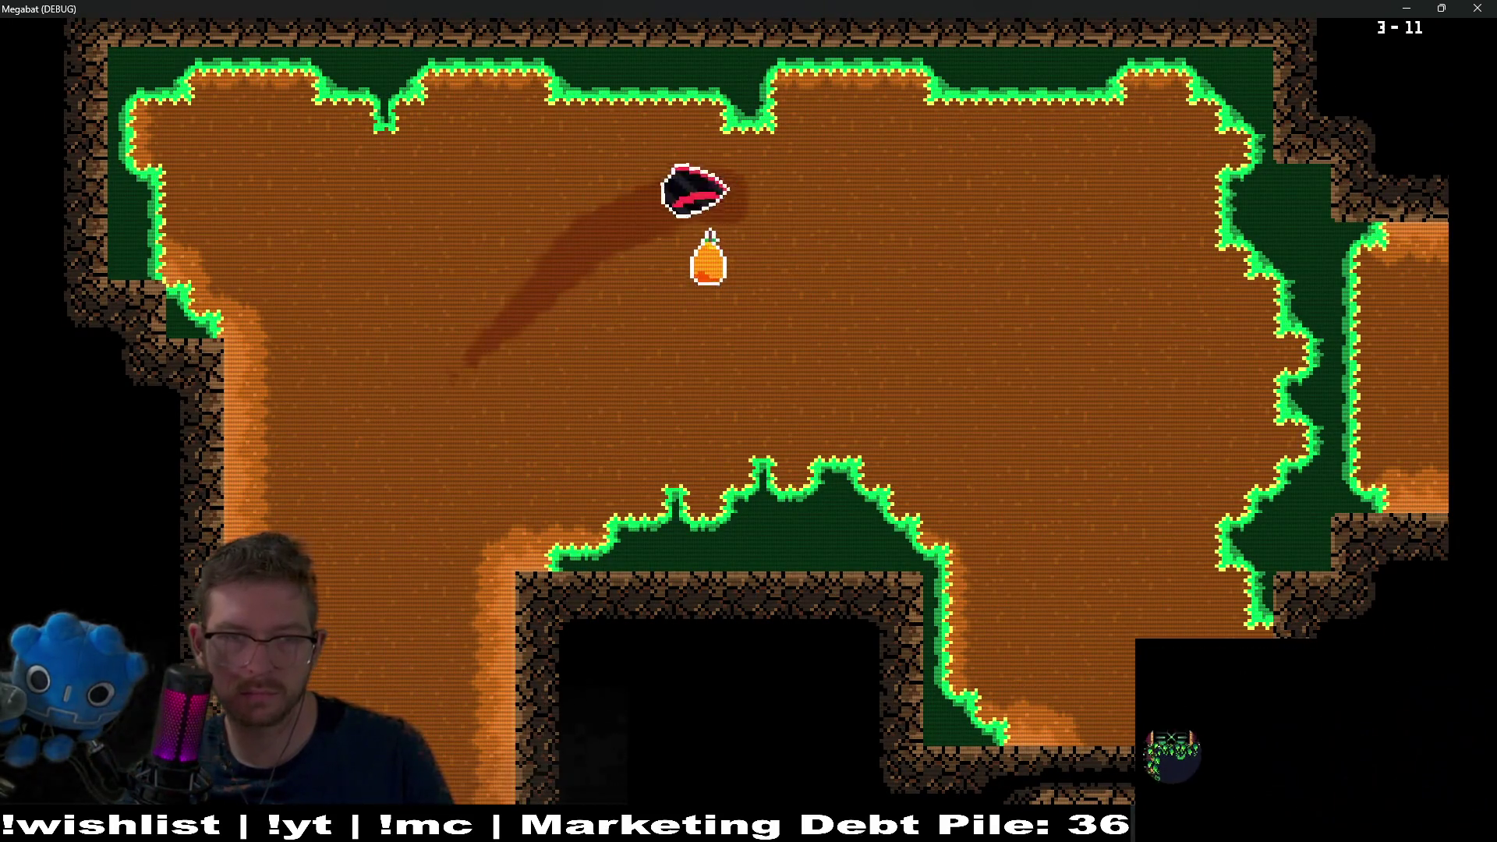
key(Down)
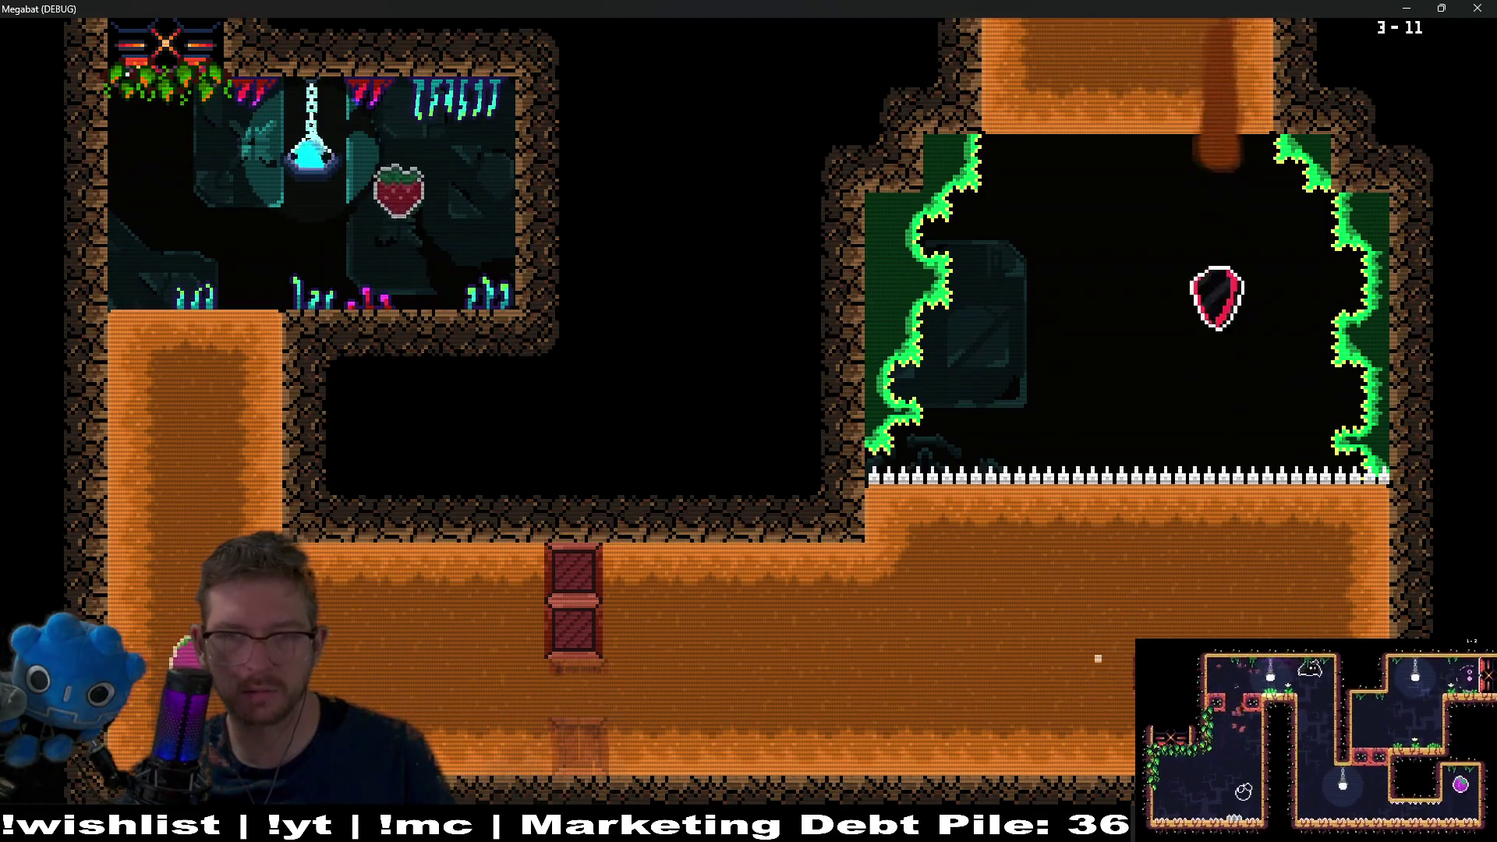
key(Down)
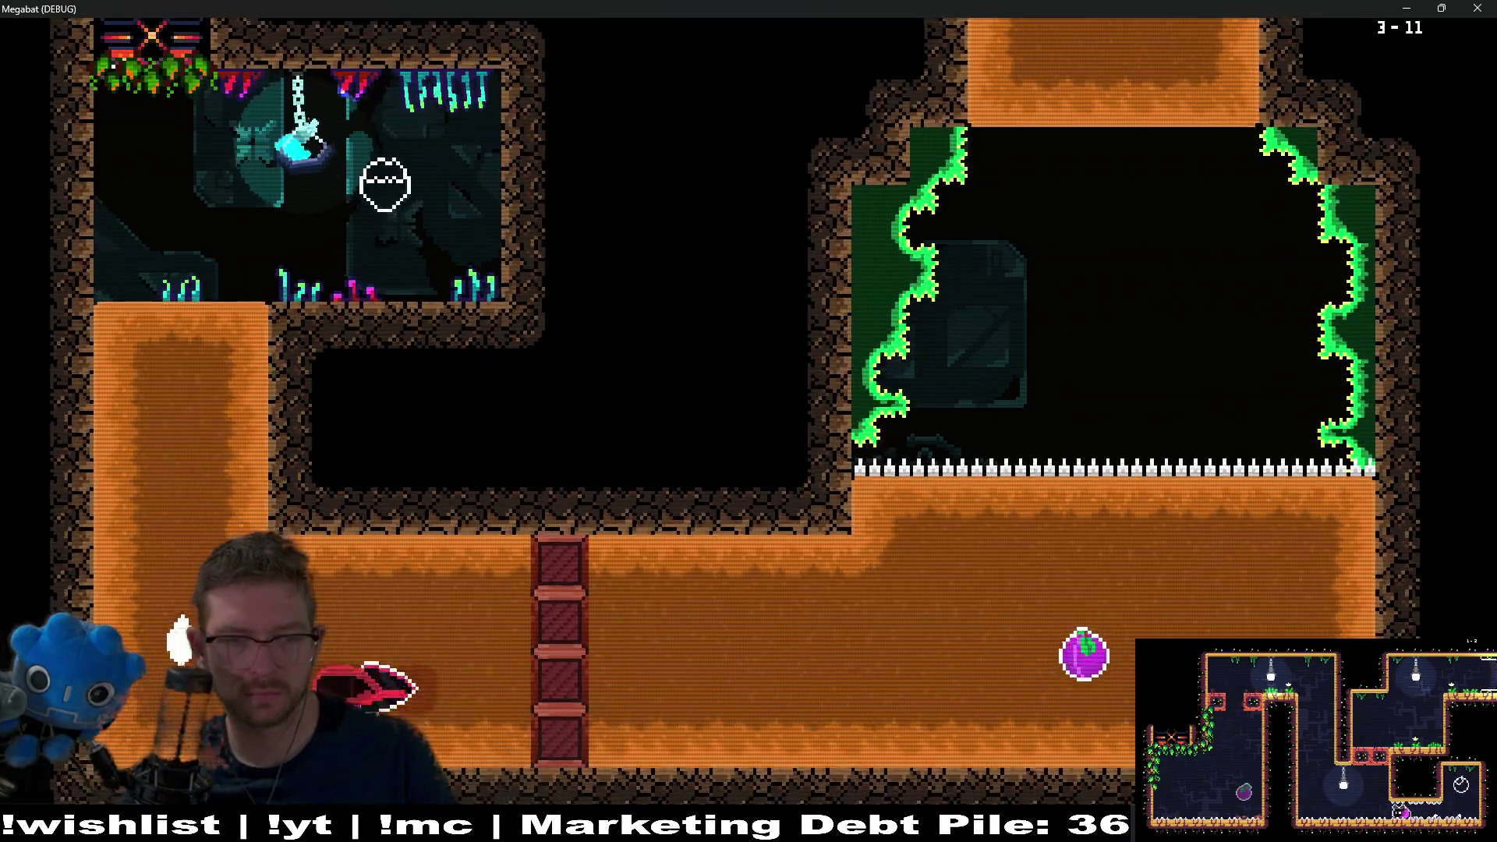
key(Up)
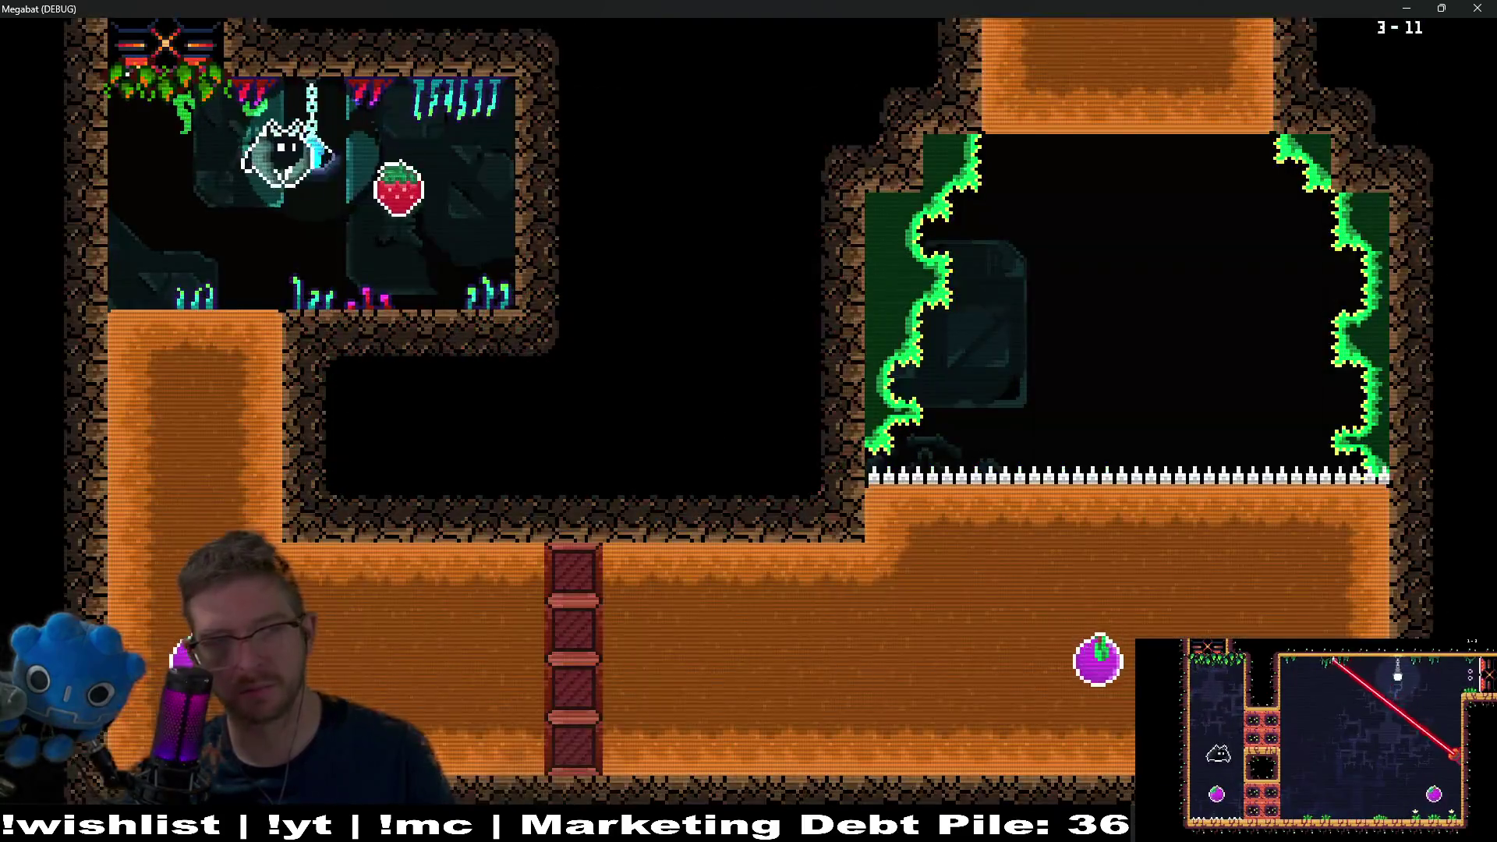
key(Down)
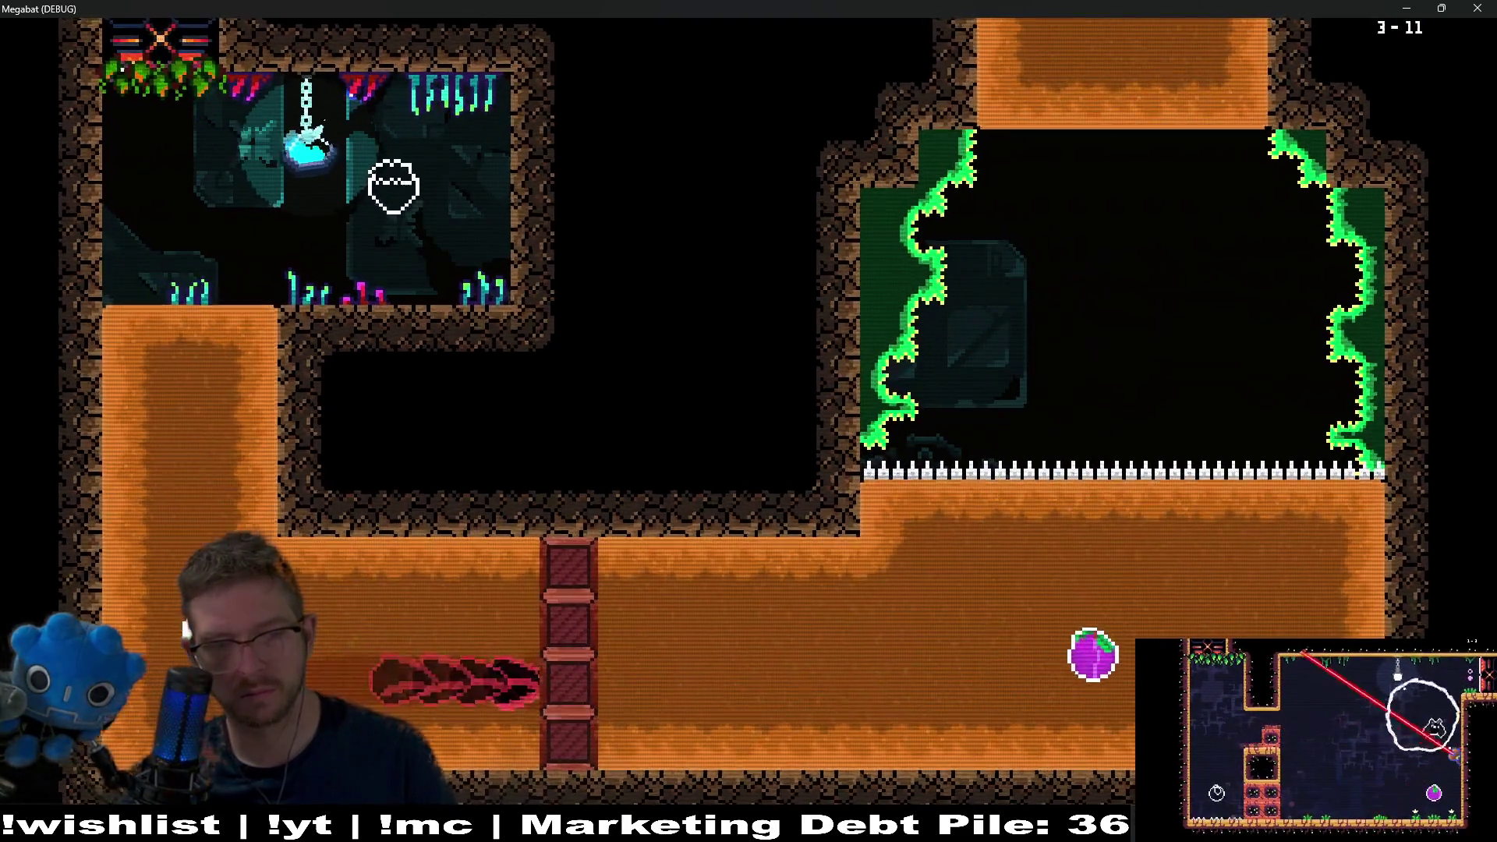
key(Up)
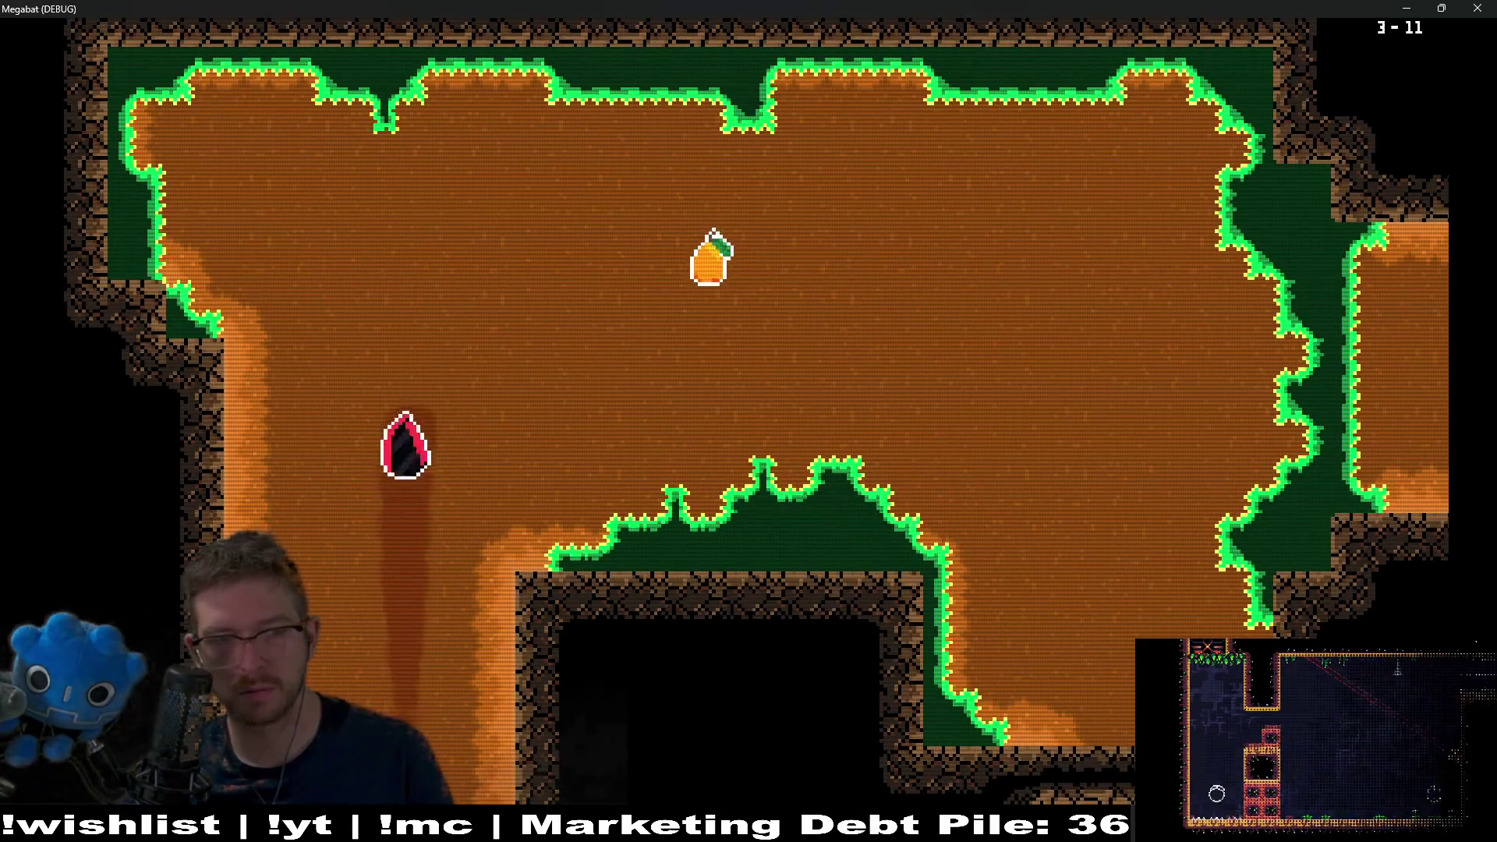
key(Up)
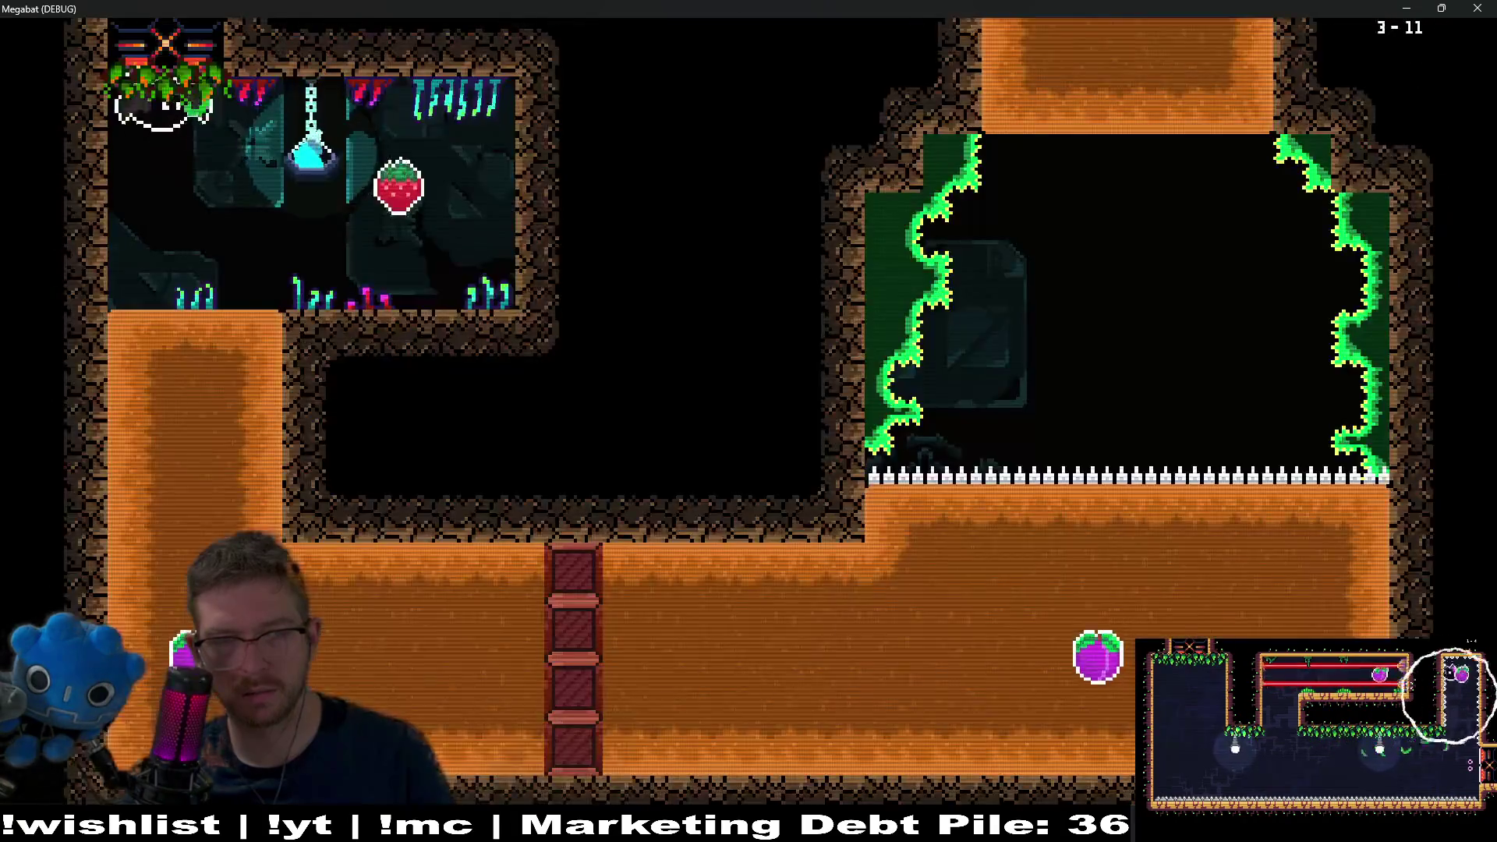
key(Right)
key(Up)
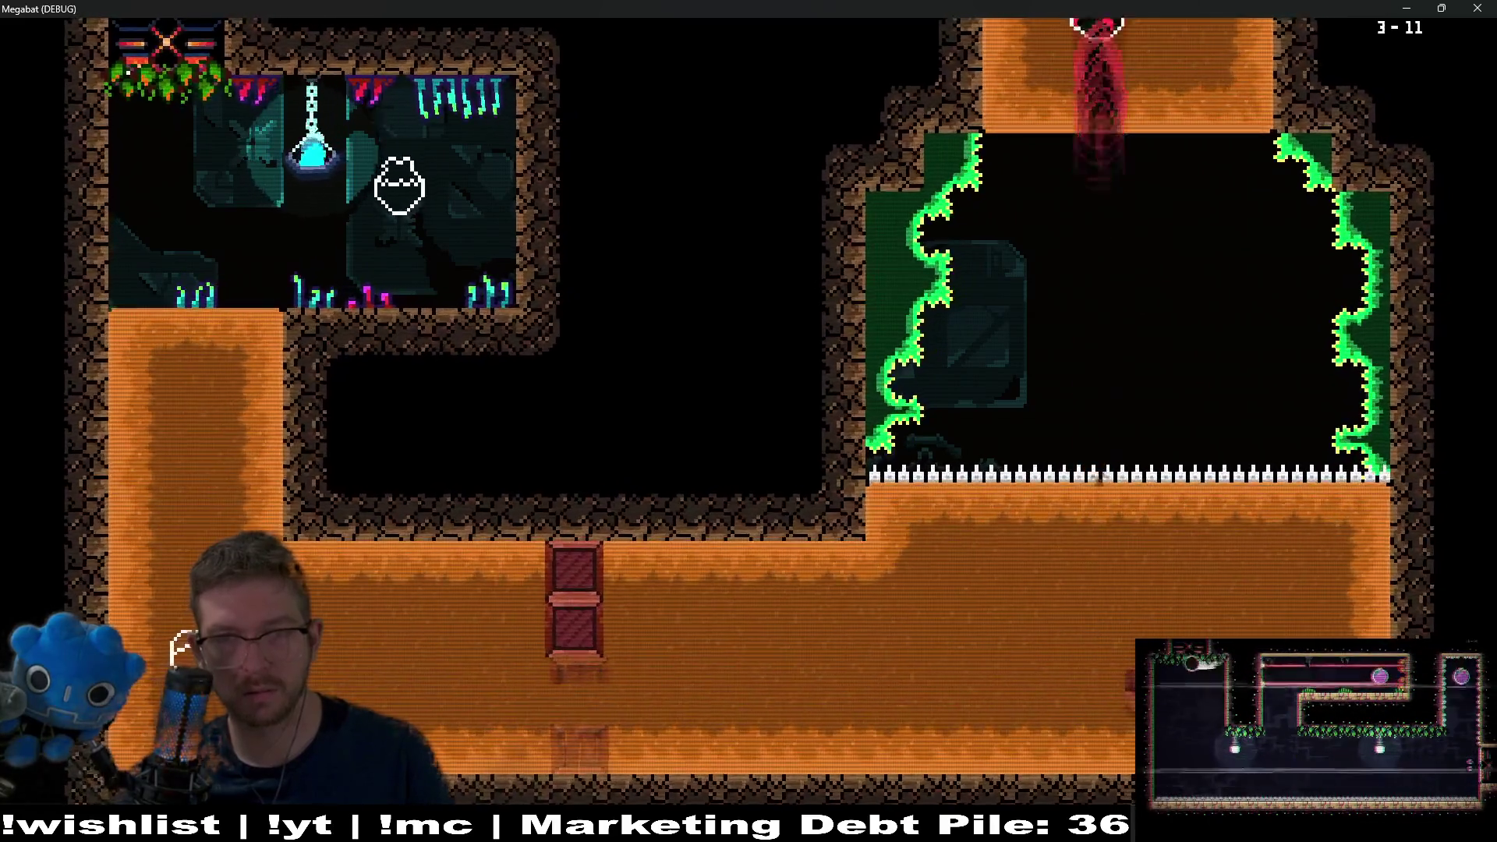
key(Right)
key(Down)
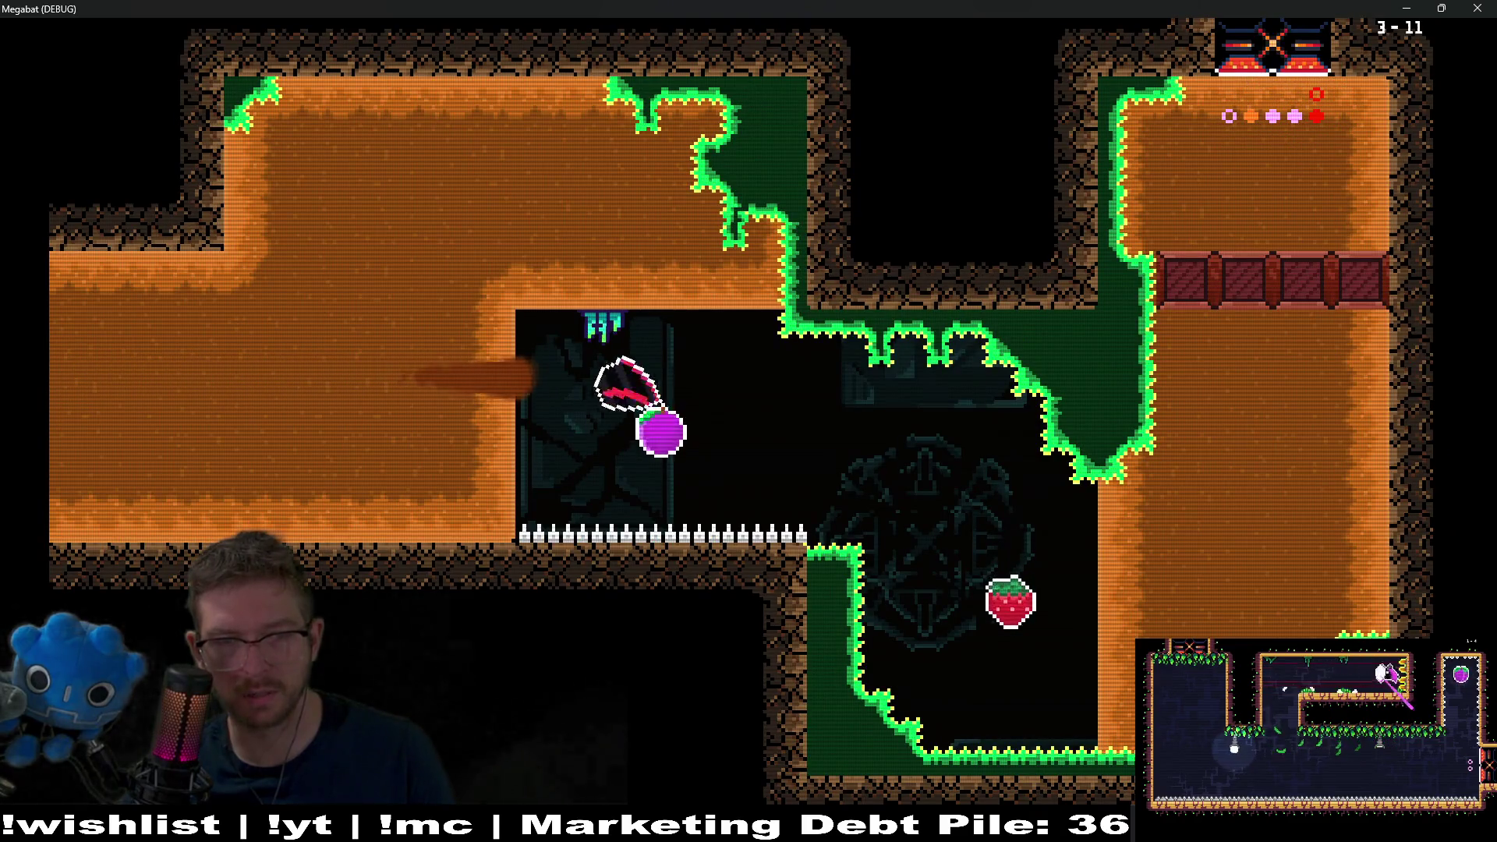
key(Down)
key(Up)
key(Down)
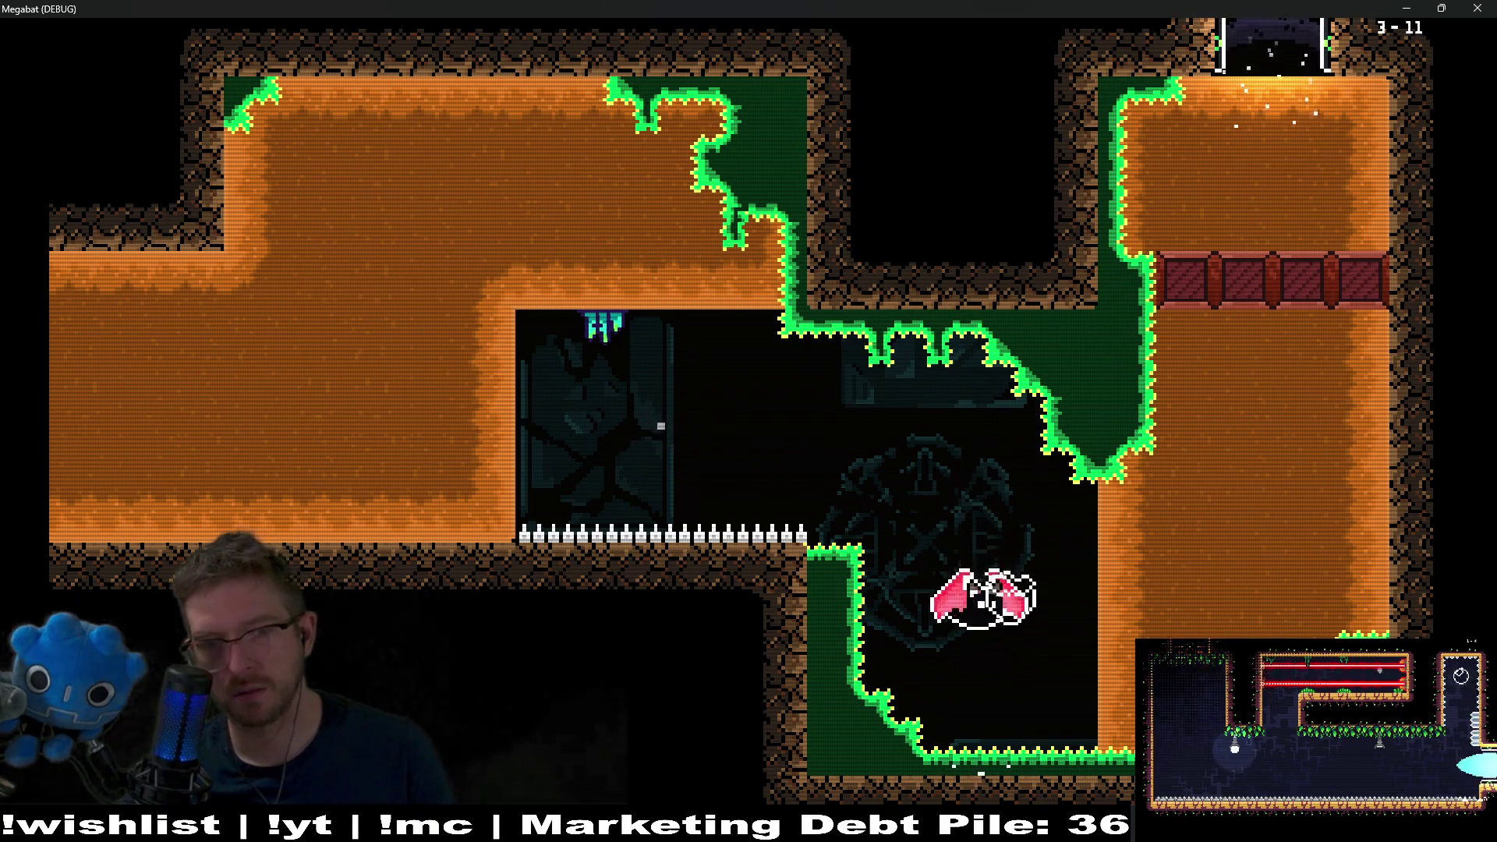
key(Up)
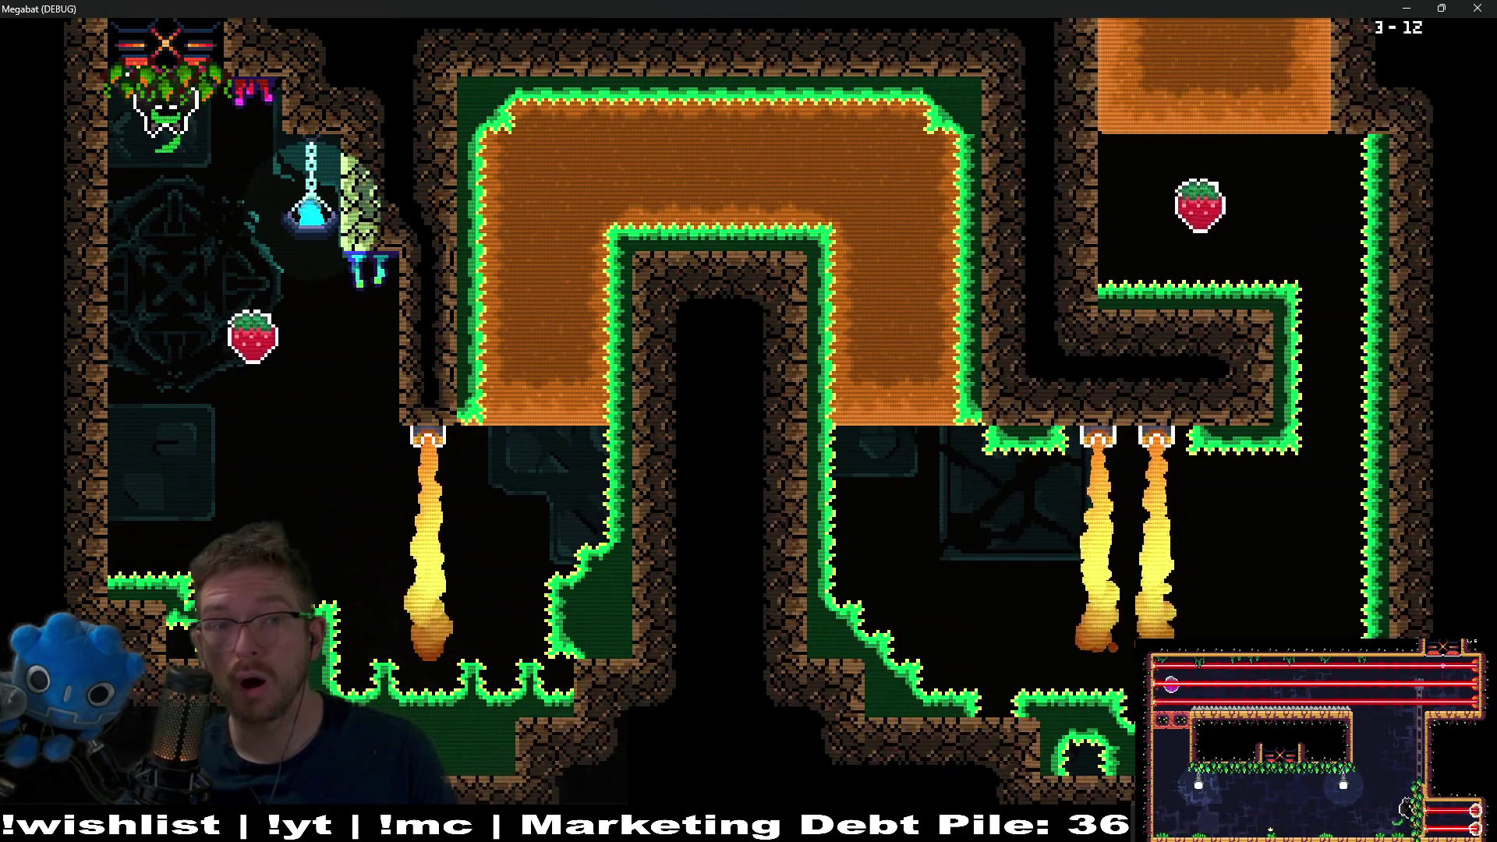
- Pause, go to Level Select to browse a world's grid, then switch back to Godot
key(Escape)
key(Down)
key(Down)
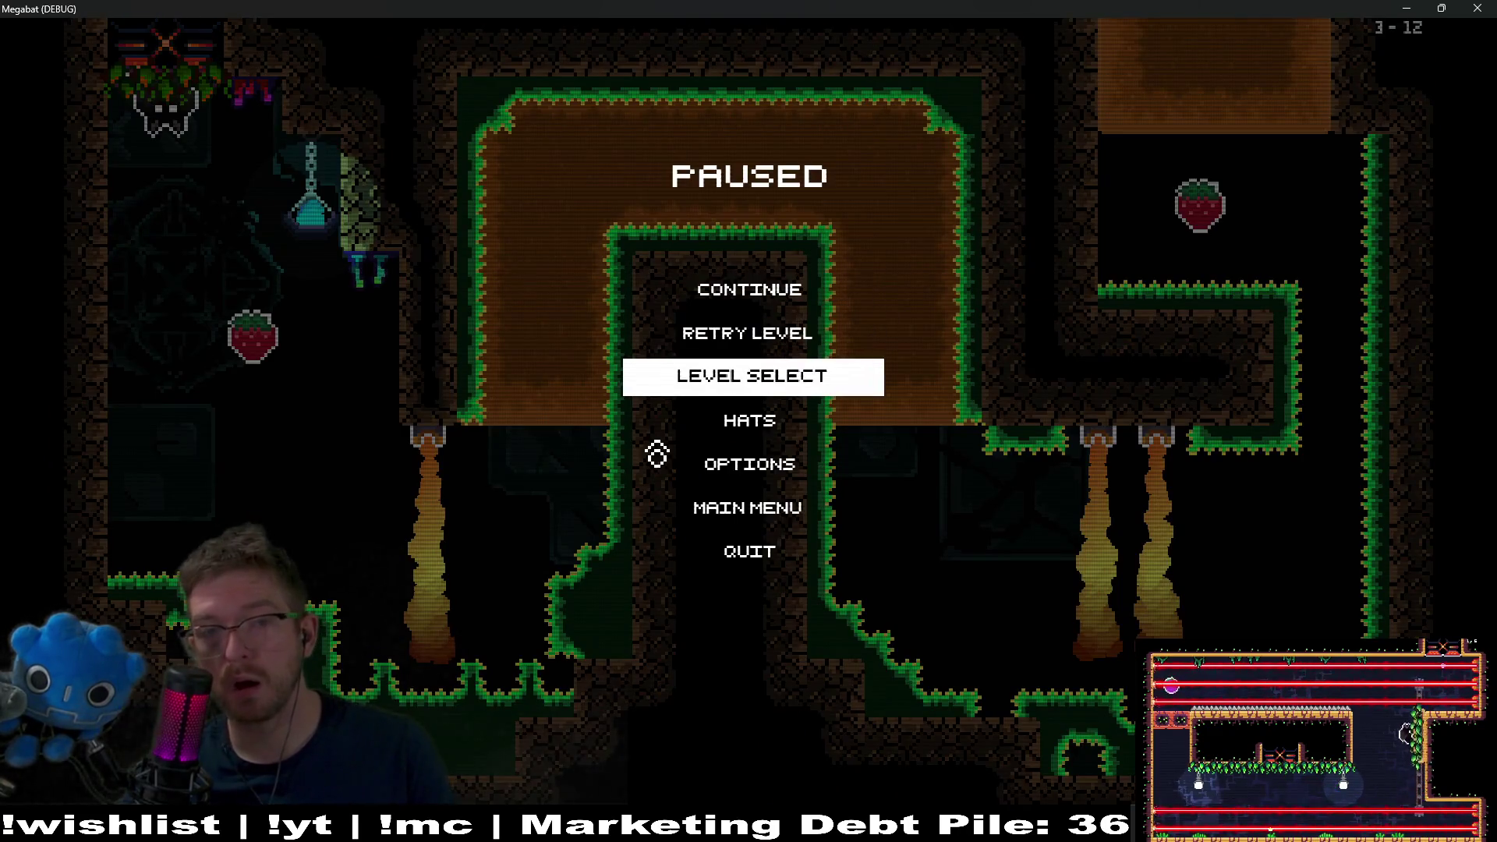
key(Return)
key(Right)
key(Right)
key(Return)
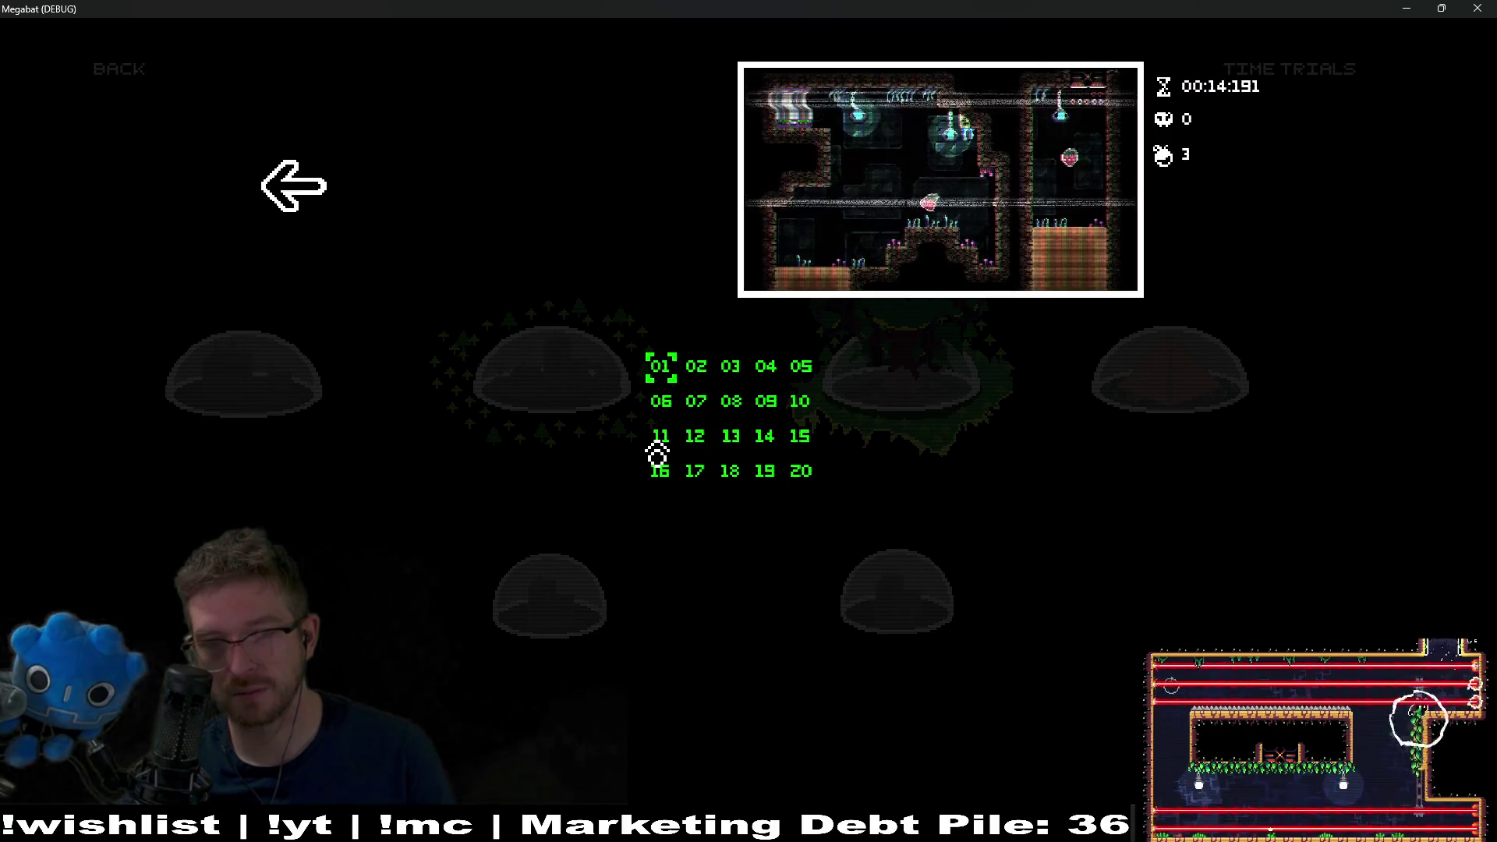
key(Down)
key(Right)
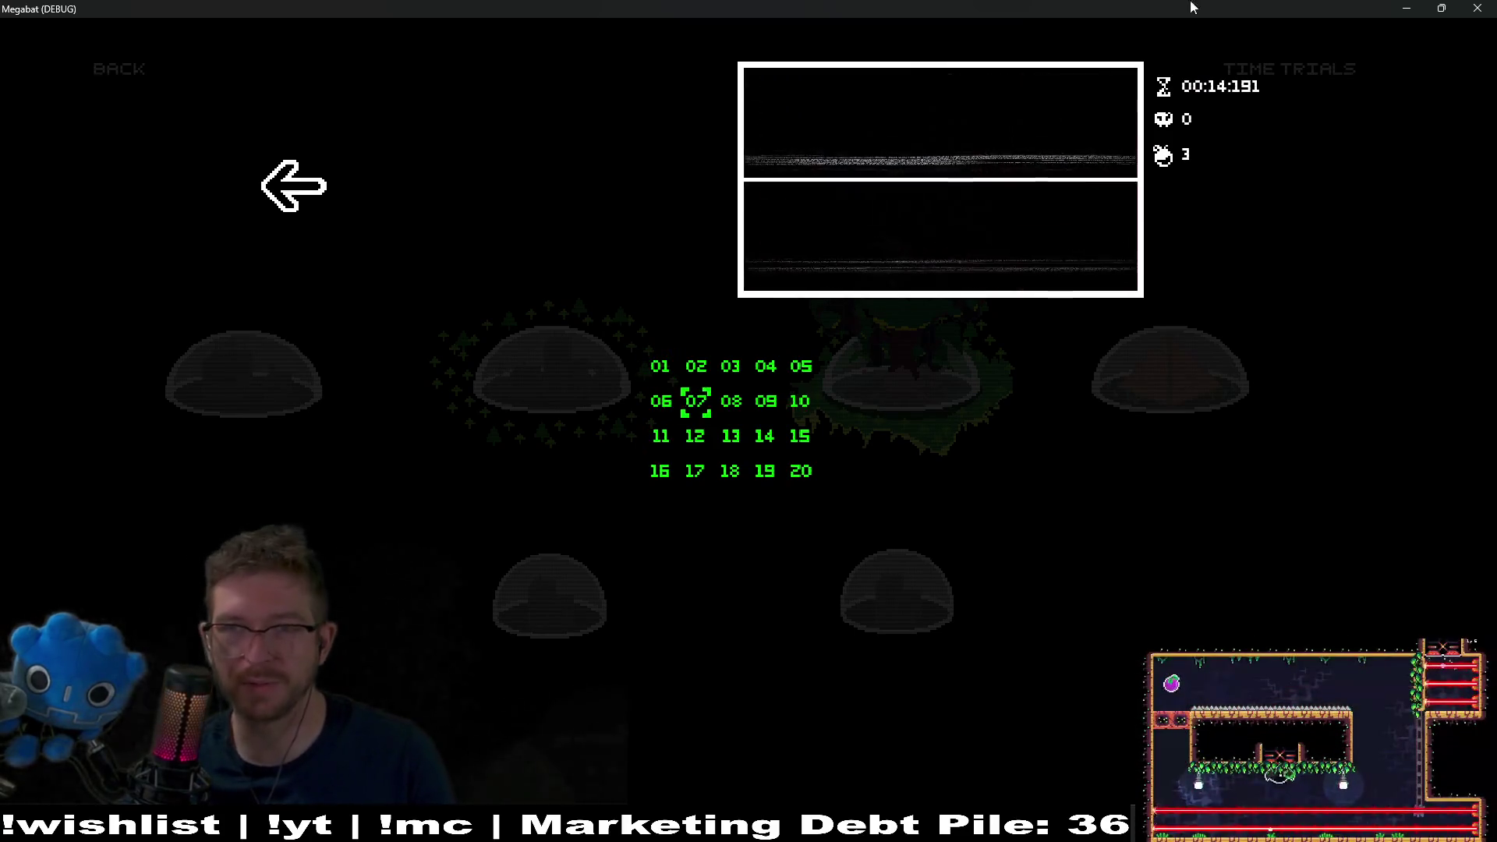
key(alt+Tab)
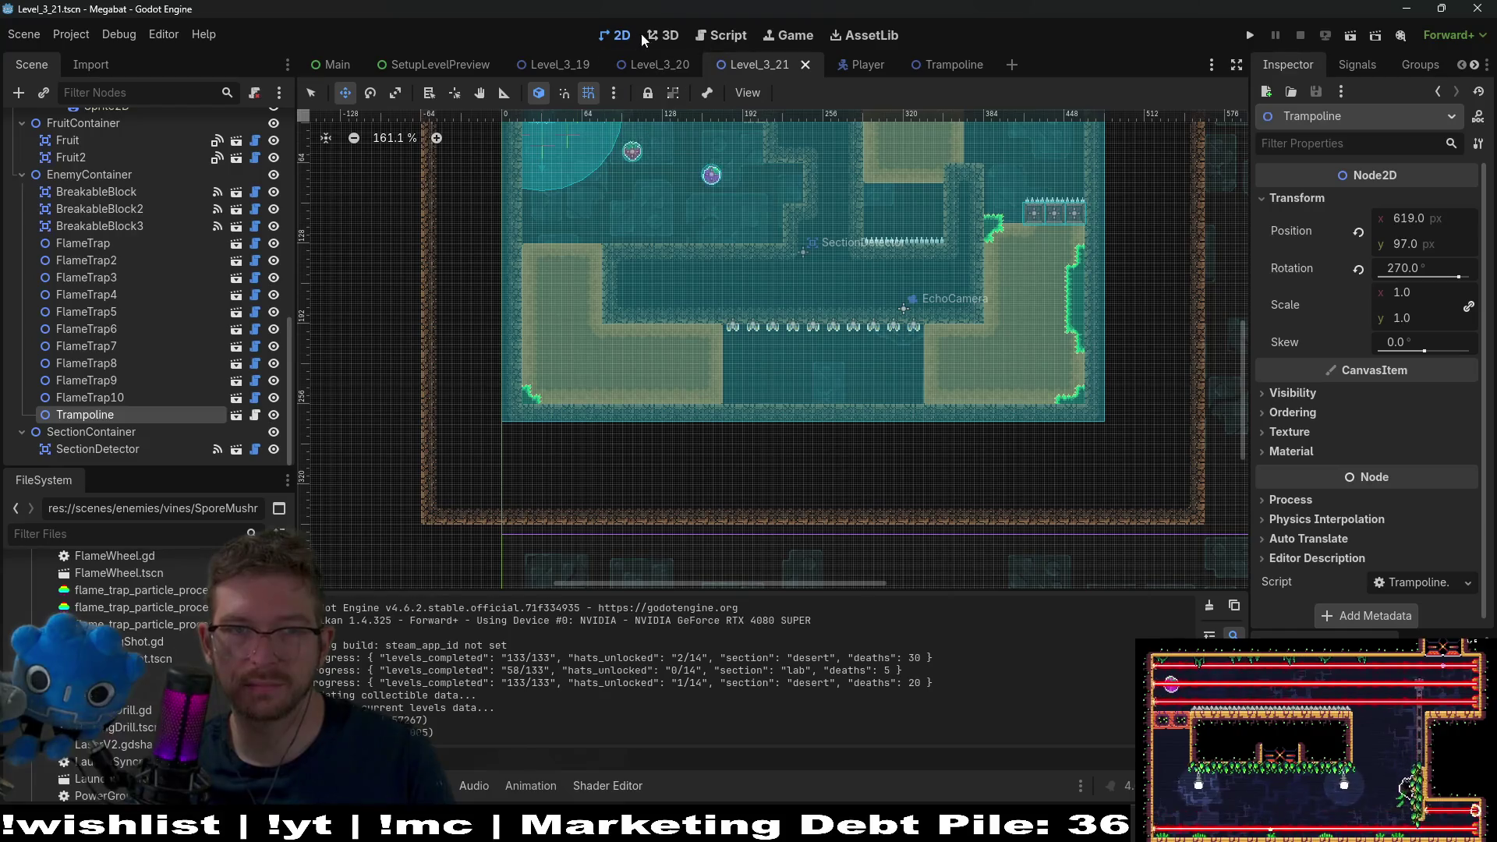
- Open the Player scene's Player.gd script in the script editor
click(726, 36)
click(858, 65)
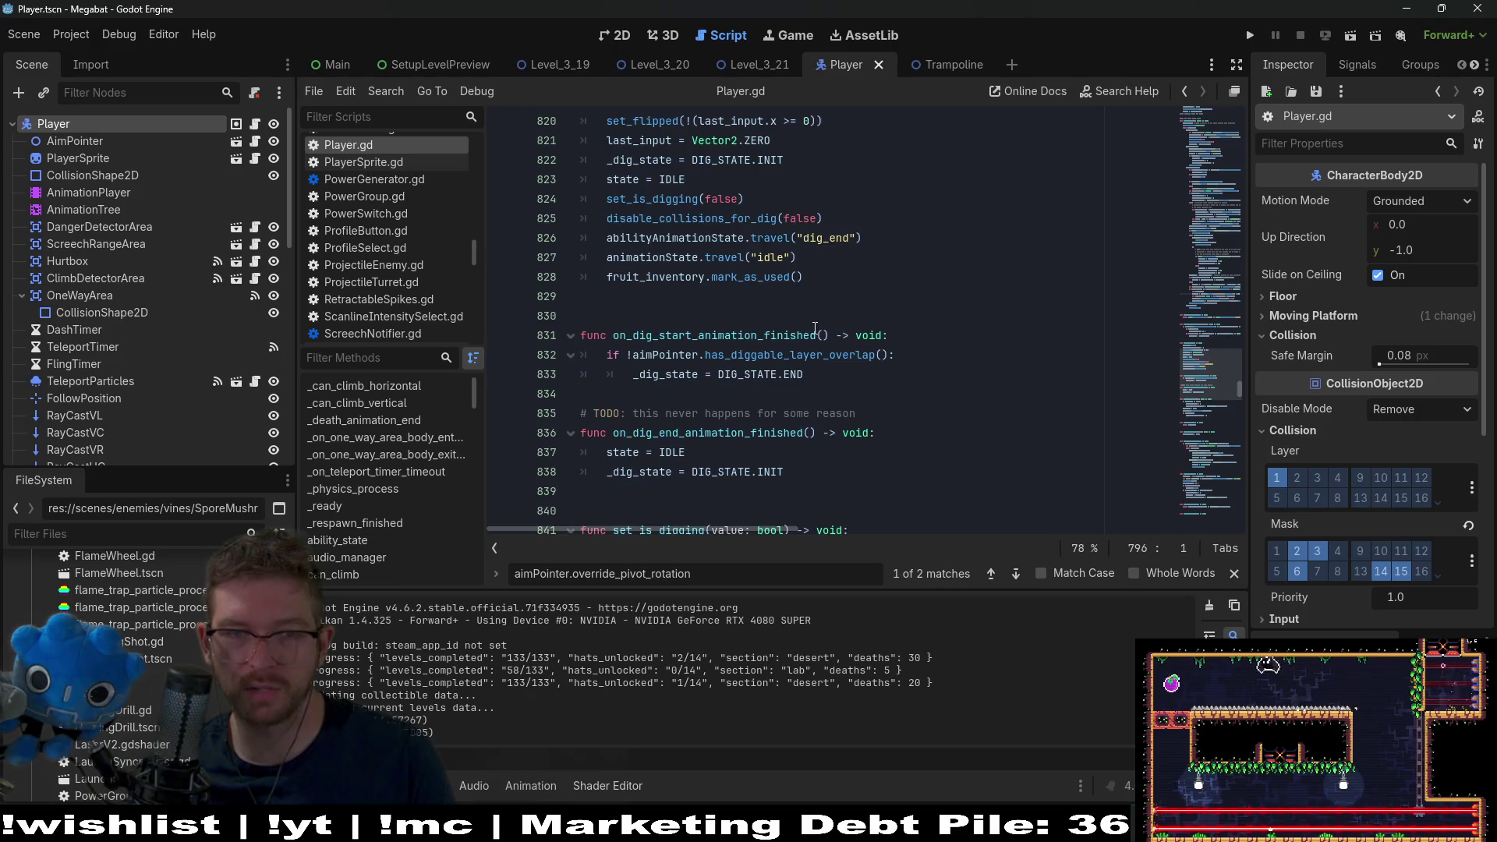
scroll(828, 322, down, 9)
click(828, 322)
- Search for 'subblock' and cut the SubBlock condition out of line 794
key(ctrl+f)
text(subblock)
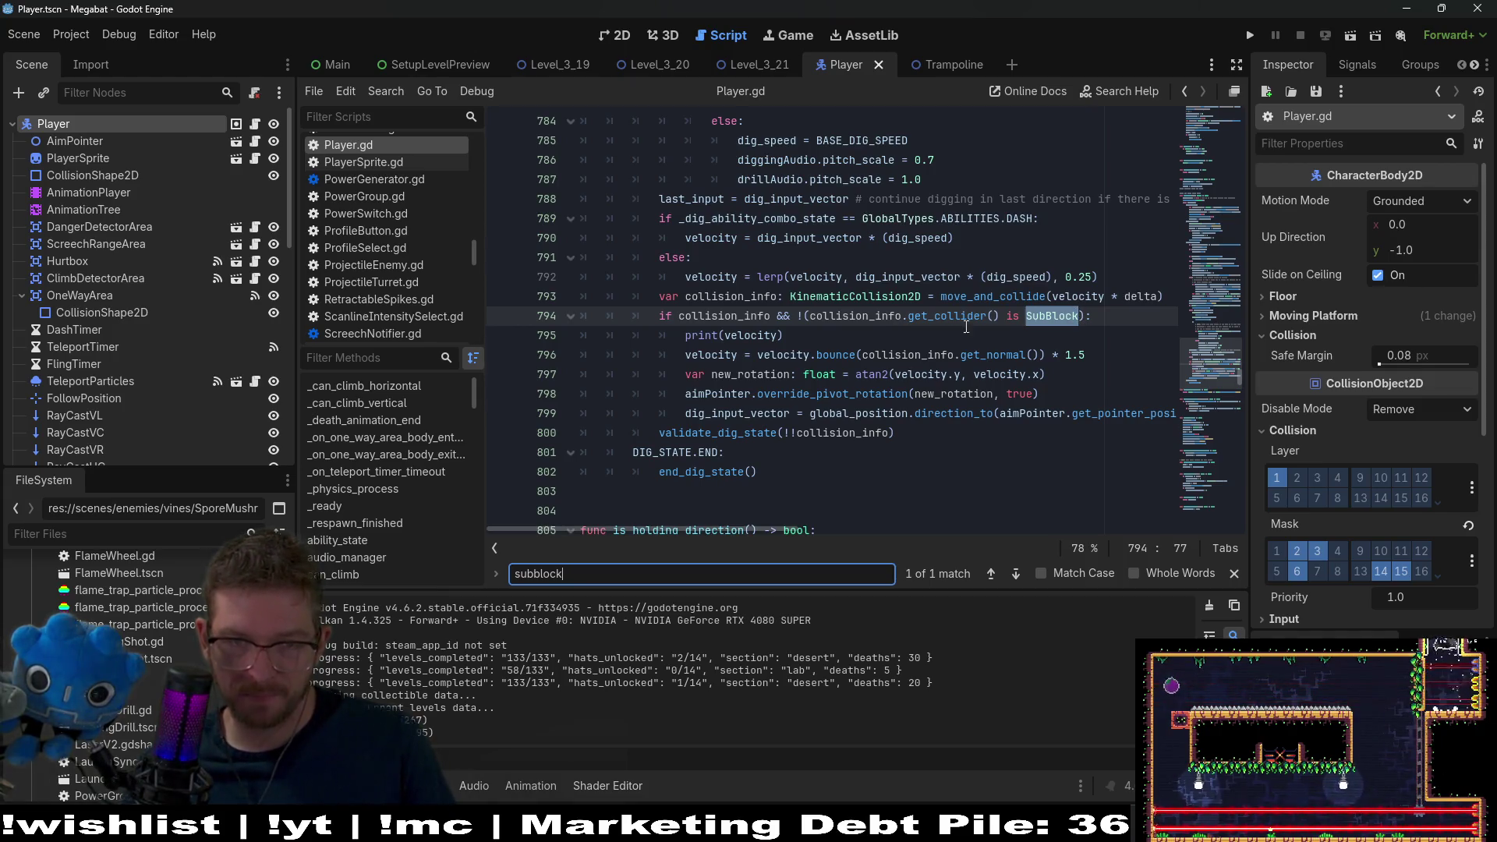
drag(799, 320, 1107, 312)
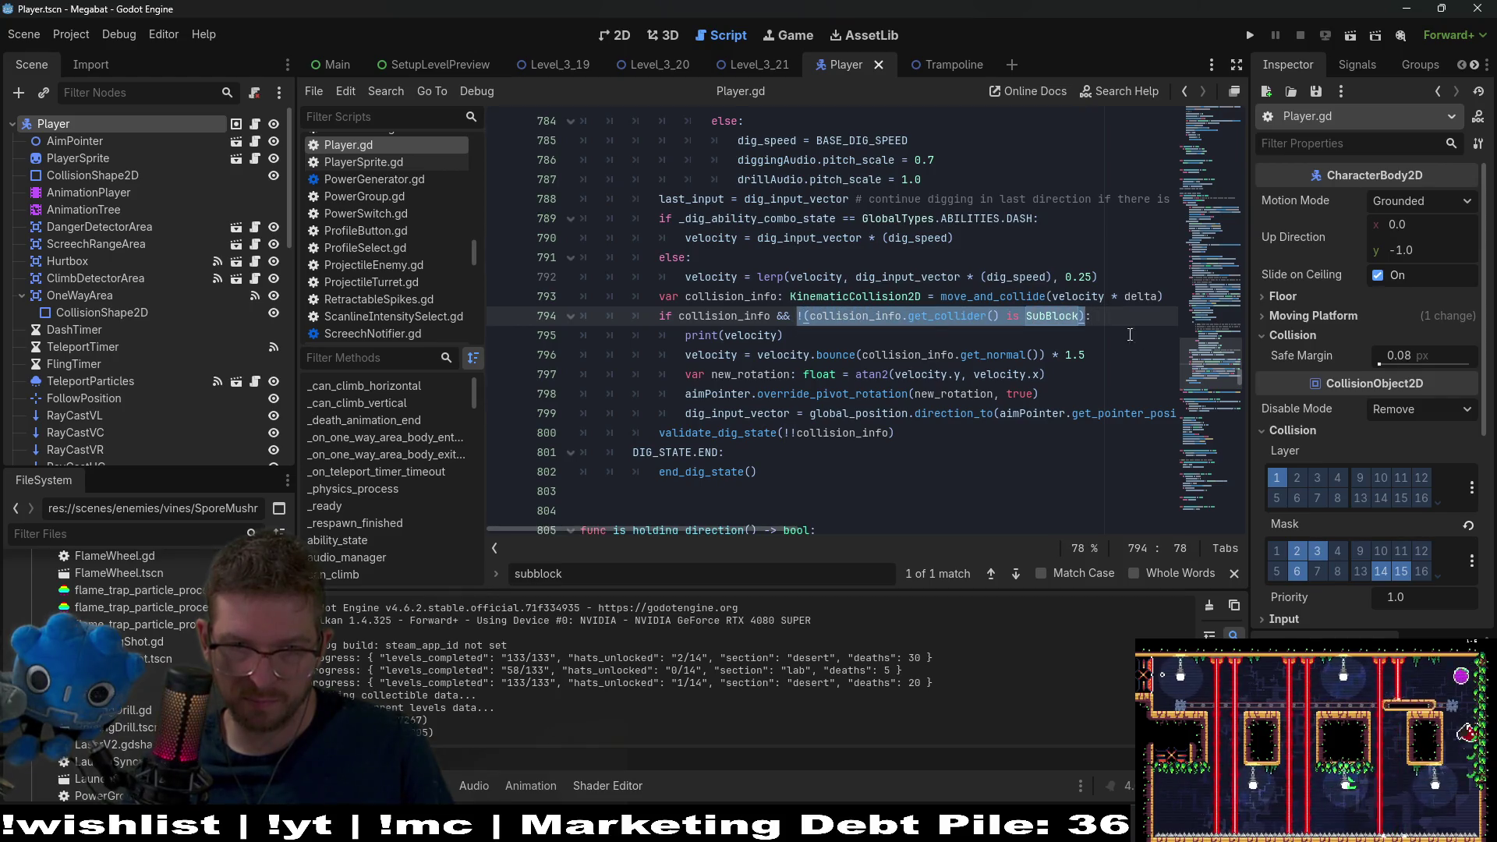
key(ctrl+x)
- Paste the SubBlock check back inside new parentheses and remove the stray characters after &&
text(()
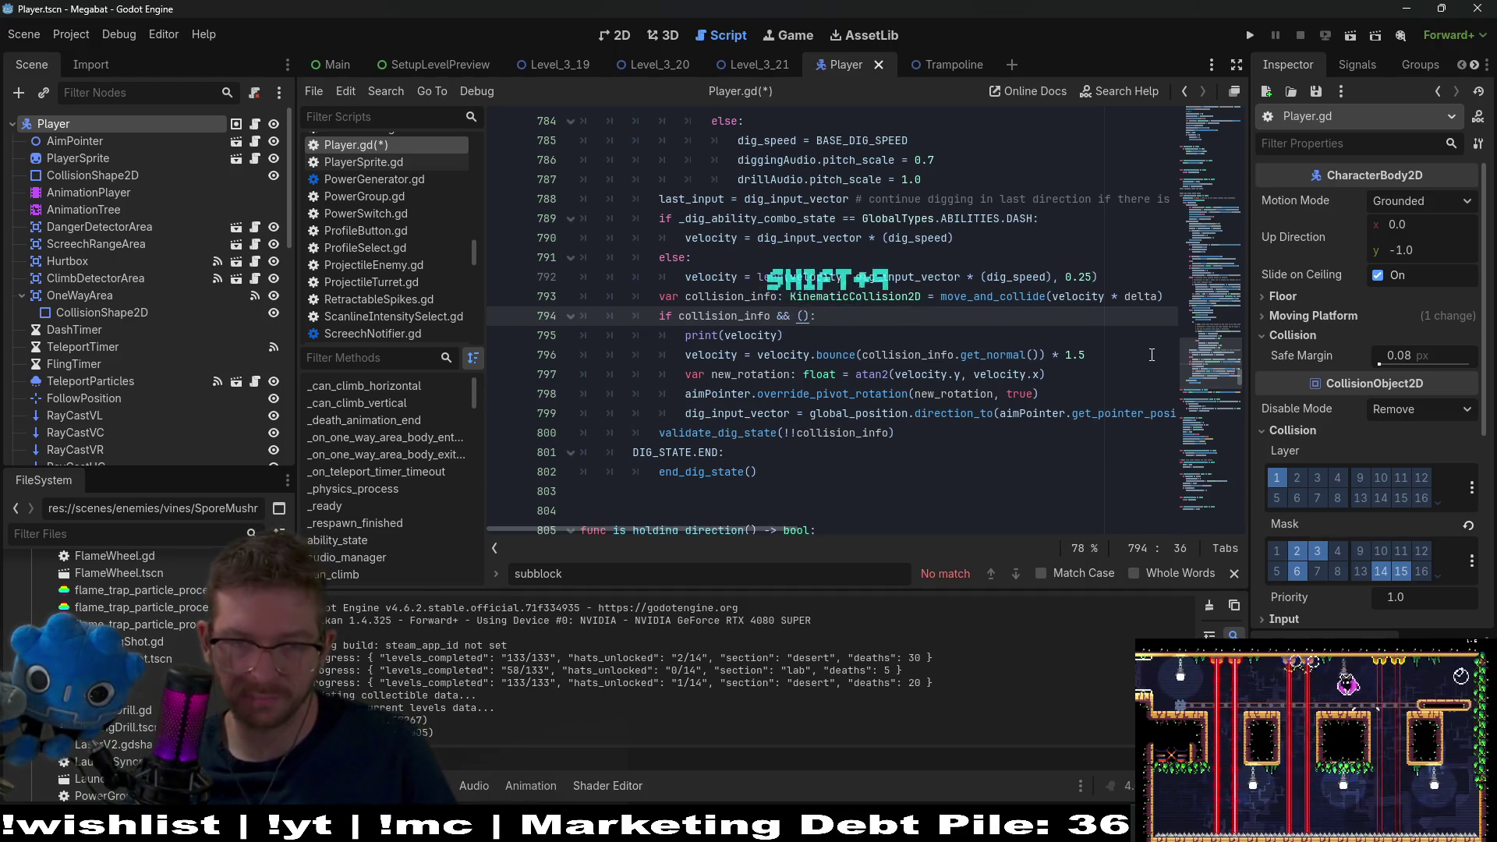
key(ctrl+v)
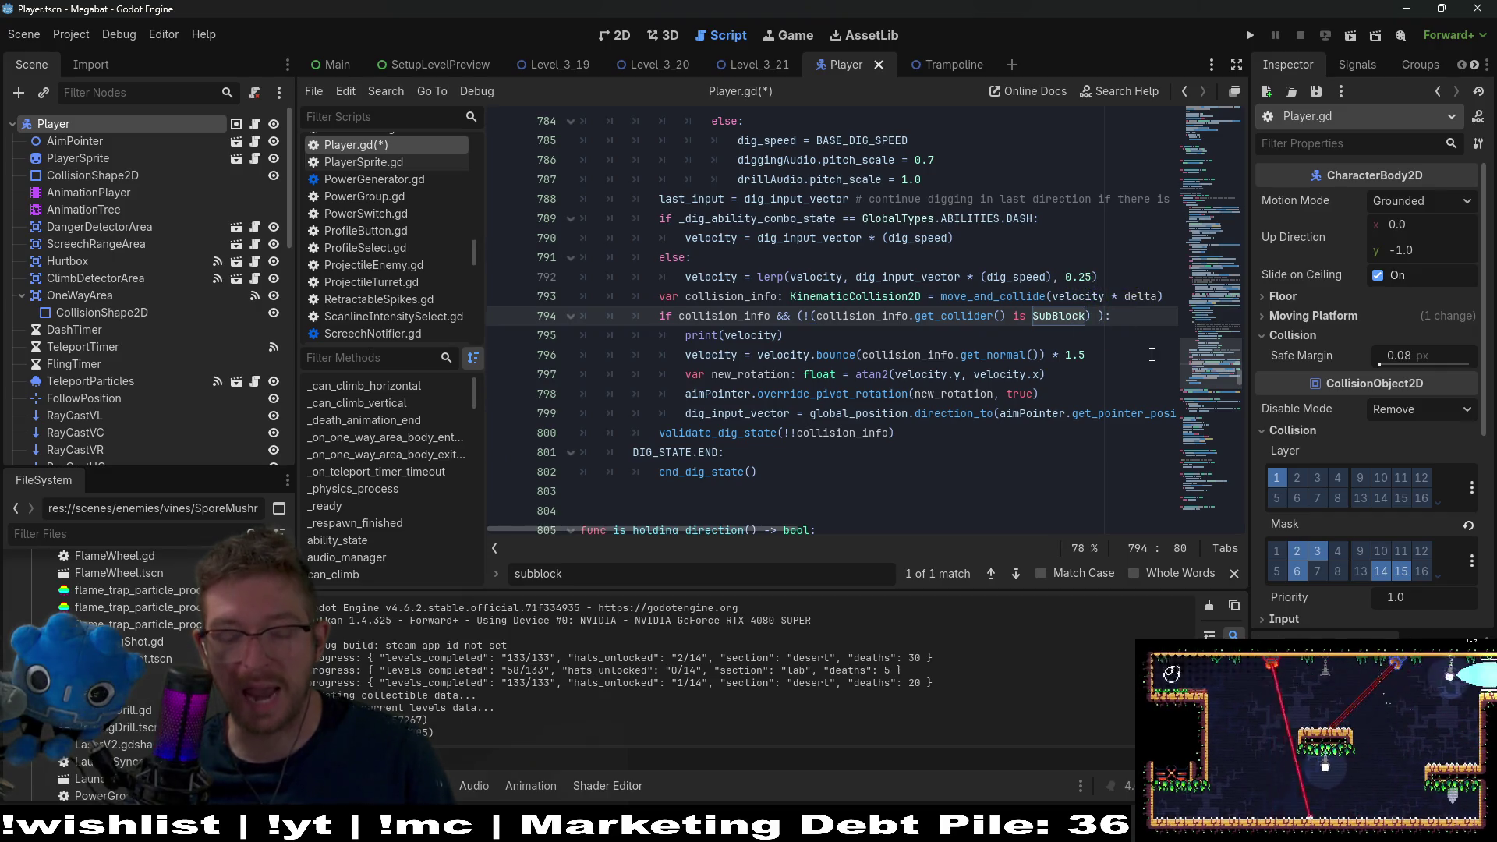
key(BackSpace)
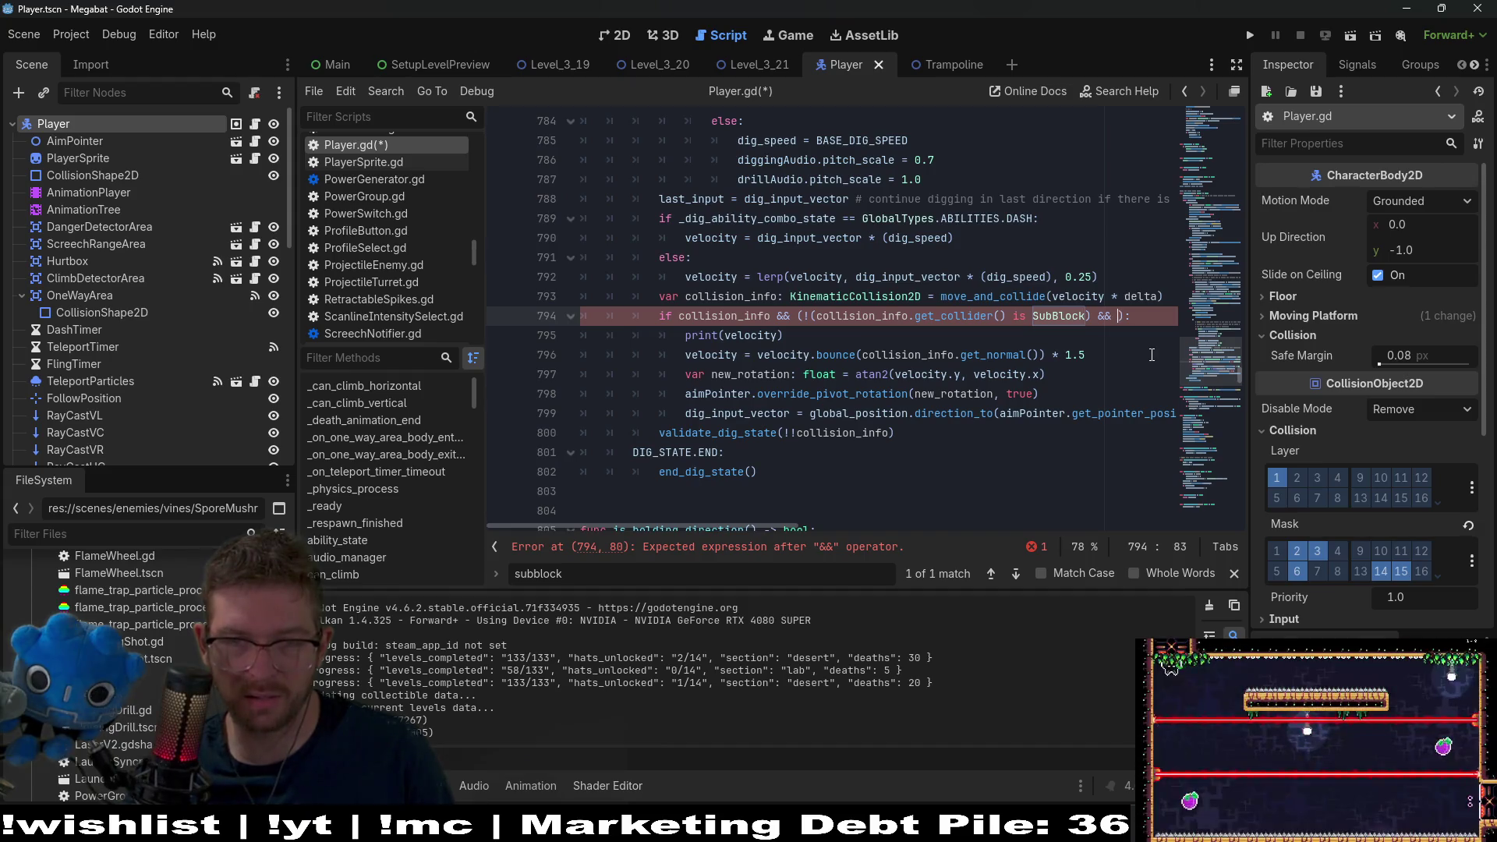
key(BackSpace)
key(BackSpace)
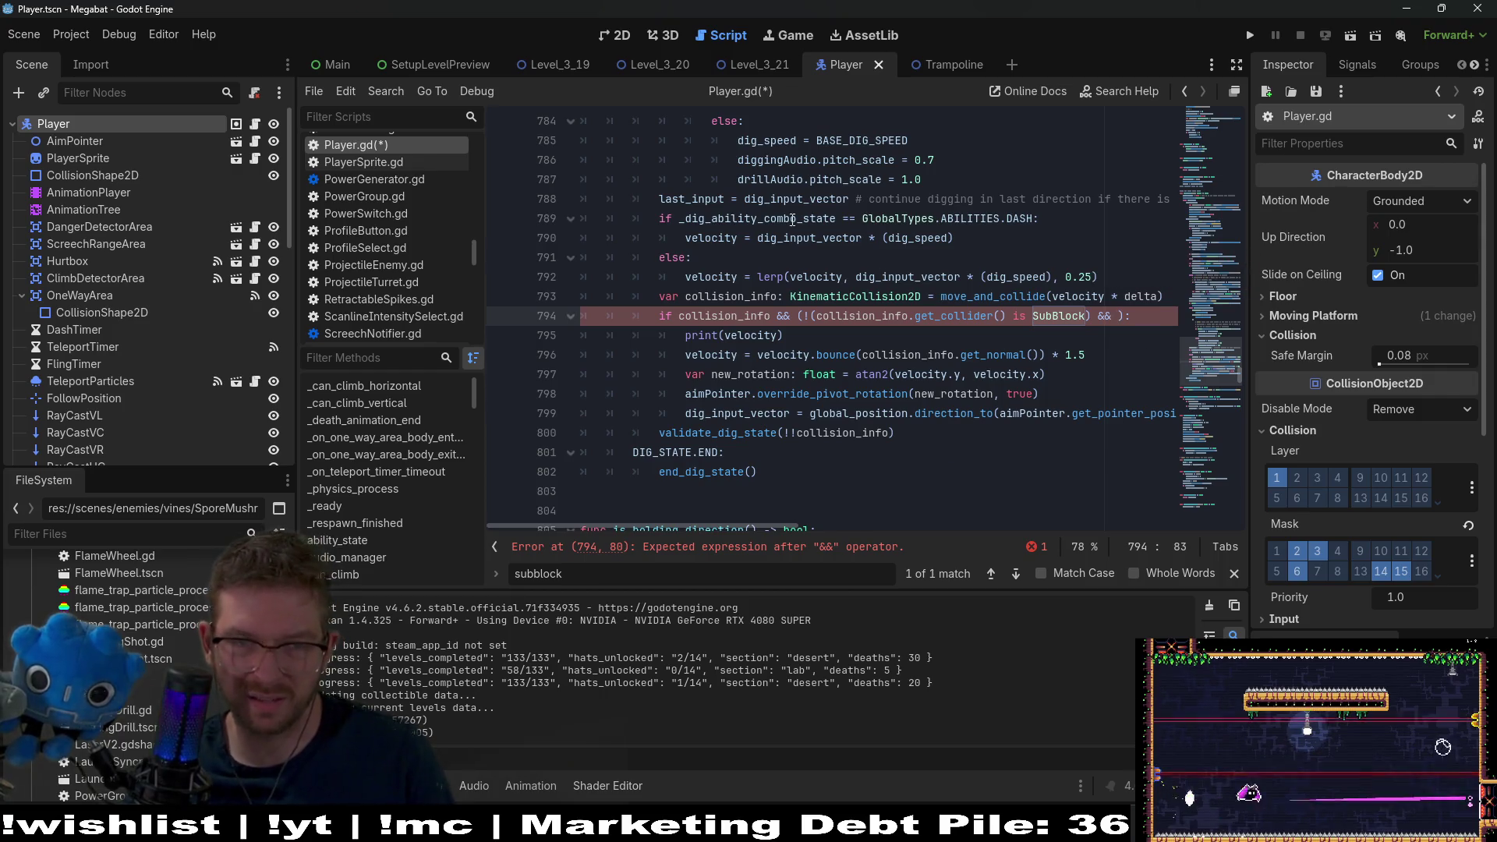
- Copy the DASH combo-state check from line 789 and paste it after && on line 794
drag(1038, 219, 680, 218)
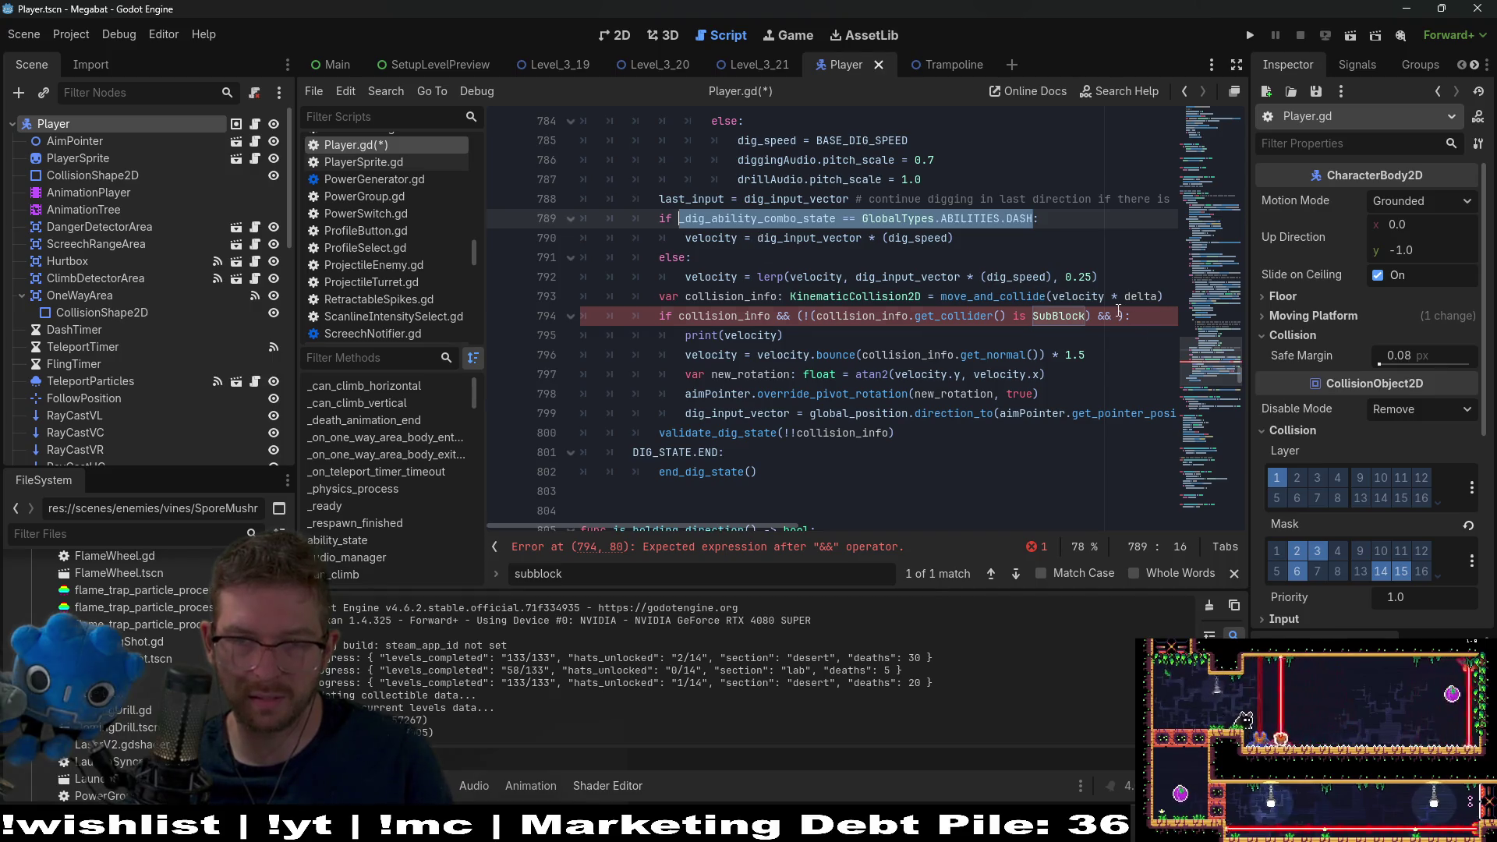
key(ctrl+c)
click(1119, 315)
key(ctrl+v)
click(890, 334)
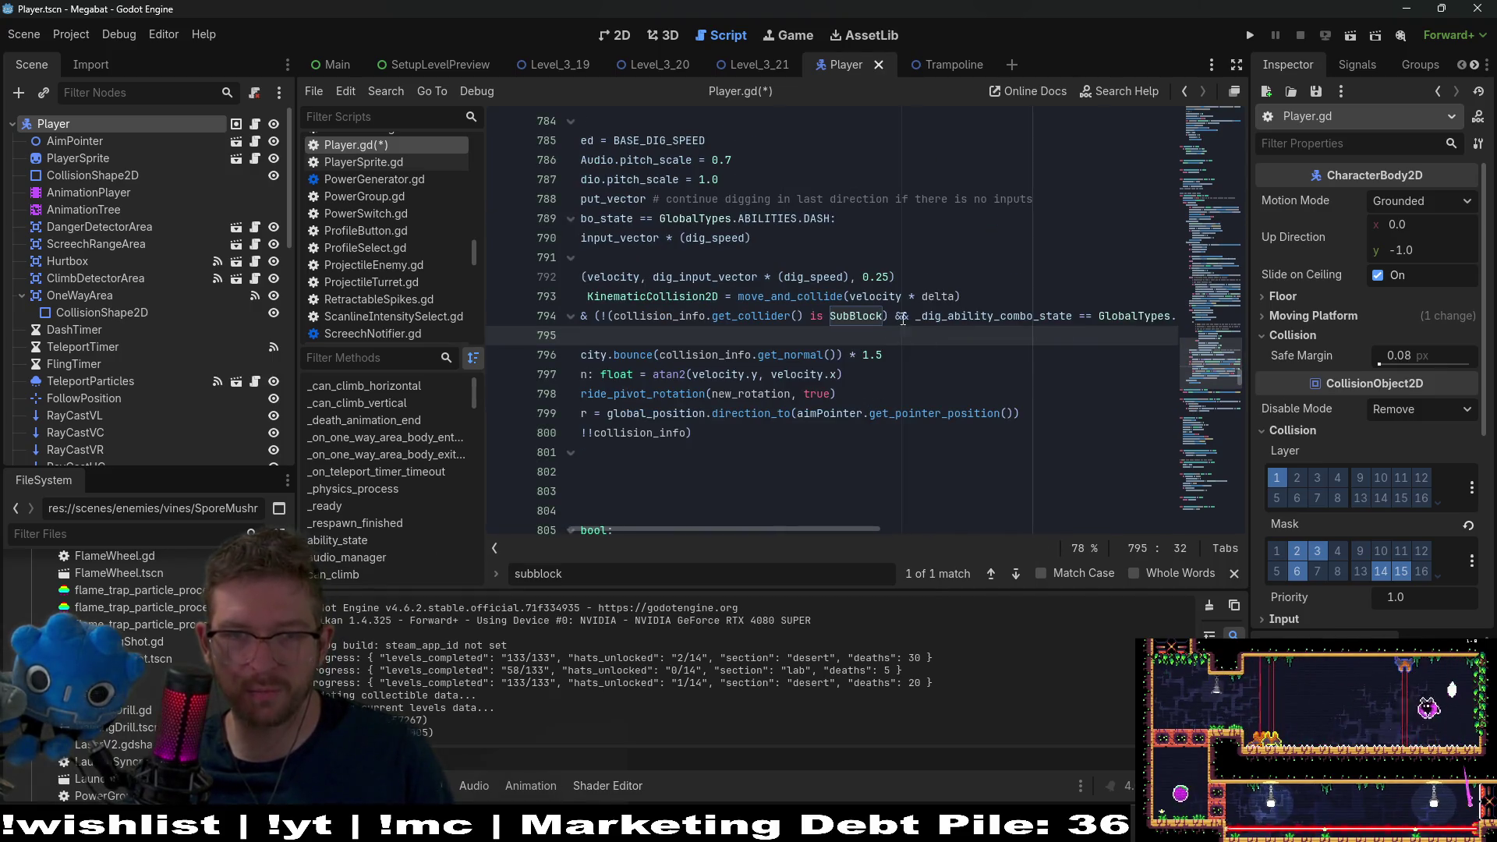
key(ctrl+z)
key(ctrl+y)
click(907, 360)
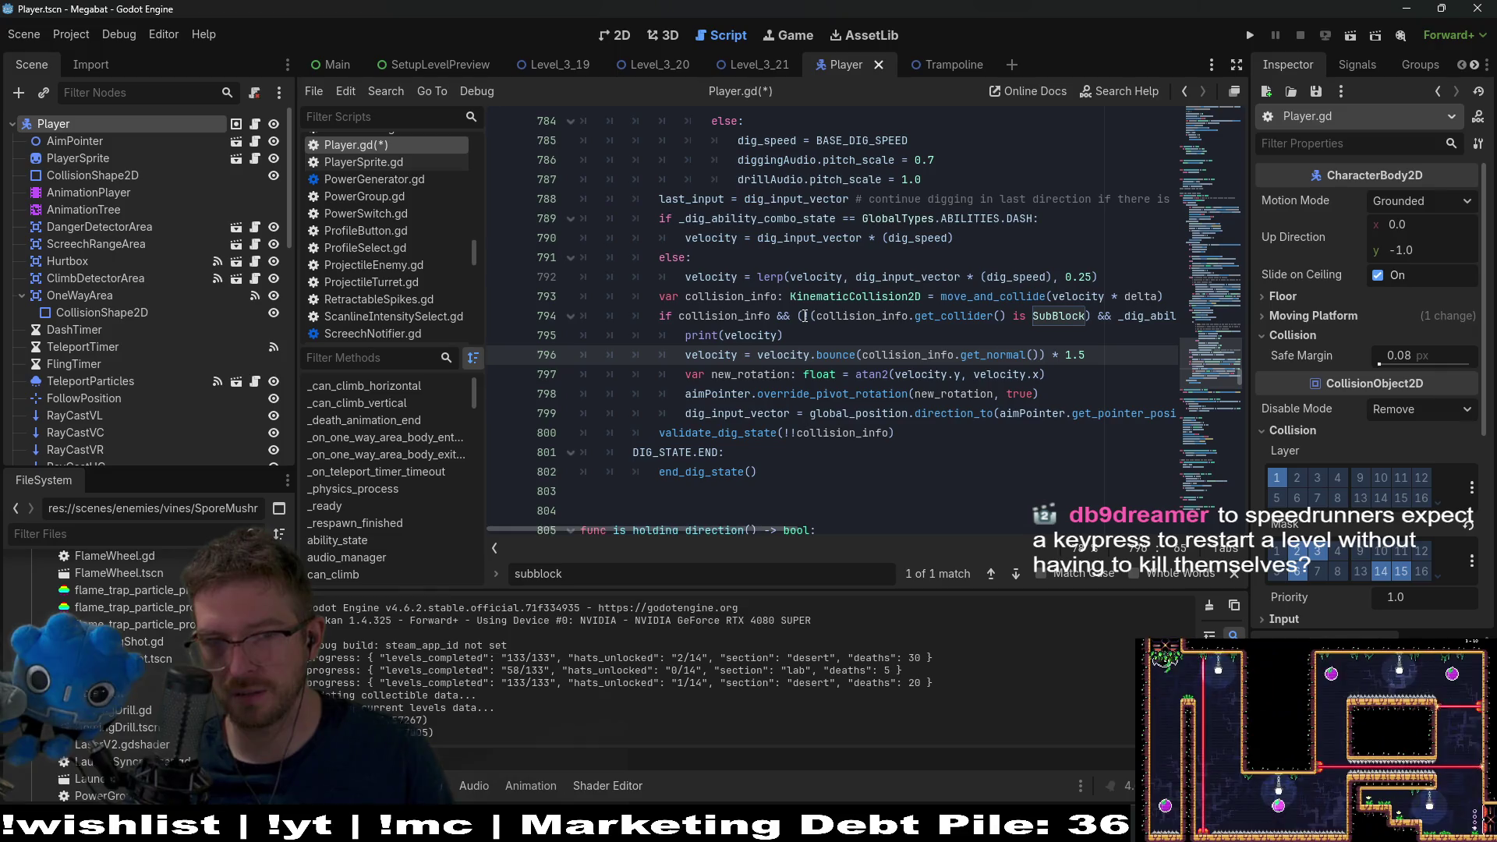
drag(804, 316, 1113, 318)
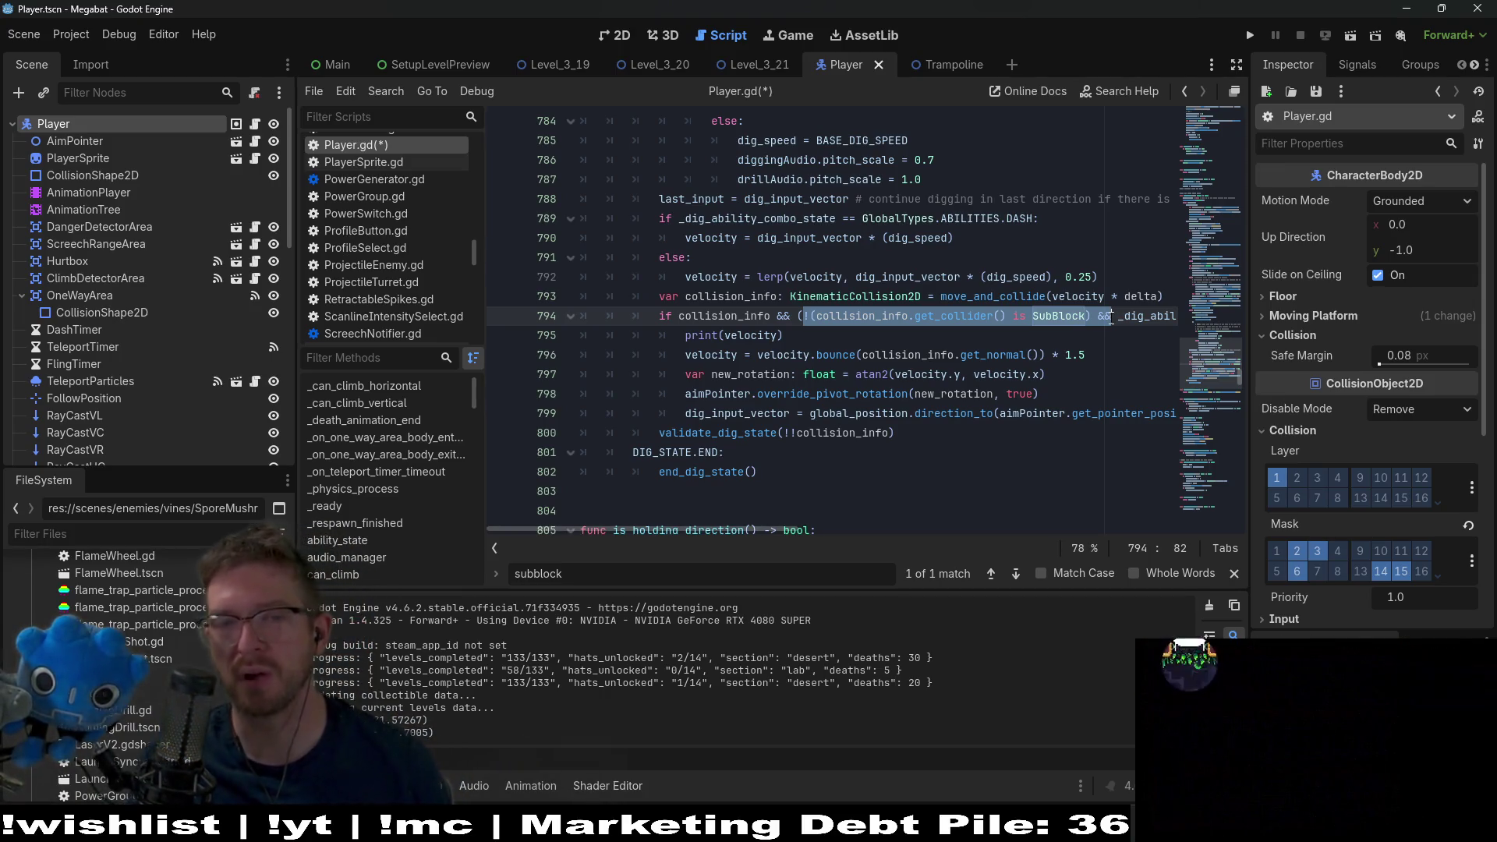
- Put a '!' before the parenthesized SubBlock-and-DASH condition on line 794
click(1058, 344)
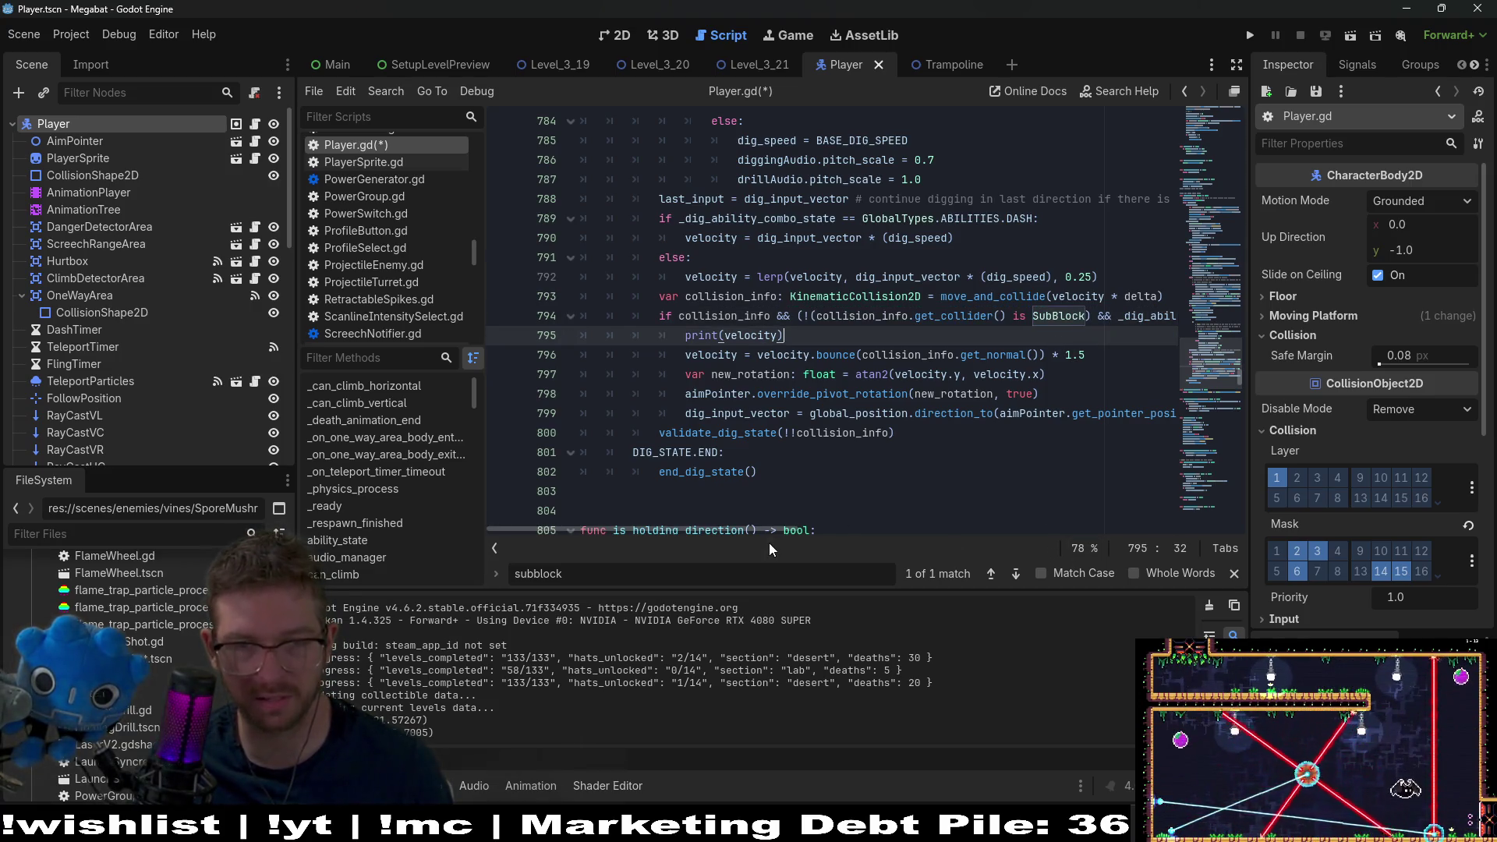
scroll(774, 533, right, 3)
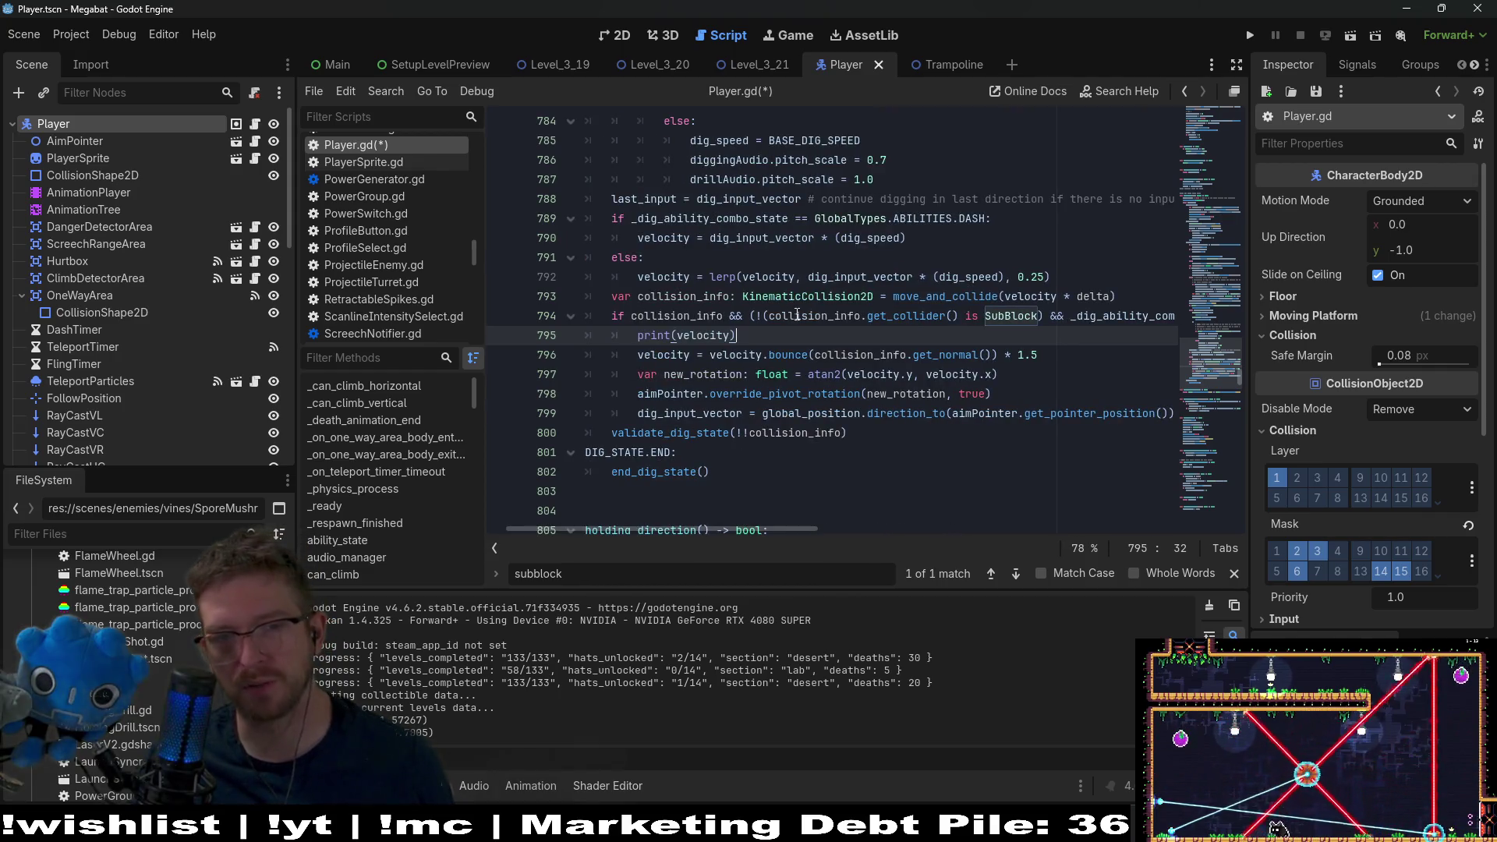
click(1023, 475)
drag(1042, 316, 755, 317)
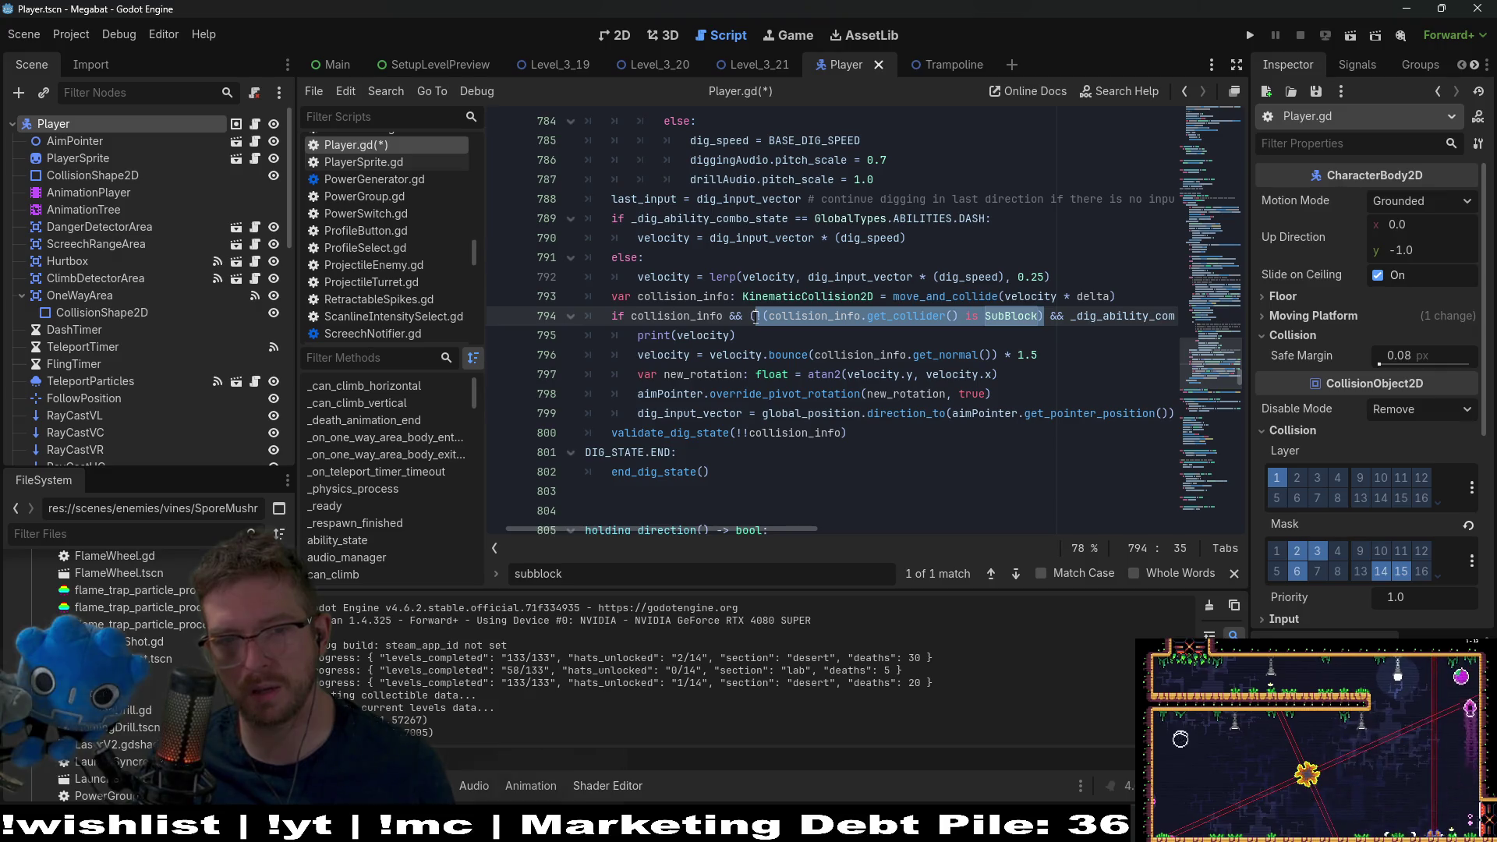
click(762, 316)
text(!)
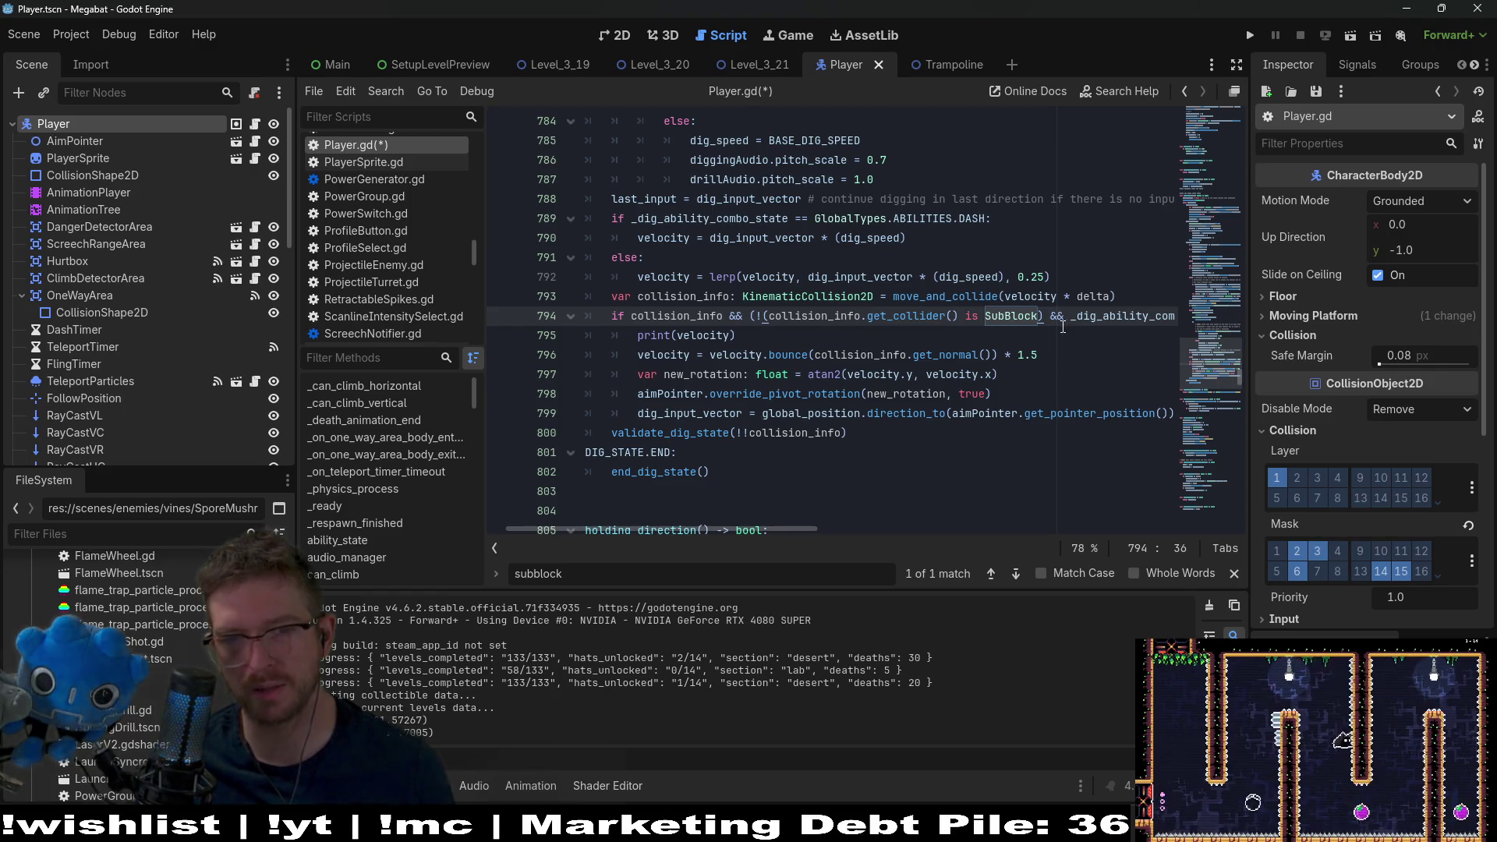
mouse_move(785, 532)
mouse_down()
mouse_move(659, 510)
mouse_move(886, 507)
mouse_move(790, 517)
mouse_up()
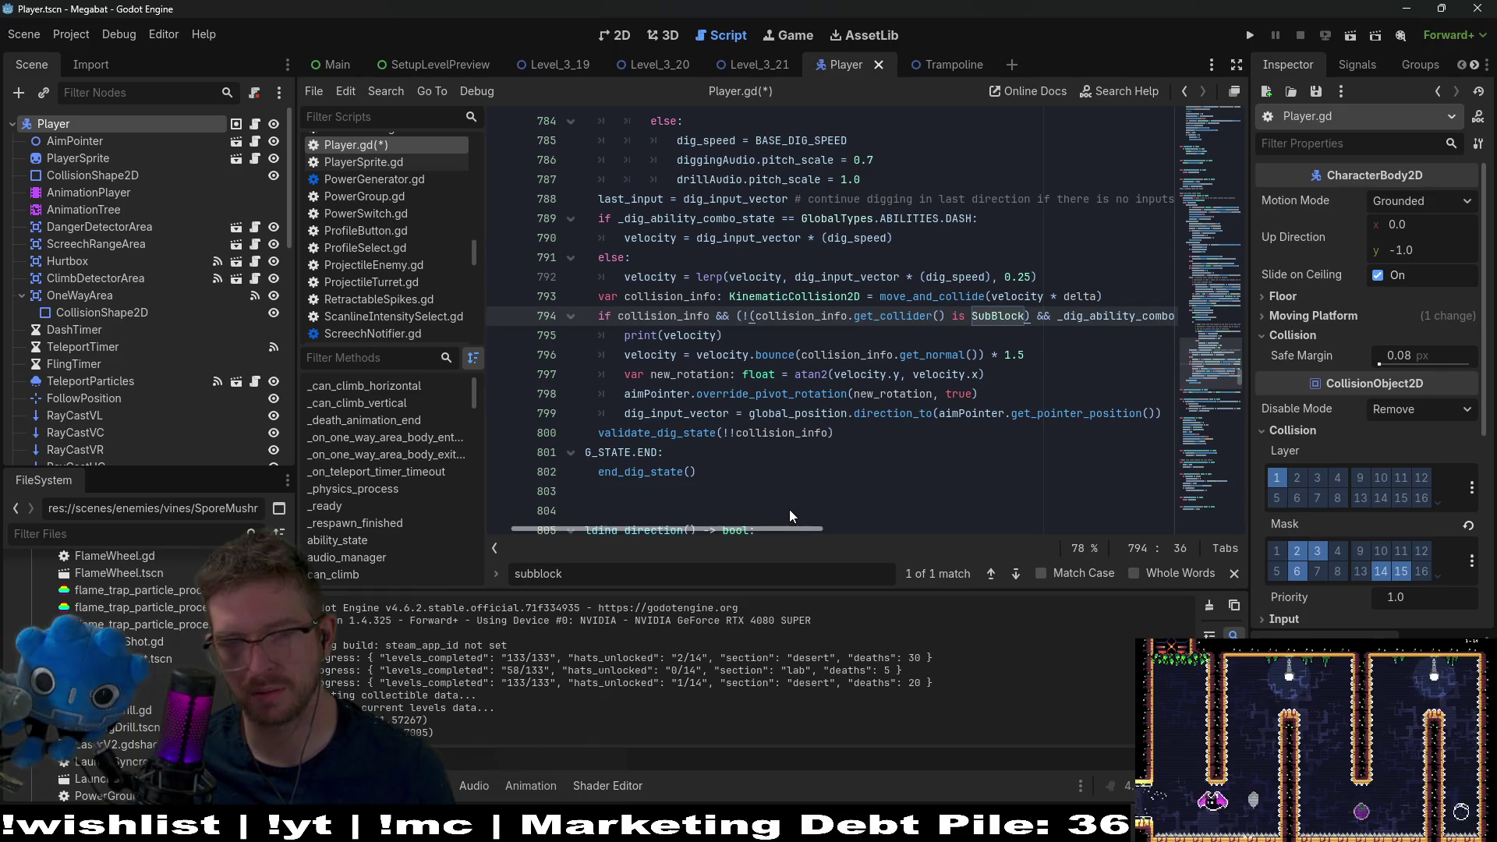
mouse_move(804, 426)
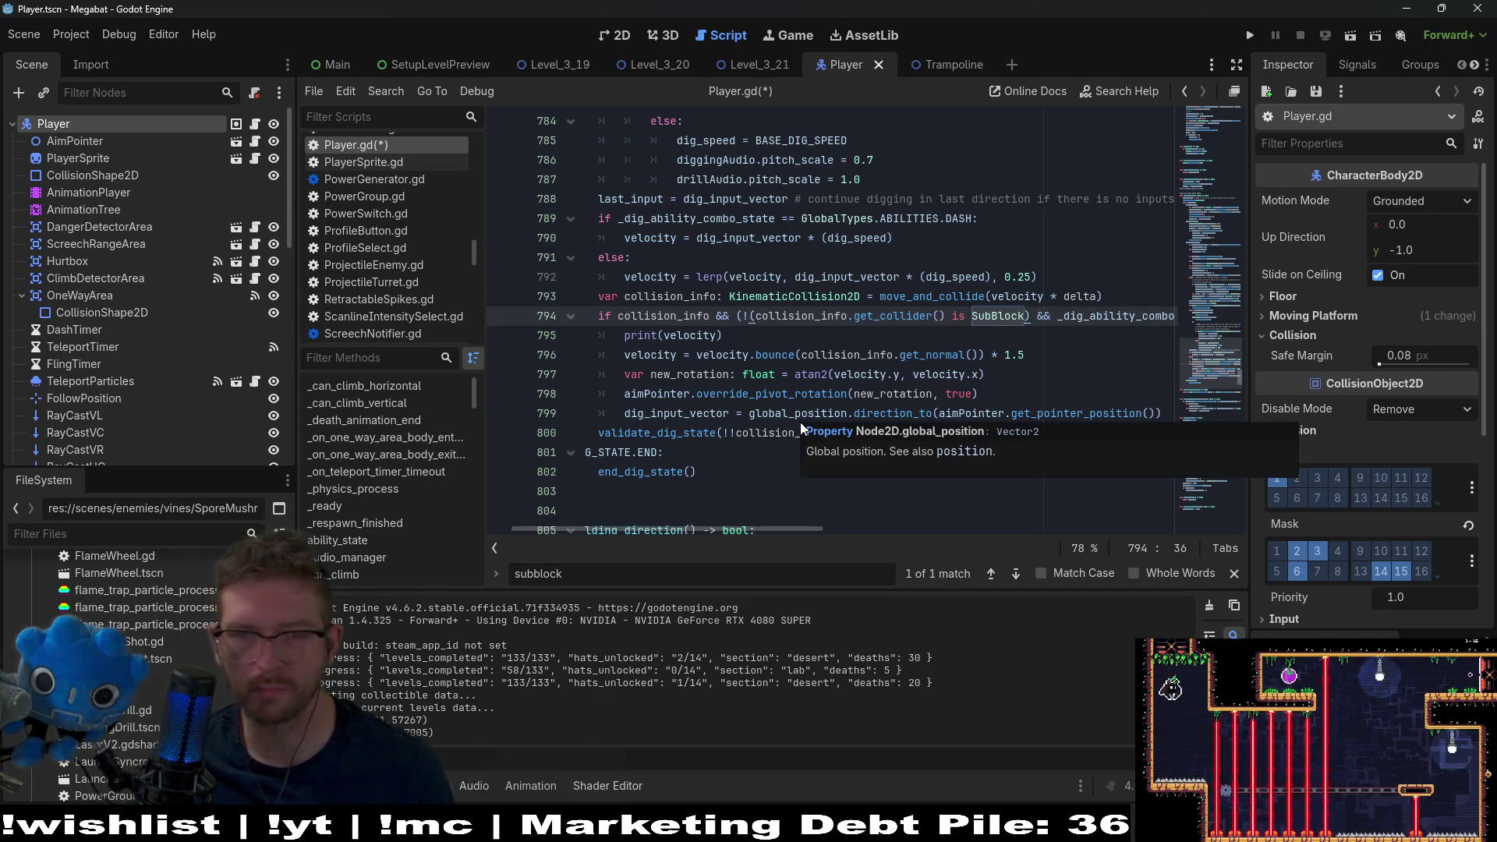
key(BackSpace)
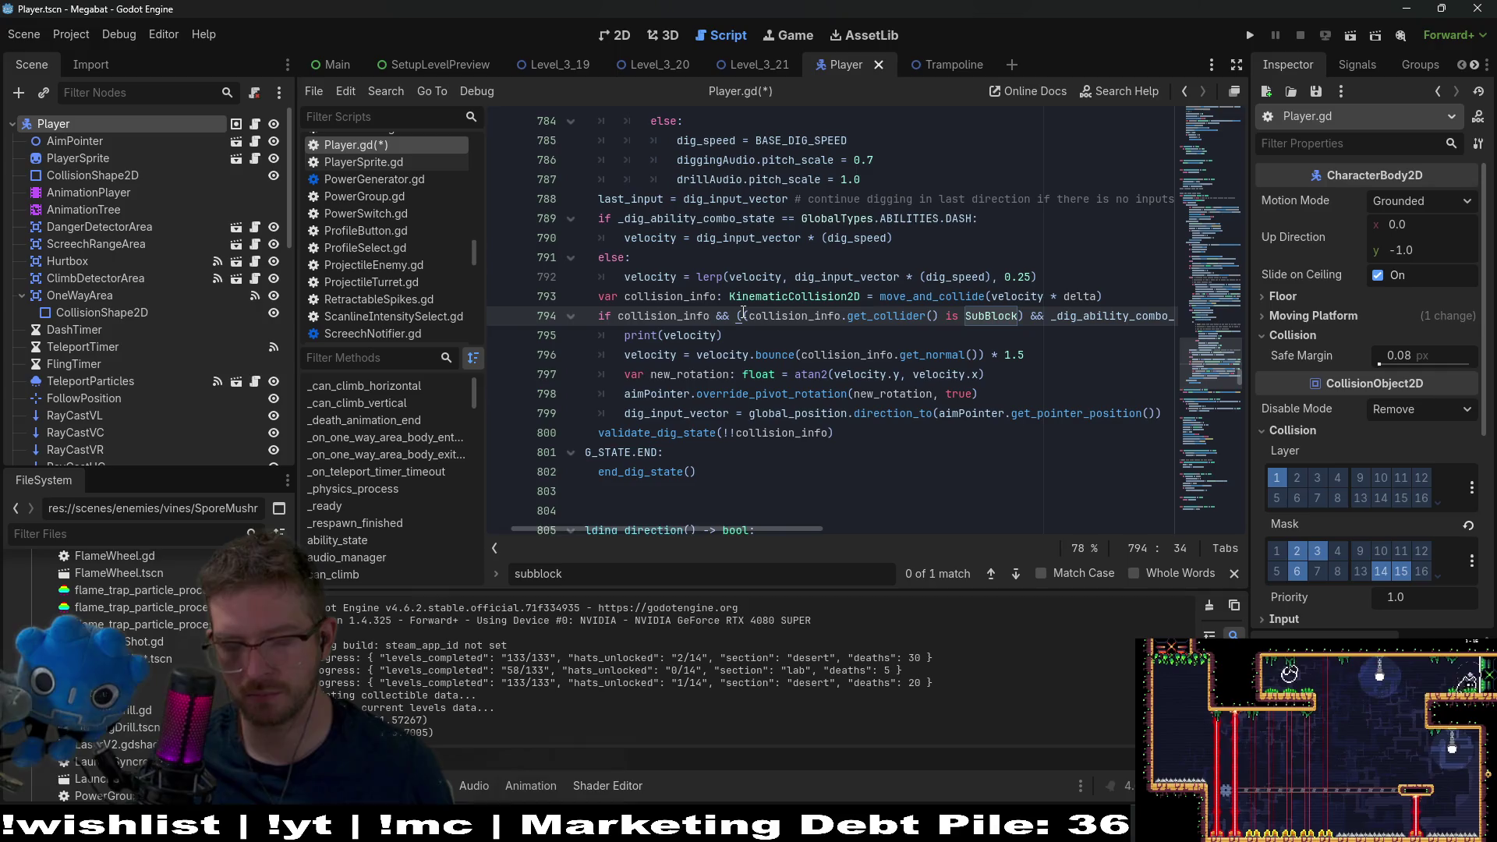
text(!)
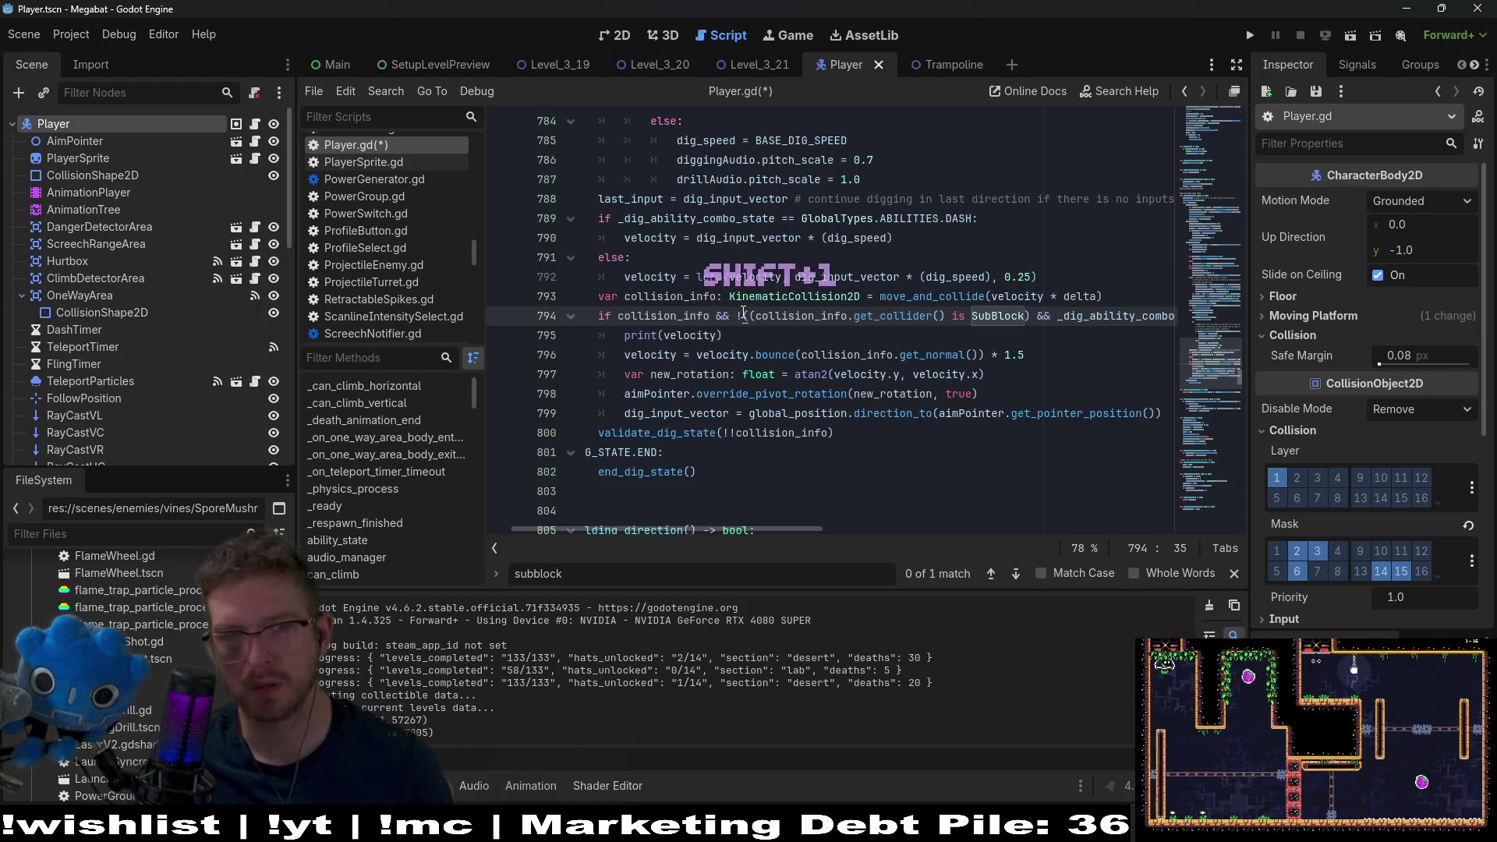
mouse_move(791, 532)
mouse_down()
mouse_move(874, 531)
mouse_move(949, 505)
mouse_up()
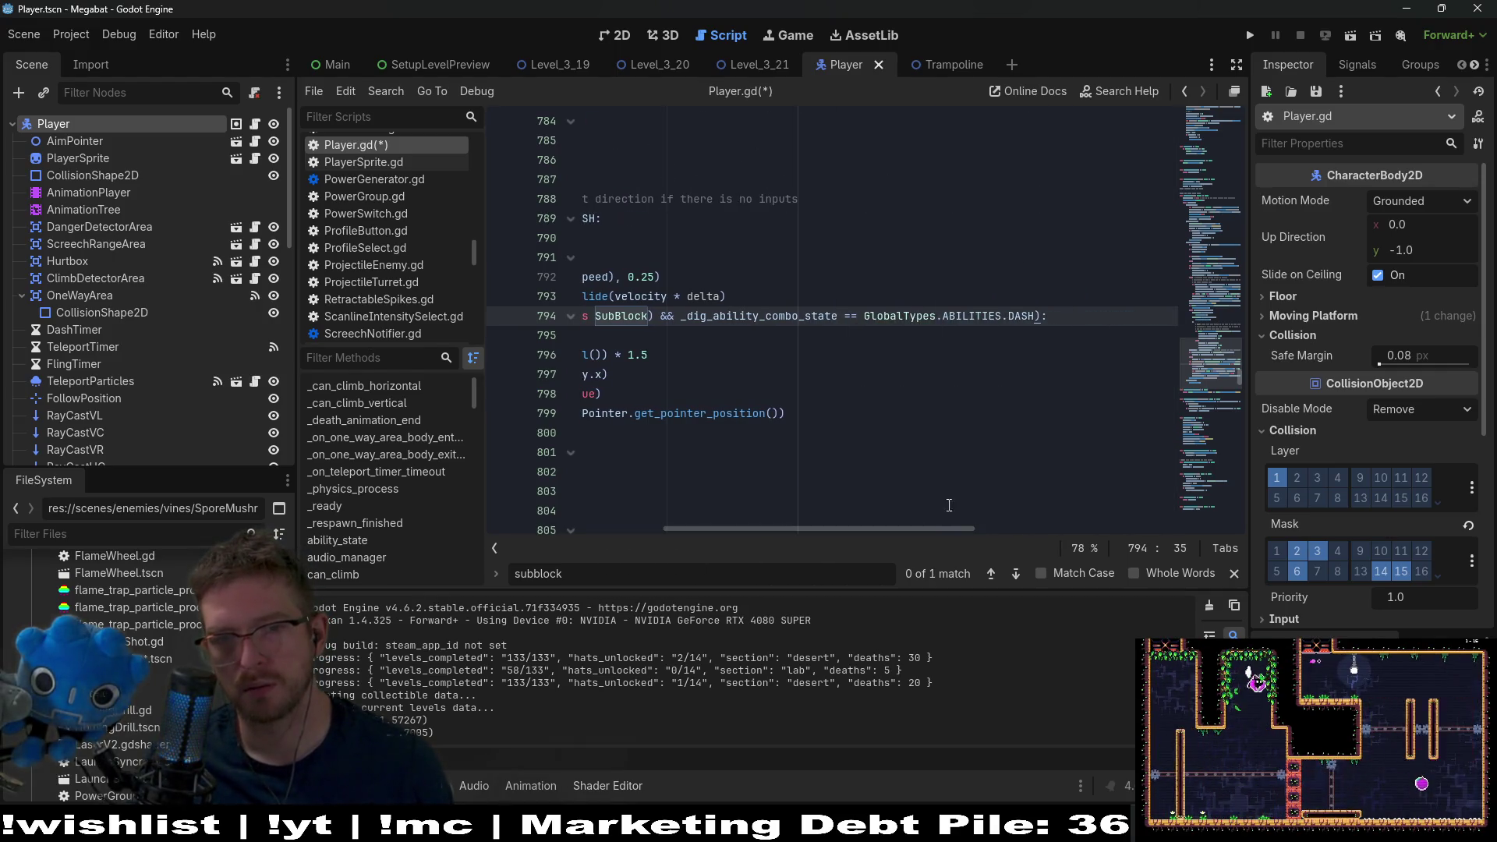
mouse_move(1036, 320)
mouse_down()
mouse_move(570, 317)
mouse_move(677, 315)
mouse_up()
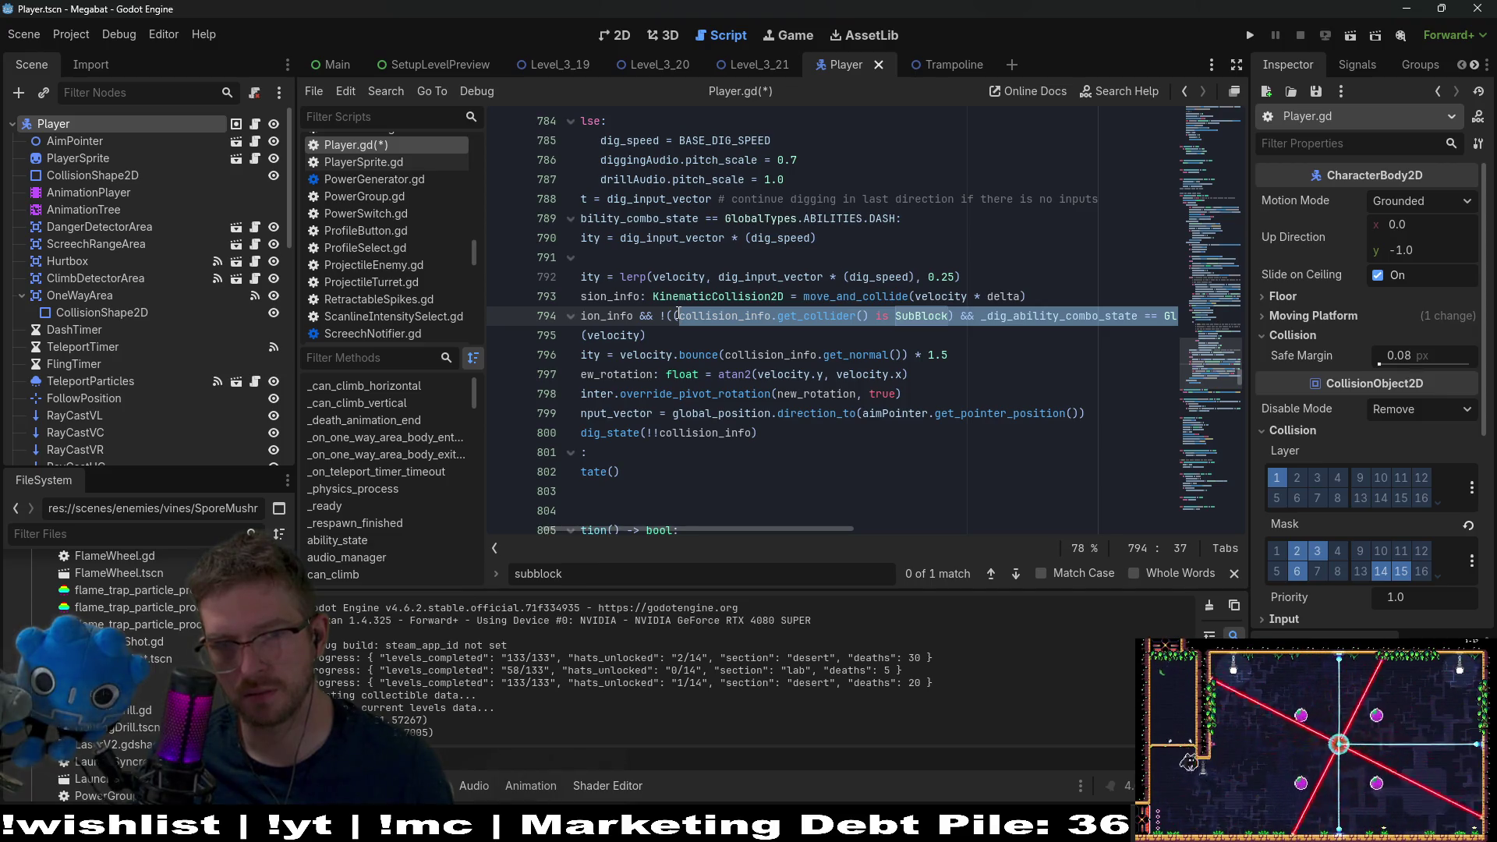
- Save Player.gd and bring up the Level_3_21 scene
click(911, 374)
key(ctrl+s)
click(763, 66)
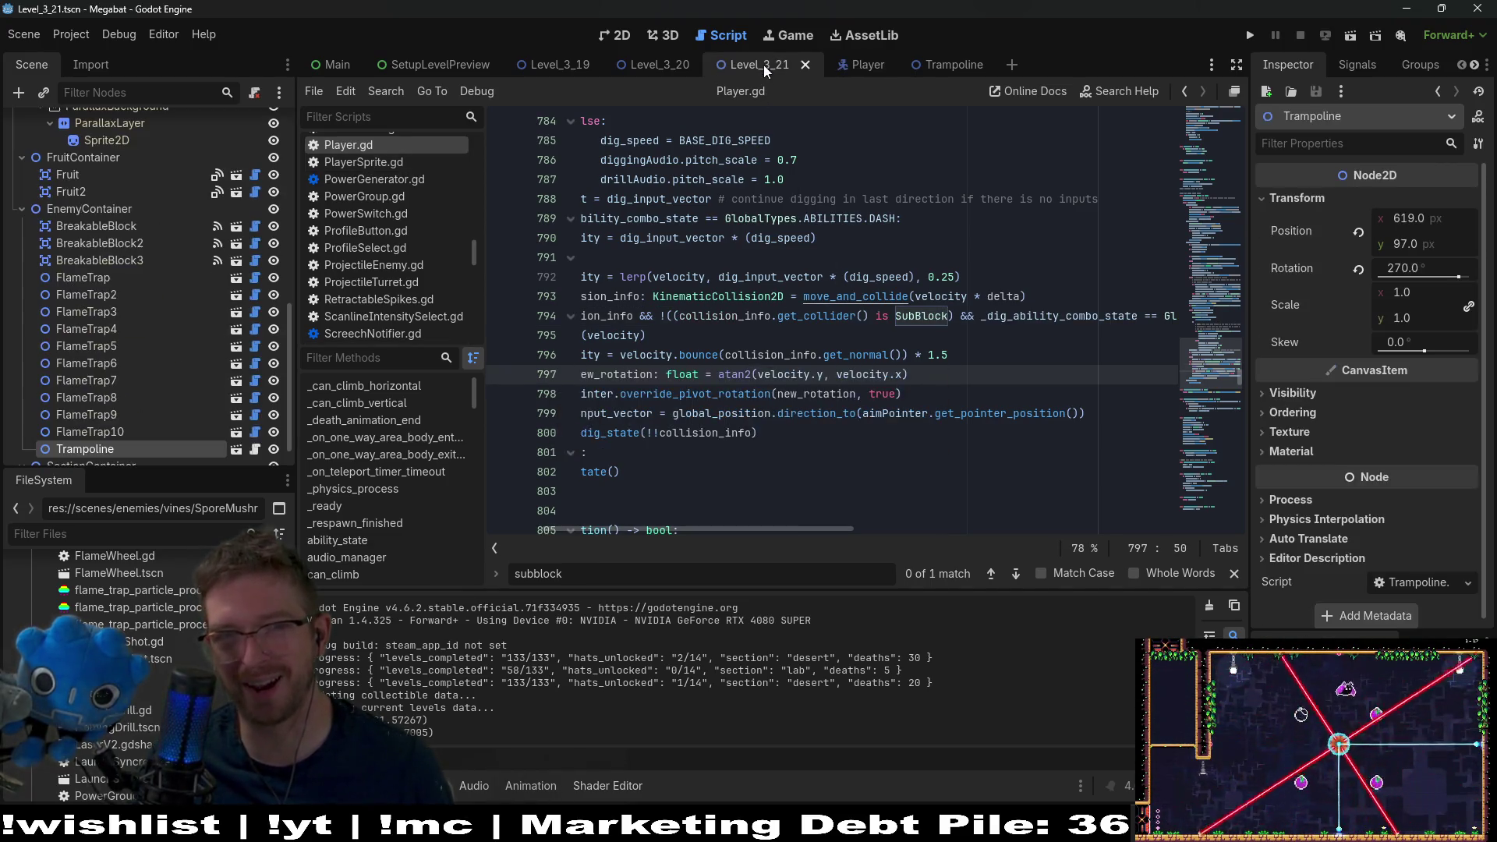
- Run the Level_3_21 scene, fly the bat past the flames eating the fruit, then close it with F8
click(1350, 36)
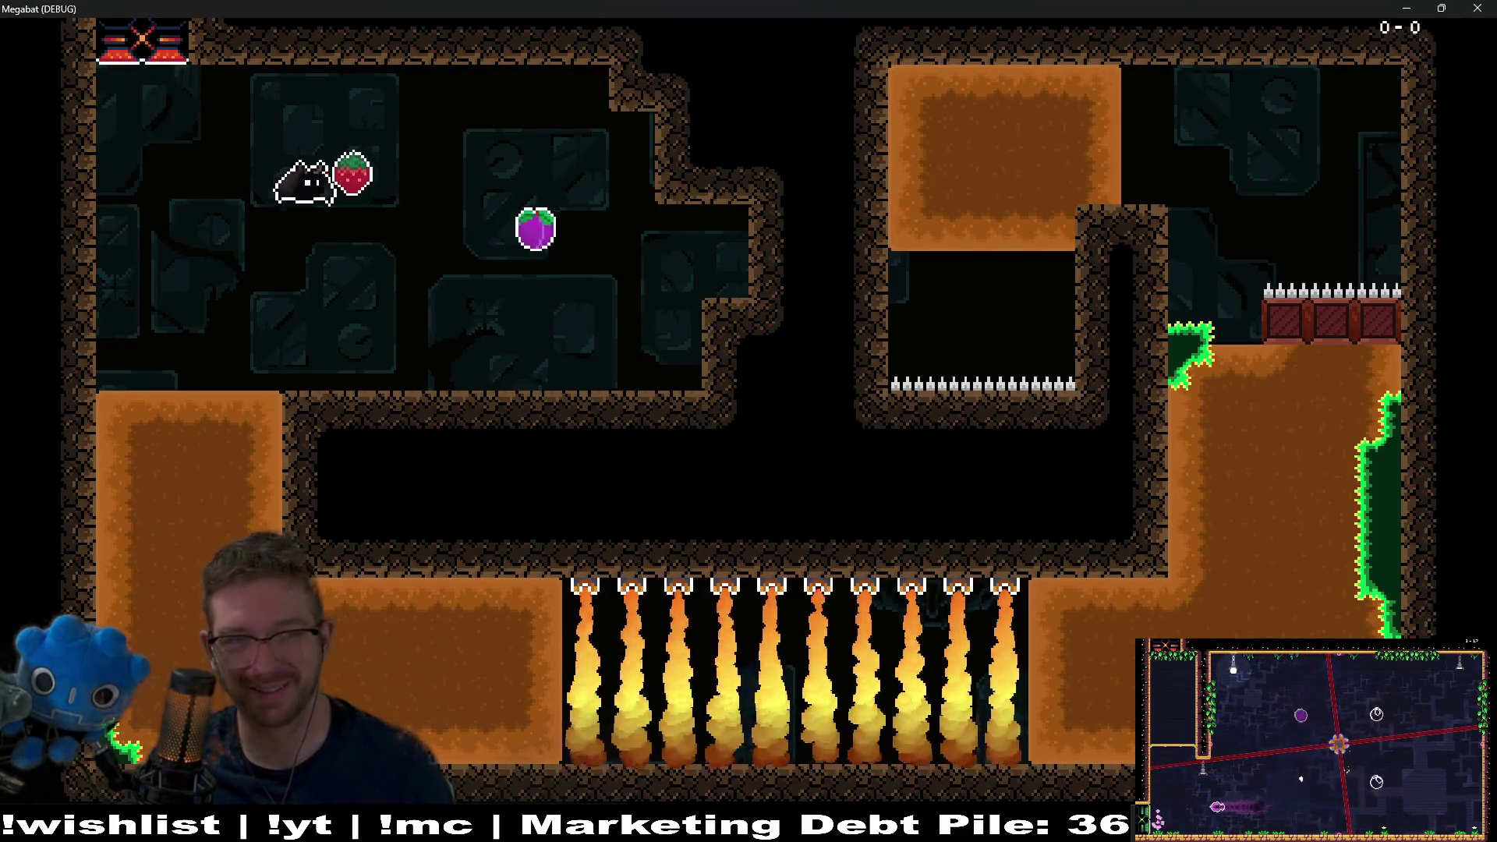
key(Left)
key(Down)
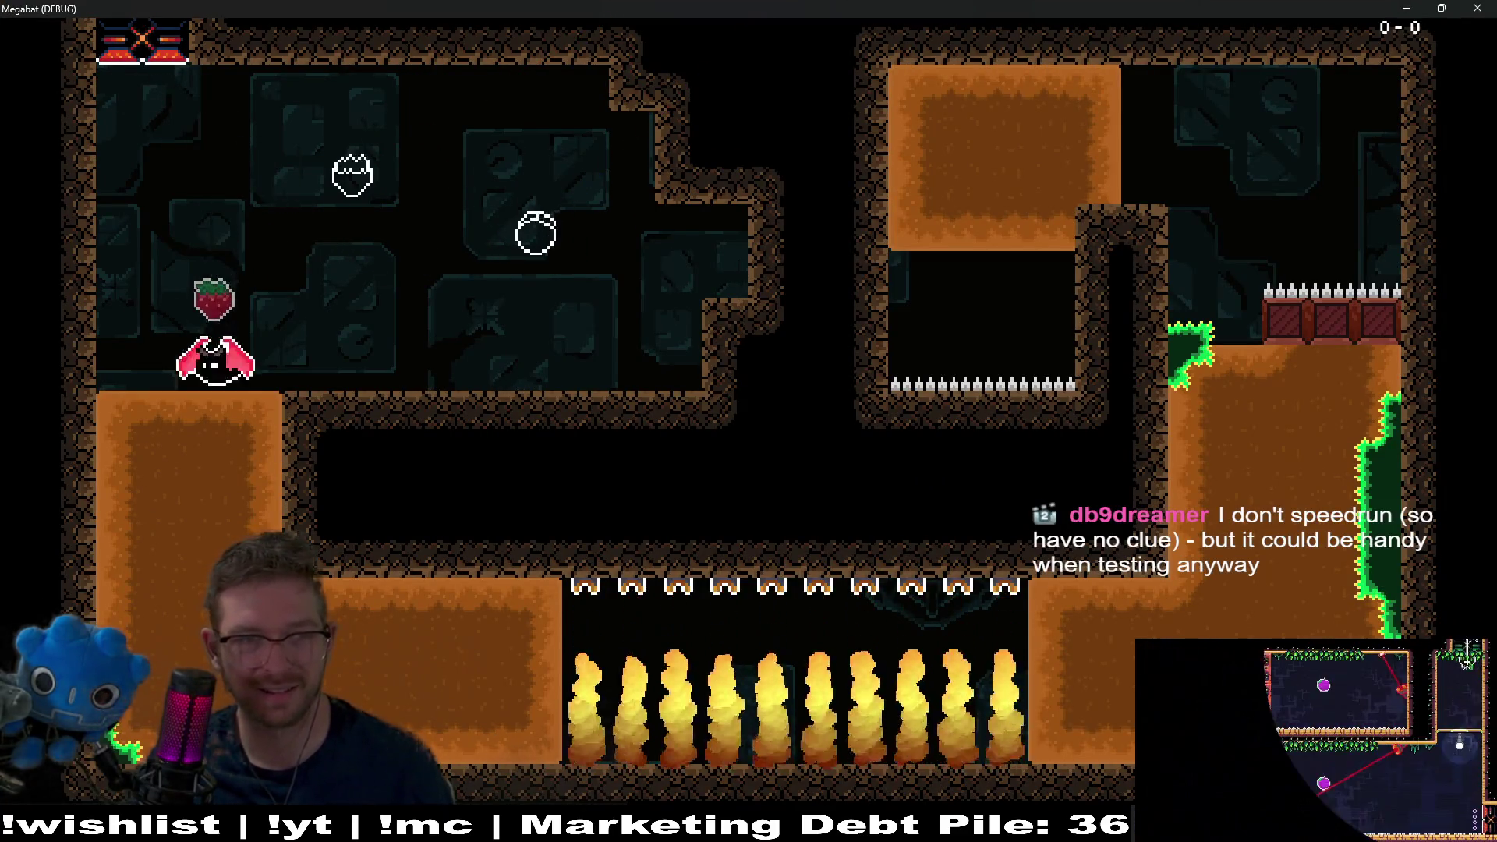
key(Right)
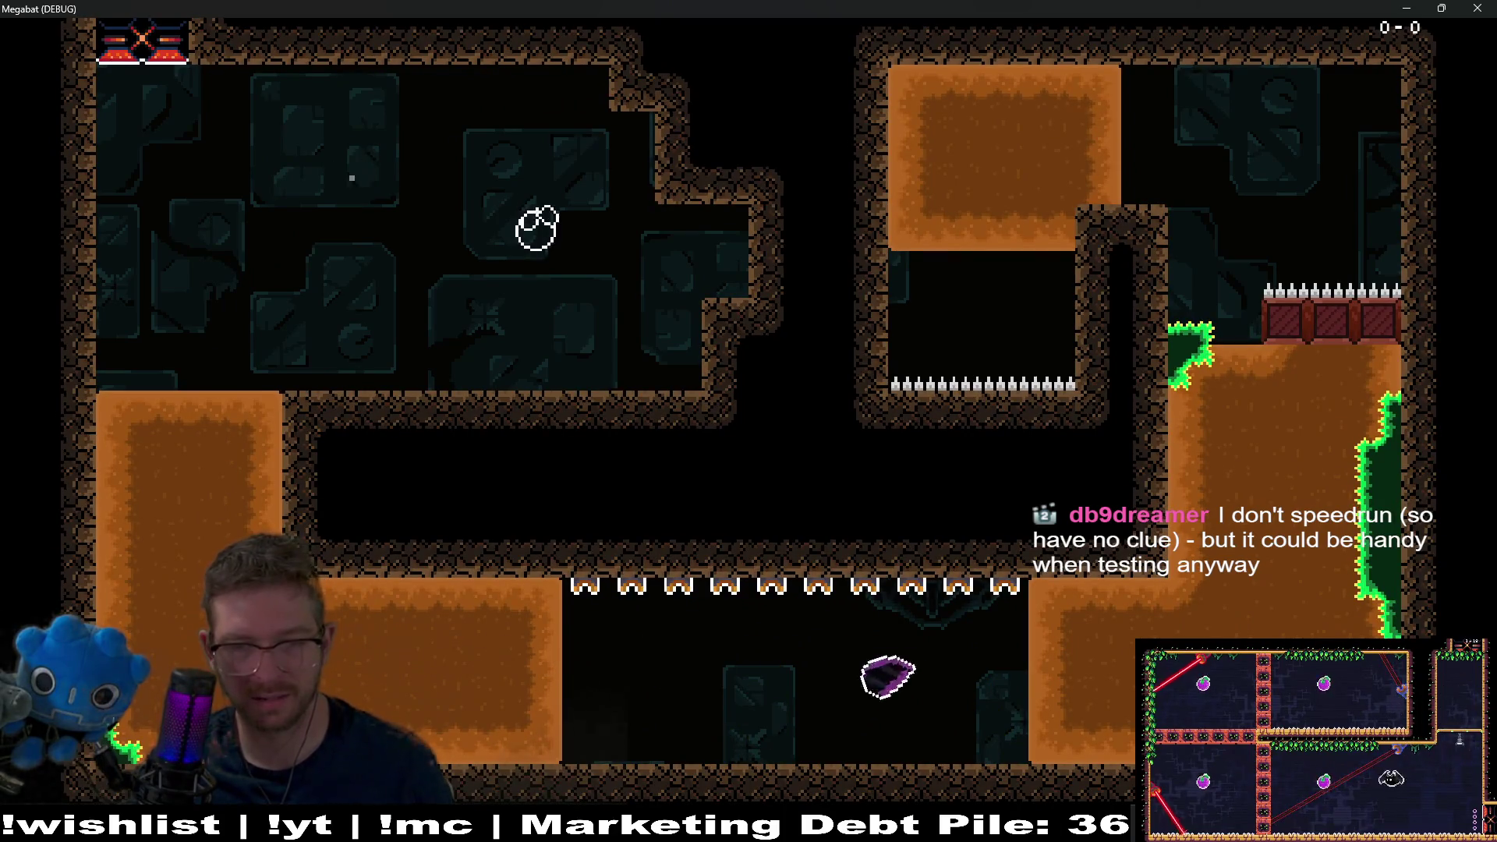
key(Up)
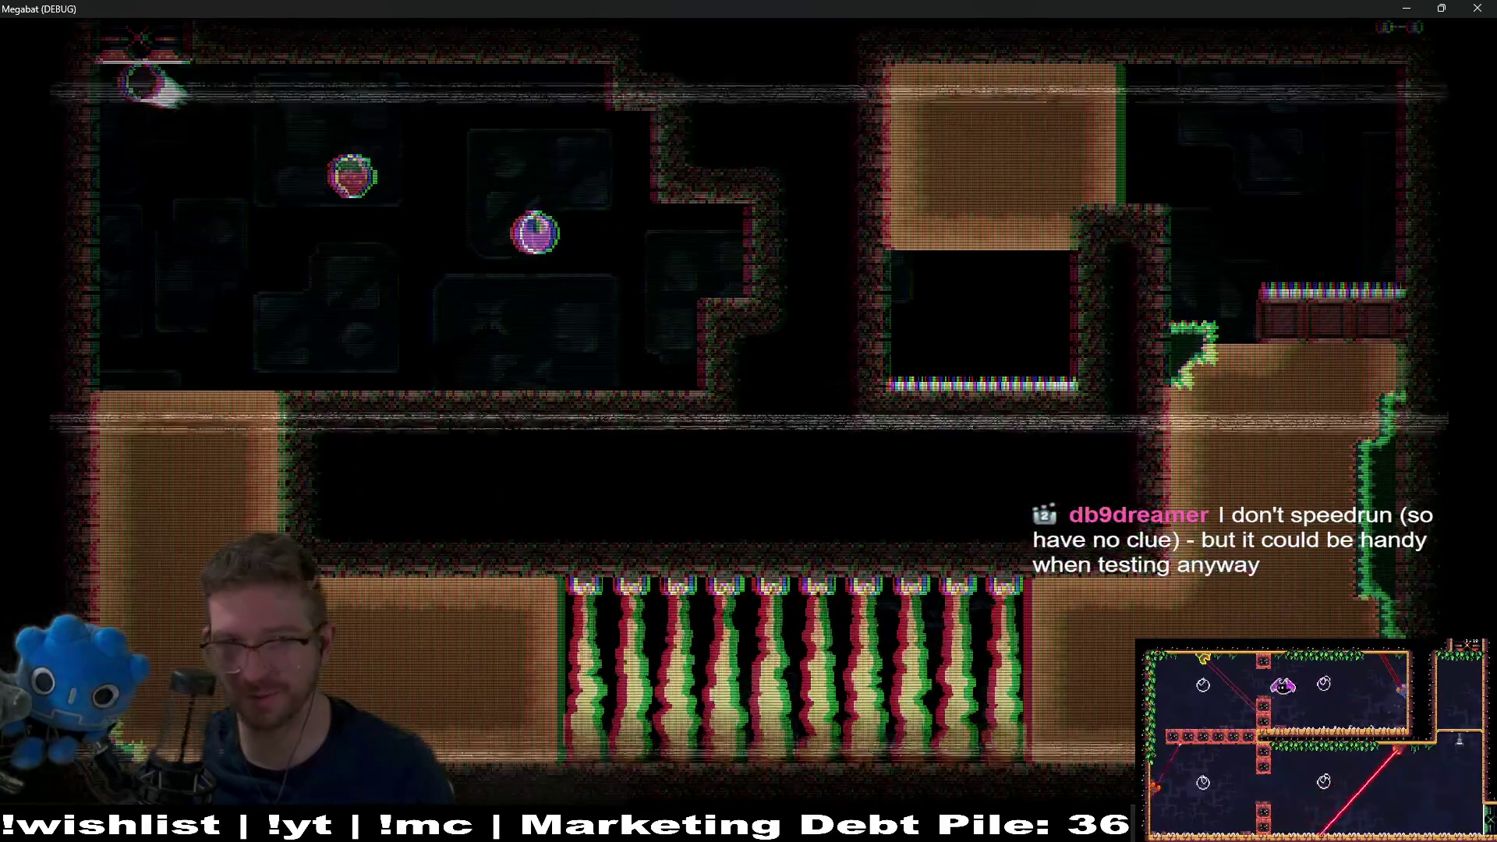
key(Right)
key(Left)
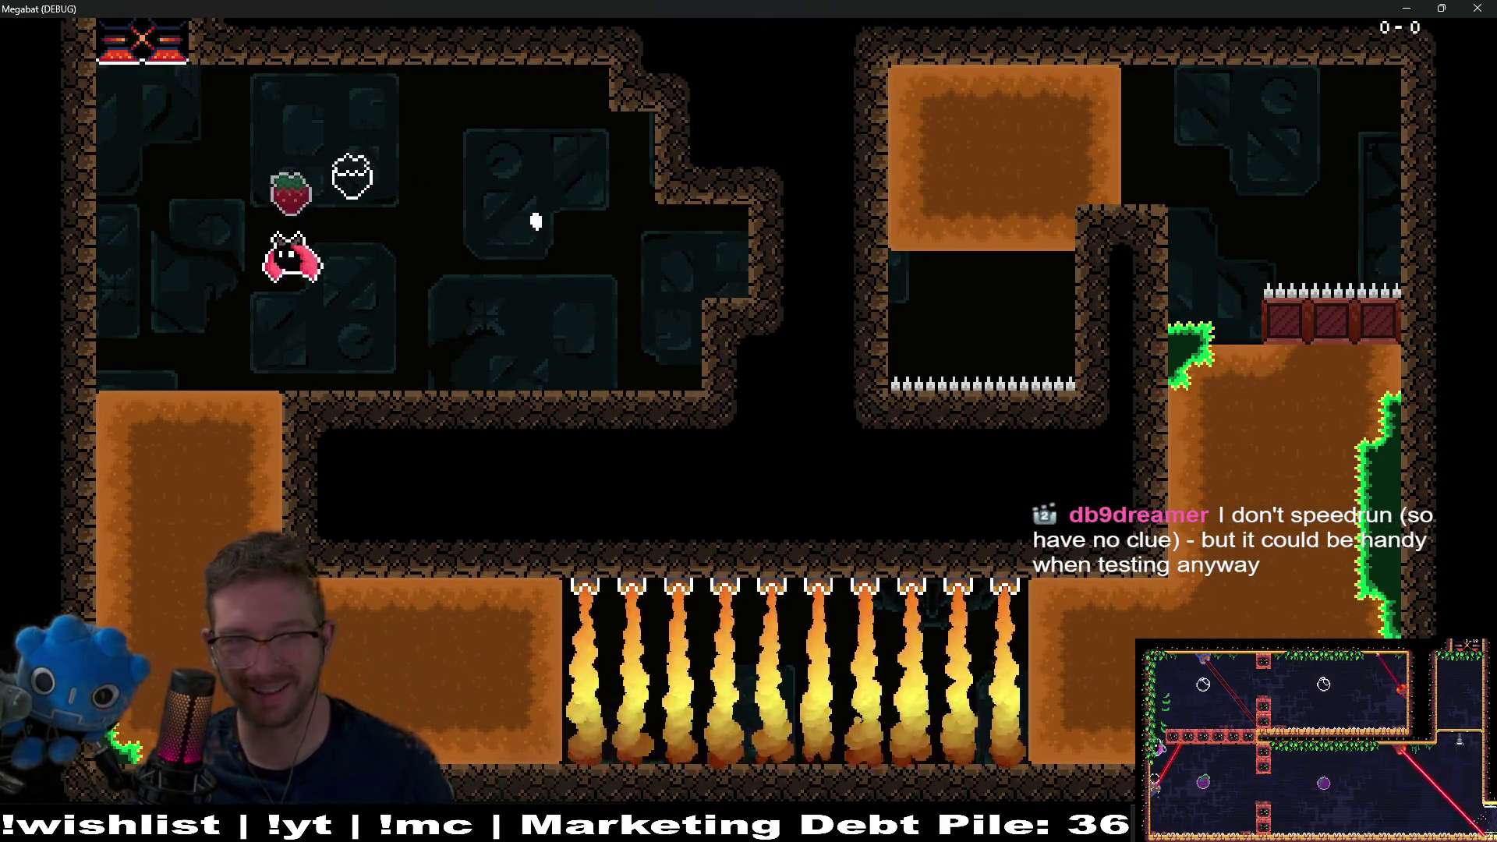
key(Down)
key(Right)
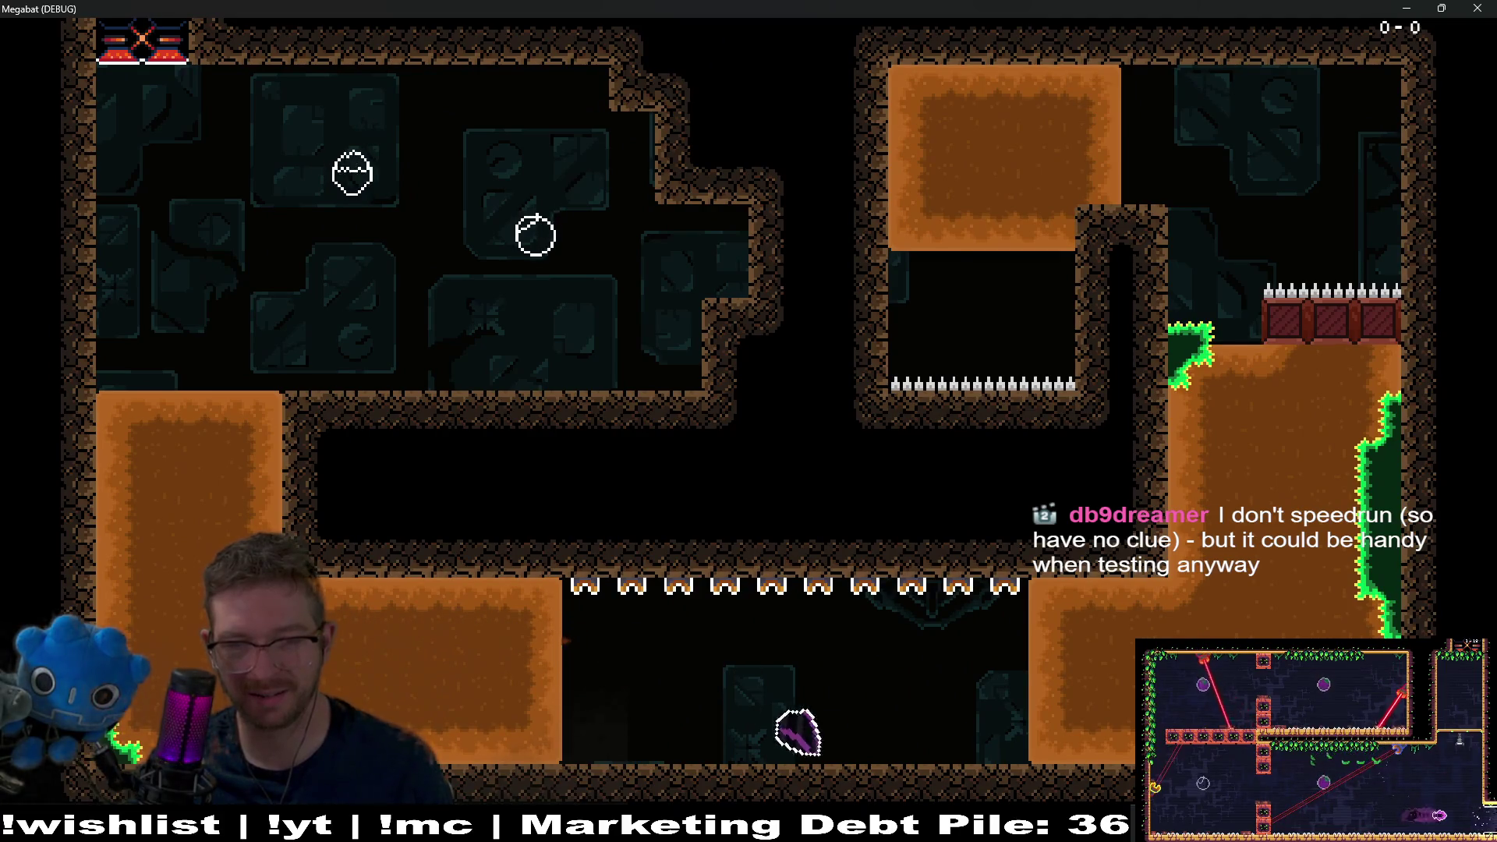
key(Up)
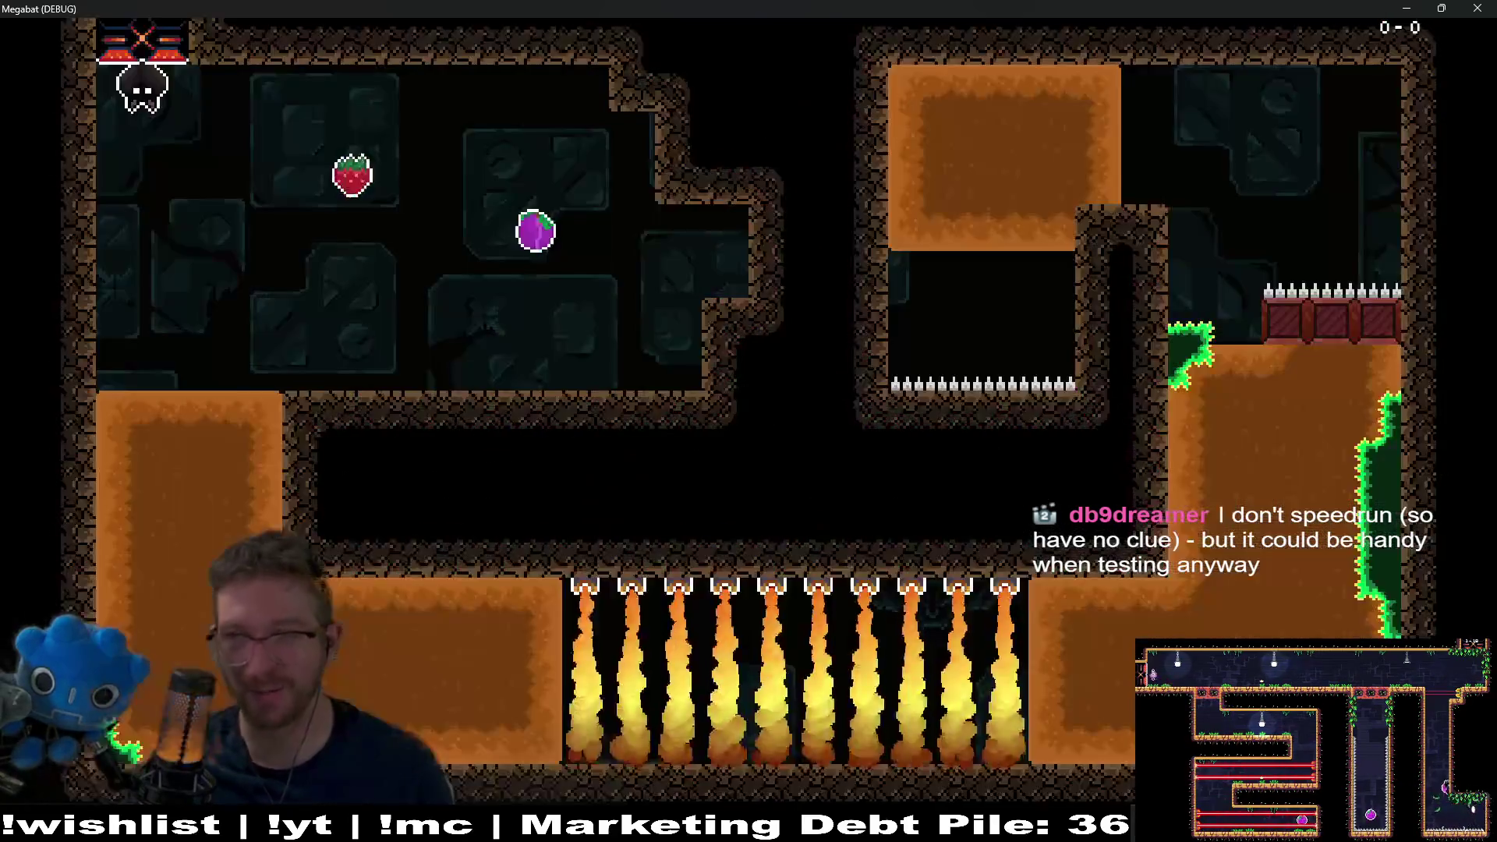
key(F8)
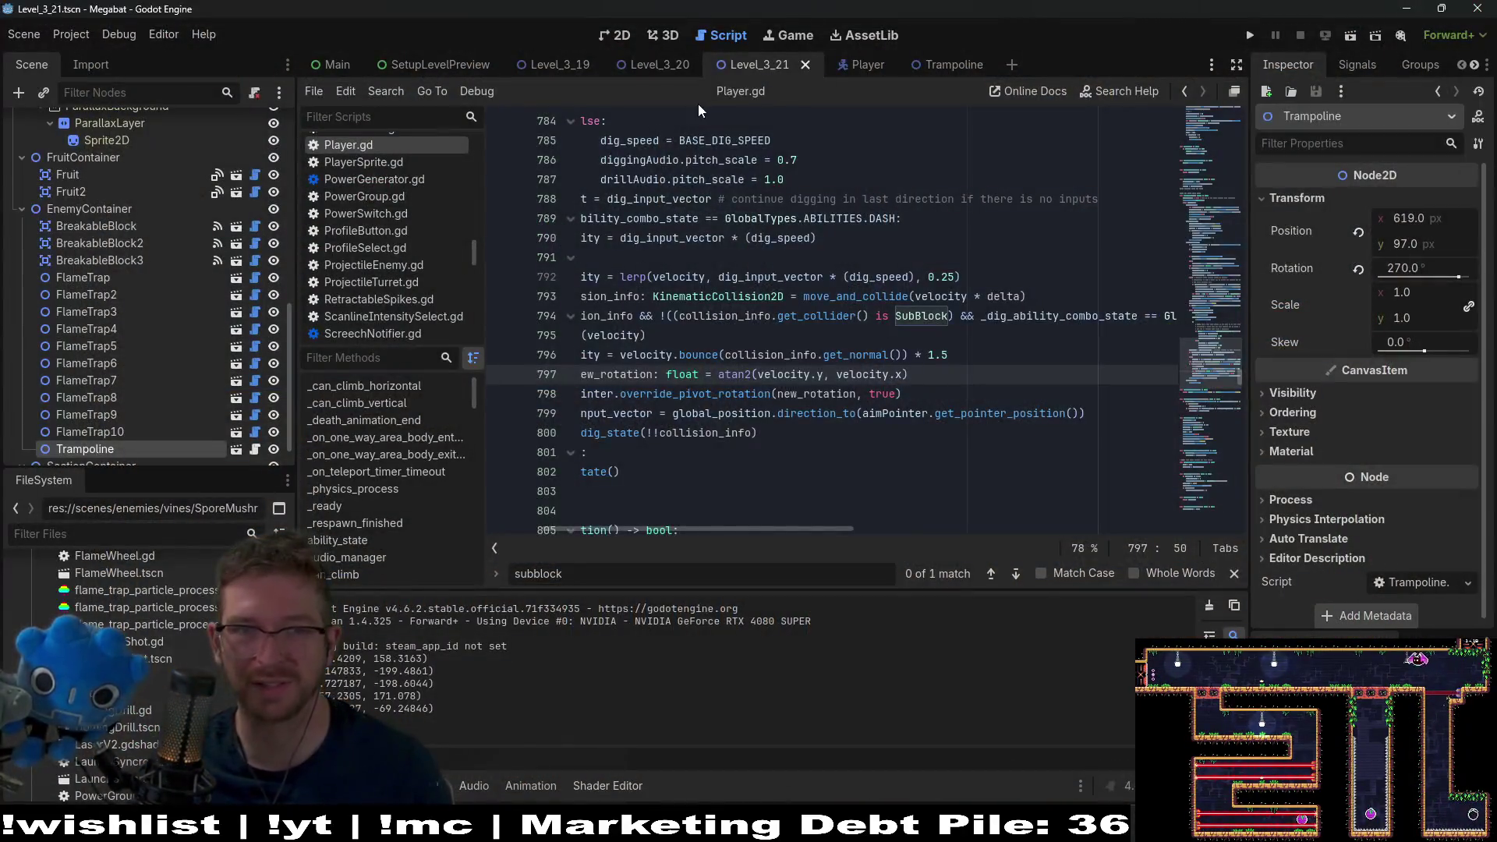
- Launch the full Megabat project in a debug window with Run Project
click(1249, 36)
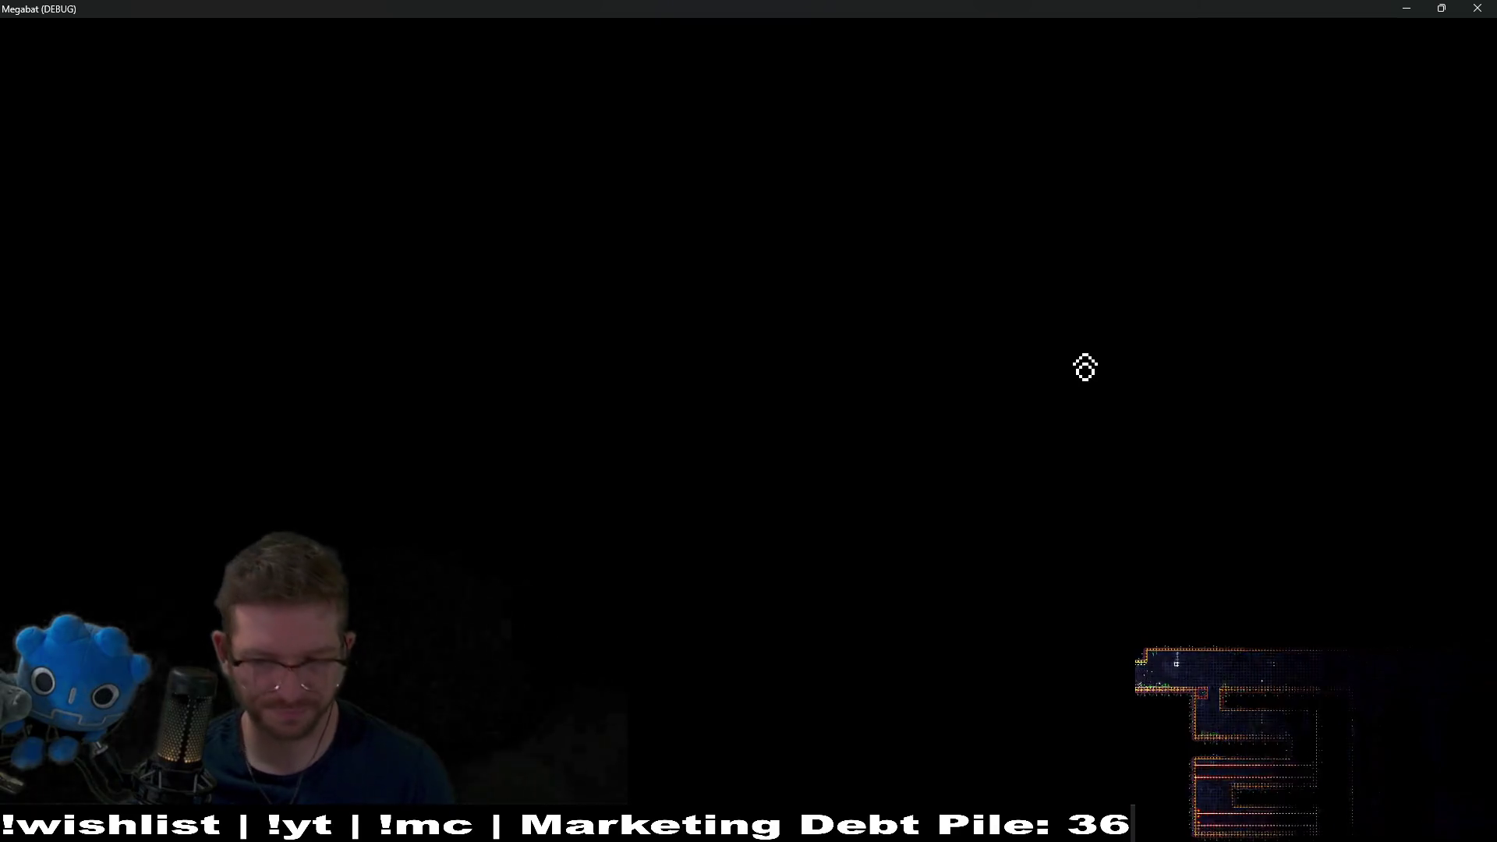
- Go from the main menu to Select Profile, choose the first profile and open a world's level grid
click(812, 429)
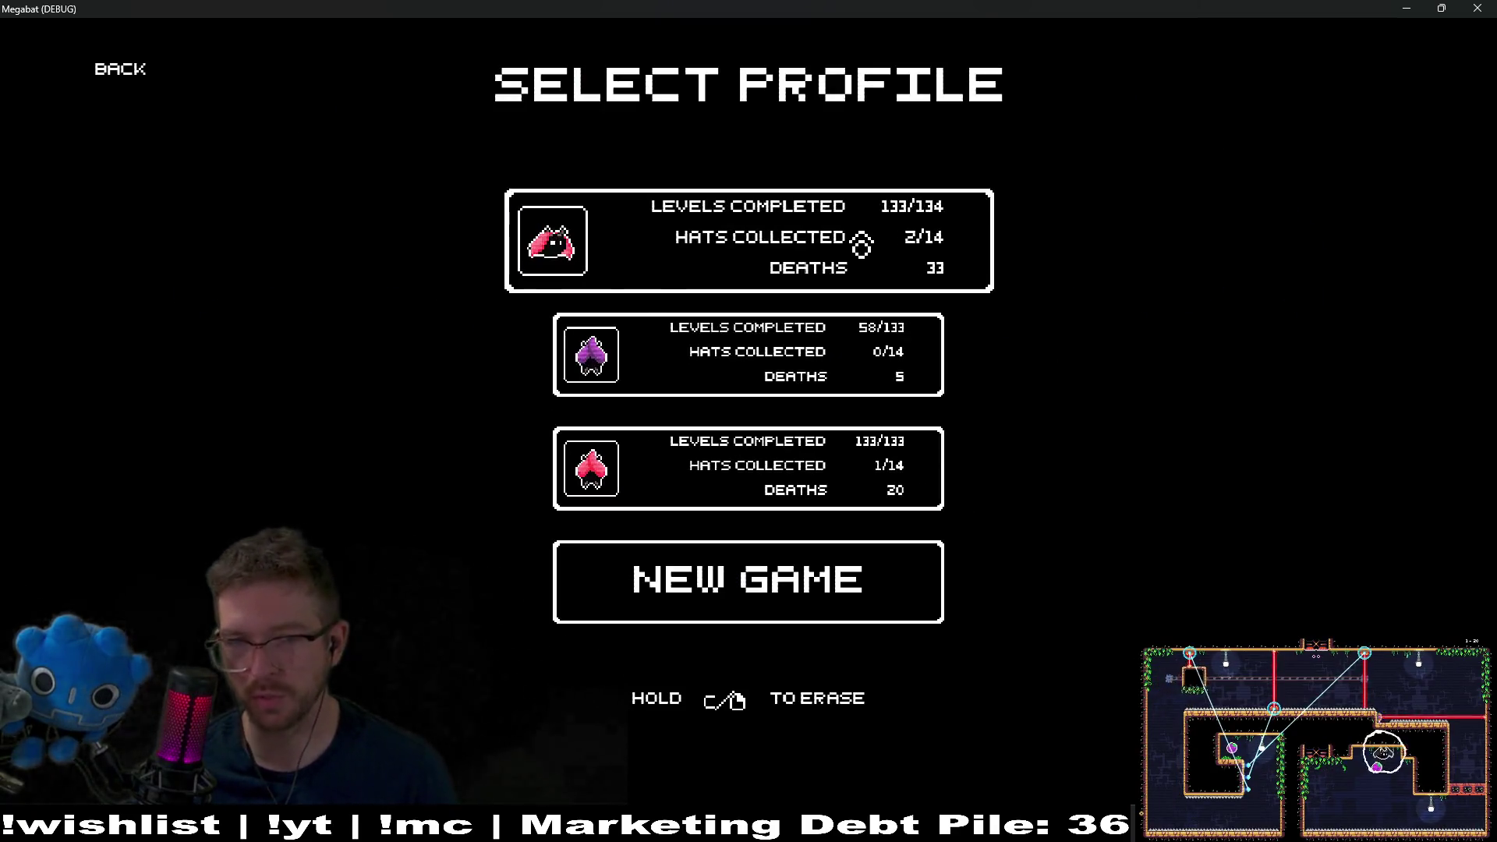
click(862, 242)
click(871, 244)
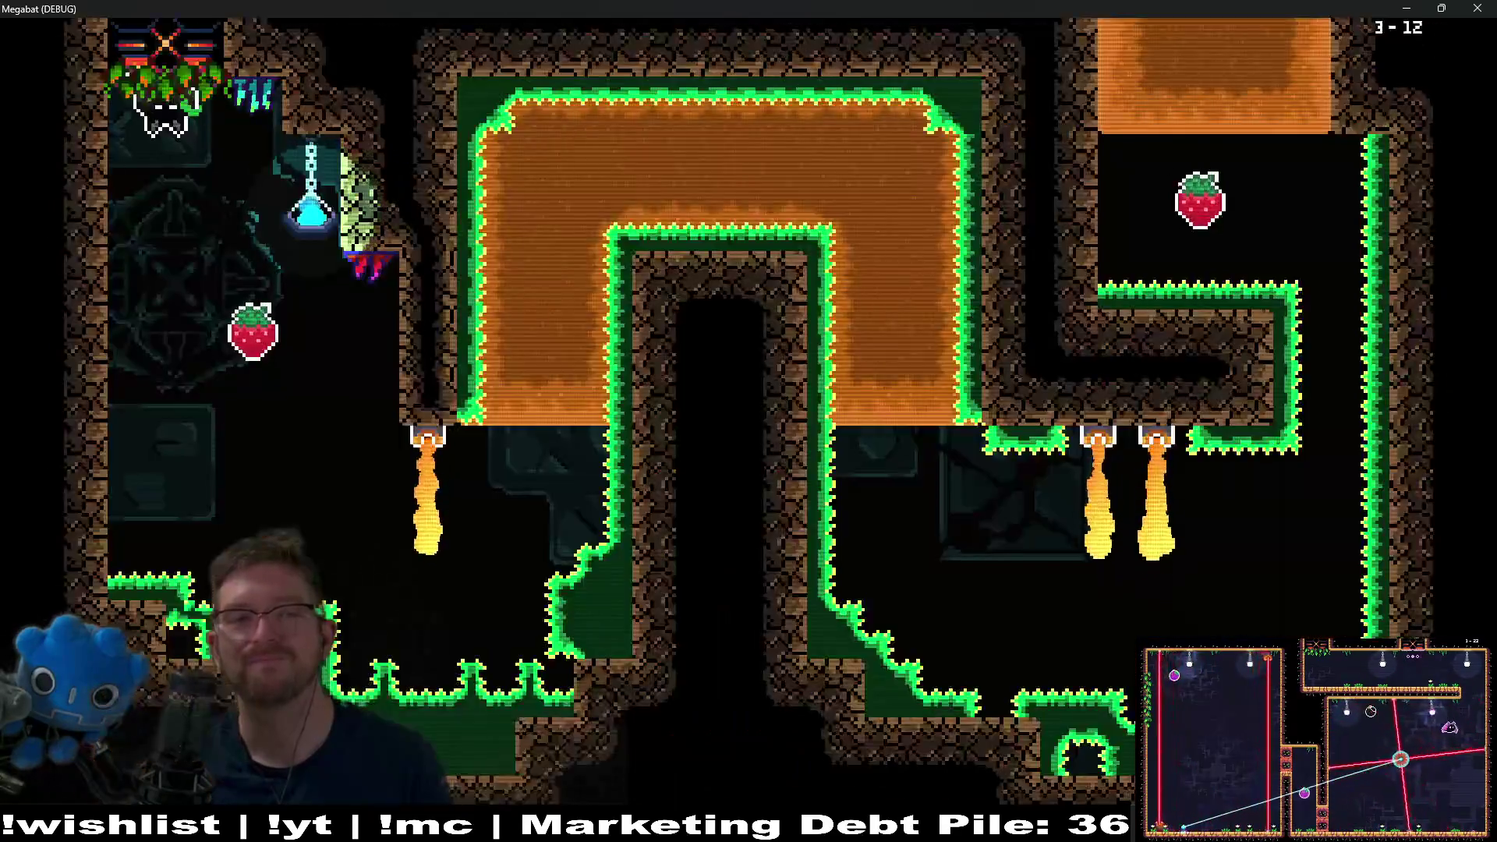
- Fly through level 3-12's first rooms, digging up through orange blocks and collecting strawberries
key(x)
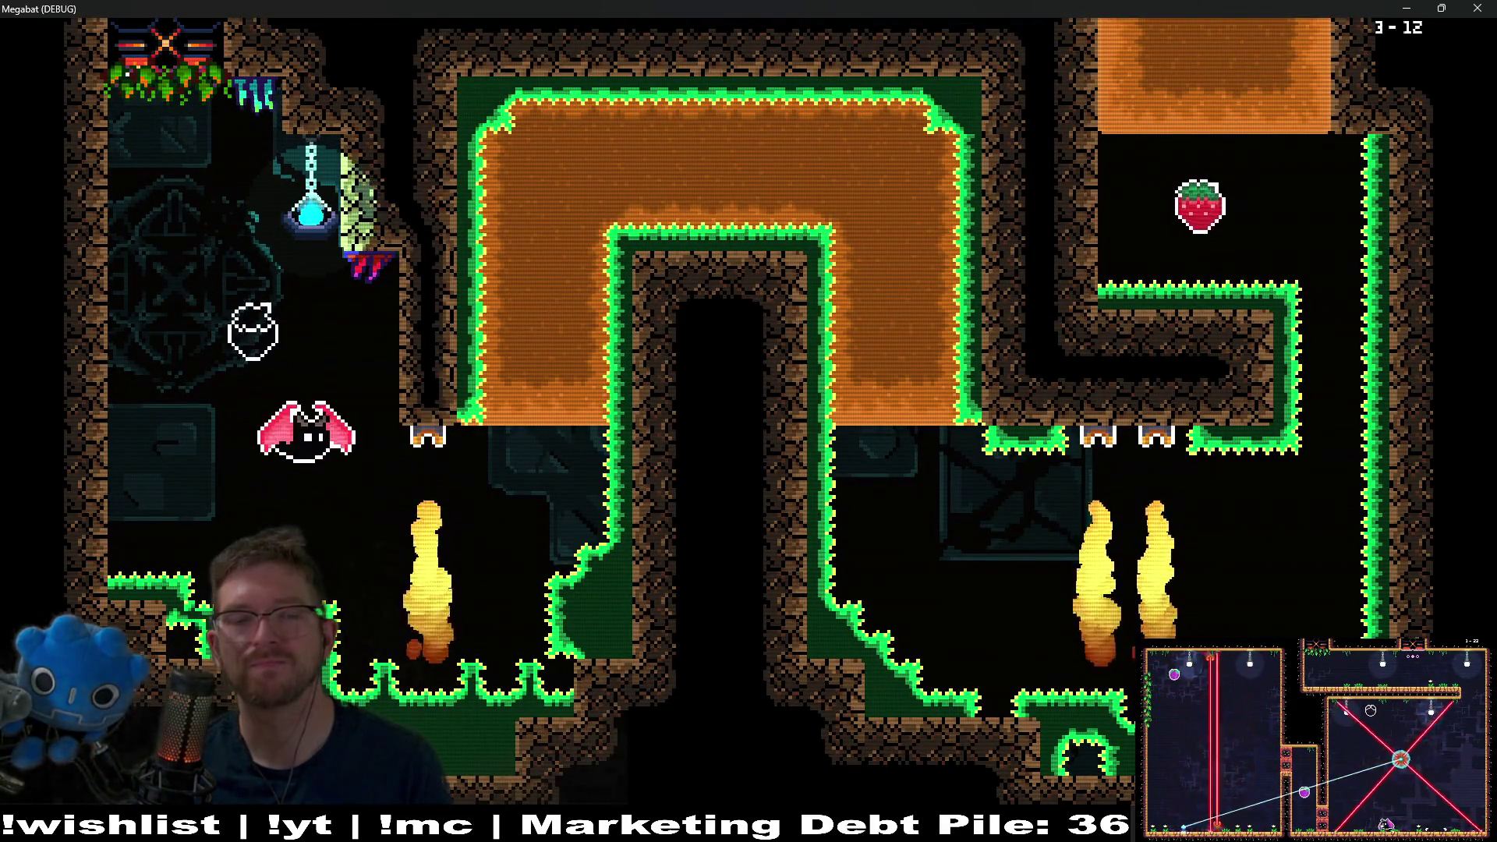
key(Up)
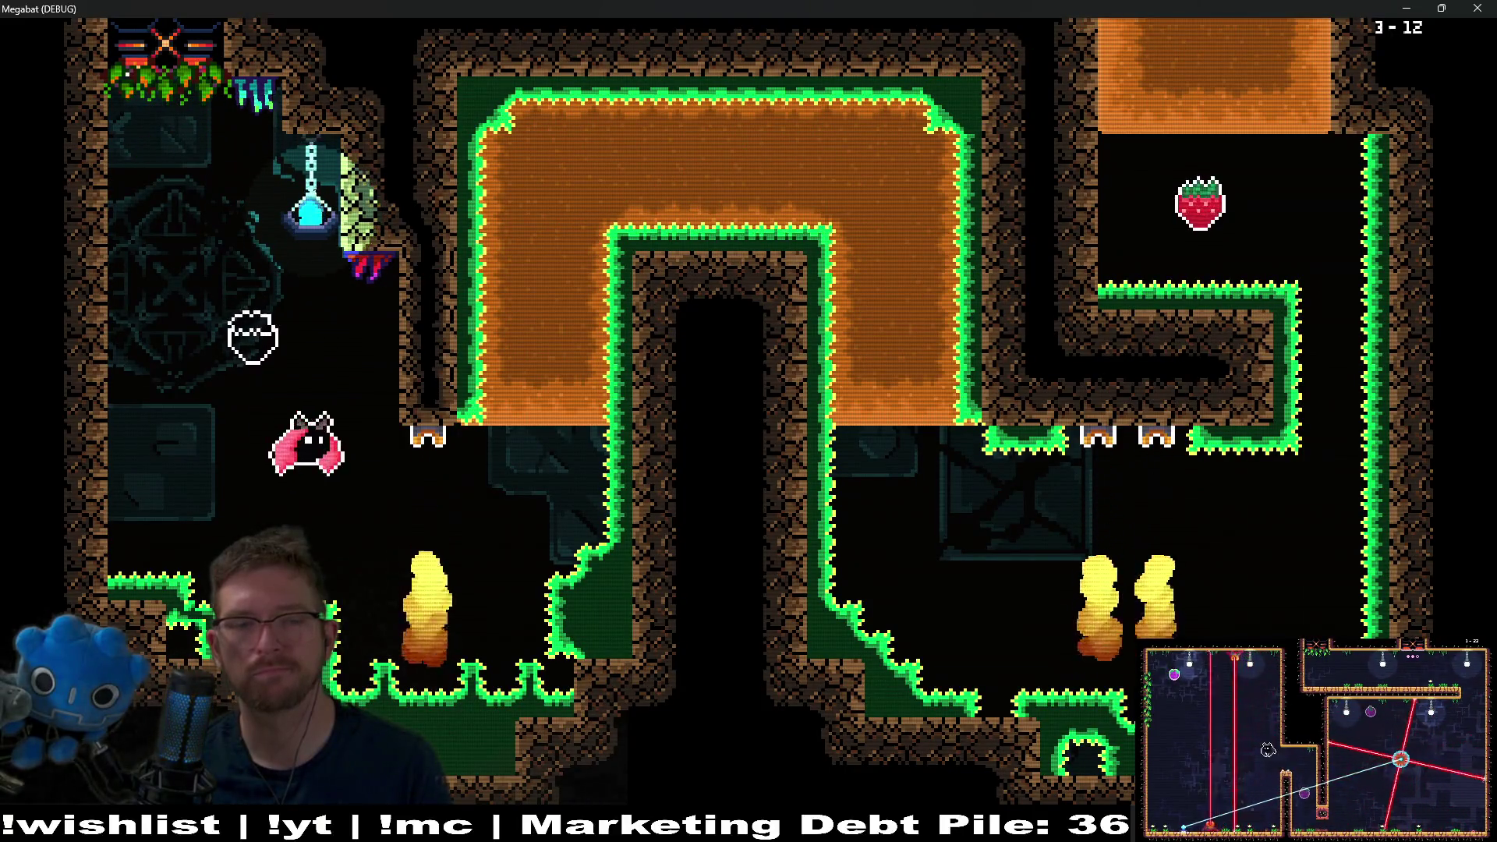
key(Right)
key(Up)
key(Down)
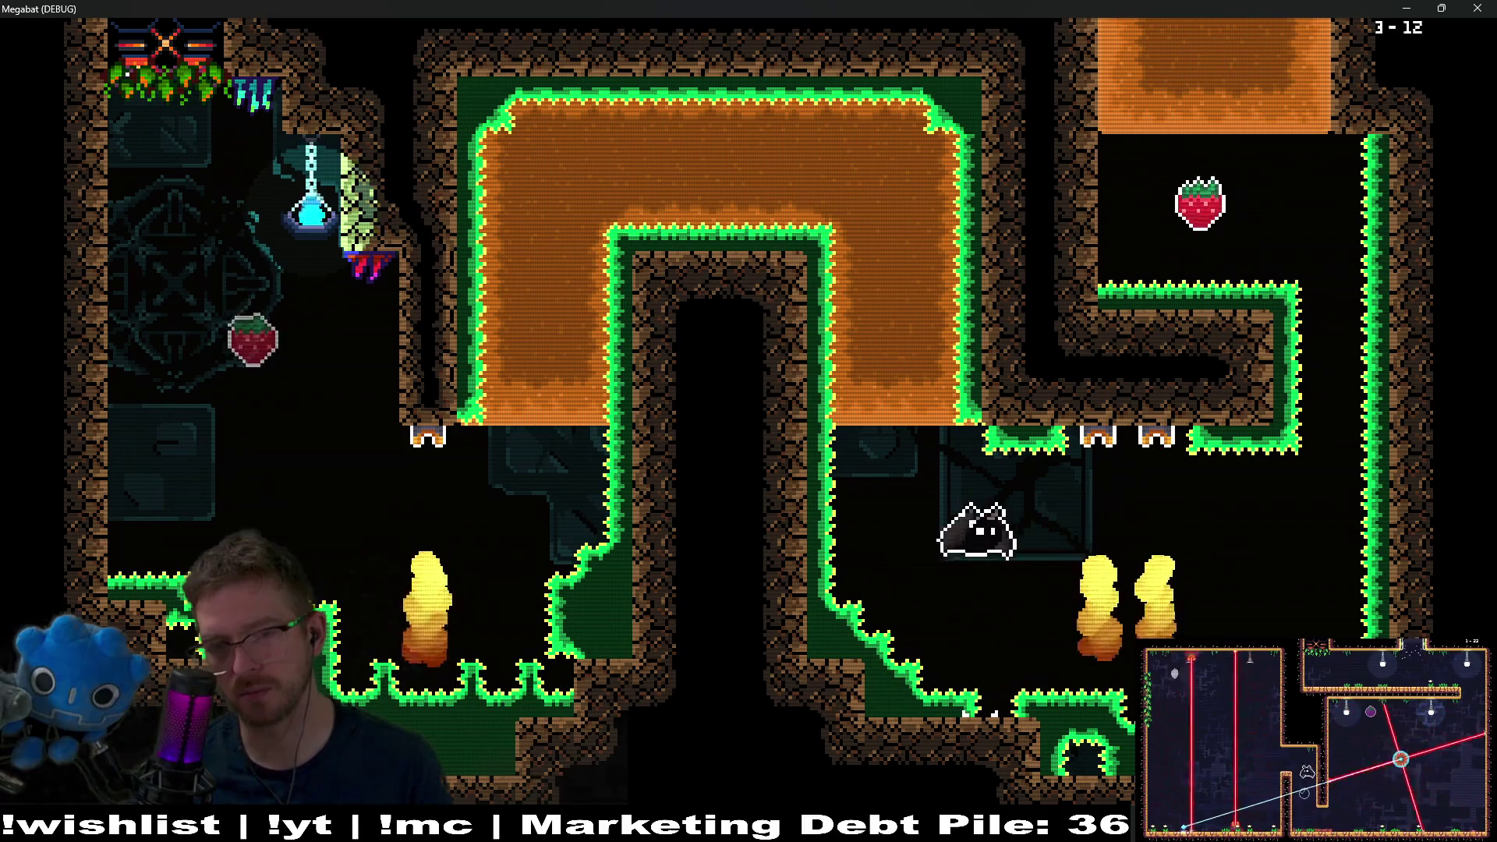
key(Up)
key(Left)
key(Up)
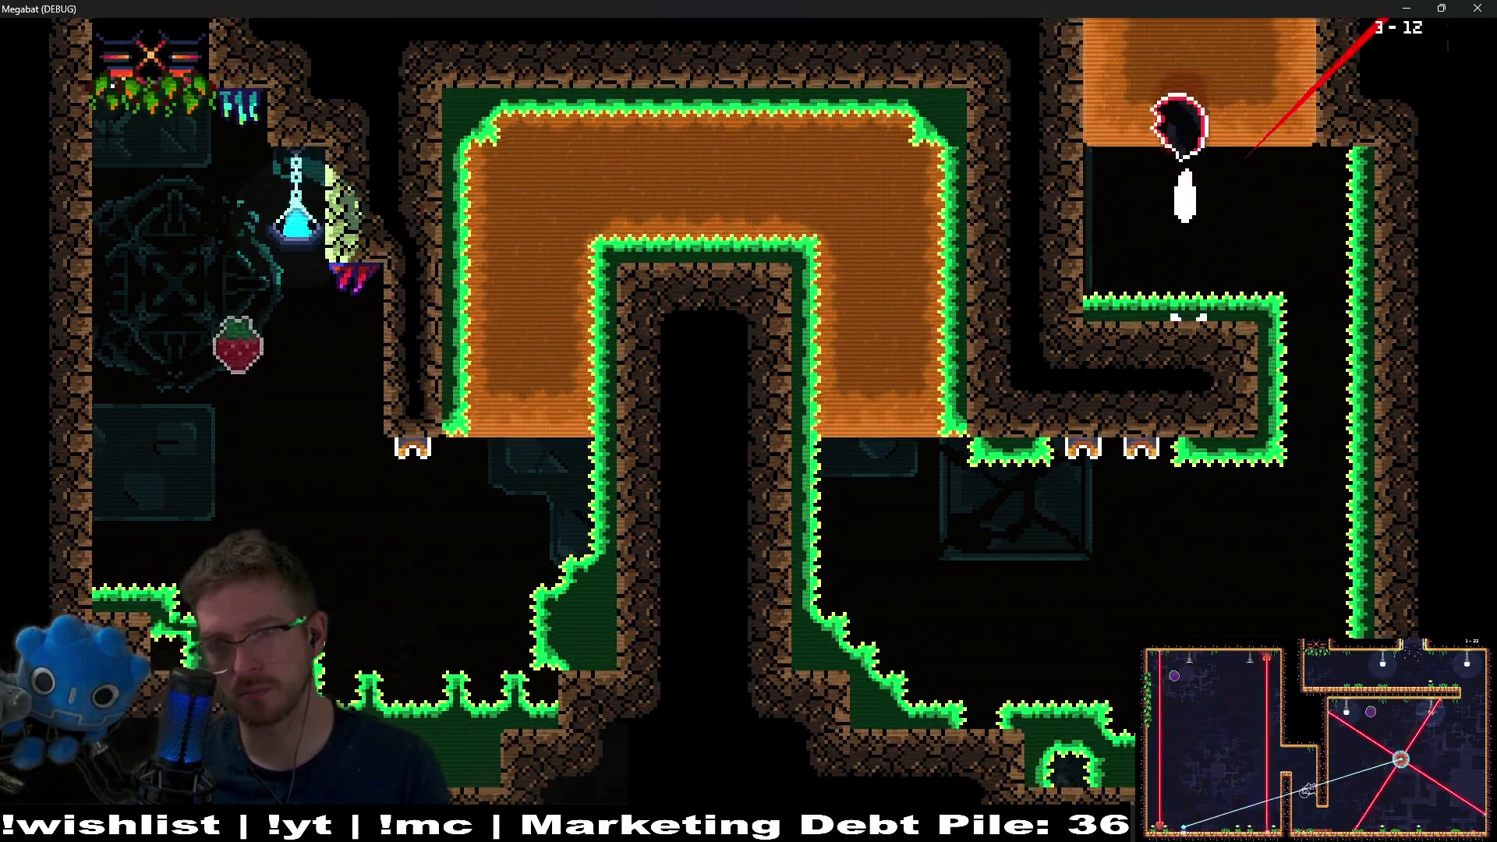
key(Right)
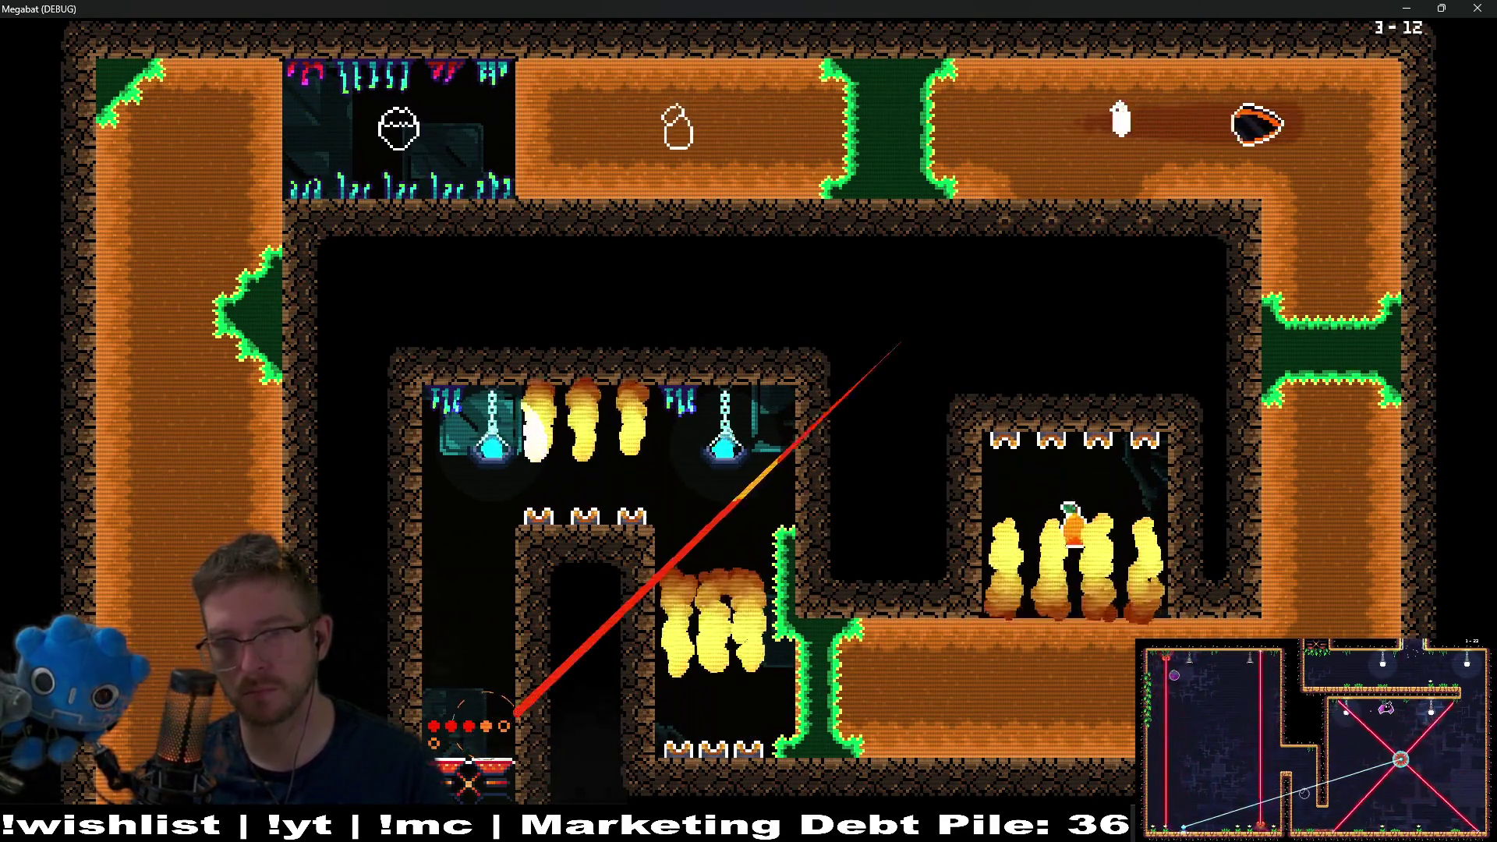
key(Left)
key(Right)
key(Down)
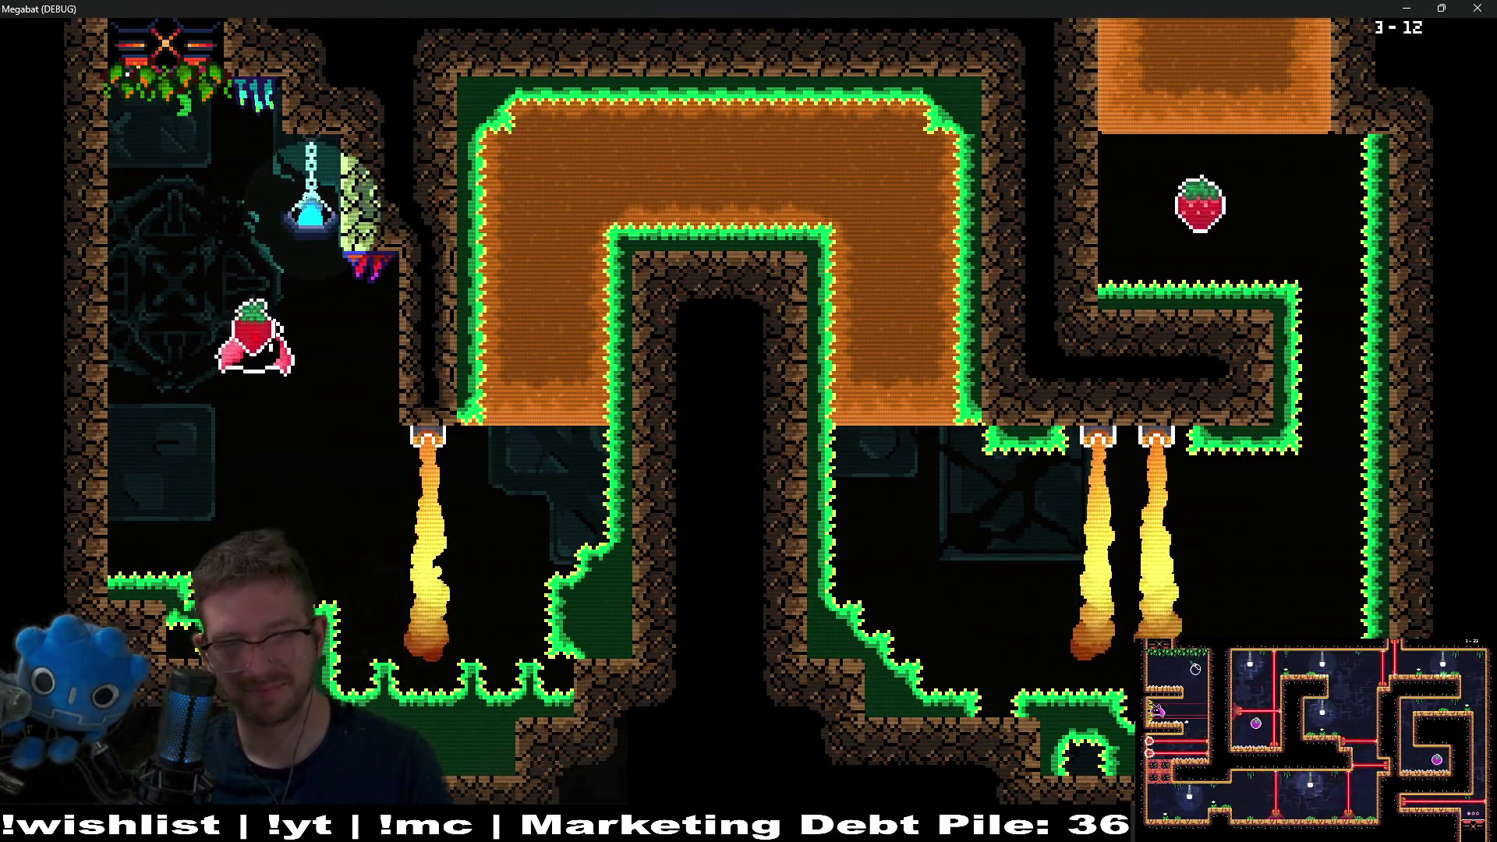
- From the respawn point, dash through the orange tunnel and drift right until the bat dies
key(Right)
key(Up)
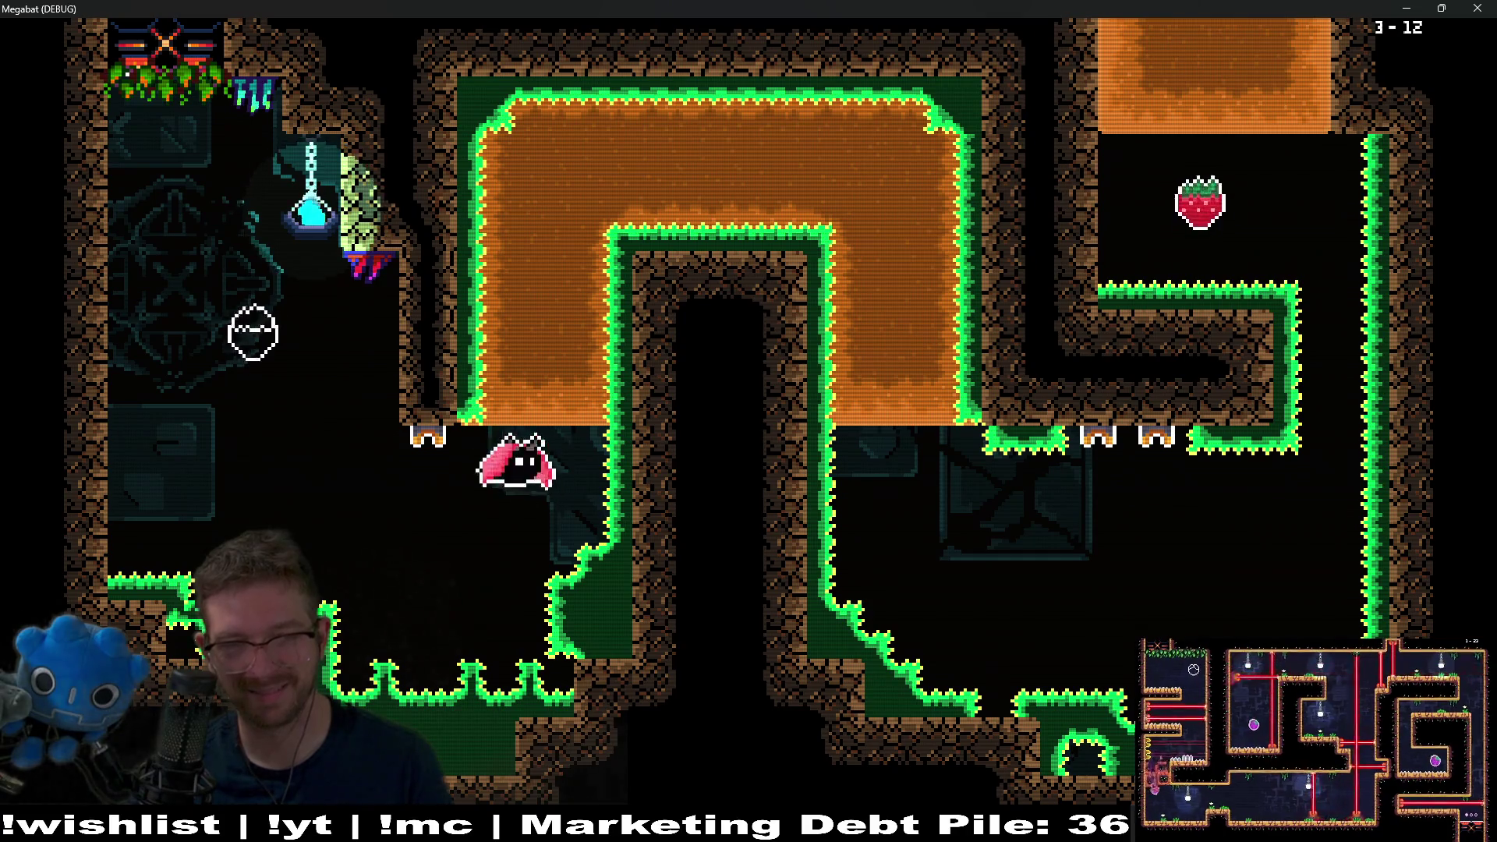
key(Right)
key(Down)
key(Right)
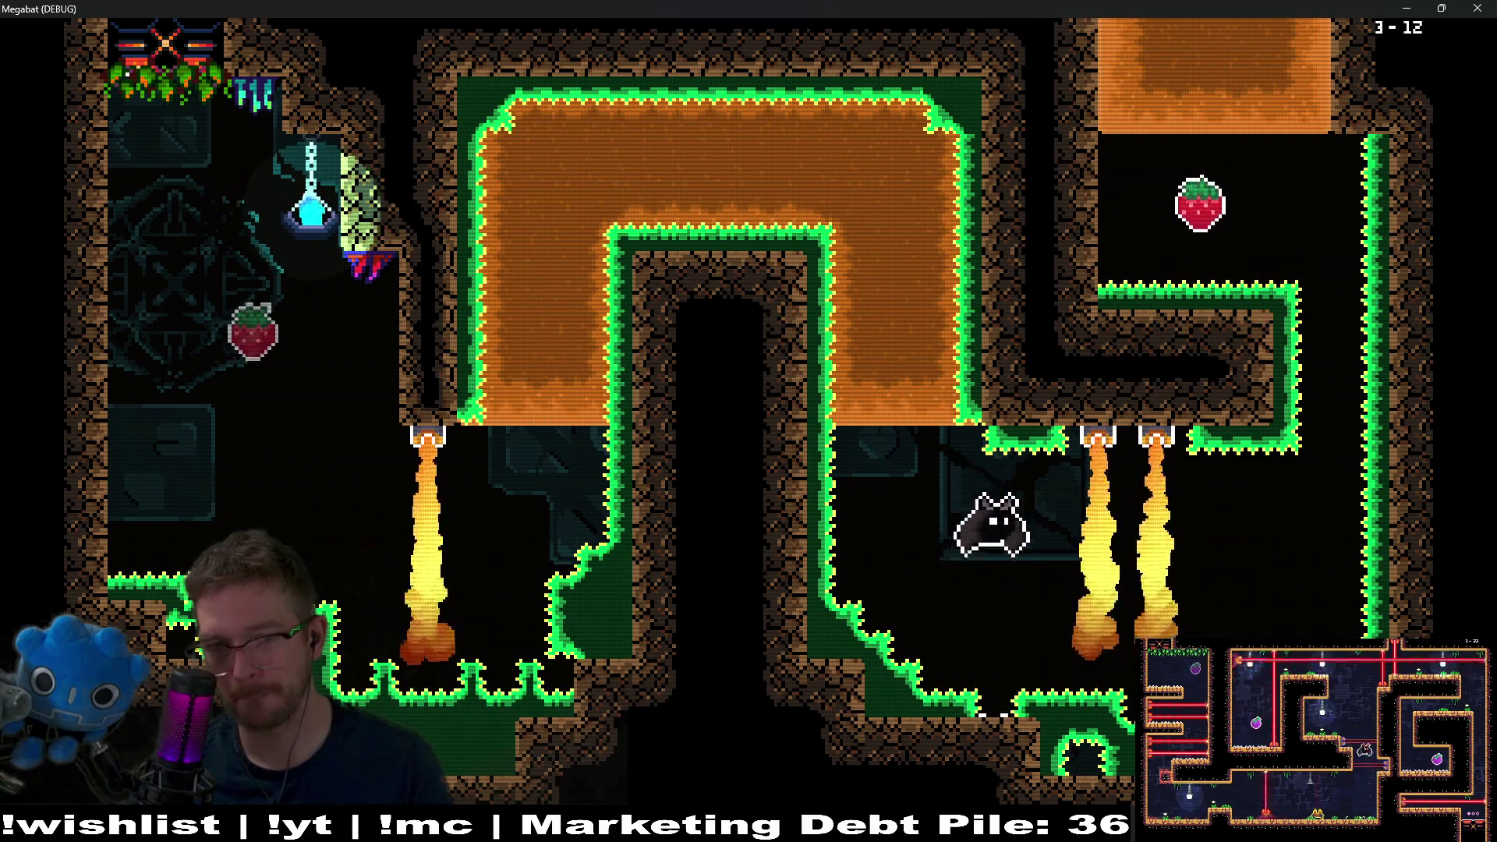
key(Right)
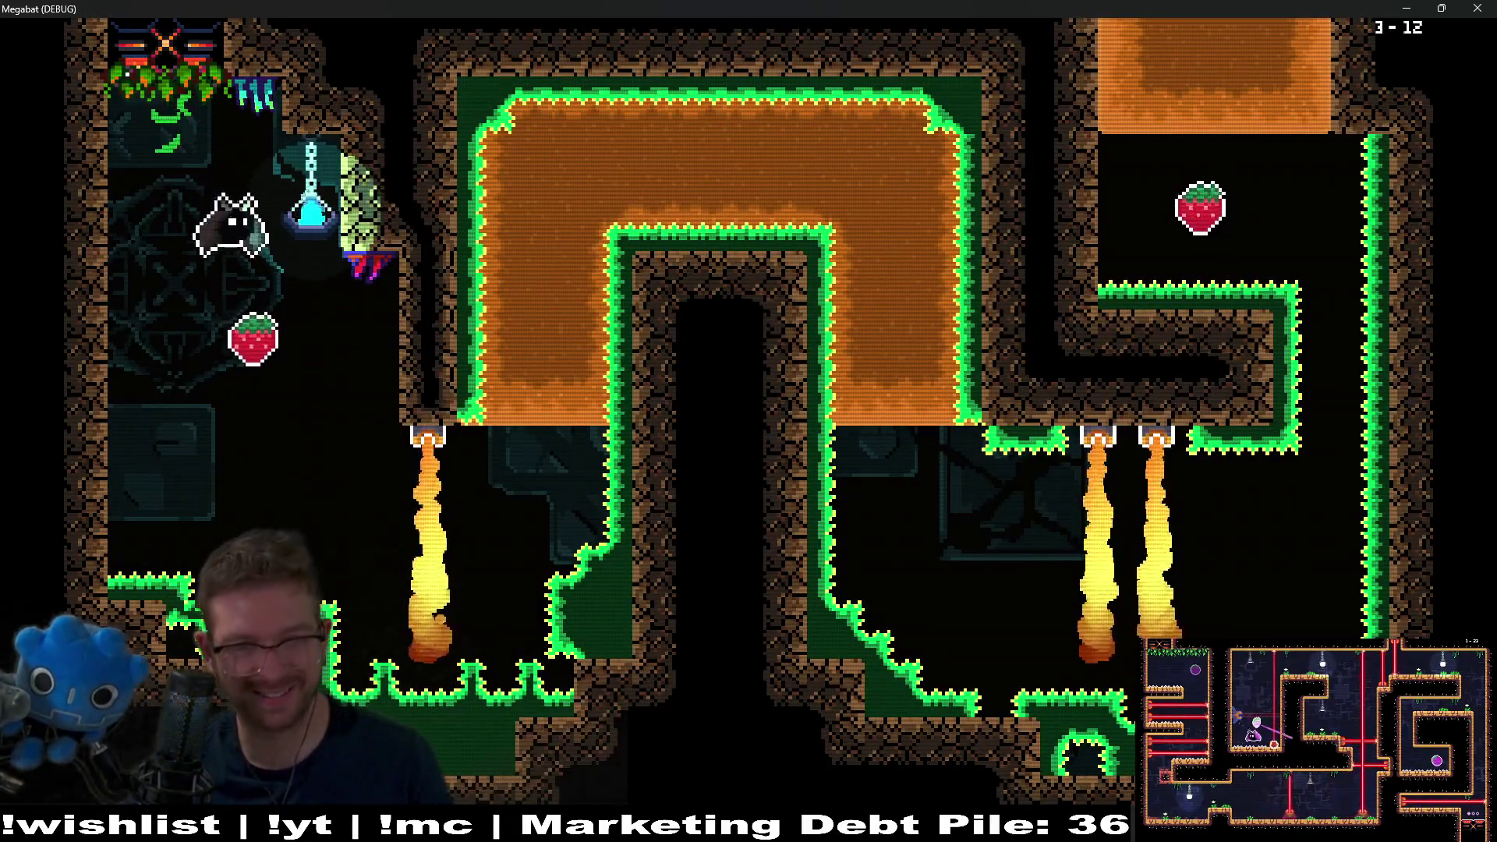
- Retry through the orange zones collecting both fruits toward the flame vents, then pause the game
key(Right)
key(Right)
key(Up)
key(Down)
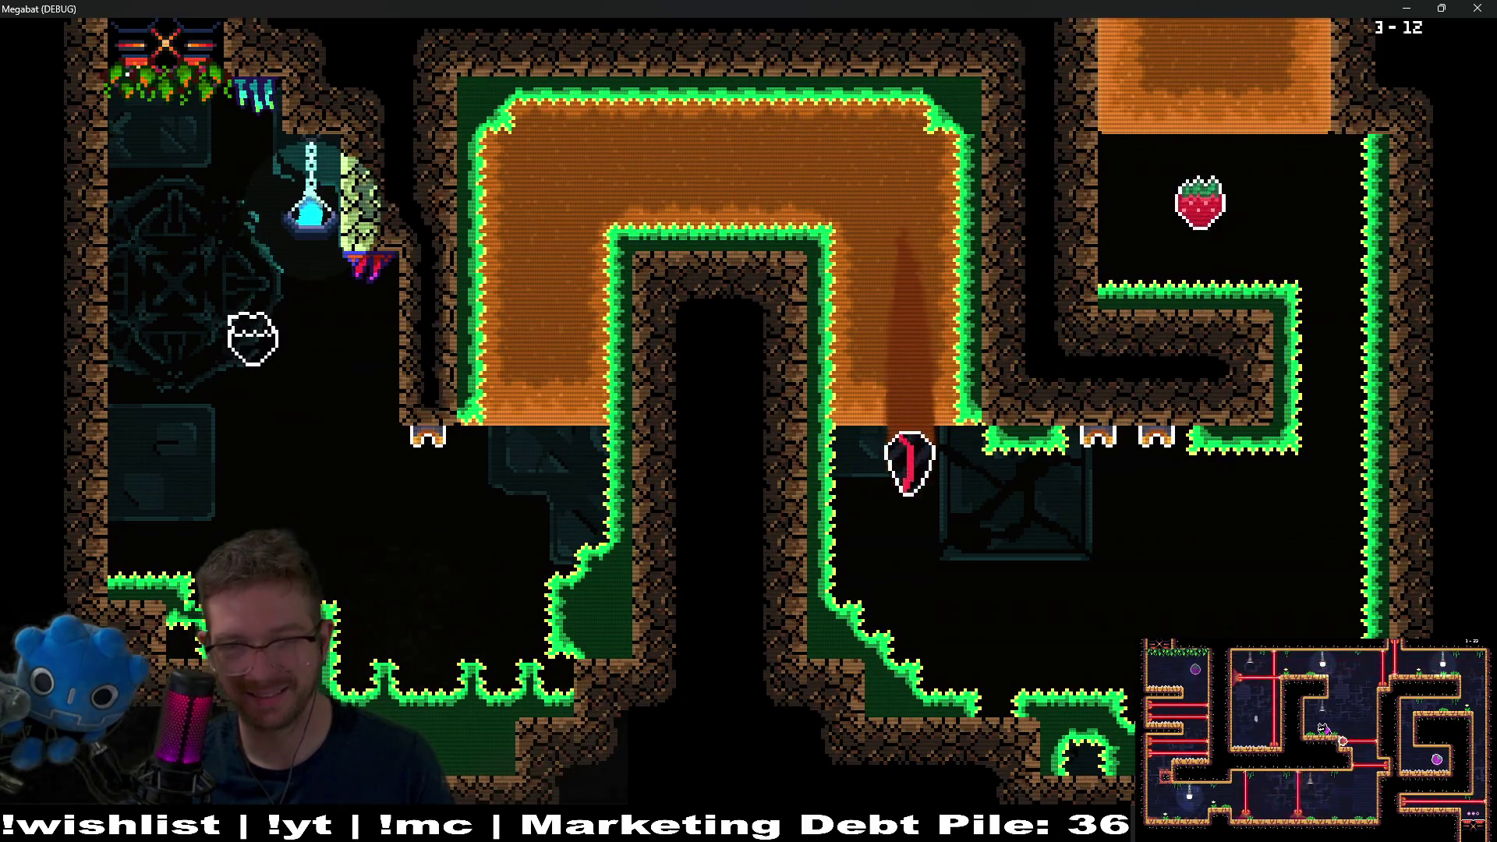
key(Right)
key(Up)
key(Left)
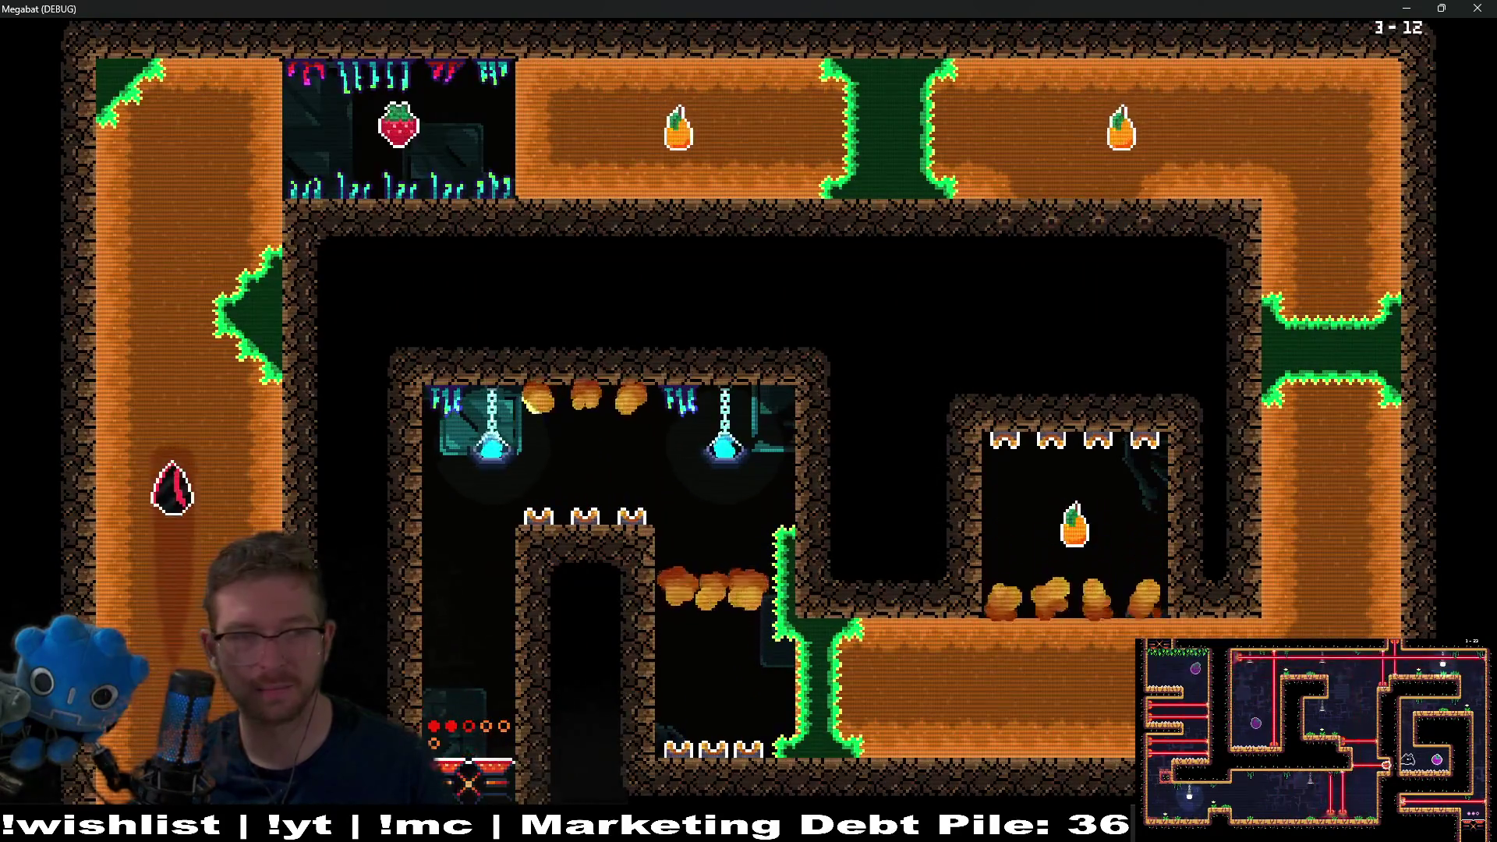
key(Right)
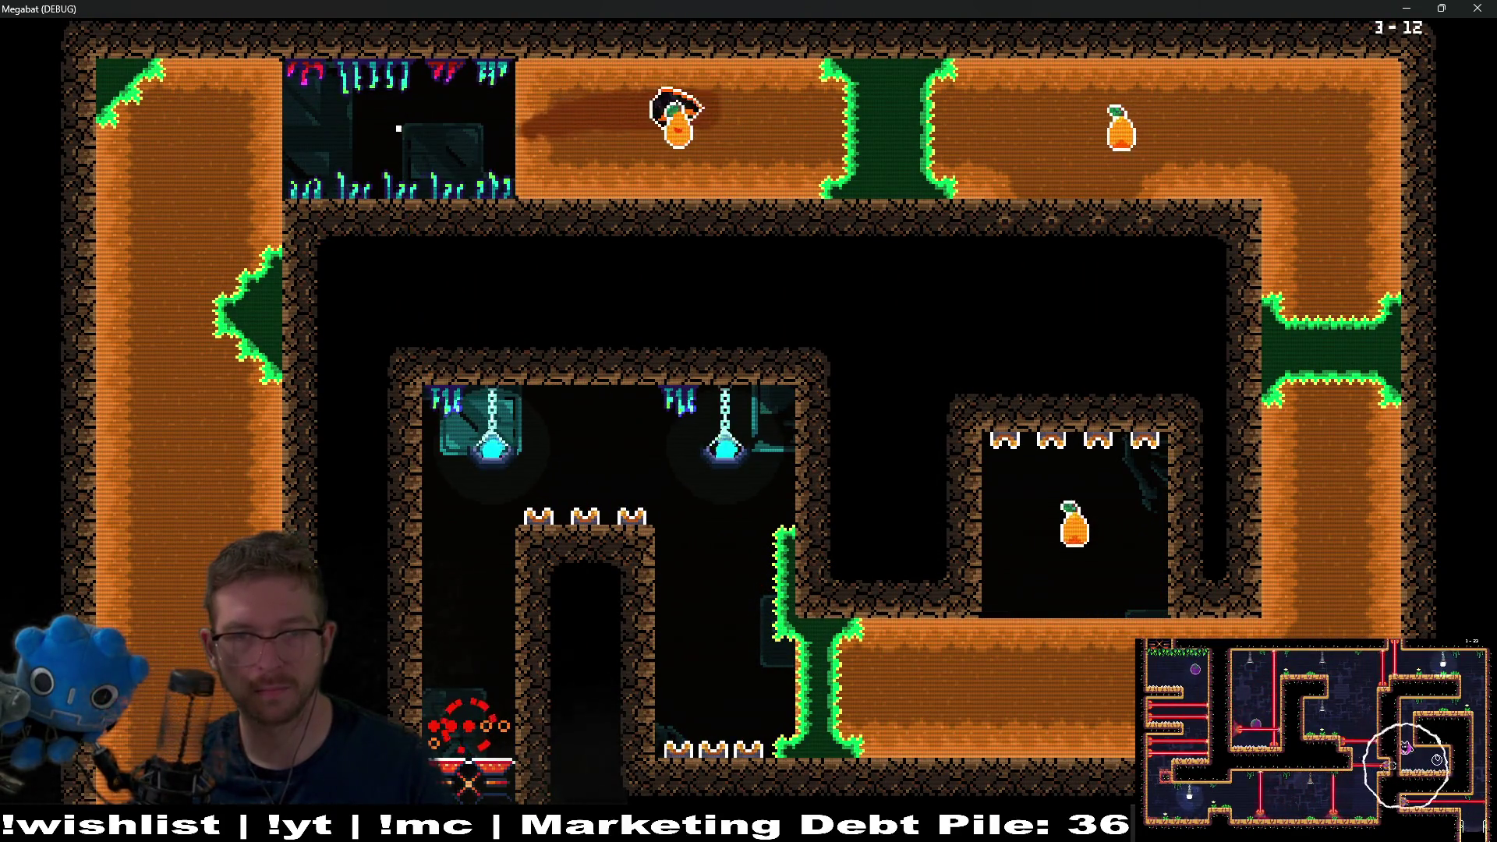
key(Down)
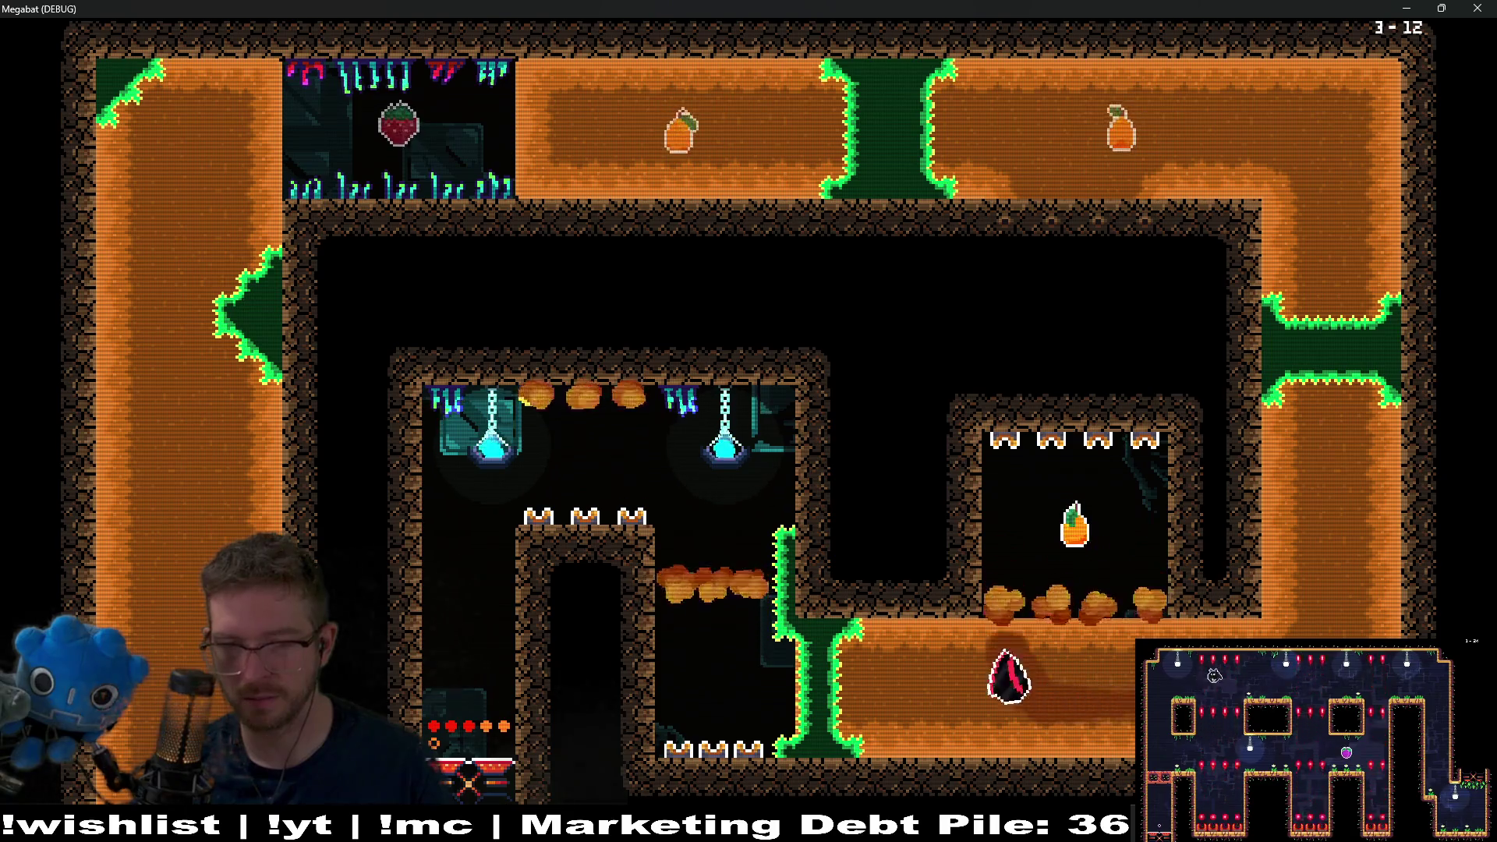
key(Up)
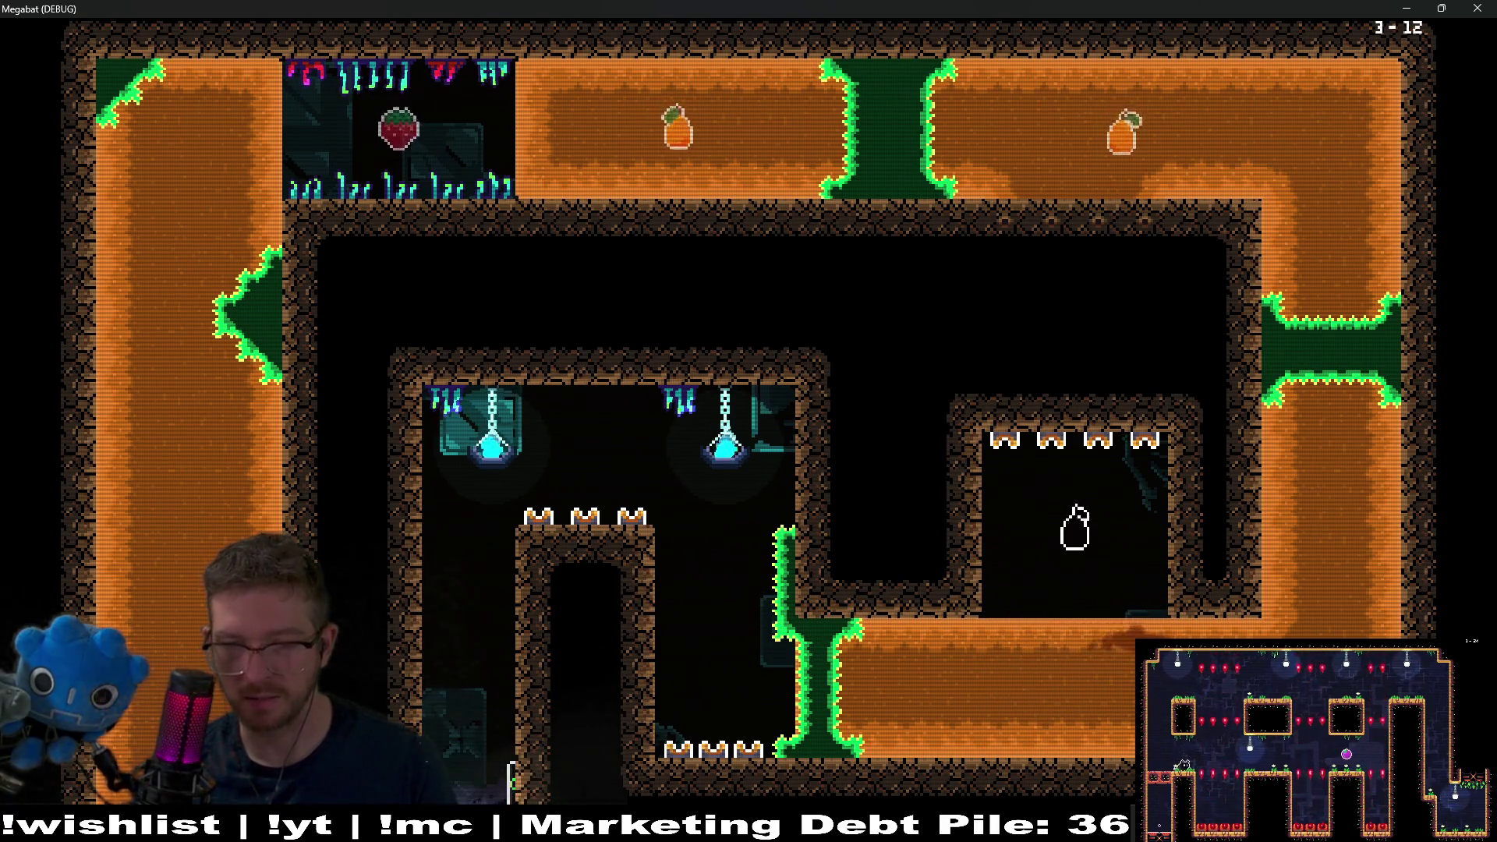
key(Left)
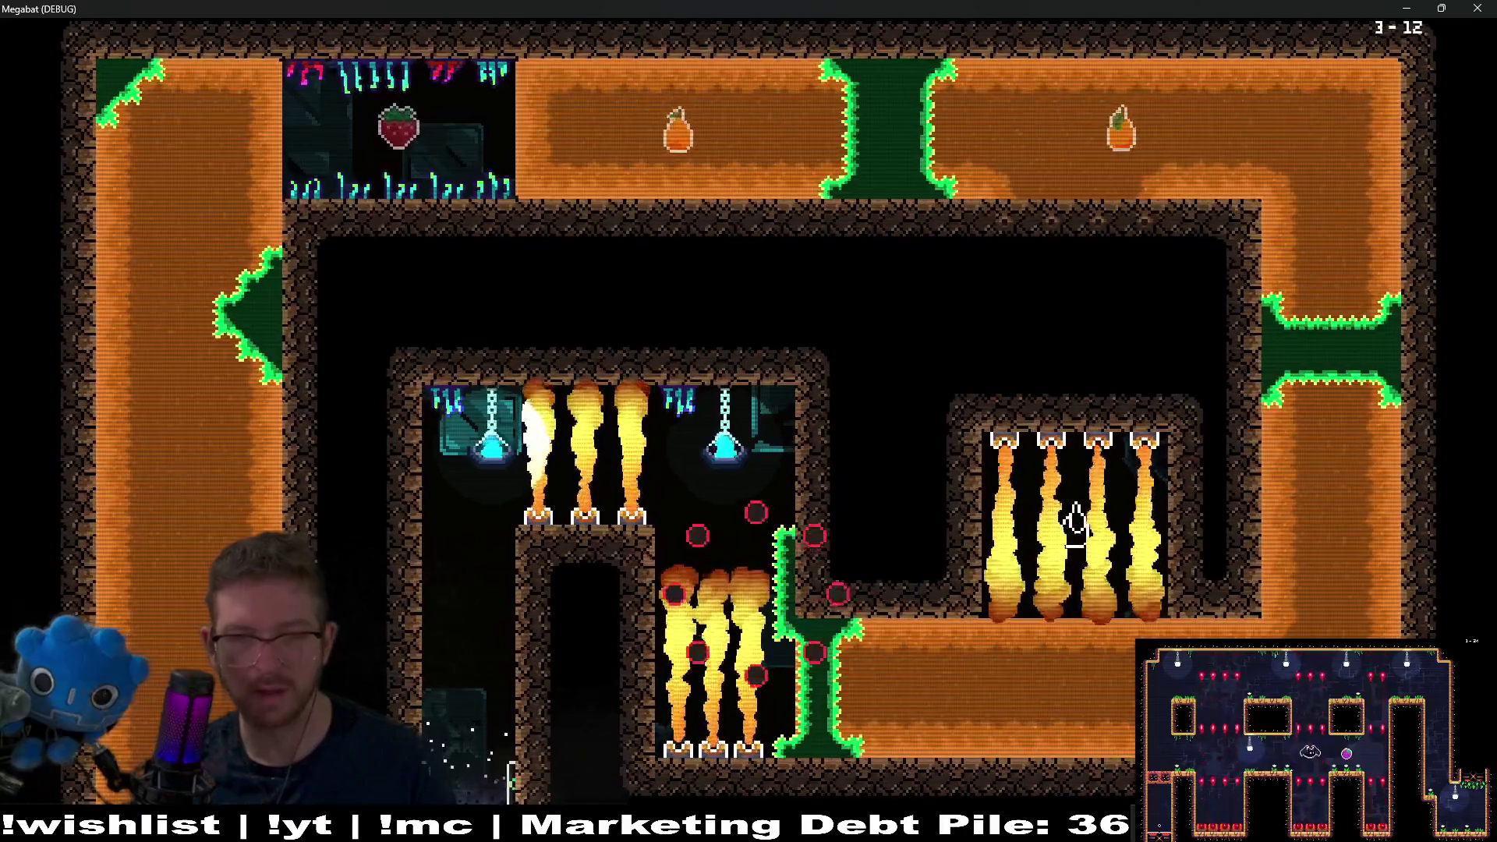
key(Escape)
key(Down)
key(Down)
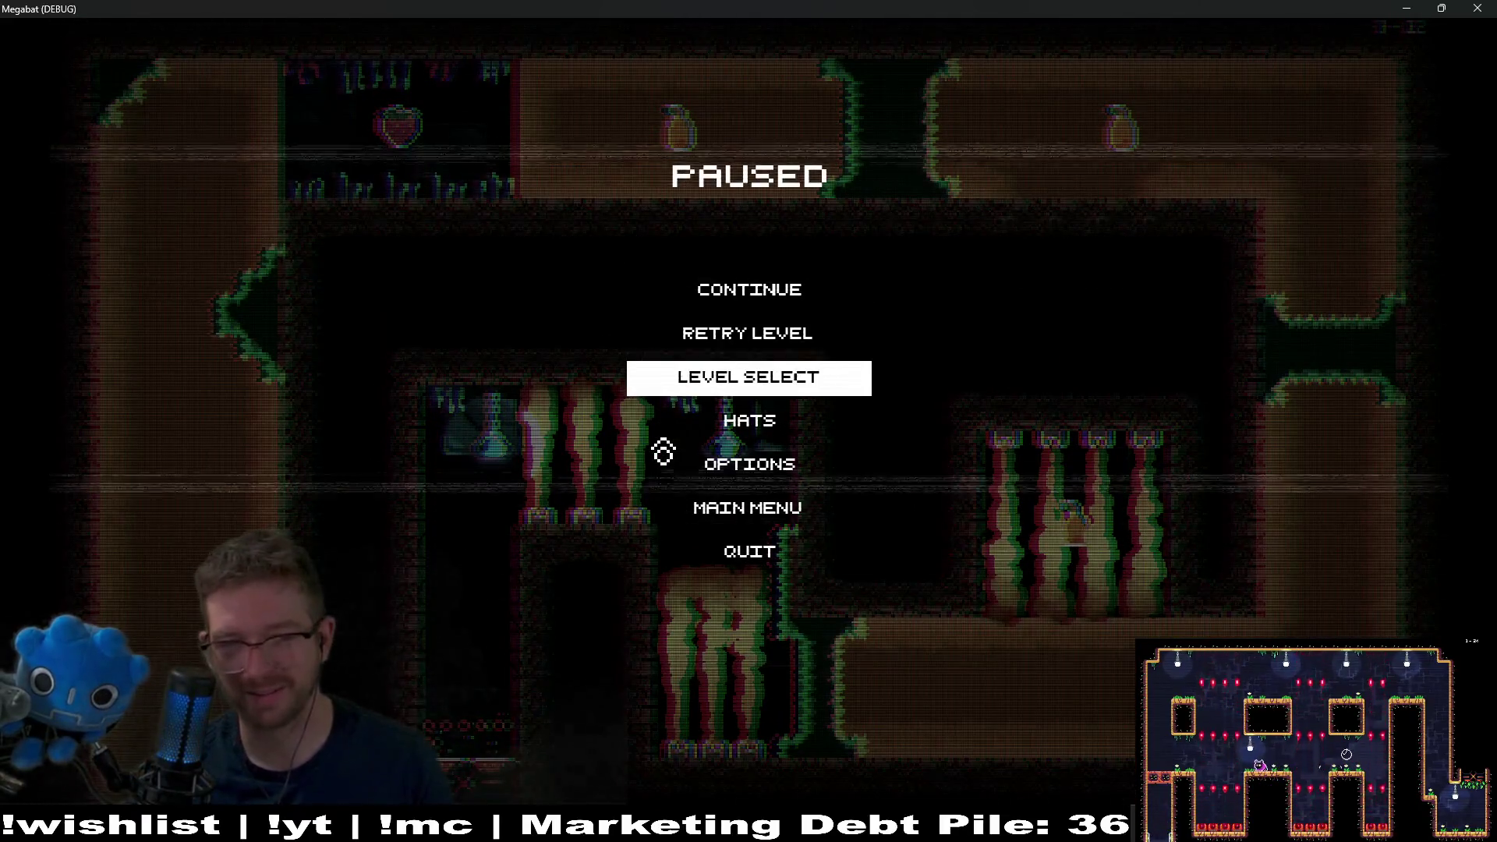
- Go to Level Select, open the third world's grid, step to level 13 and start 3-13
key(Return)
key(Right)
key(Right)
key(Right)
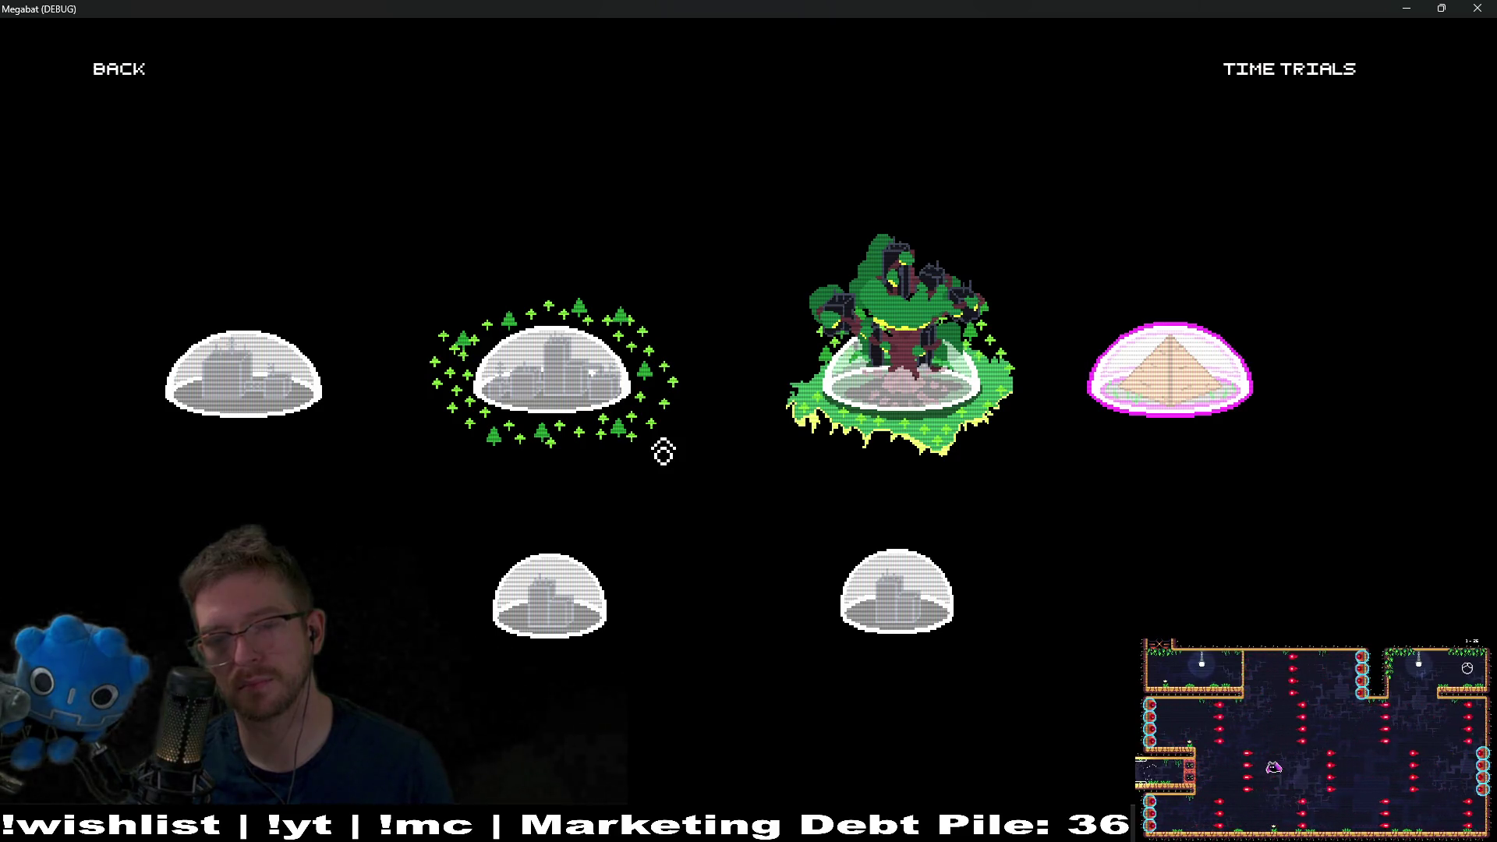
click(663, 453)
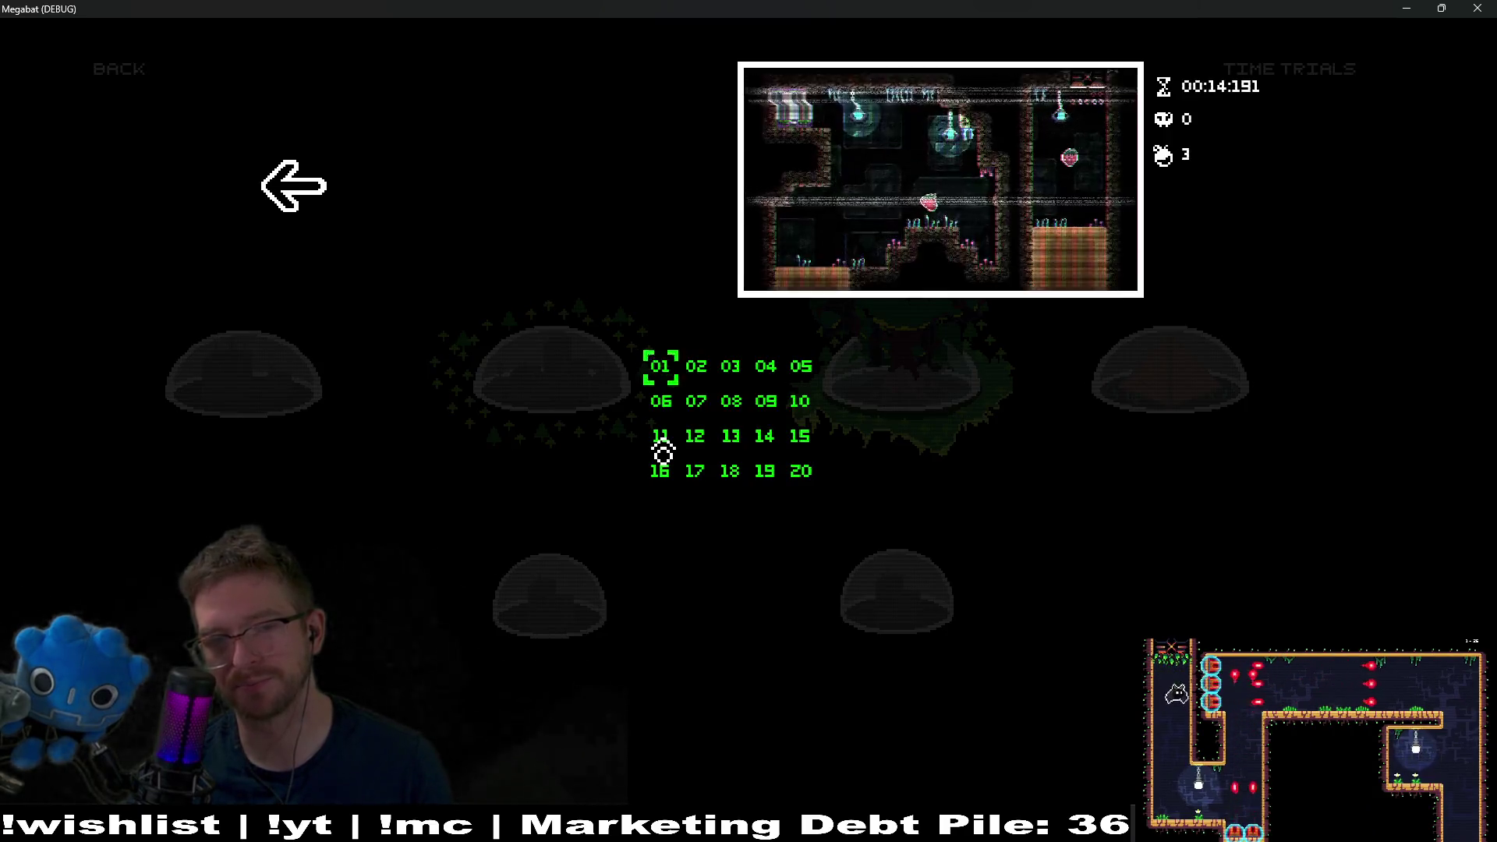
key(Right)
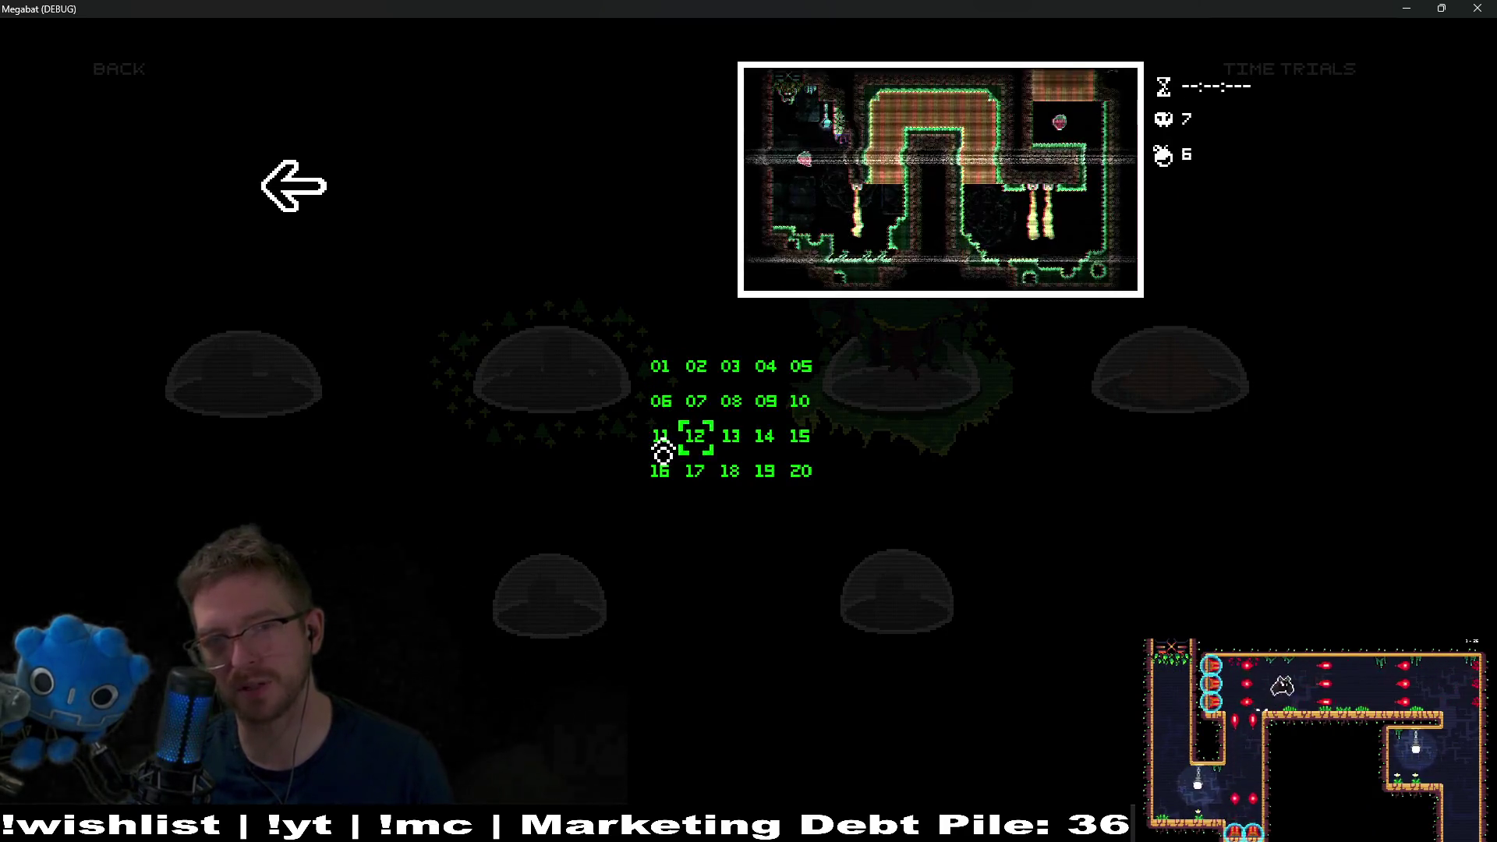
key(Right)
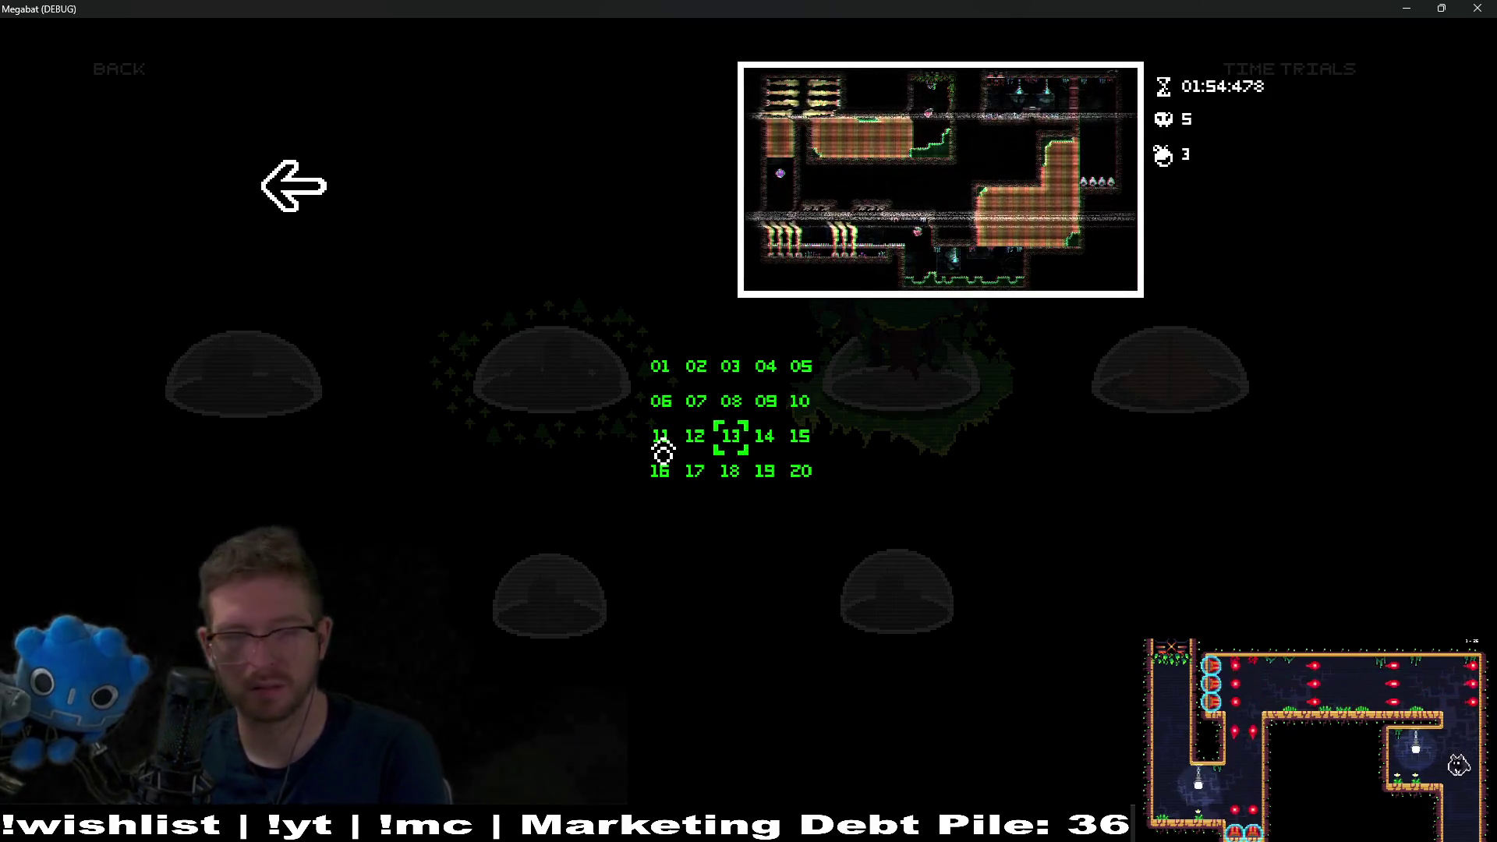
key(Return)
key(Left)
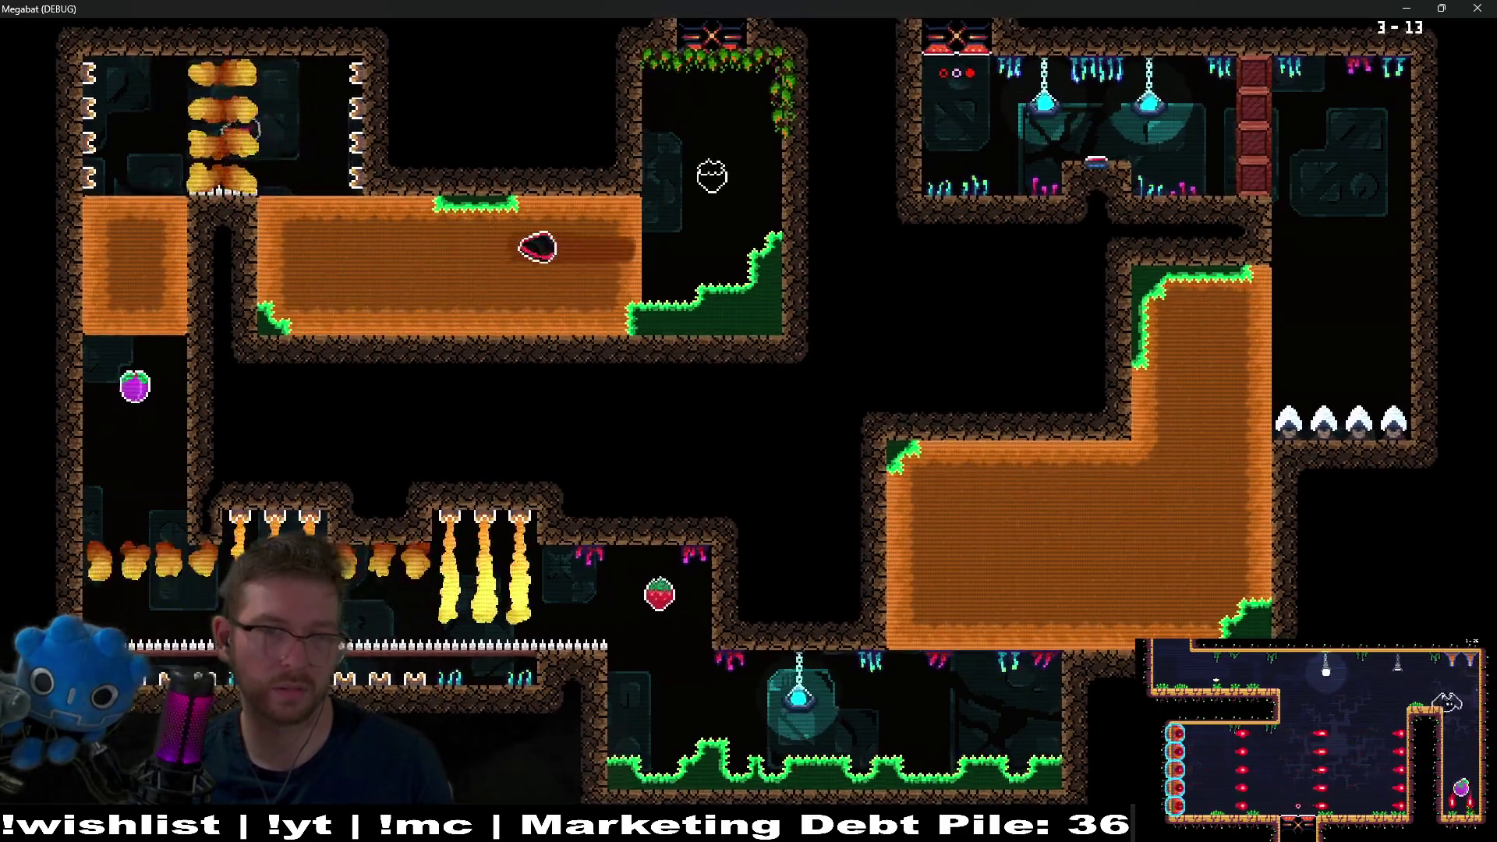
- Restart level 3-13 and fly the bat up past the orange block into the flame room
key(Left)
key(Up)
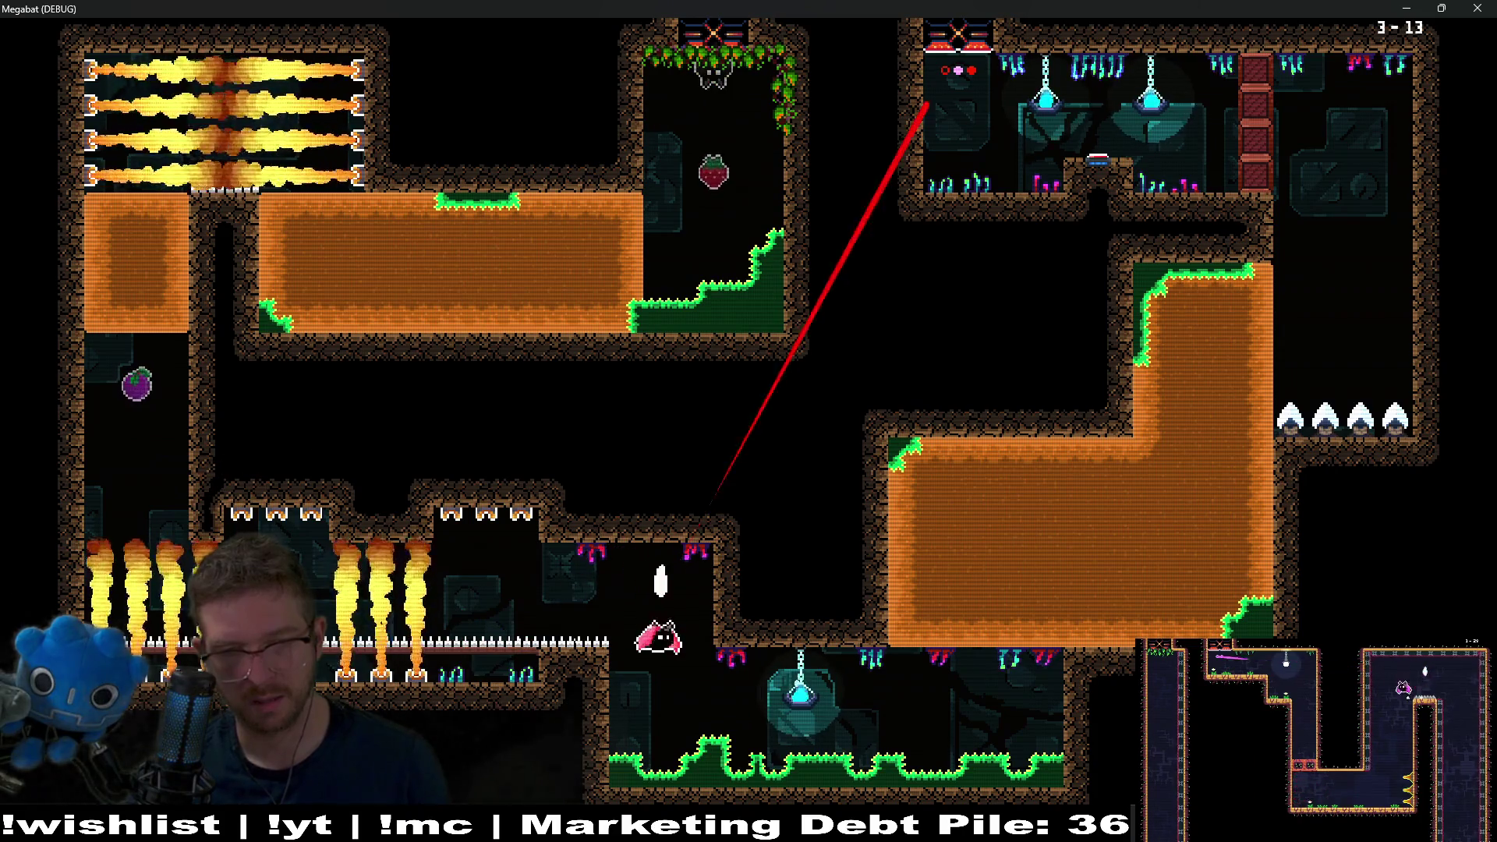
key(Up)
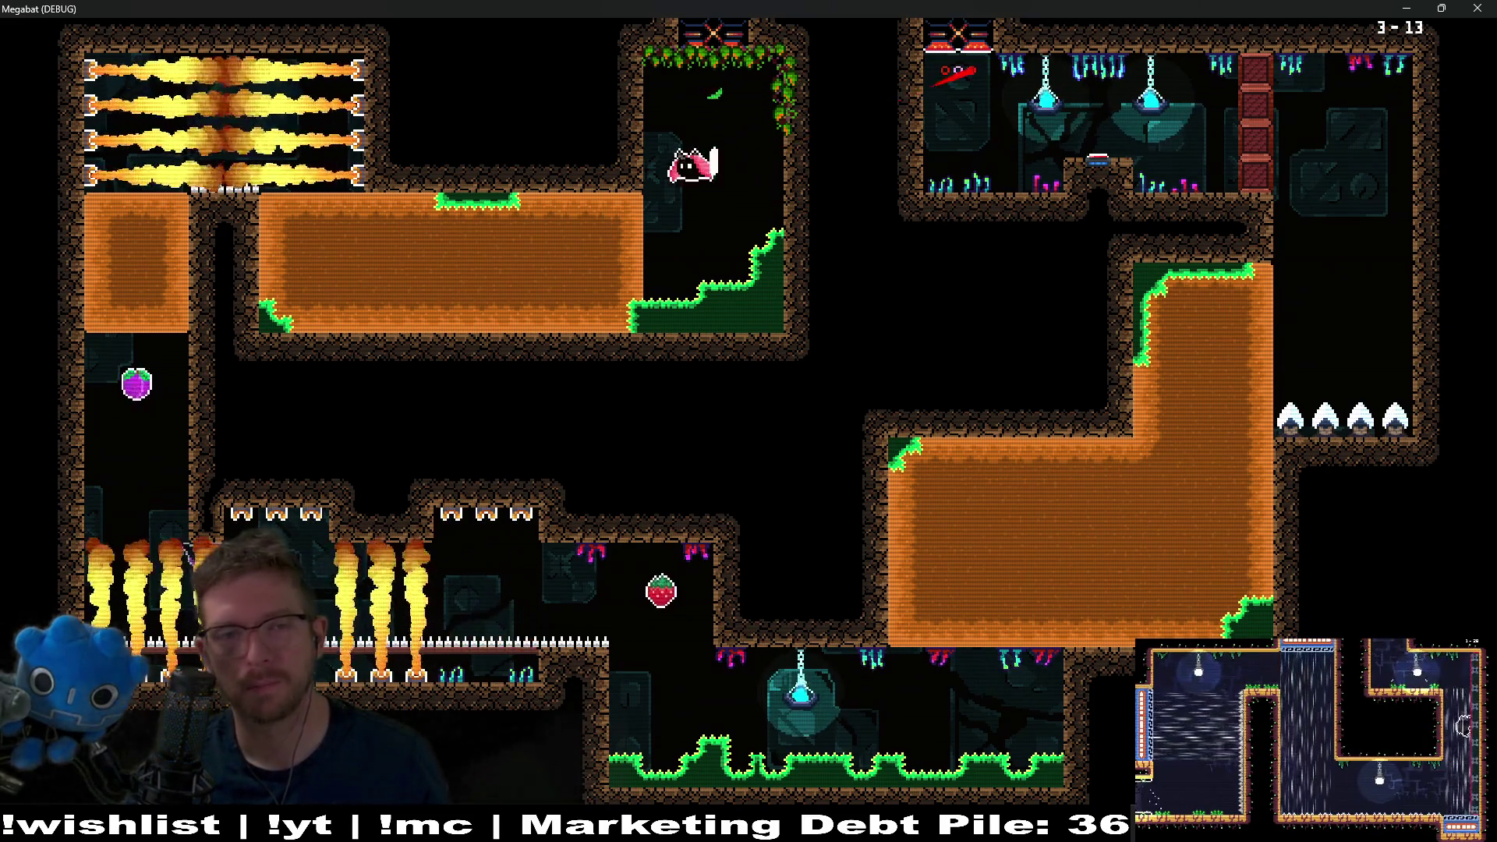
key(Left)
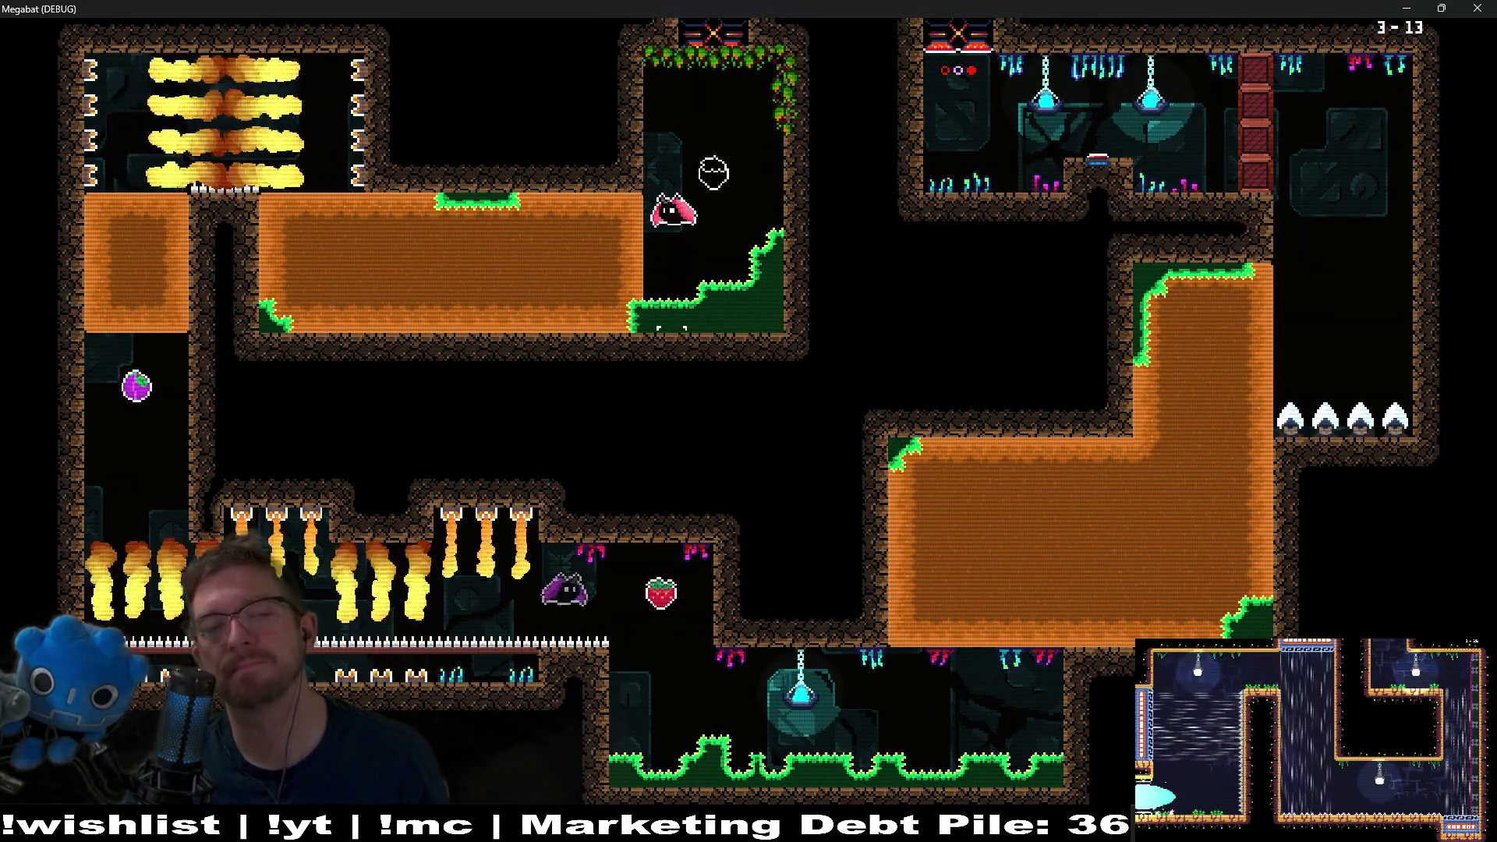
key(Left)
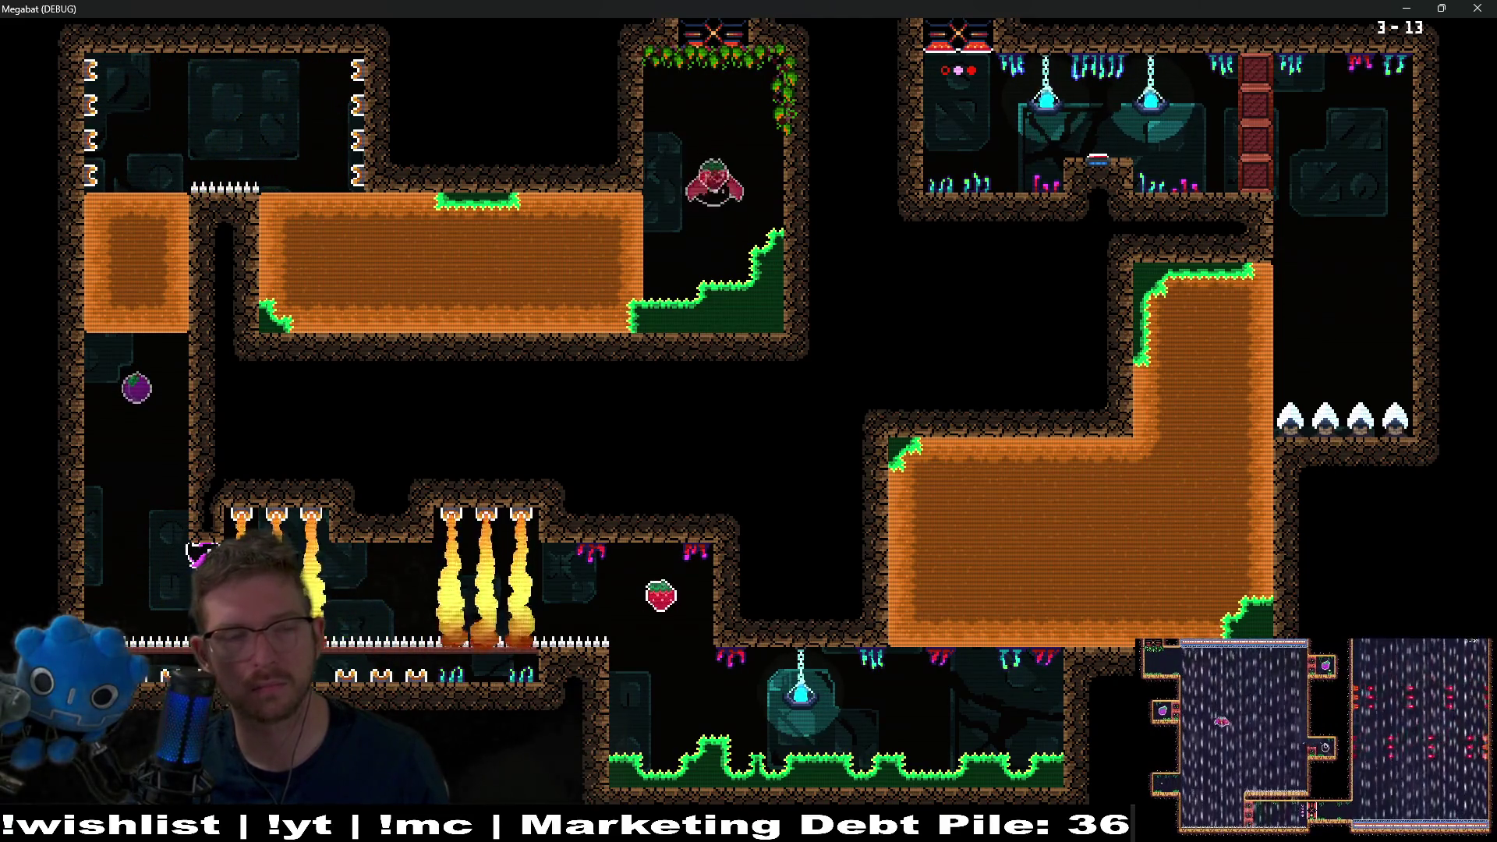
key(Right)
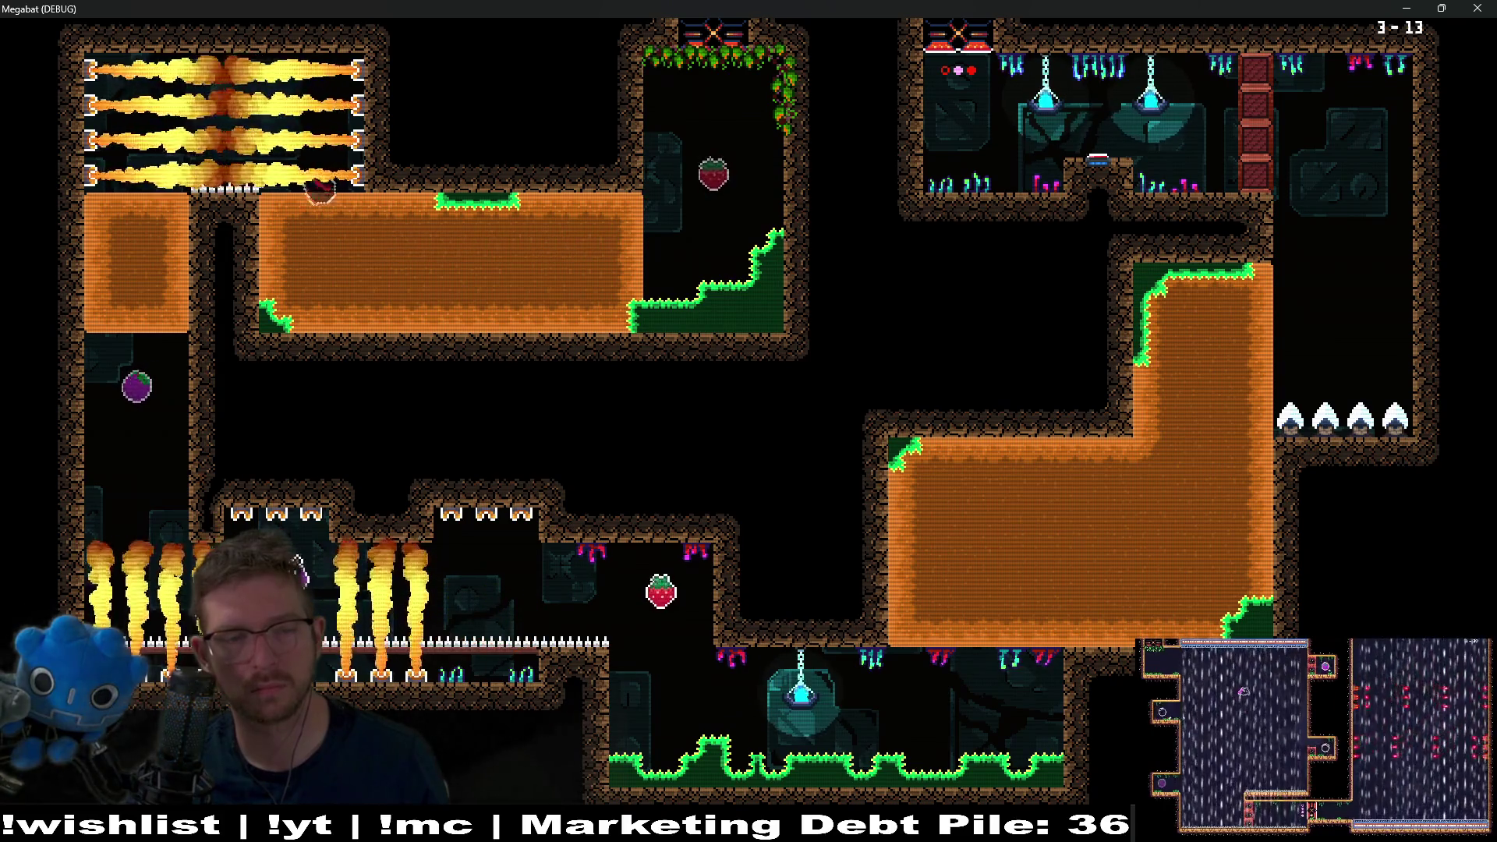
key(Right)
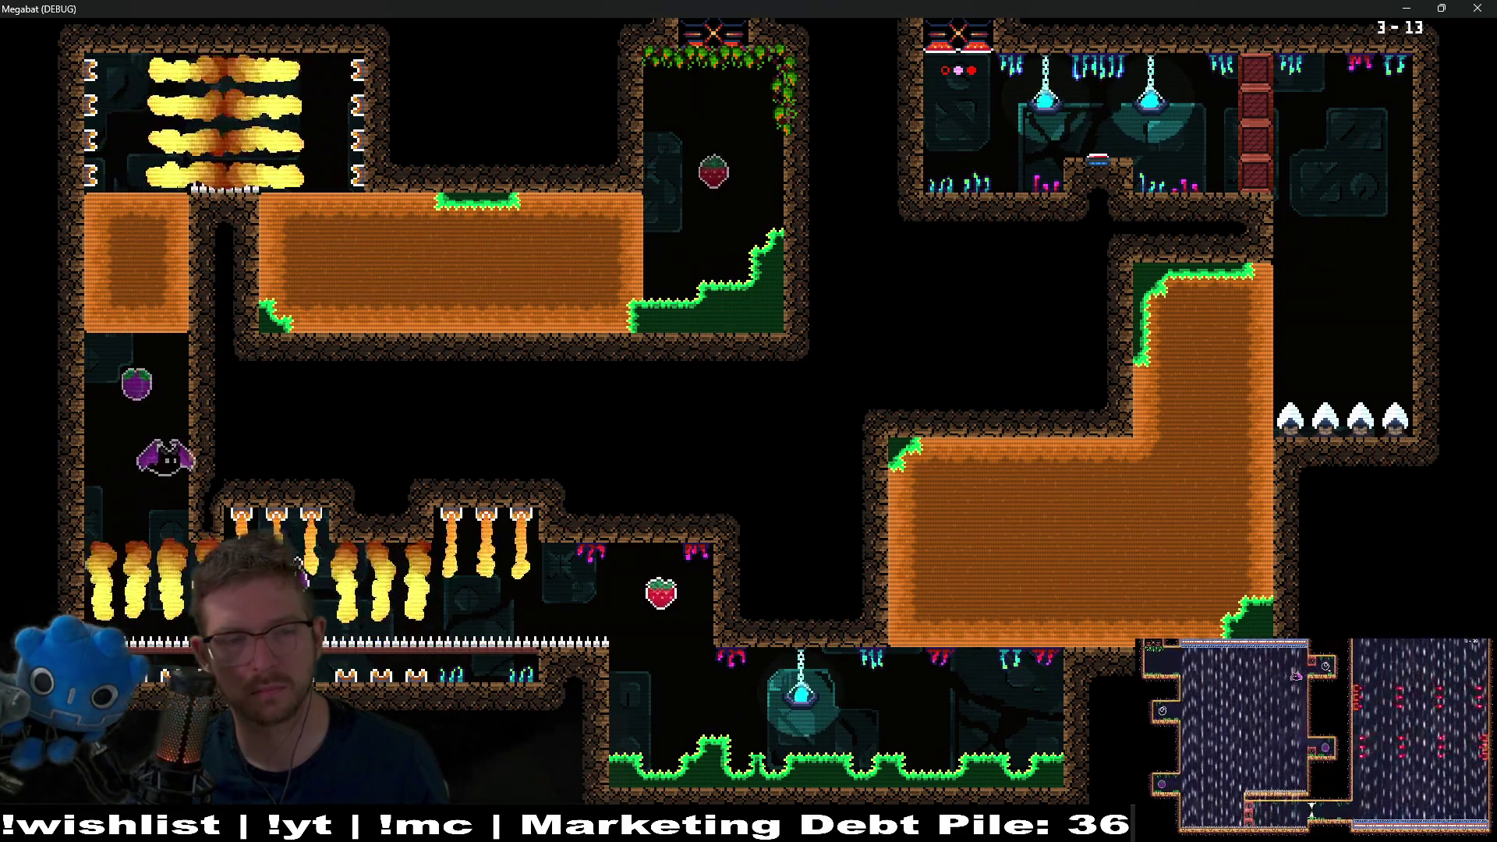
- Pause the game, exit to world select, and move the choice to the forest dome
key(Escape)
key(Escape)
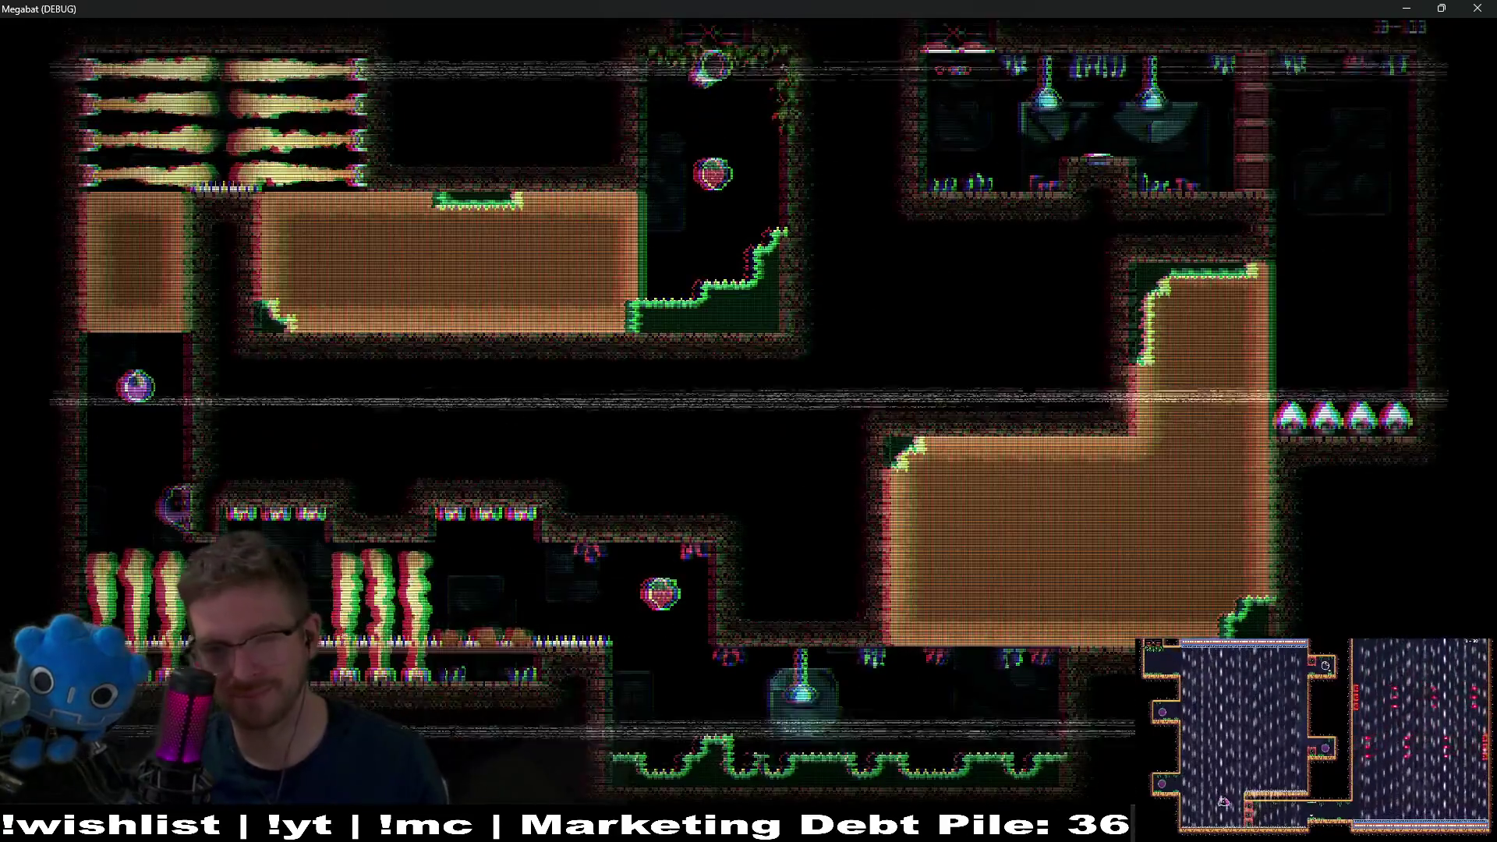
key(Escape)
key(Down)
key(Down)
key(Return)
key(Right)
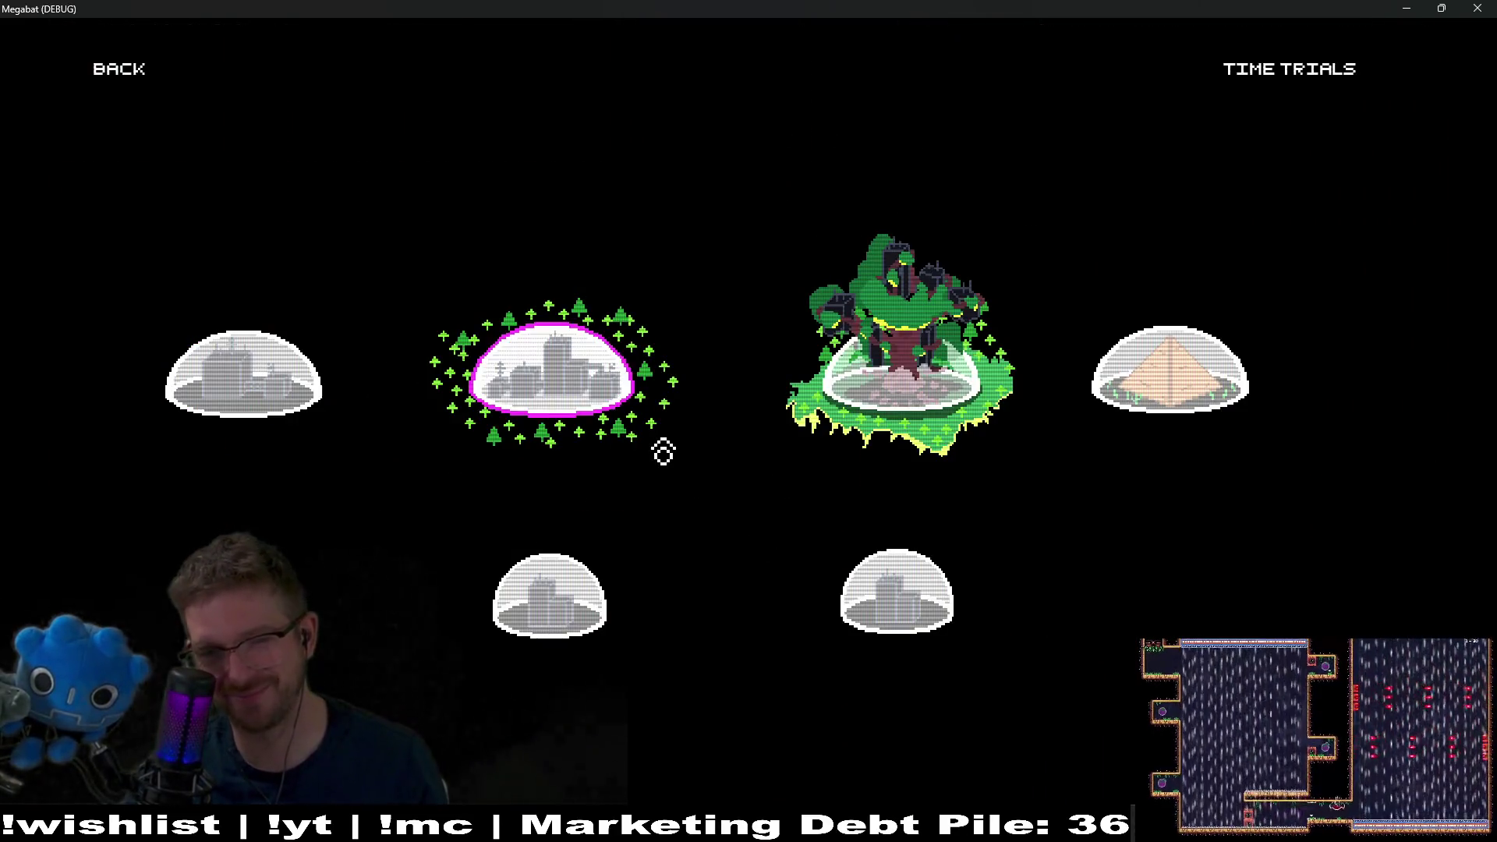
- Launch level 14 from the forest dome's level list and fly the bat through to 3-15
key(Return)
key(Right)
key(Right)
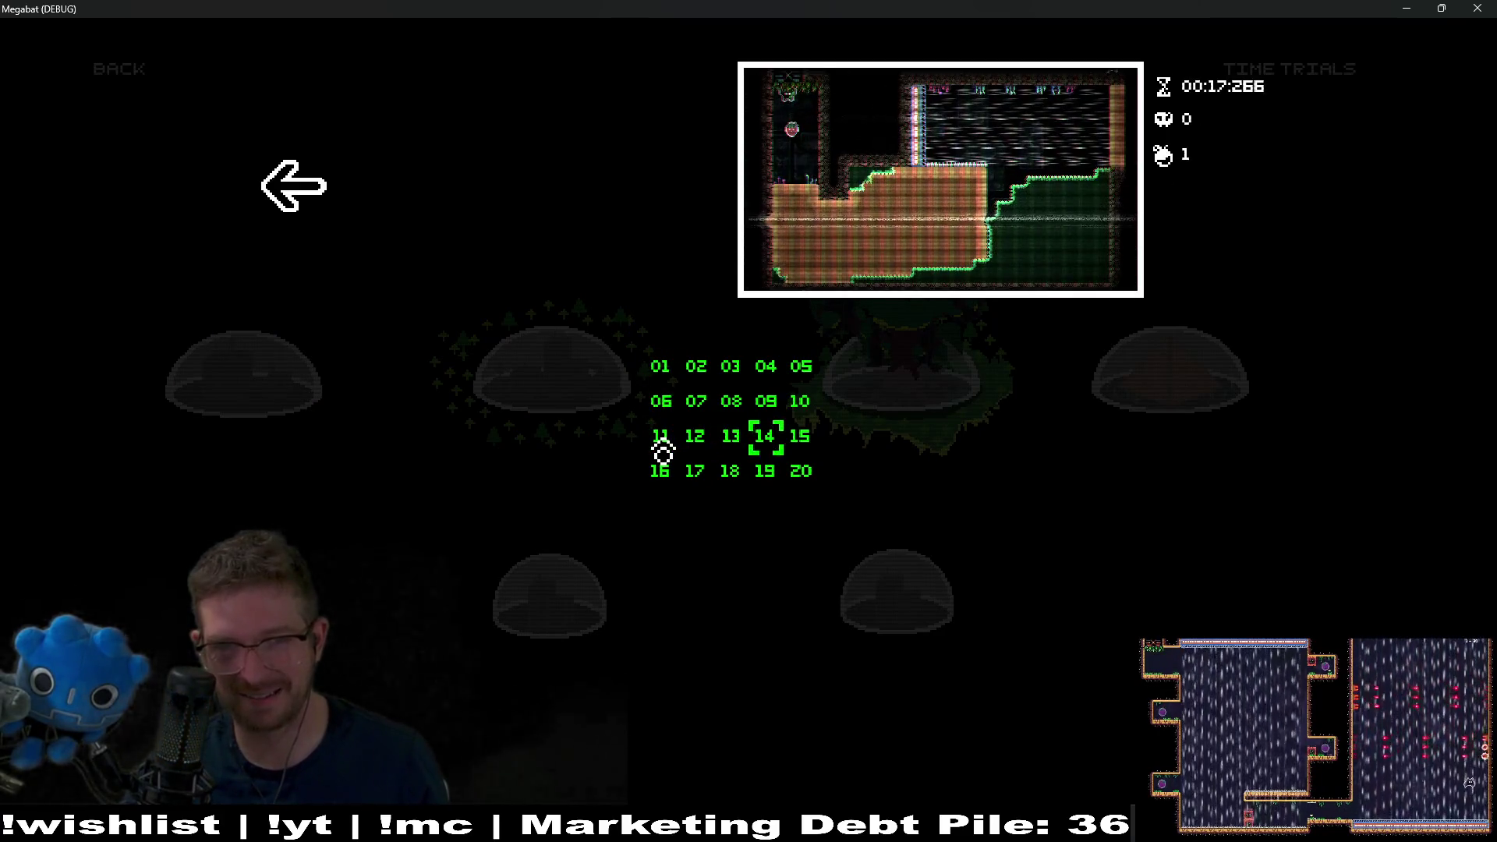
key(Return)
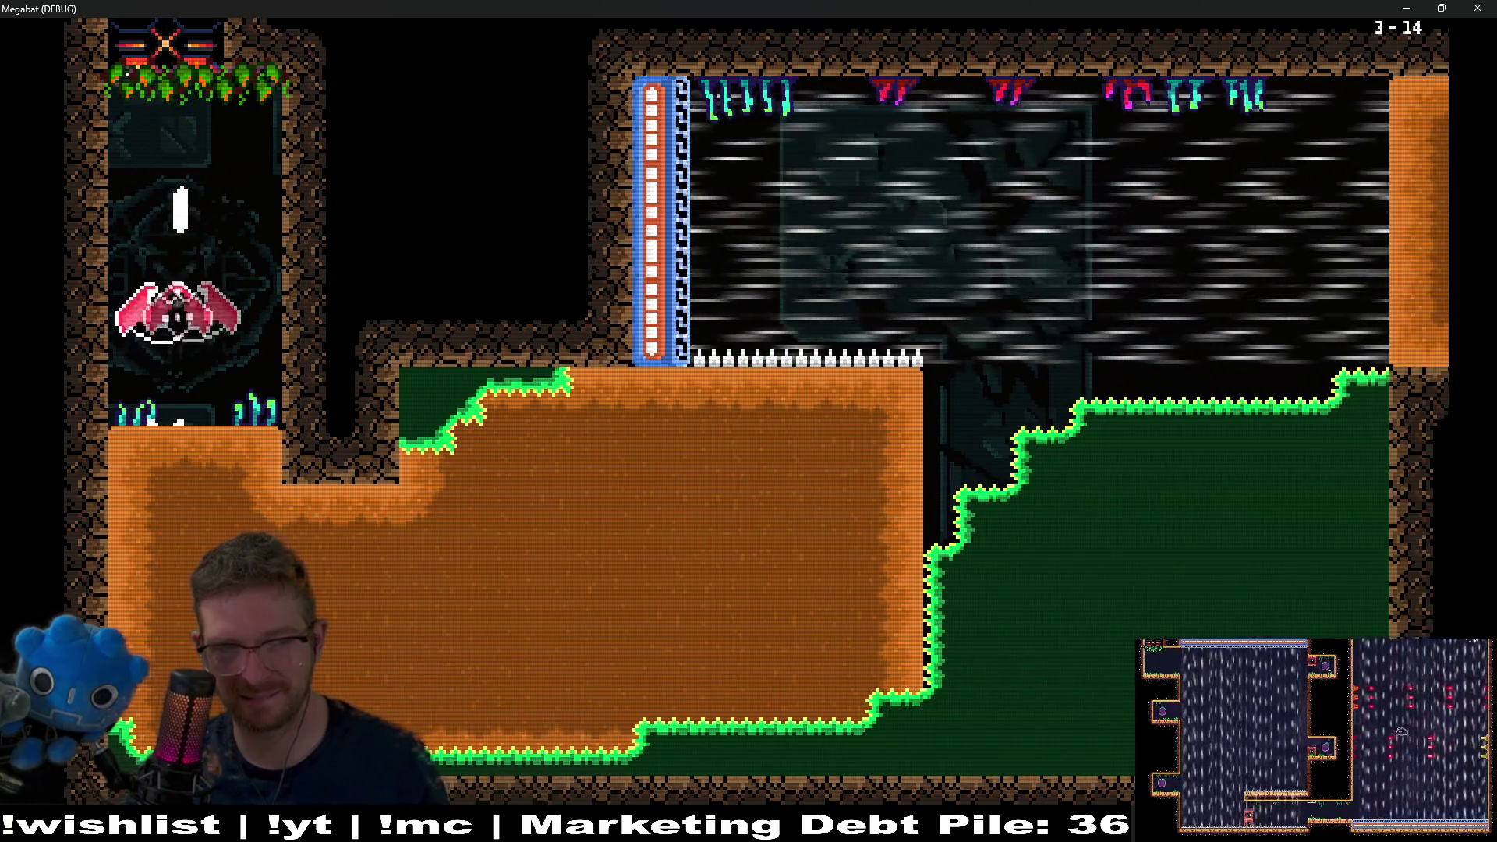
key(Right)
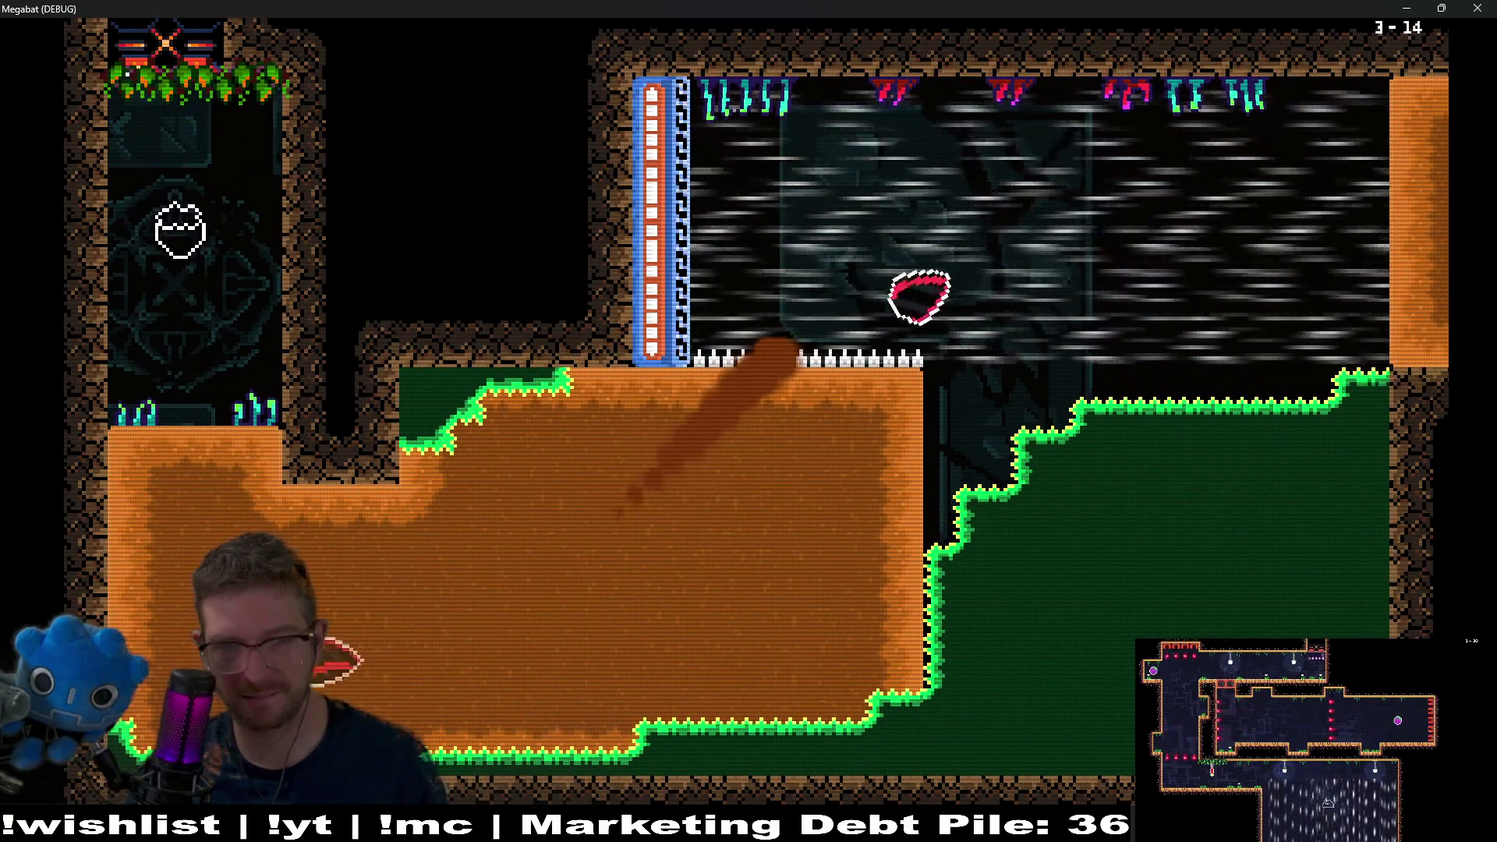
key(Up)
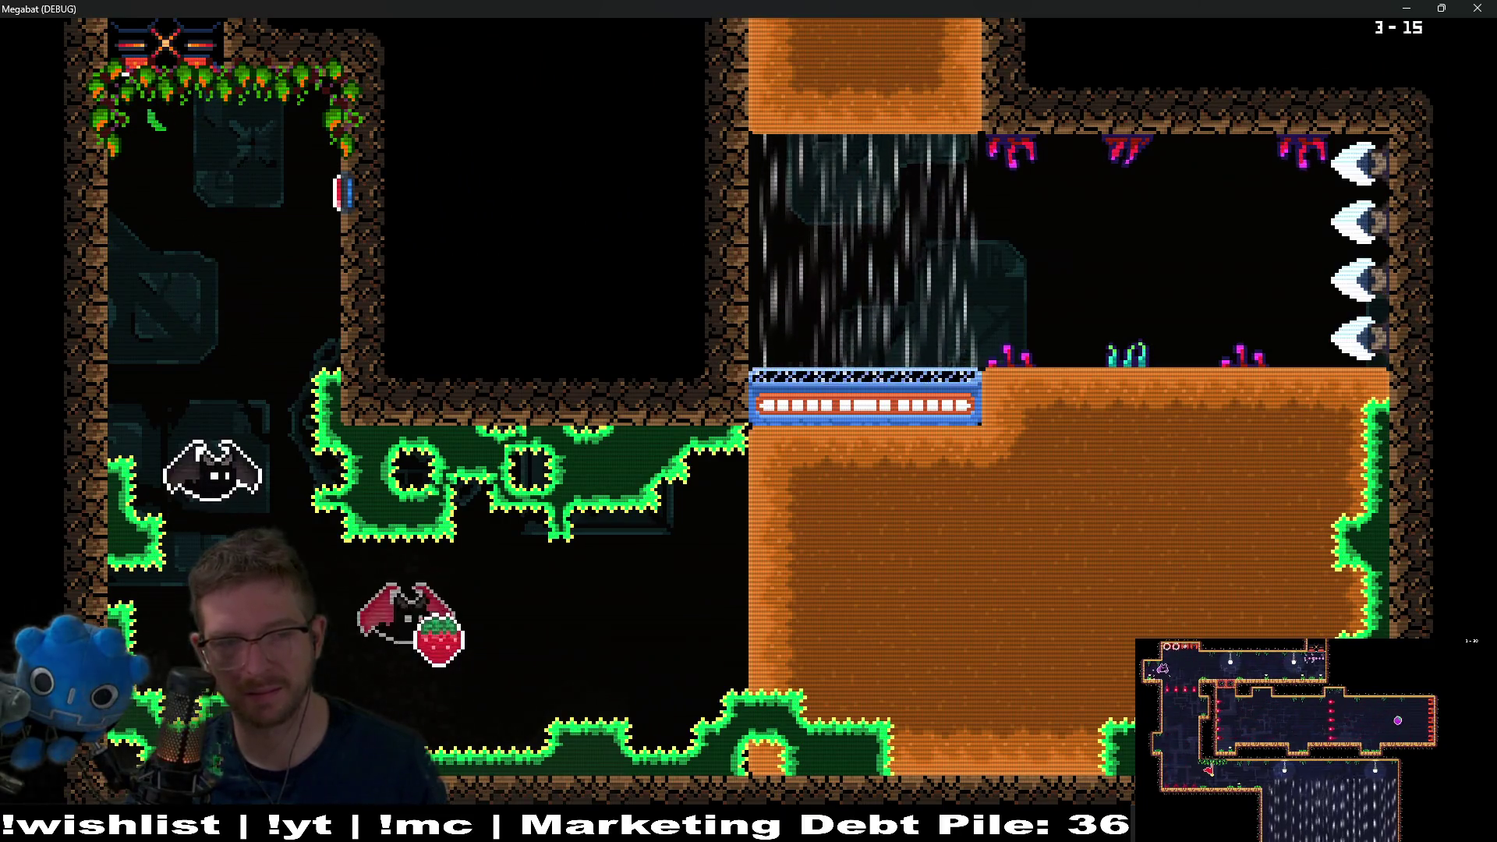
- Collect the strawberry in 3-15 and fly up through the next room until the floor spikes
key(Left)
key(Right)
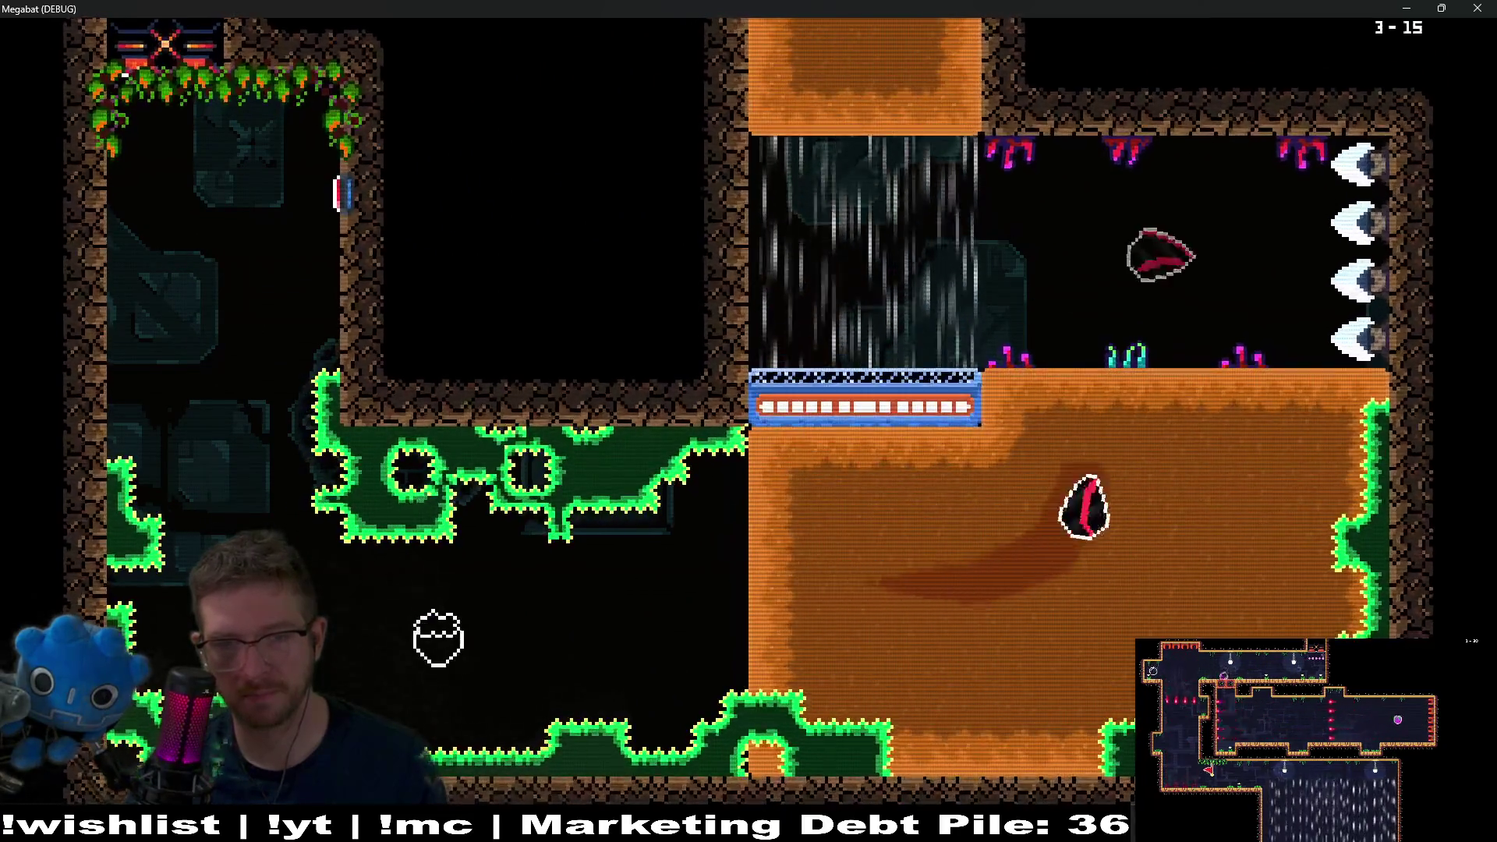
key(Up)
key(Right)
key(Up)
key(Down)
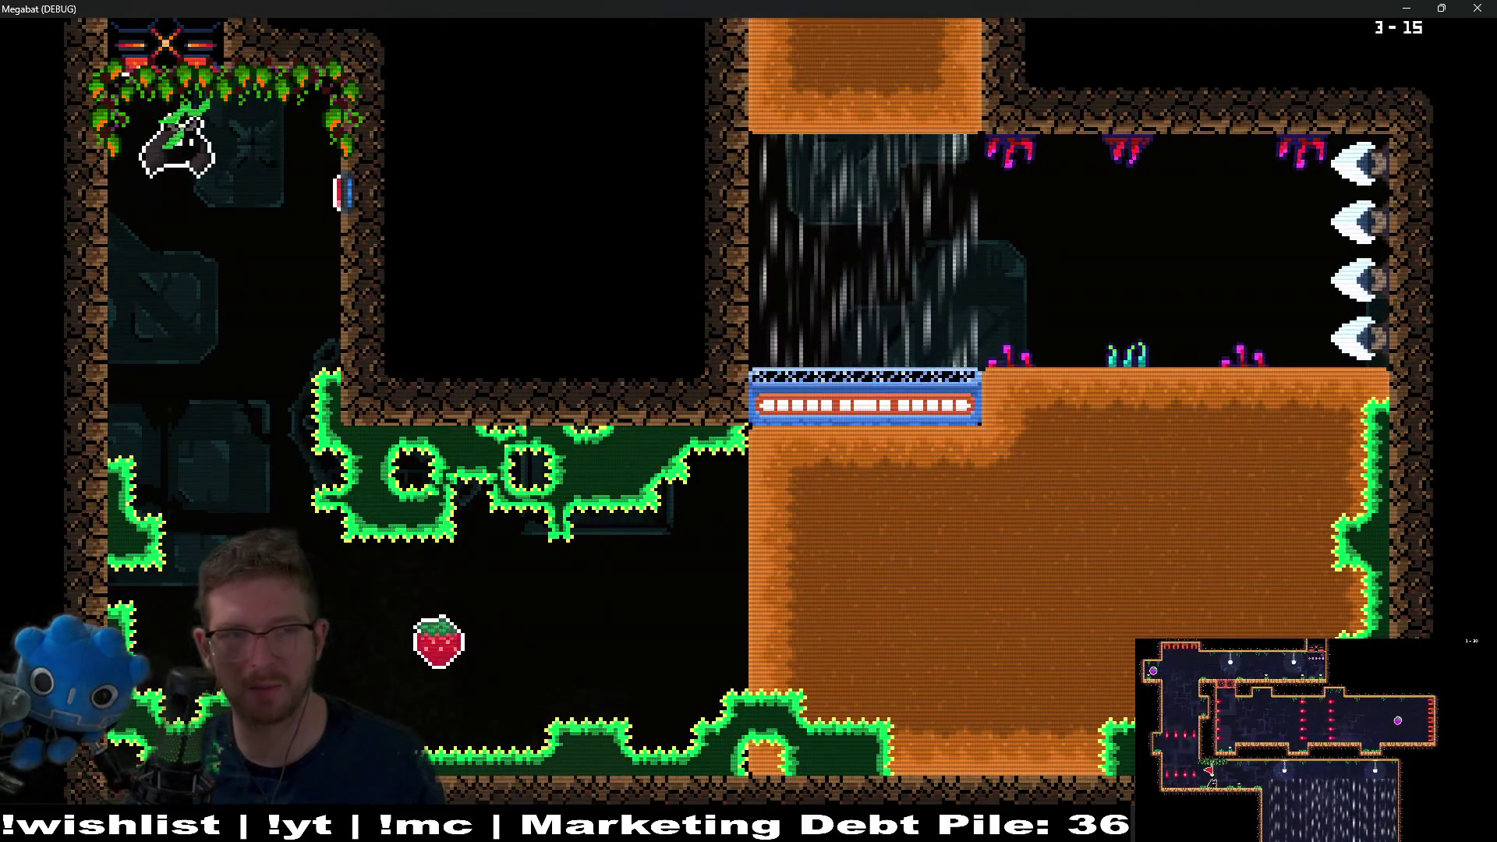
- After respawning, fly right past the spear trap and up into the next room
key(Right)
key(Up)
key(Right)
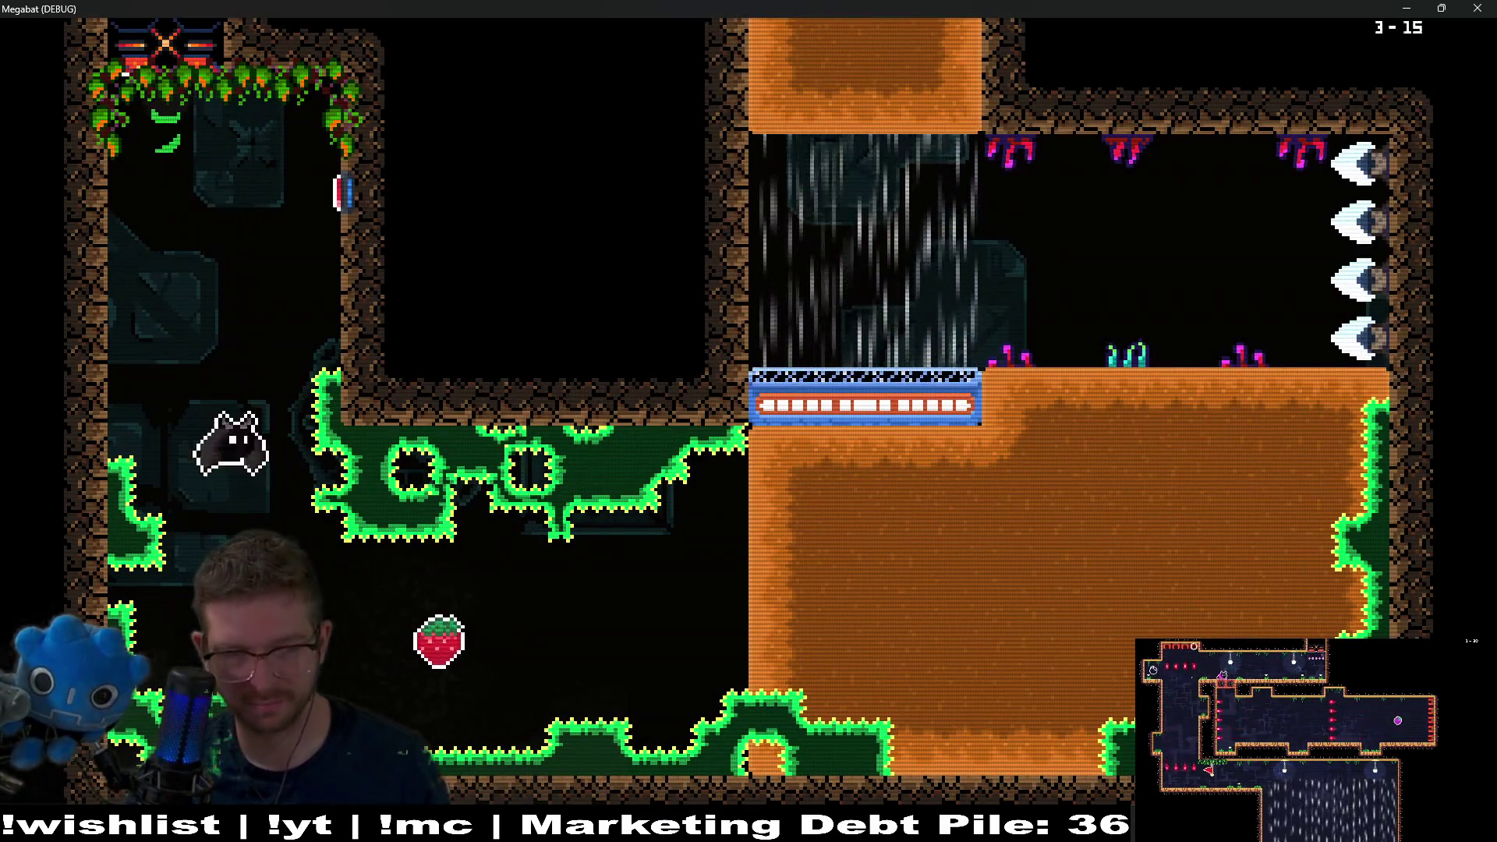
key(Right)
key(Up)
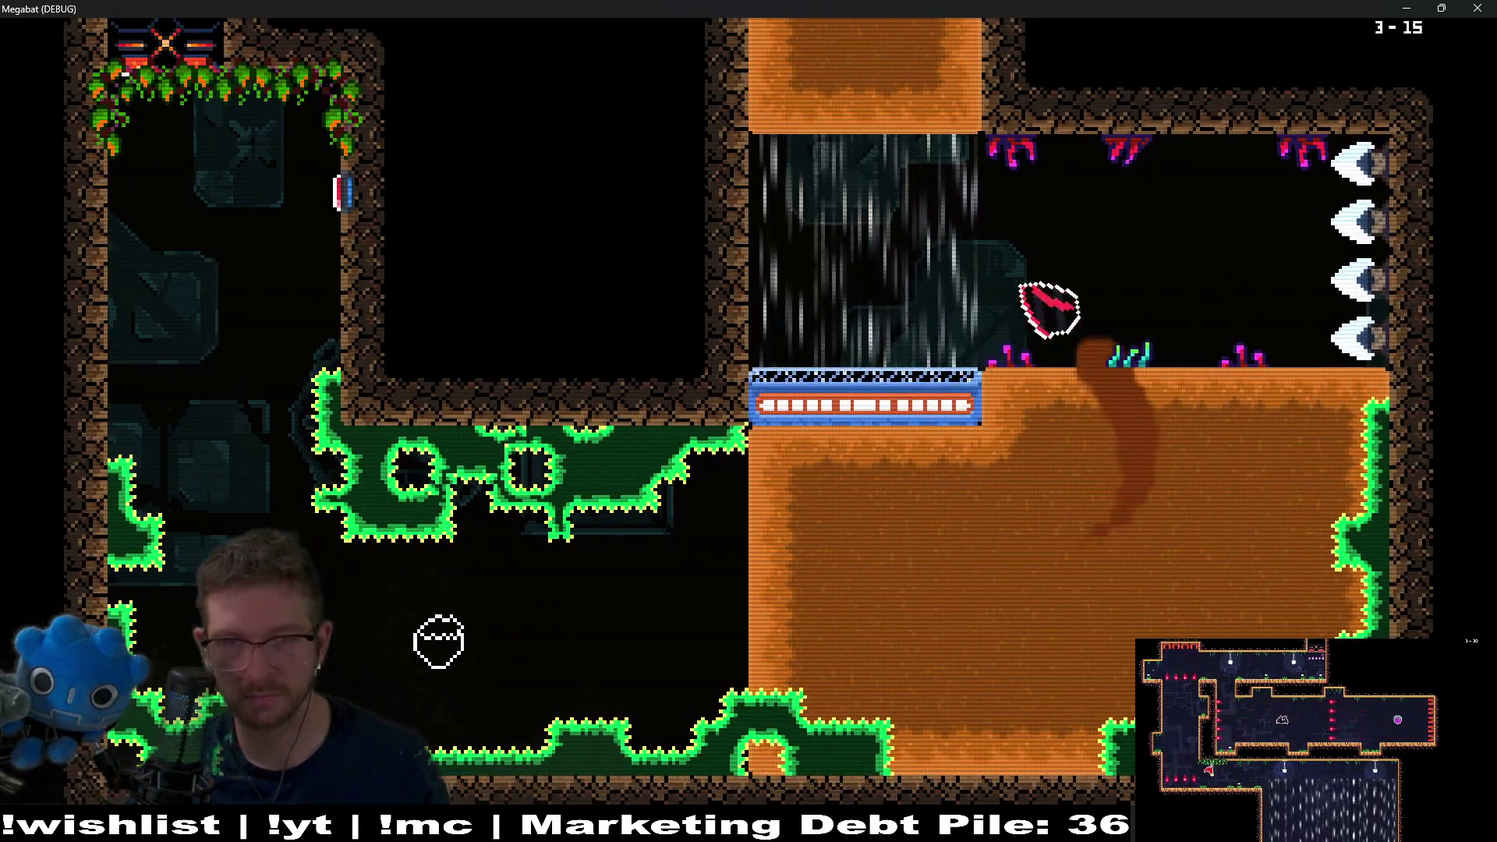
- Dash through the orange column into the teal room and out its right exit
key(Right)
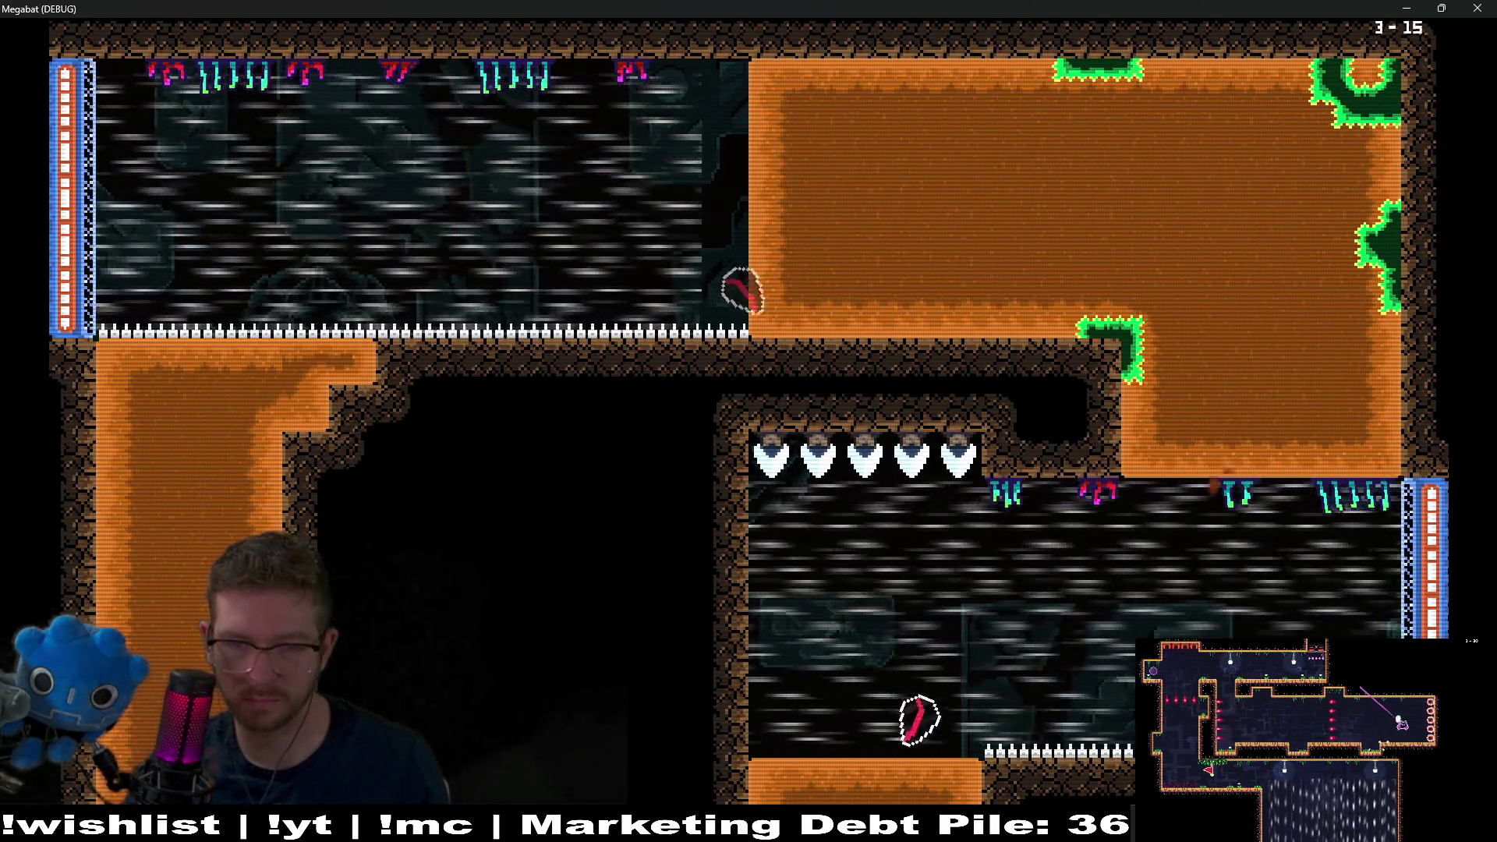
key(Down)
key(Up)
key(Right)
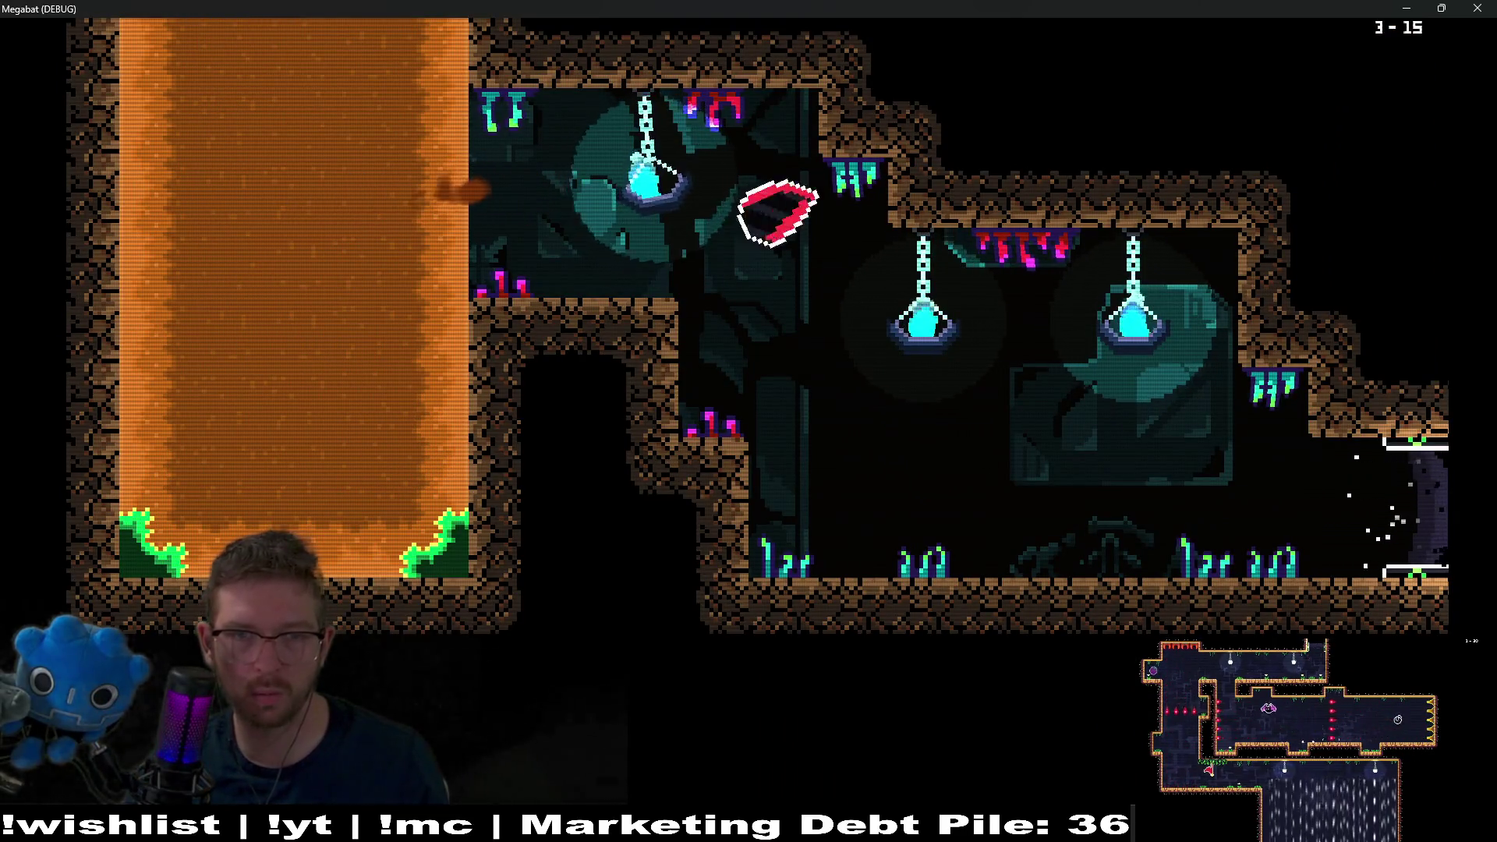
key(Down)
key(Right)
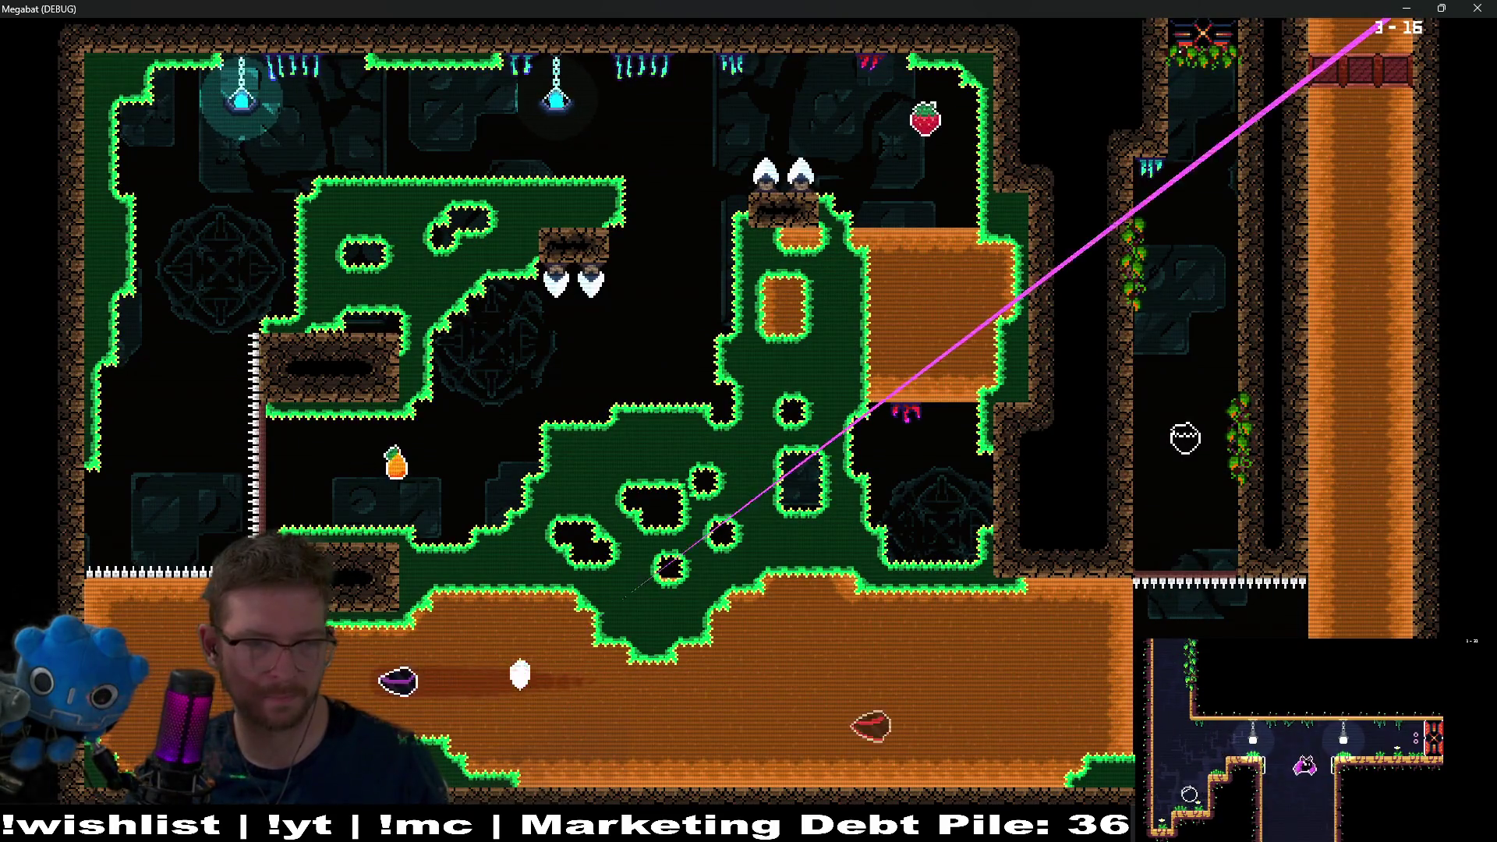
- Fly the bat through 3-16's orange column and out the top-right exit
key(Up)
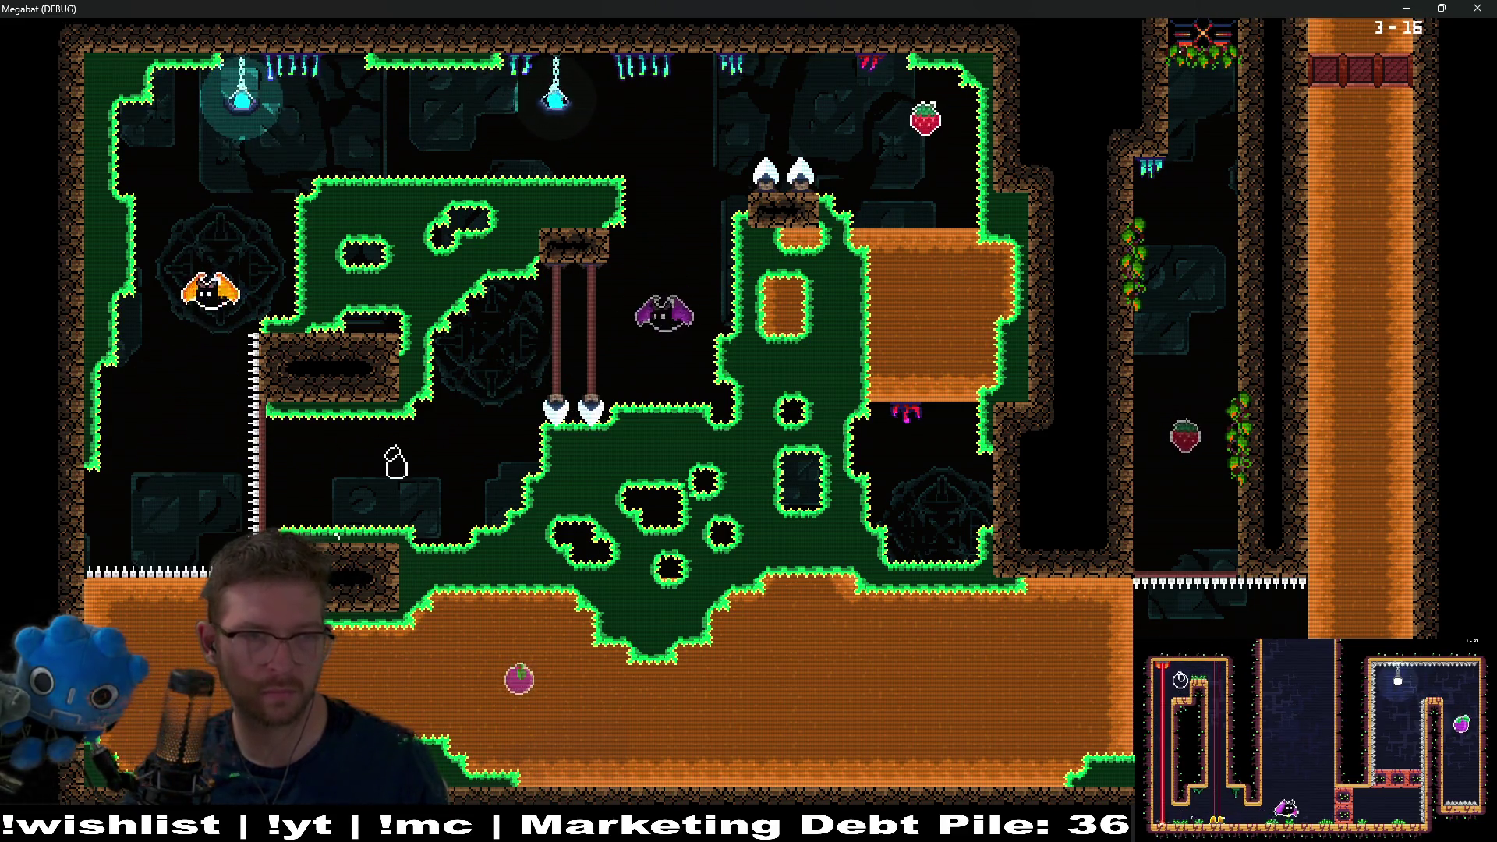
key(Left)
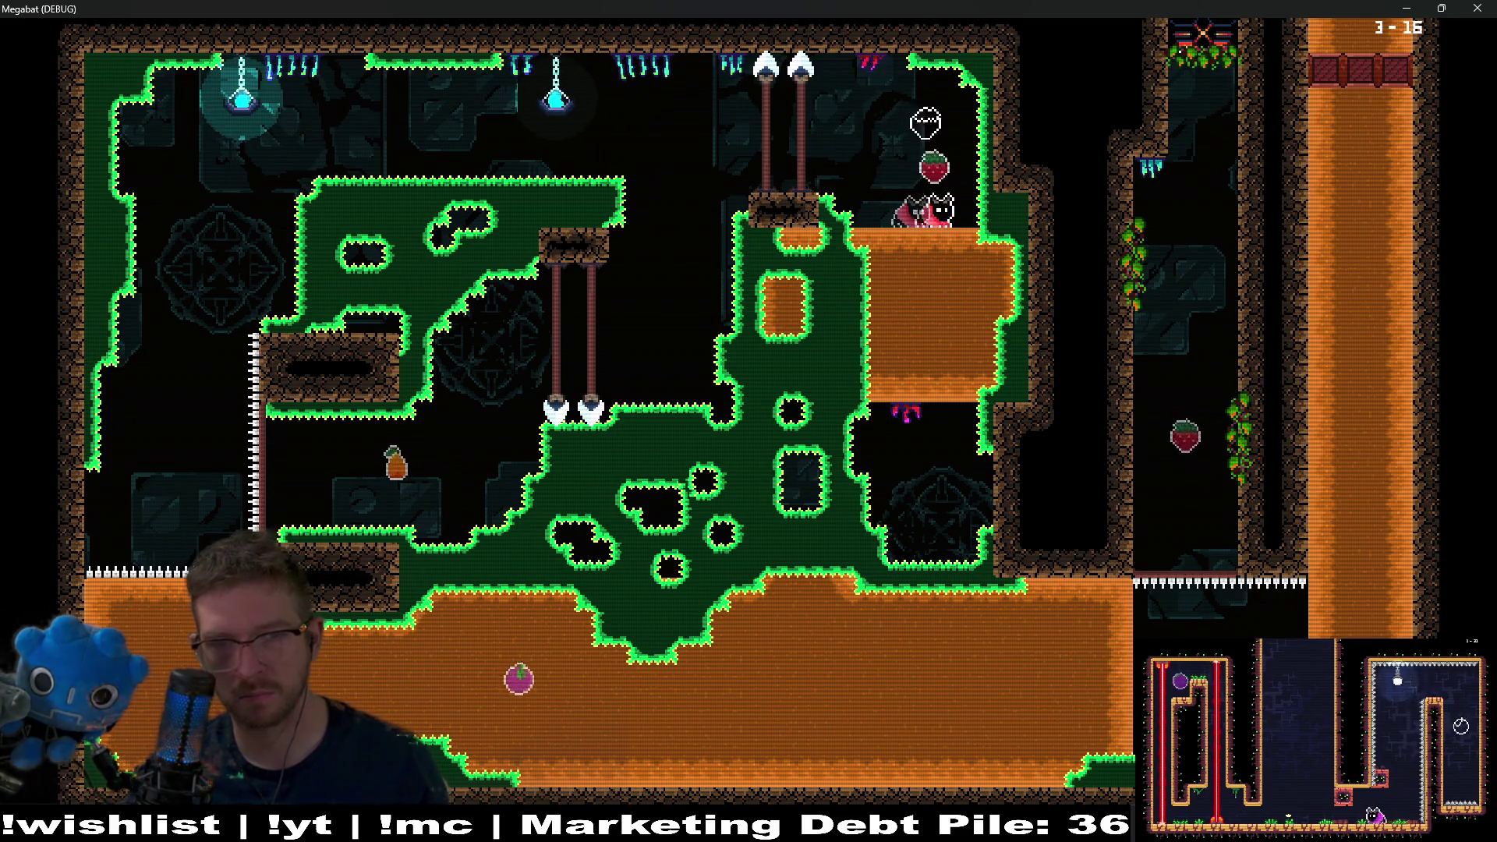
key(Down)
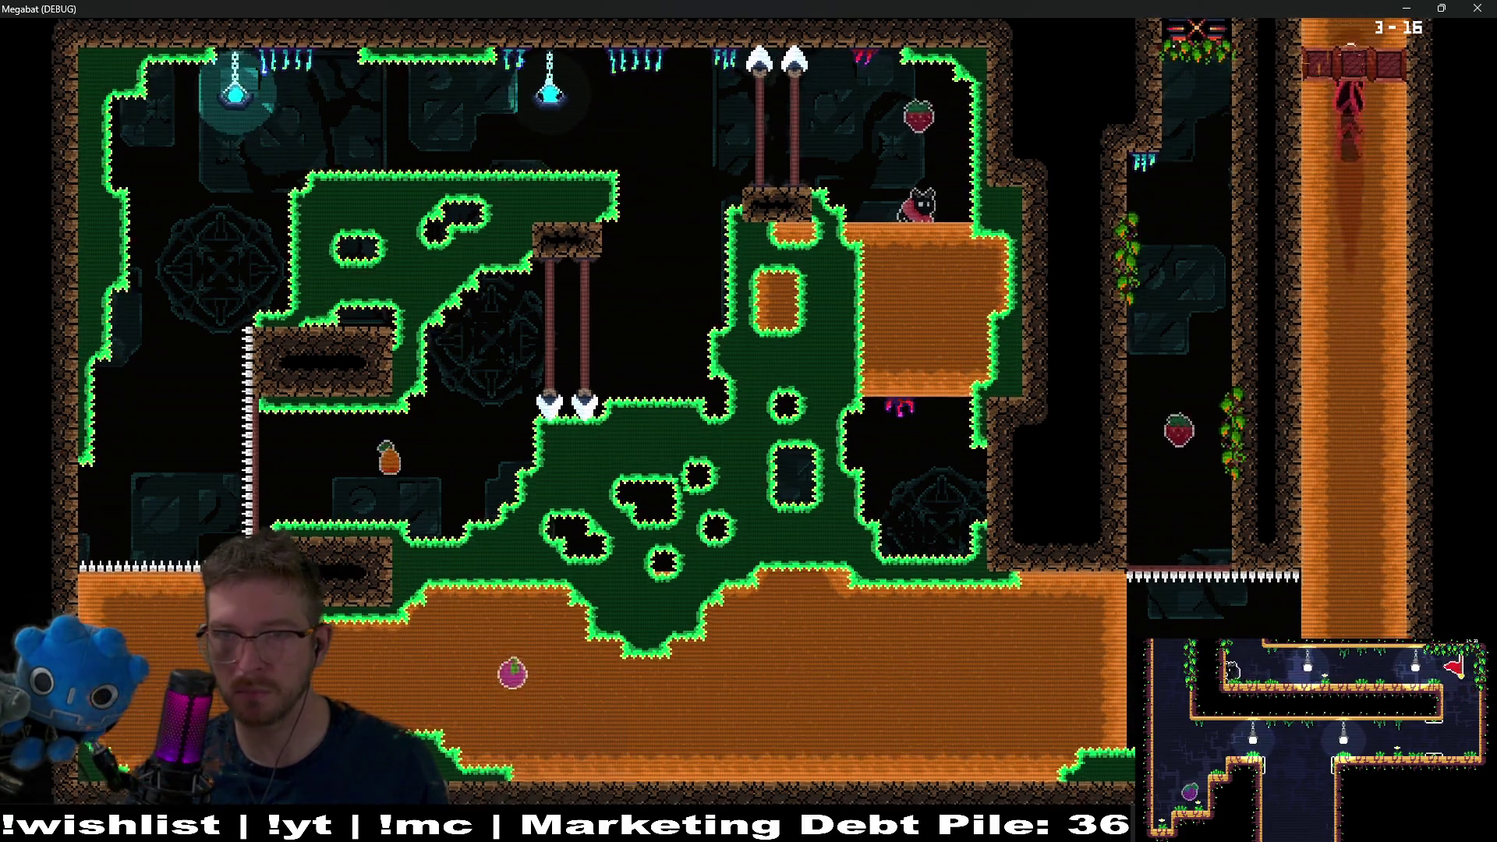
key(Up)
key(Right)
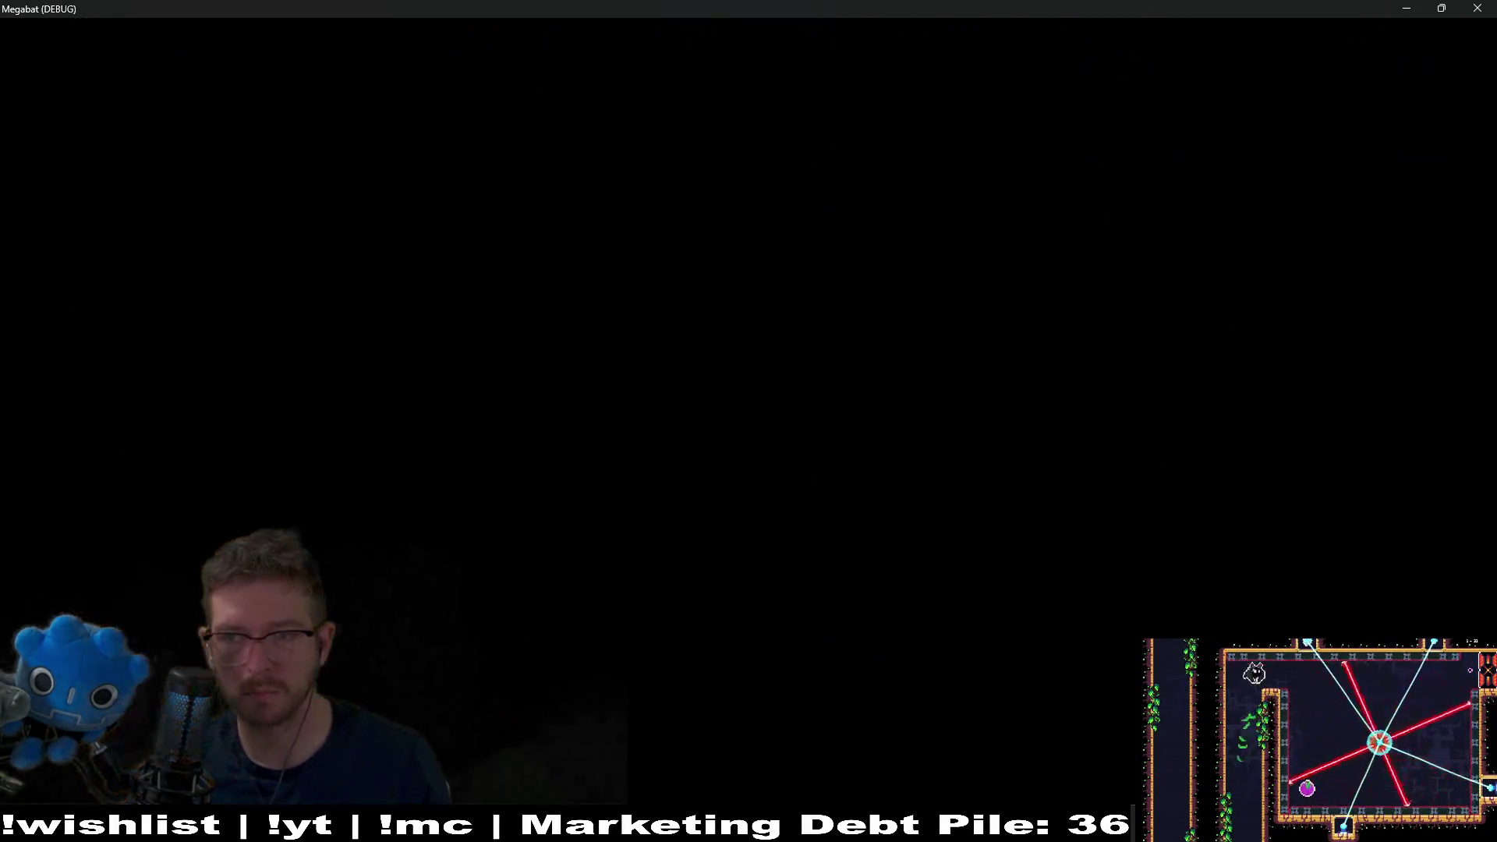
- Fly down into 3-17's bottom corridor and dash right along the lower corridors
key(Left)
key(Right)
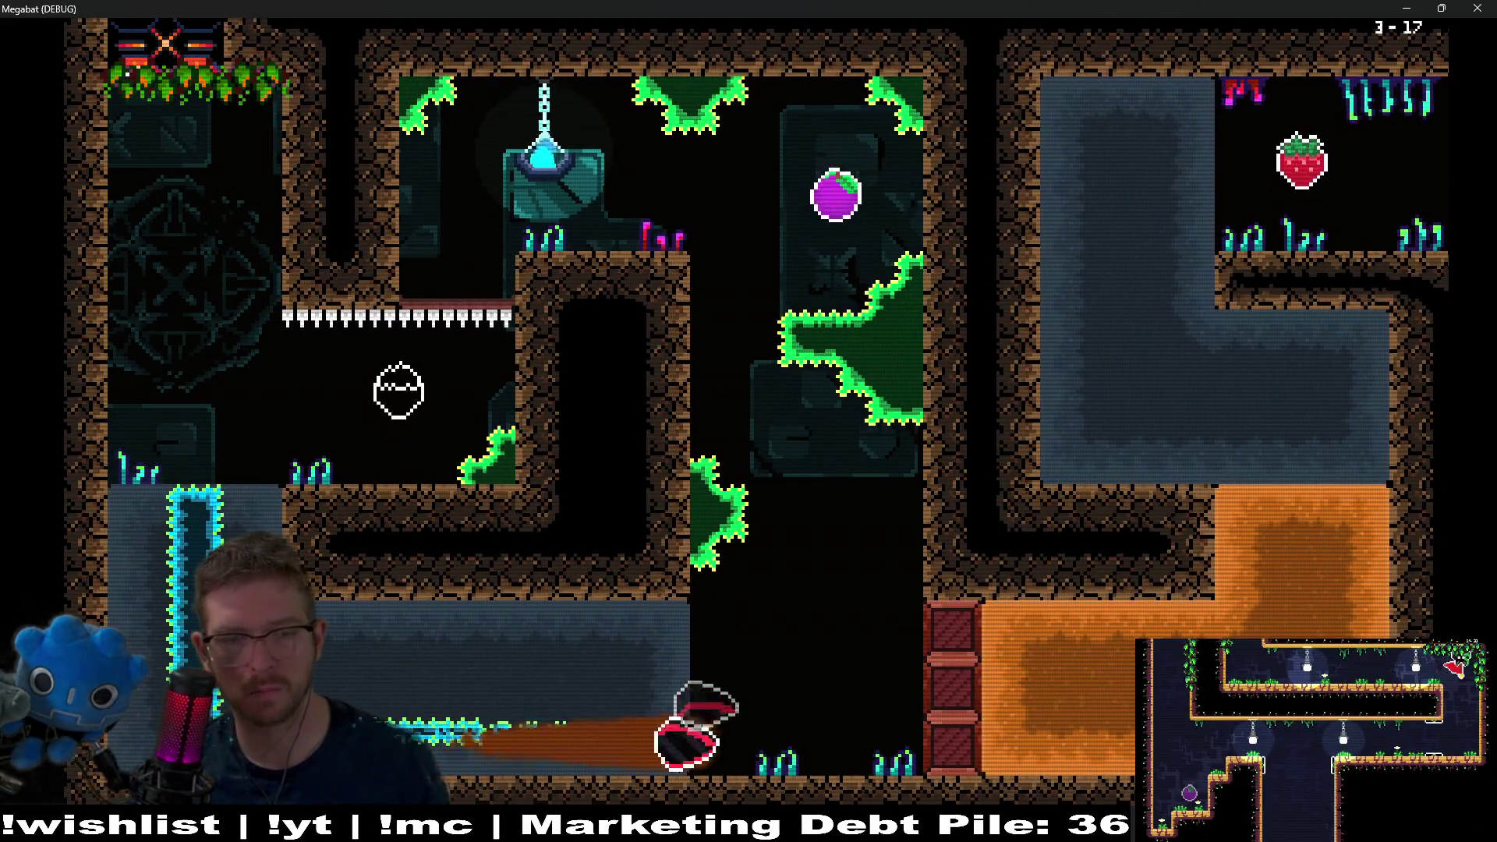
key(Right)
key(Up)
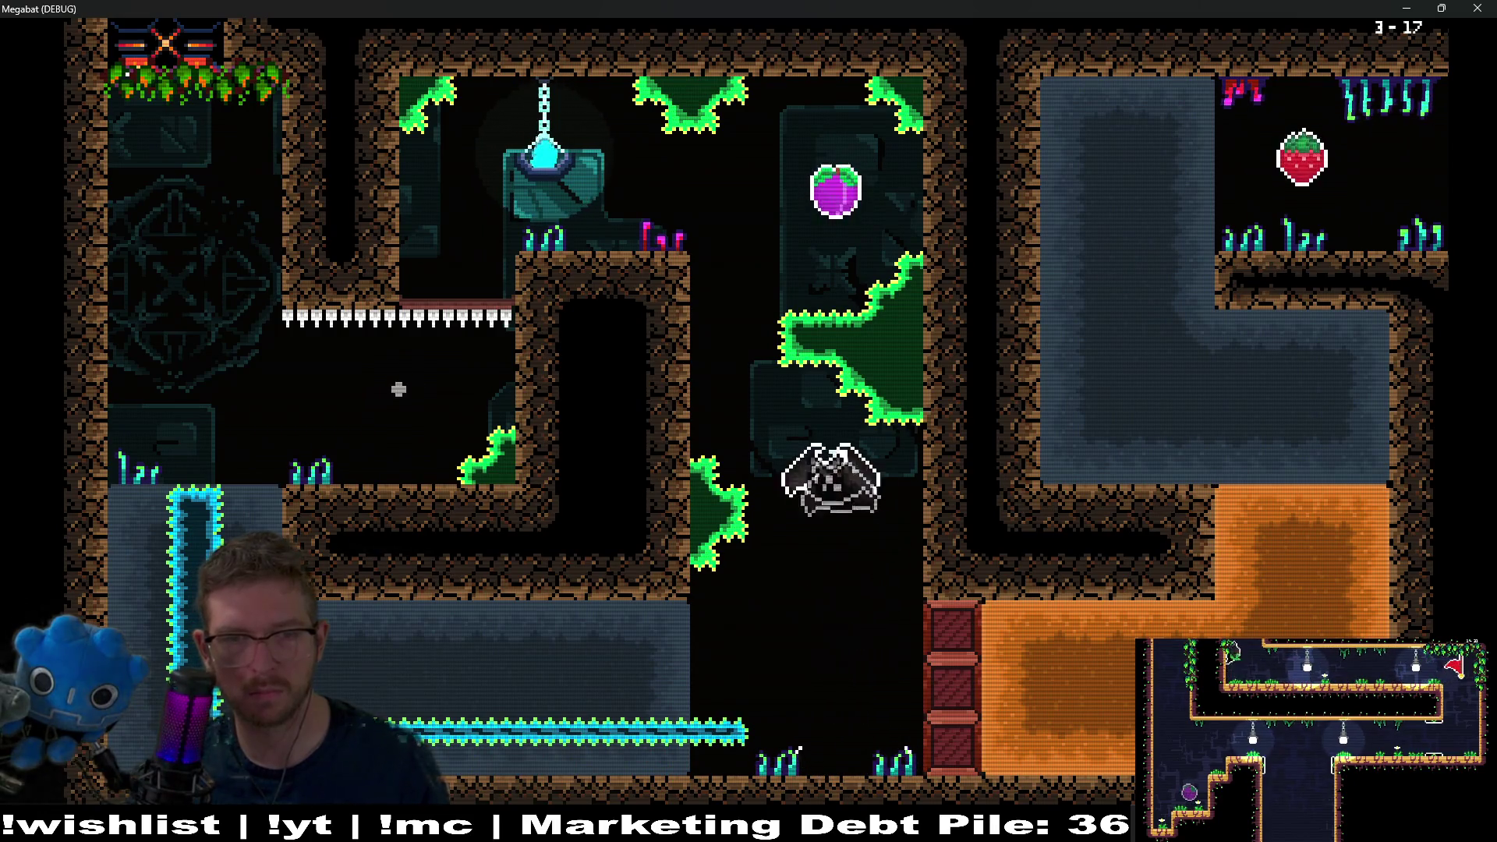
key(Left)
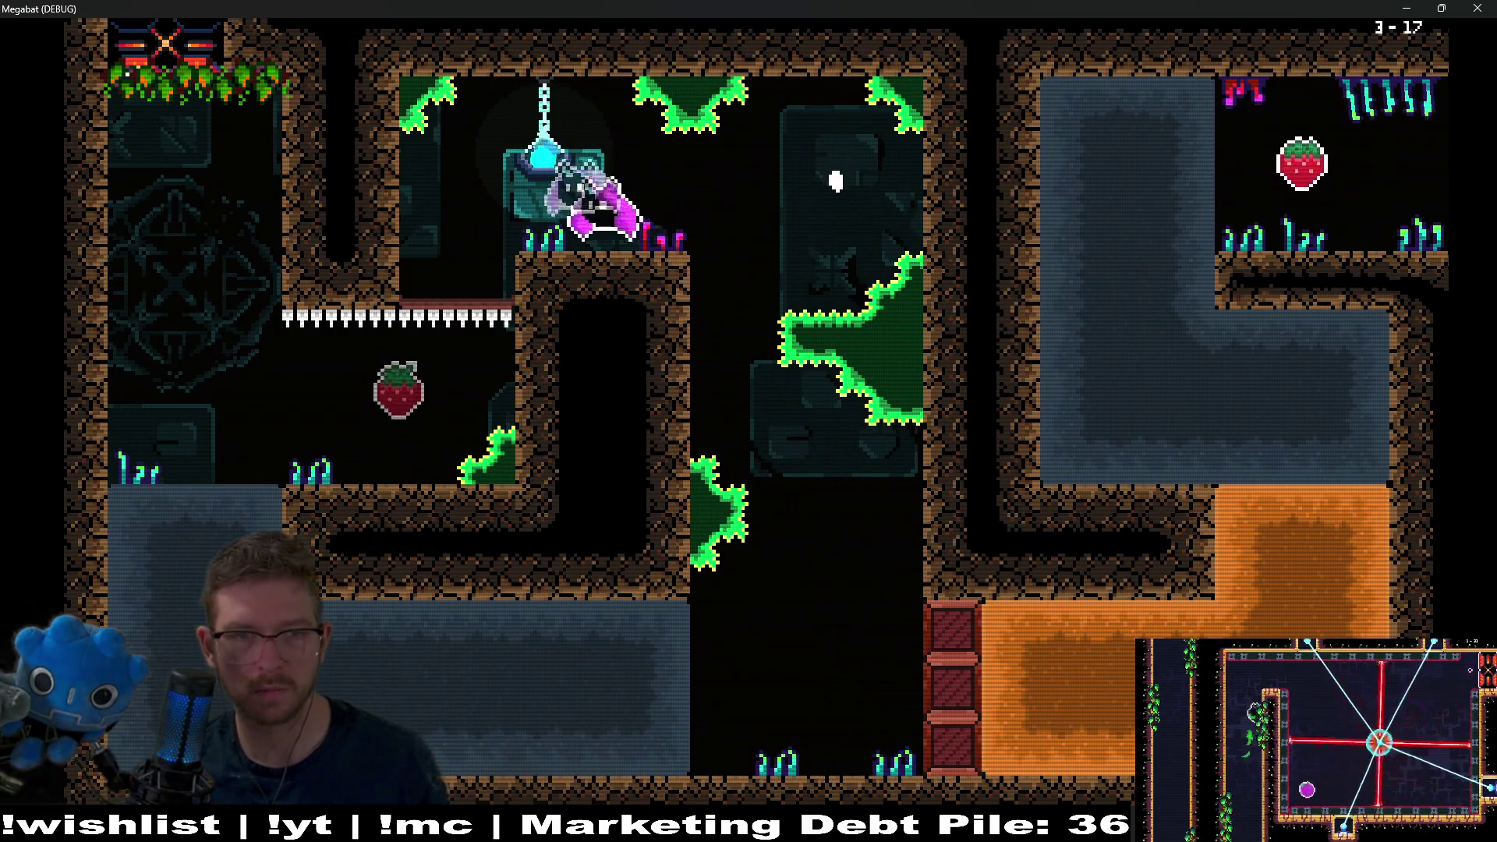
key(Down)
key(Right)
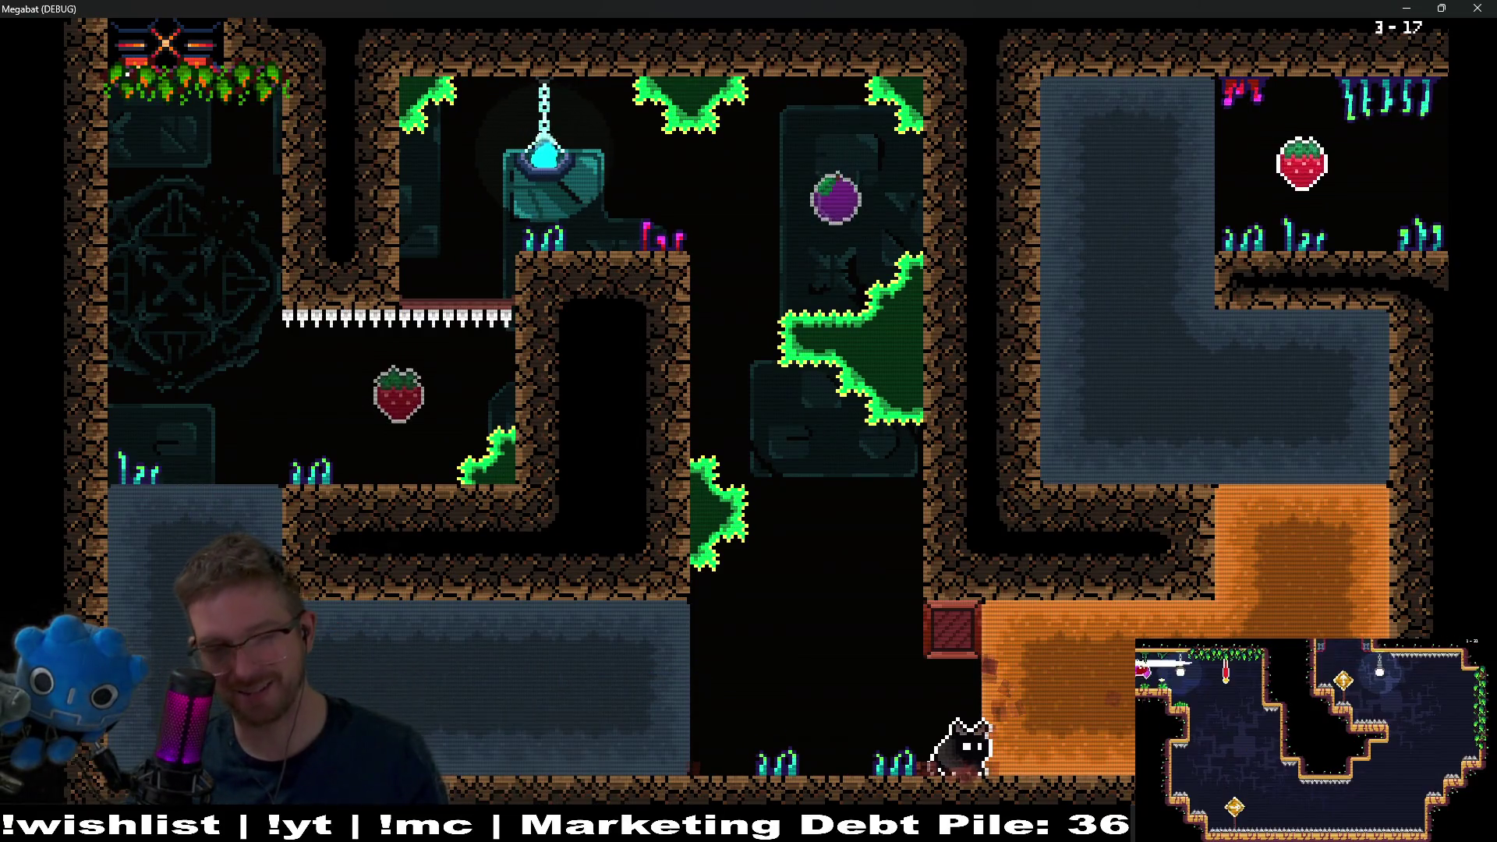
- Climb to the left ledge, dash along the corridor, and go up for the top-right strawberry
key(Up)
key(Left)
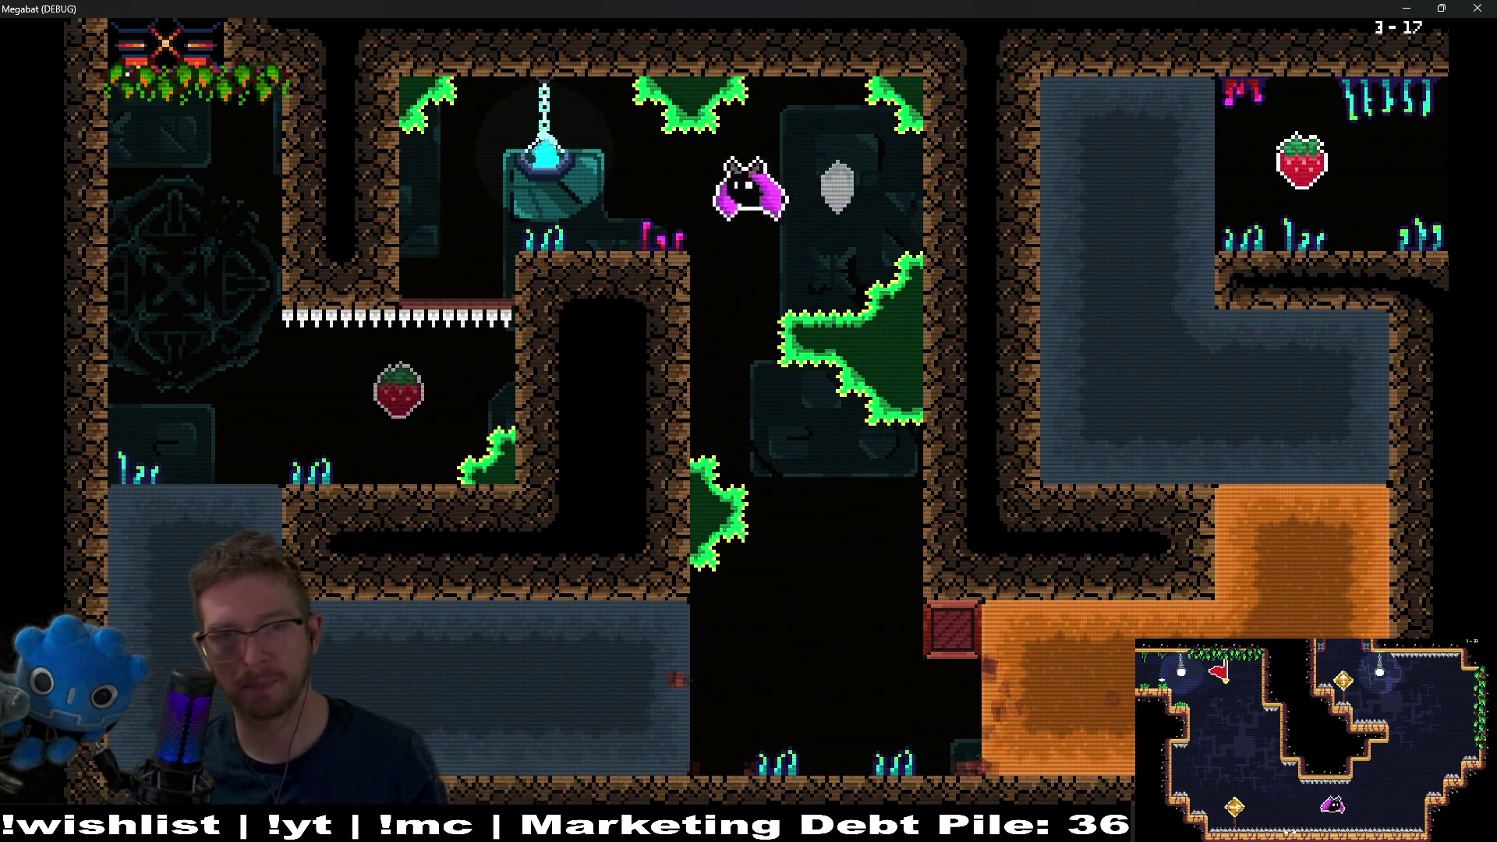
key(Down)
key(Right)
key(Up)
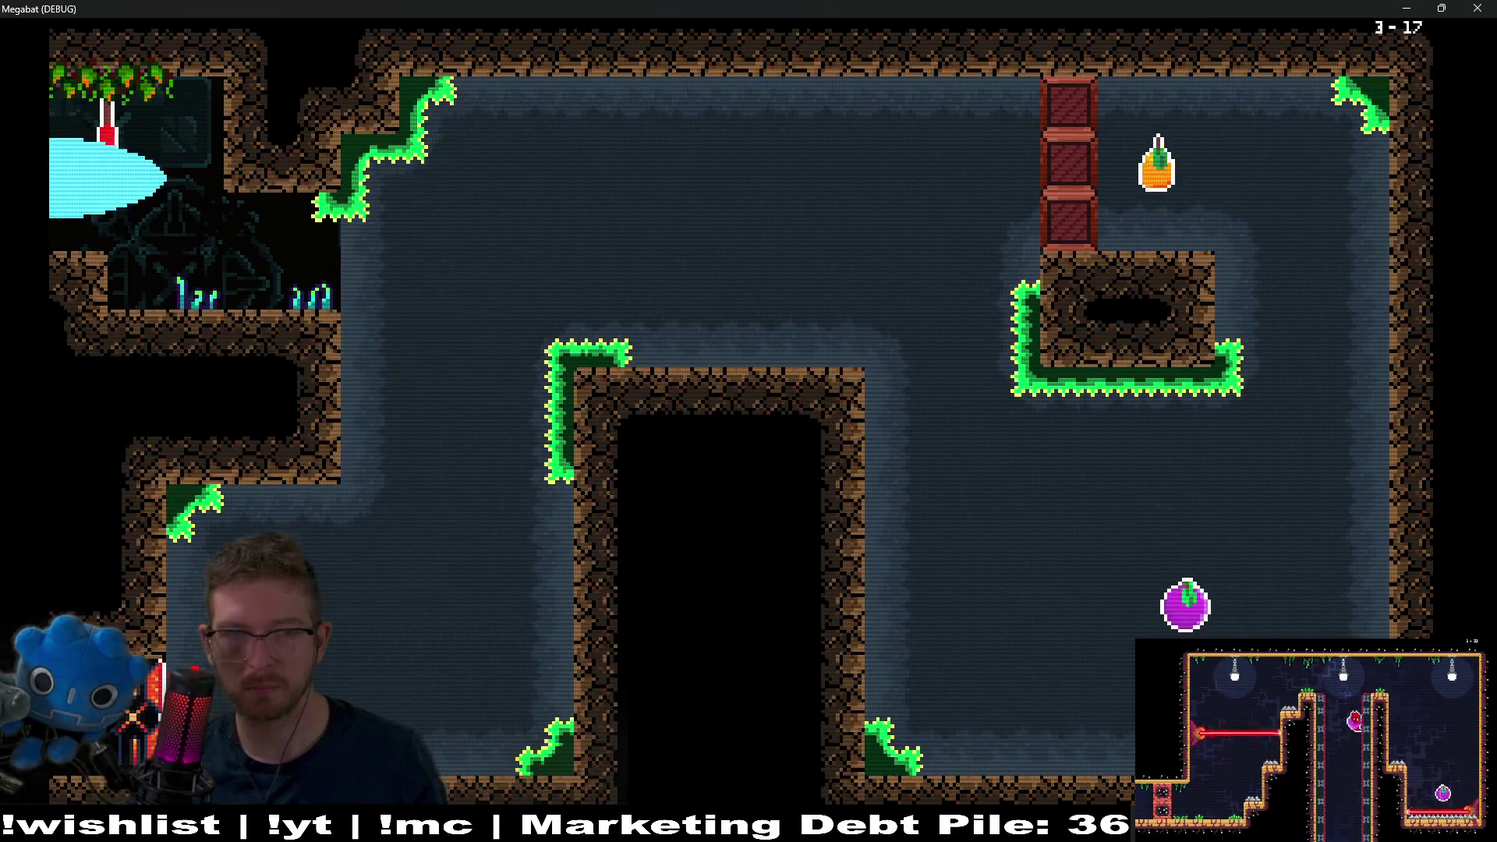
key(Right)
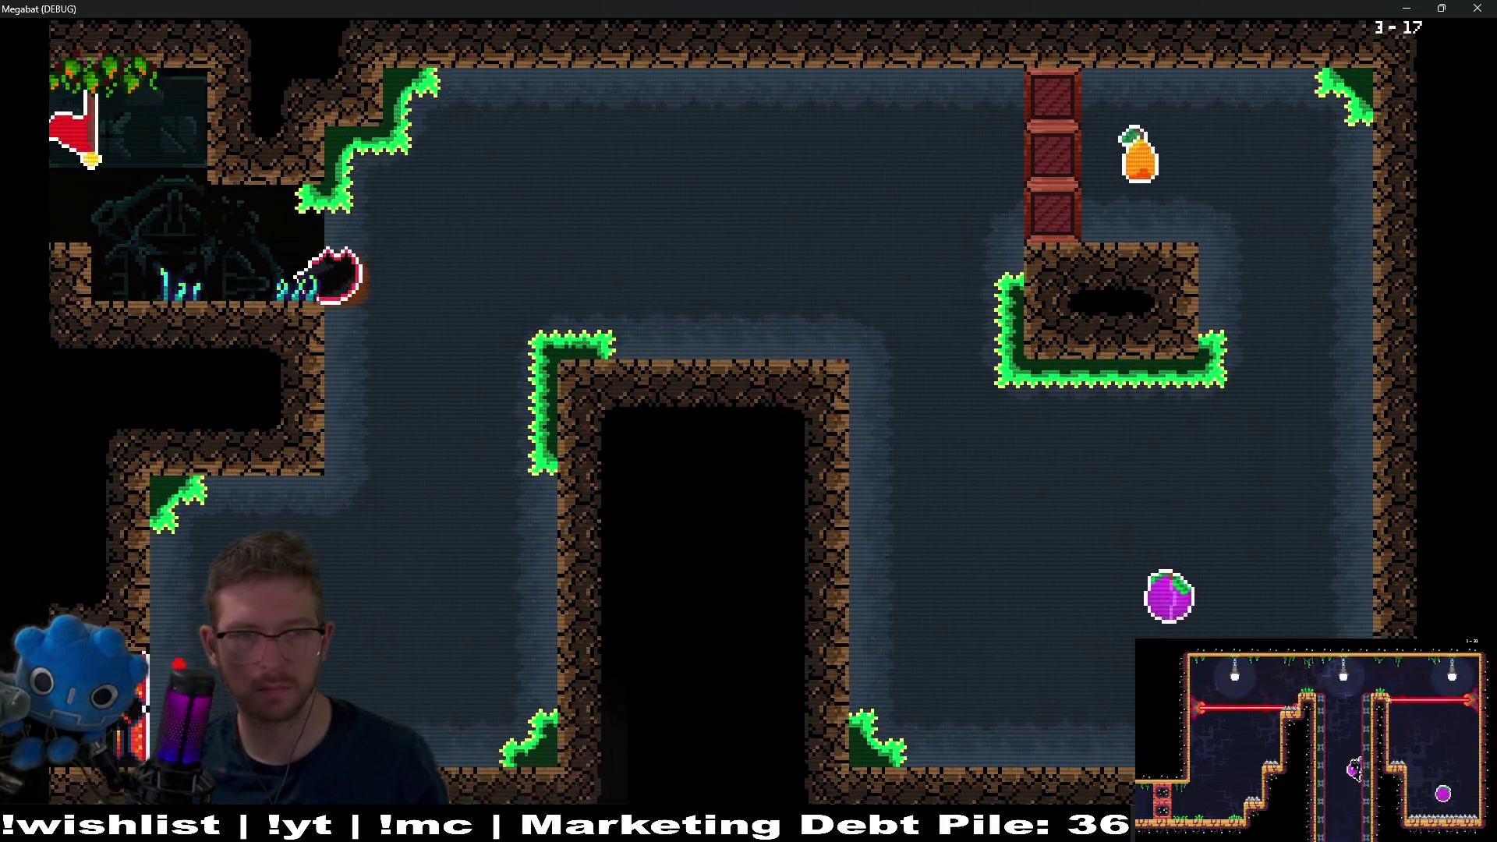
key(Down)
key(Right)
key(Up)
key(Left)
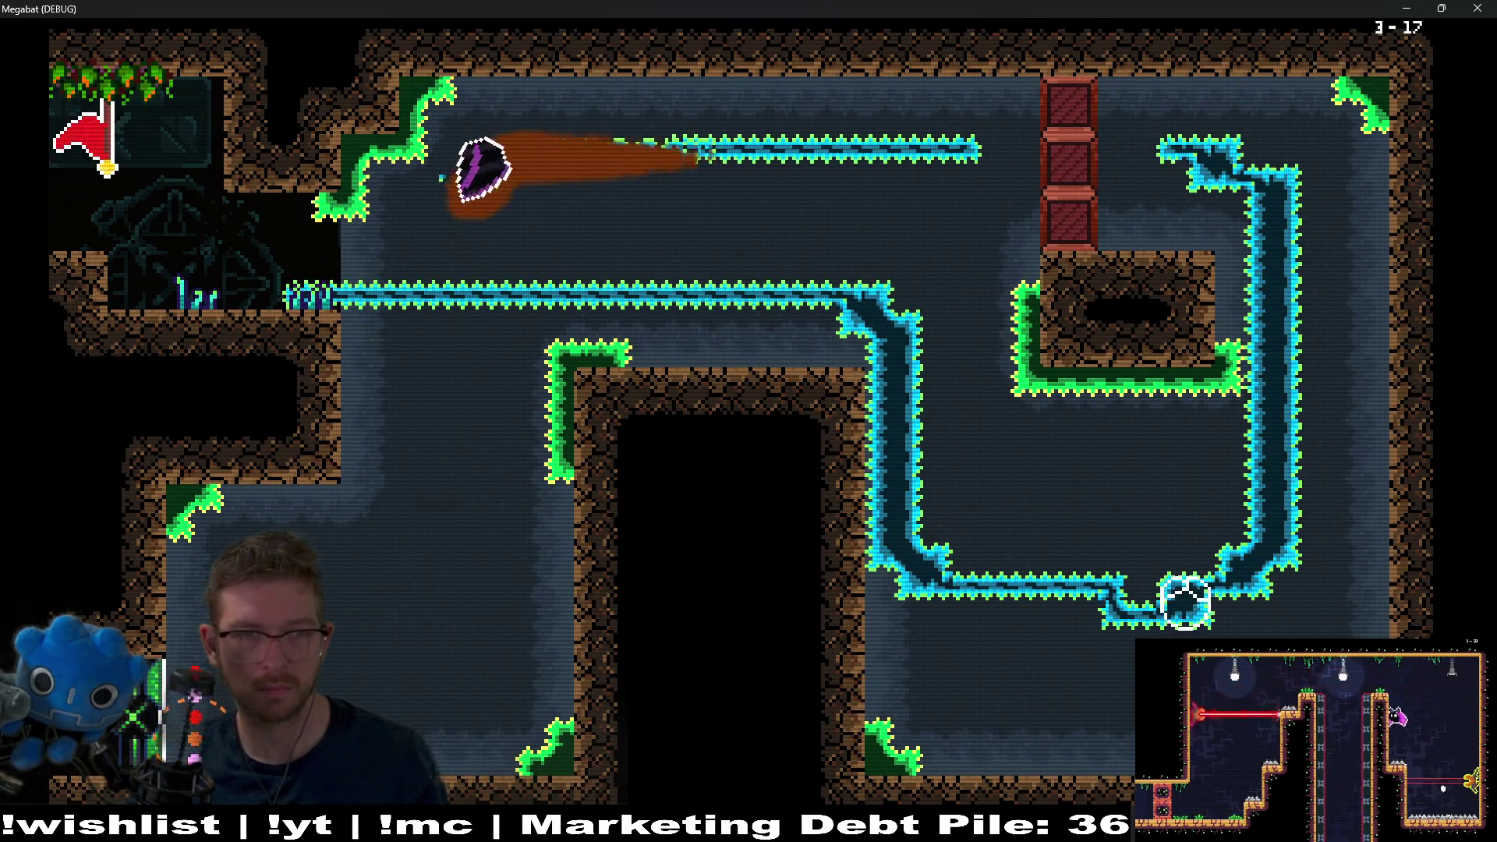
key(Down)
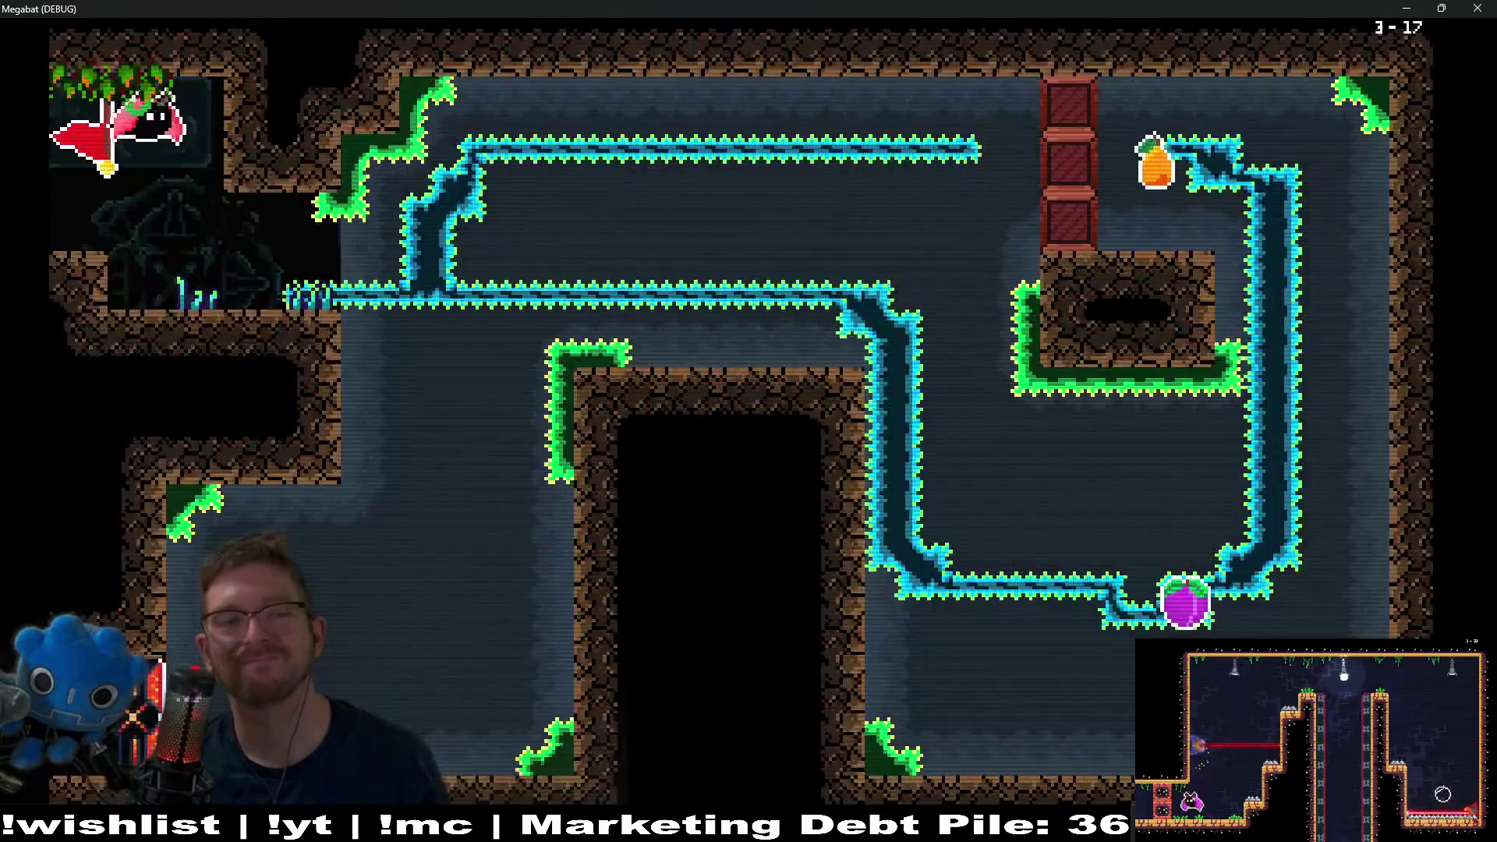
- After respawning, dash to the plum and down the left side to exit into 3-18
key(Right)
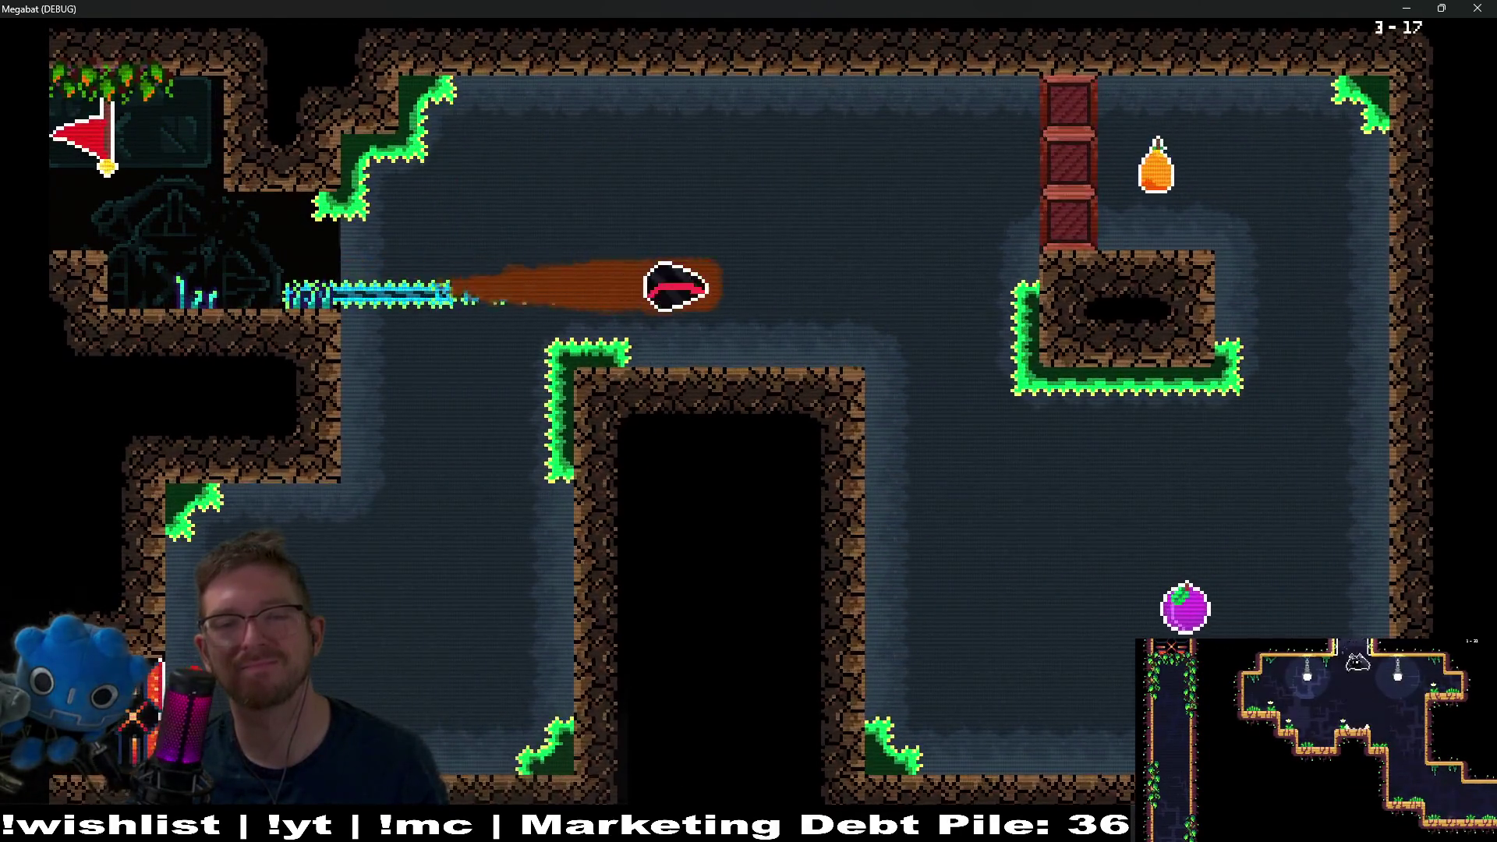
key(Down)
key(Right)
key(Up)
key(Left)
key(Down)
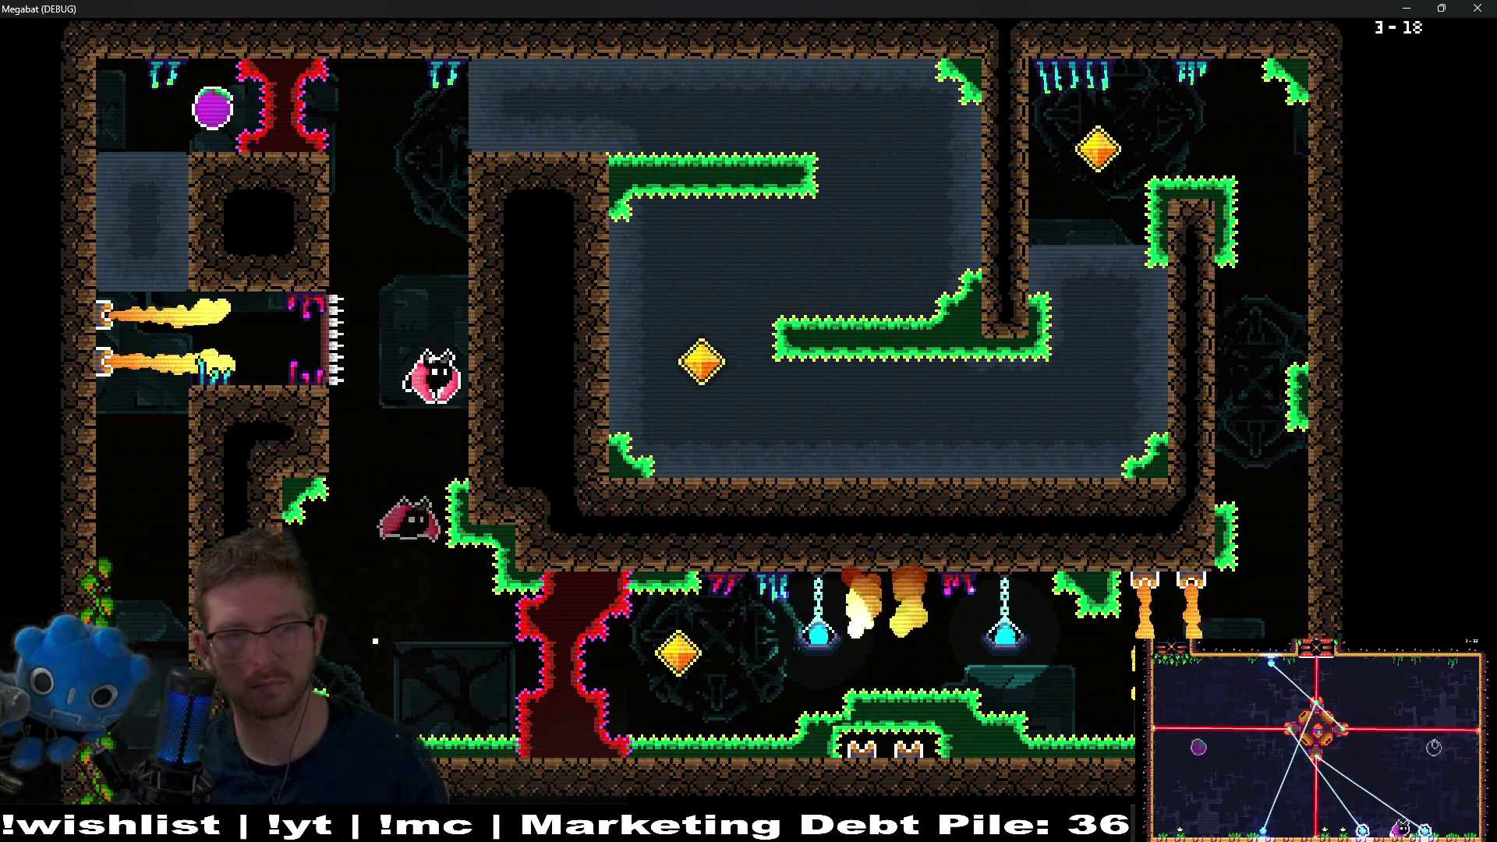
- Collect the first yellow gem in 3-18, dig into the middle room, and reach the second gem
key(Right)
key(Left)
key(Up)
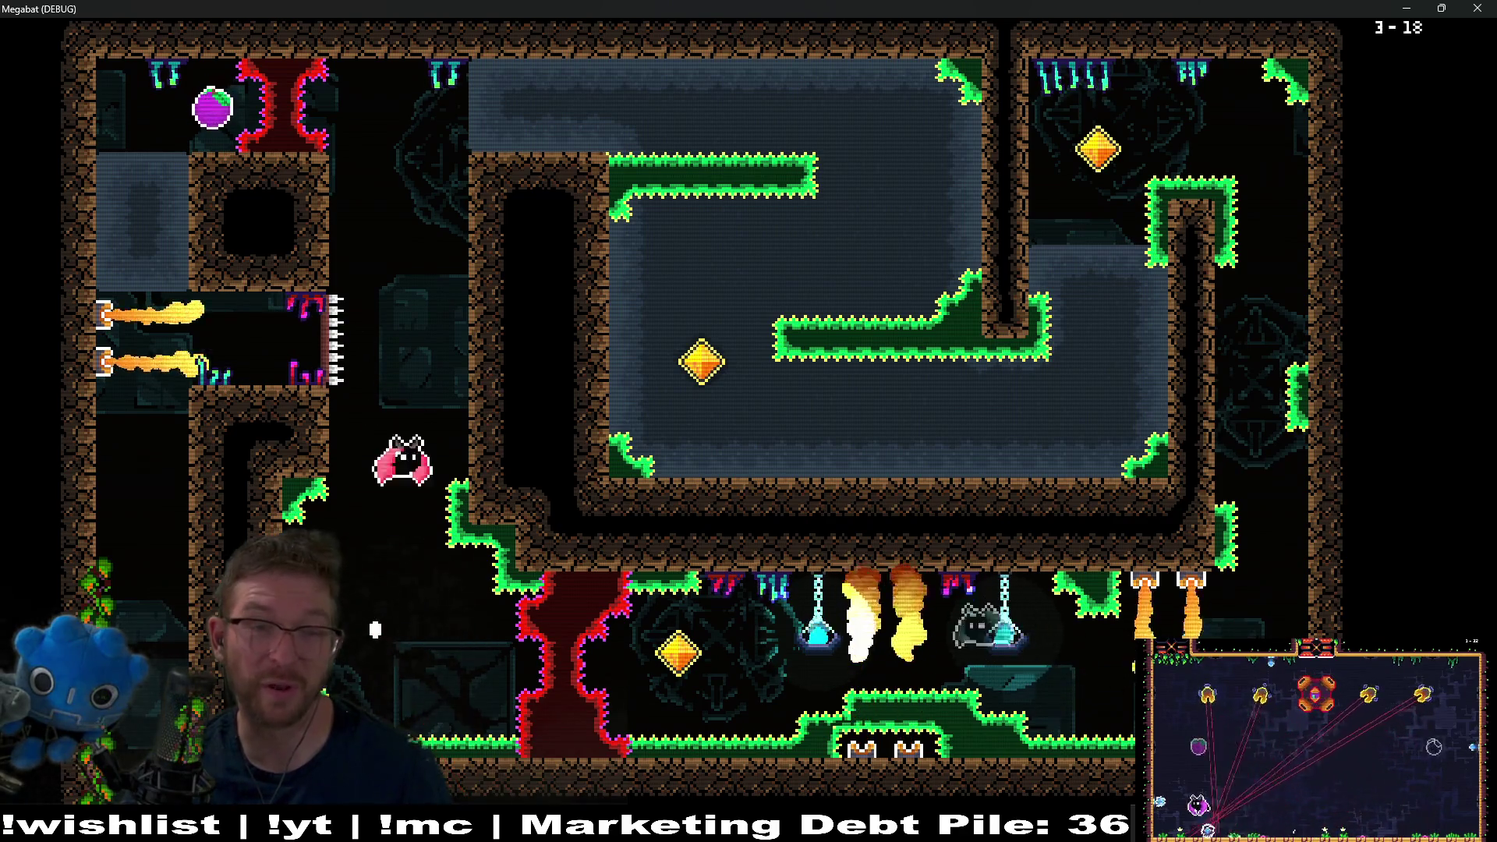
key(Right)
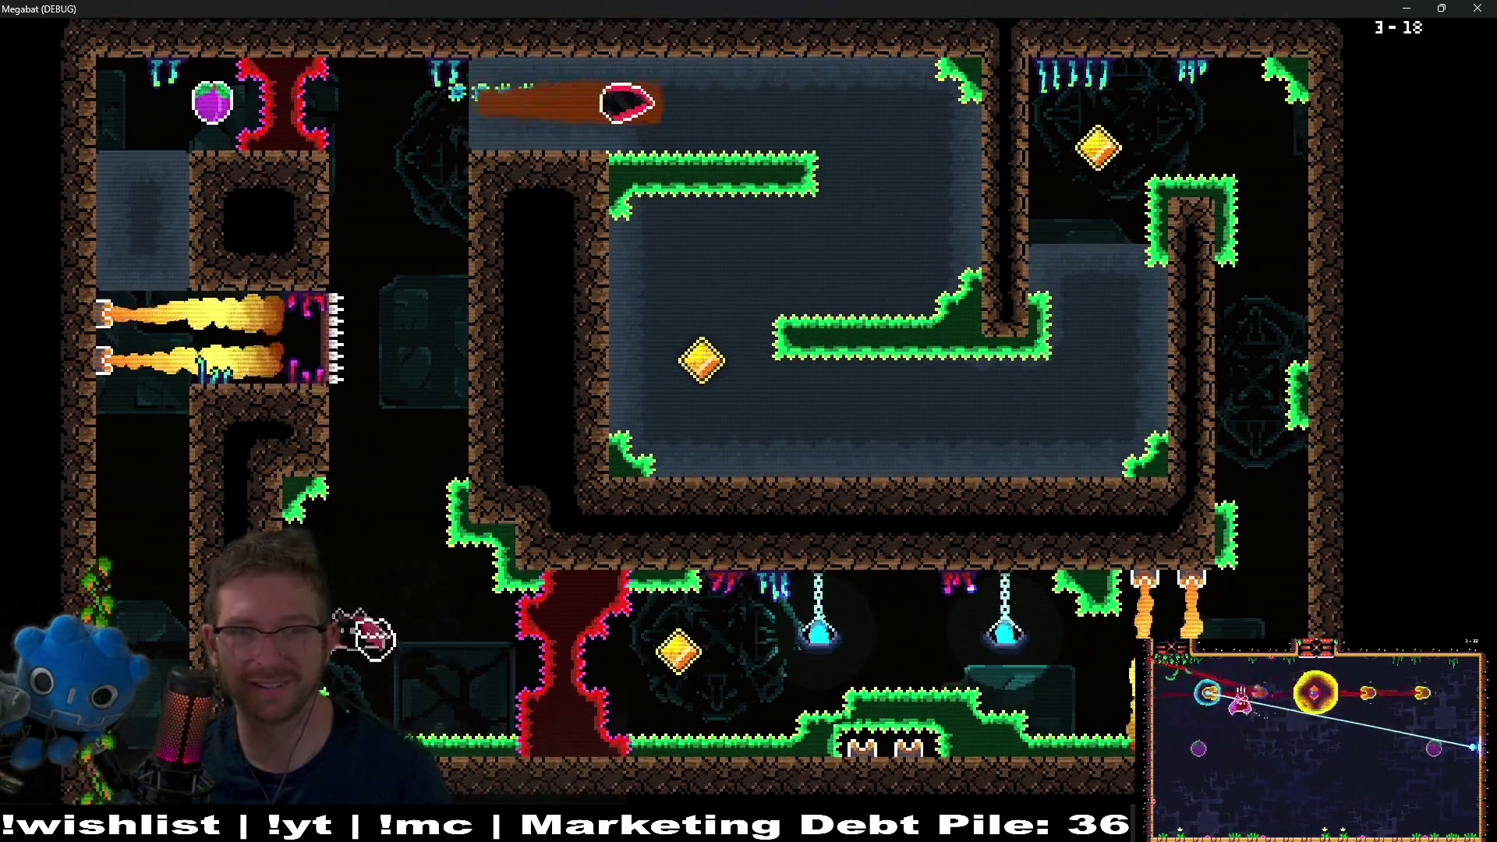
key(Right)
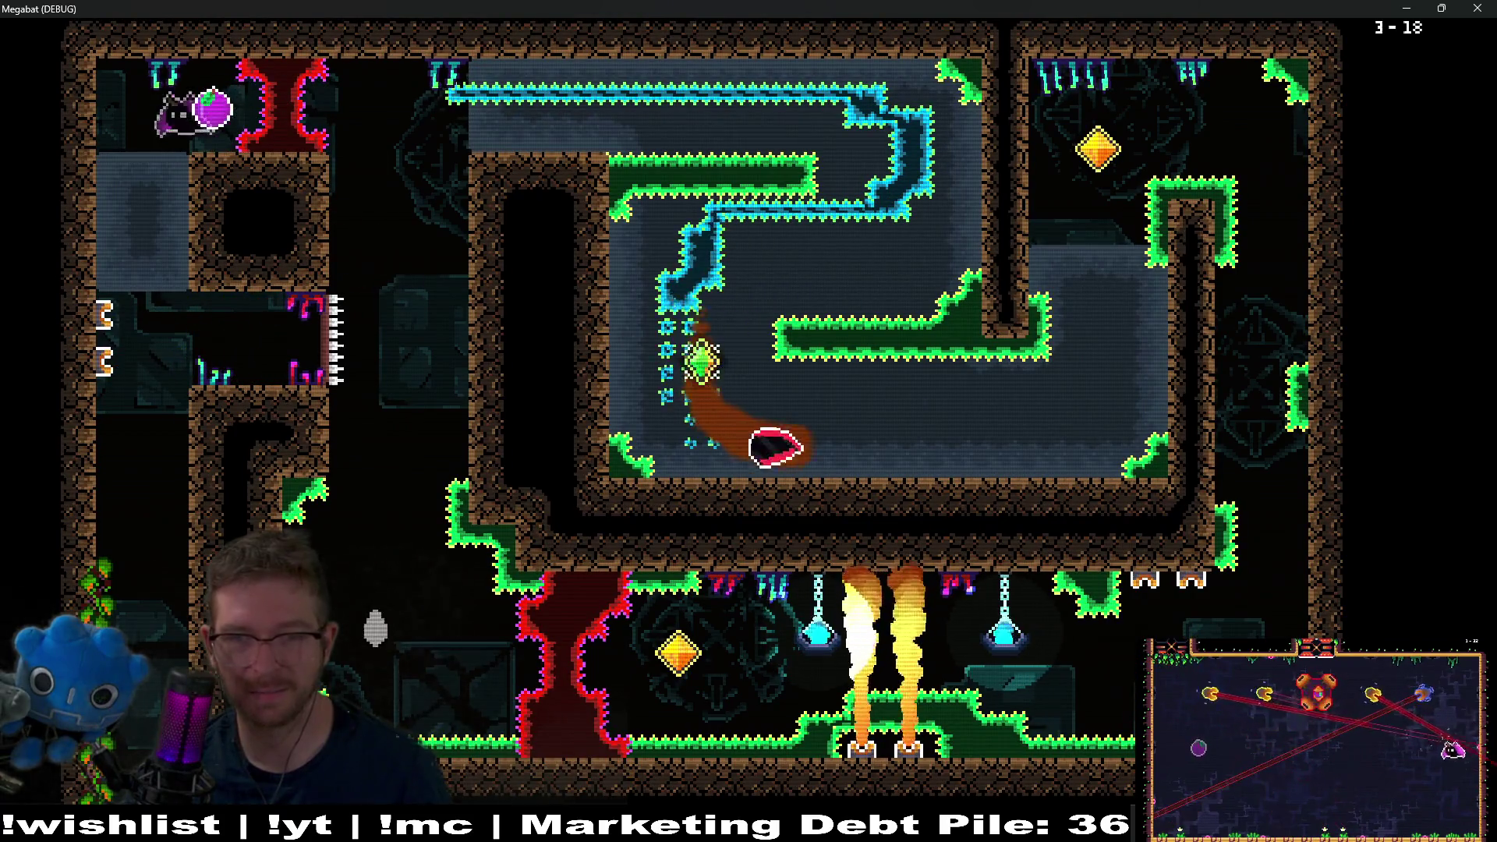
key(Up)
key(Right)
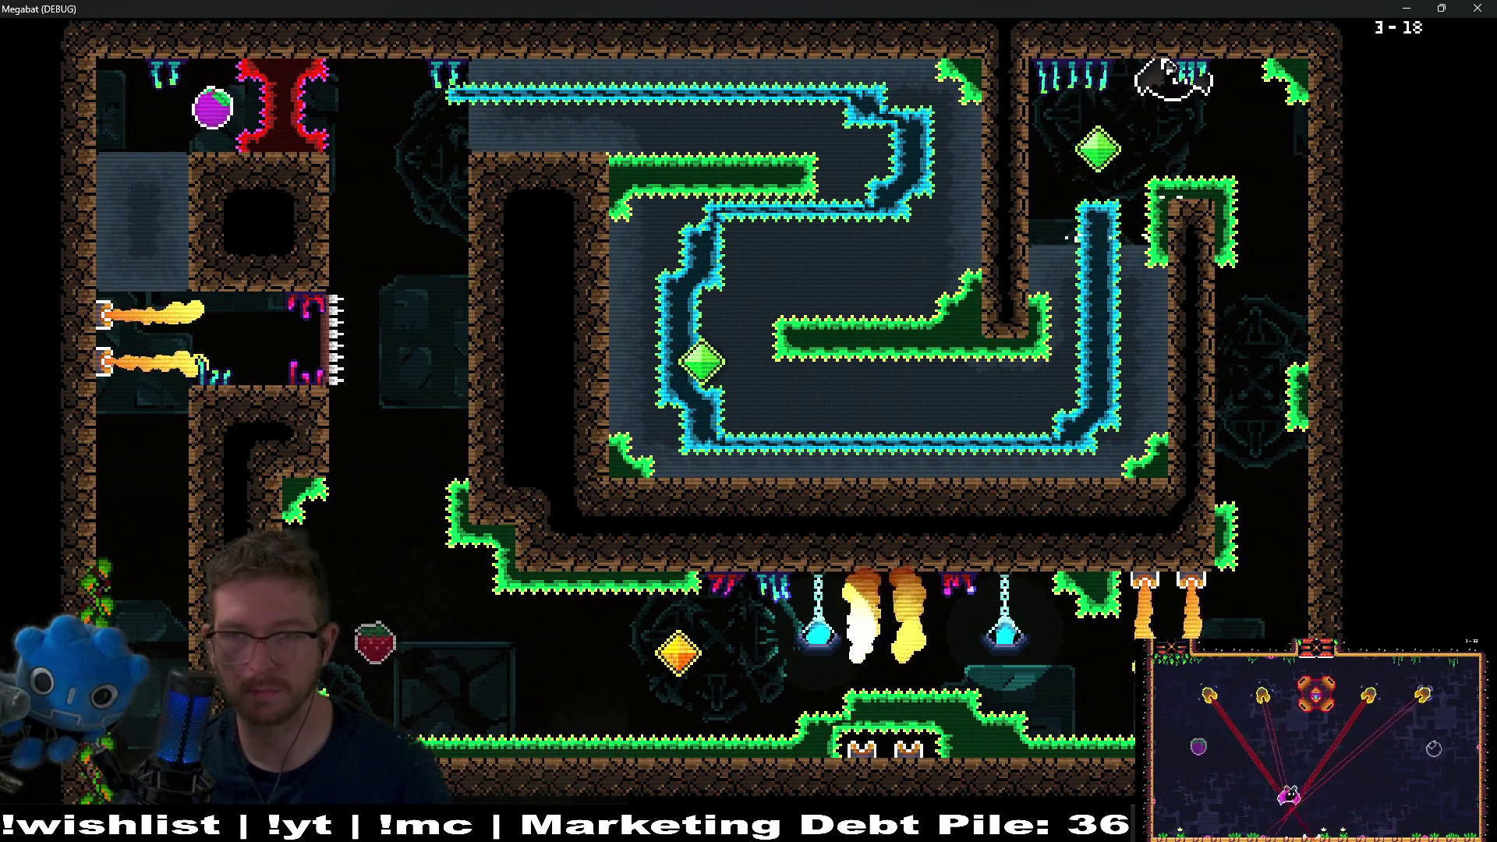
key(Down)
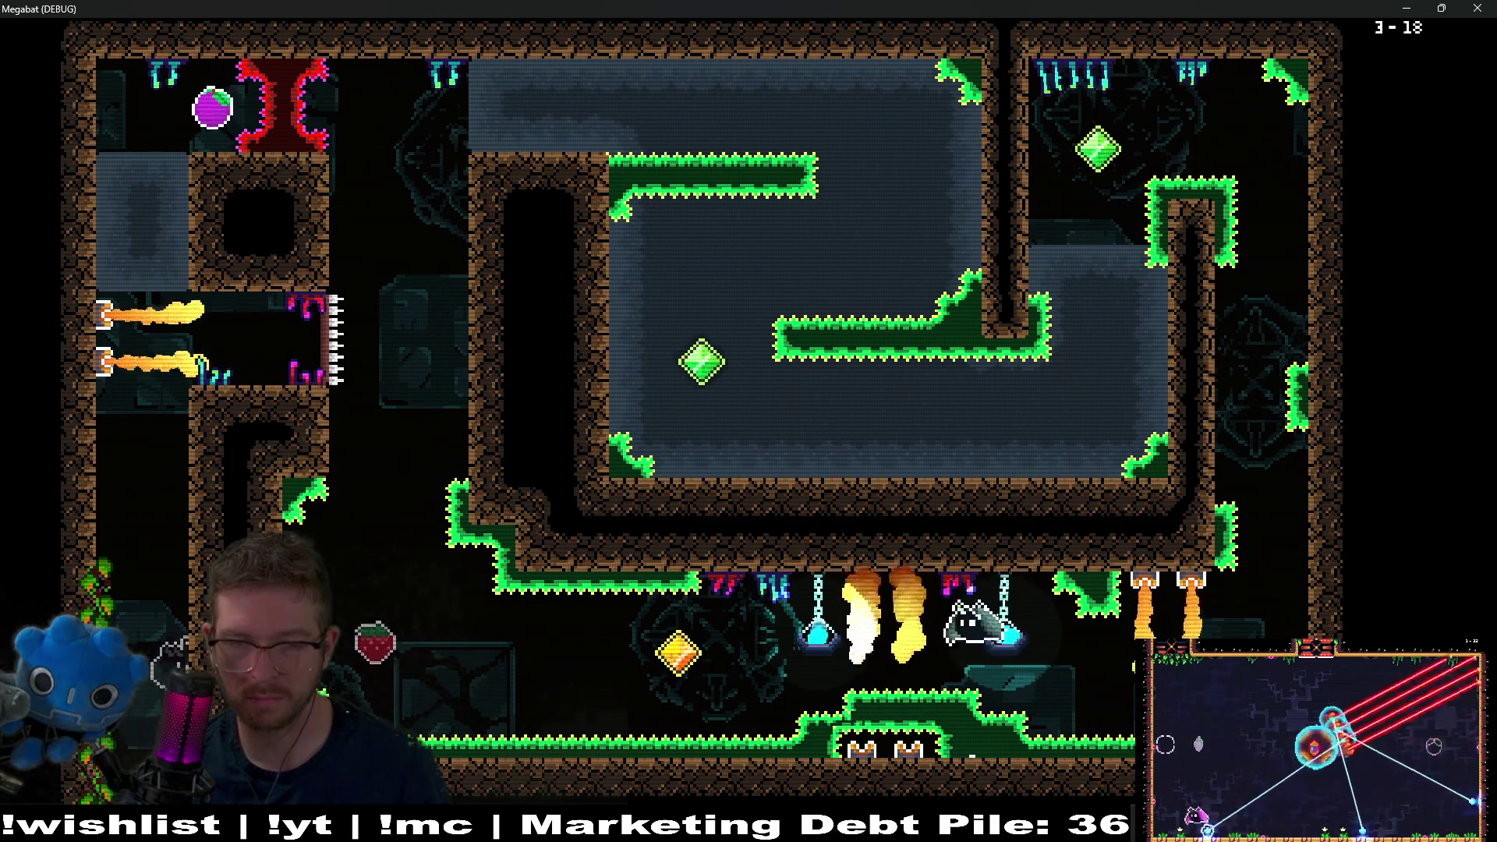
key(Down)
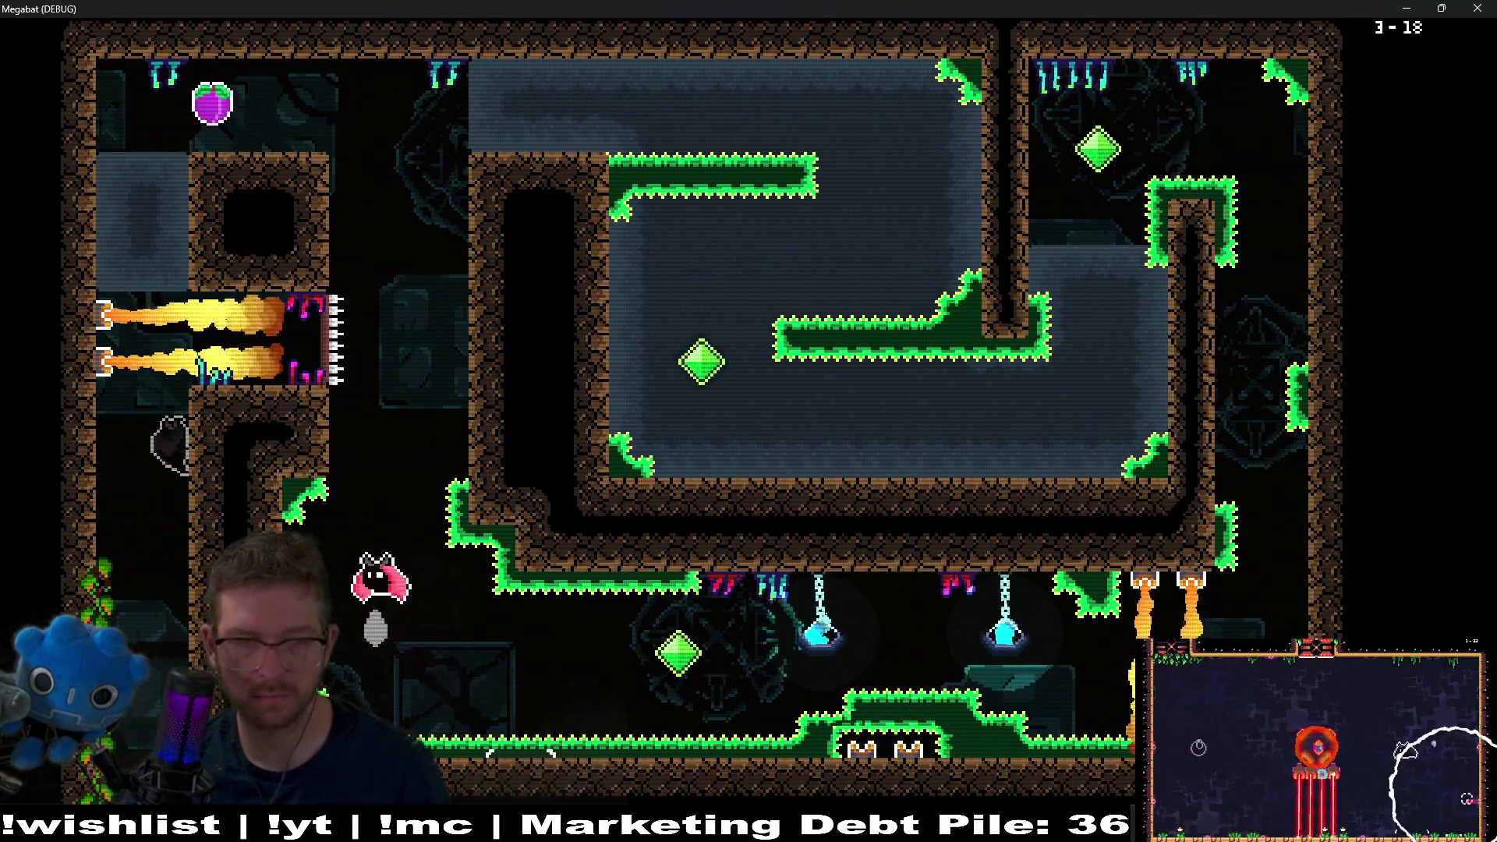
key(Left)
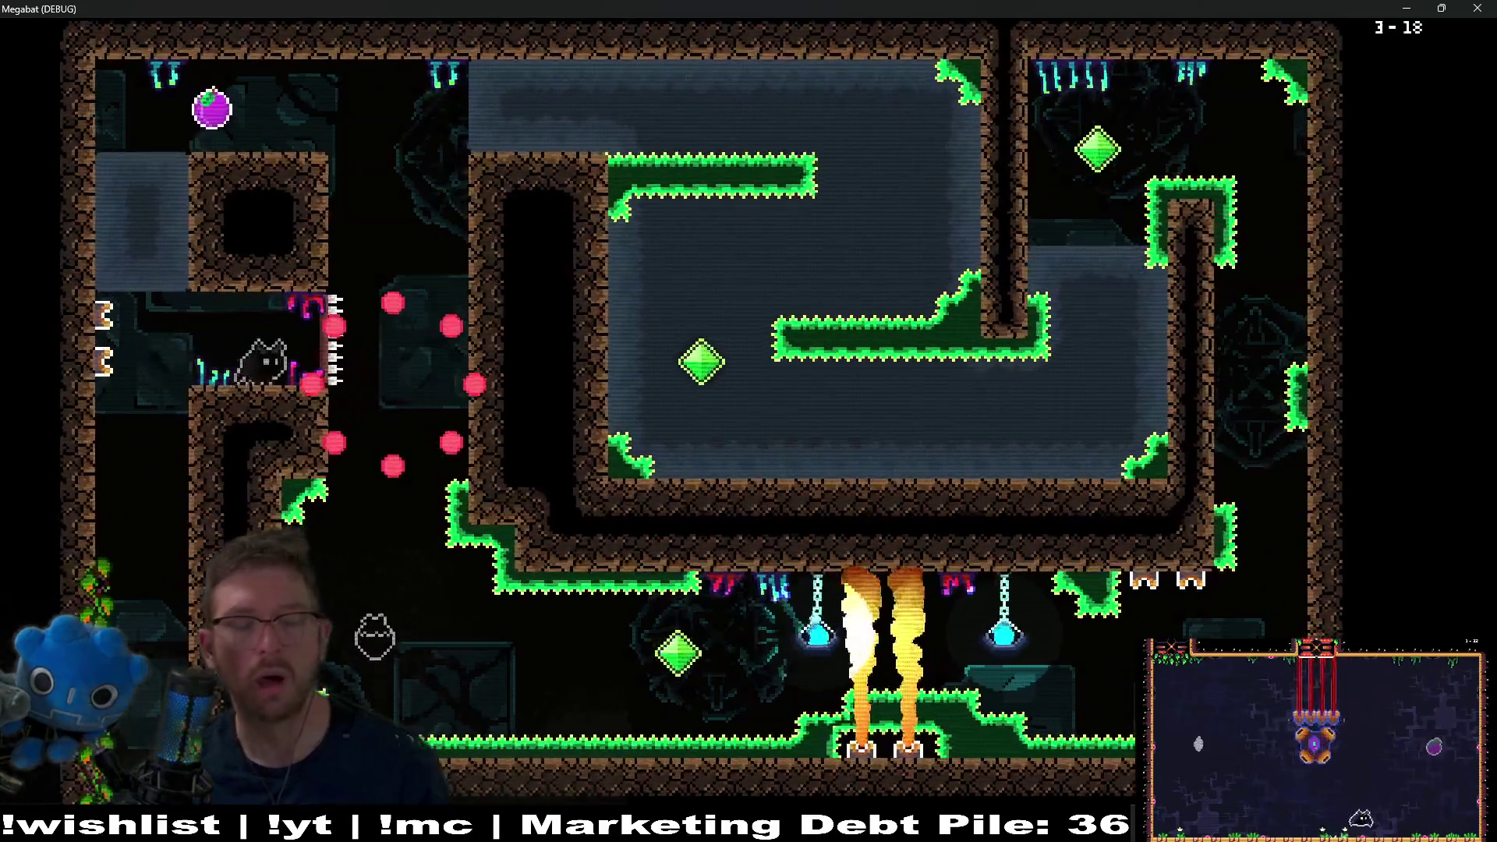
- Restart from the starting room and dig past the thorn column and across the room
key(Right)
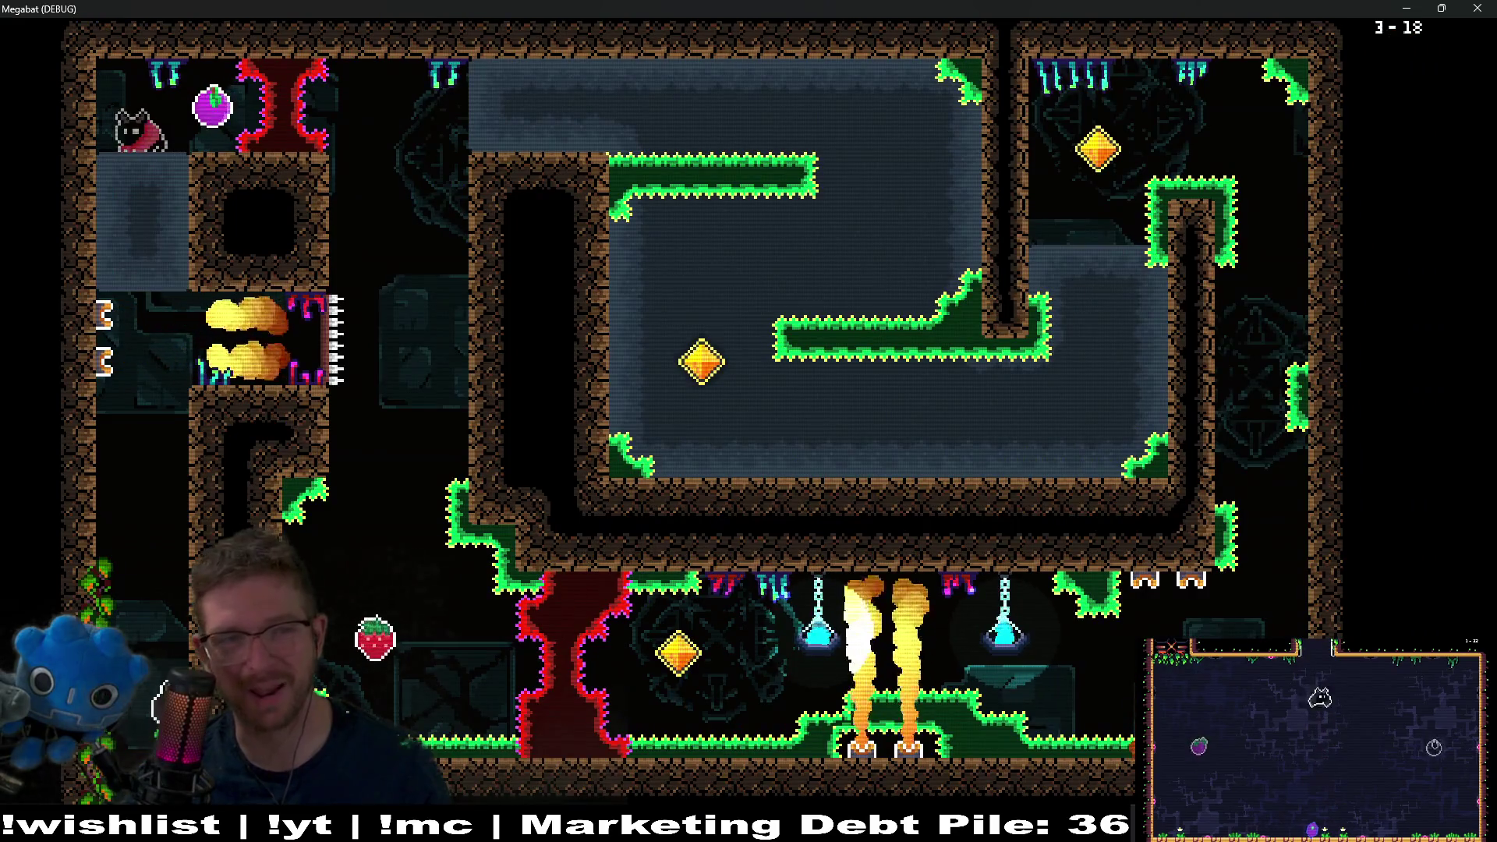
key(Right)
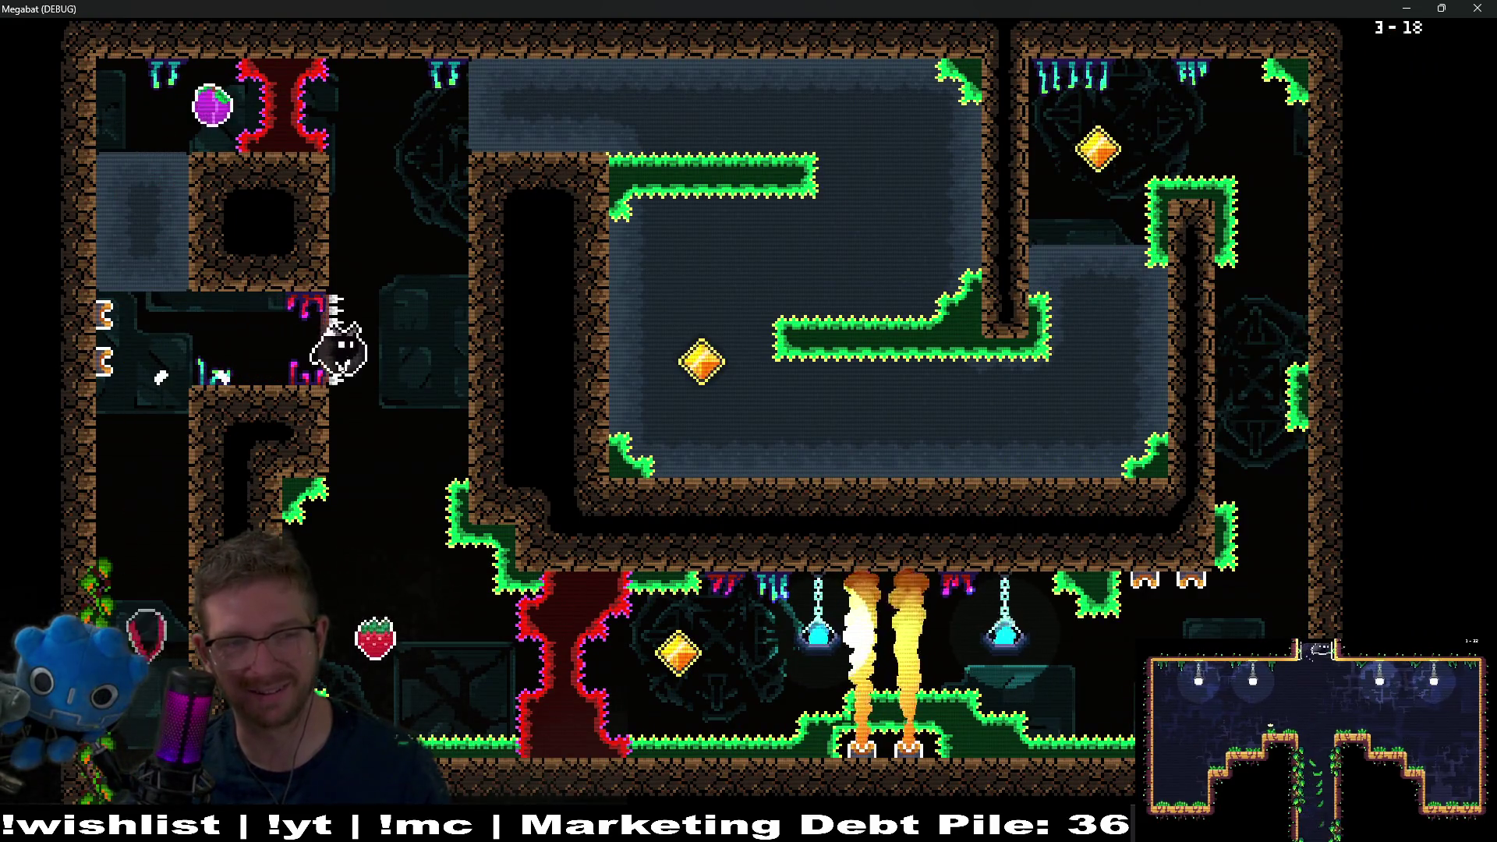
key(Down)
key(Right)
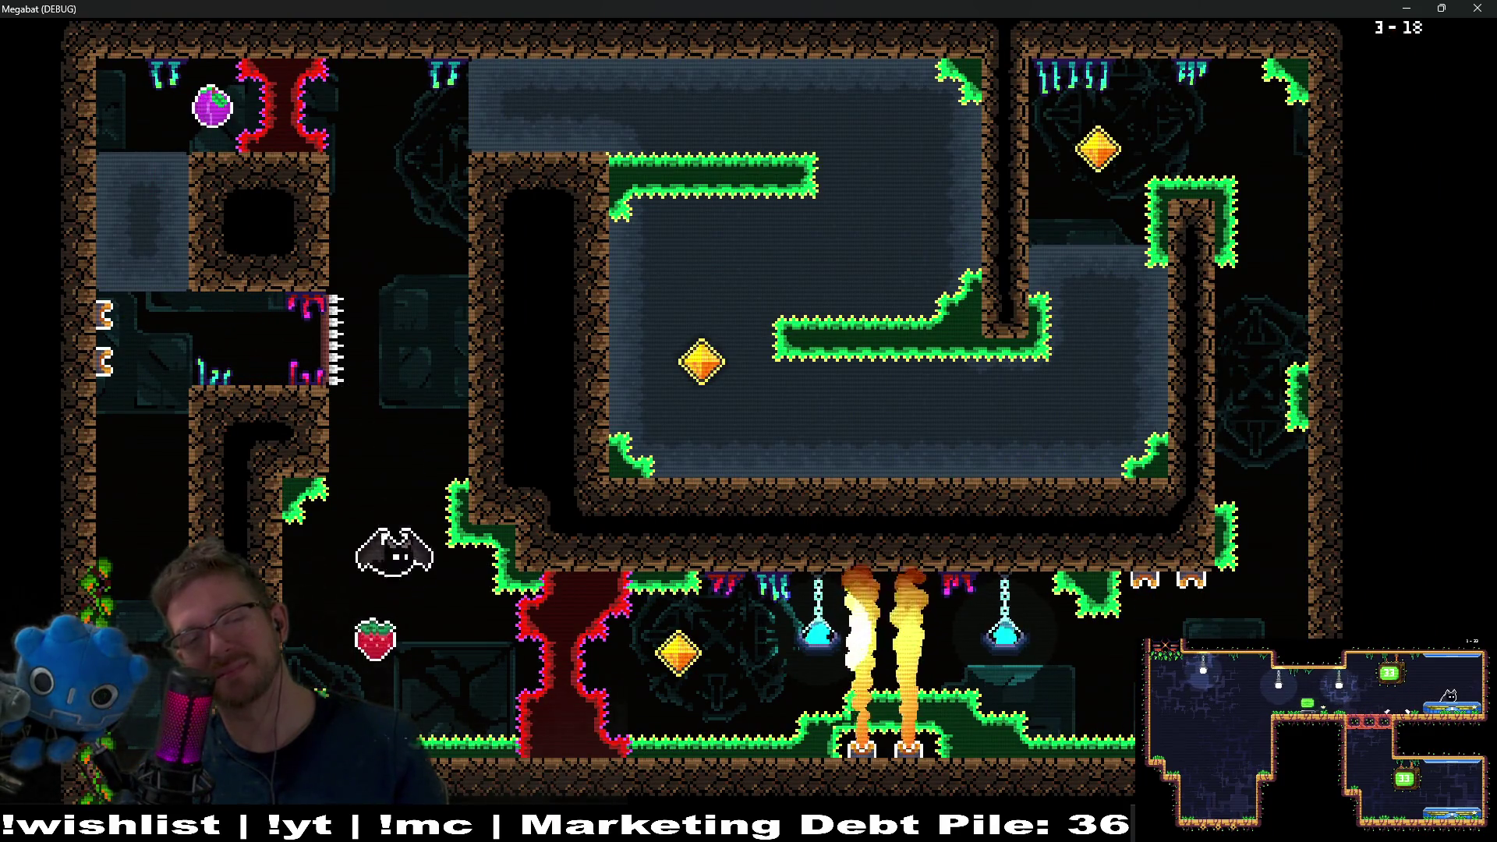
key(Up)
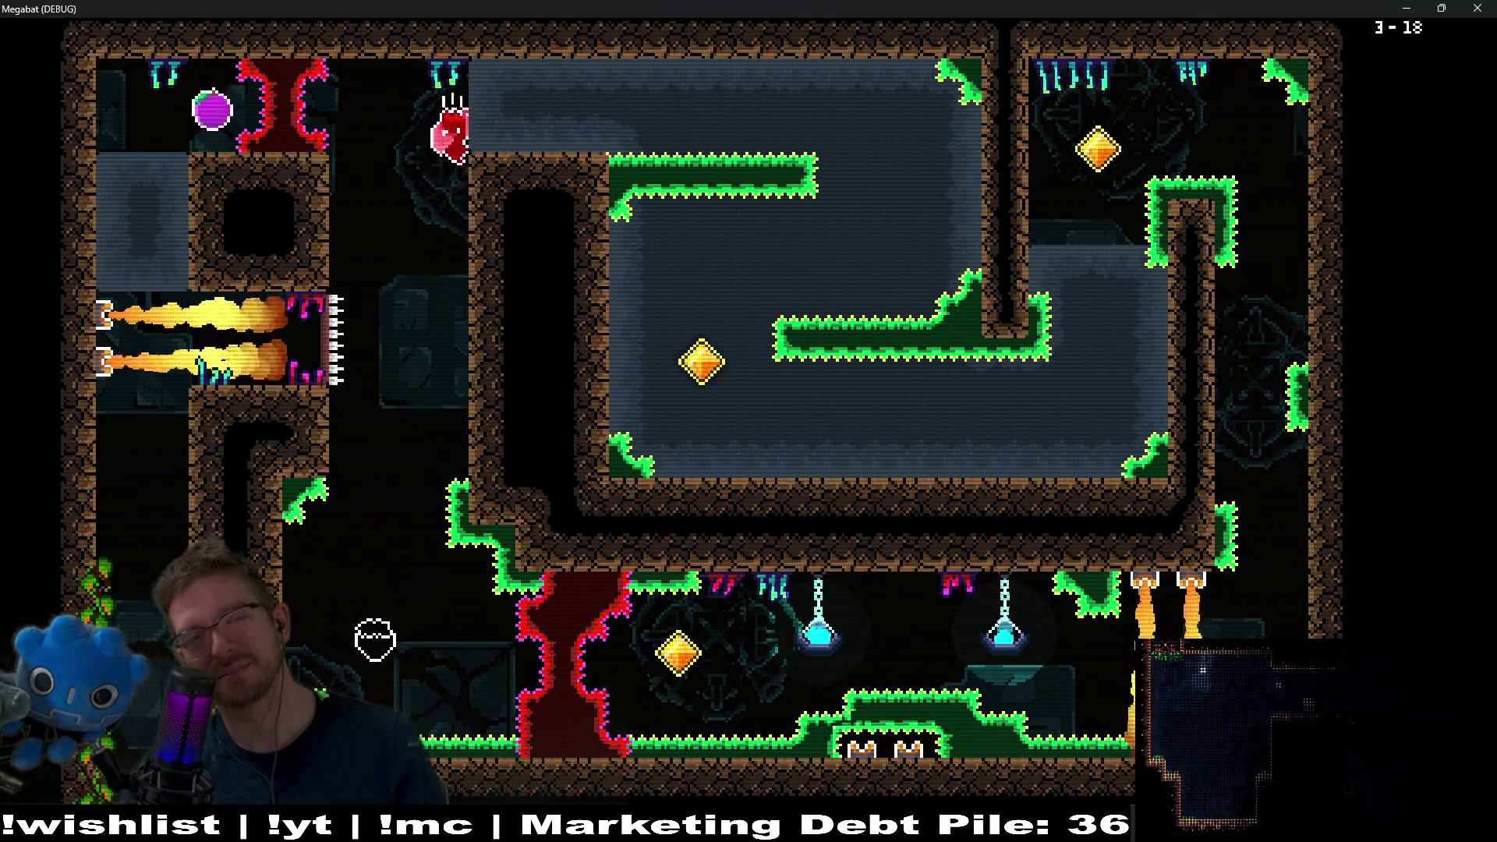
key(Right)
key(Down)
key(Down)
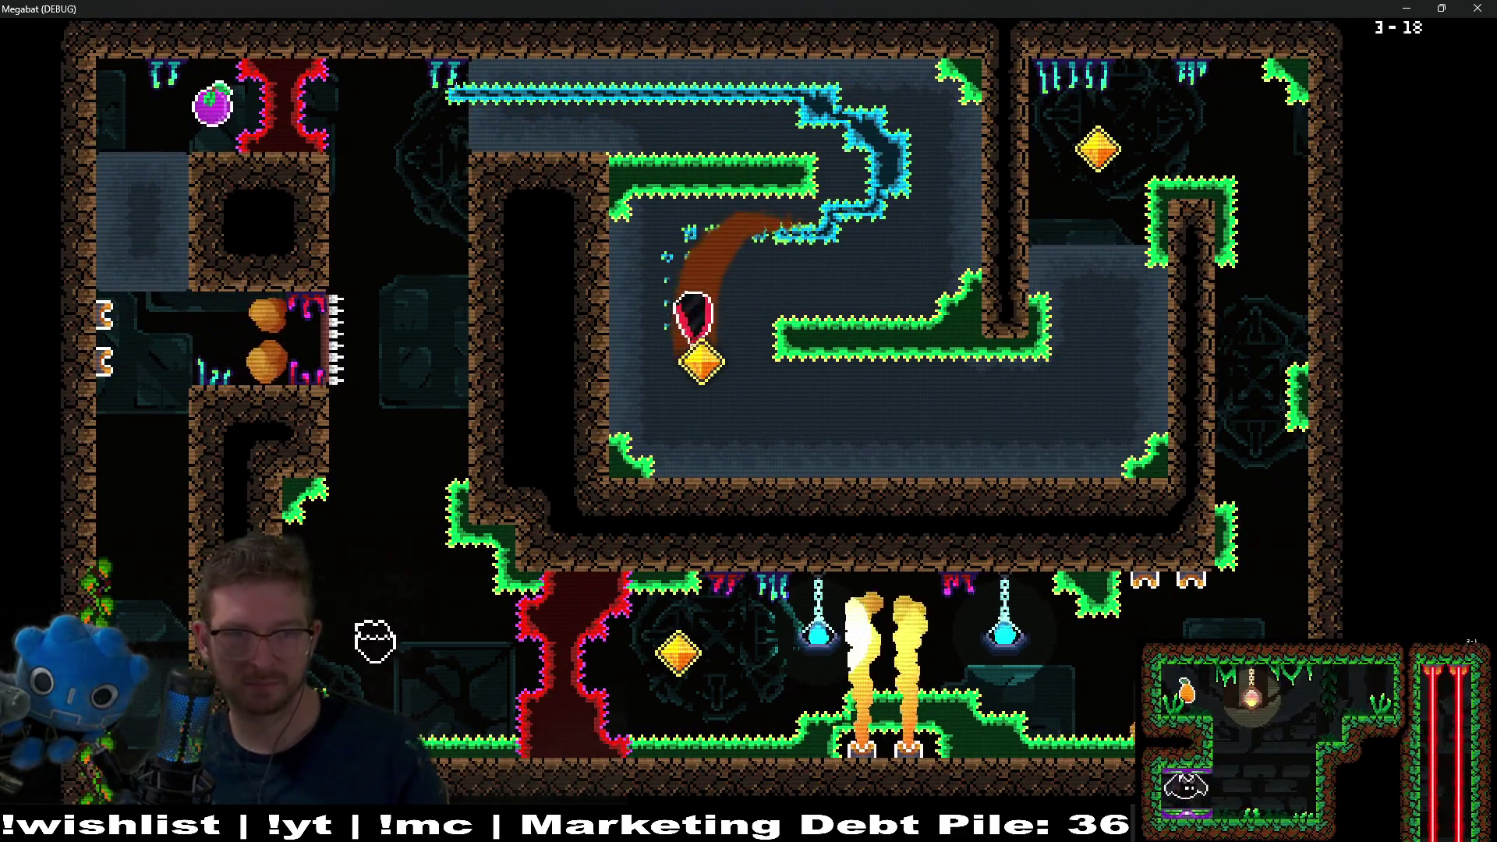
key(Right)
key(Up)
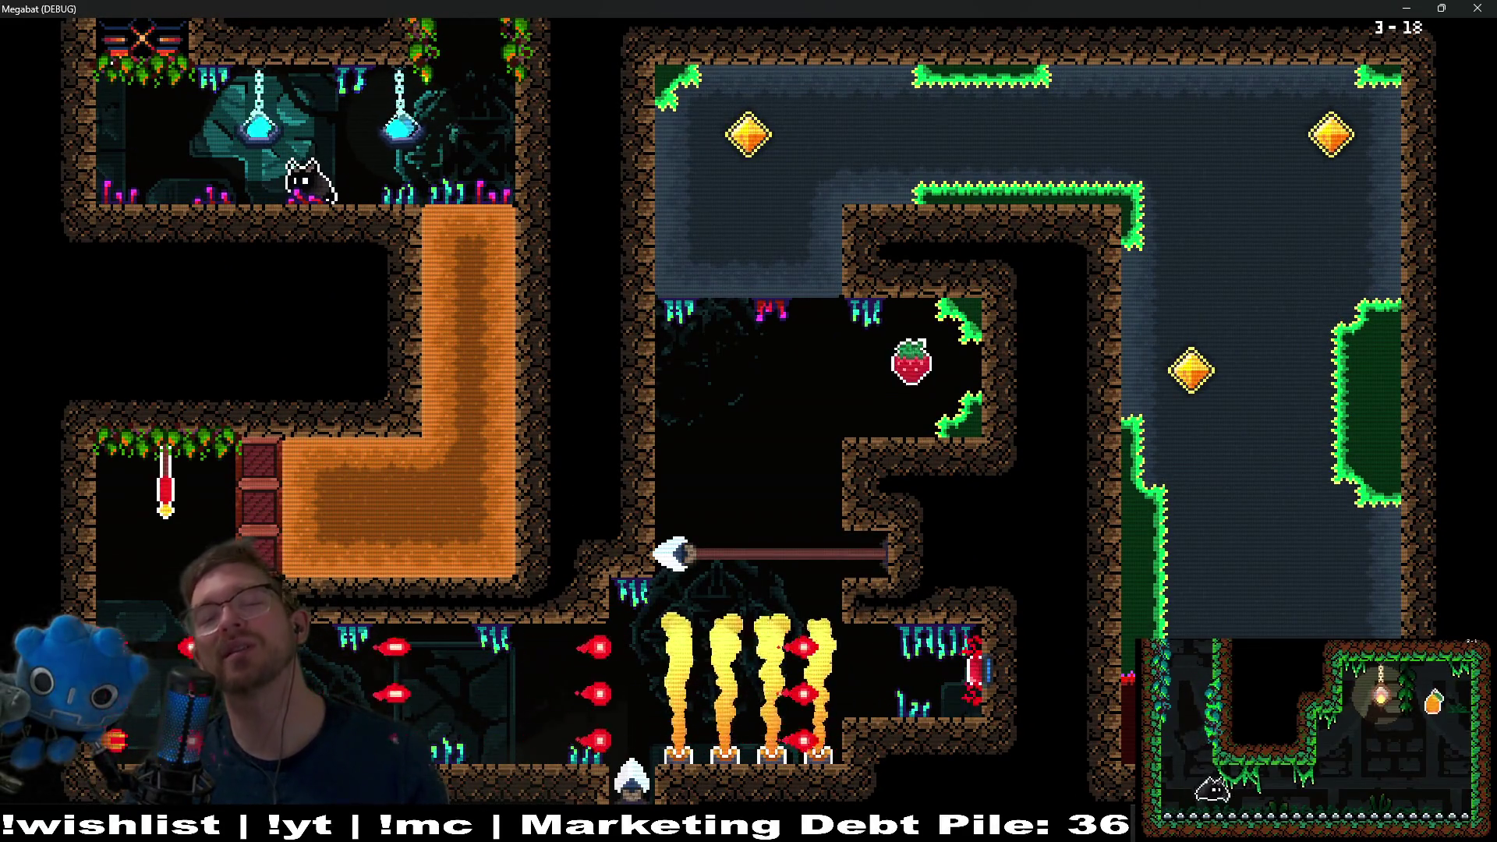
- Pause level 3-18 and go to the Level Select screen
key(Escape)
key(Escape)
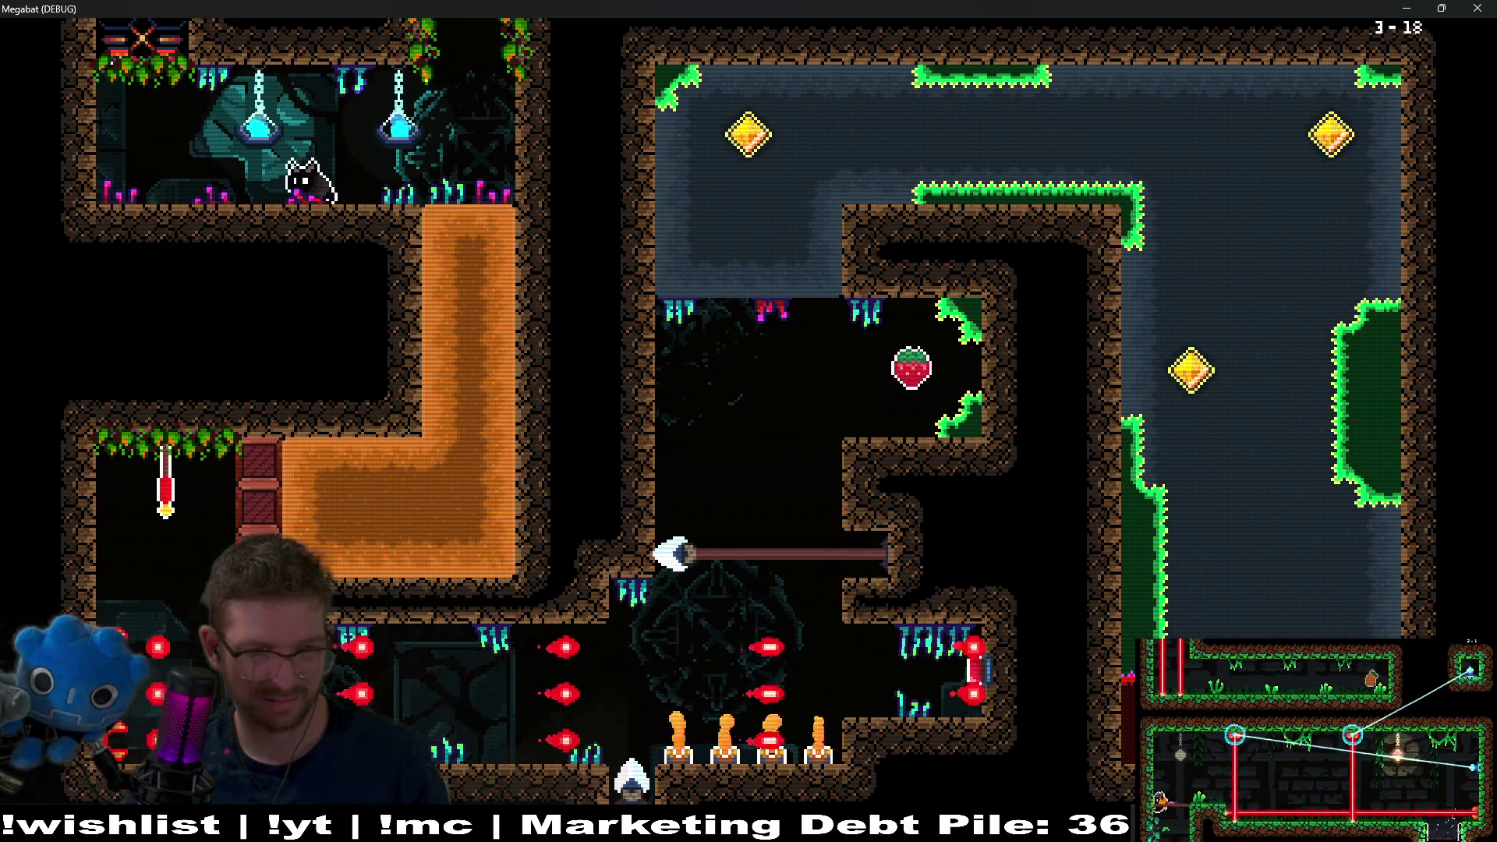
key(Escape)
key(Down)
key(Down)
key(Return)
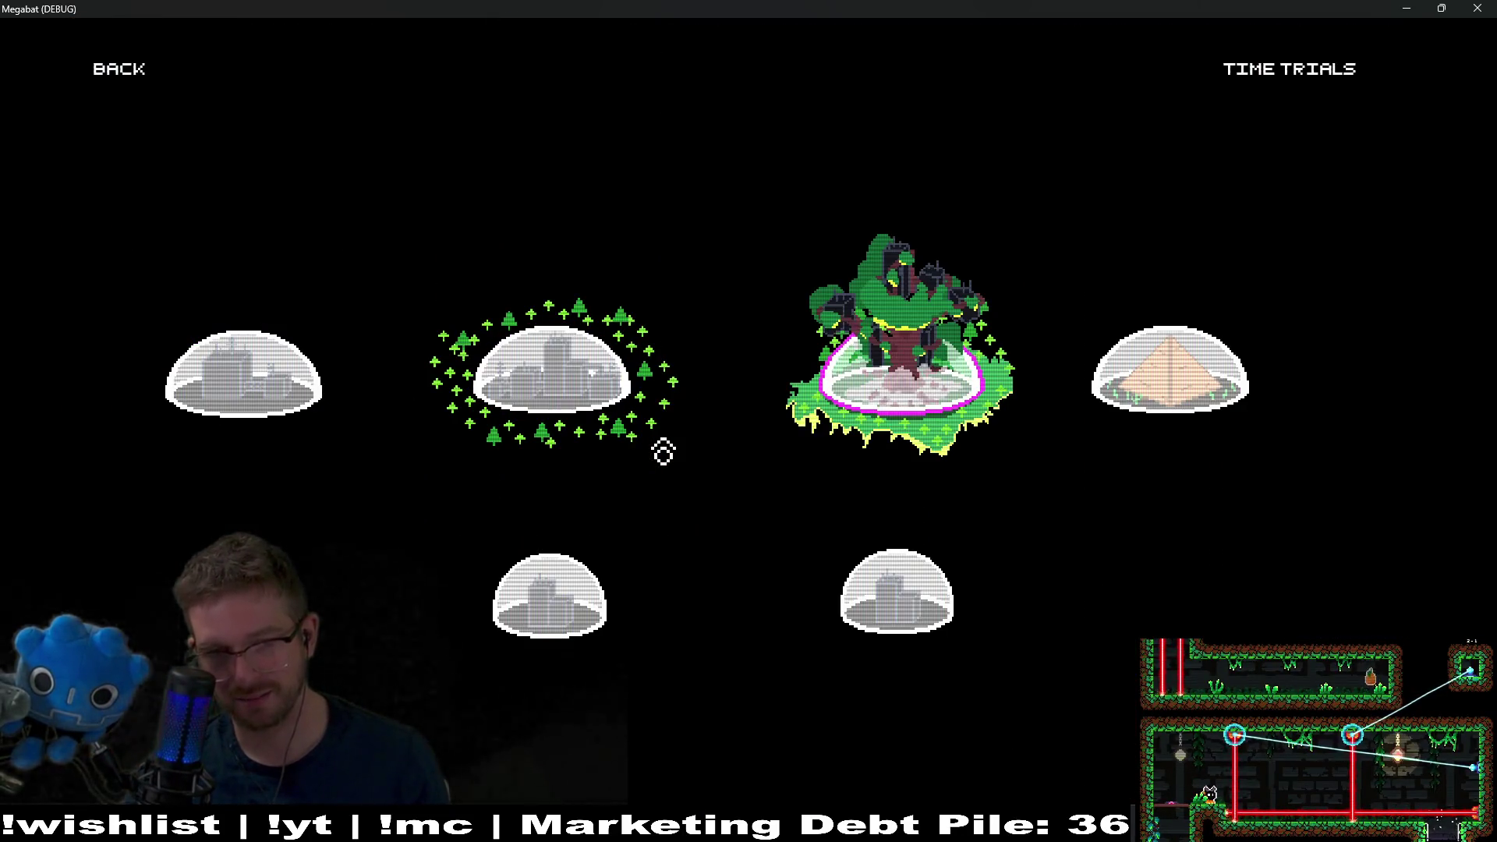
- Open the forest world's level grid, browse past 07 and 11, and pick level 19
key(Return)
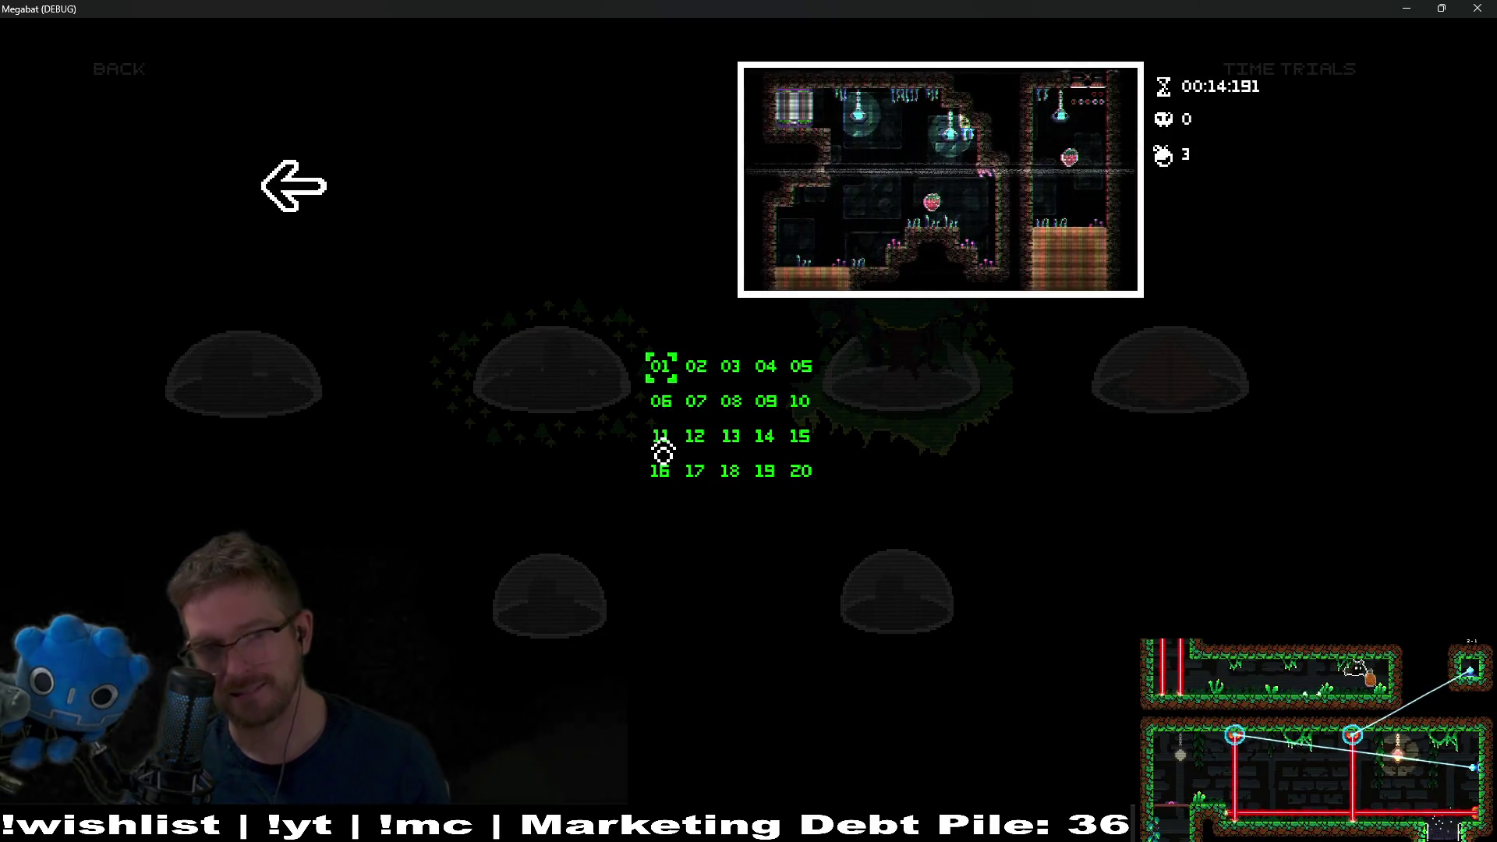
key(Down)
key(Right)
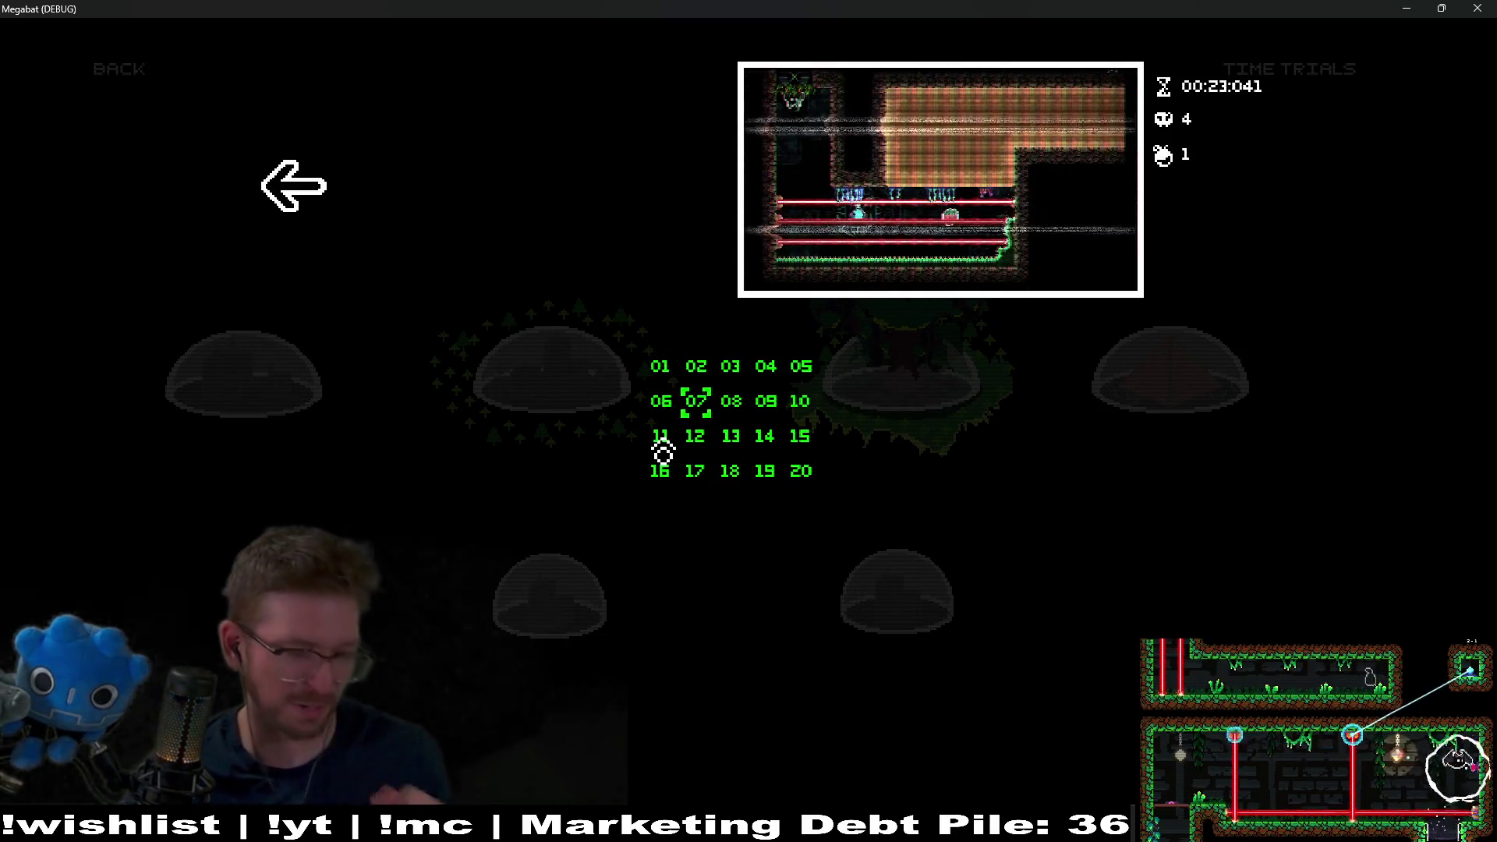
key(Down)
key(Left)
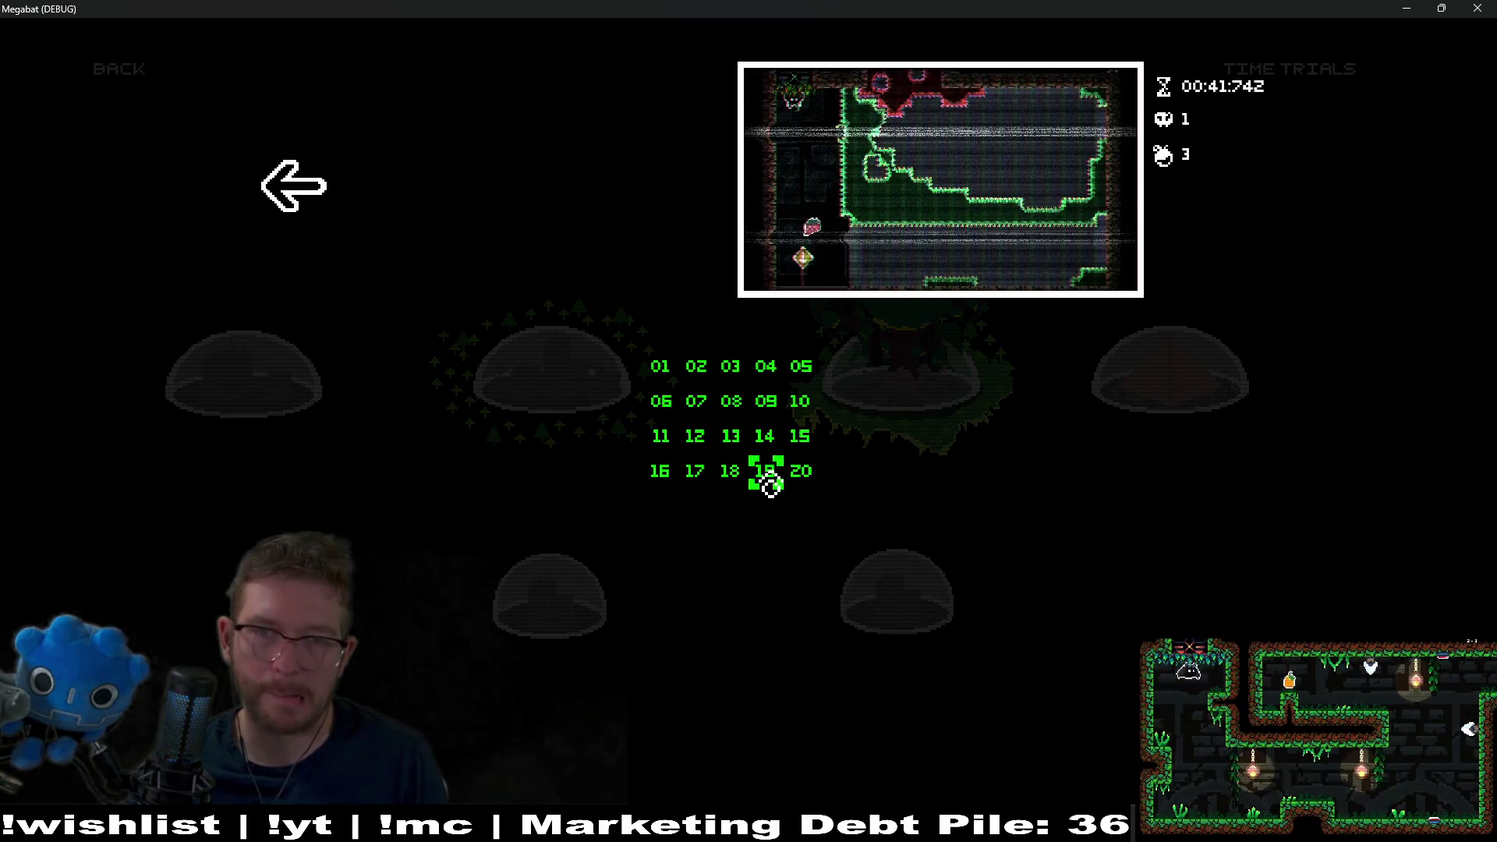
click(769, 477)
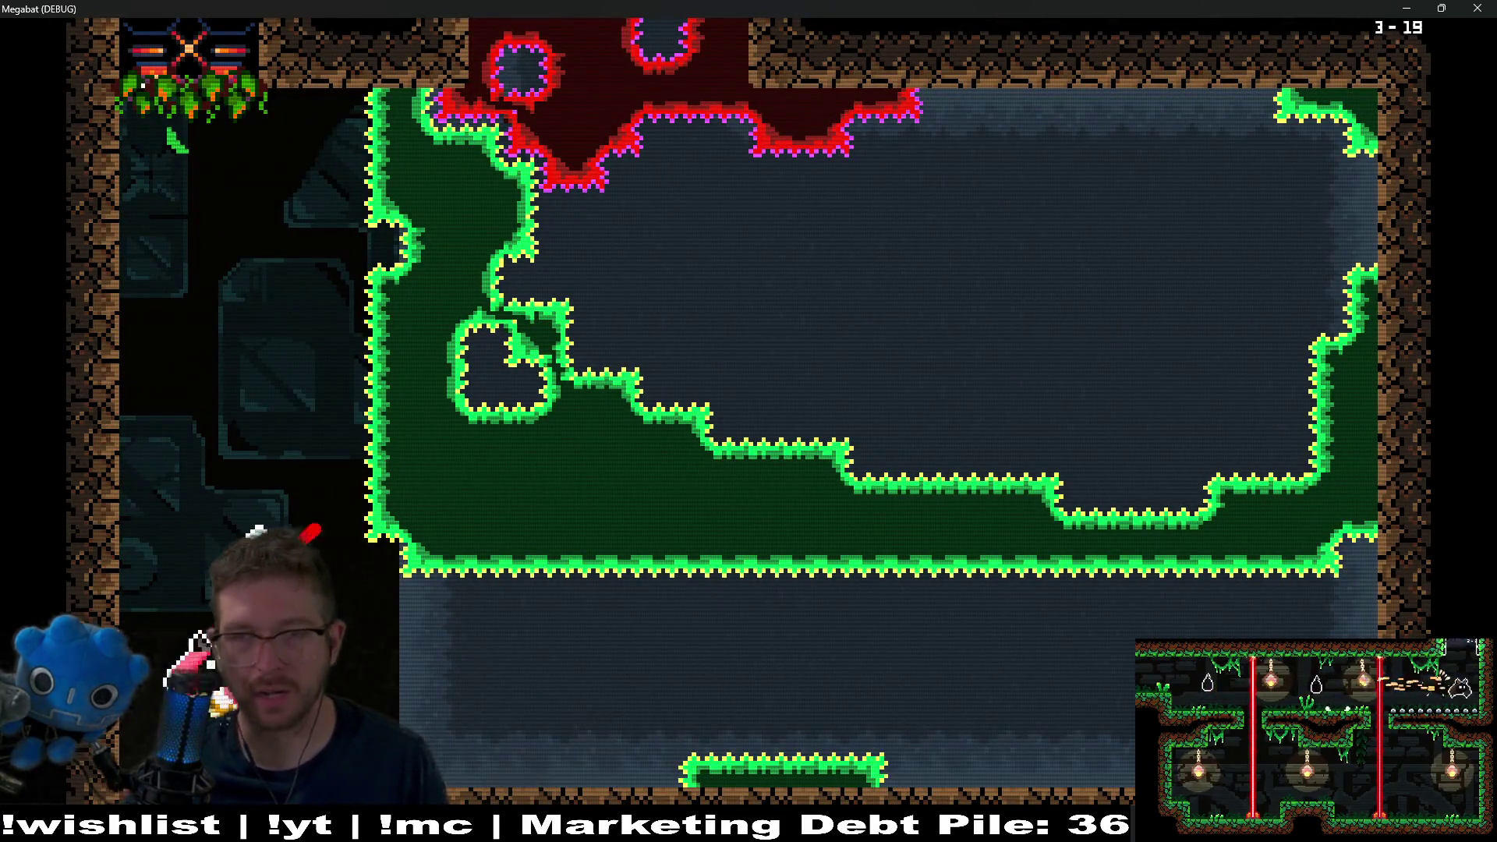
- Close the Megabat (DEBUG) game window with its X button
click(1485, 8)
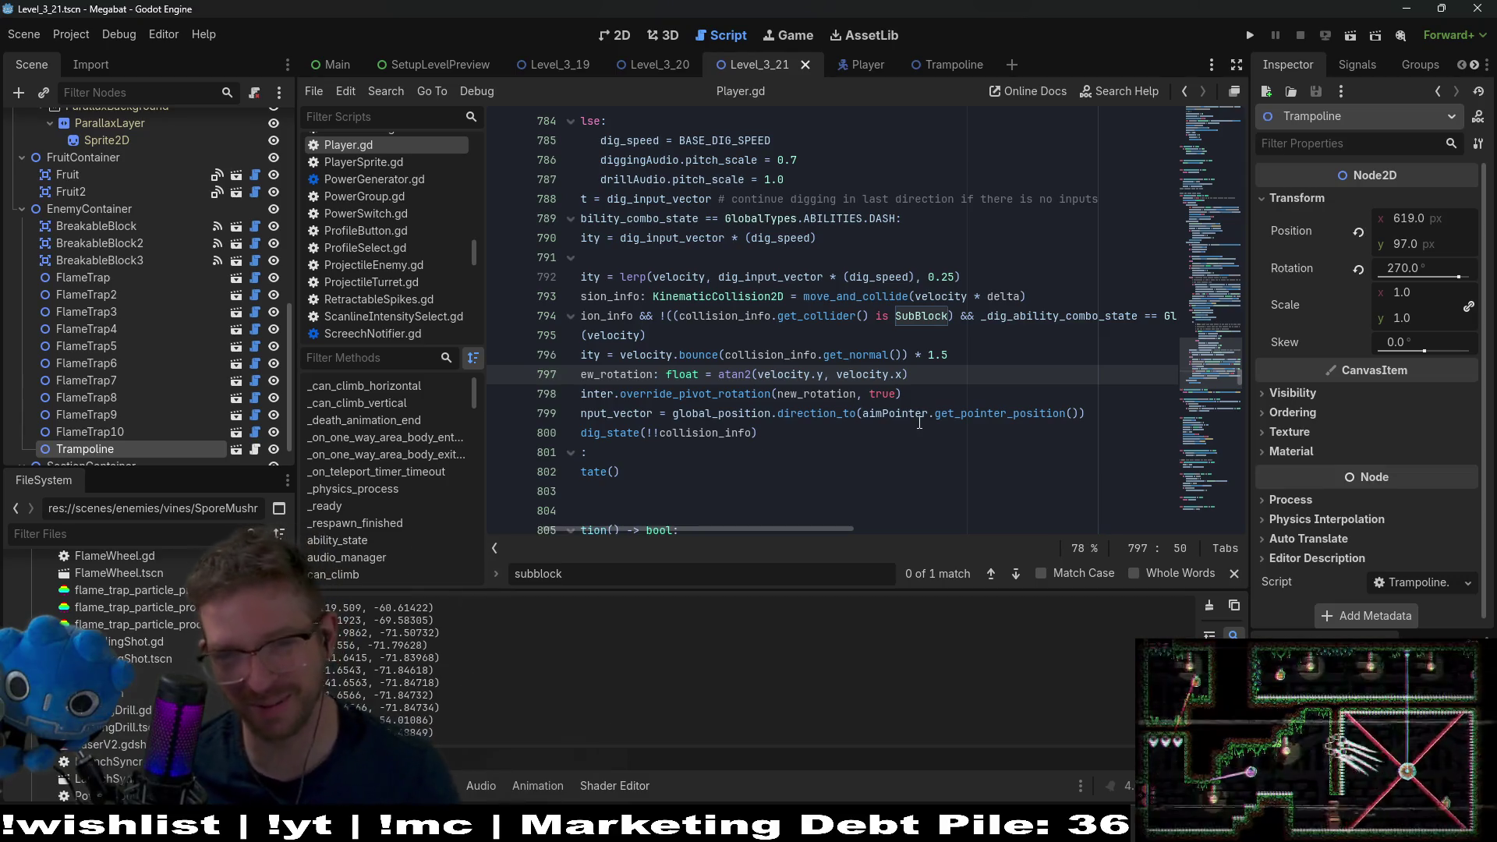
click(864, 374)
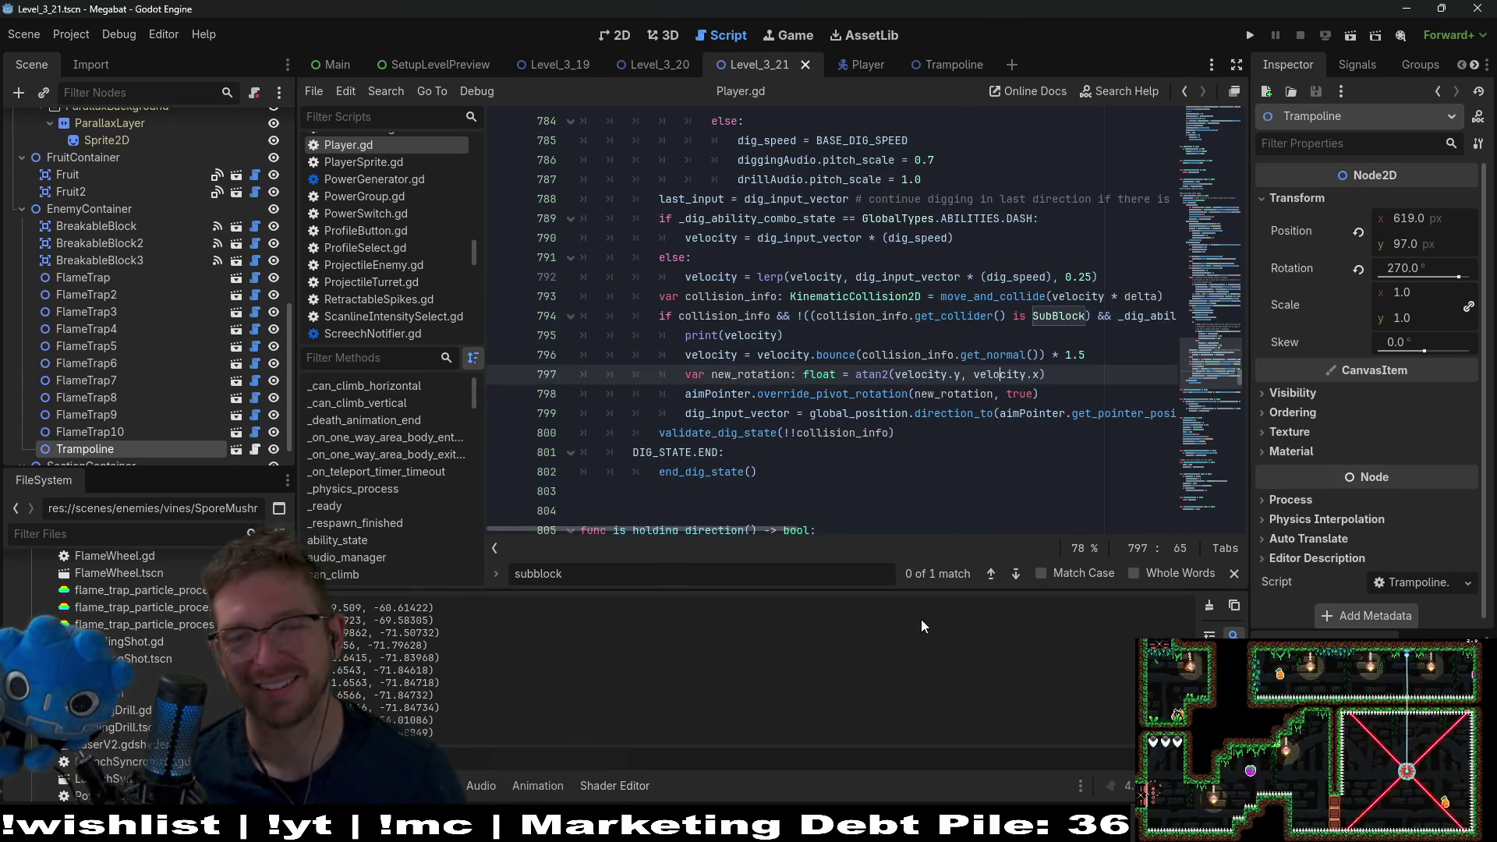
drag(774, 527, 886, 526)
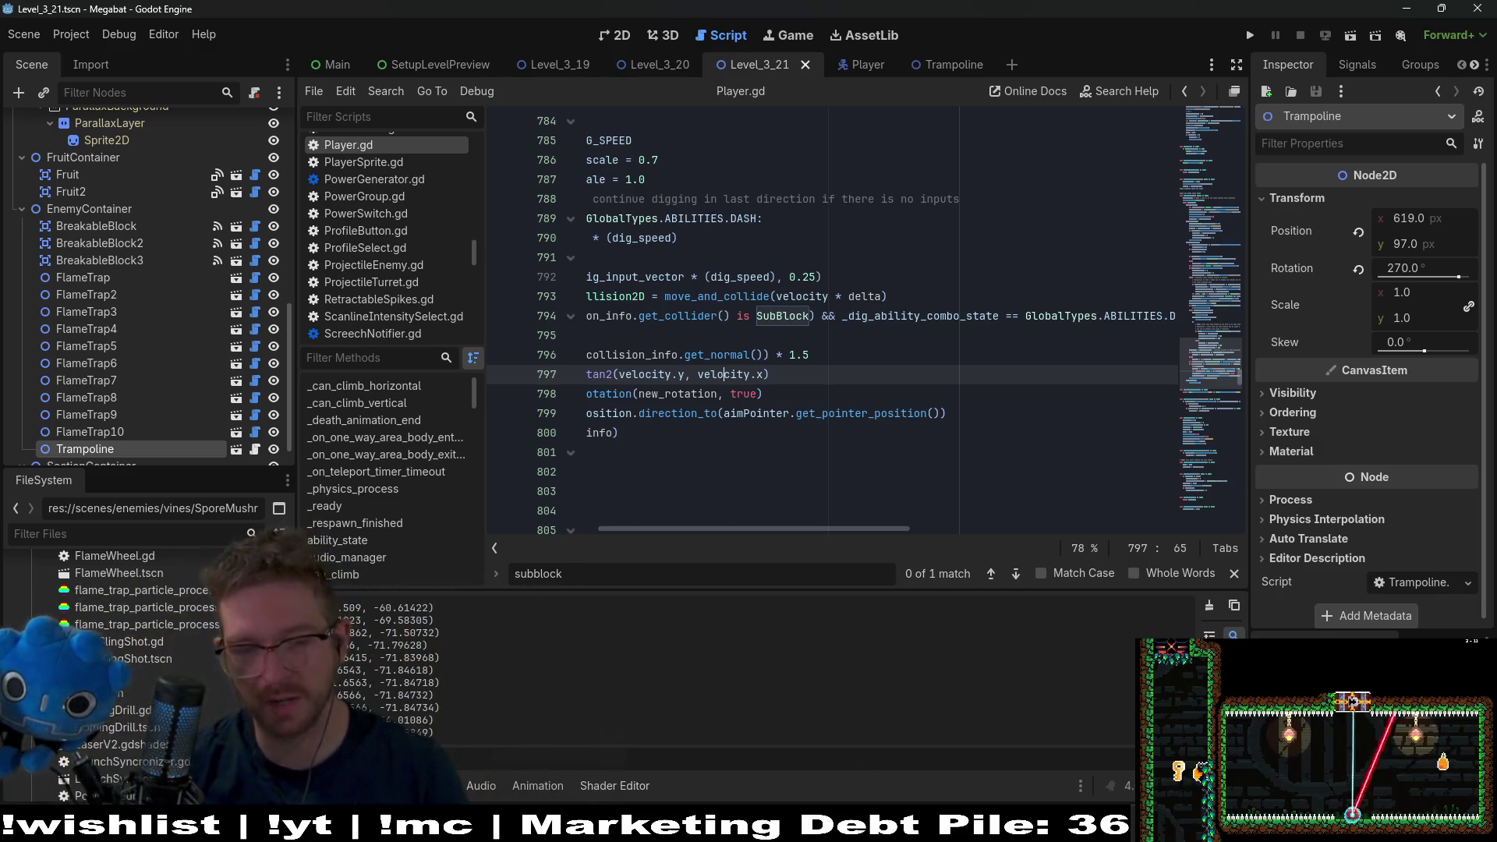
- Delete the print(velocity) line from Player.gd, save the script, and switch to the 2D view
click(1357, 742)
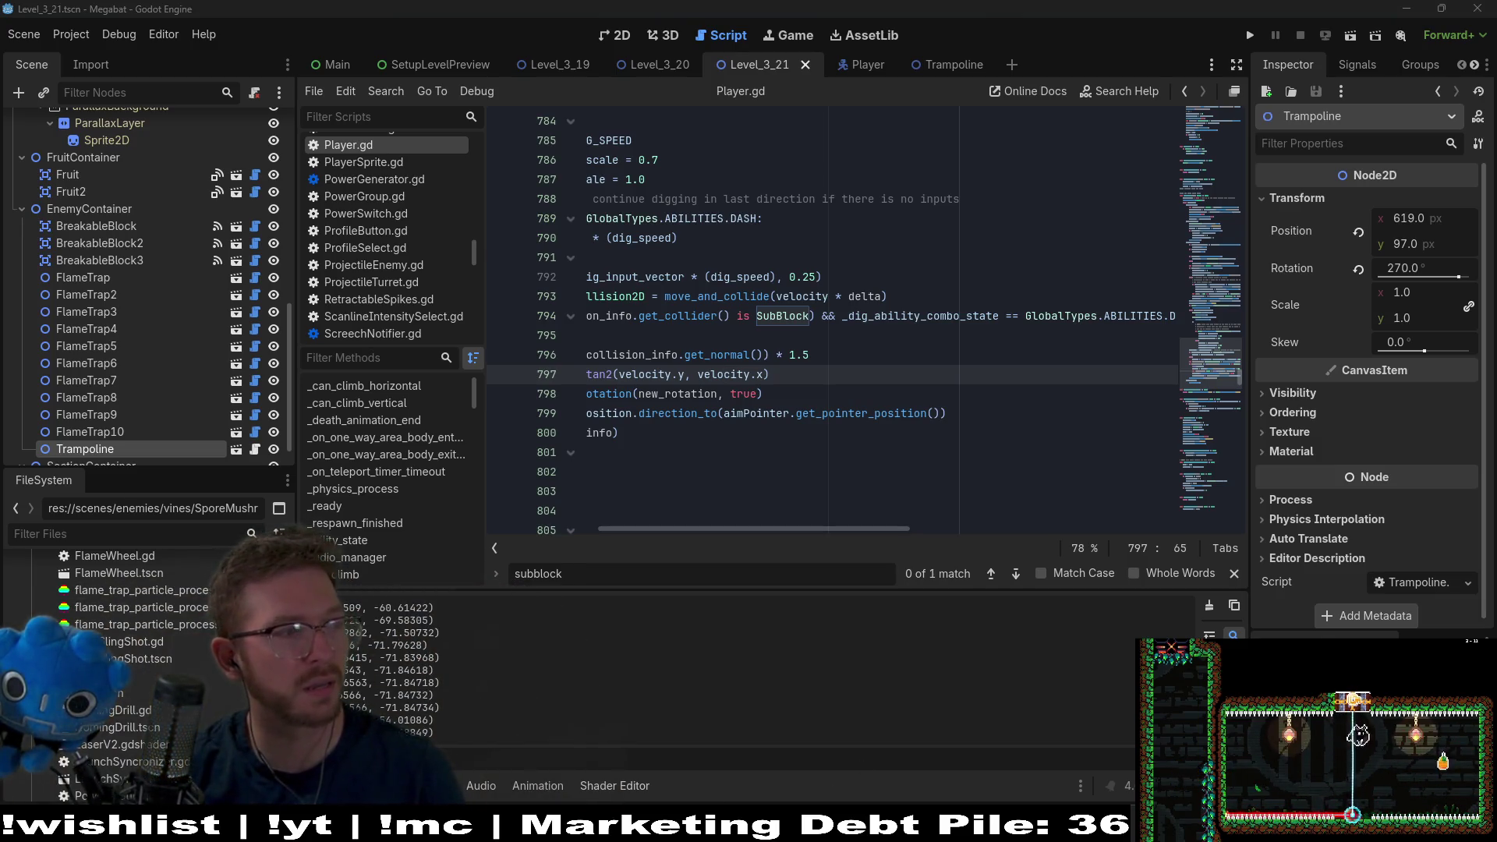
click(950, 431)
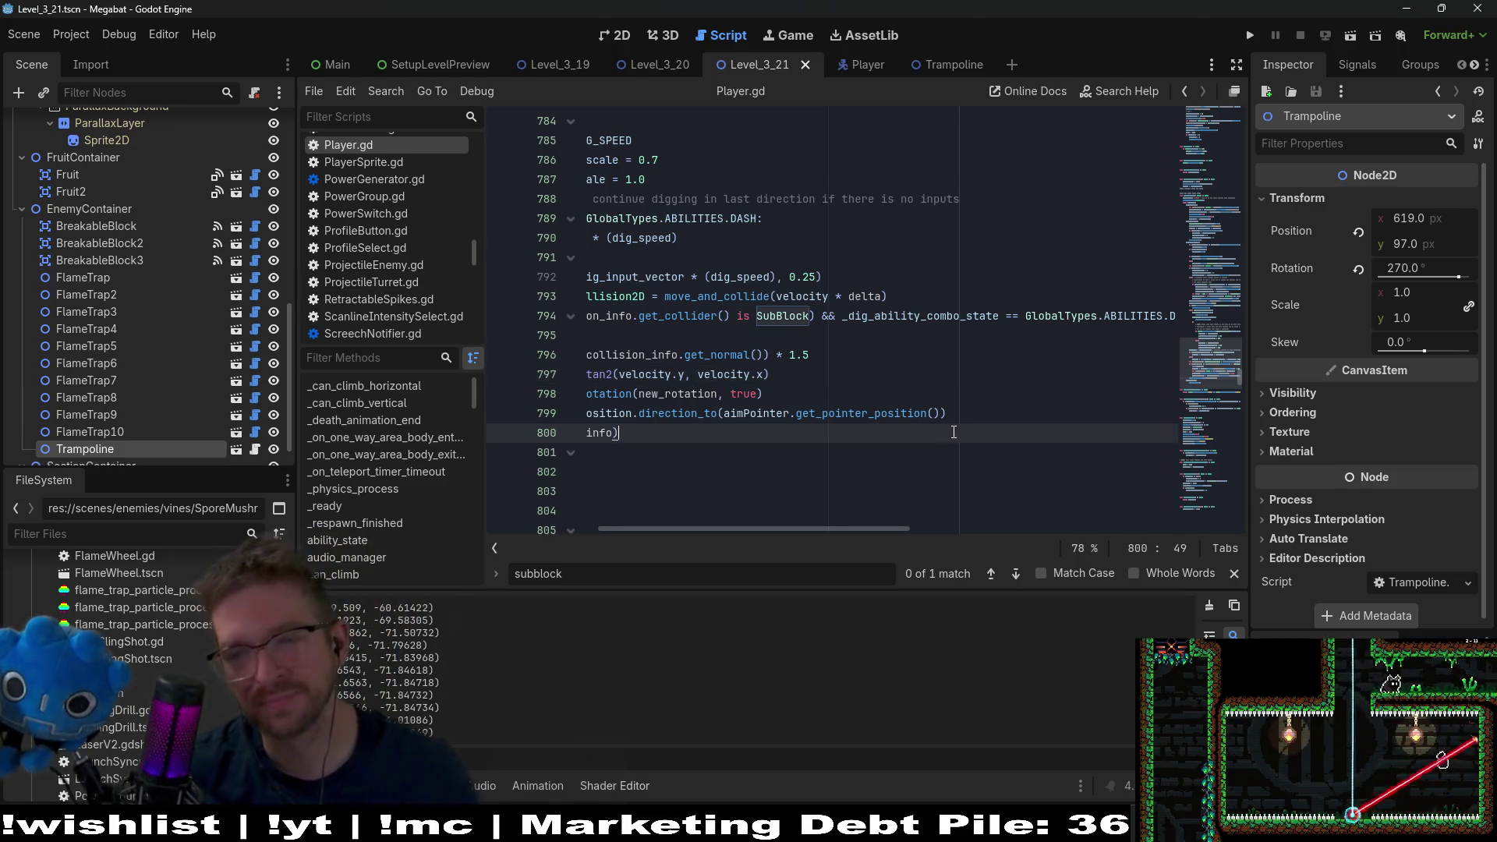
drag(837, 531, 708, 535)
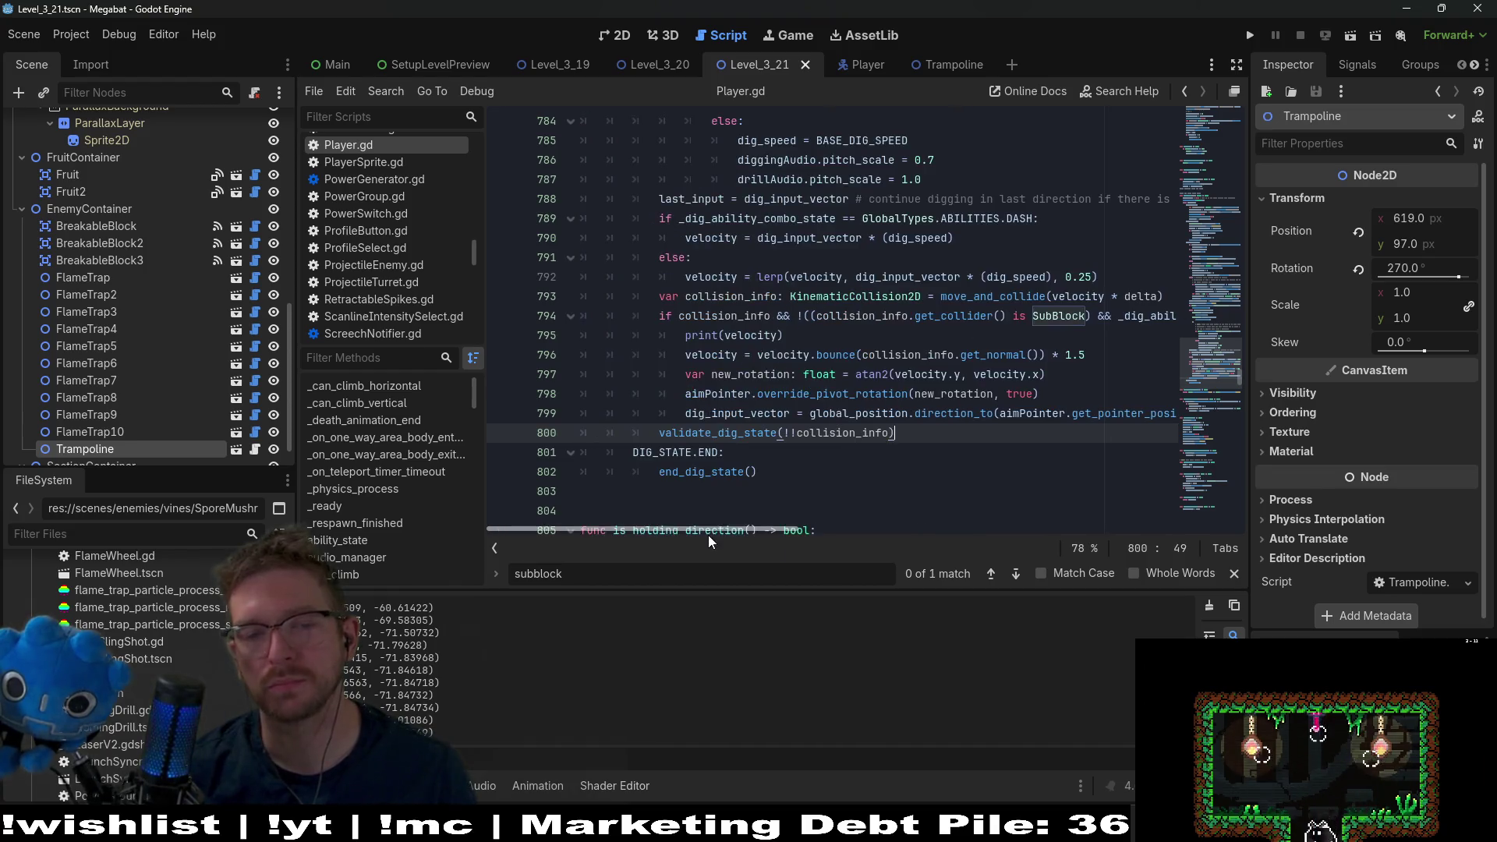
scroll(949, 475, up, 4)
scroll(806, 443, down, 3)
drag(784, 394, 517, 395)
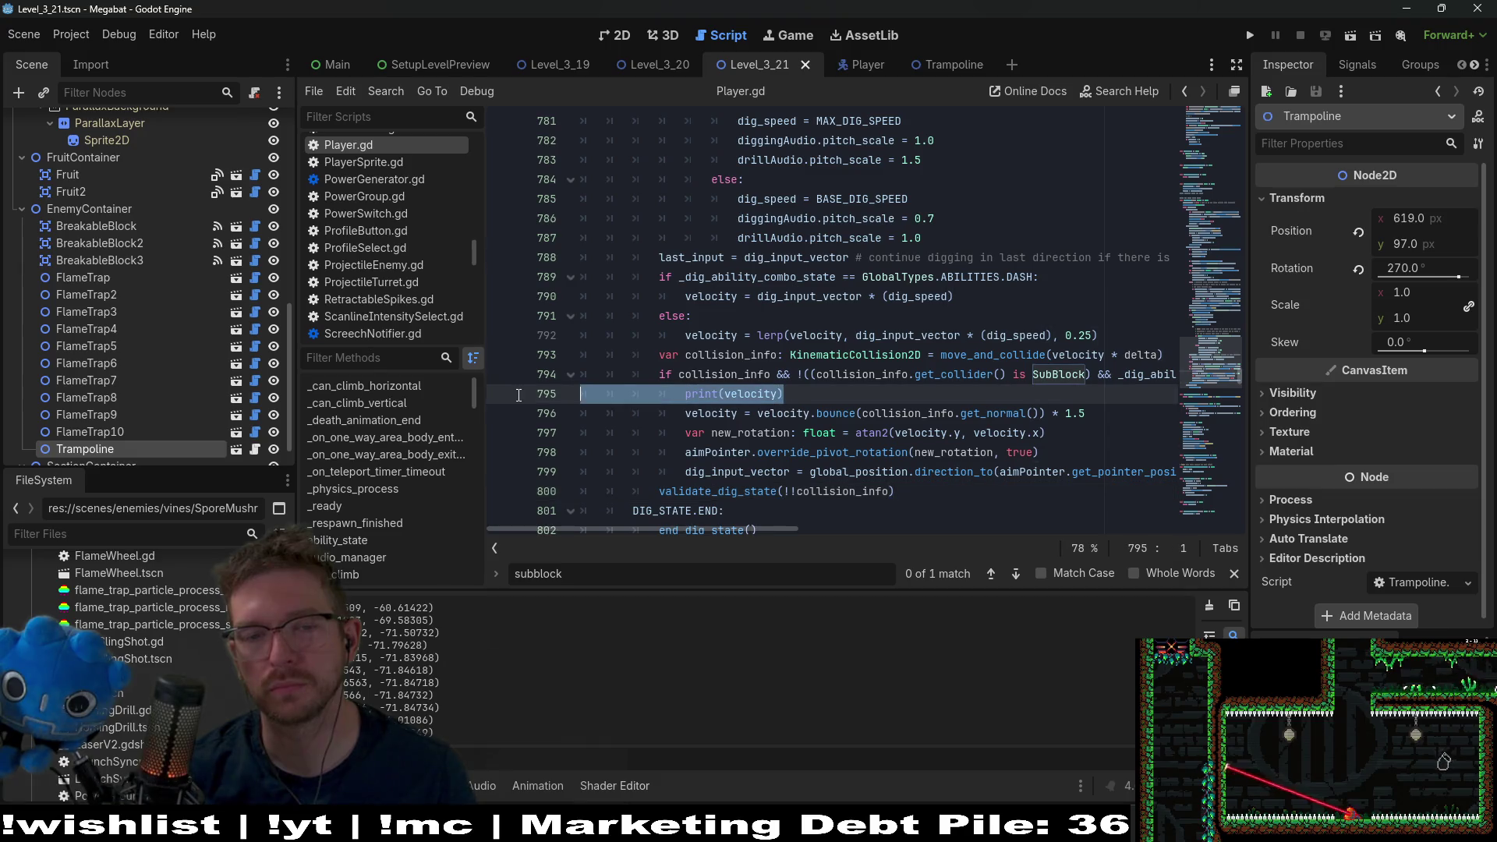
key(BackSpace)
key(BackSpace)
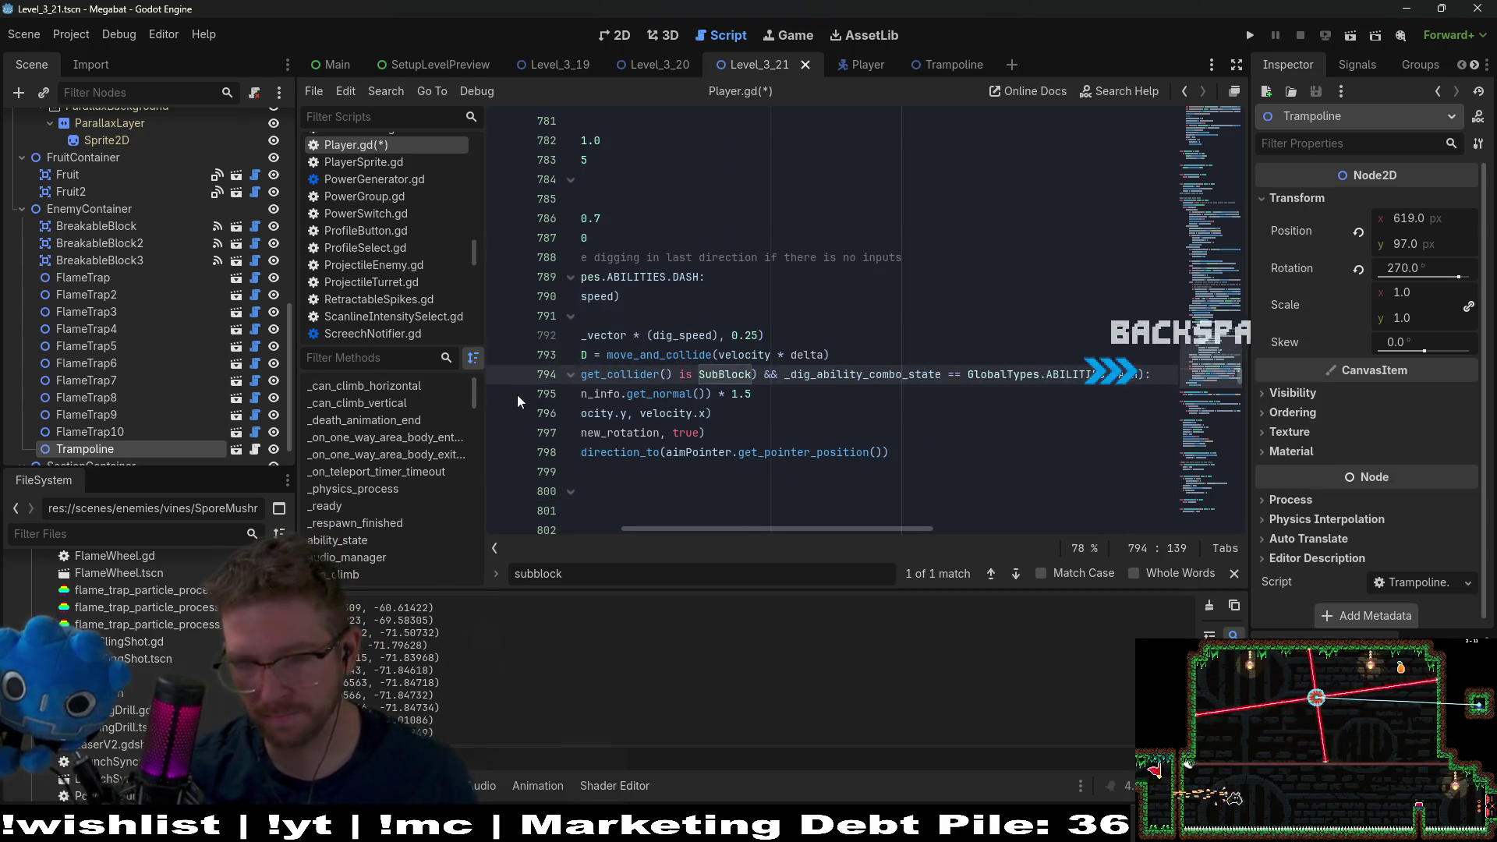
key(ctrl+s)
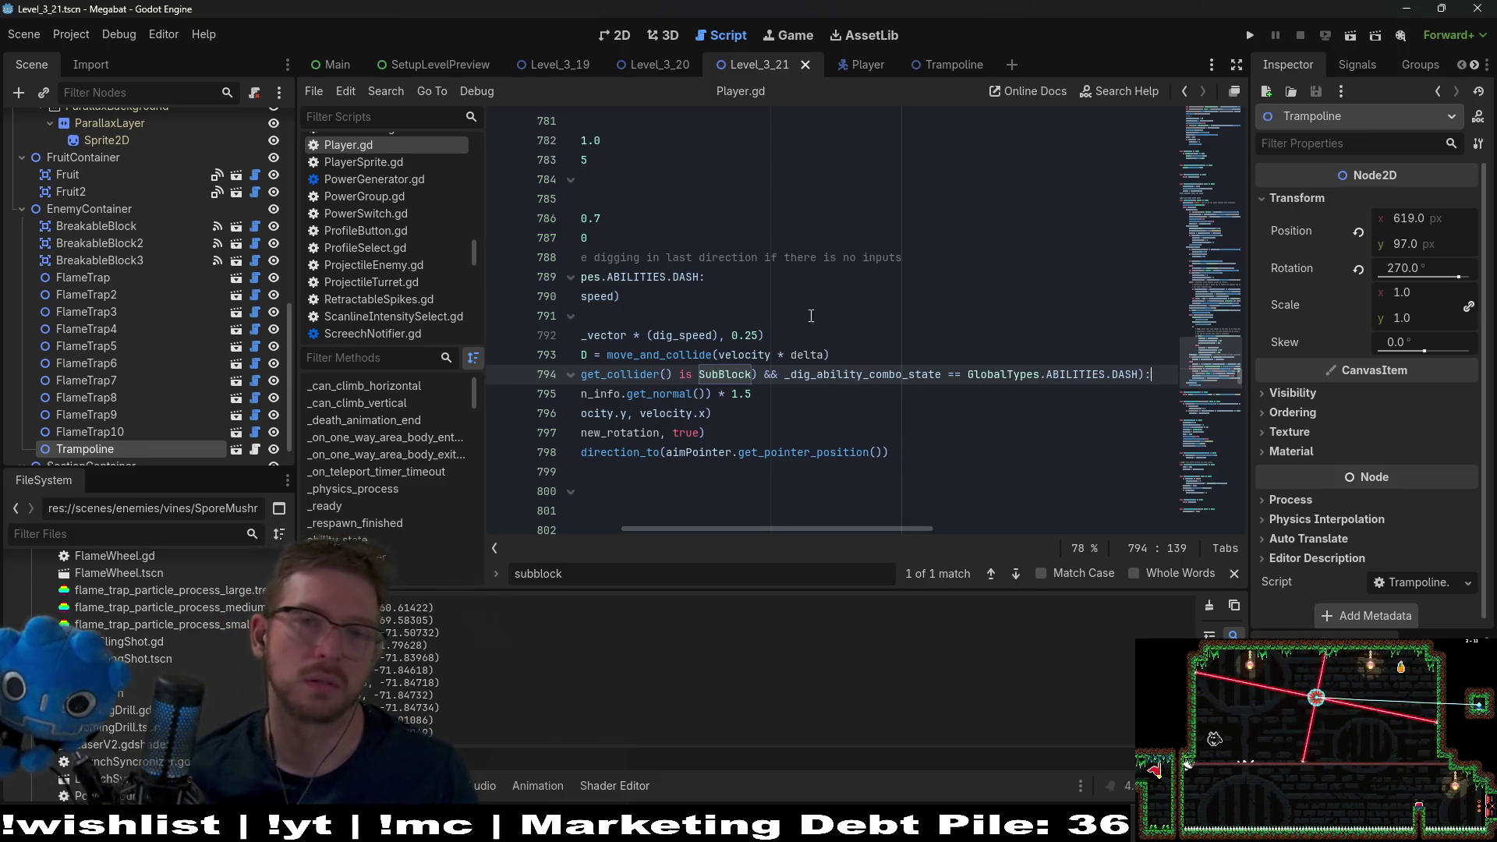
click(660, 66)
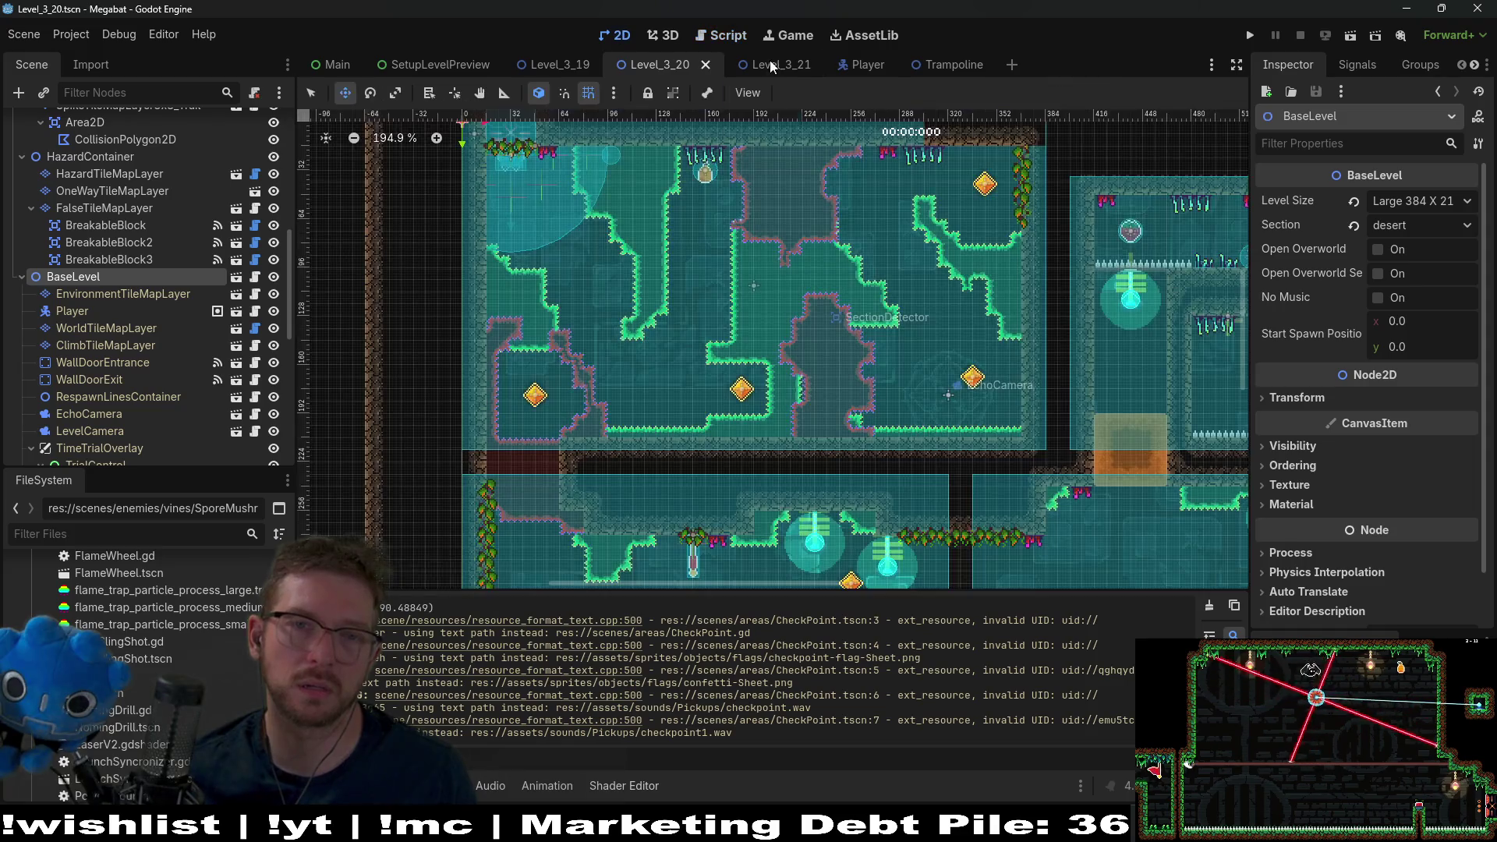
- Switch to the Level_3_20 scene and pan around its rooms in the 2D viewport
click(770, 66)
scroll(886, 219, down, 4)
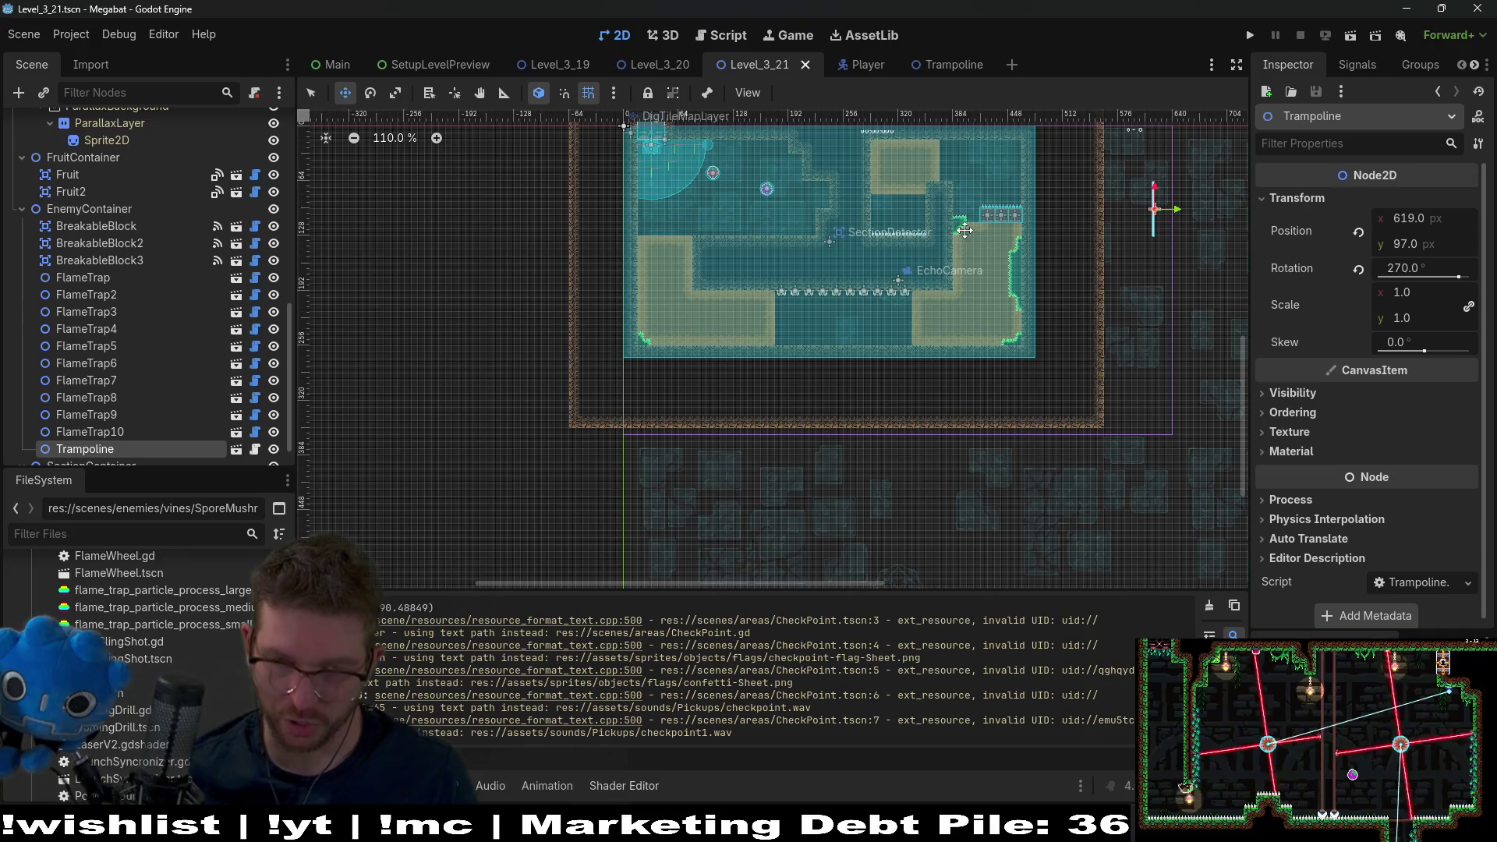
click(659, 64)
scroll(902, 335, right, 5)
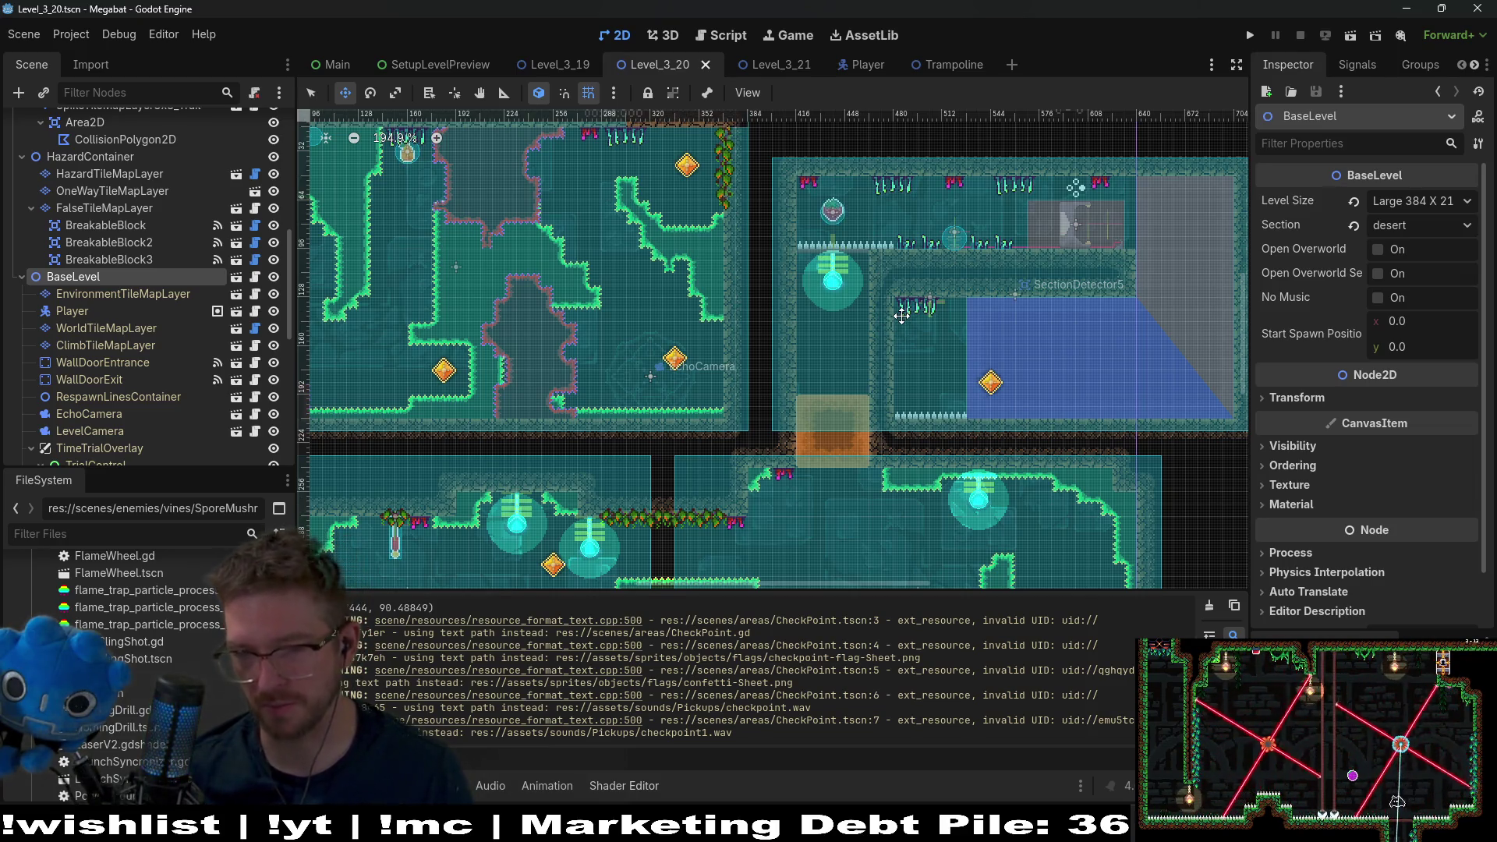
scroll(876, 423, down, 3)
scroll(876, 423, left, 3)
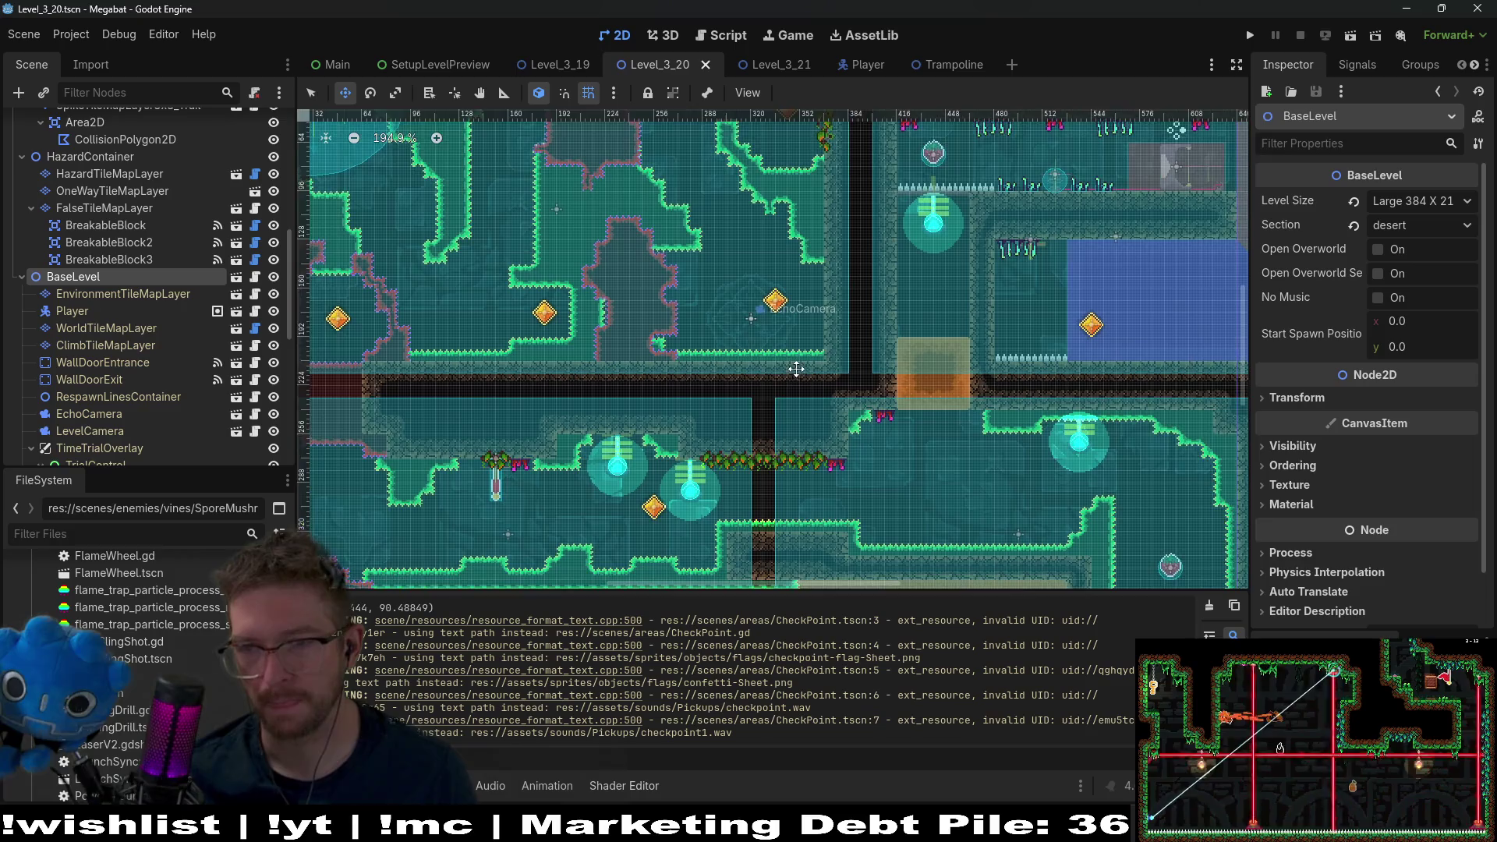
drag(797, 369, 730, 310)
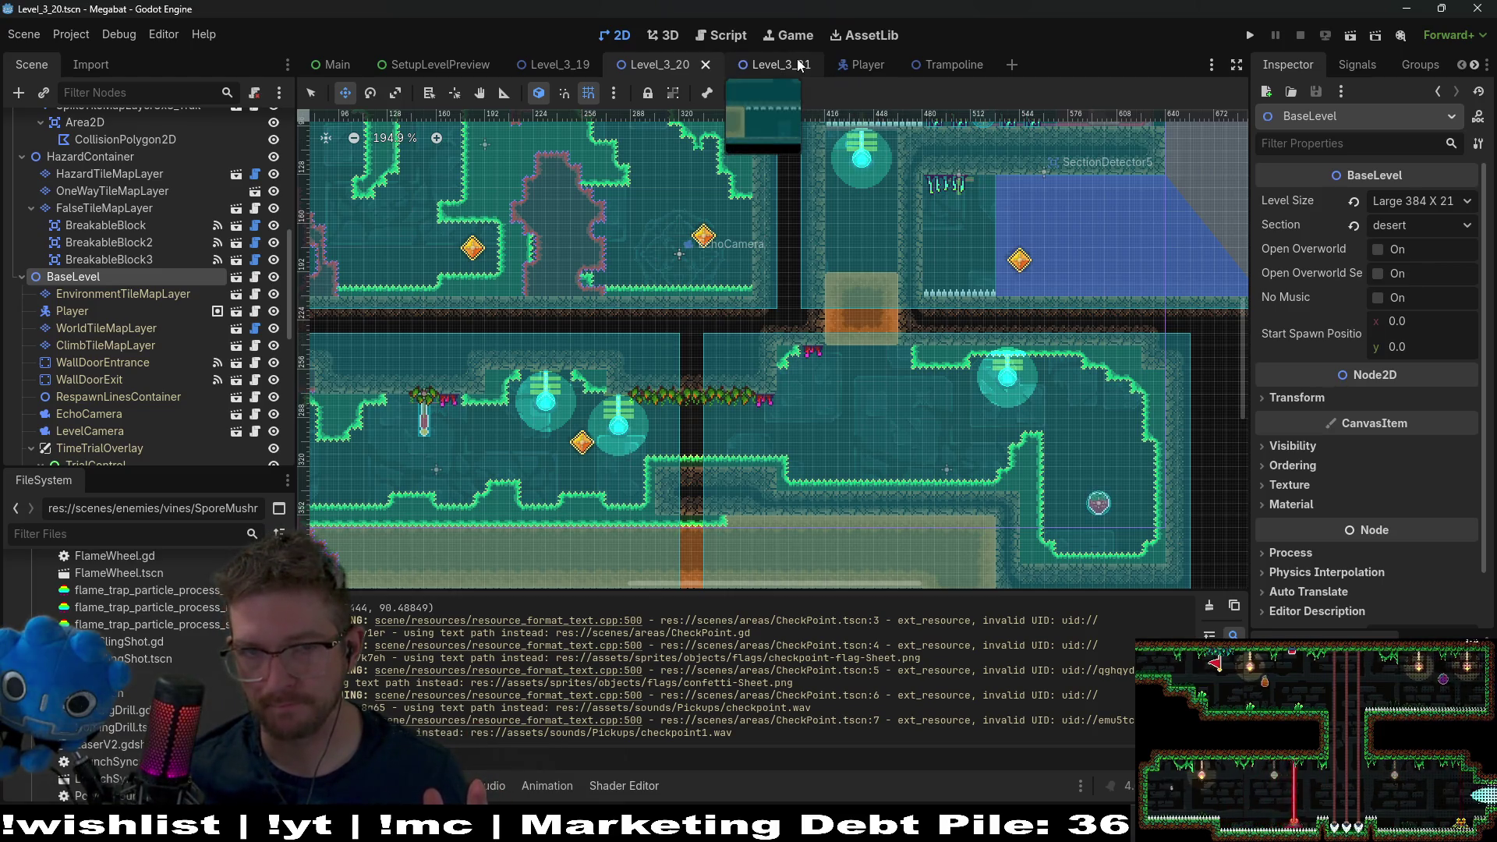
click(858, 65)
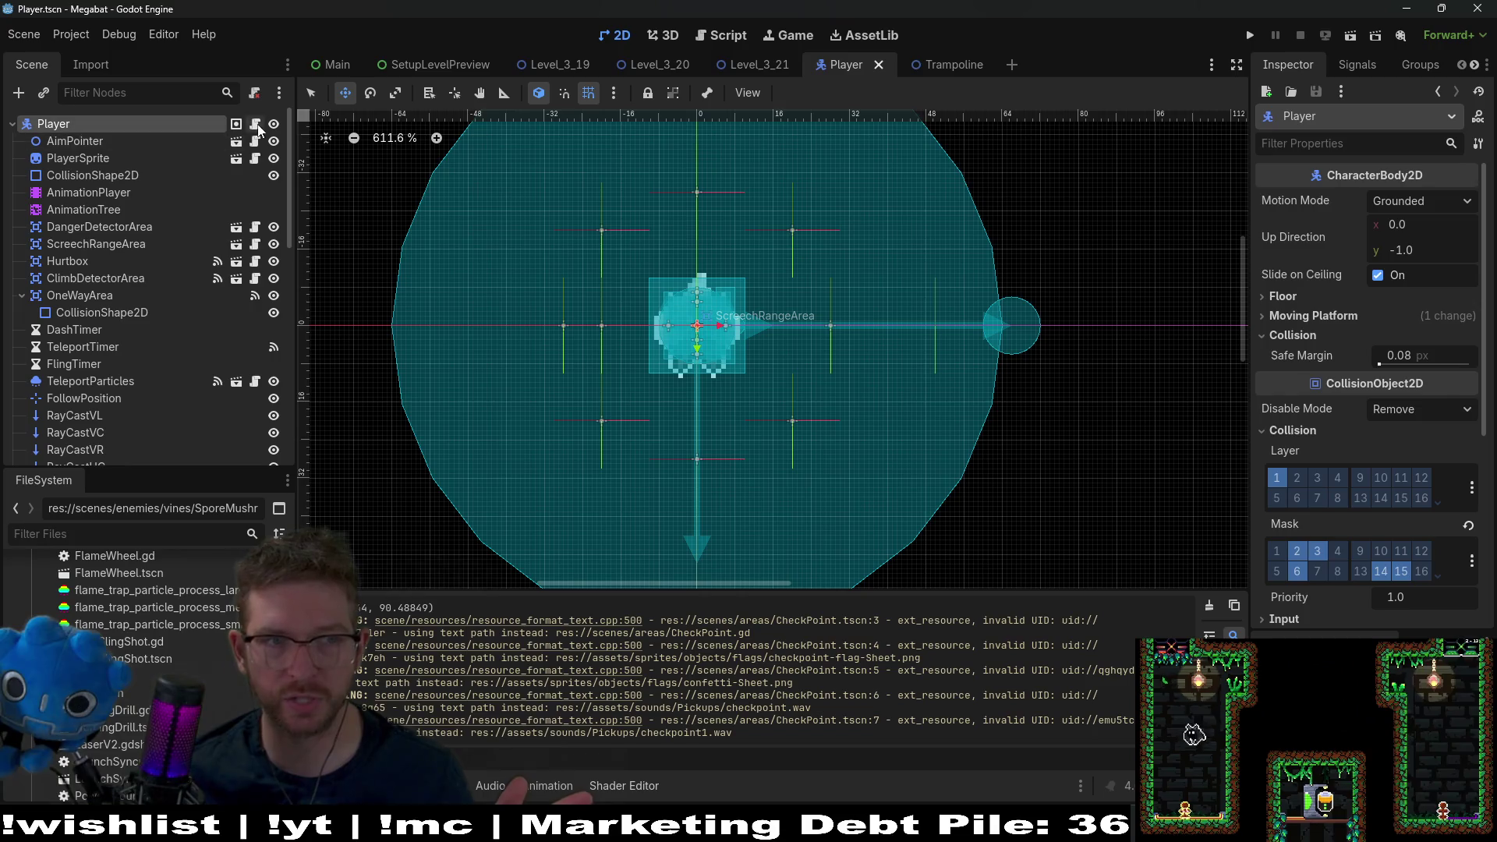
- Open Player.gd and scroll to the MAX_DIG_BOUNCE_COUNT usage on line 760
click(722, 35)
drag(799, 374, 928, 374)
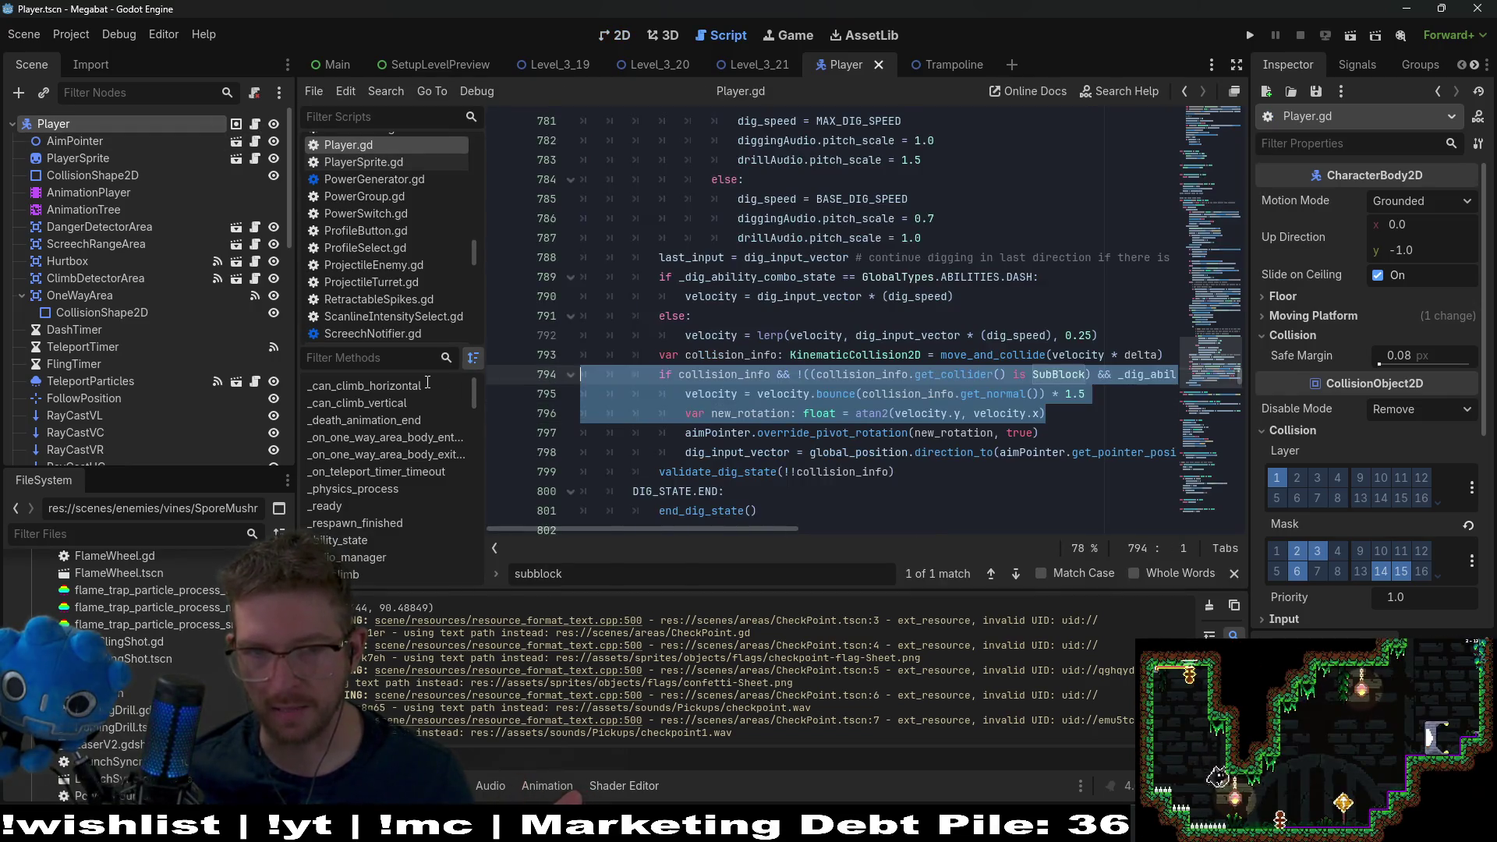
scroll(928, 370, up, 3)
scroll(926, 370, up, 4)
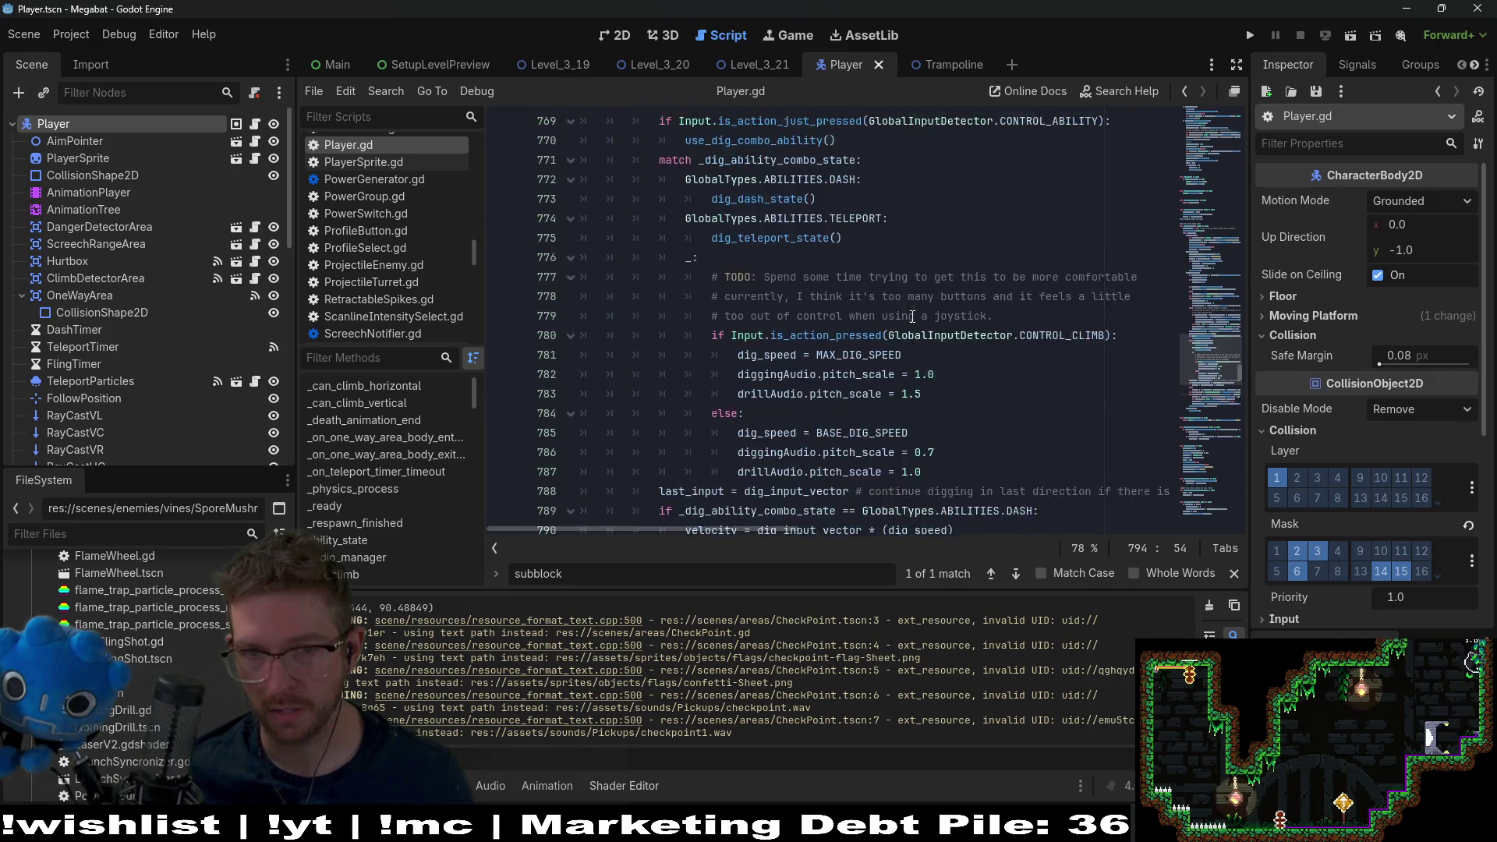
scroll(913, 316, up, 1)
scroll(913, 316, down, 5)
scroll(913, 316, down, 2)
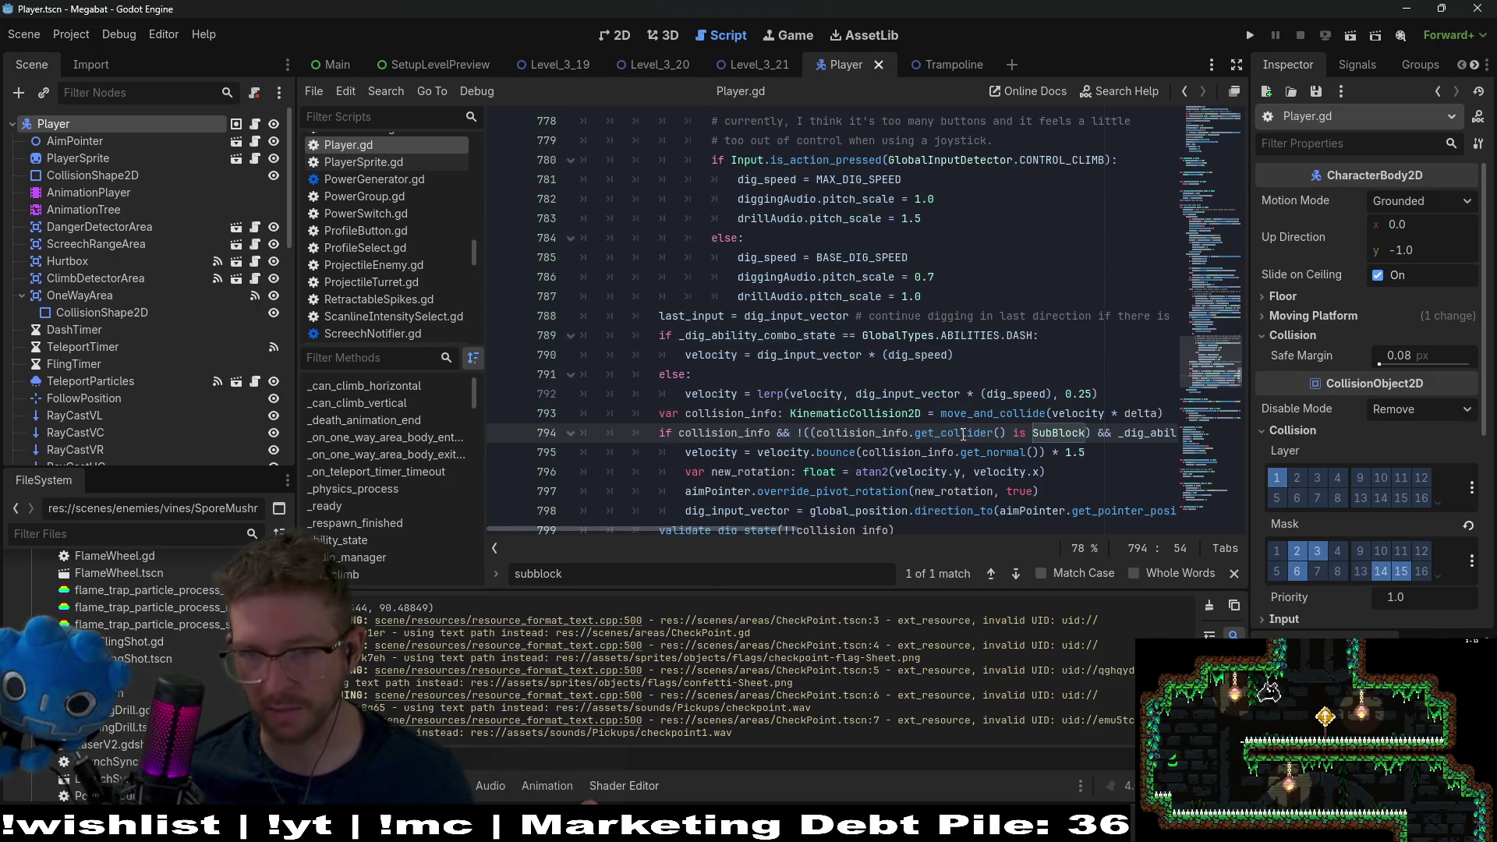
scroll(960, 437, up, 7)
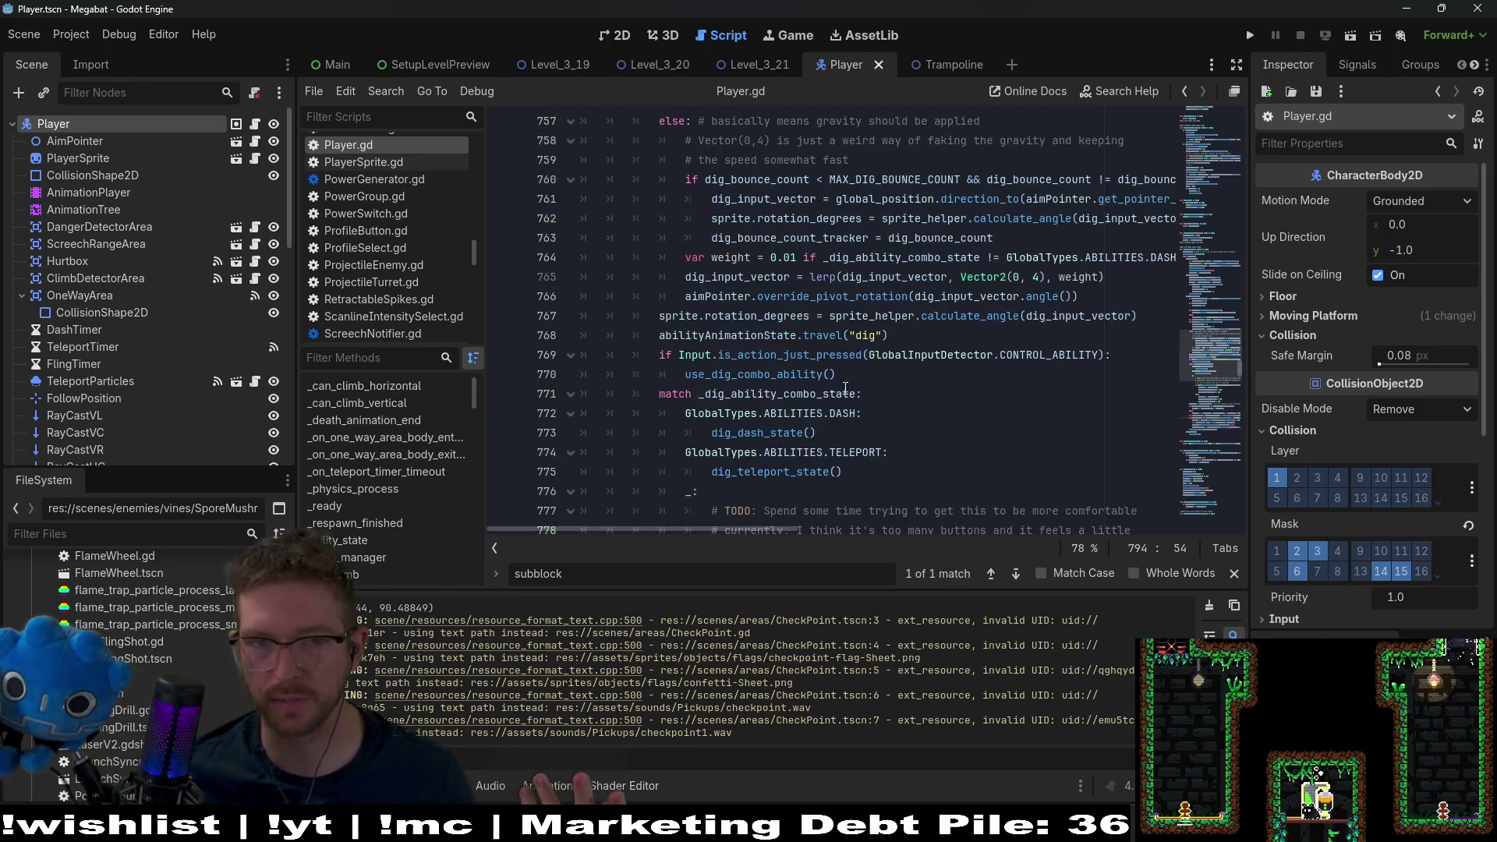
- Jump from line 760 to the MAX_DIG_BOUNCE_COUNT declaration, defined as int = 2
double_click(890, 179)
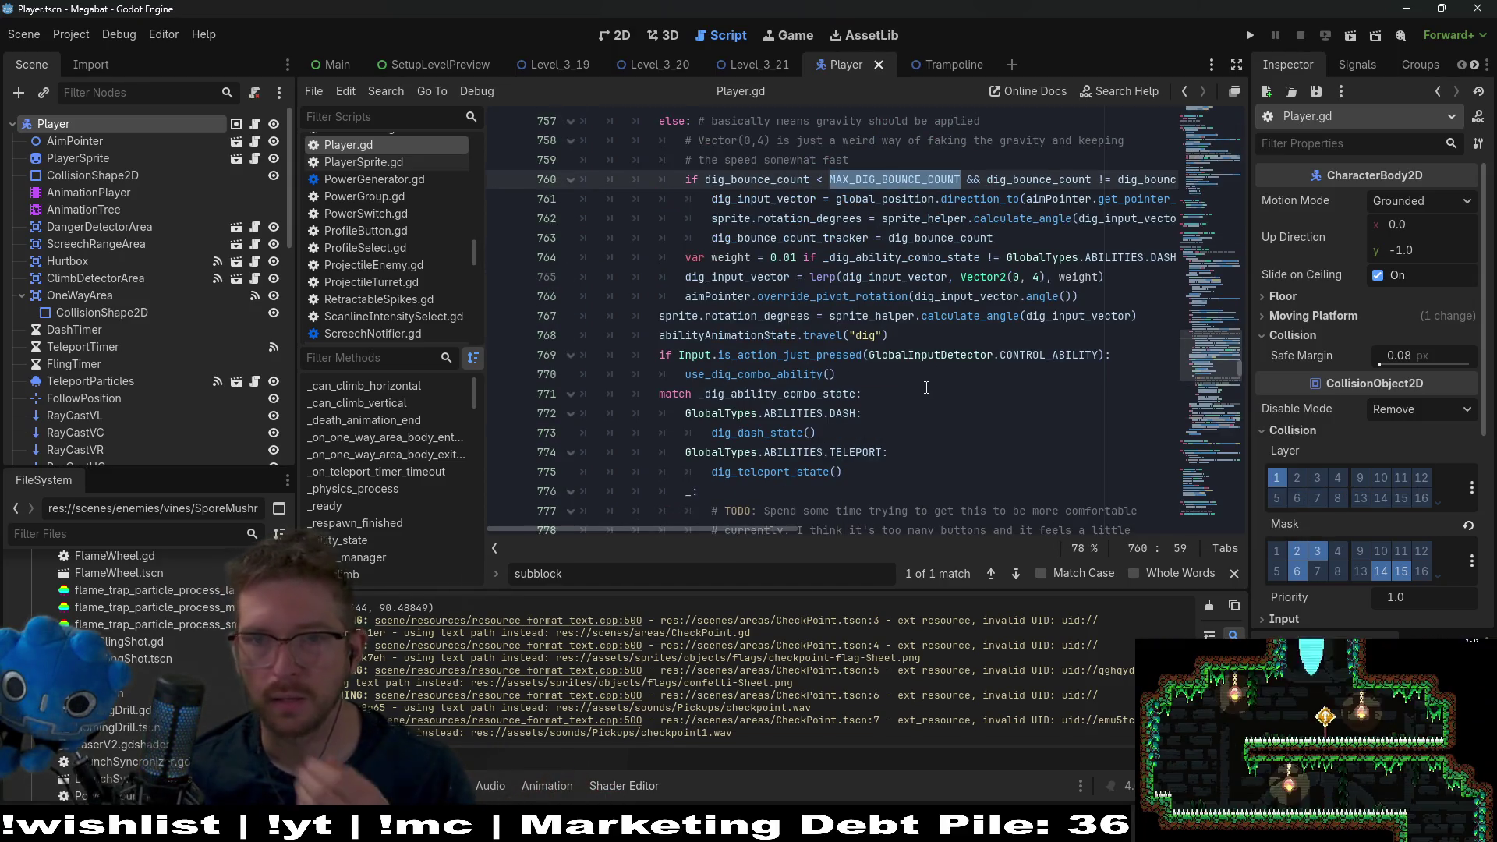
scroll(901, 410, up, 2)
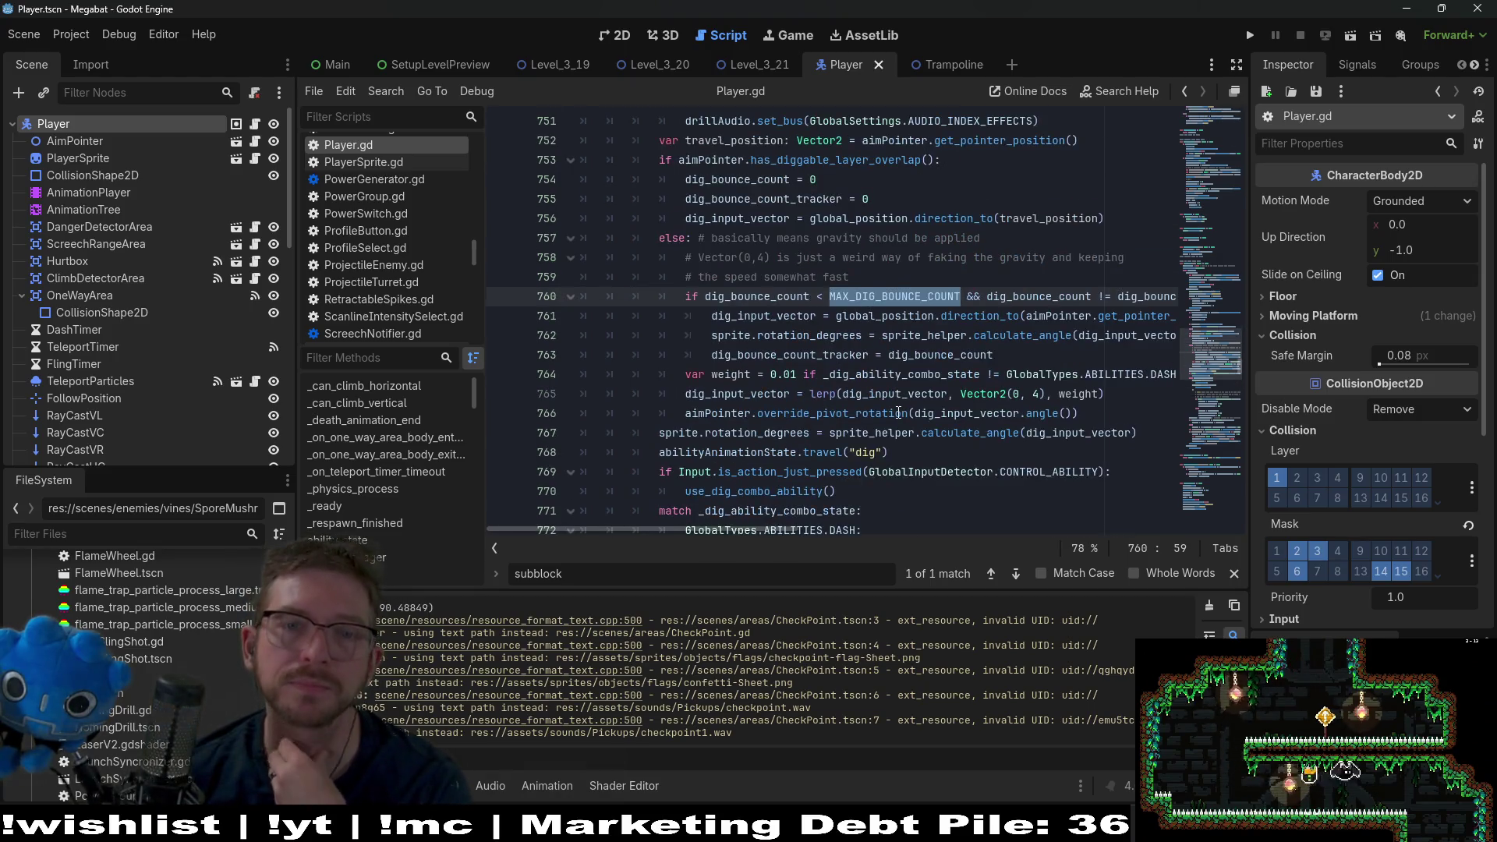
mouse_move(895, 421)
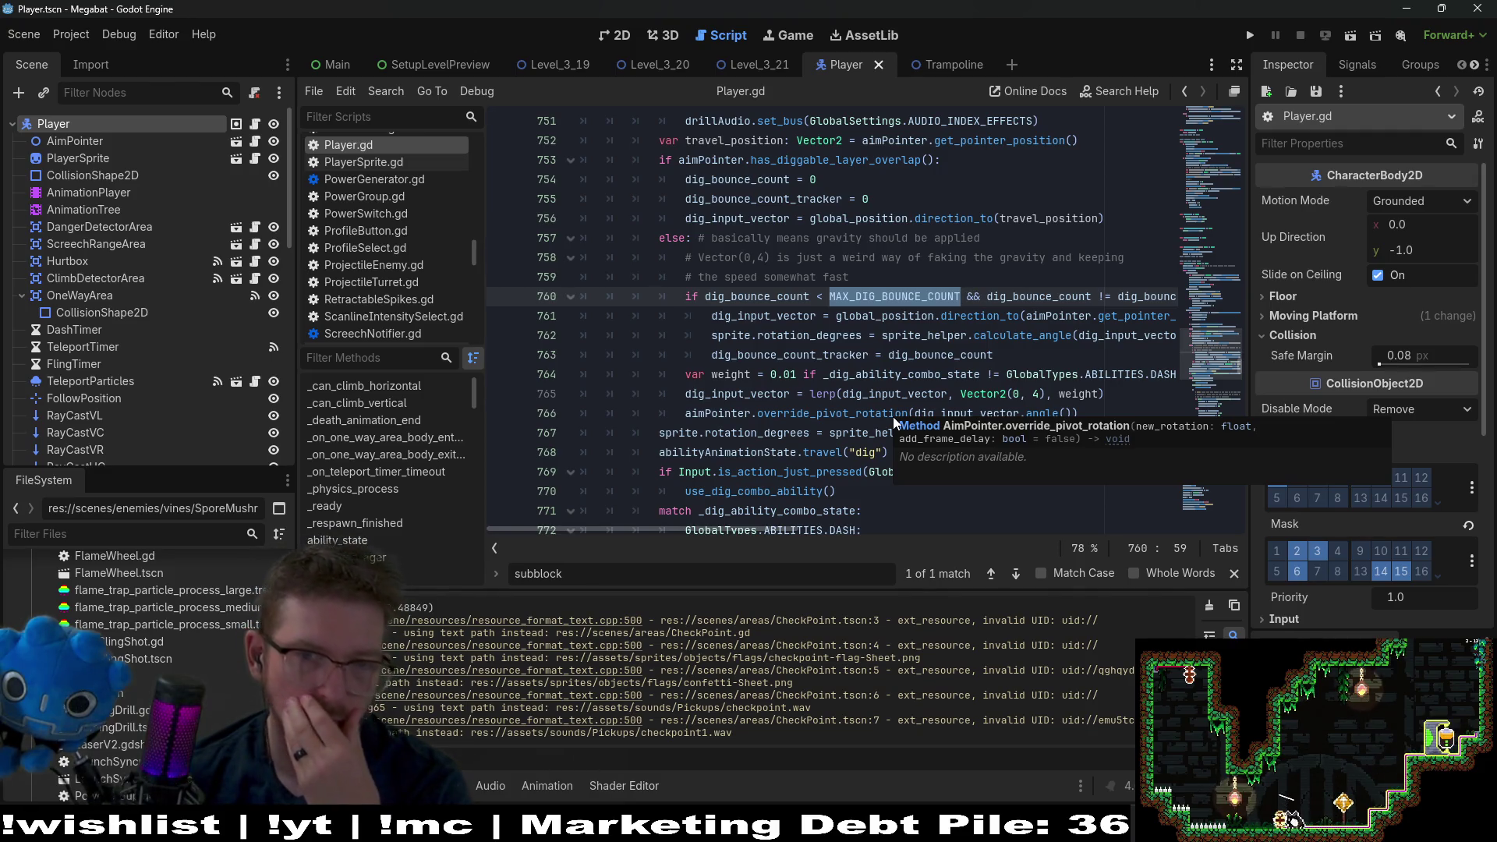
ctrl+click(866, 301)
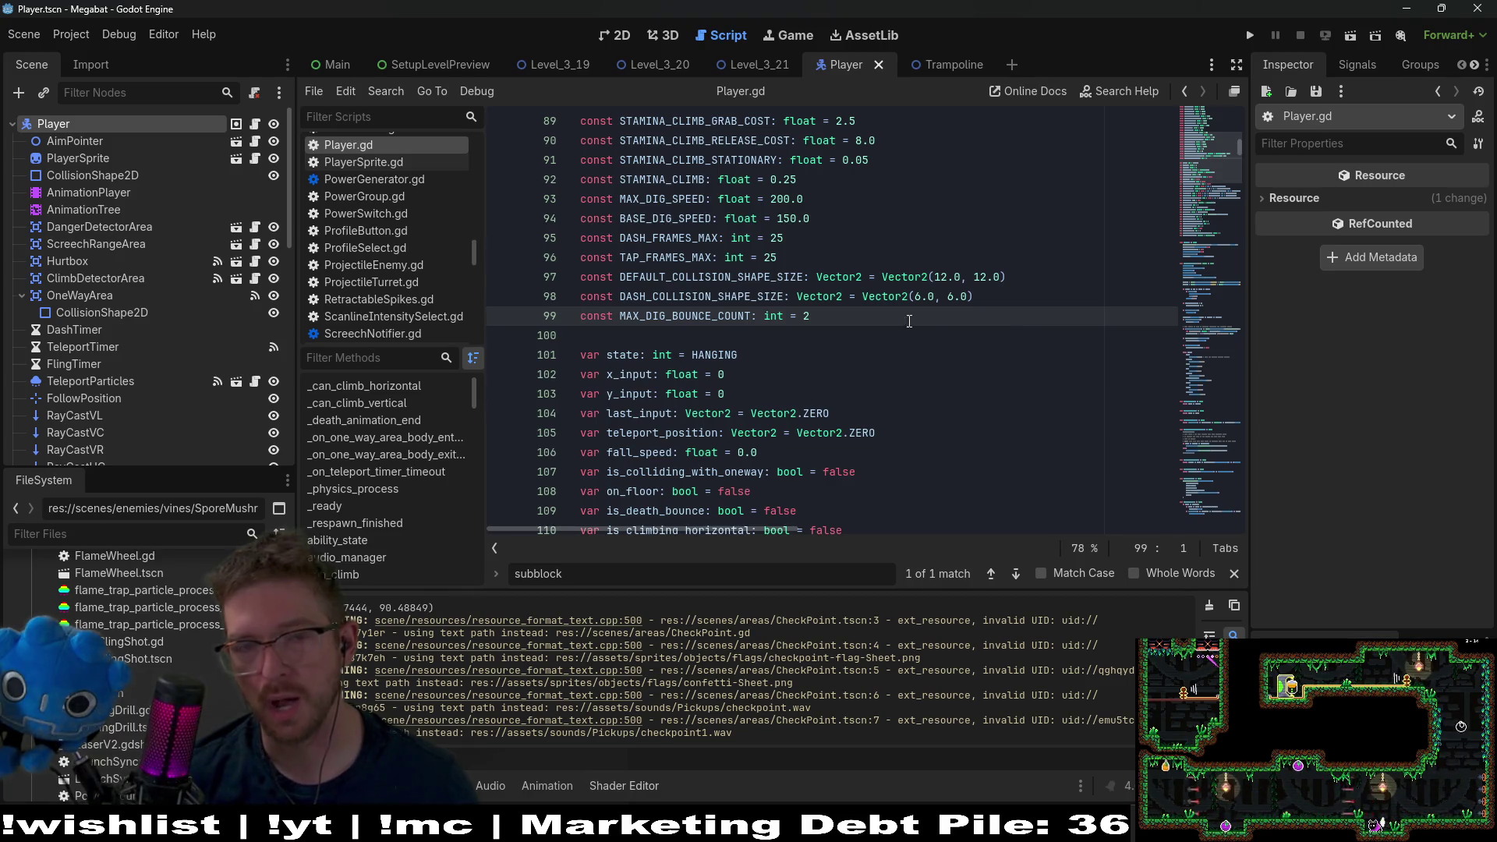
- Change MAX_DIG_BOUNCE_COUNT on line 99 from 2 to 1, then search all project files for it
click(858, 319)
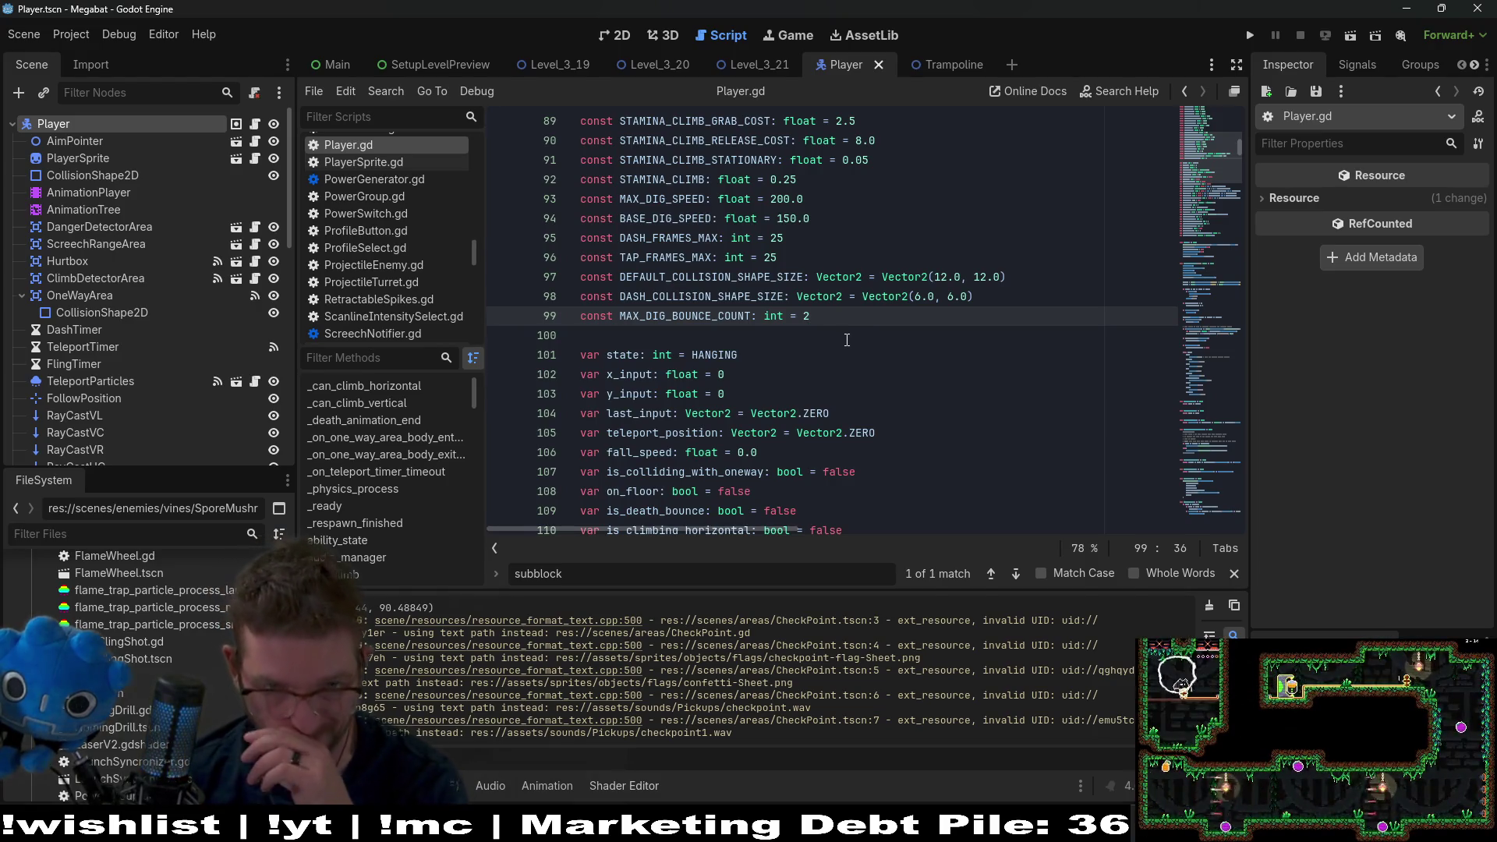
key(BackSpace)
text(1)
double_click(721, 318)
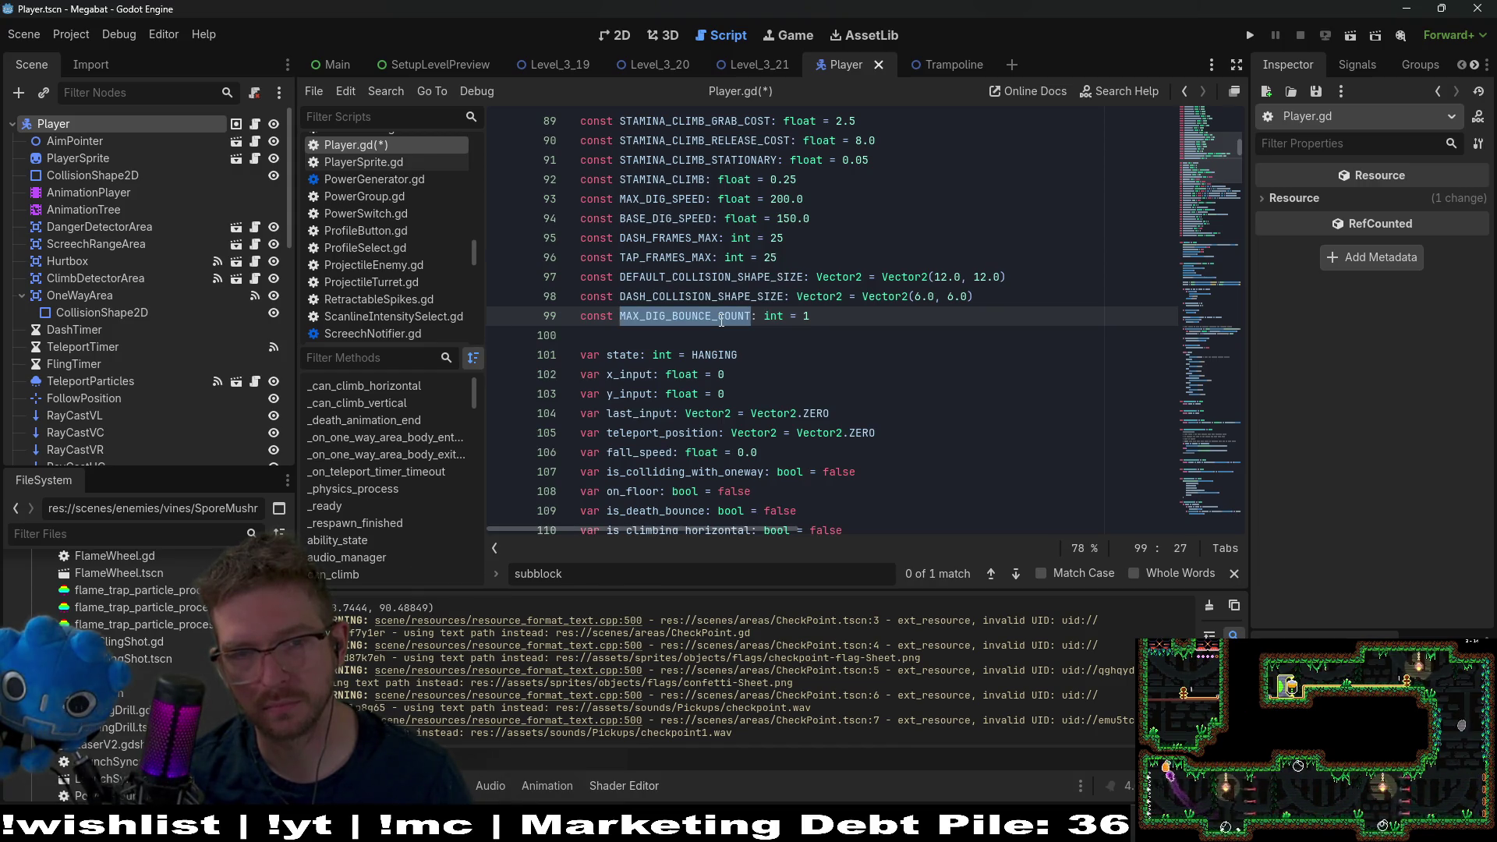
key(ctrl+shift+f)
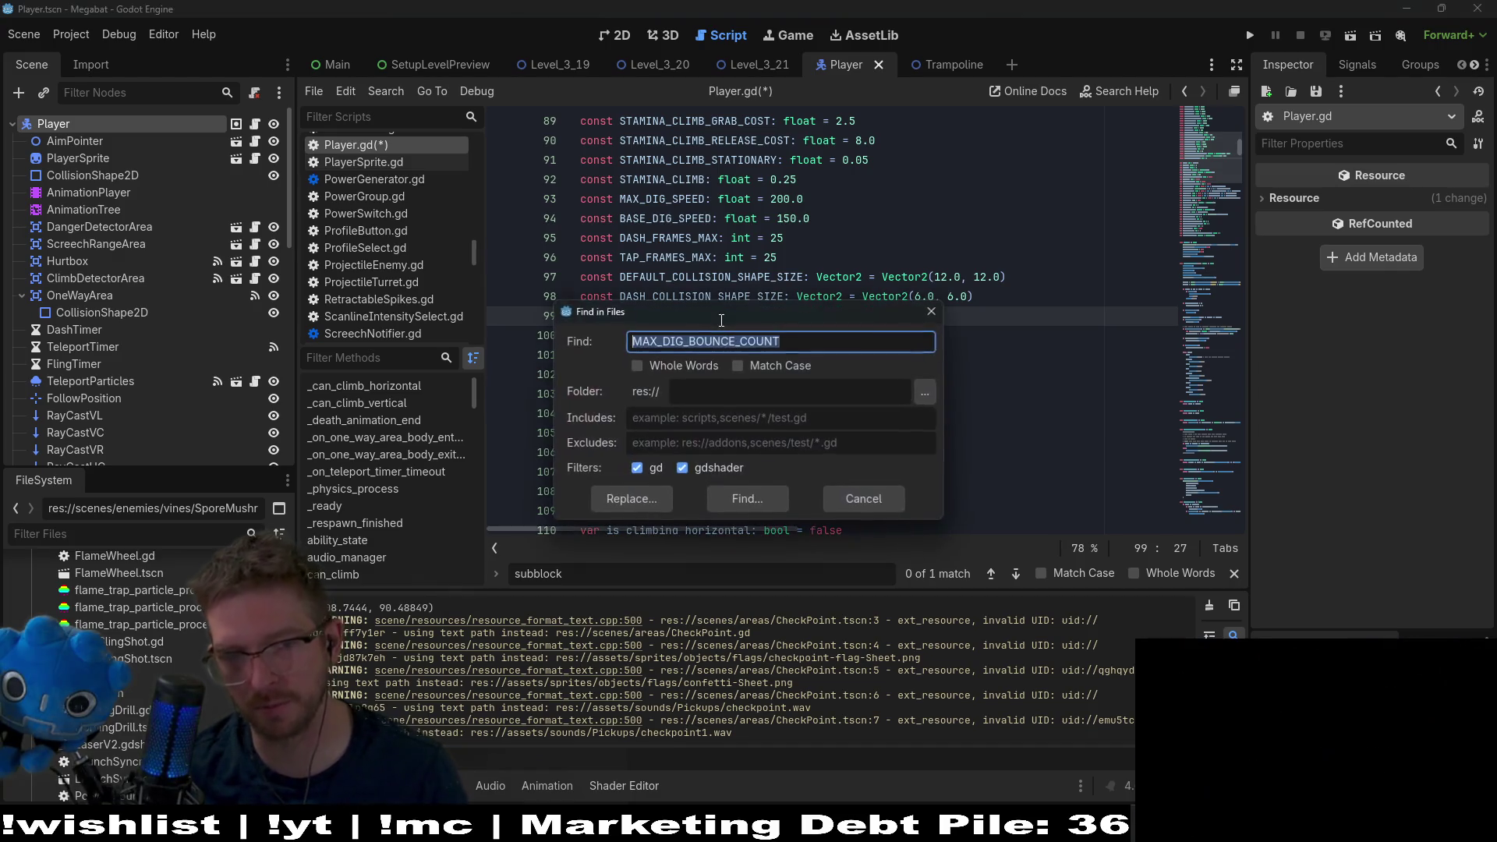
- Run the MAX_DIG_BOUNCE_COUNT project search and go to the line 760 match
key(Return)
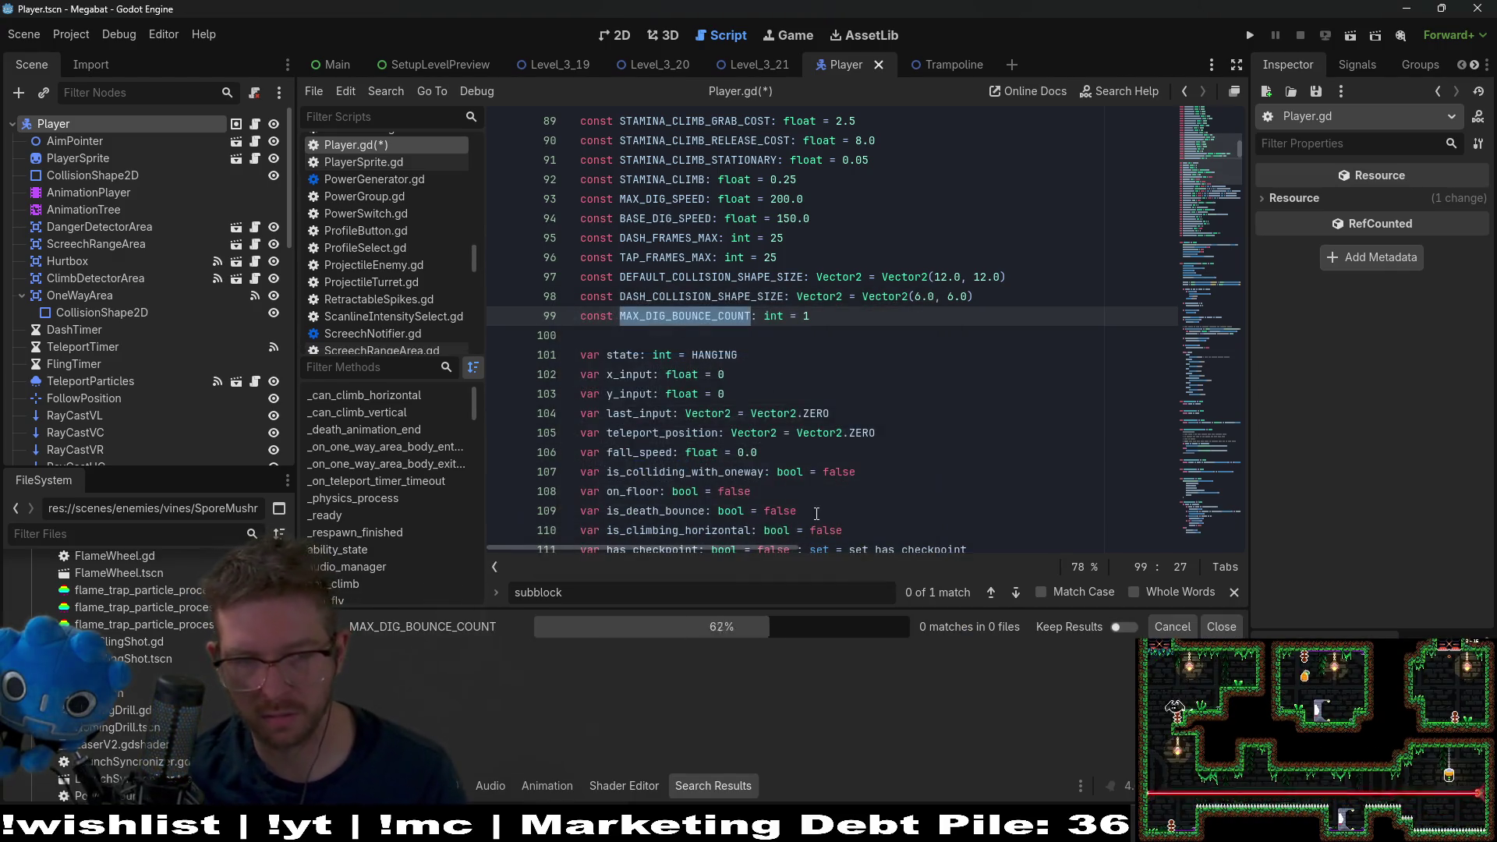
click(585, 706)
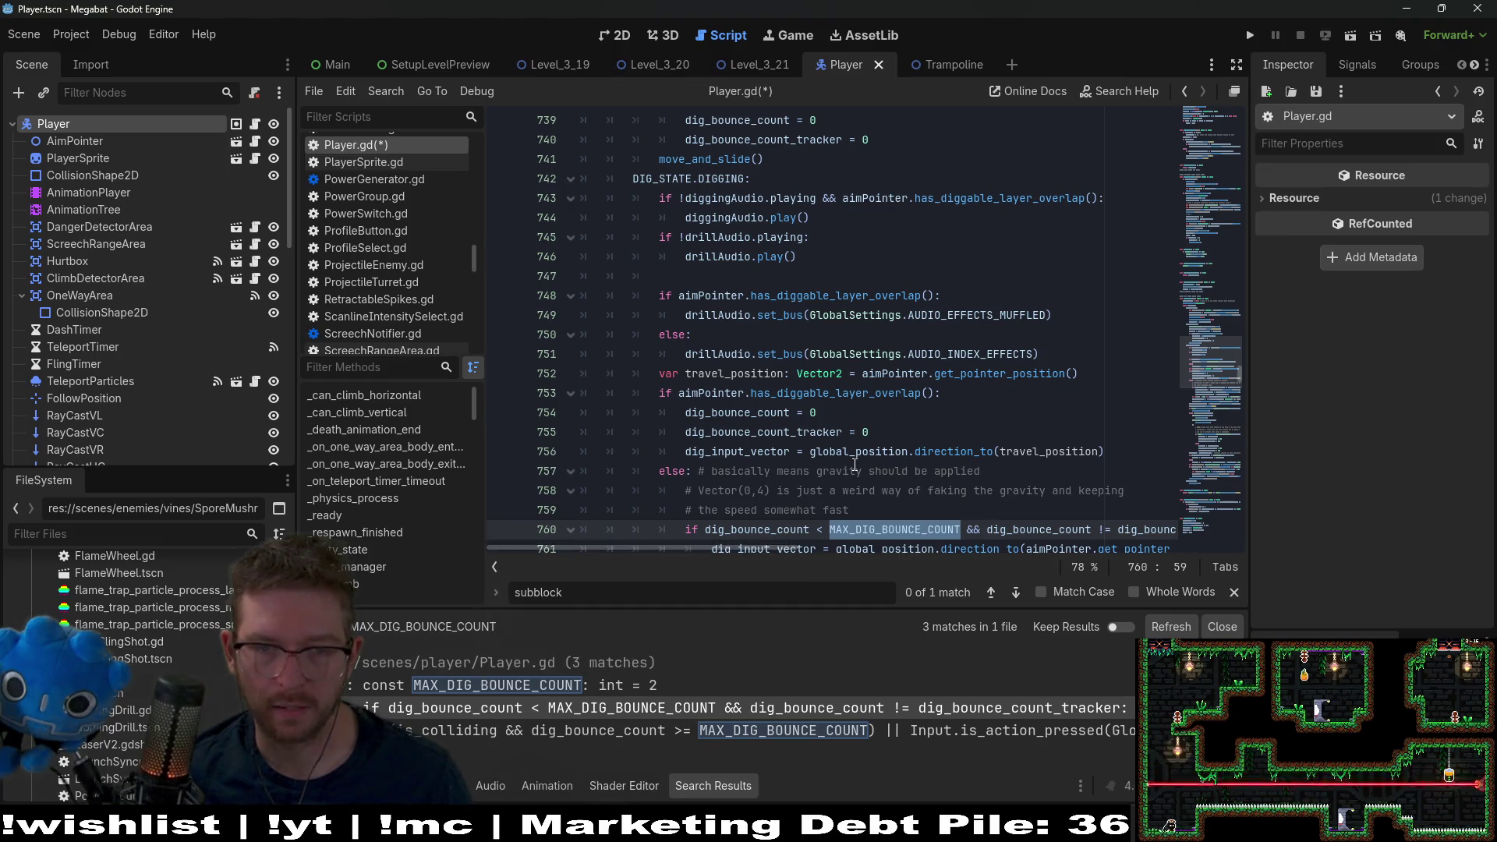
scroll(835, 428, down, 2)
- Make line 760 compare with <= MAX_DIG_BOUNCE_COUNT, save Player.gd, and view the line 812 usage
click(826, 413)
text(=)
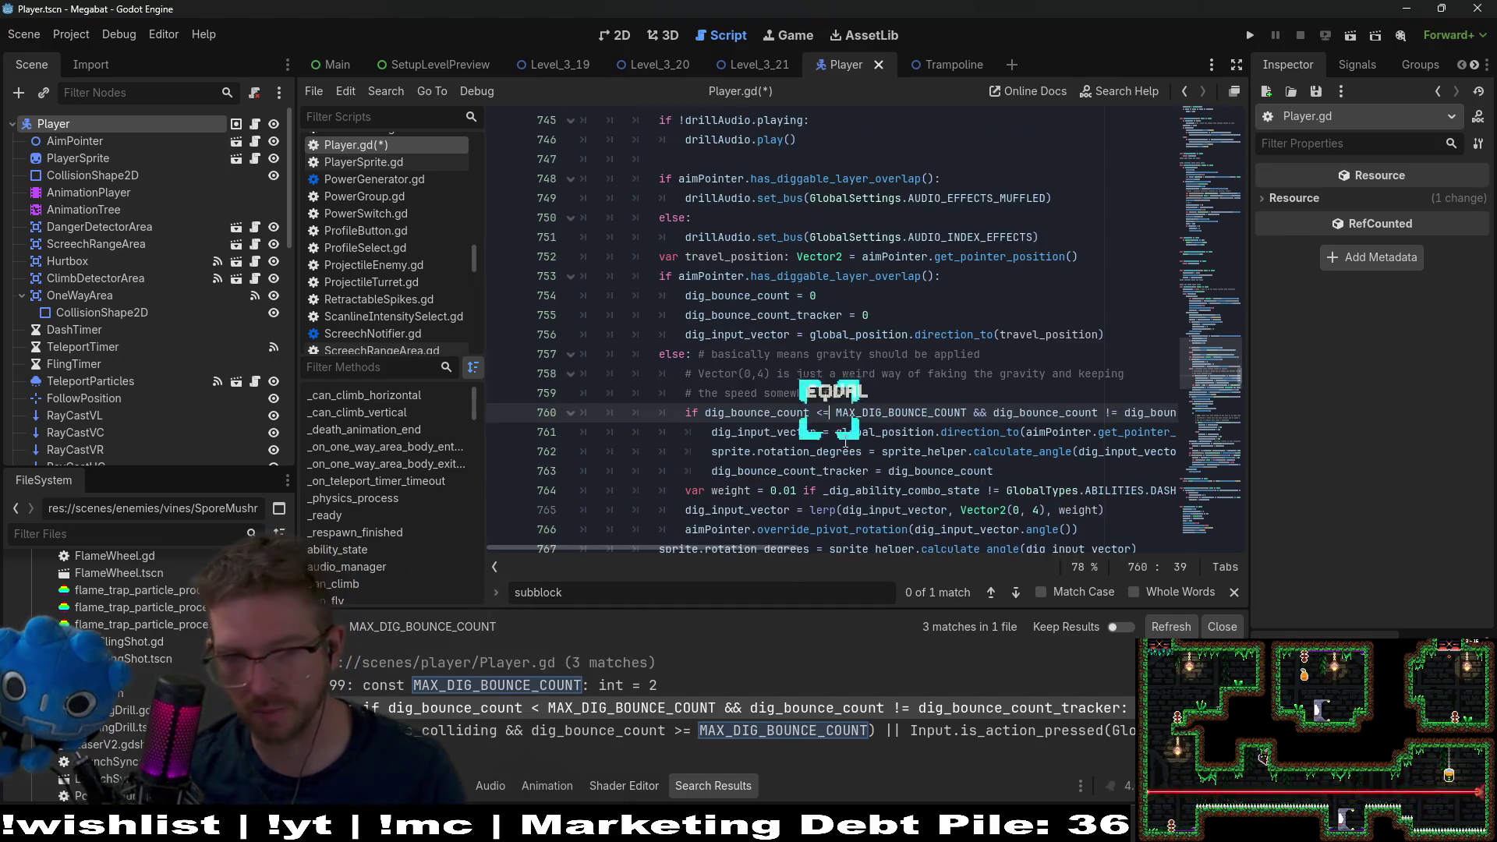
key(ctrl+s)
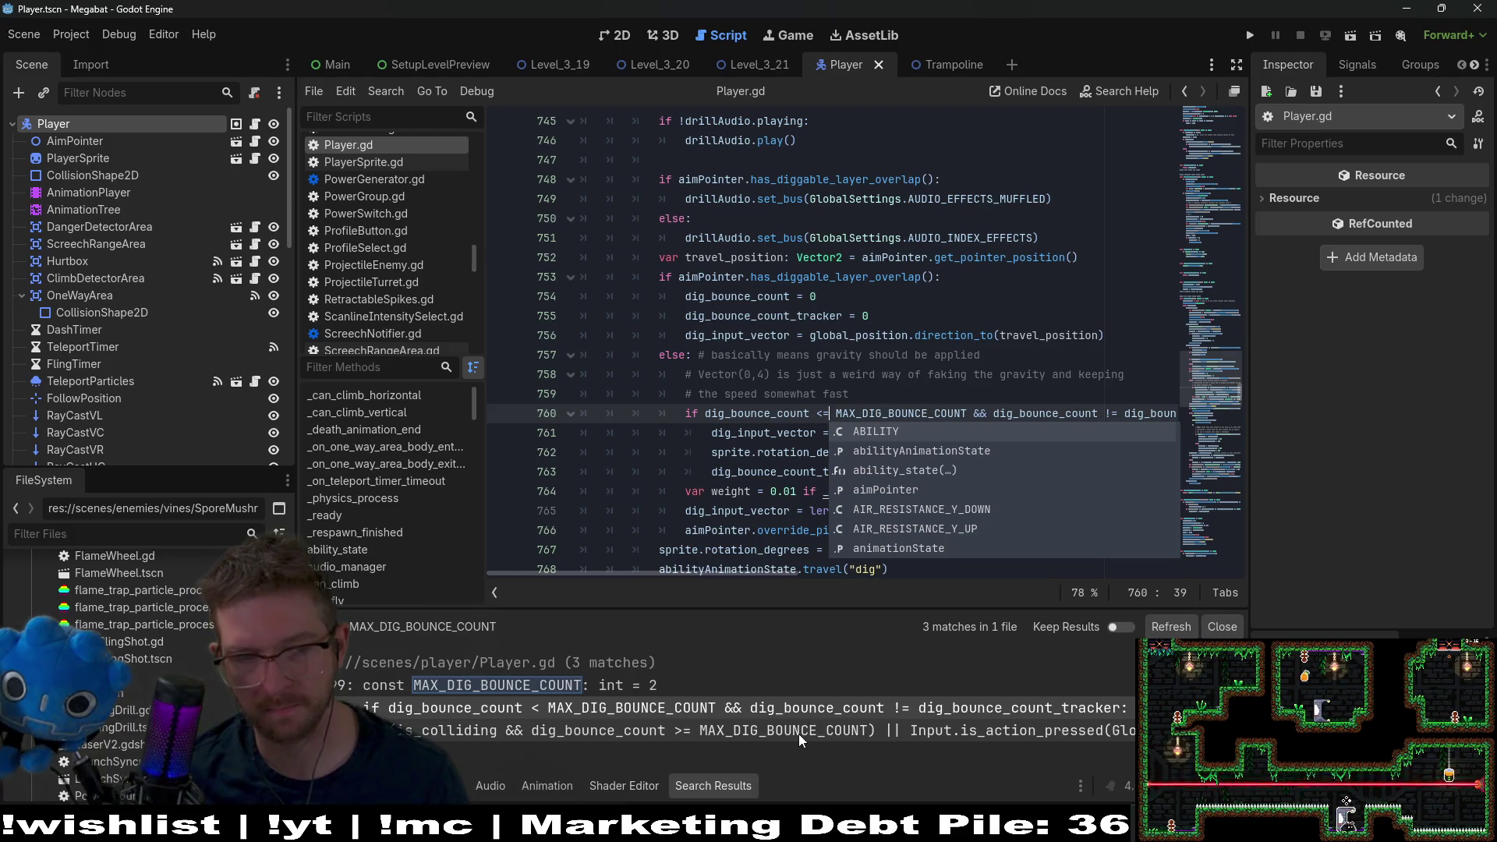
click(799, 733)
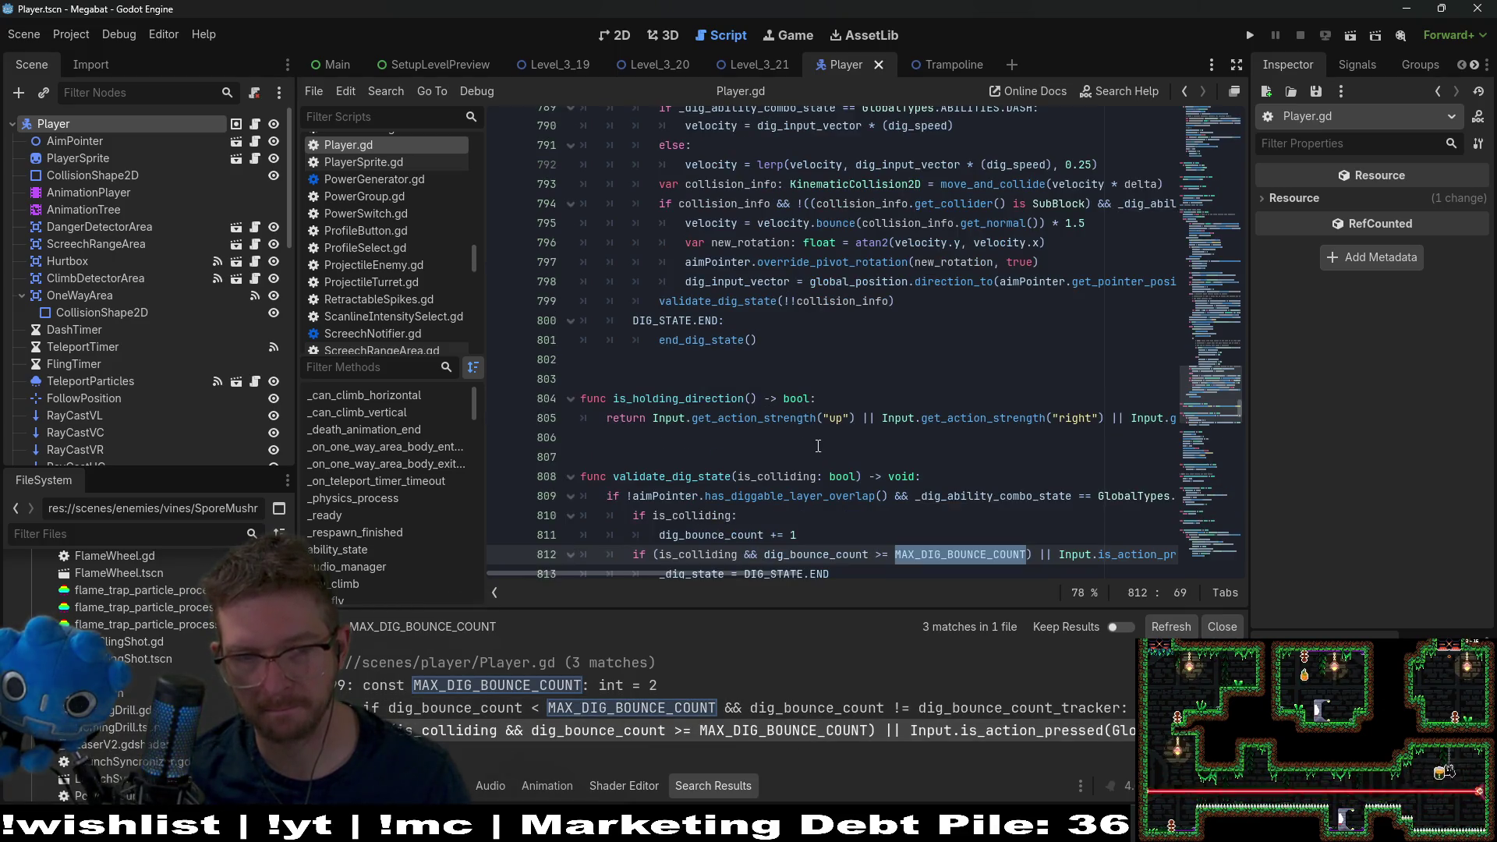
scroll(818, 445, down, 3)
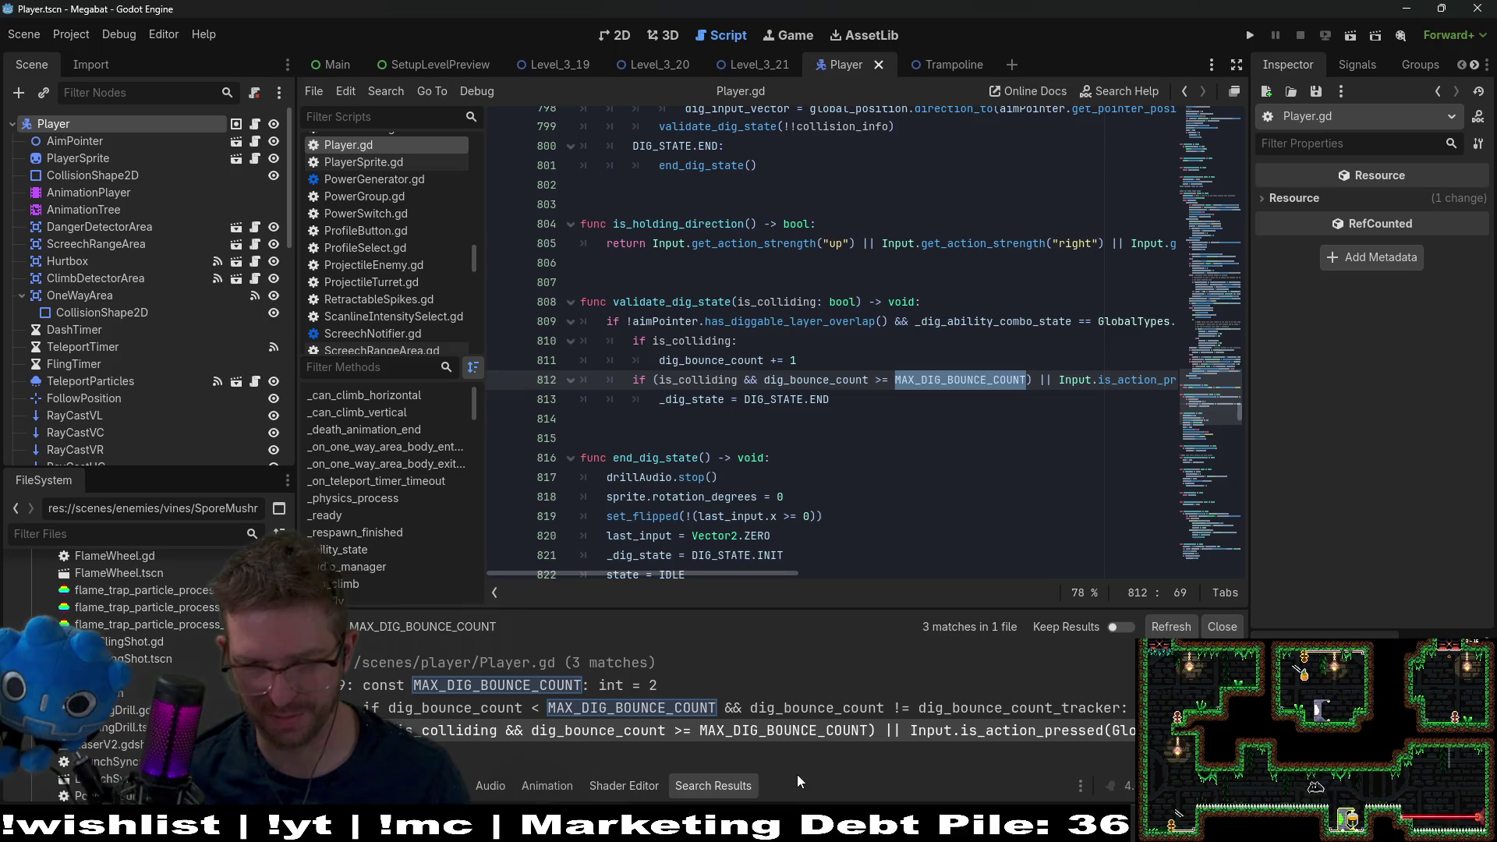
click(997, 717)
click(999, 730)
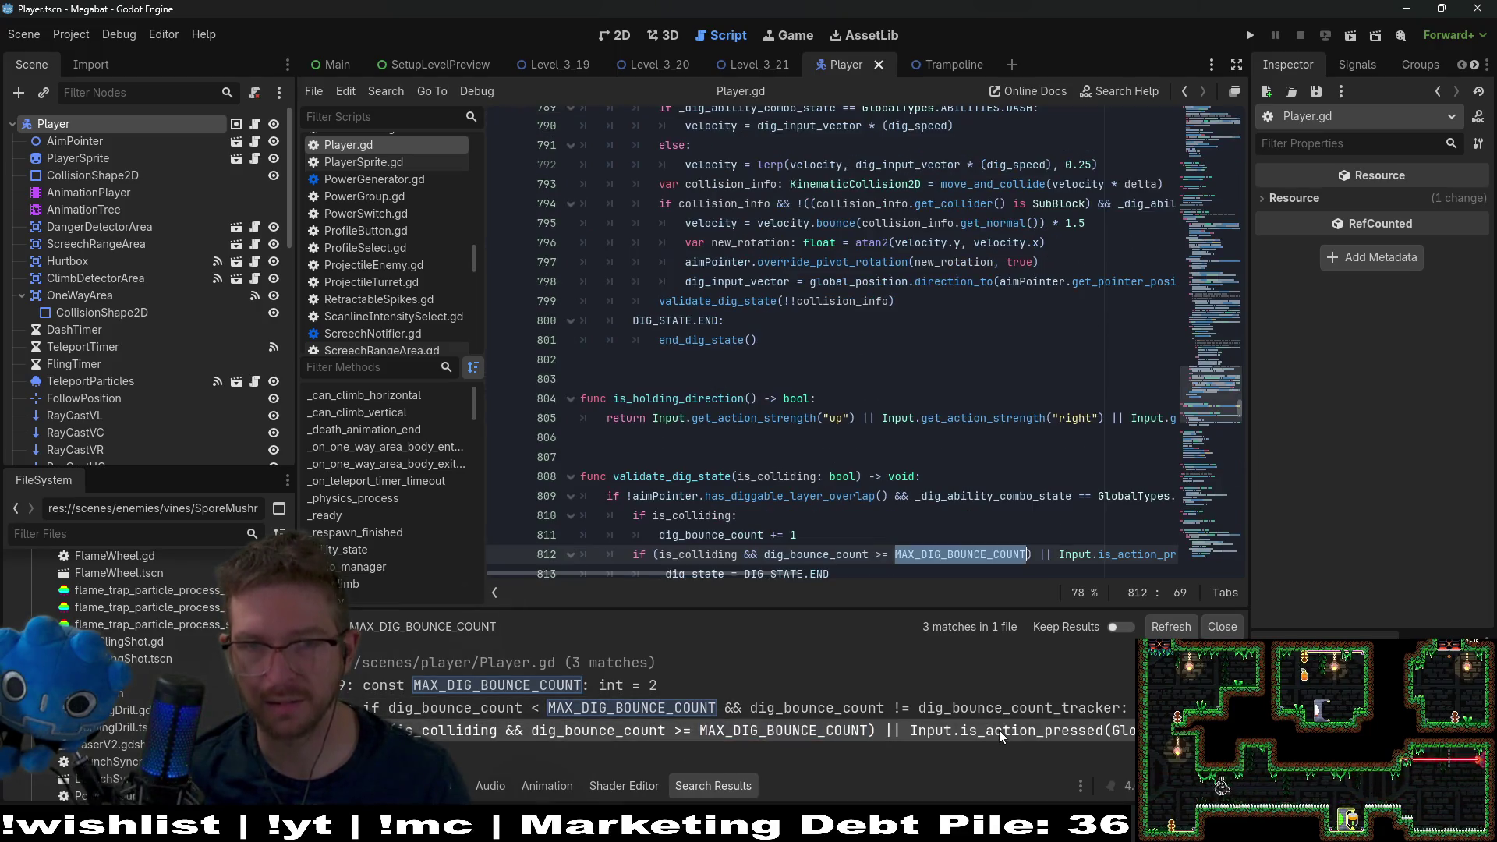
mouse_move(780, 572)
mouse_down()
mouse_move(937, 570)
mouse_move(682, 575)
mouse_up()
scroll(827, 515, down, 1)
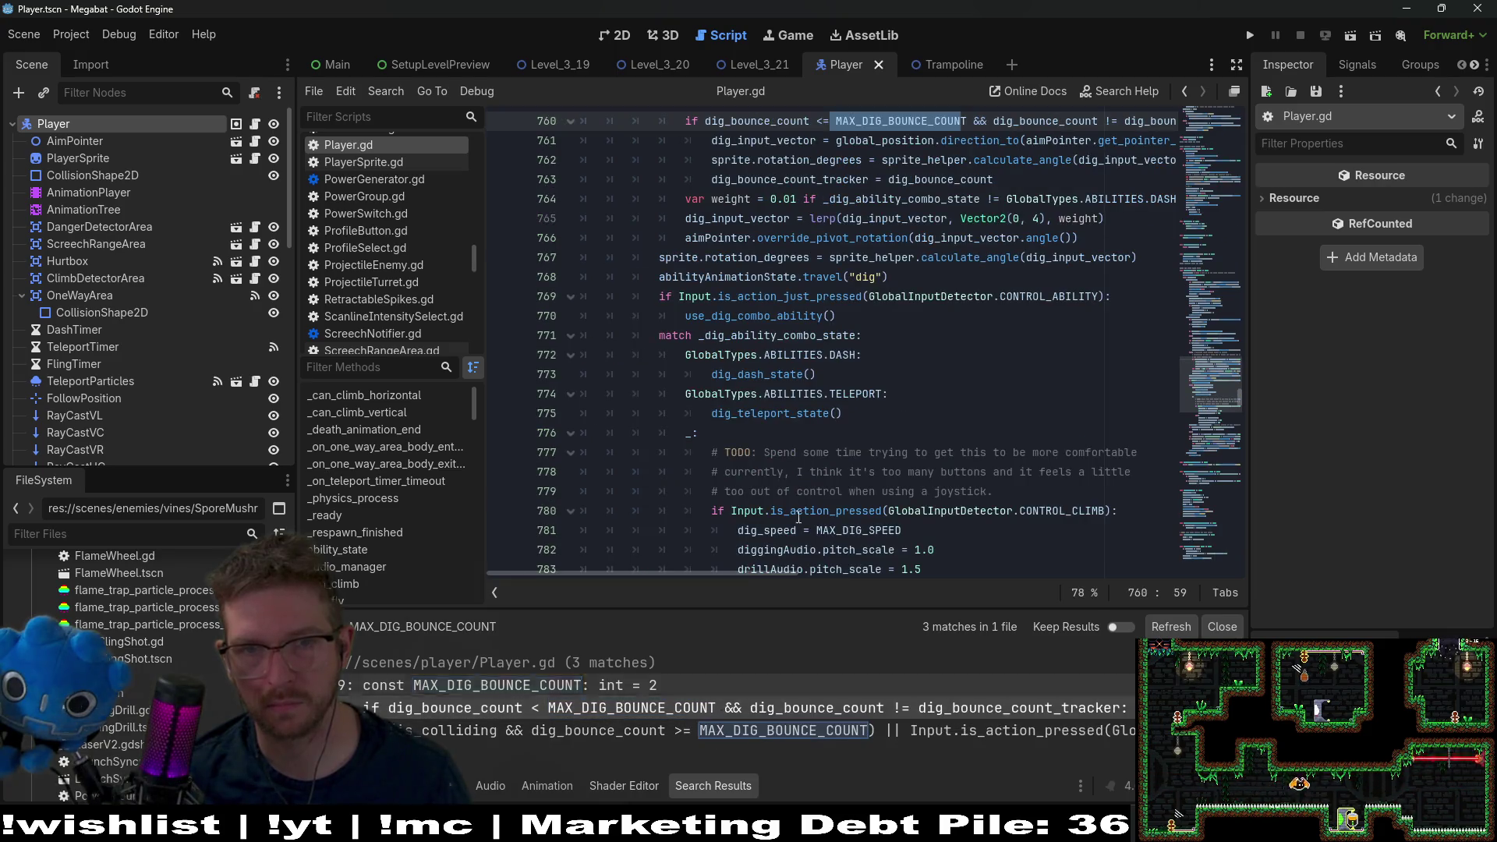
click(723, 713)
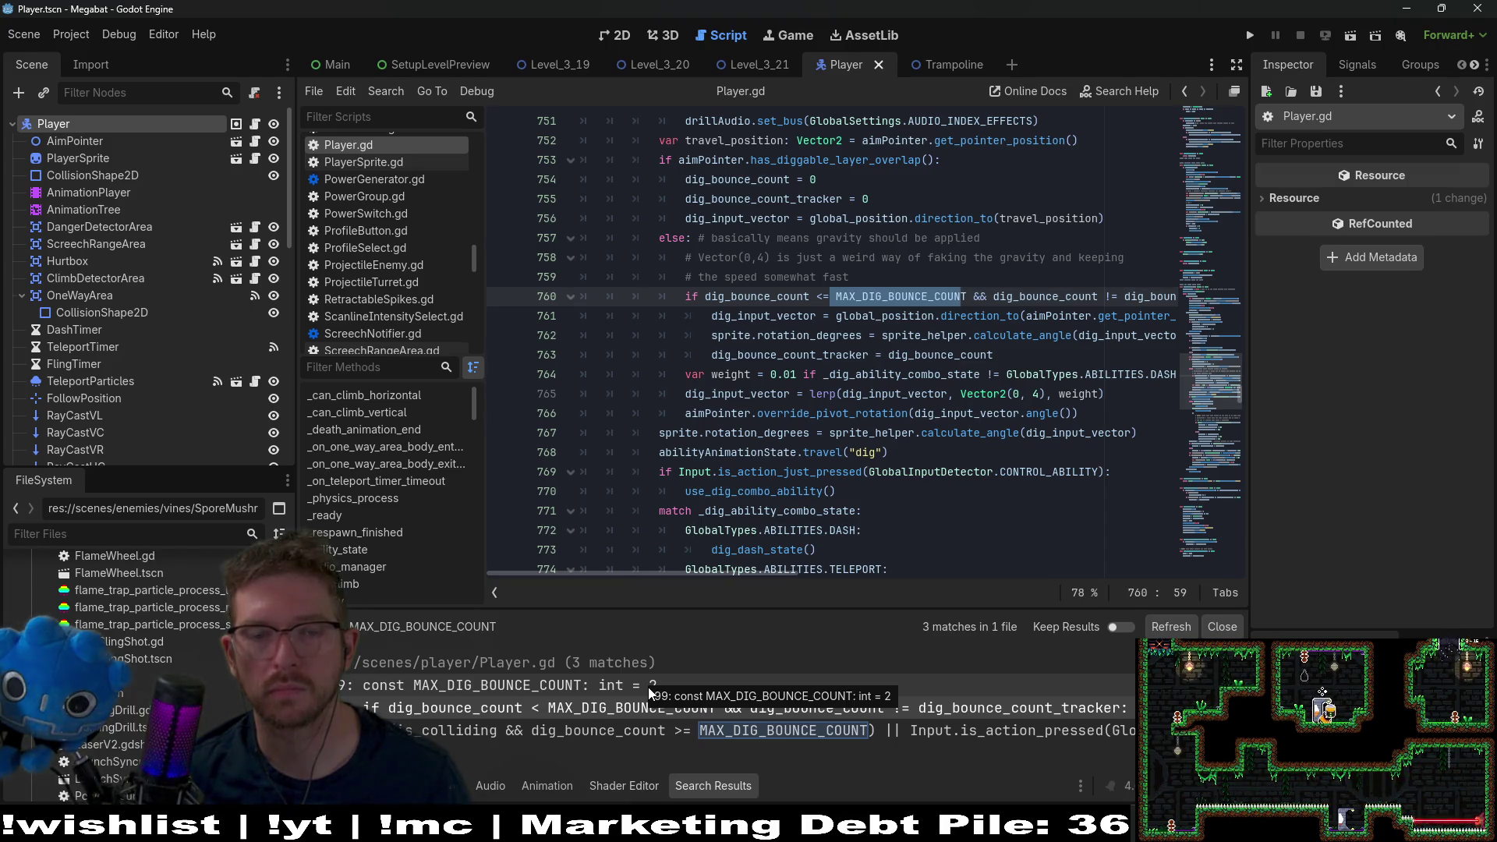
click(649, 689)
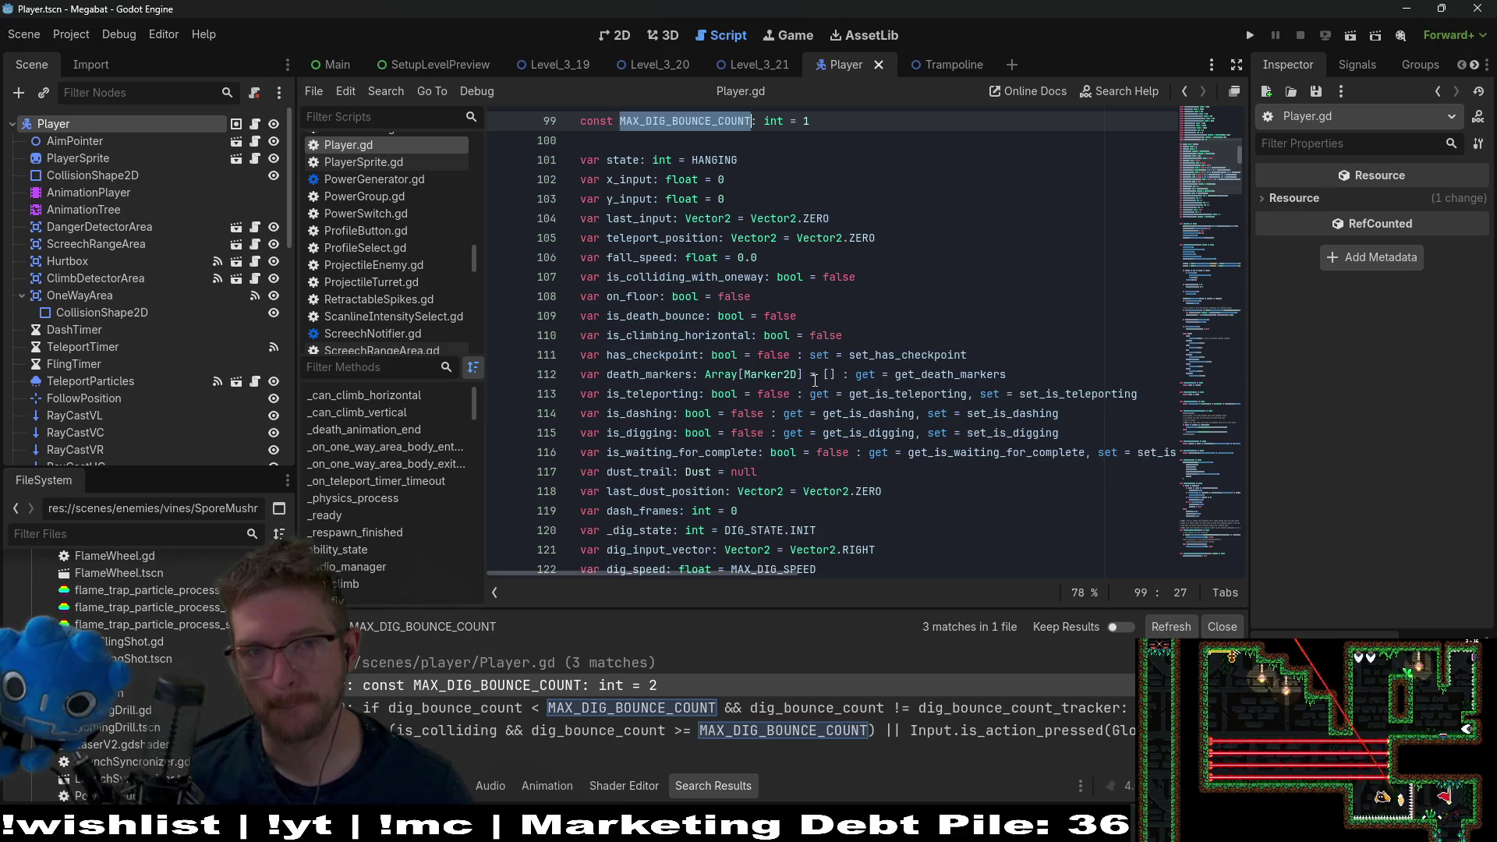
scroll(815, 380, up, 3)
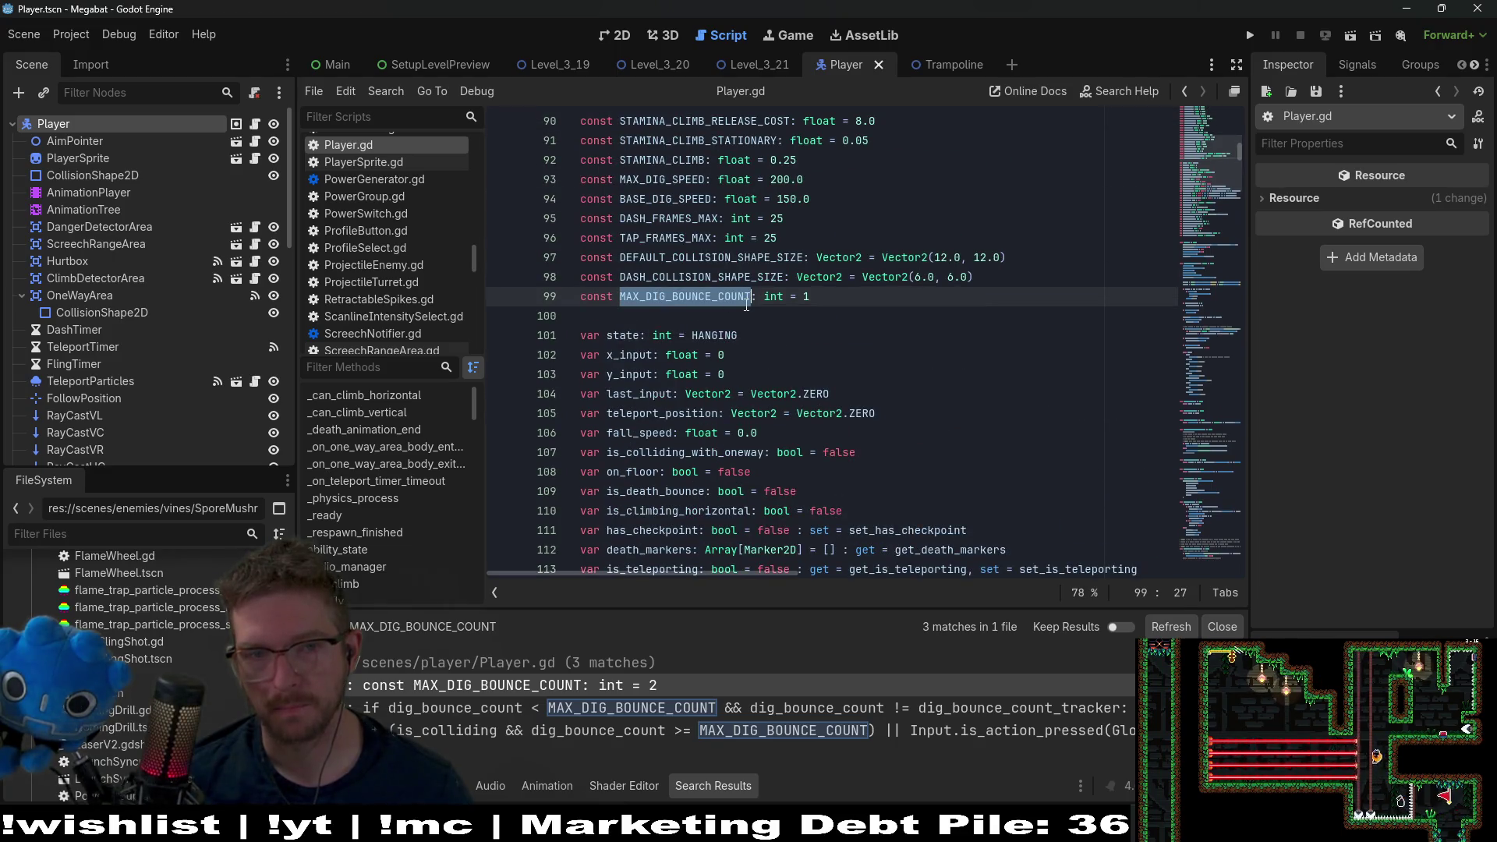